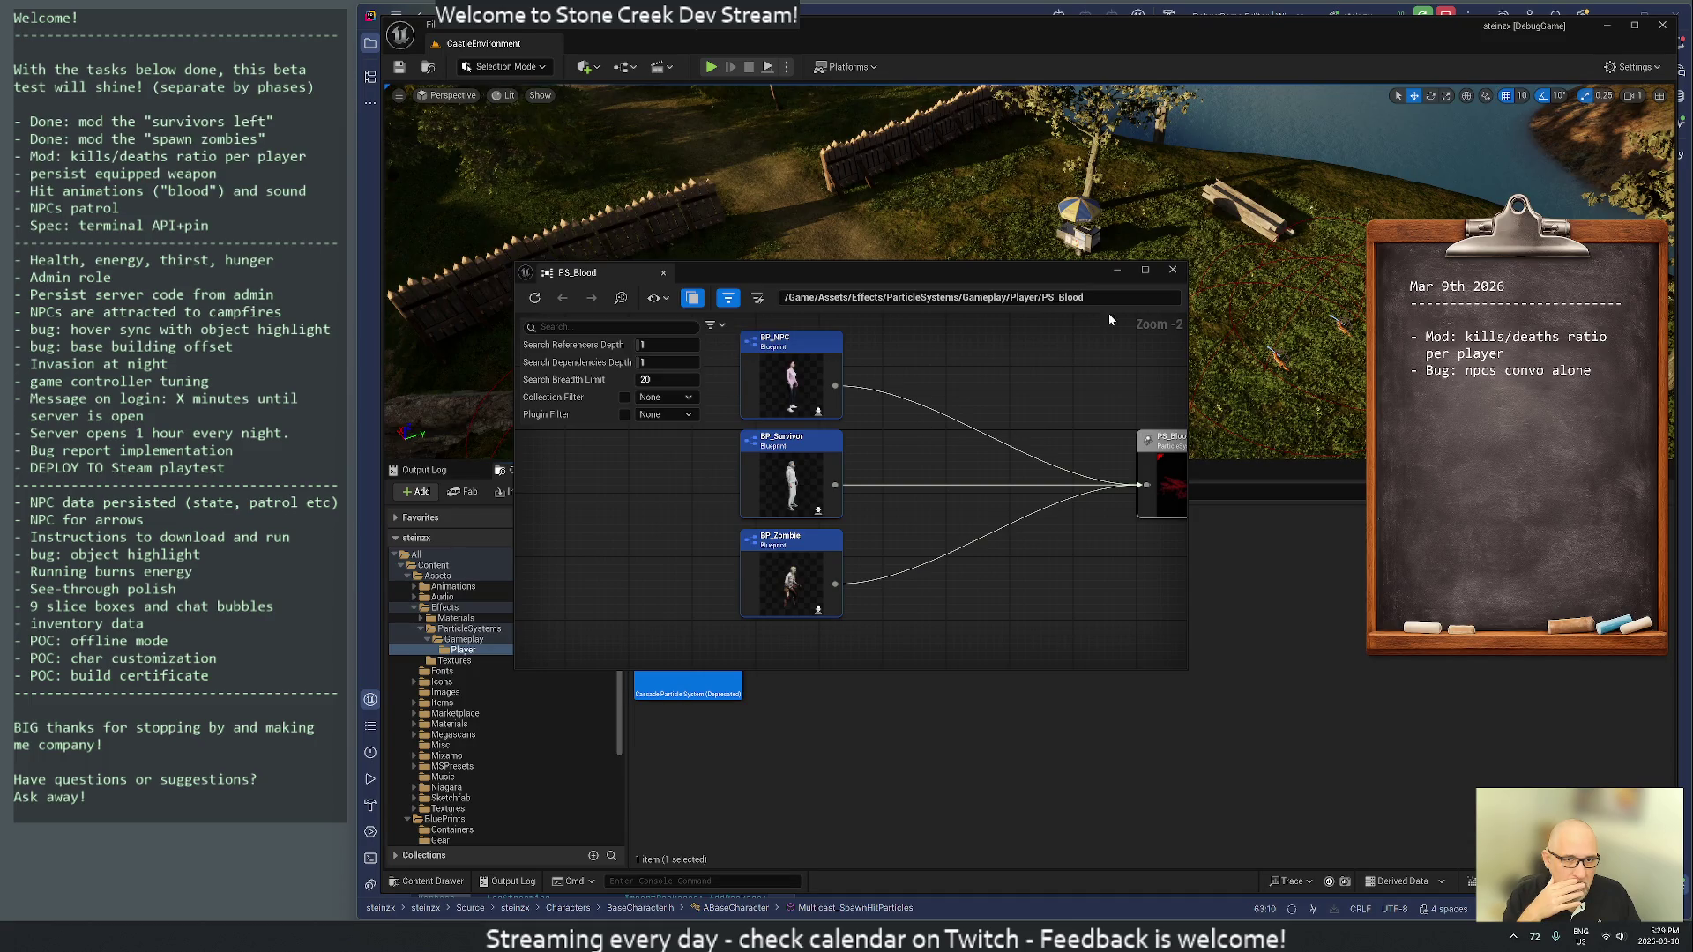
- Close the PS_Blood Reference Viewer and deselect PS_Blood in the Content Browser
click(1173, 270)
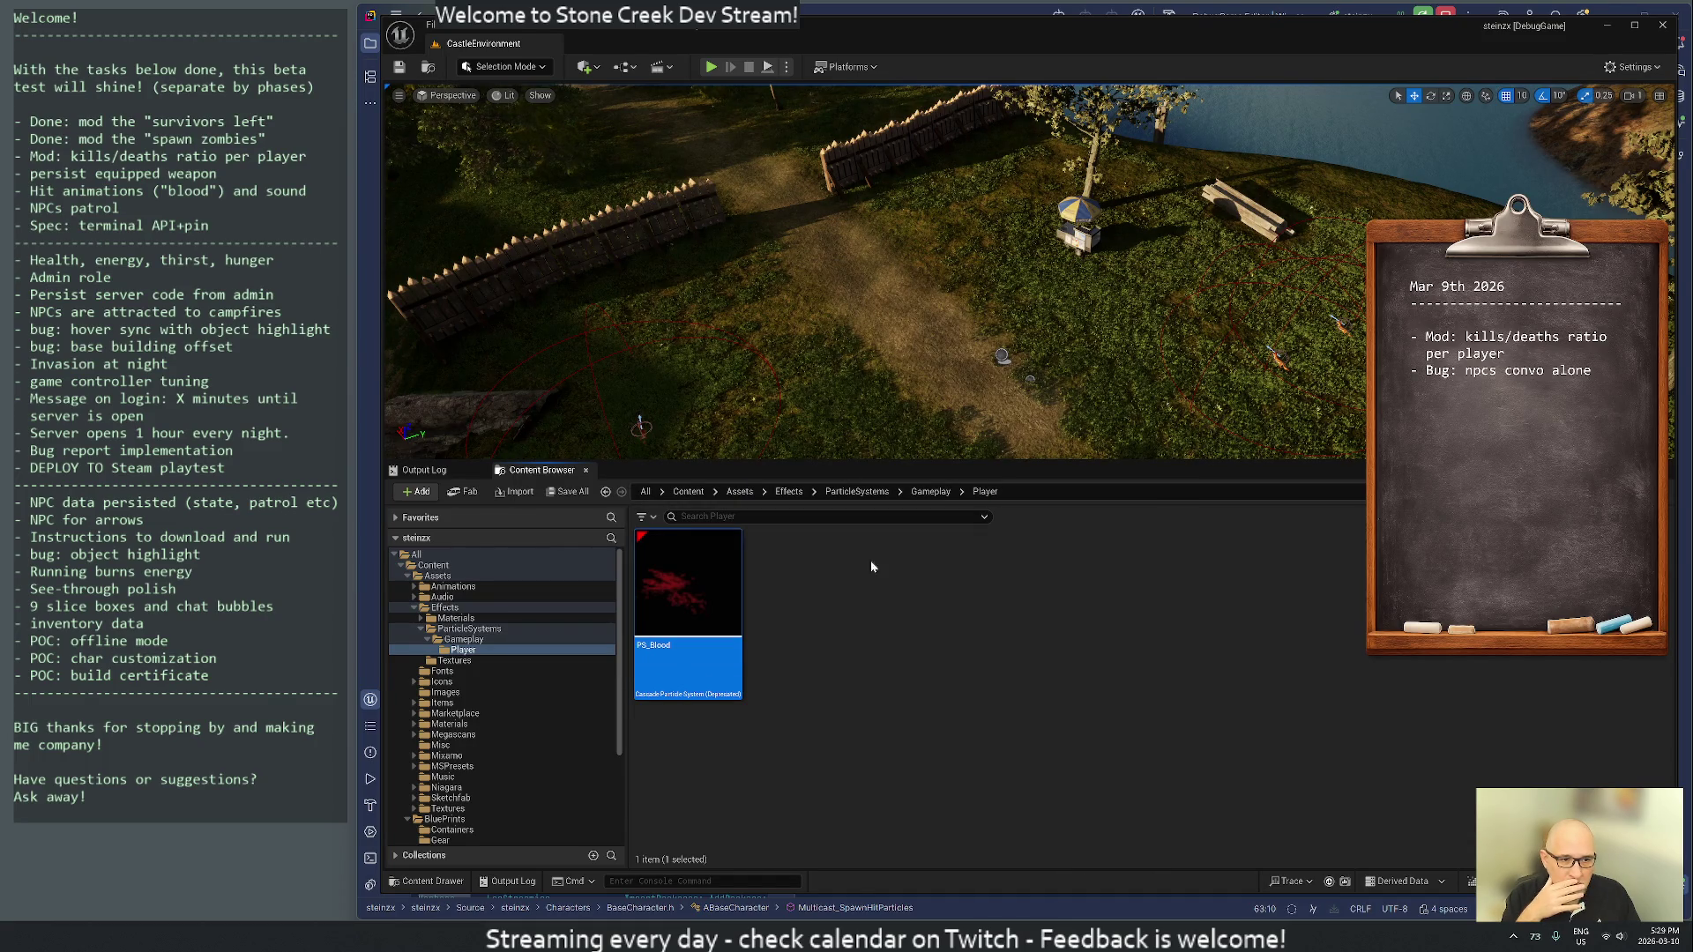
click(891, 645)
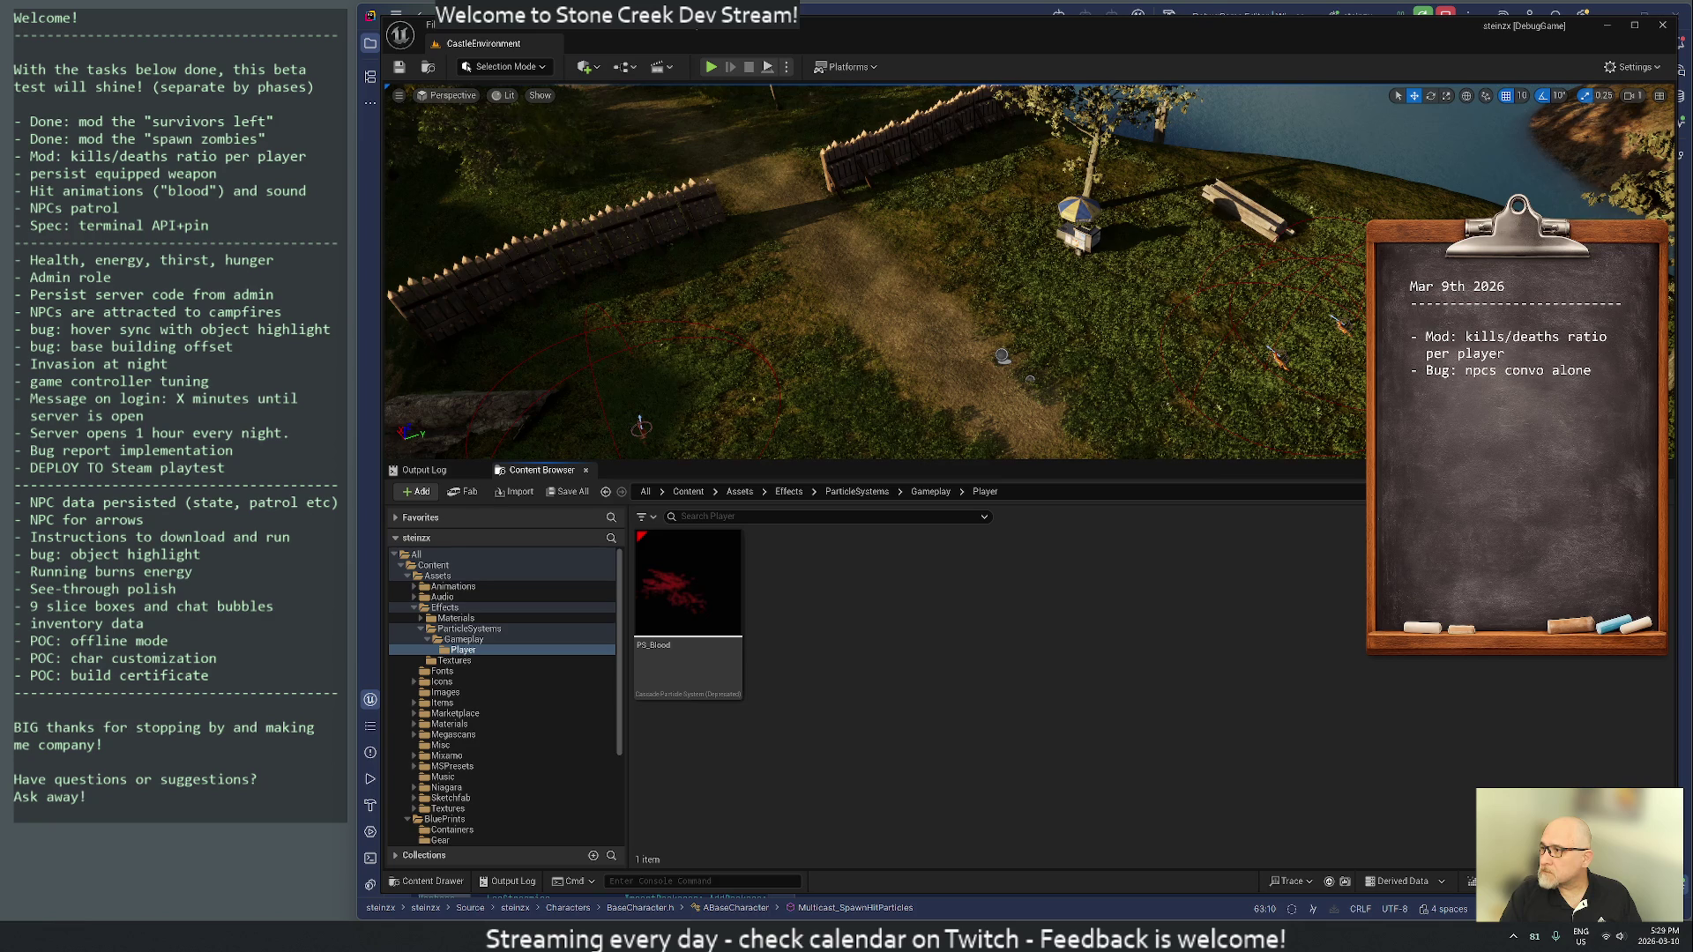
key(alt+Tab)
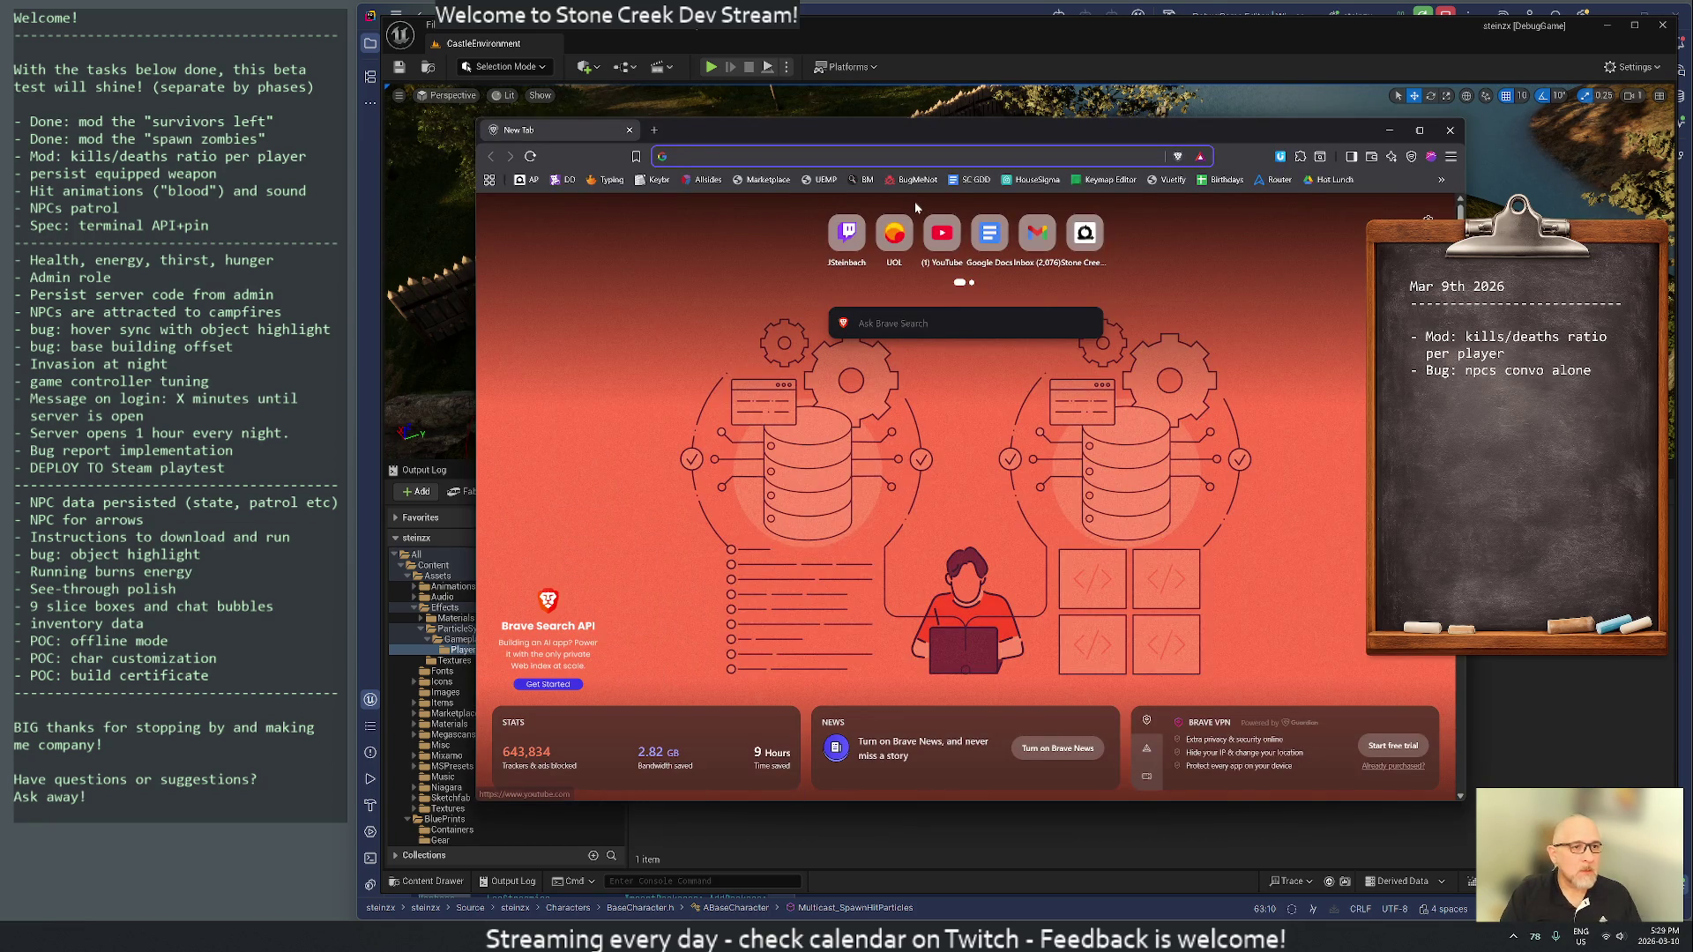
- Load fab.com and search it for 'particle system blood'
text(fab)
key(Return)
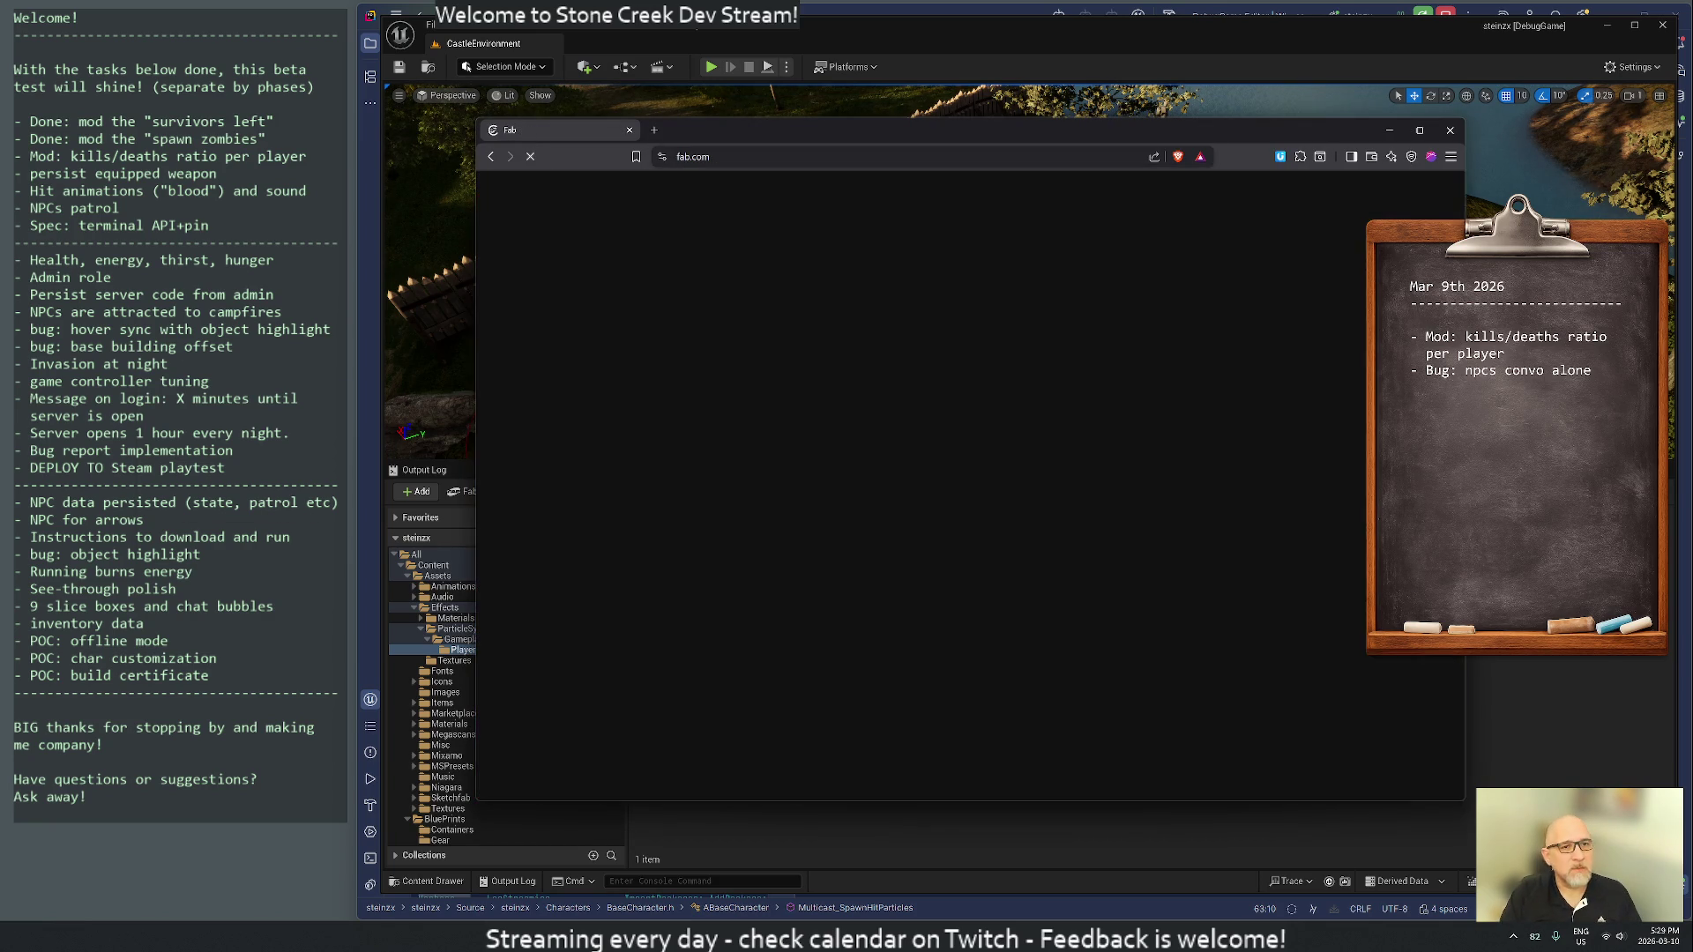
drag(957, 132, 945, 94)
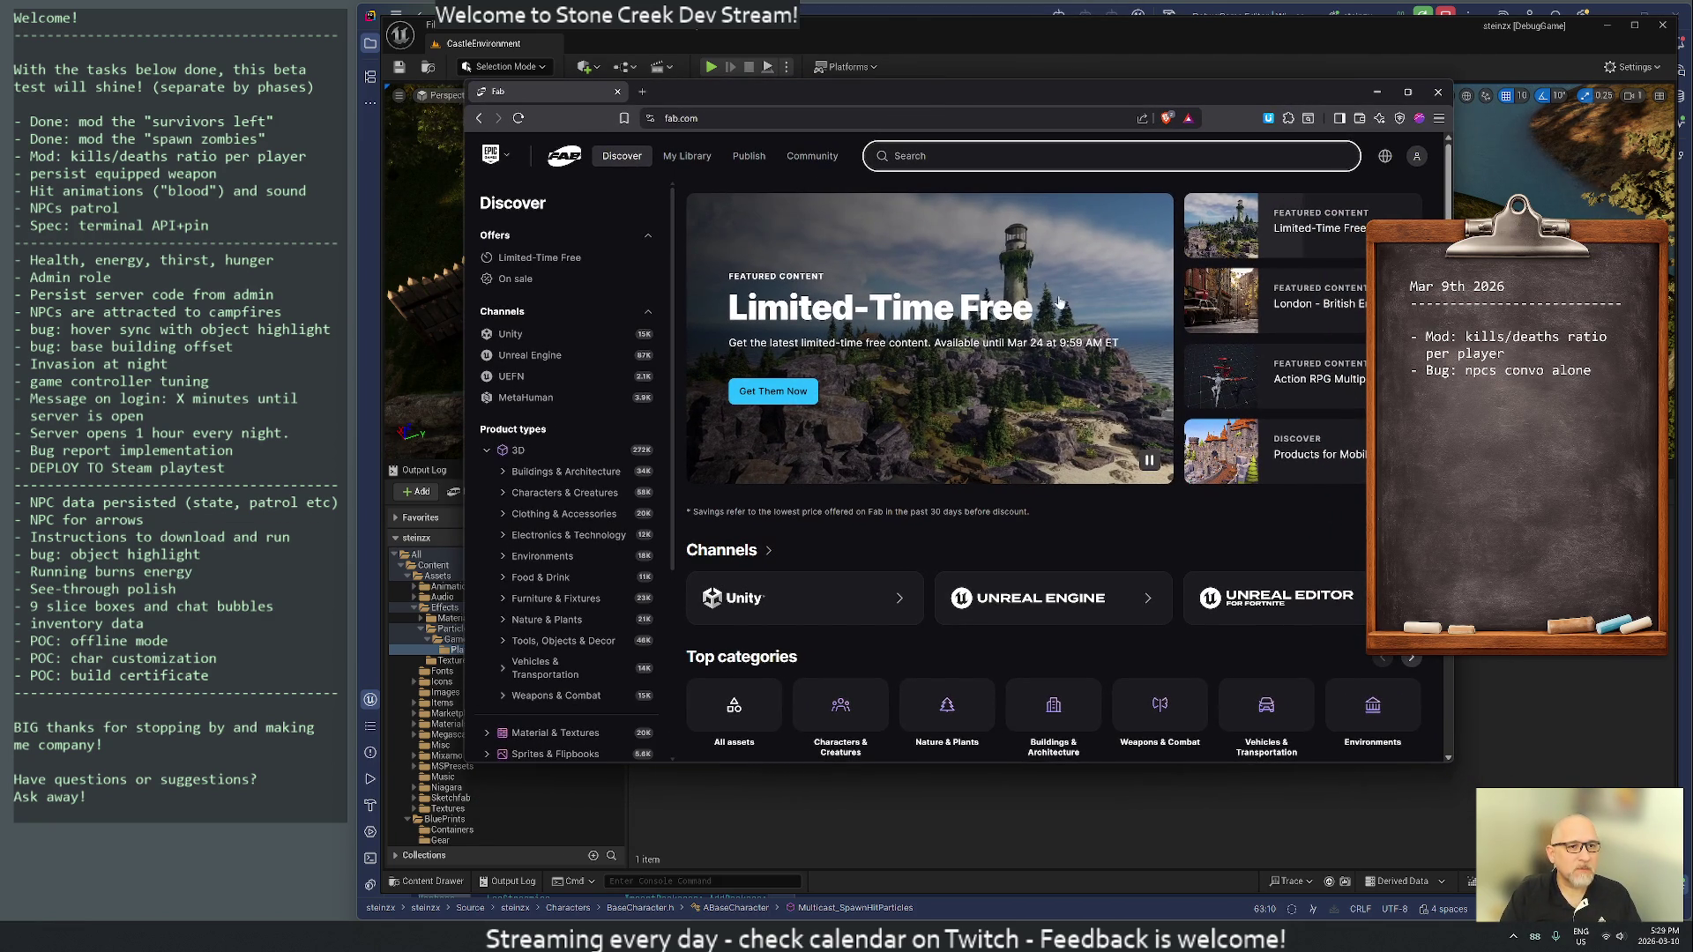
text(parti)
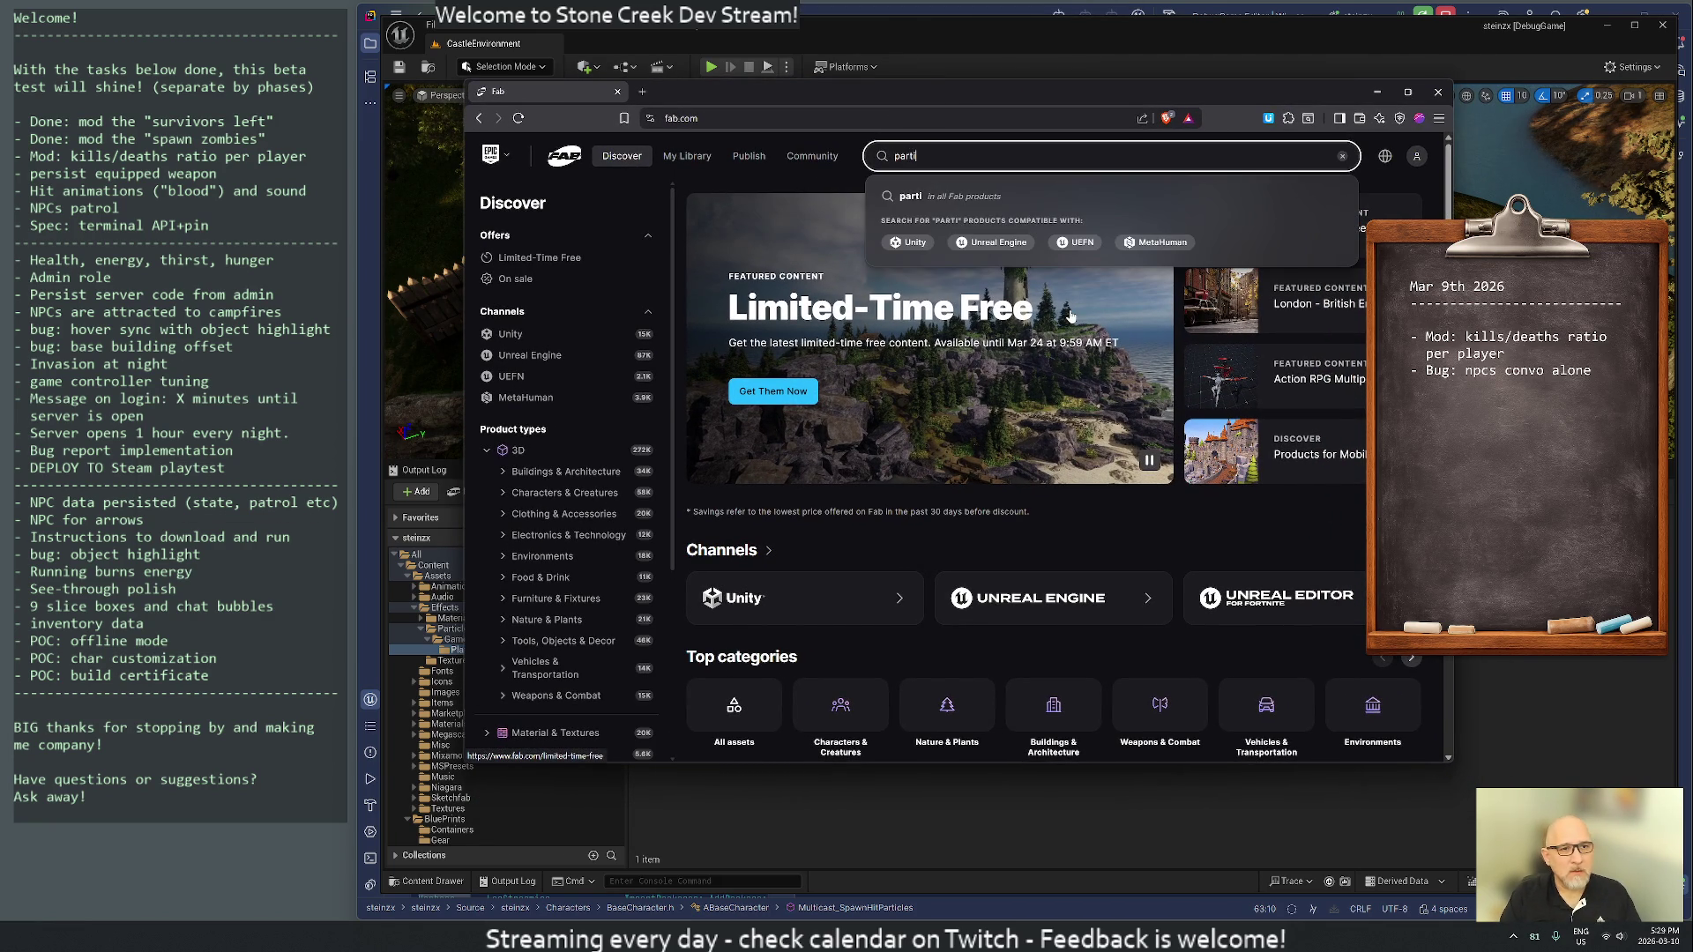
text(cle system blood)
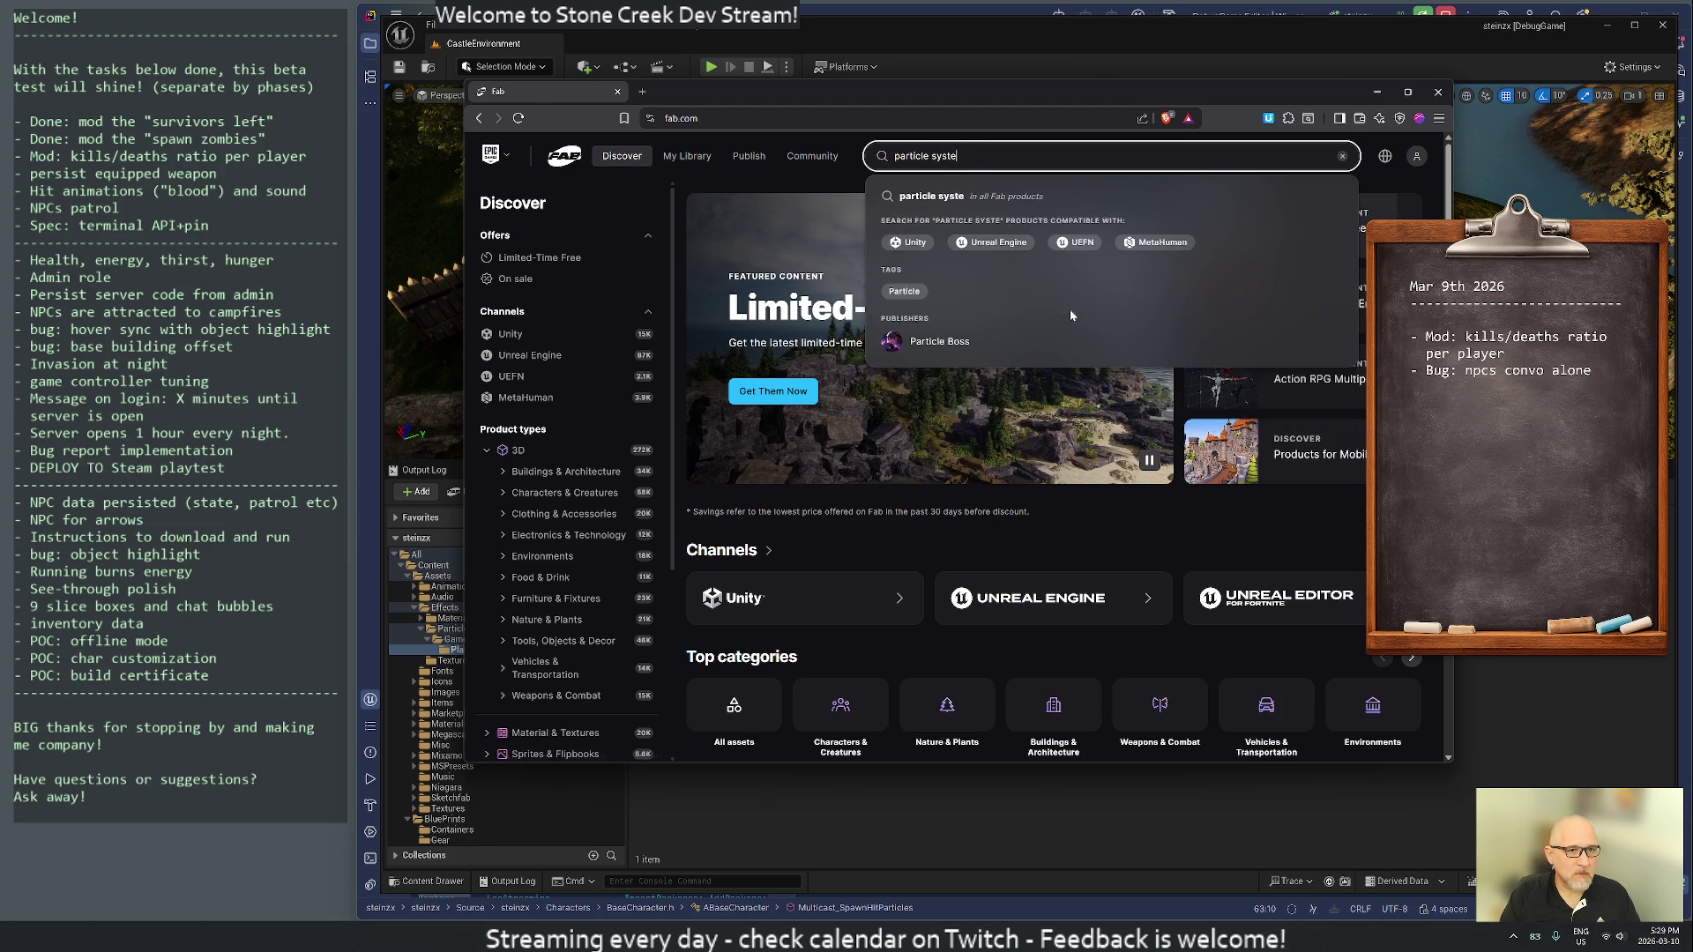
key(Return)
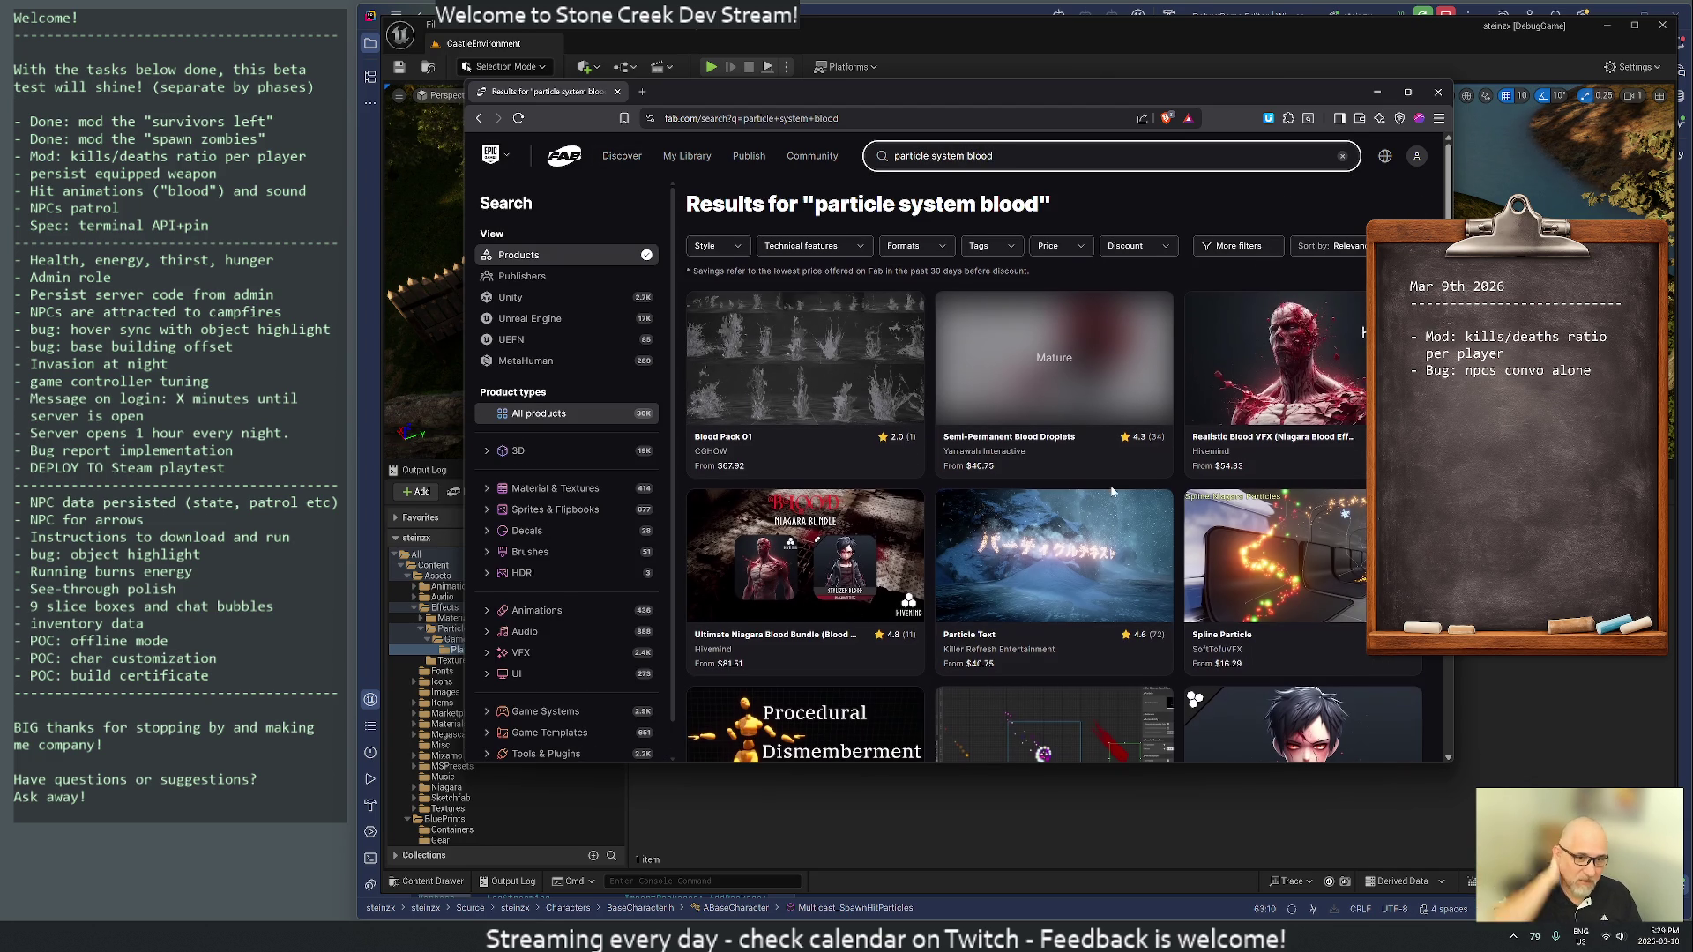
- Filter the particle system blood results to show only free products
scroll(1200, 271, down, 3)
scroll(1214, 462, down, 2)
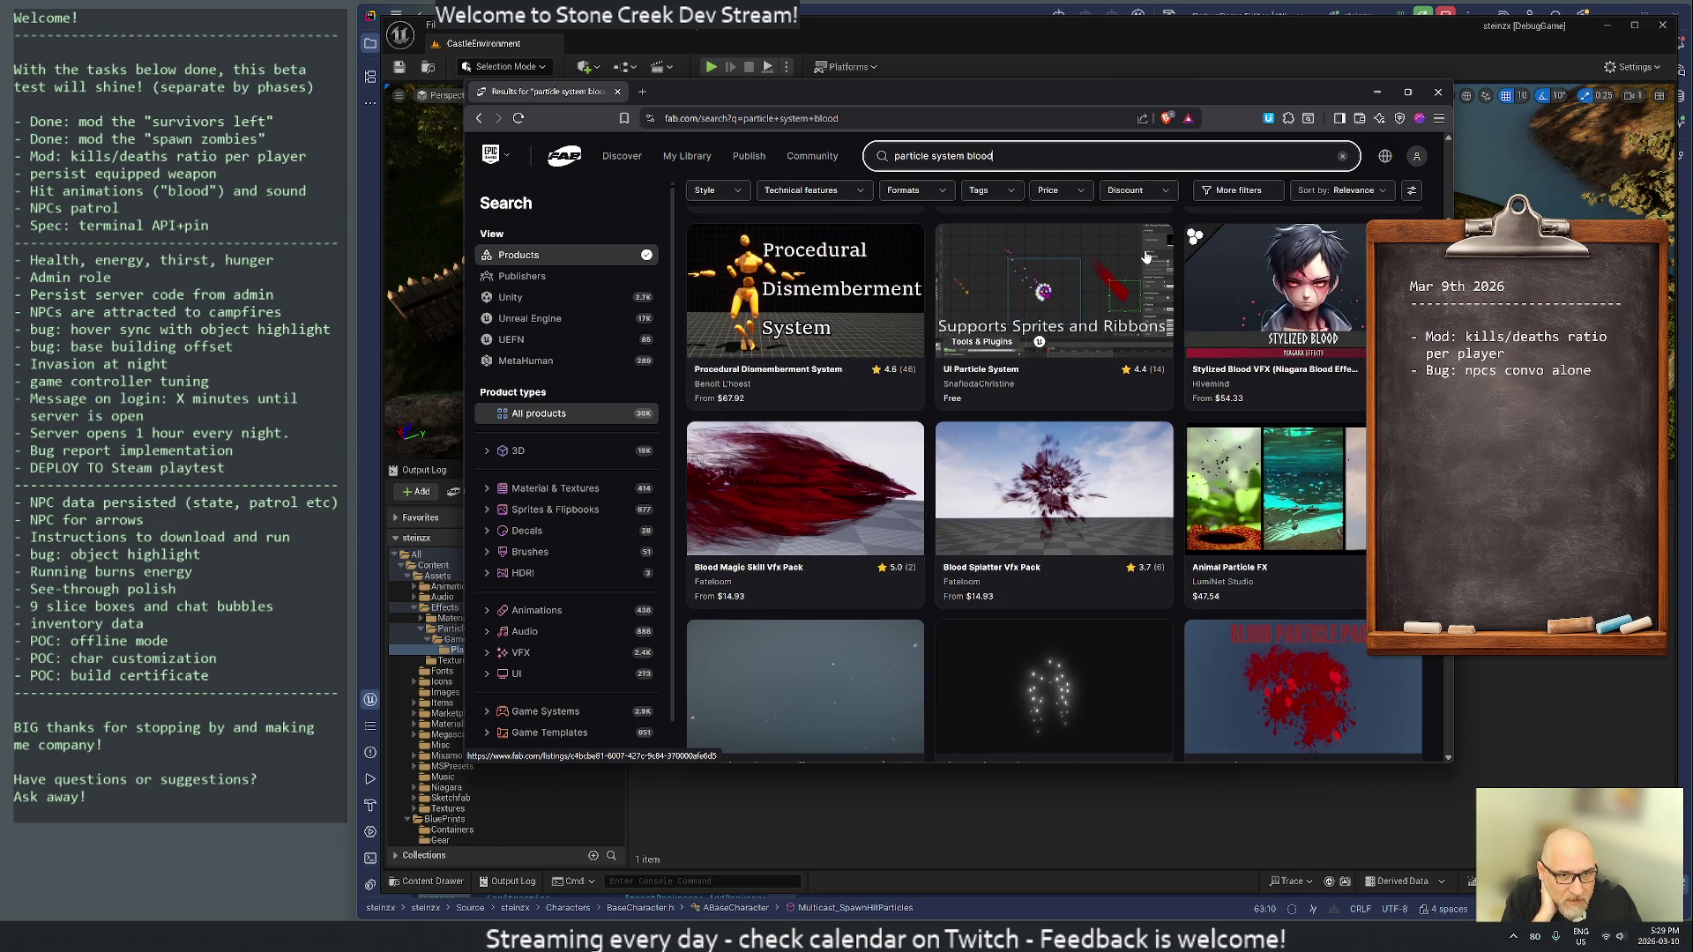
click(1046, 192)
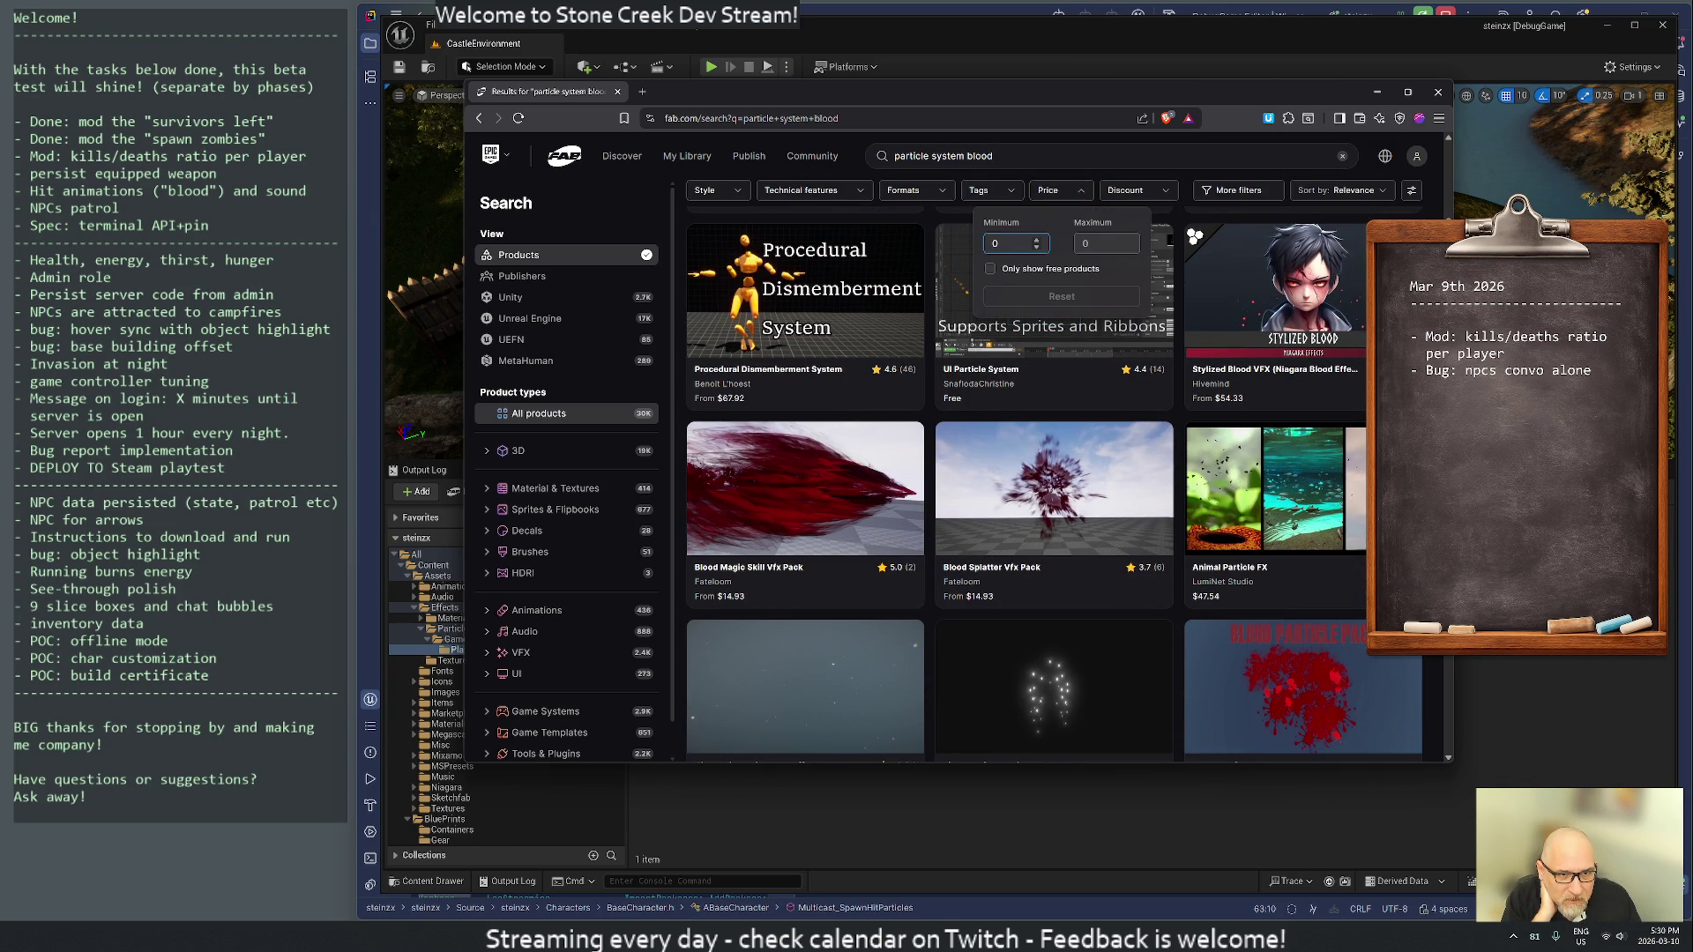
click(991, 269)
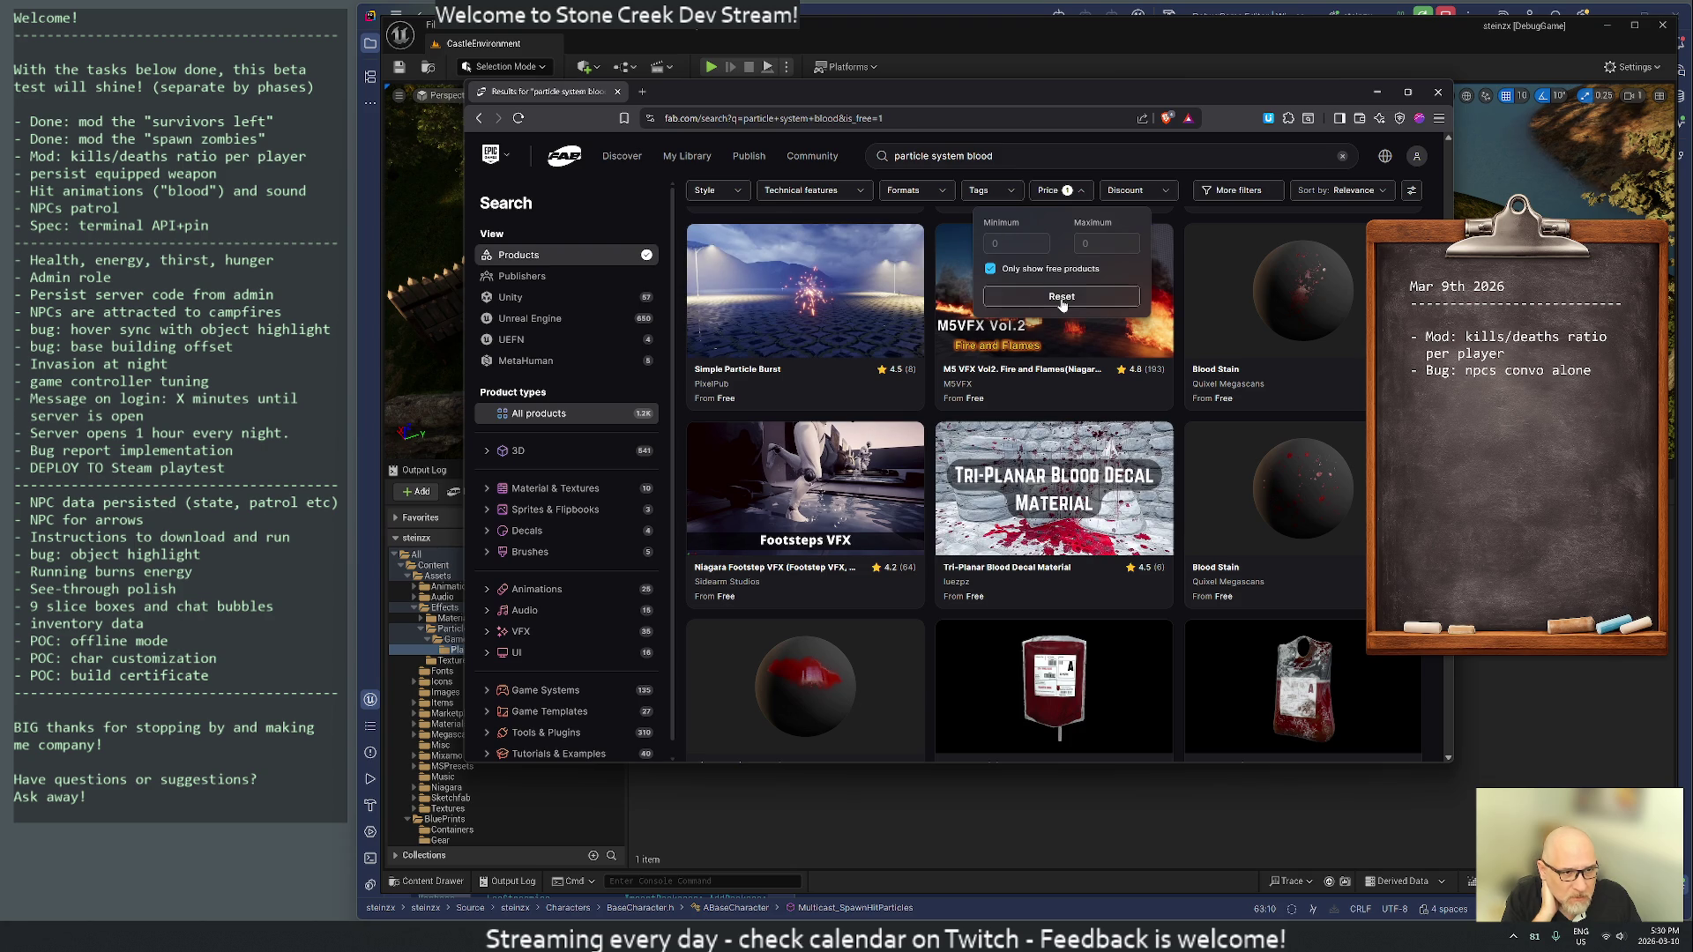
- Scroll through the free blood effect results and back toward the top
scroll(1058, 532, down, 3)
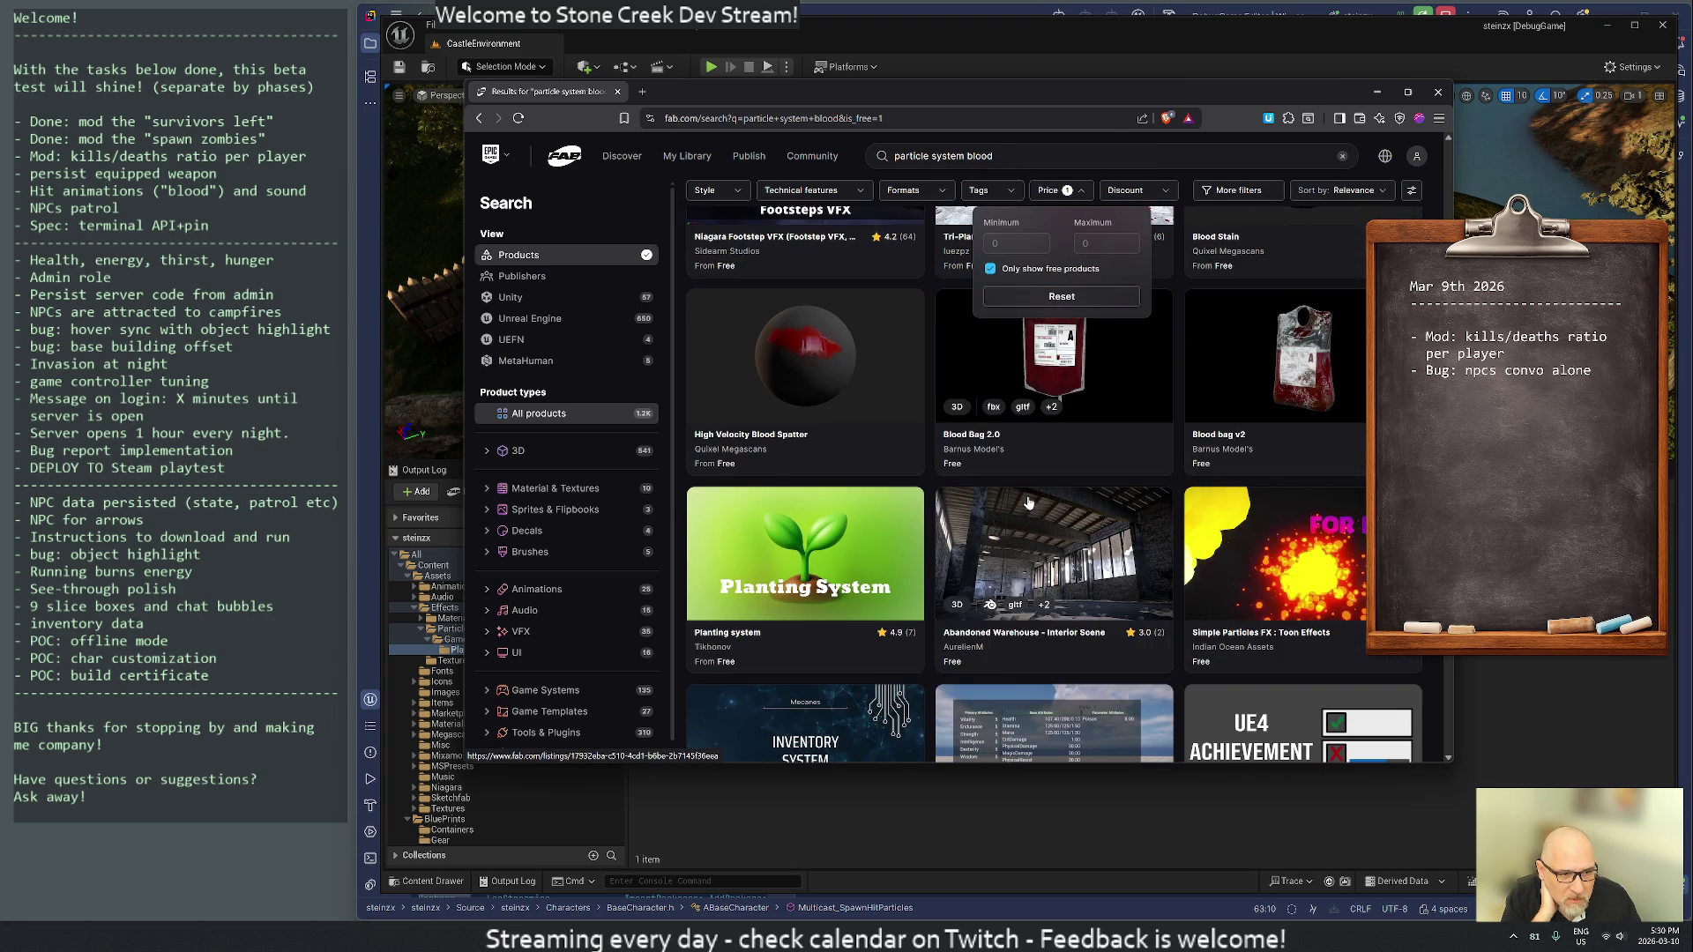
scroll(1100, 440, down, 5)
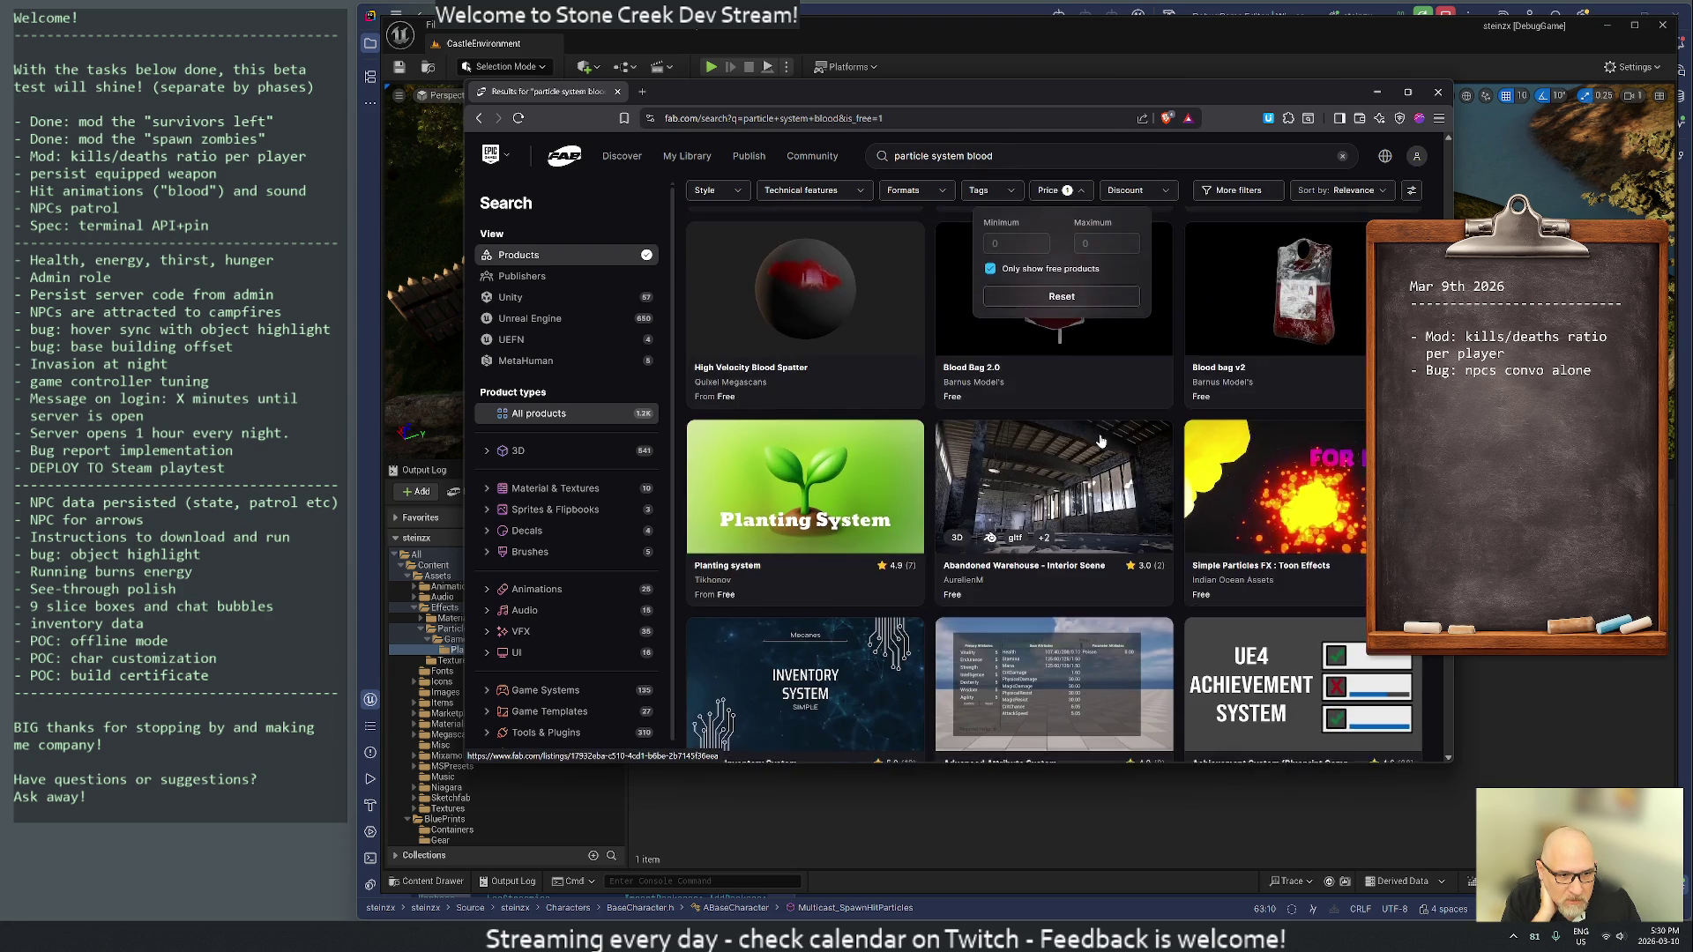
scroll(1100, 440, down, 3)
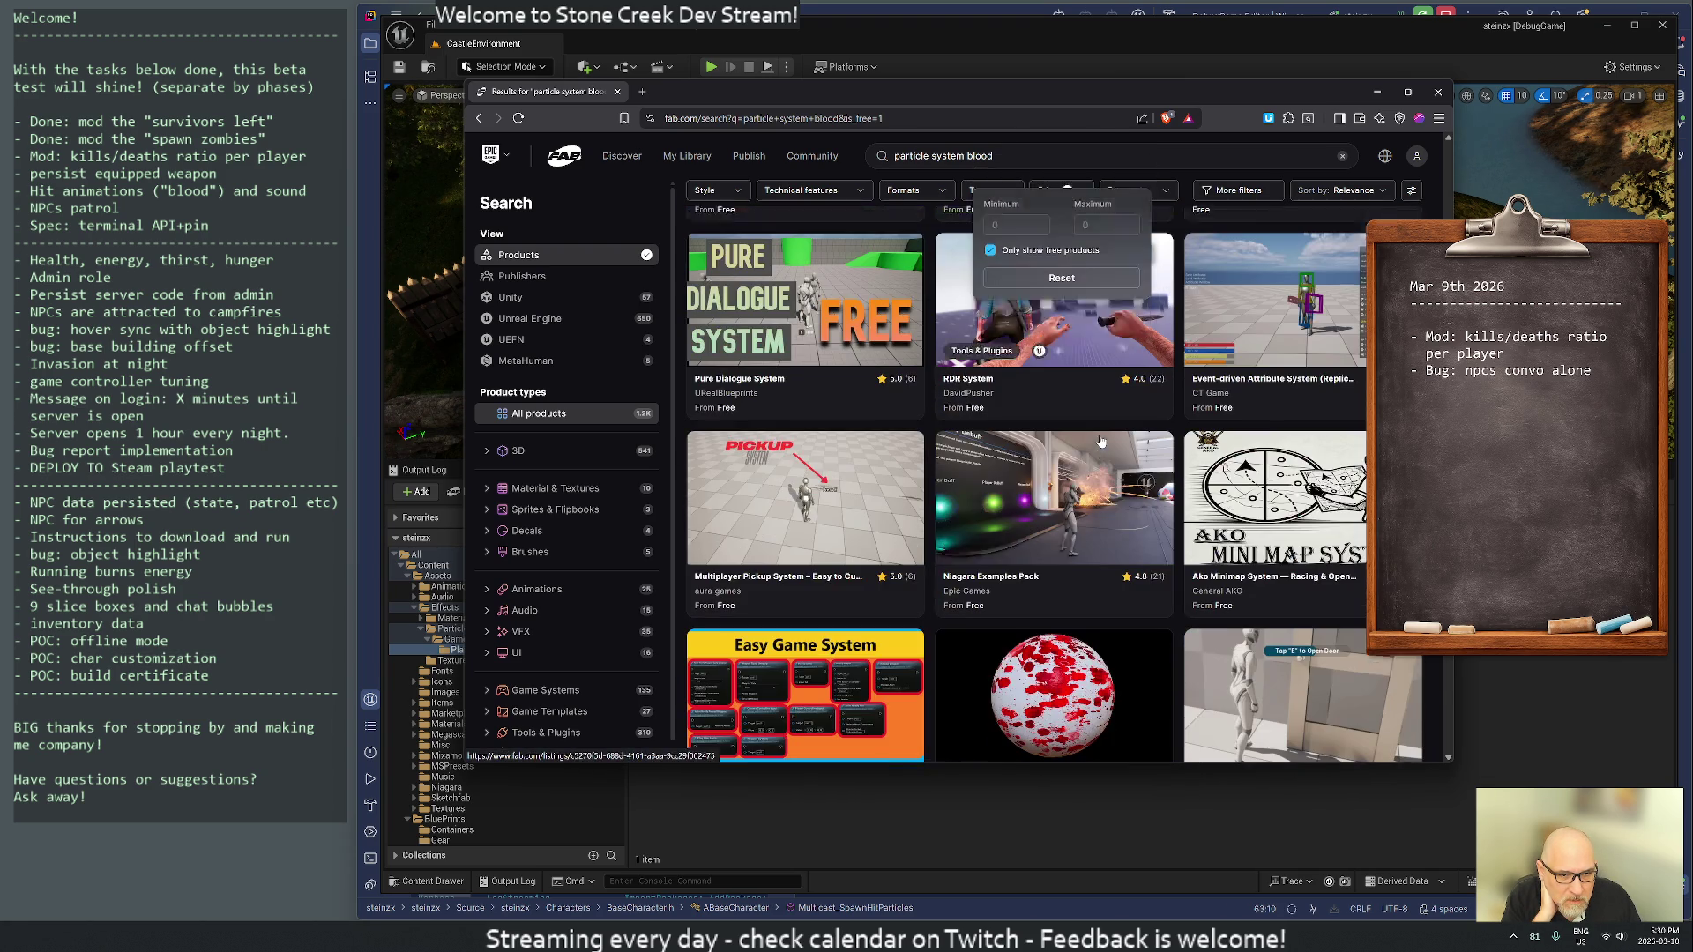
scroll(1101, 440, down, 4)
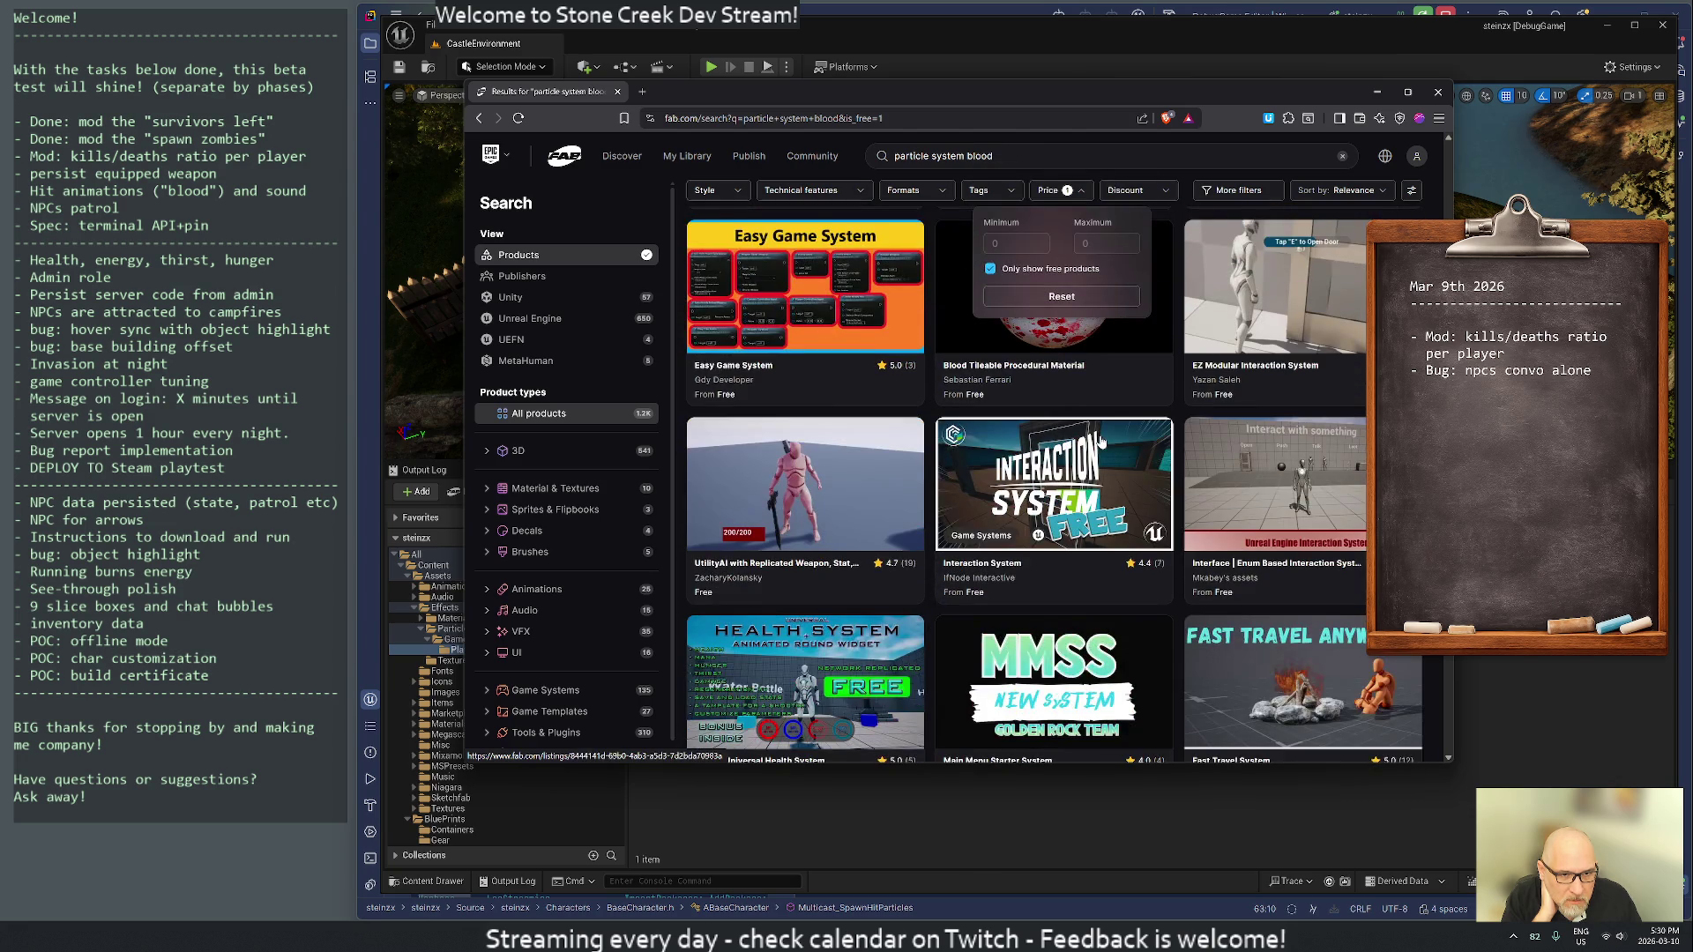
scroll(1100, 440, up, 1)
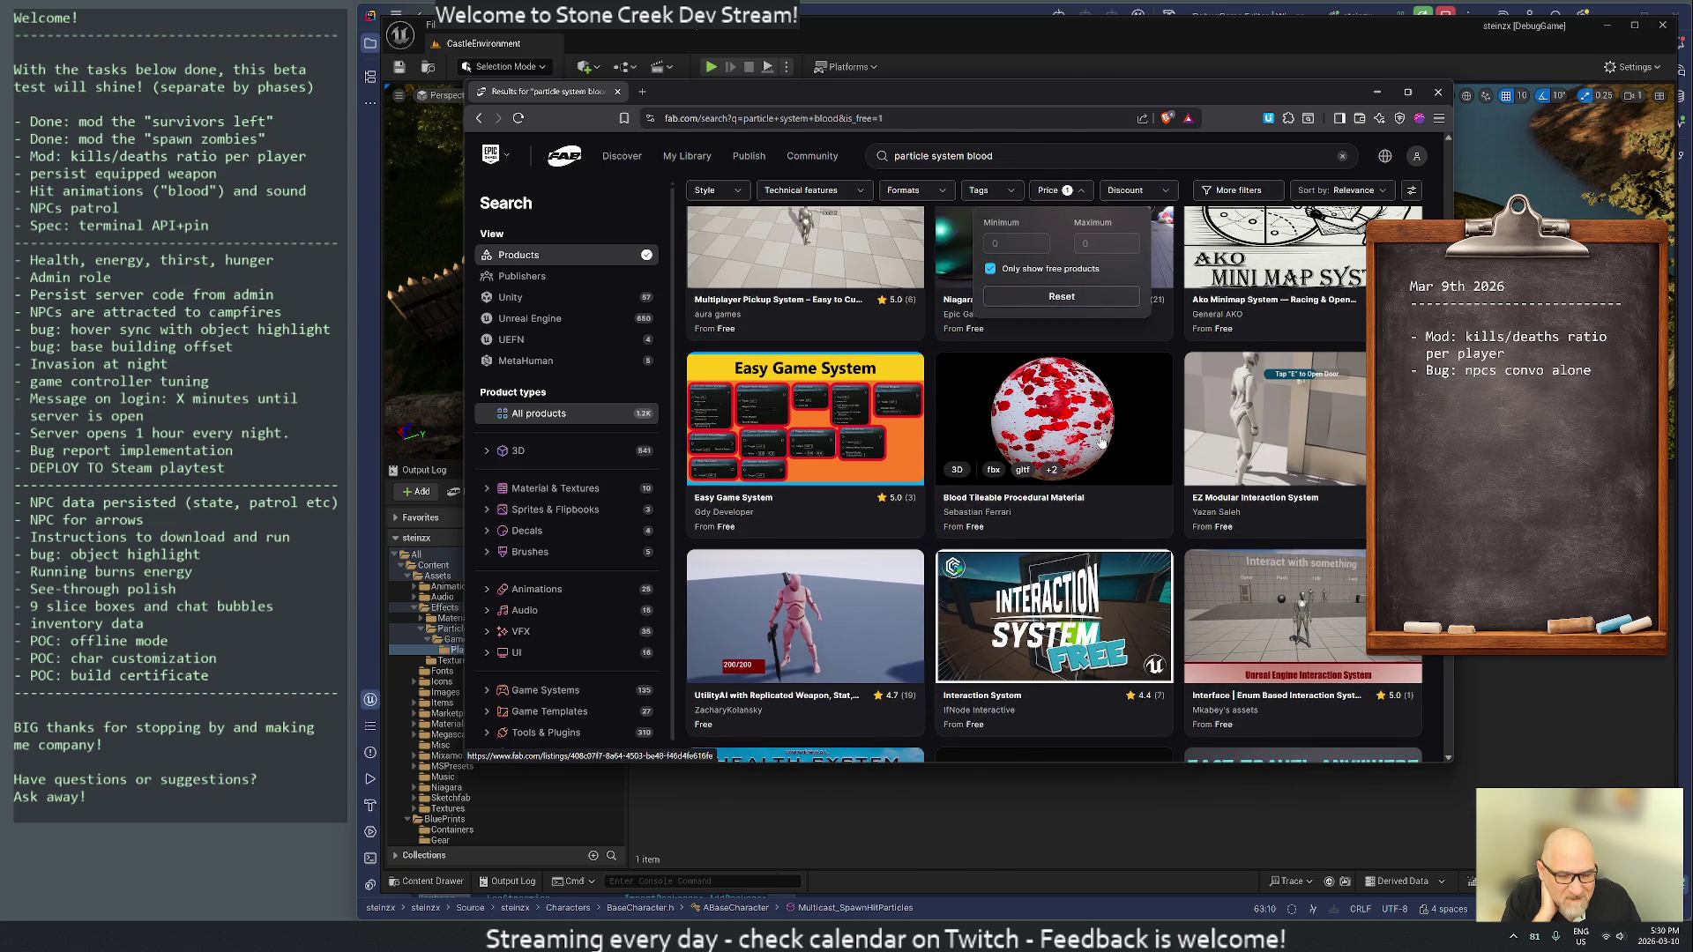
scroll(1101, 440, down, 3)
scroll(1100, 440, down, 6)
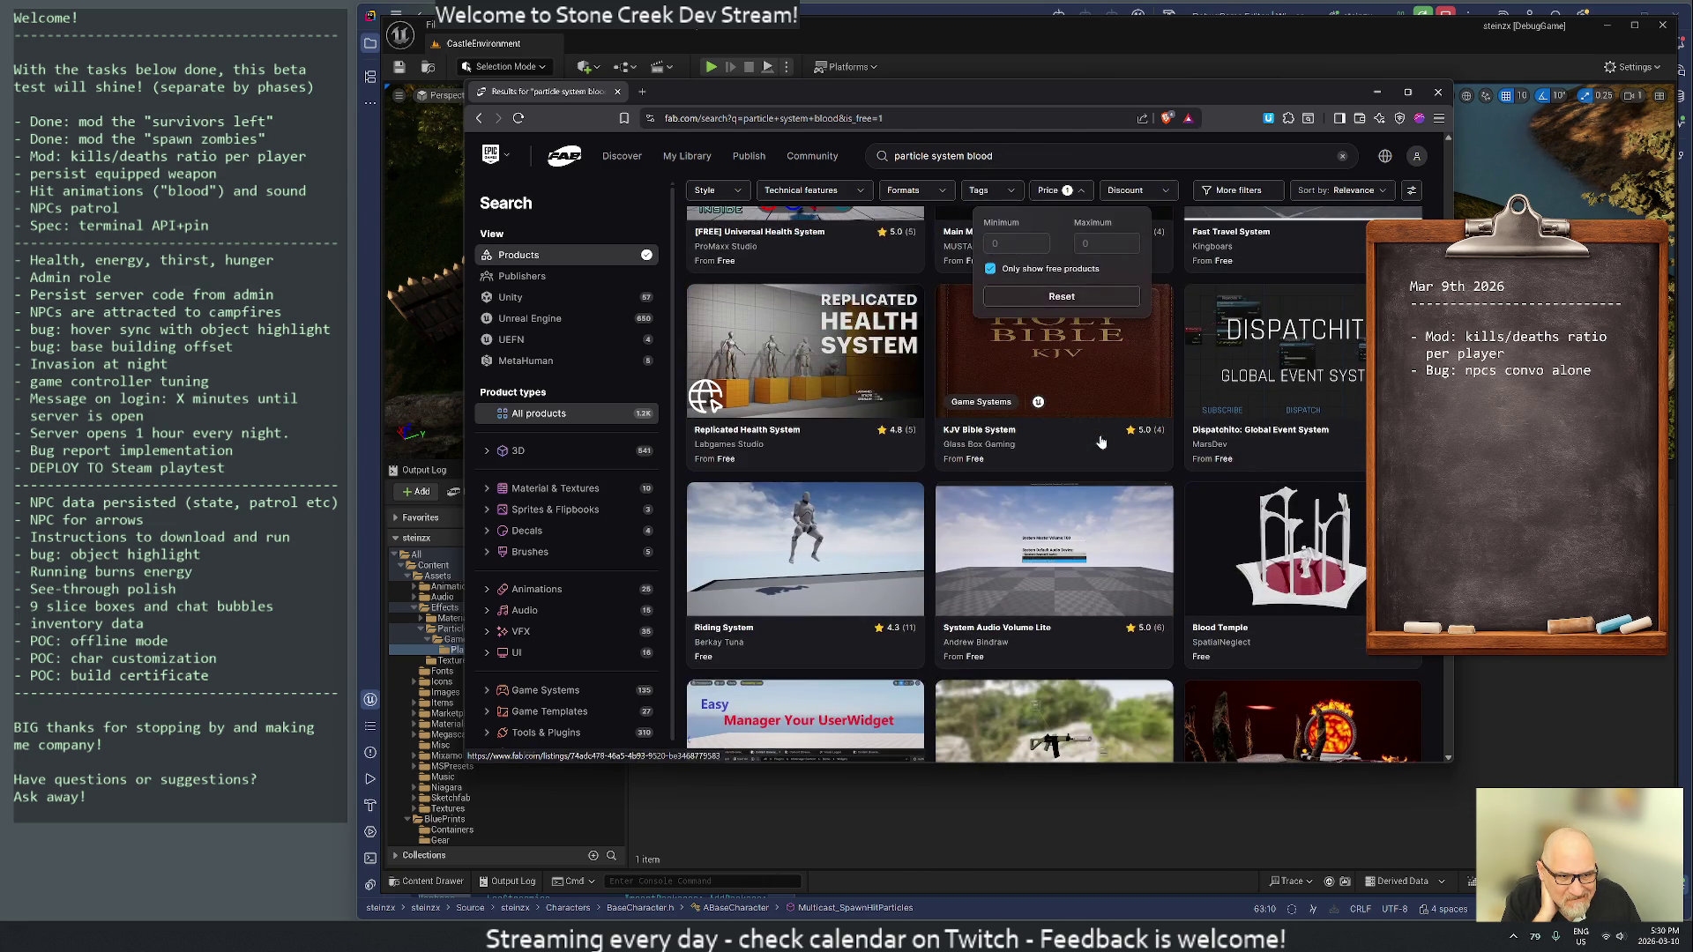
scroll(1100, 440, down, 2)
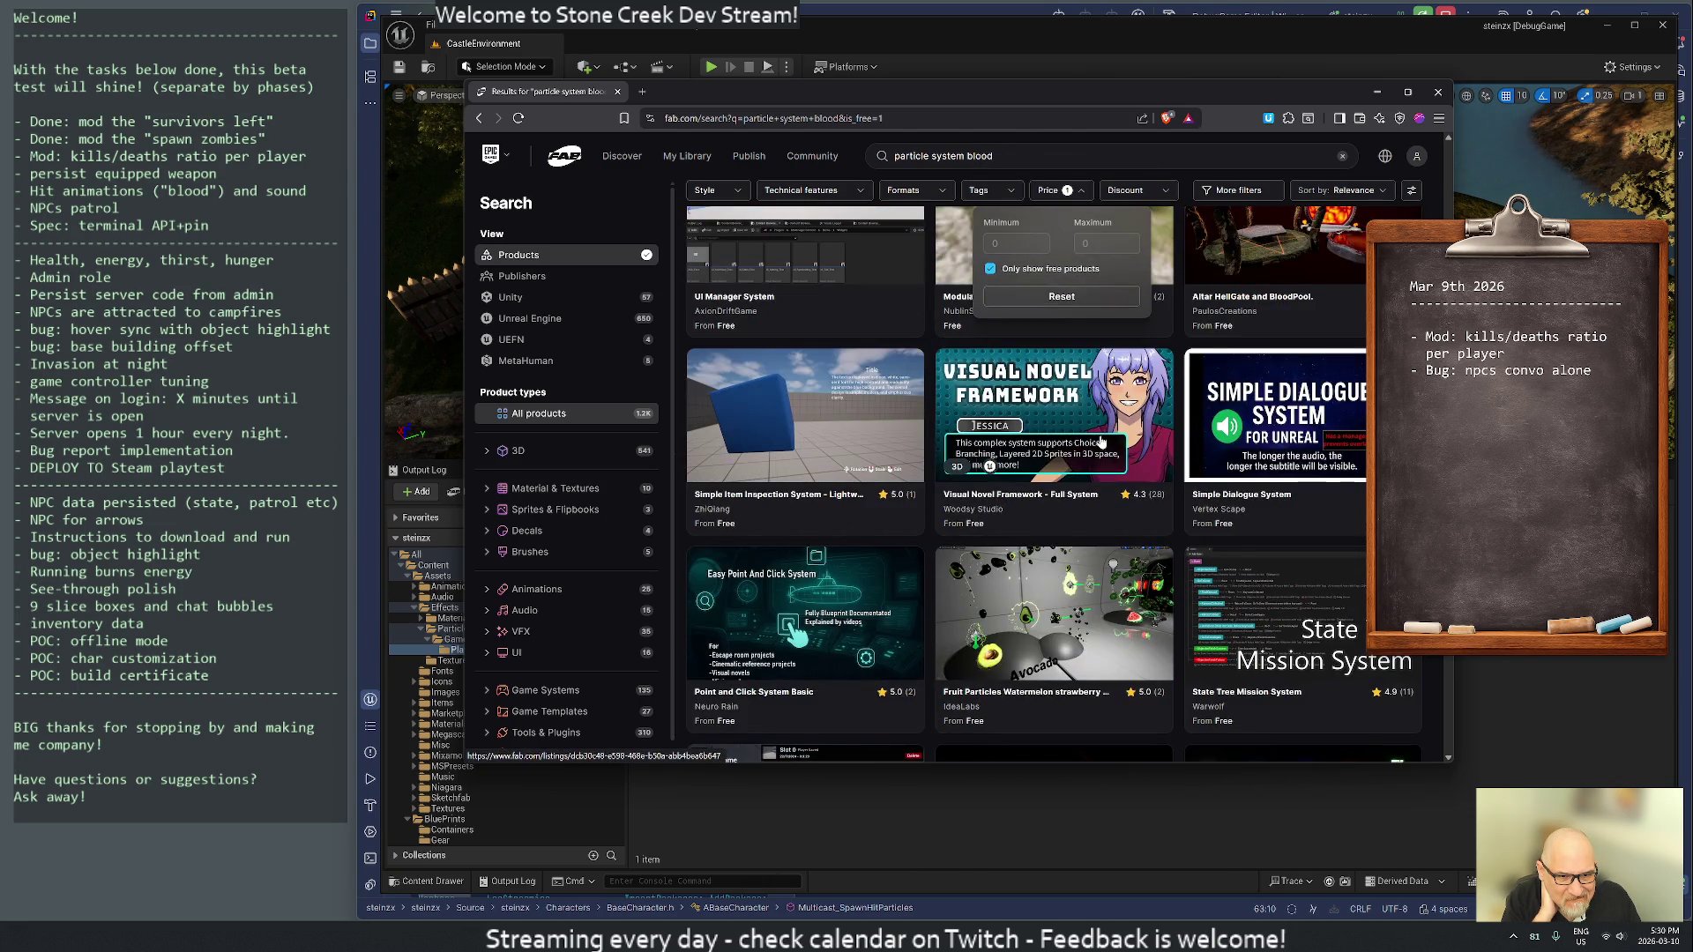
scroll(1100, 440, down, 4)
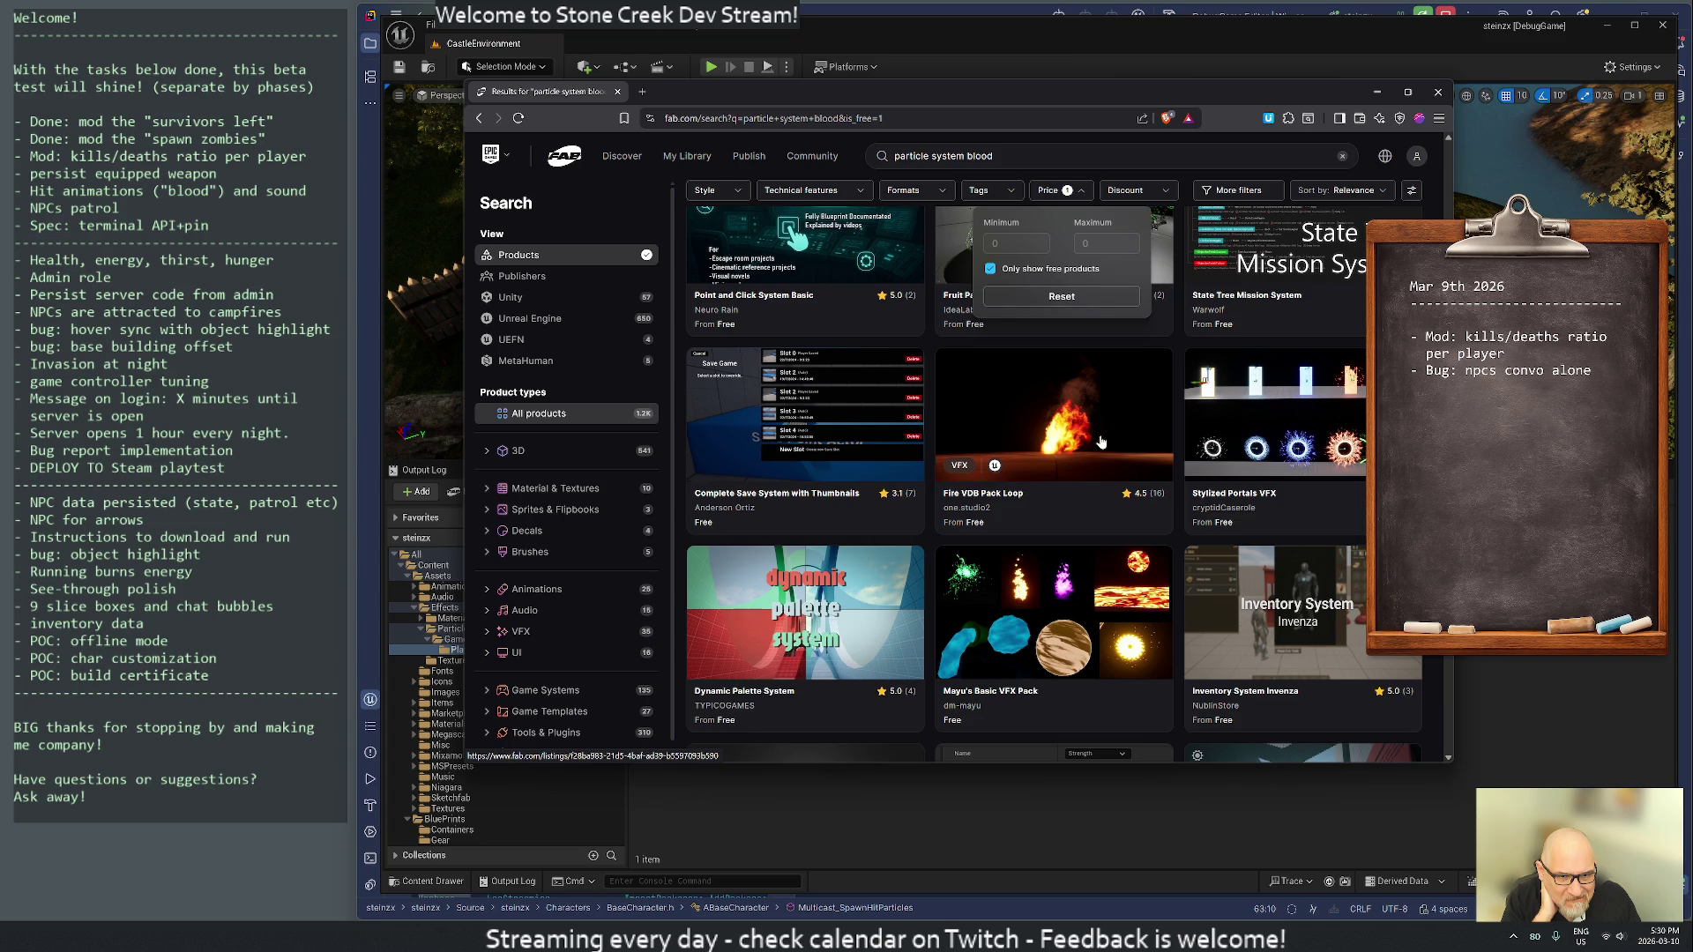
scroll(1109, 442, down, 15)
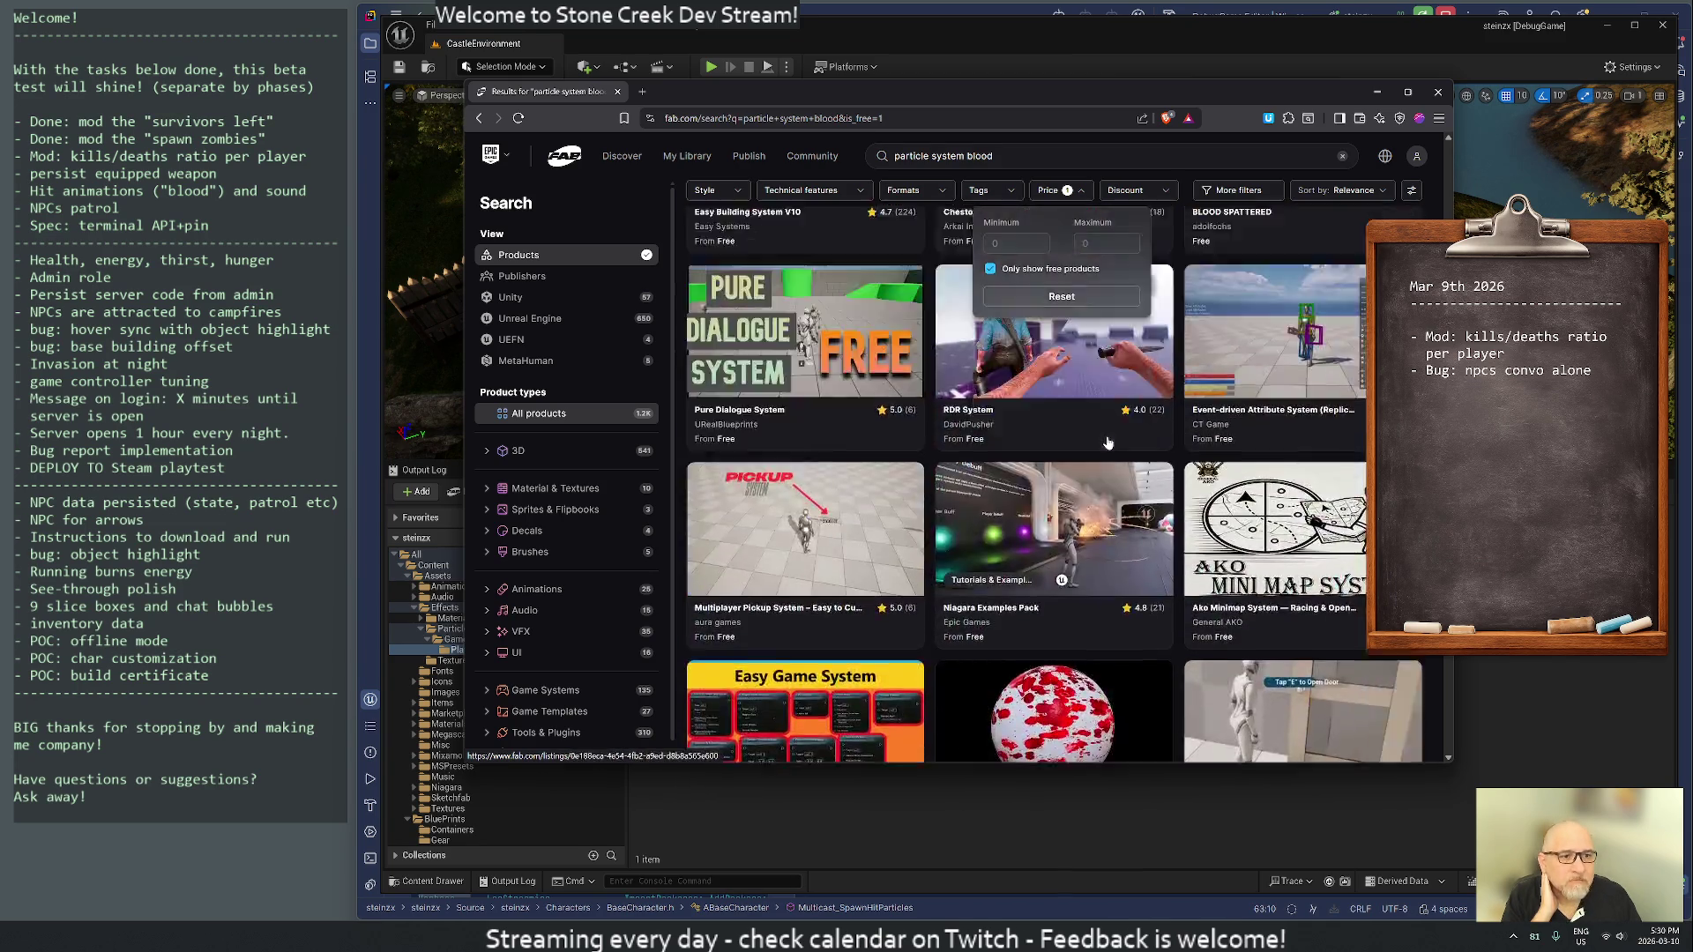
scroll(1107, 443, up, 20)
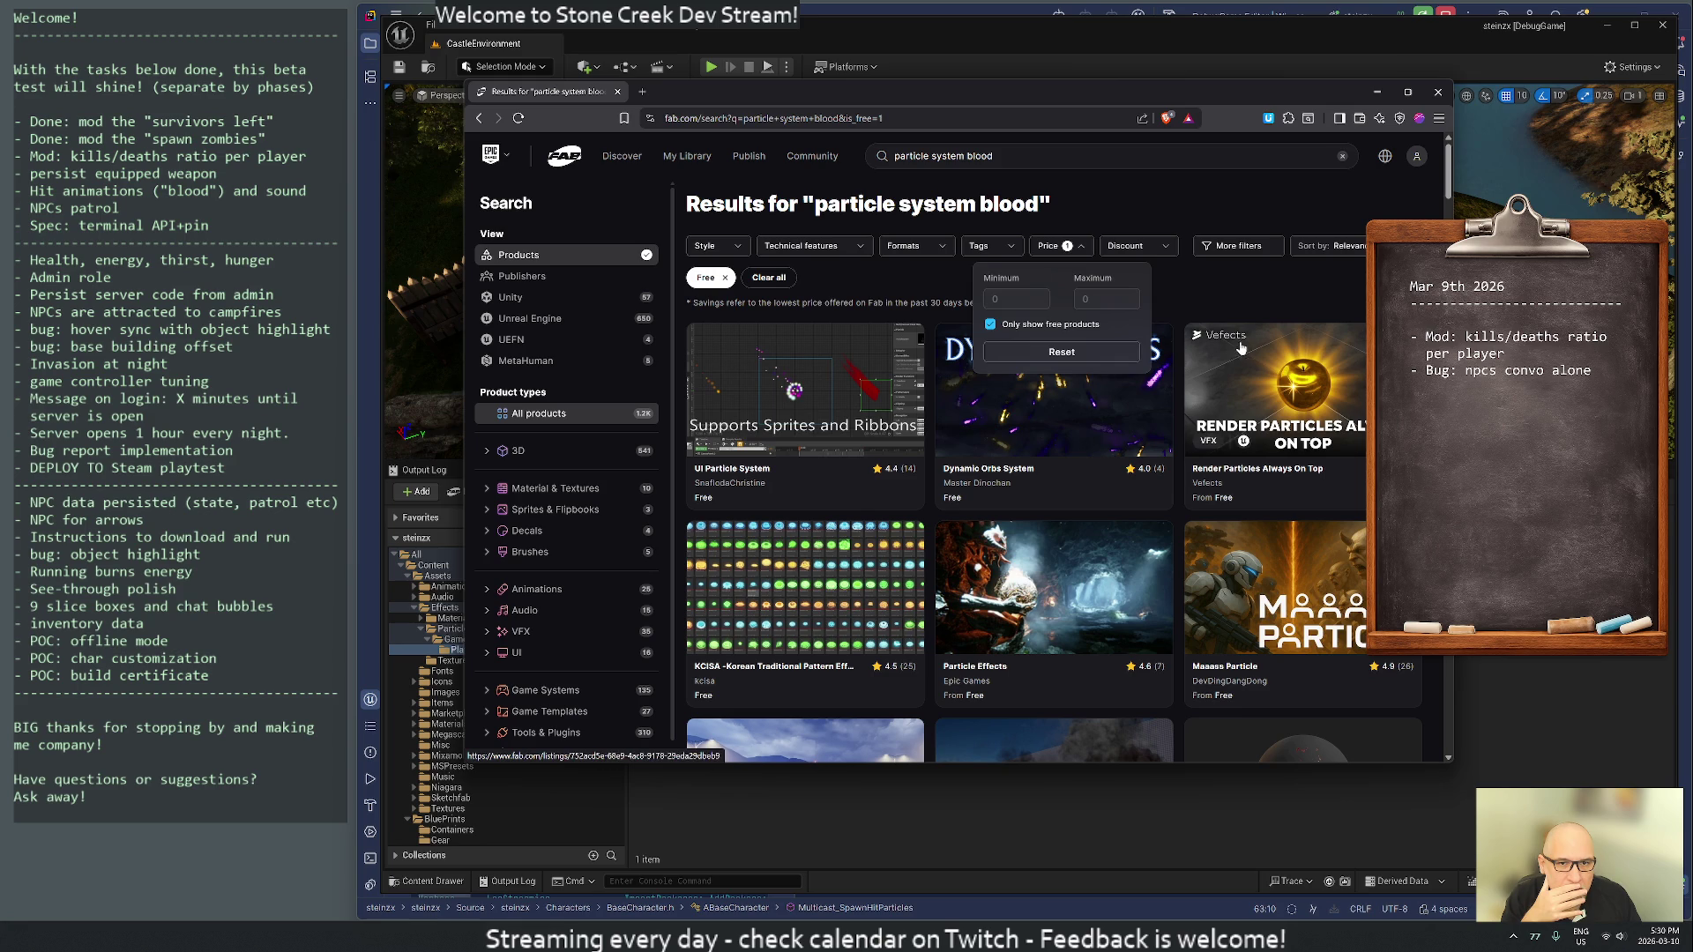
- Open the UI Particle System product page in a snapped, widened browser window
click(1075, 250)
click(886, 379)
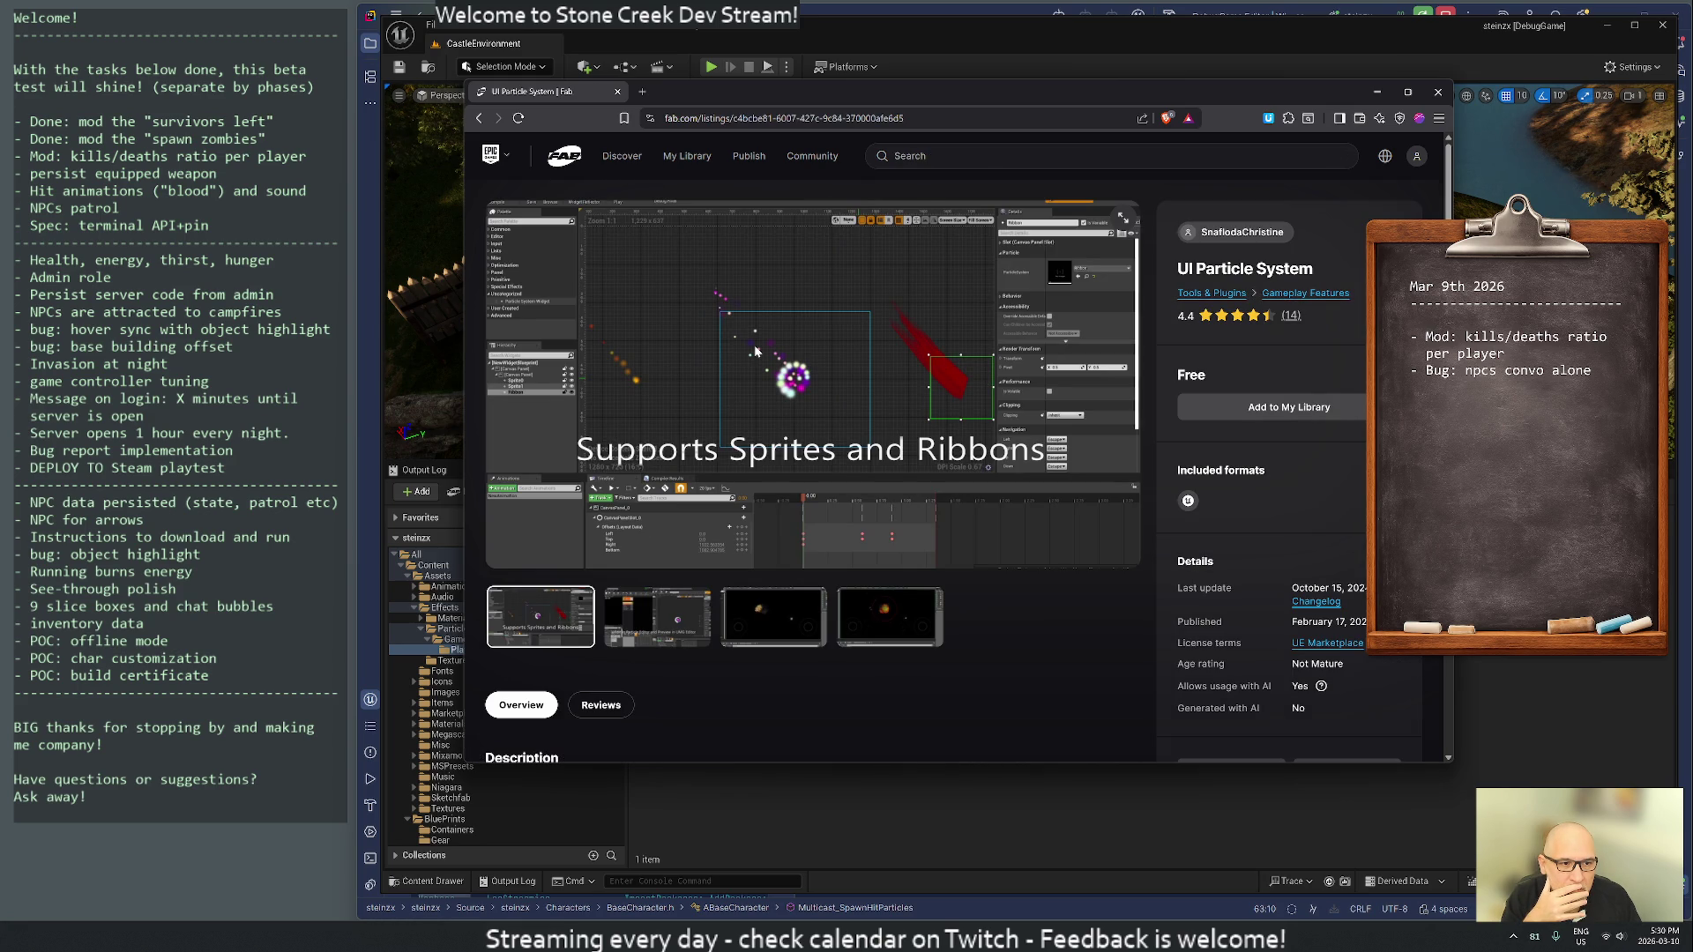
mouse_move(760, 100)
mouse_down()
mouse_move(1055, 120)
mouse_move(1689, 114)
mouse_up()
drag(847, 285, 361, 283)
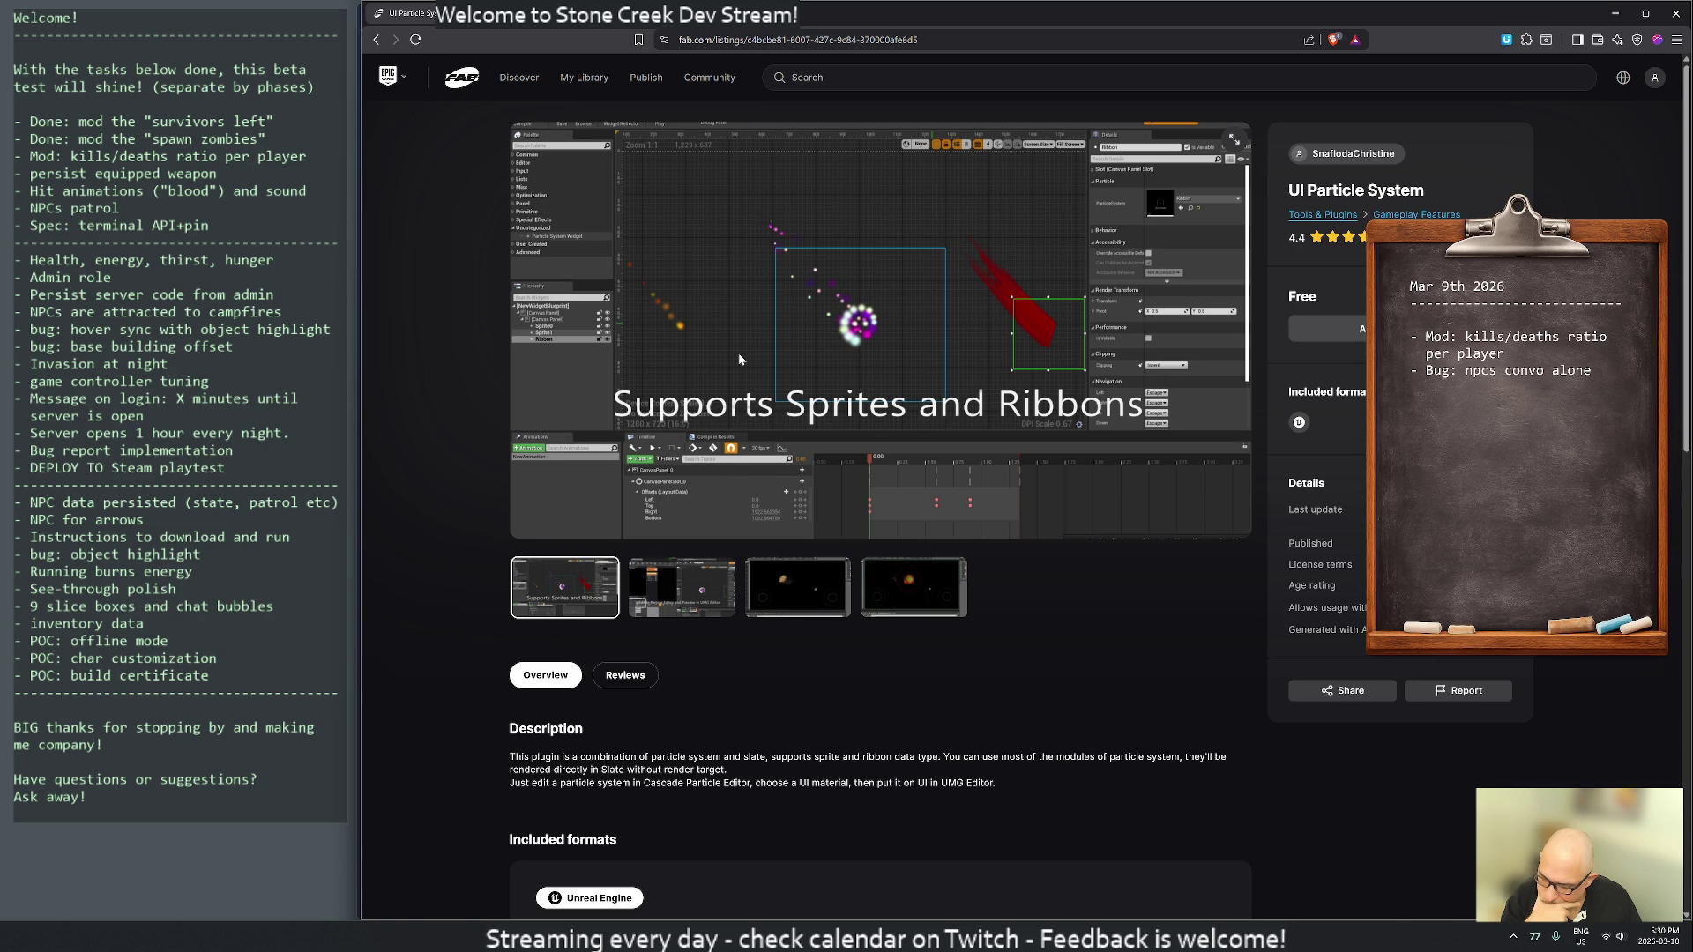
- Browse the UI Particle System gallery screenshots, including the explosion image
click(666, 590)
click(794, 587)
click(907, 584)
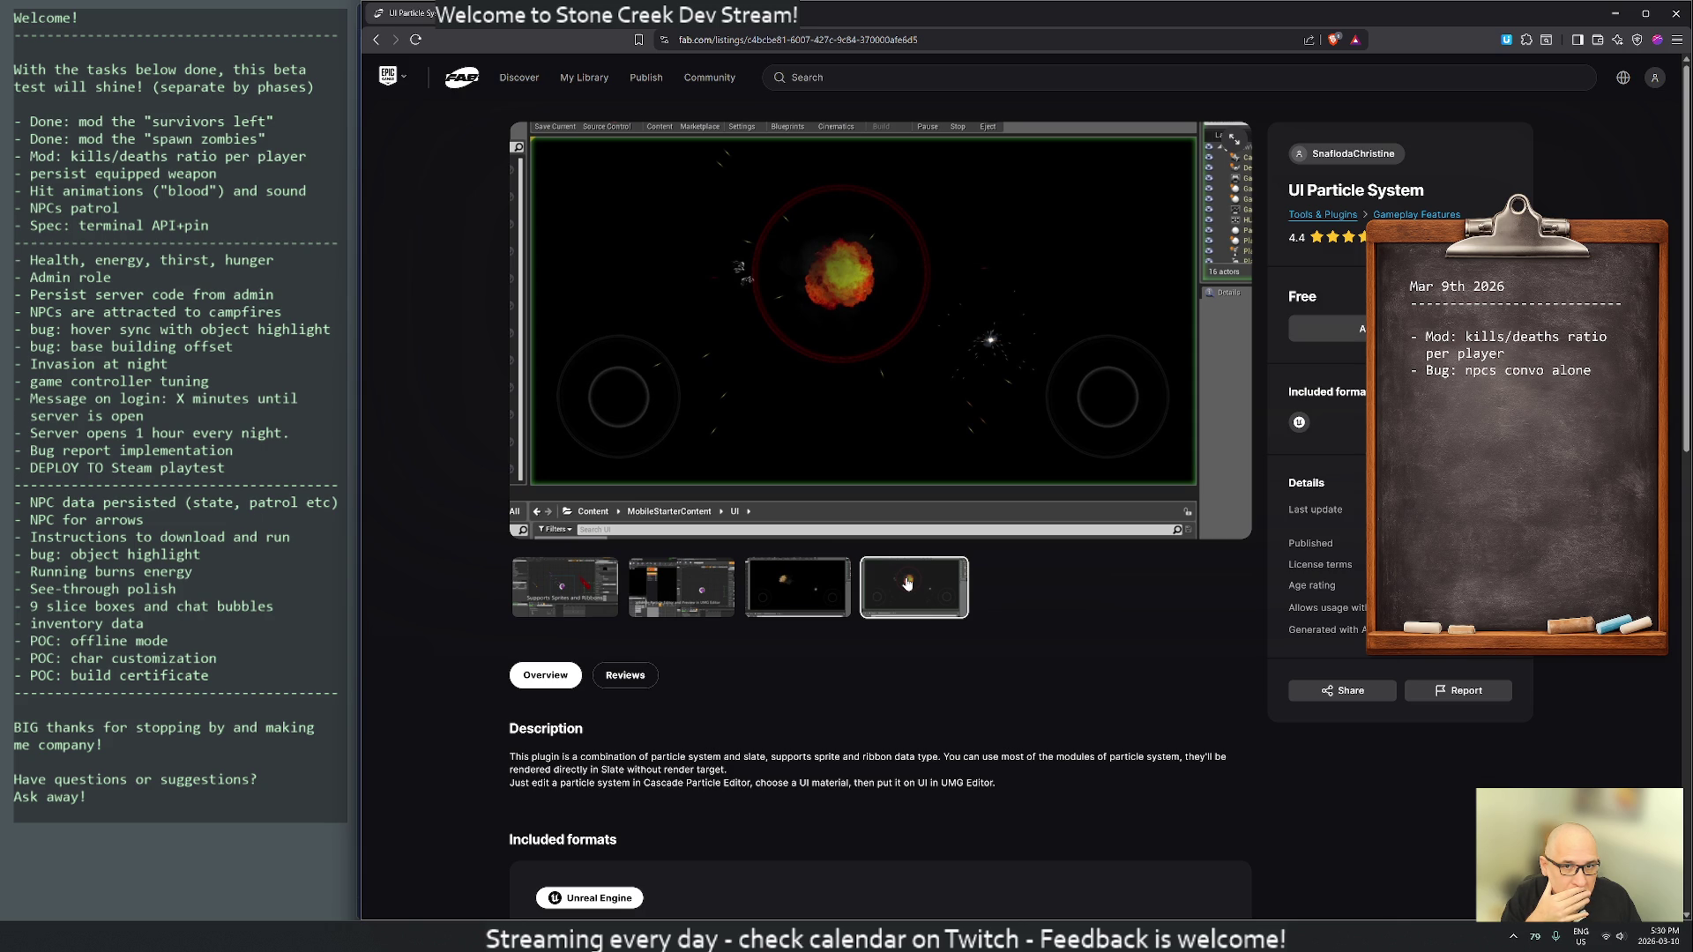
click(629, 597)
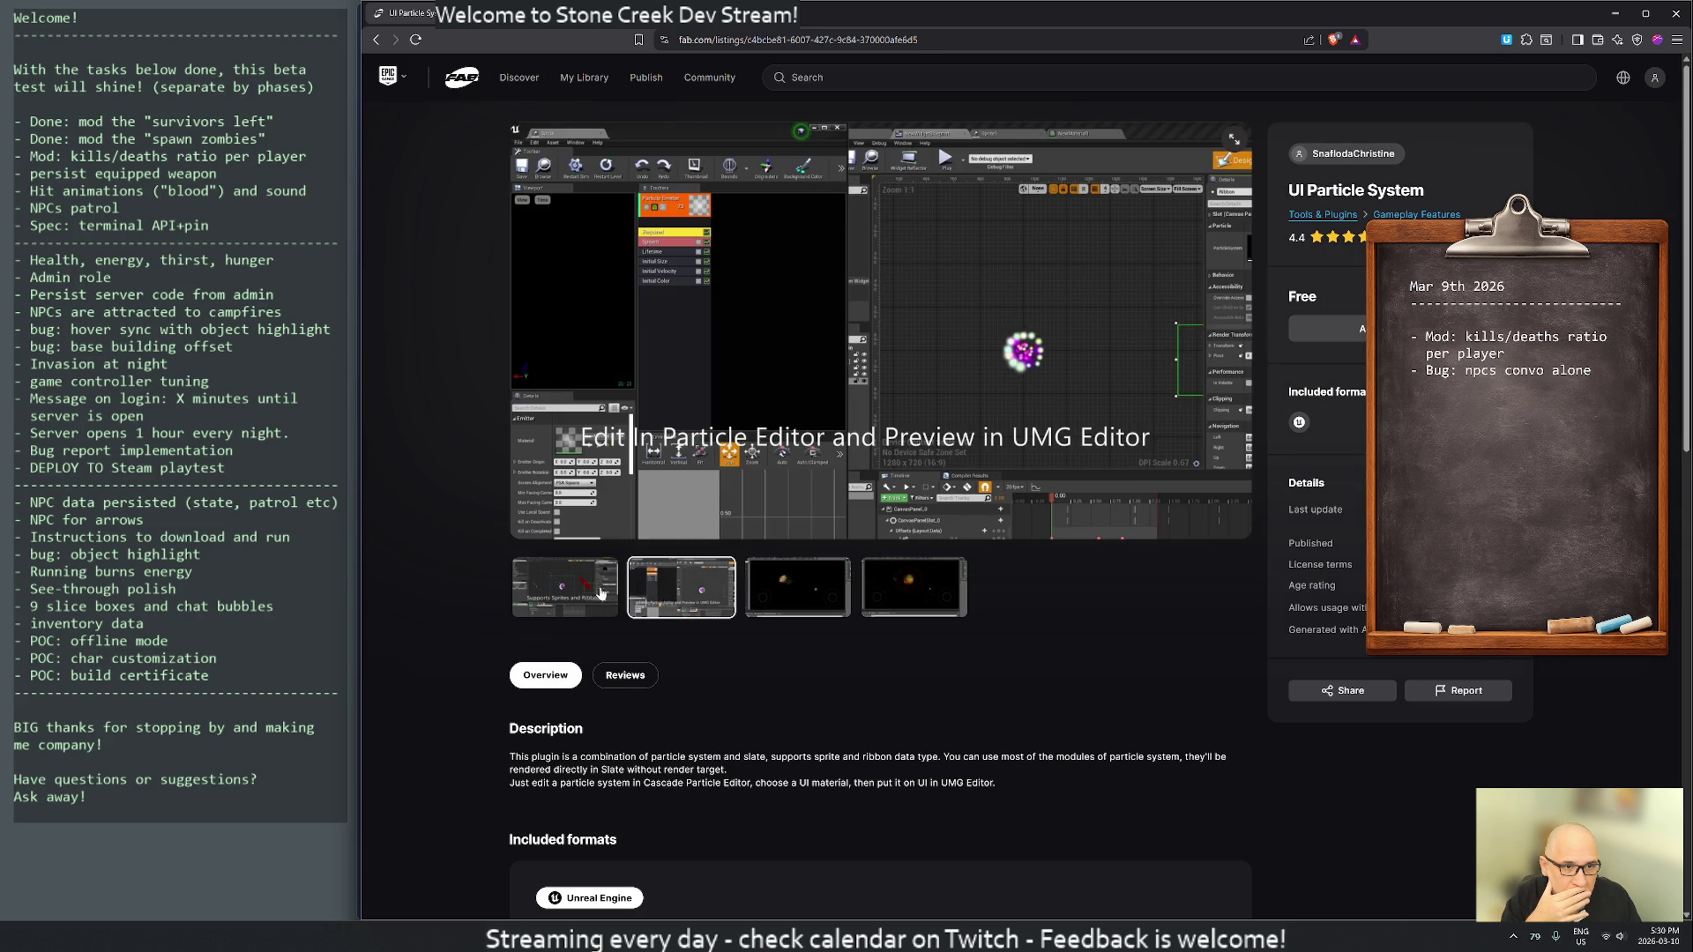
click(573, 593)
scroll(945, 634, down, 5)
scroll(946, 634, down, 5)
scroll(945, 634, up, 4)
scroll(928, 628, down, 2)
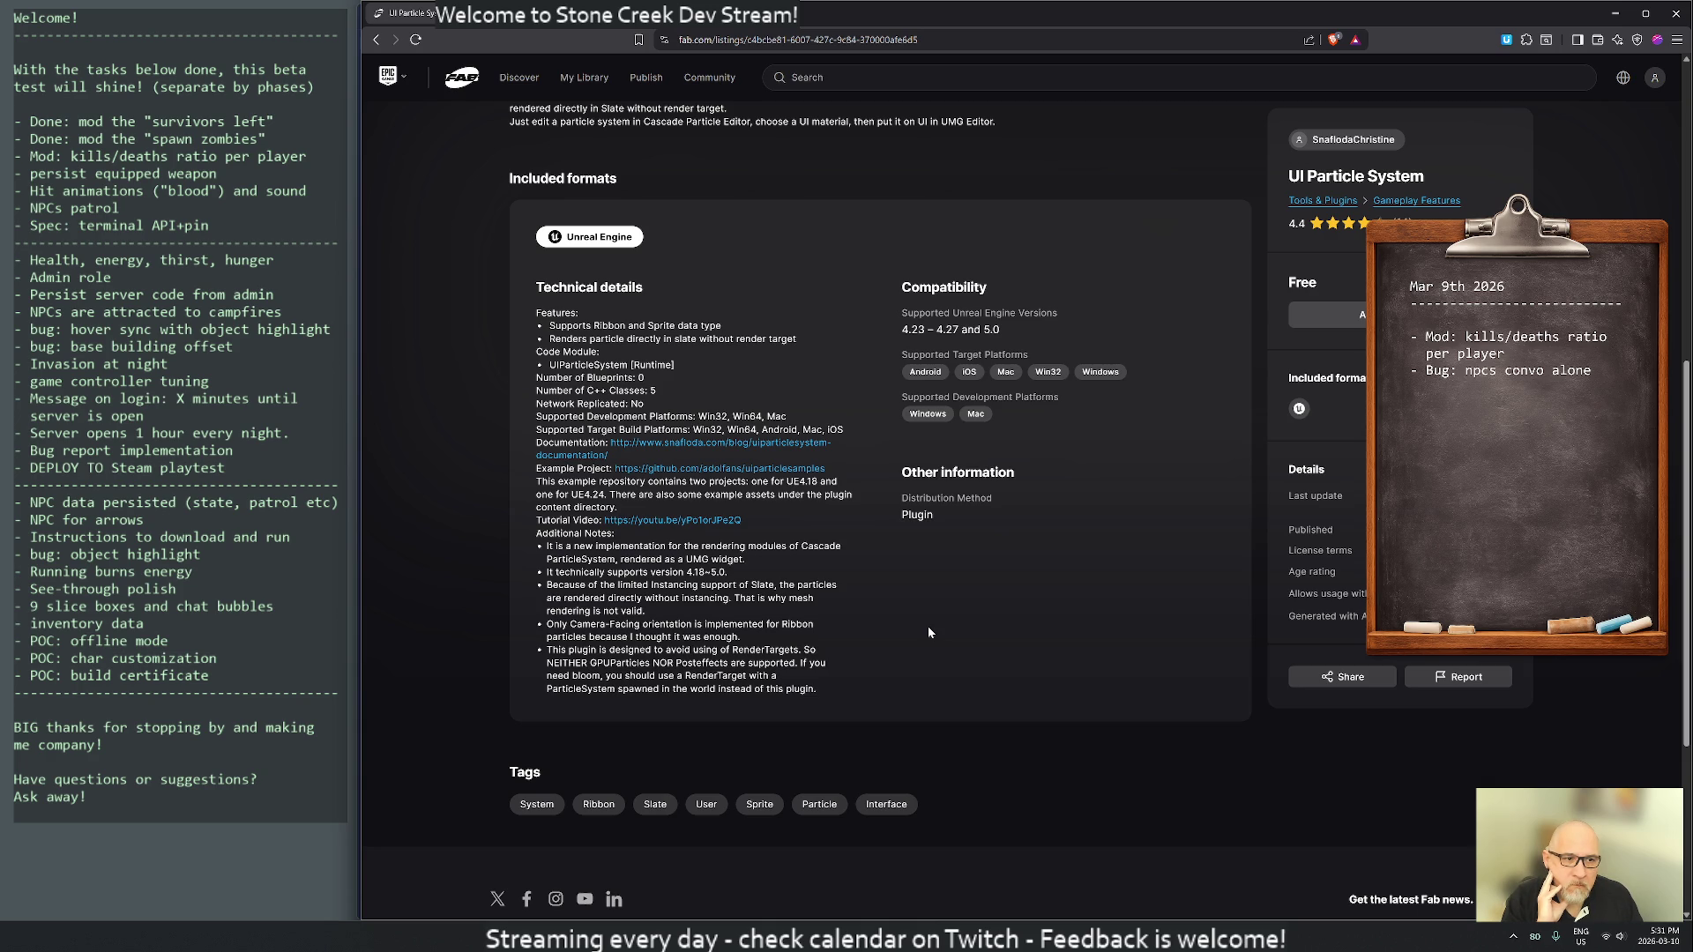
scroll(928, 632, up, 4)
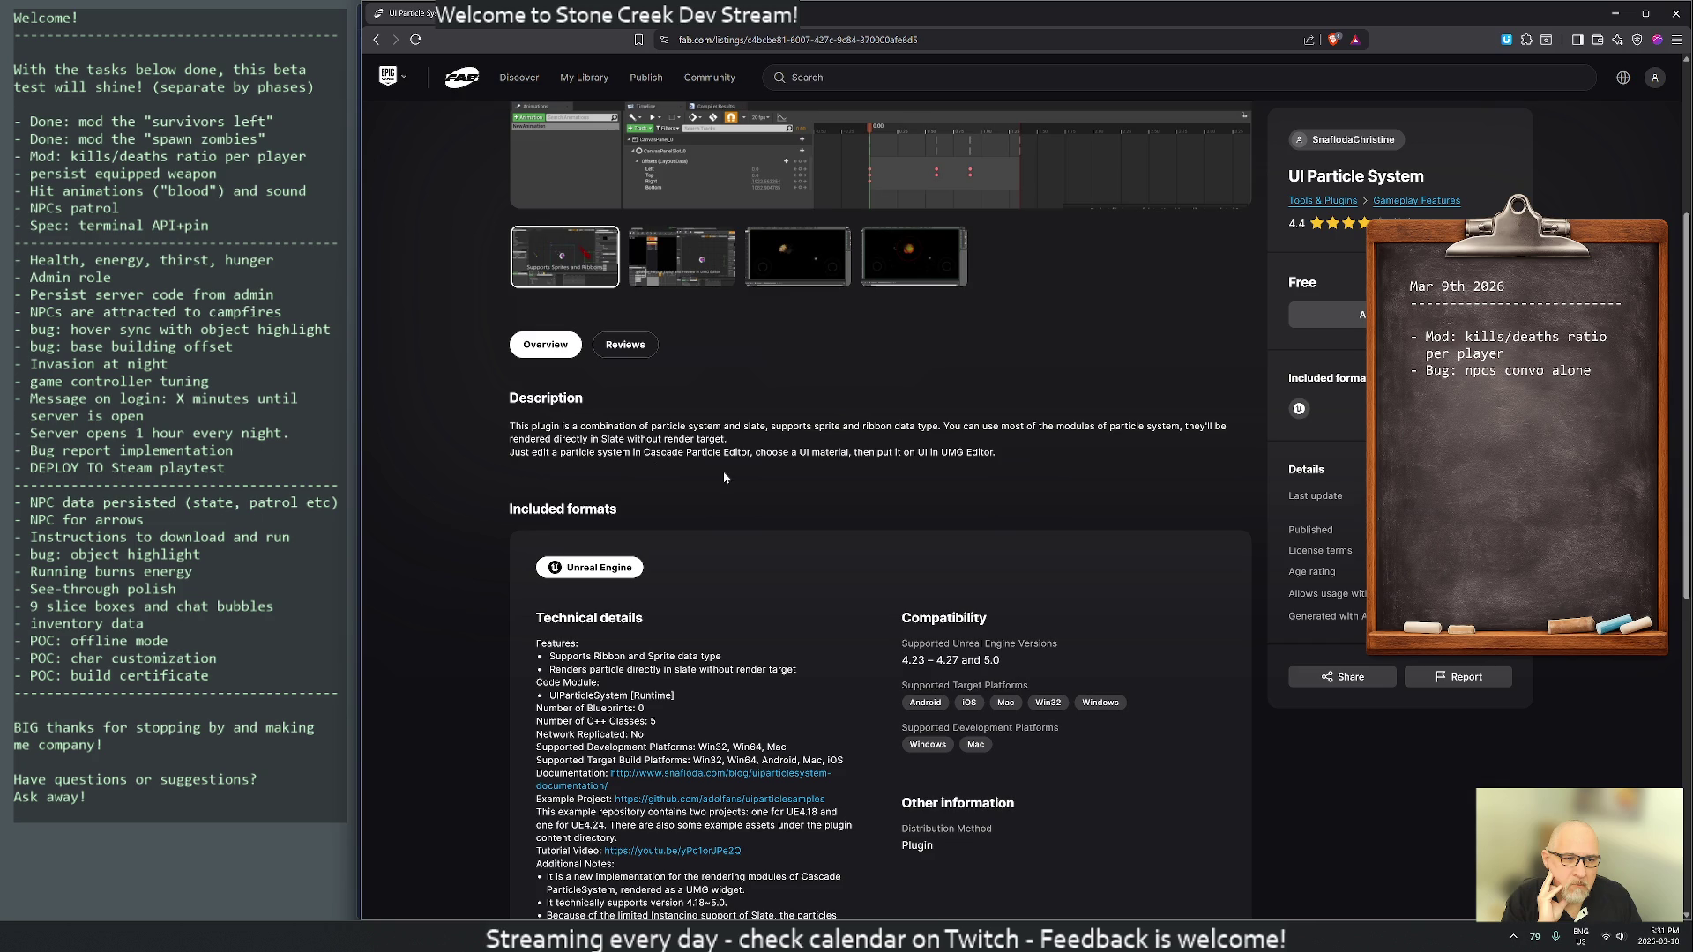
scroll(725, 477, up, 4)
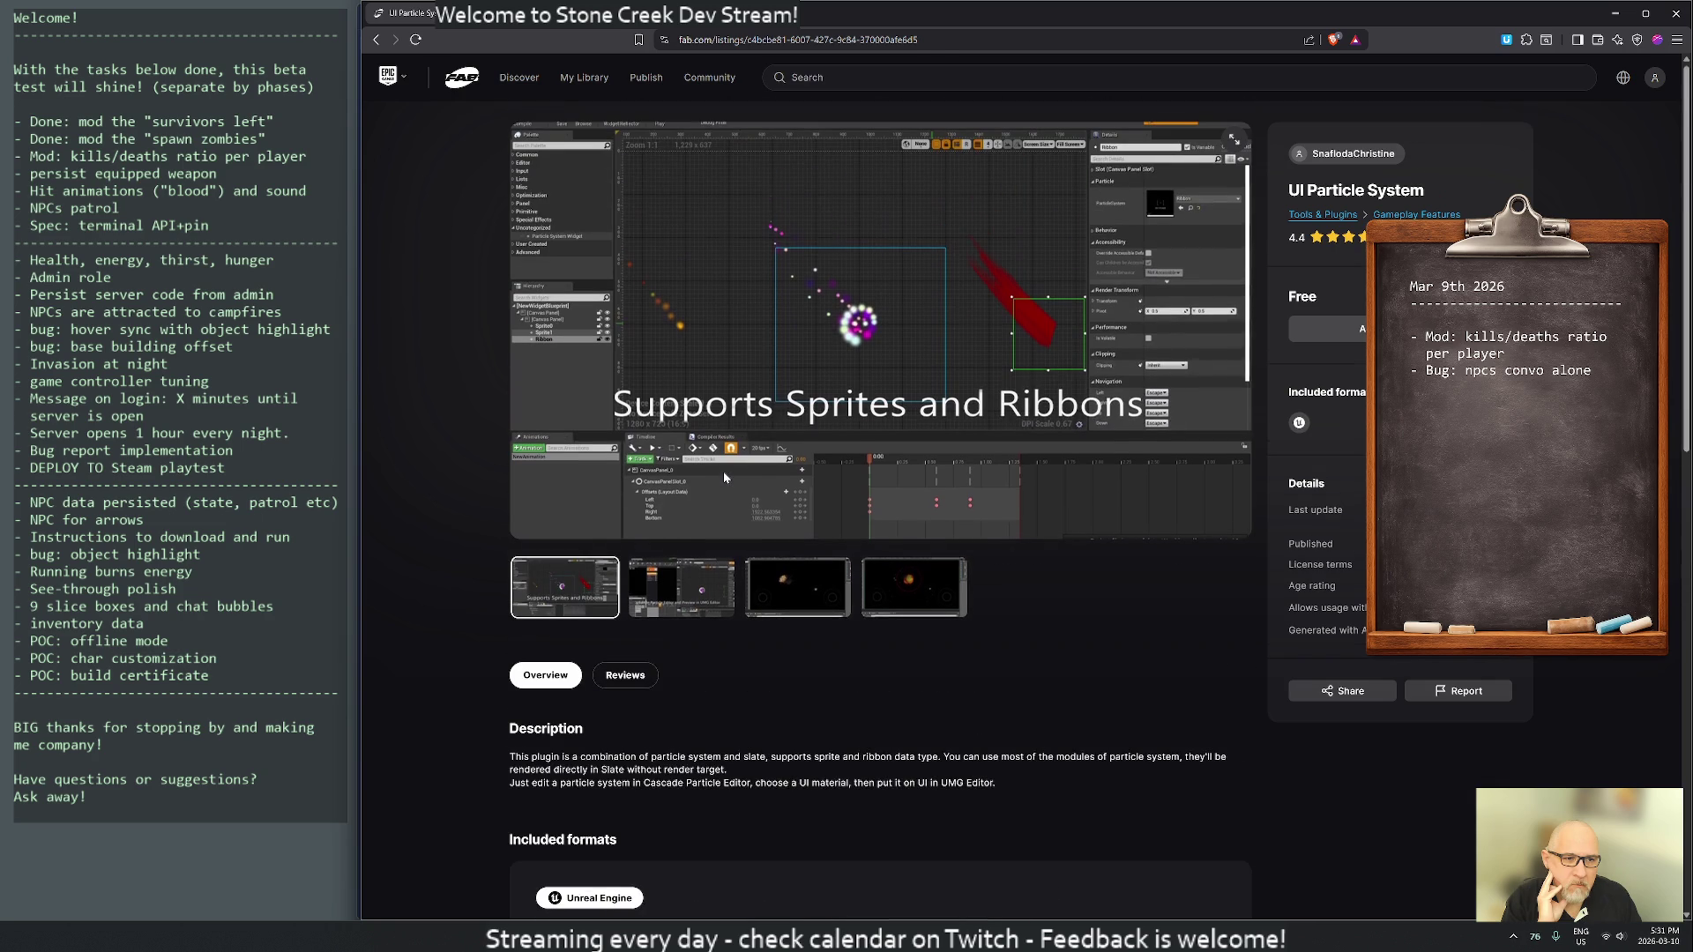
- Review the screenshots again, scroll to Technical details and follow the documentation link
click(686, 593)
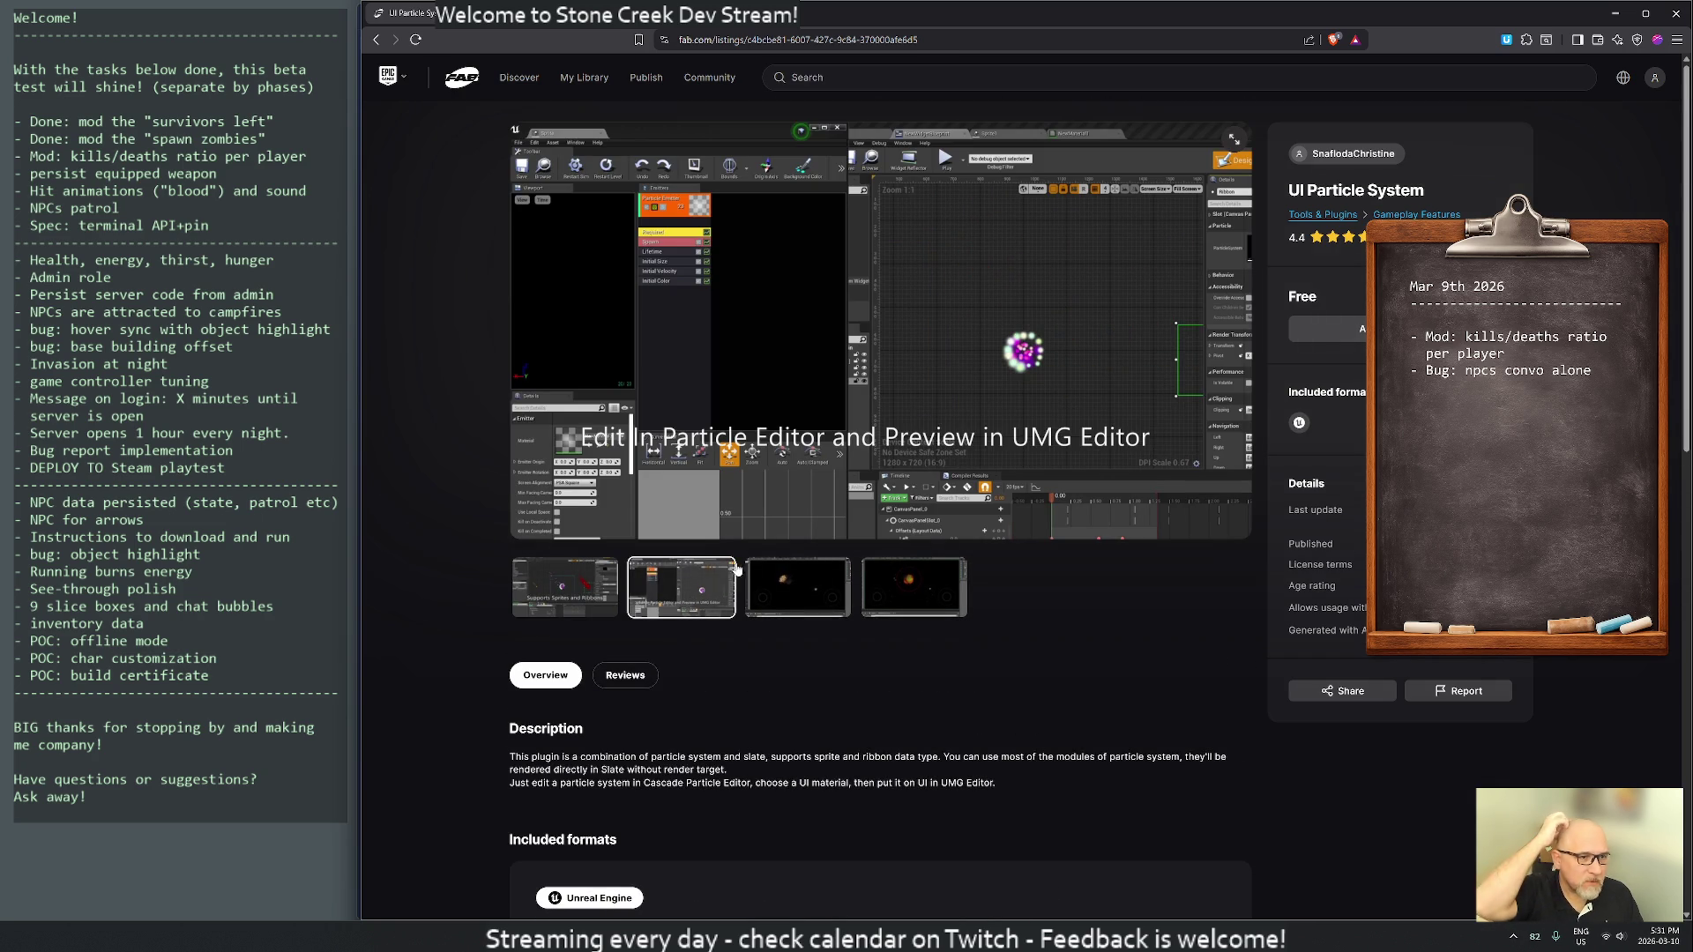
click(804, 585)
click(885, 586)
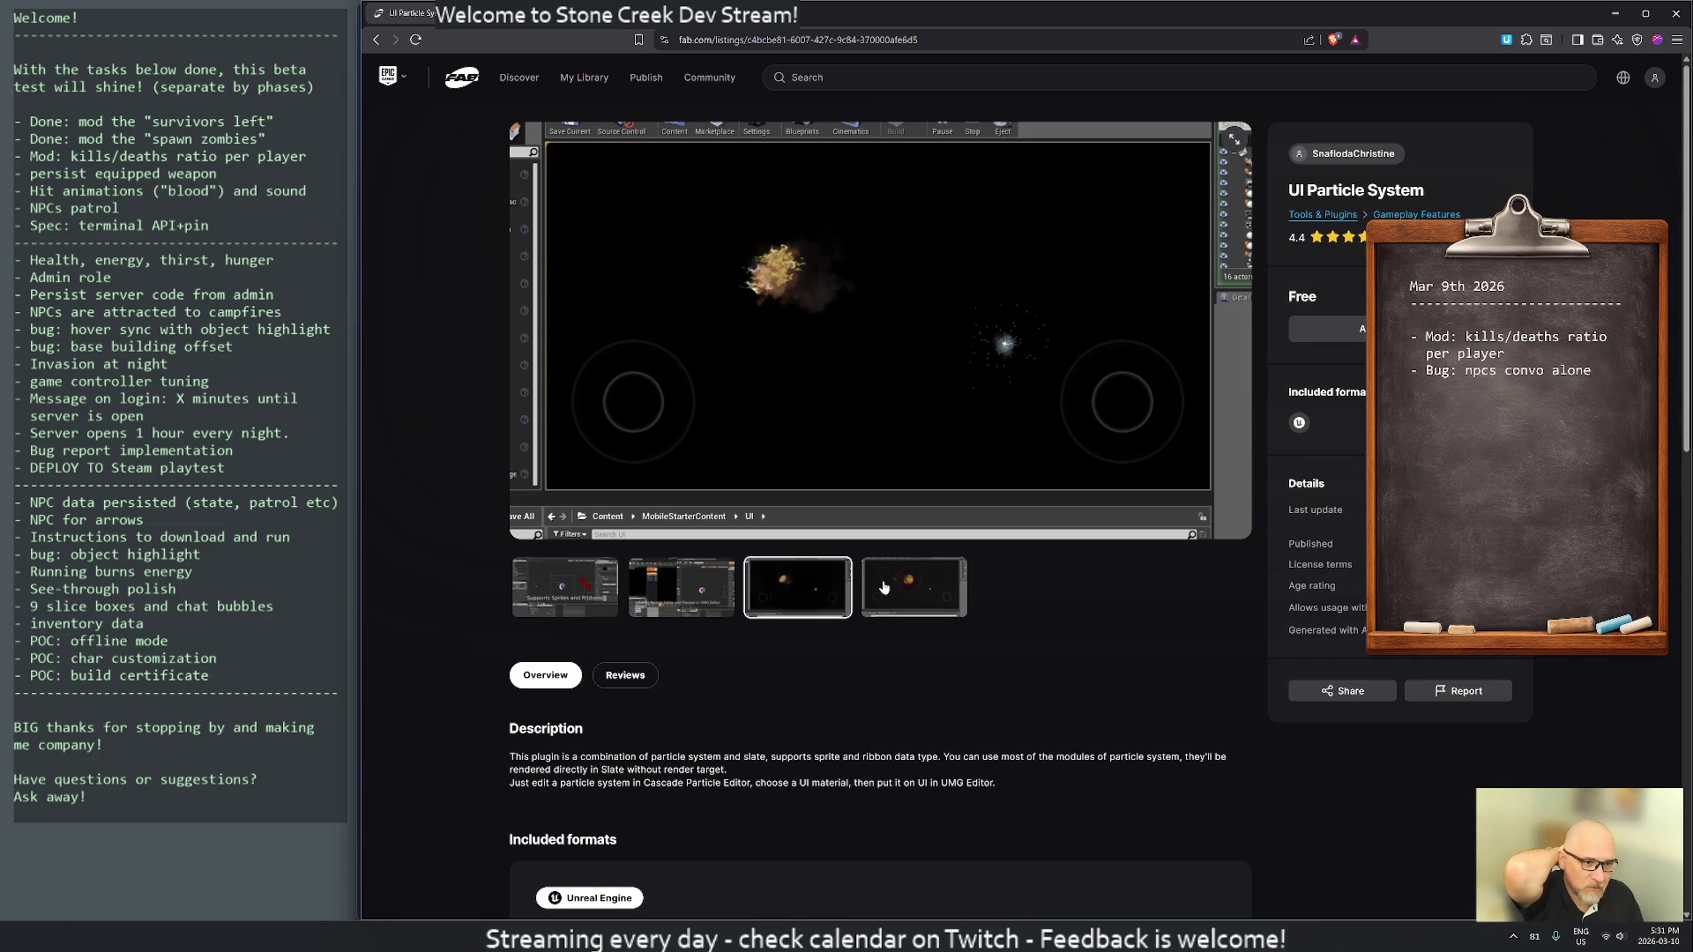
scroll(885, 587, down, 5)
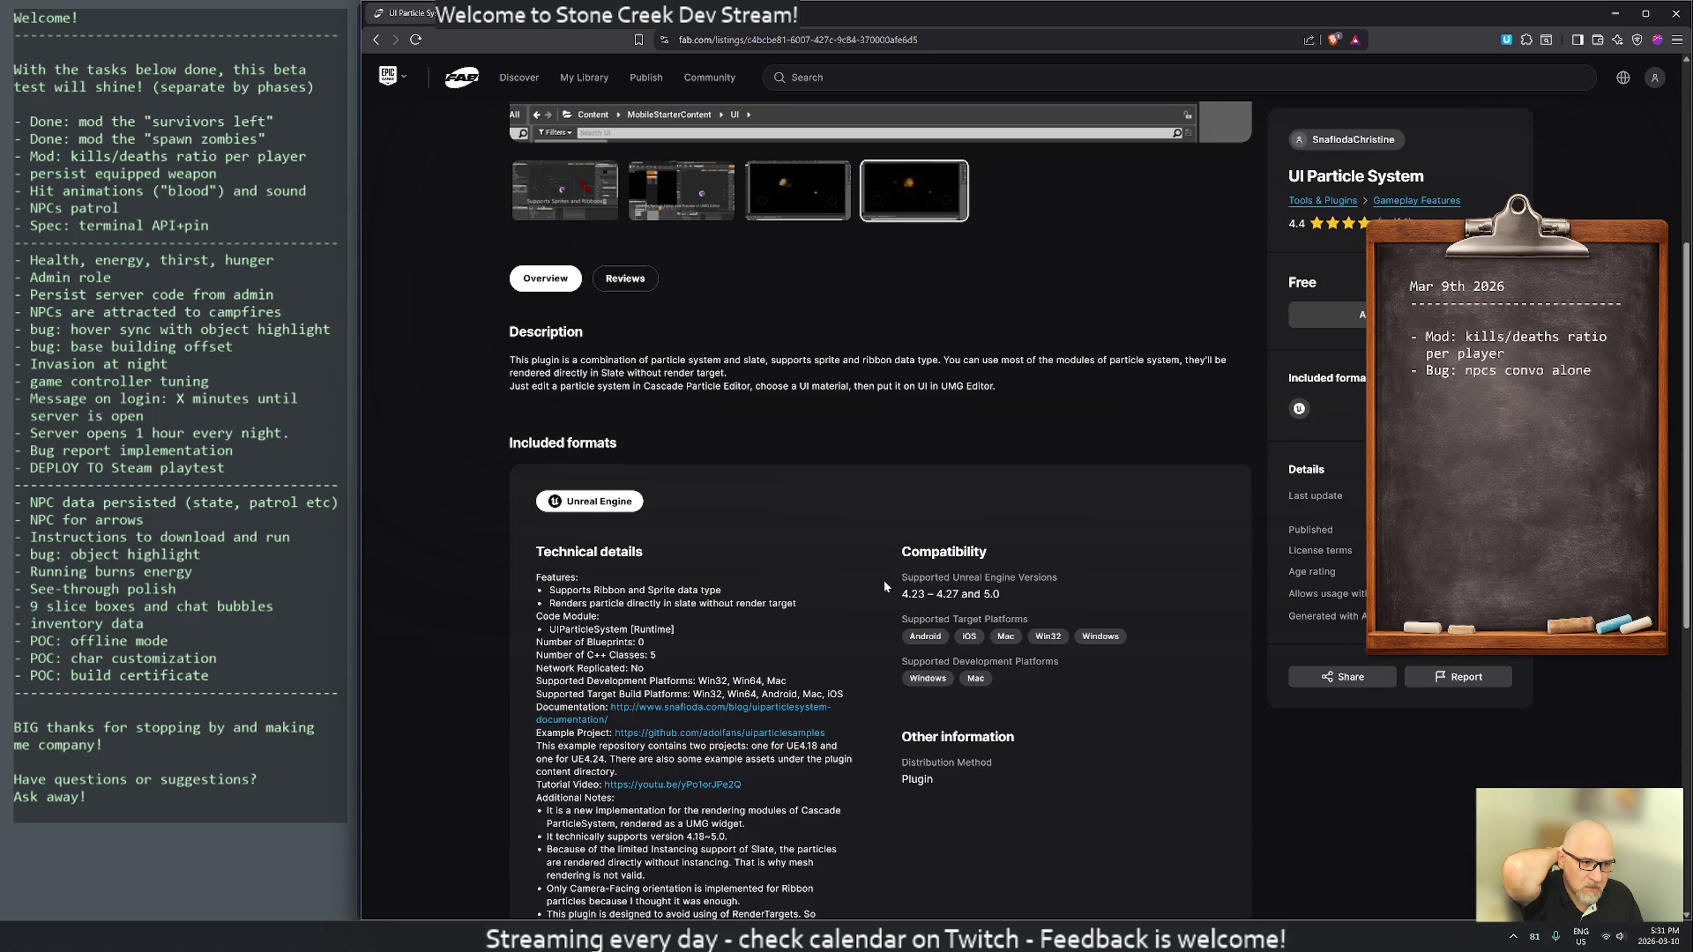
scroll(884, 580, down, 4)
click(639, 379)
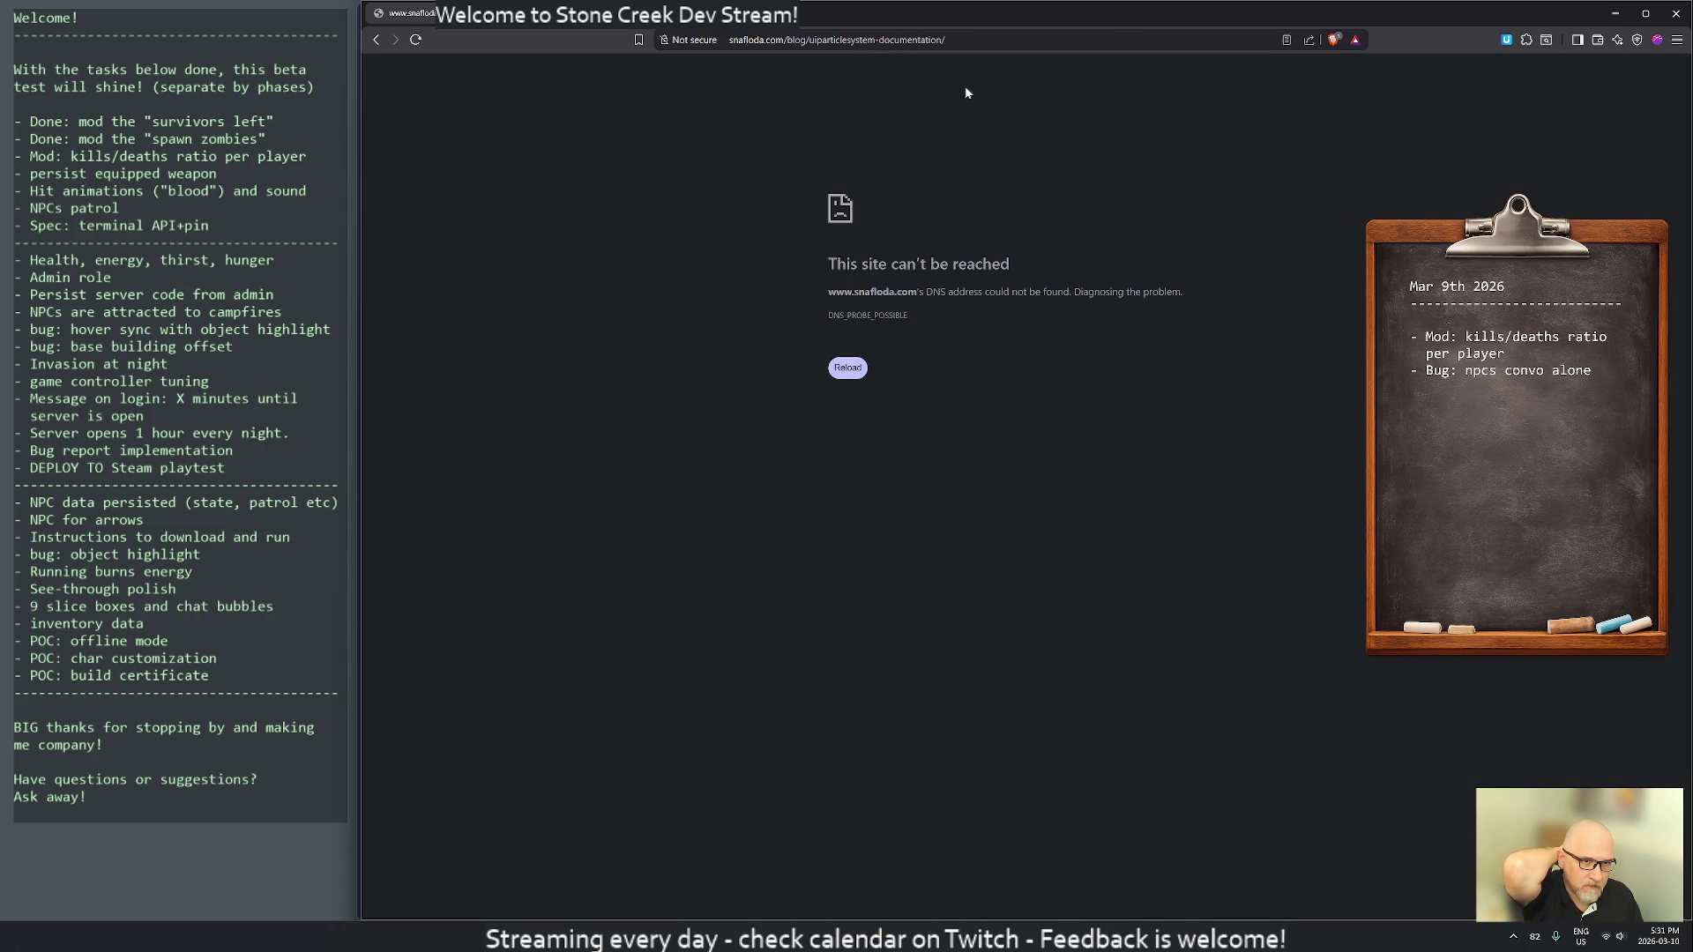
- Bring Brave back to the front and go back to the Fab search results
key(alt+Tab)
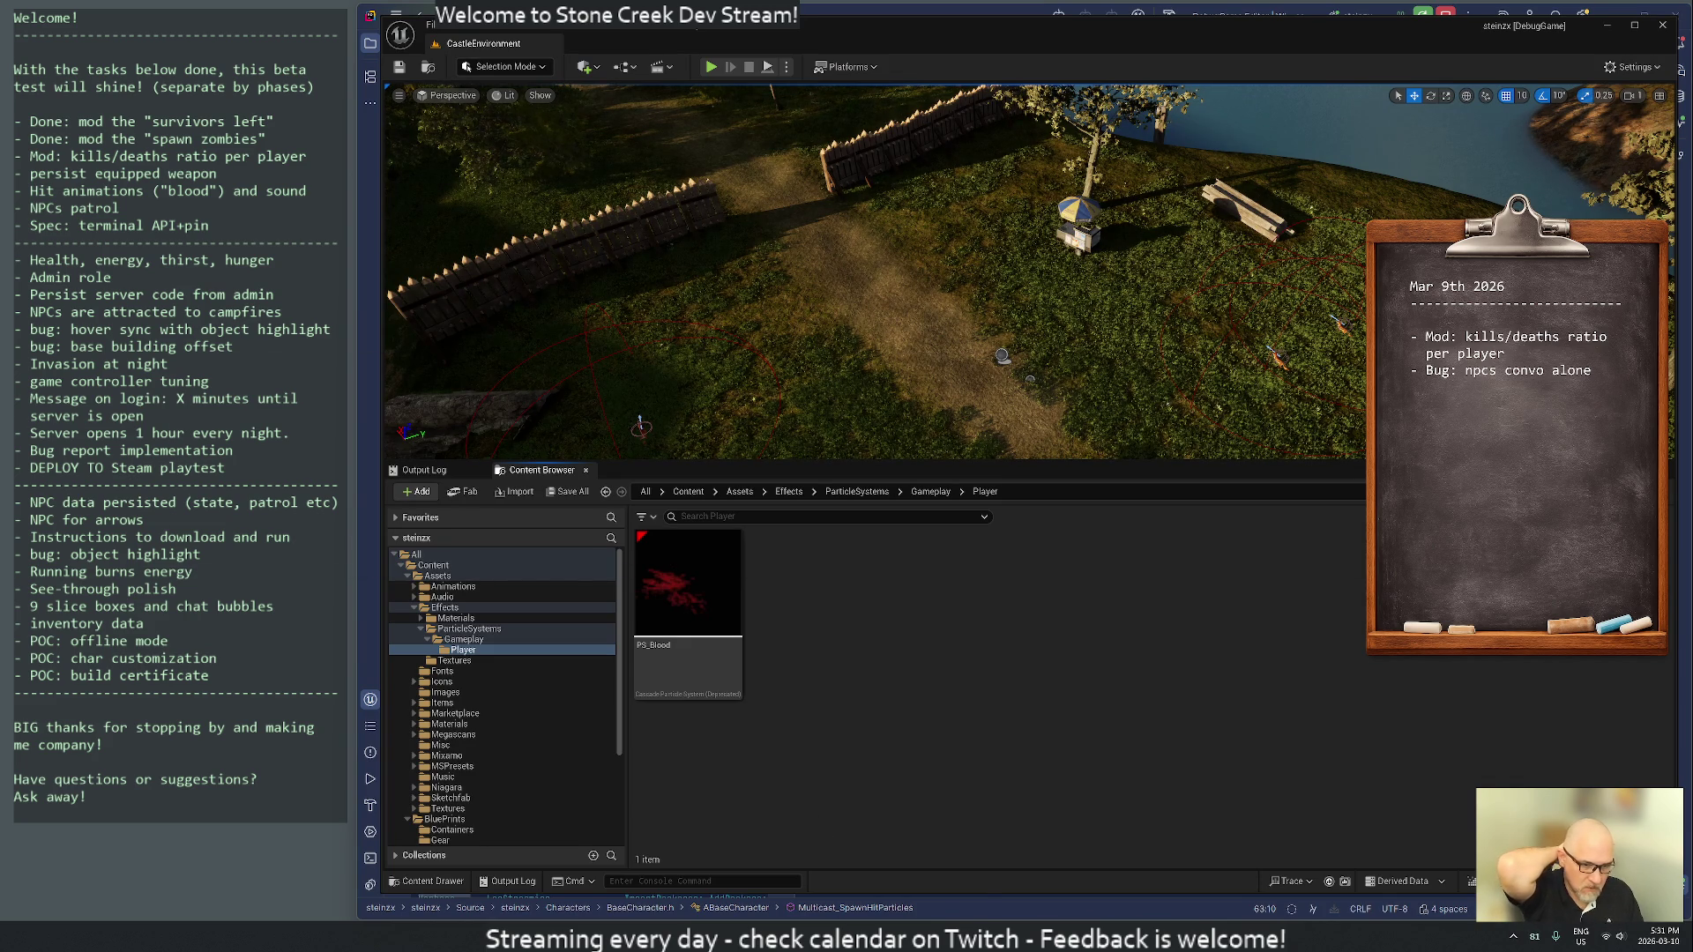
mouse_move(860, 937)
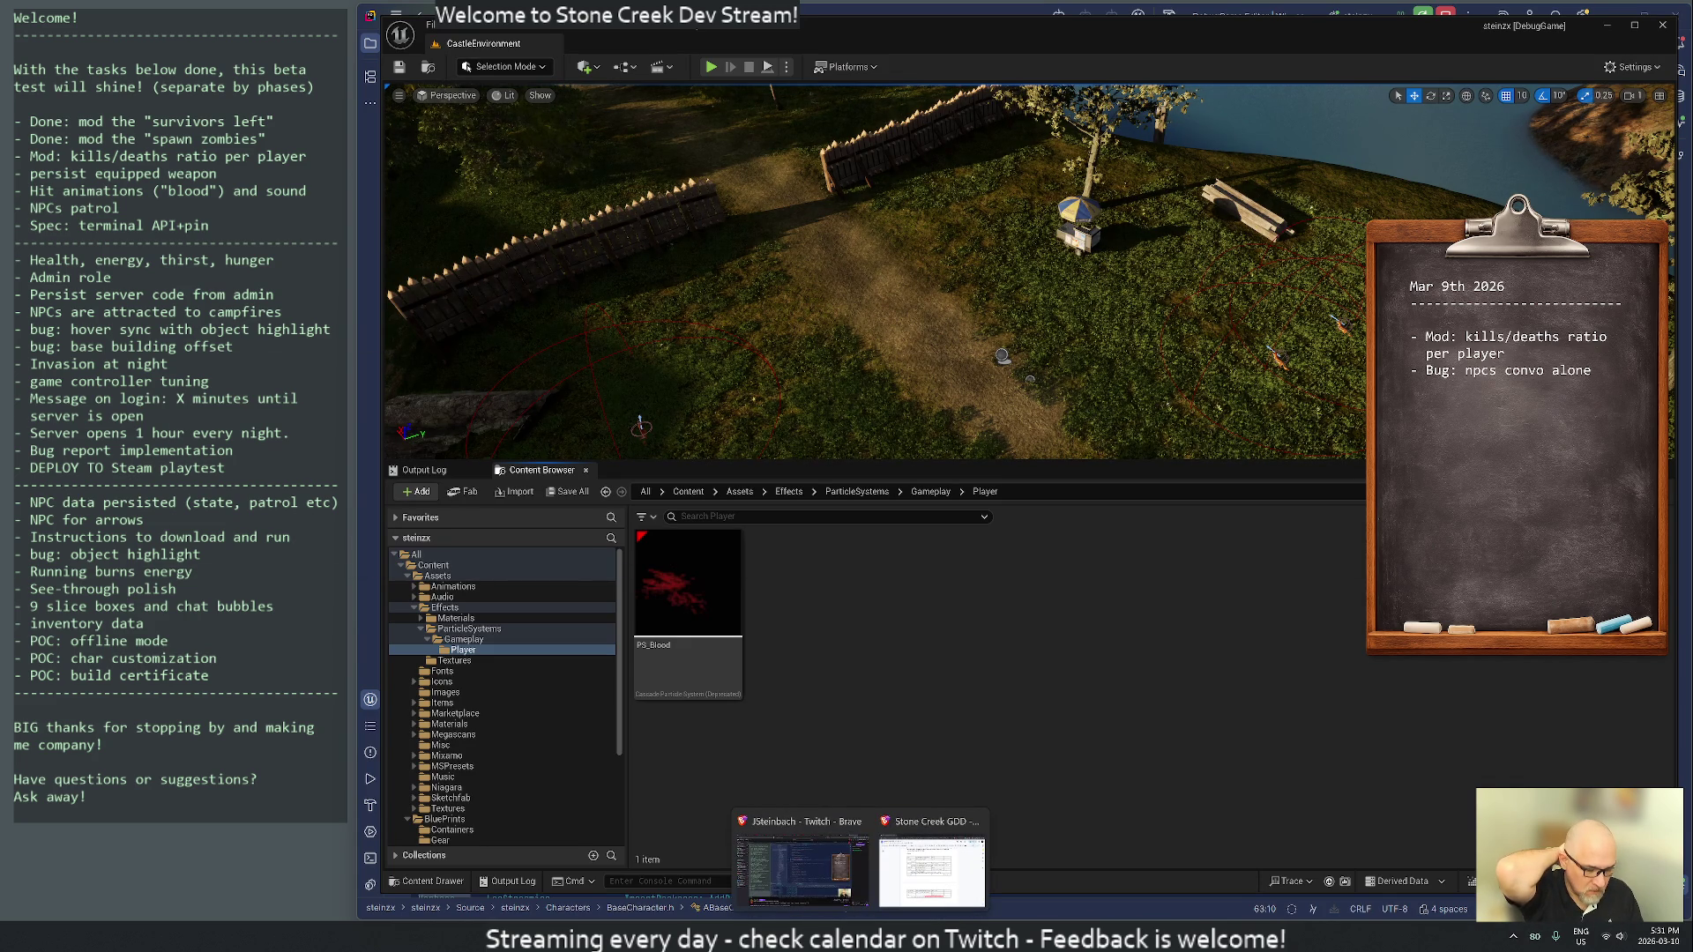
click(940, 821)
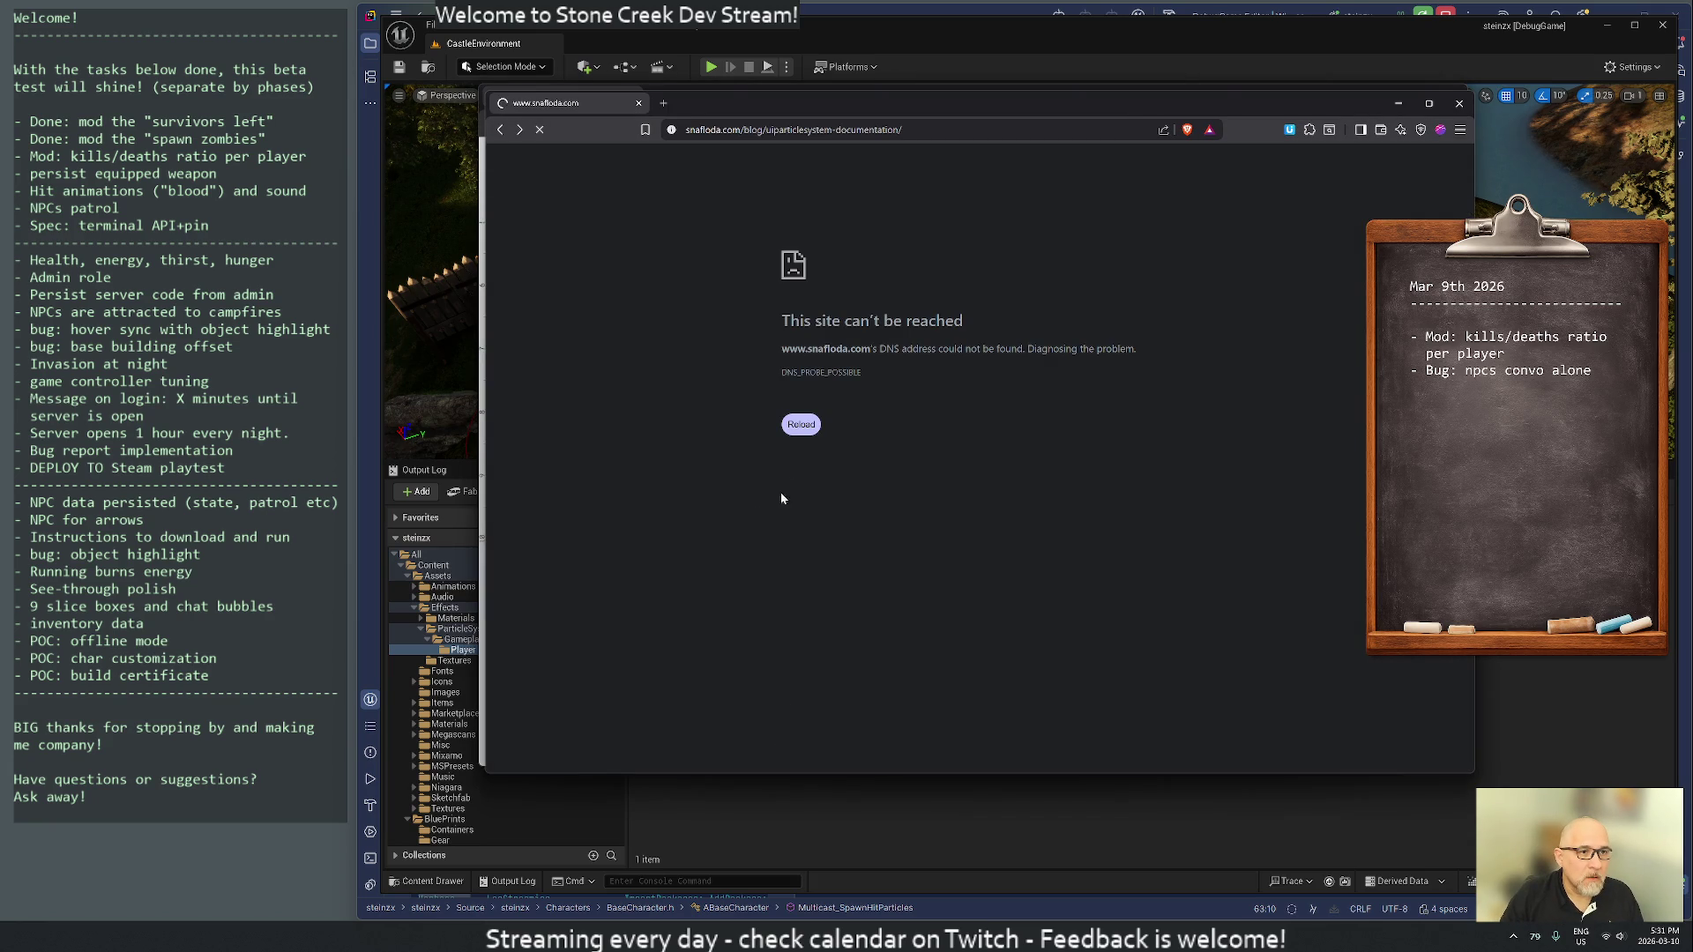
key(alt+Left)
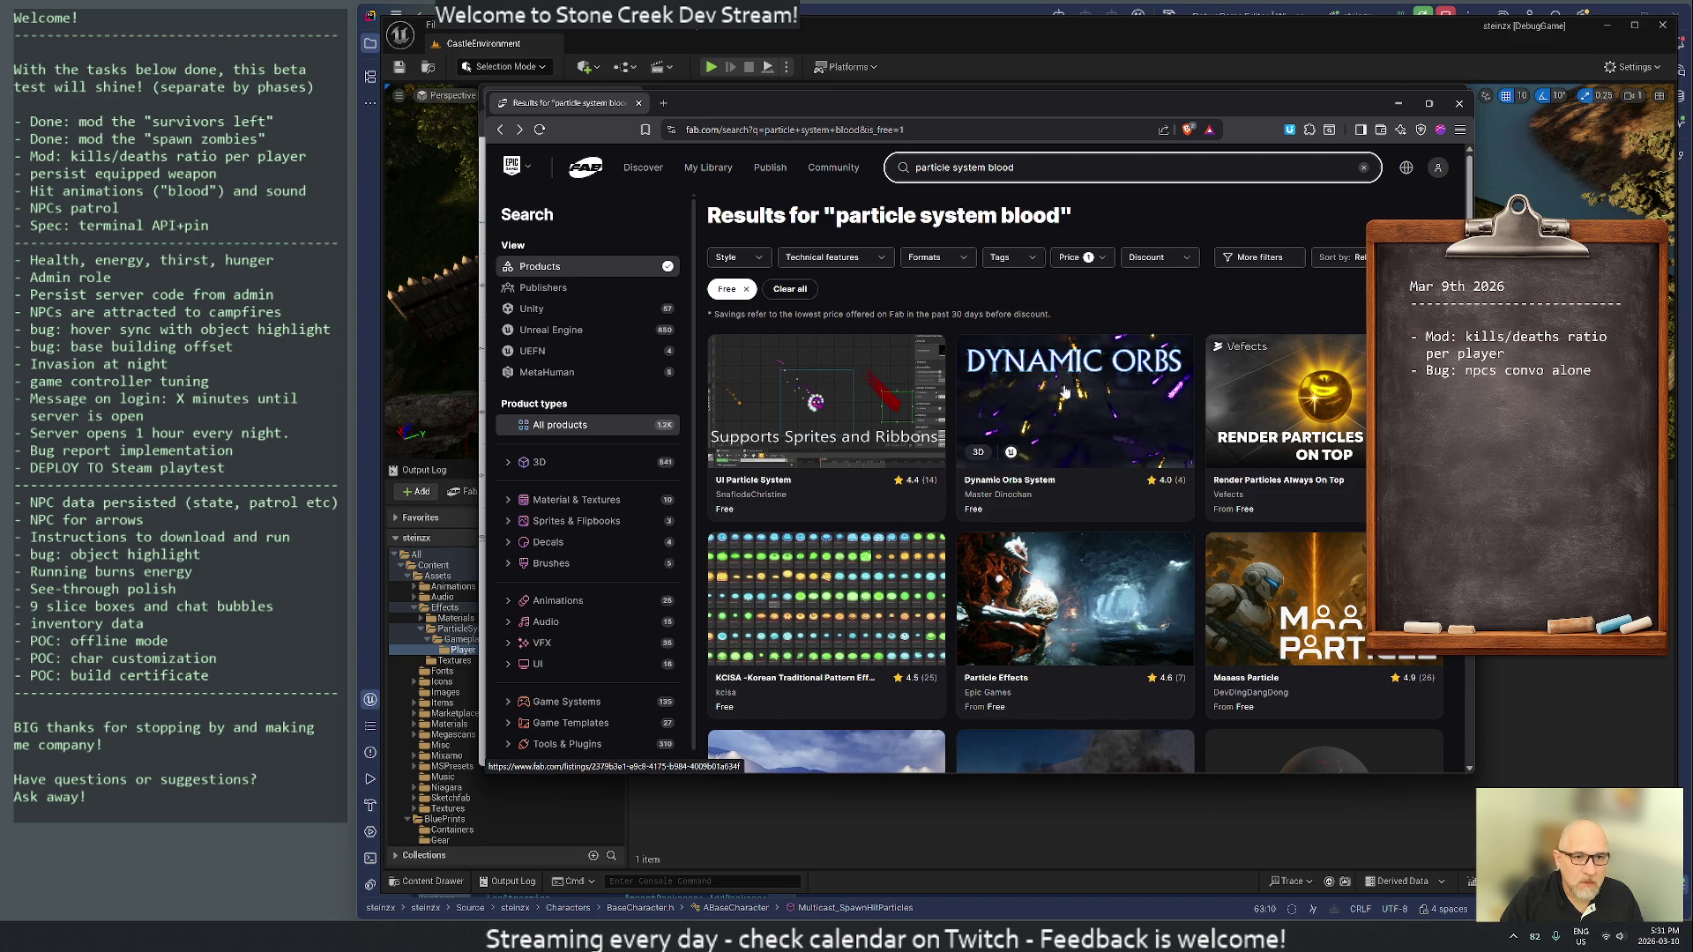
click(1116, 398)
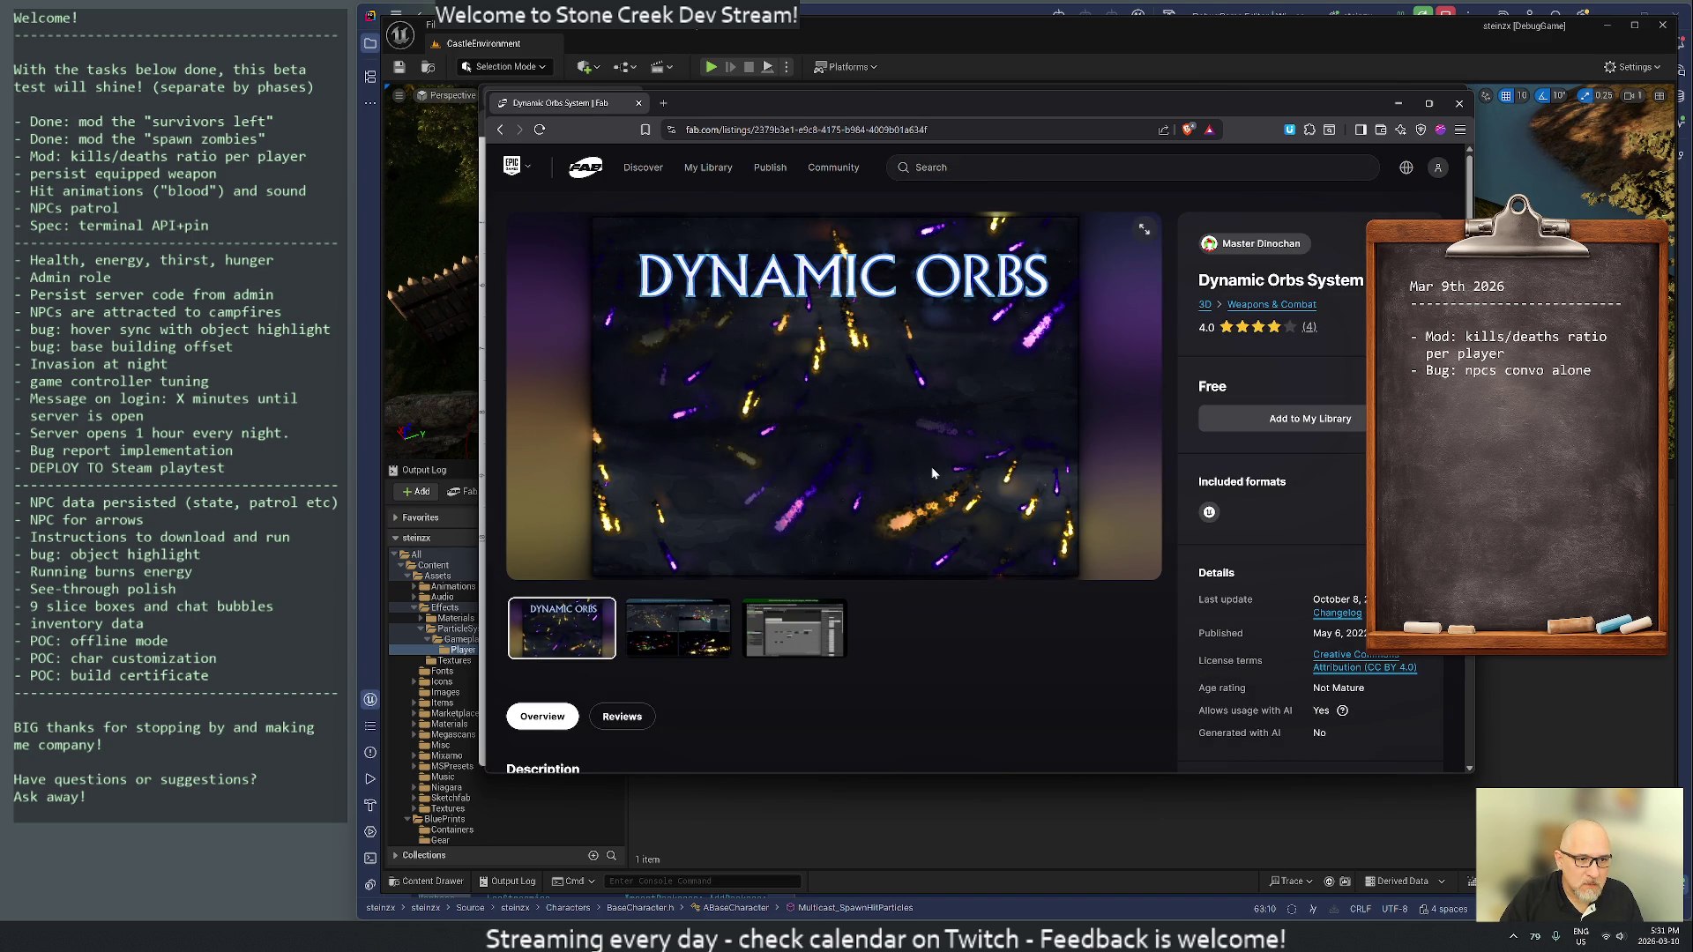
click(678, 628)
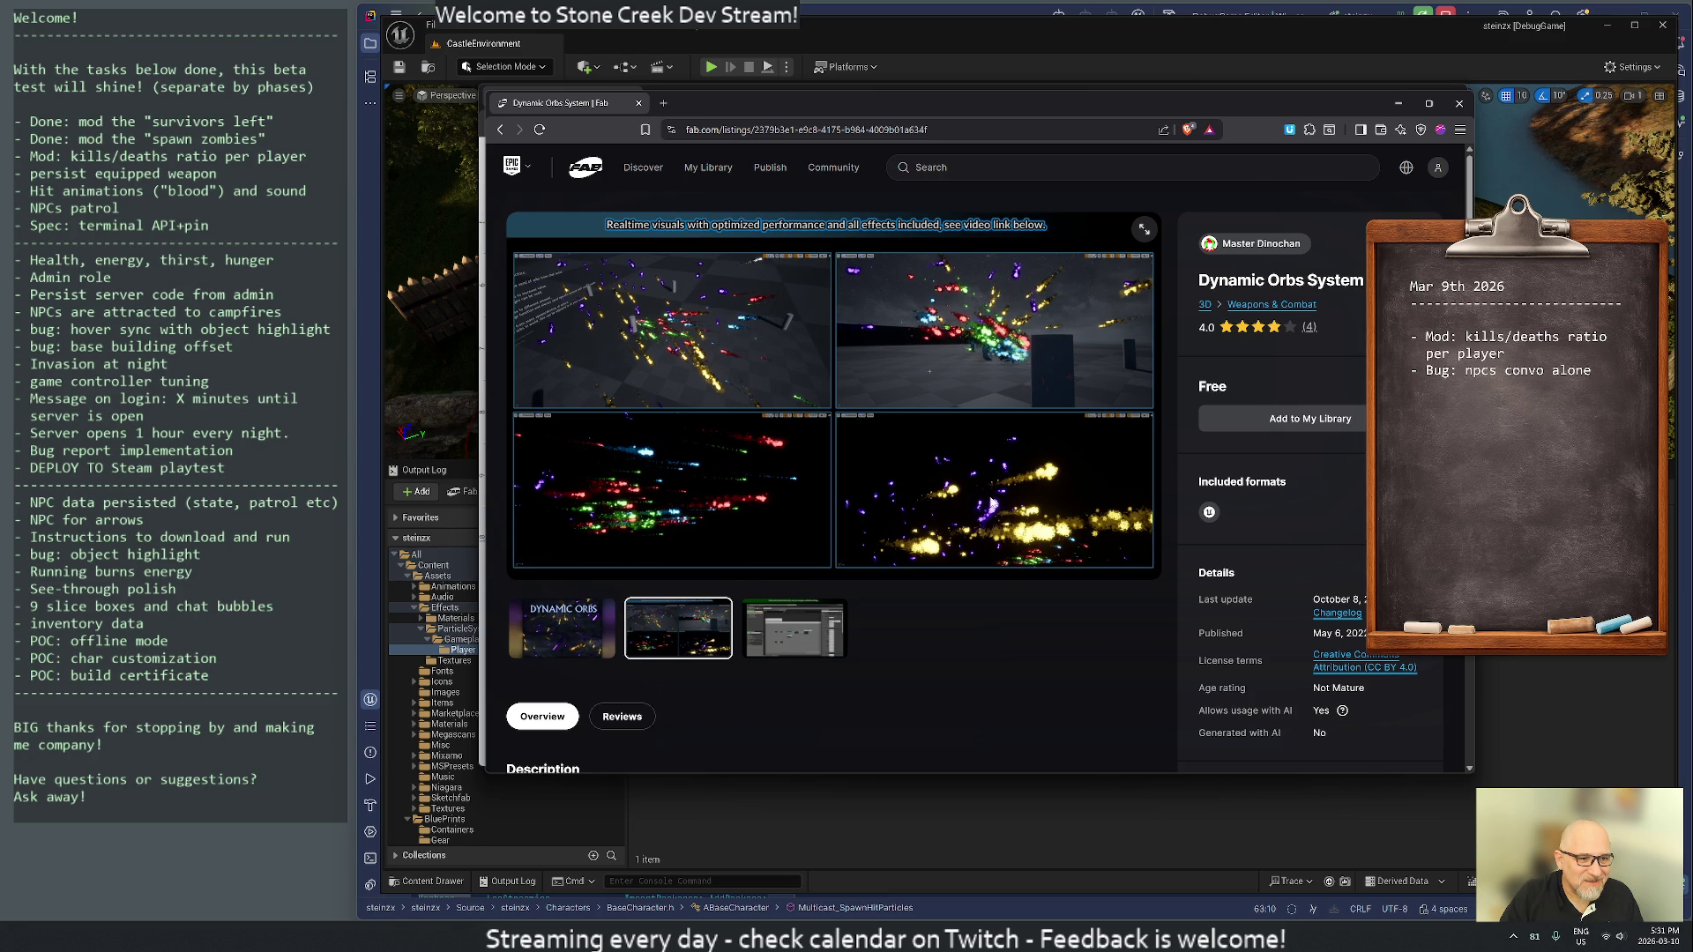
key(alt+Left)
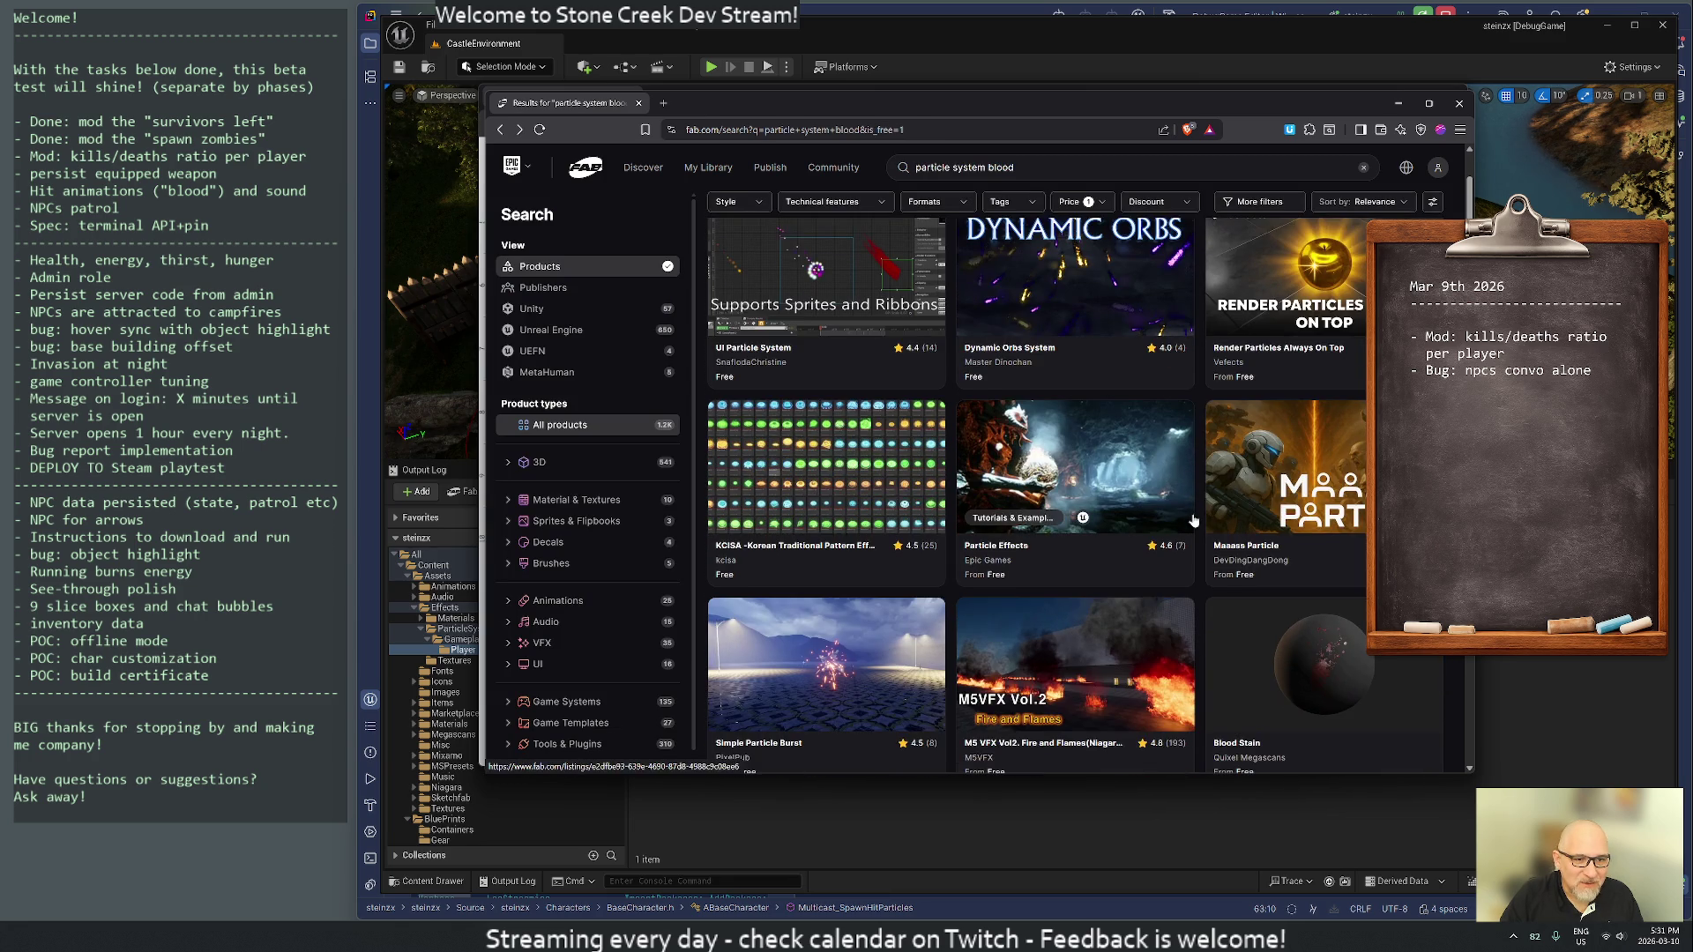
click(844, 569)
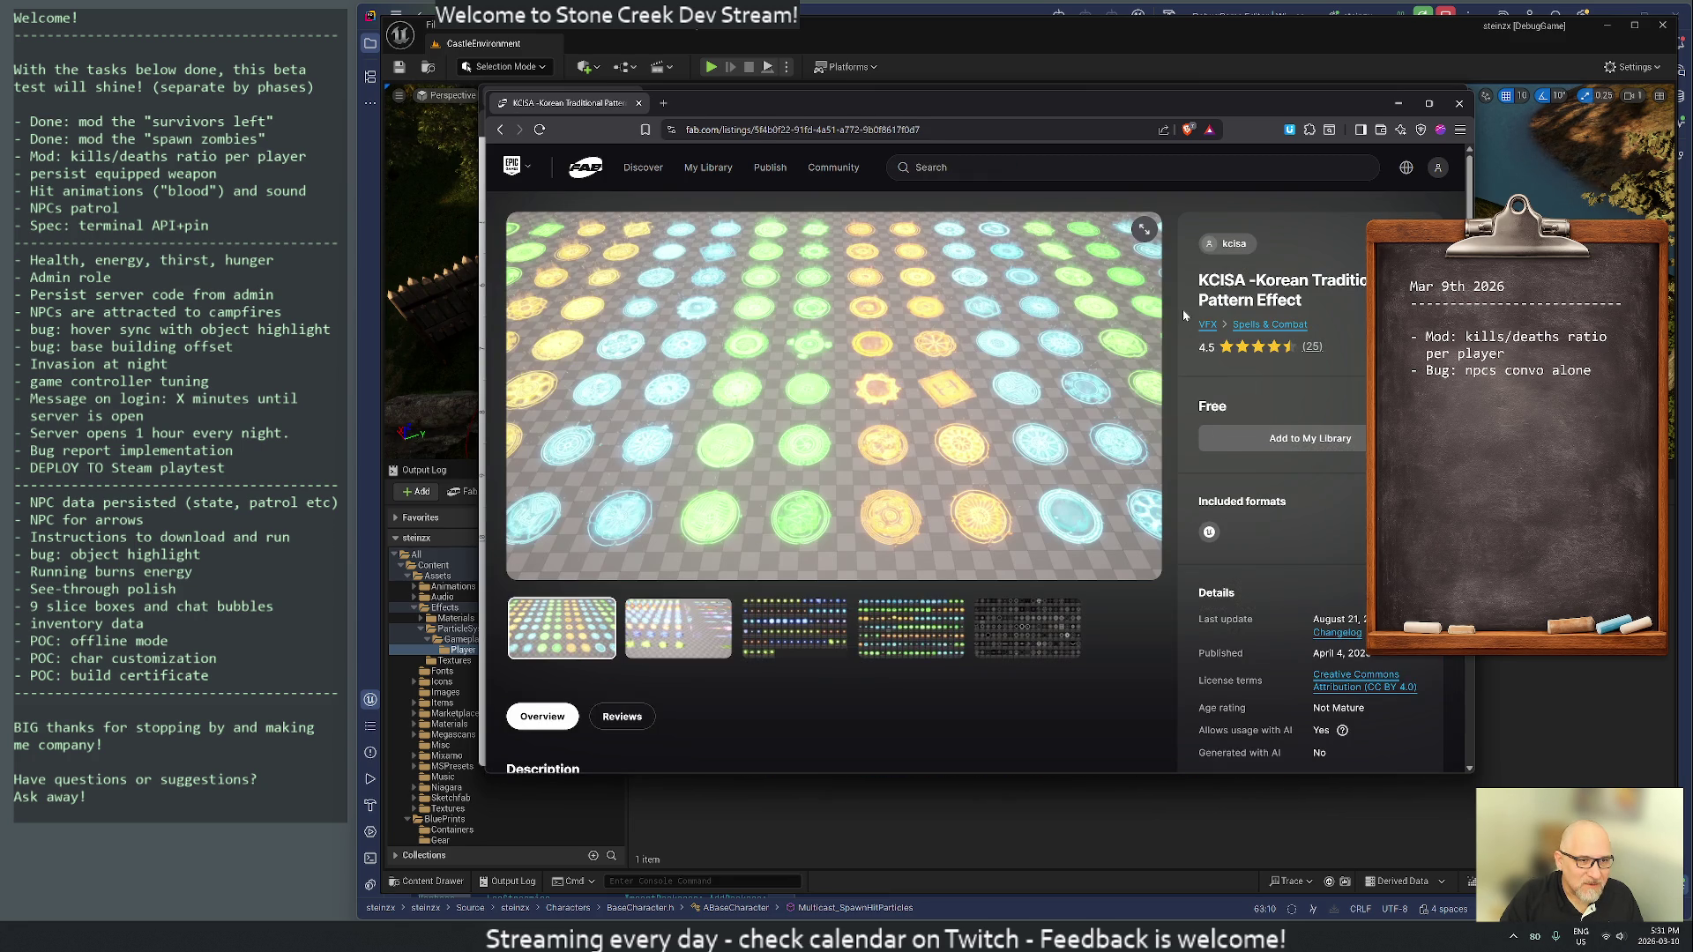
key(alt+Left)
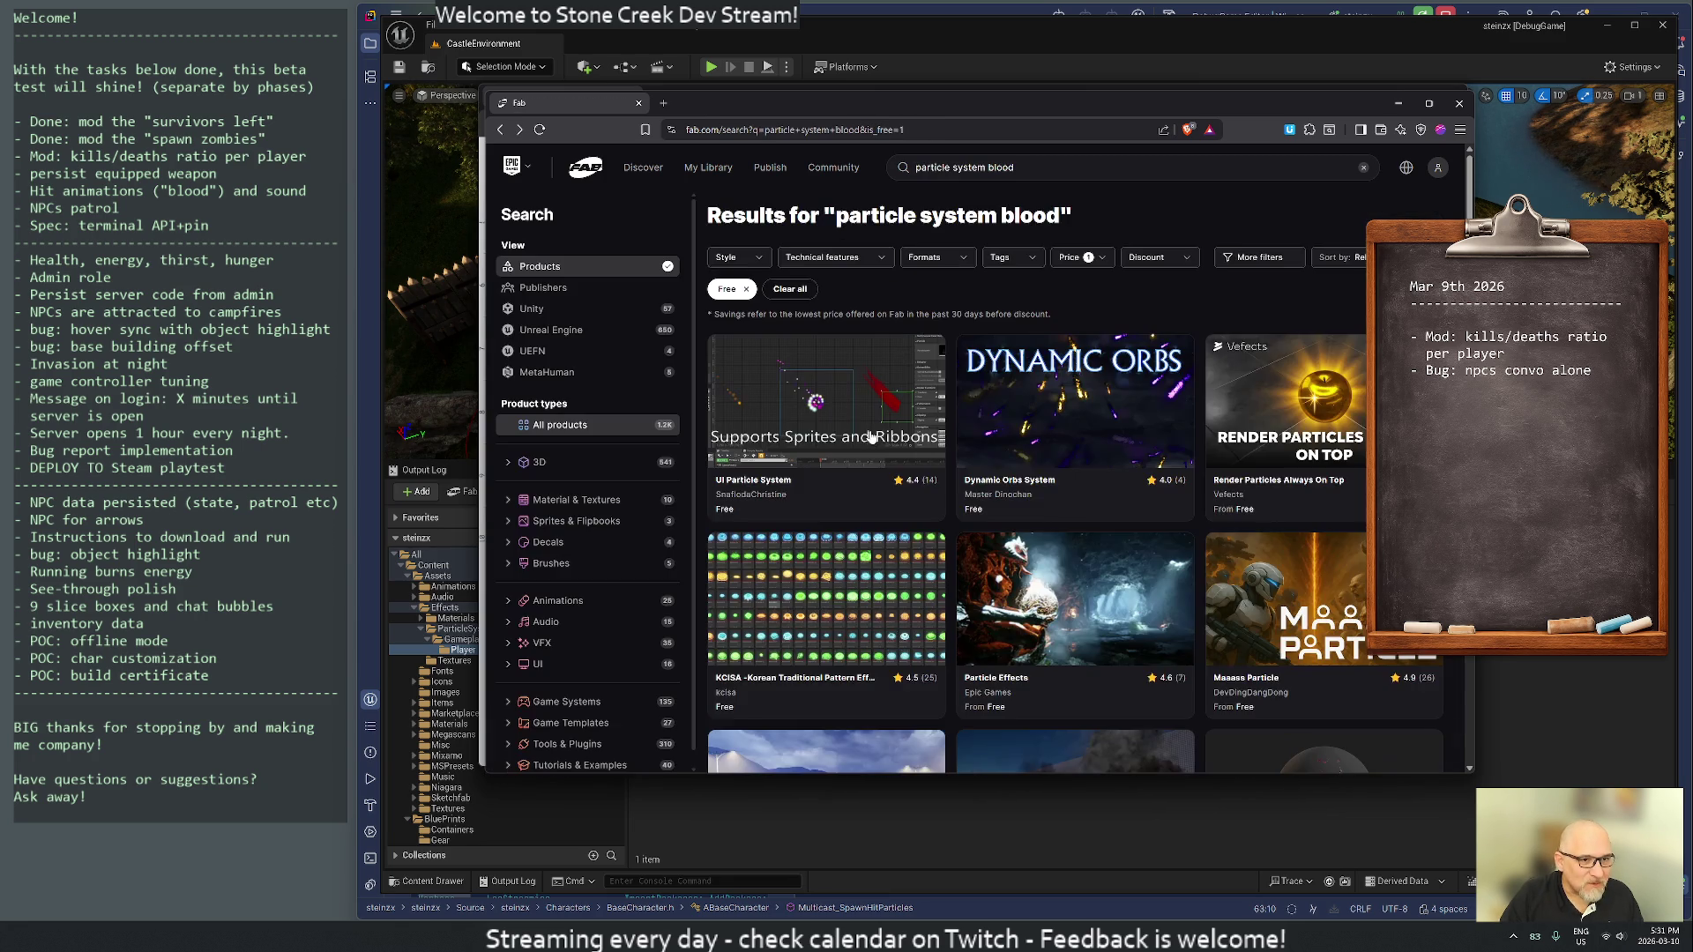
scroll(1208, 457, down, 2)
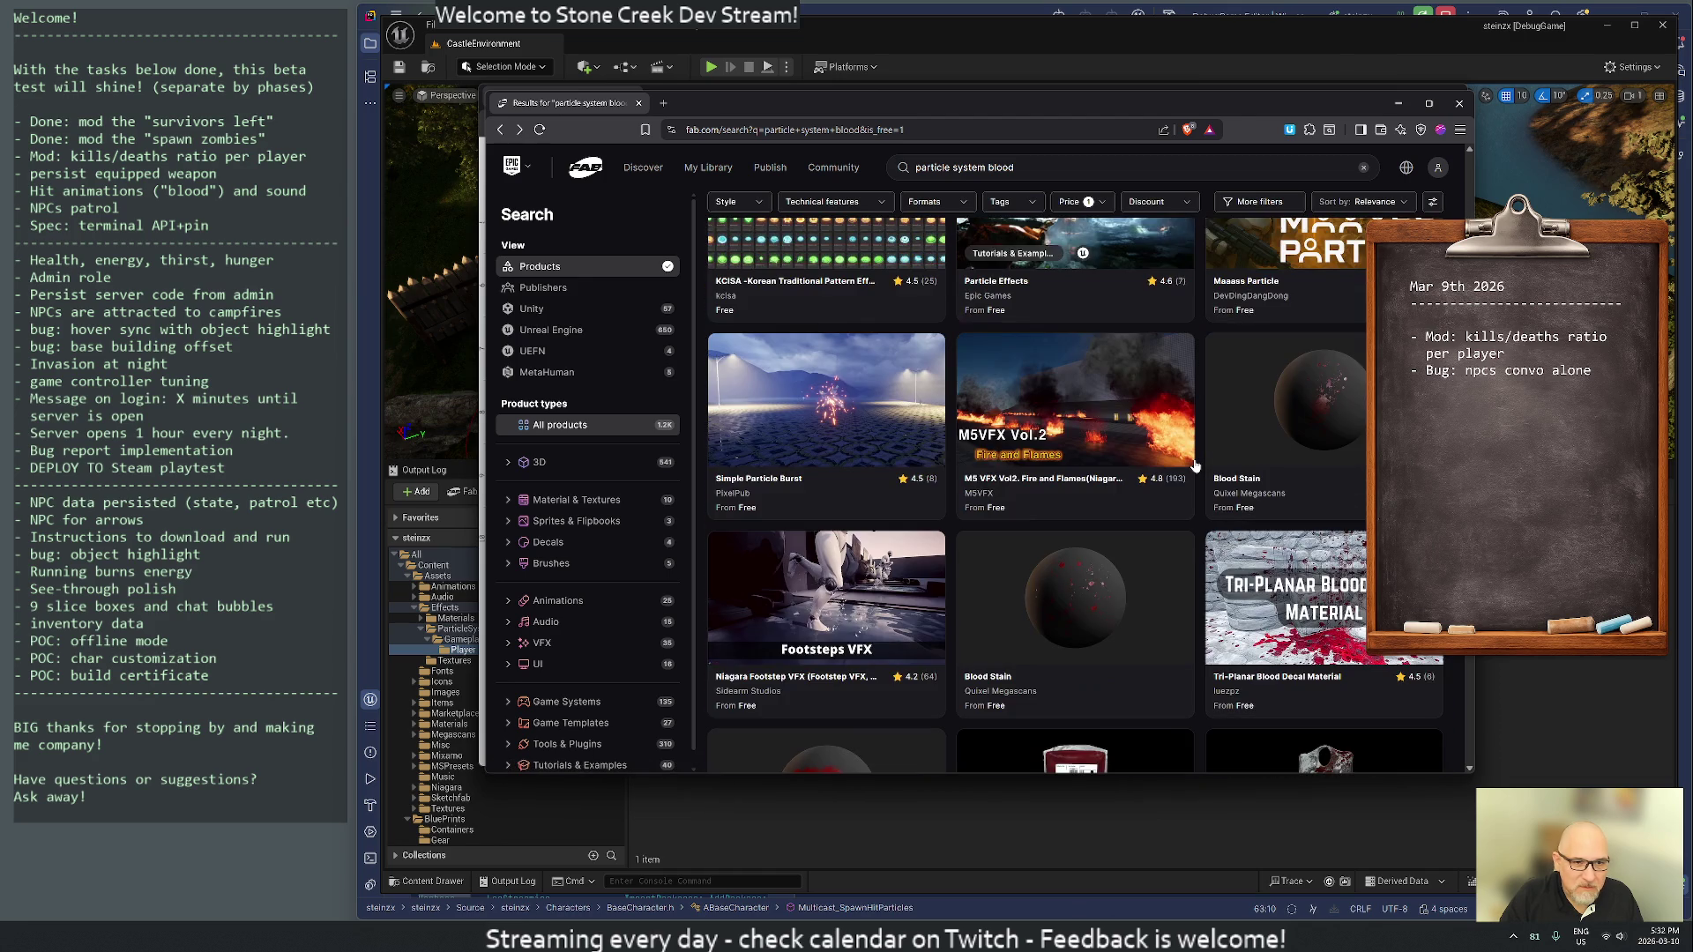
scroll(1147, 459, up, 4)
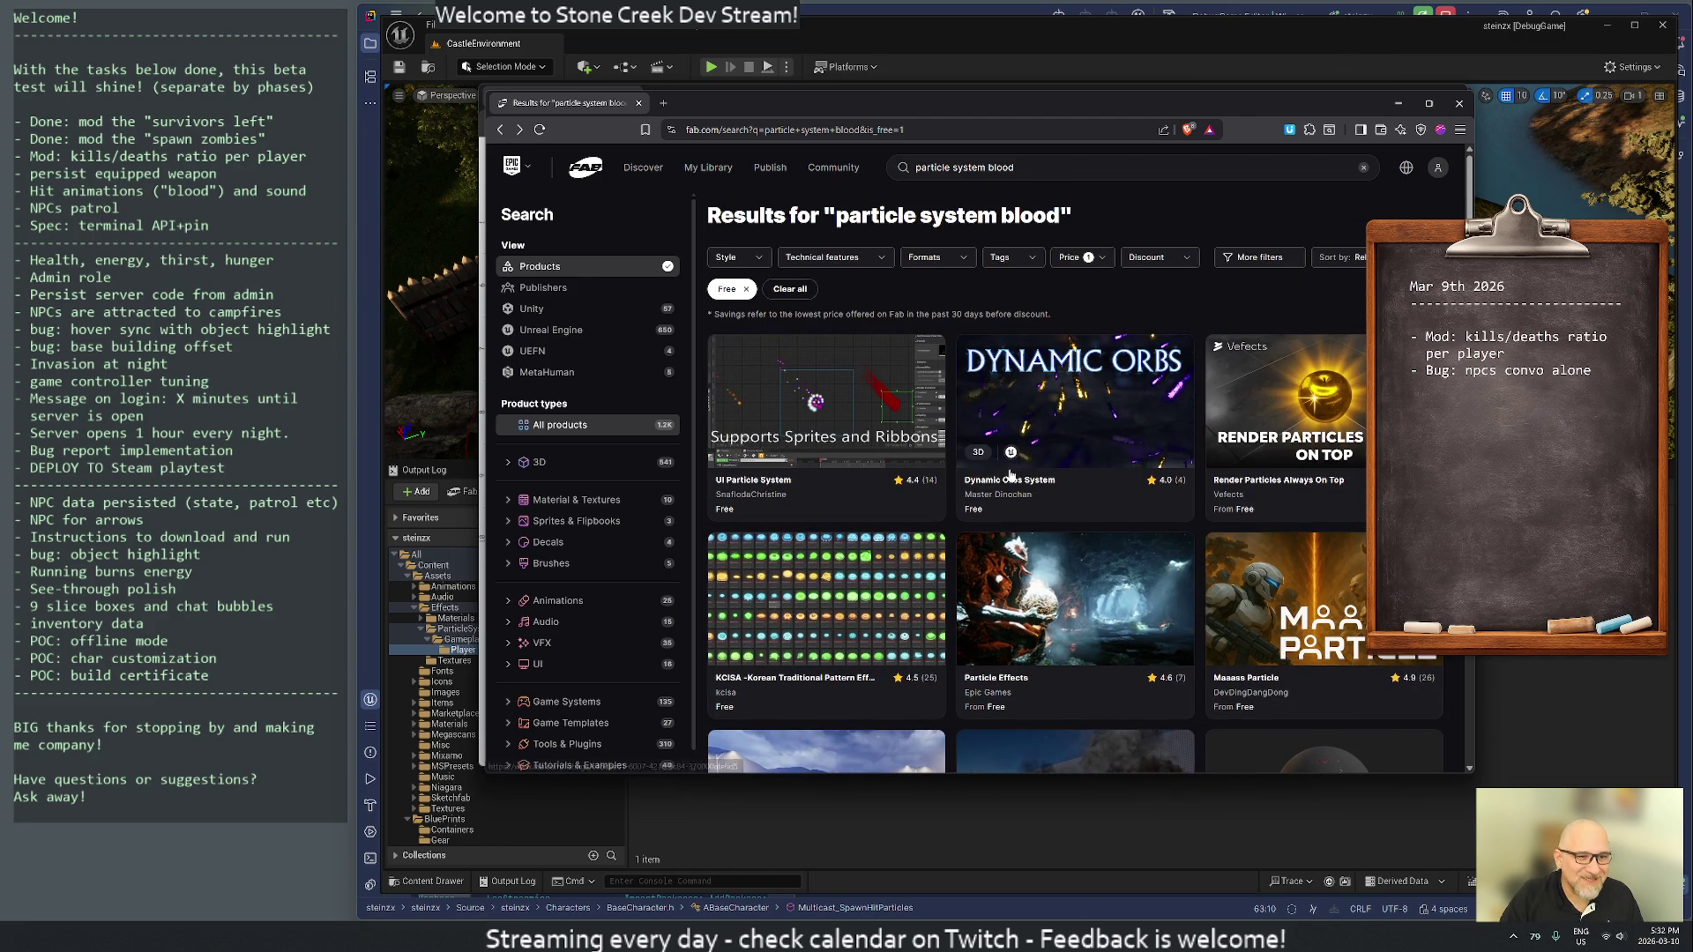
scroll(1061, 554, down, 2)
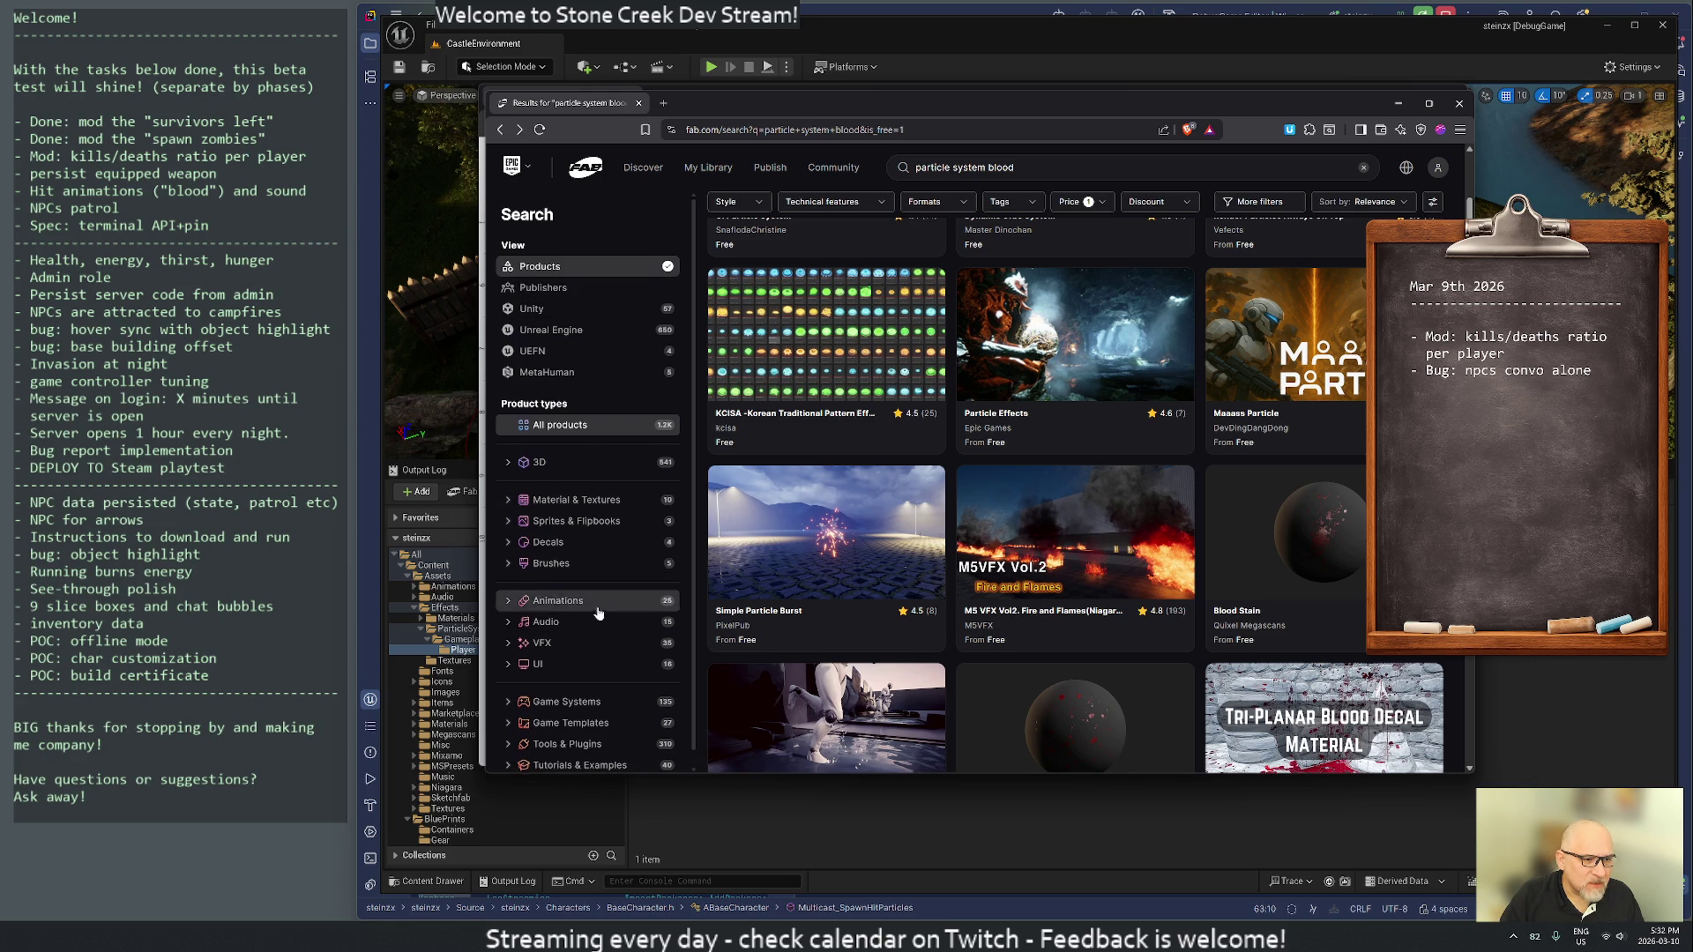
scroll(590, 652, down, 1)
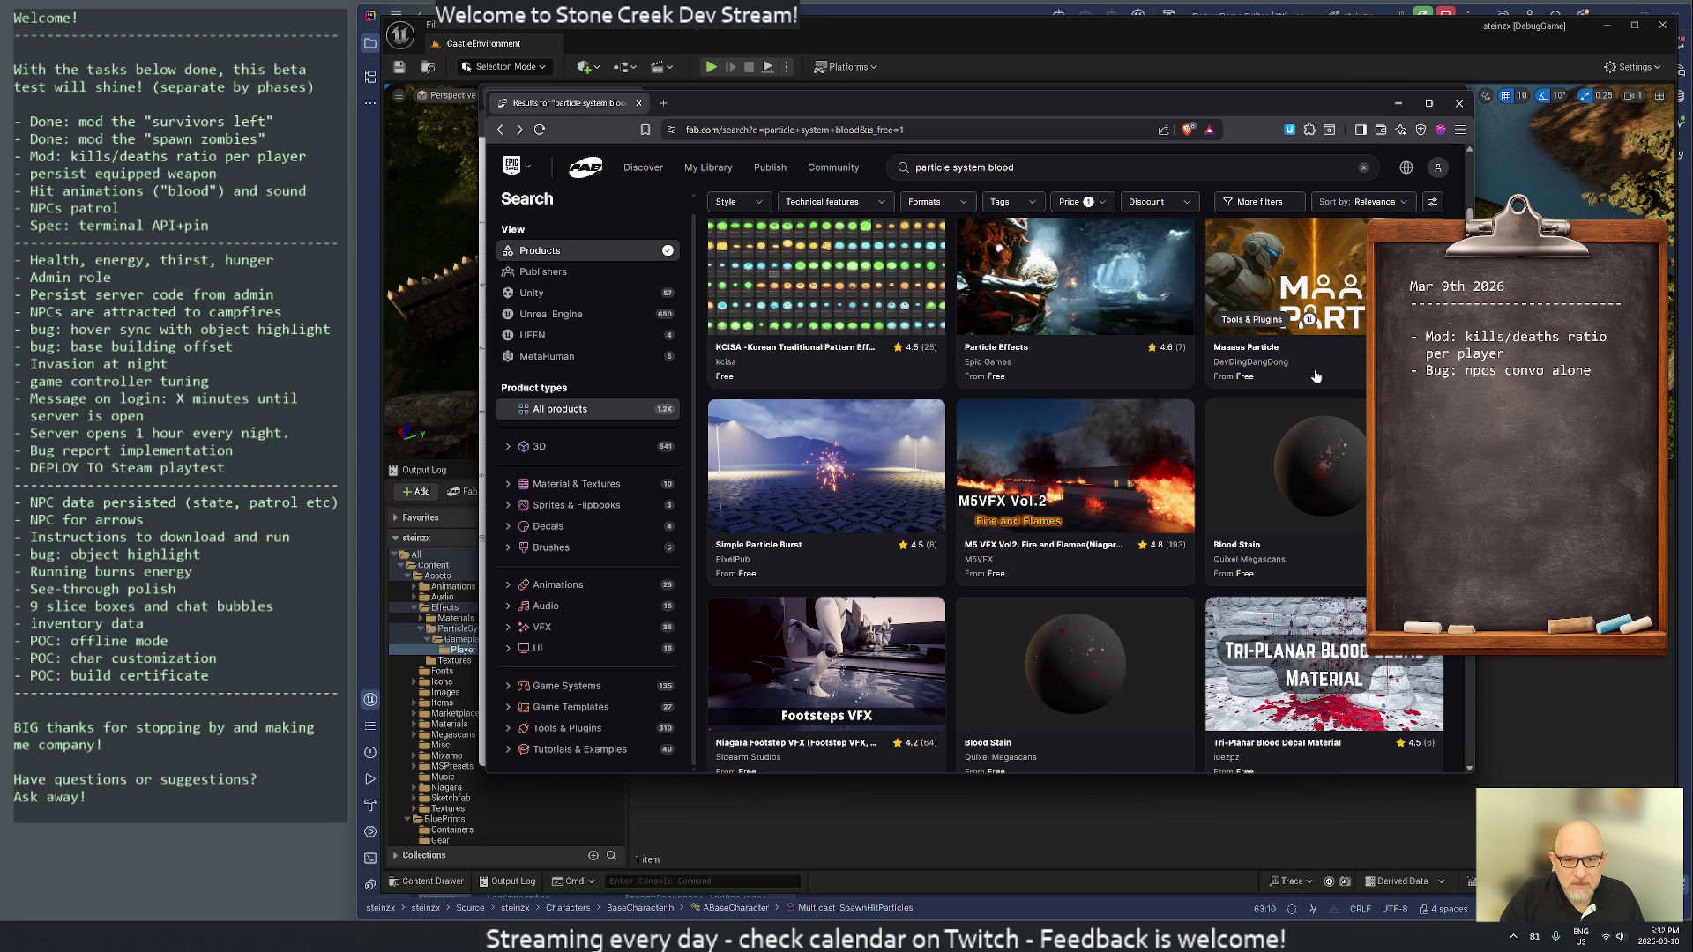
scroll(1316, 373, down, 2)
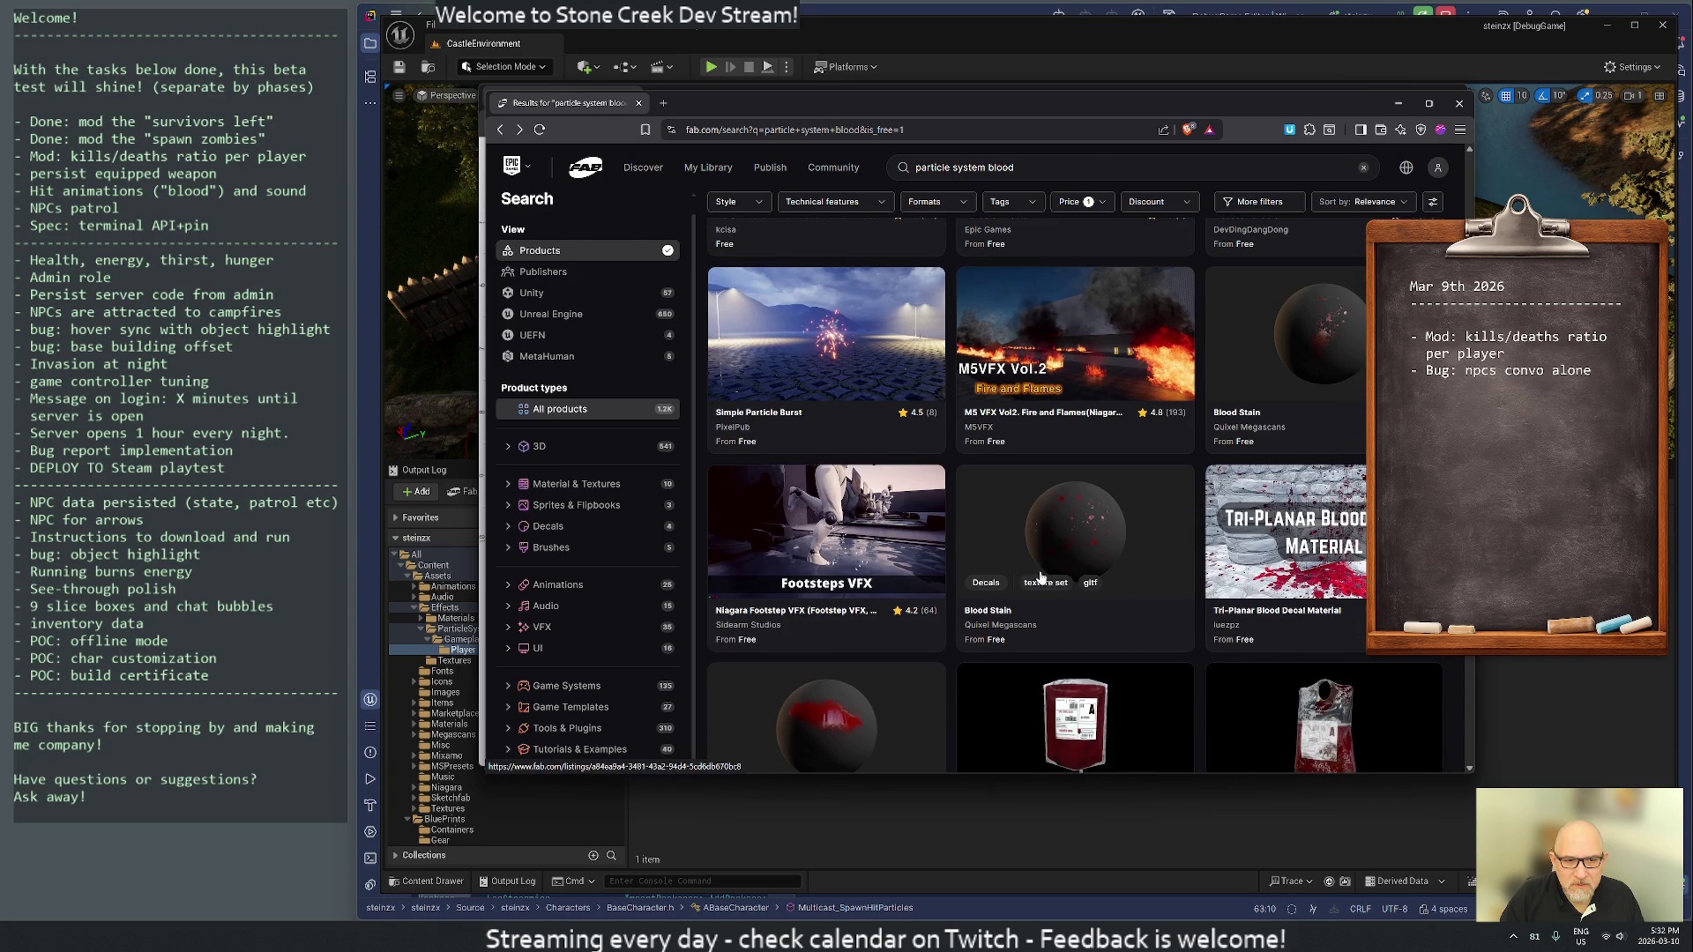
scroll(1040, 578, down, 4)
scroll(1138, 591, down, 3)
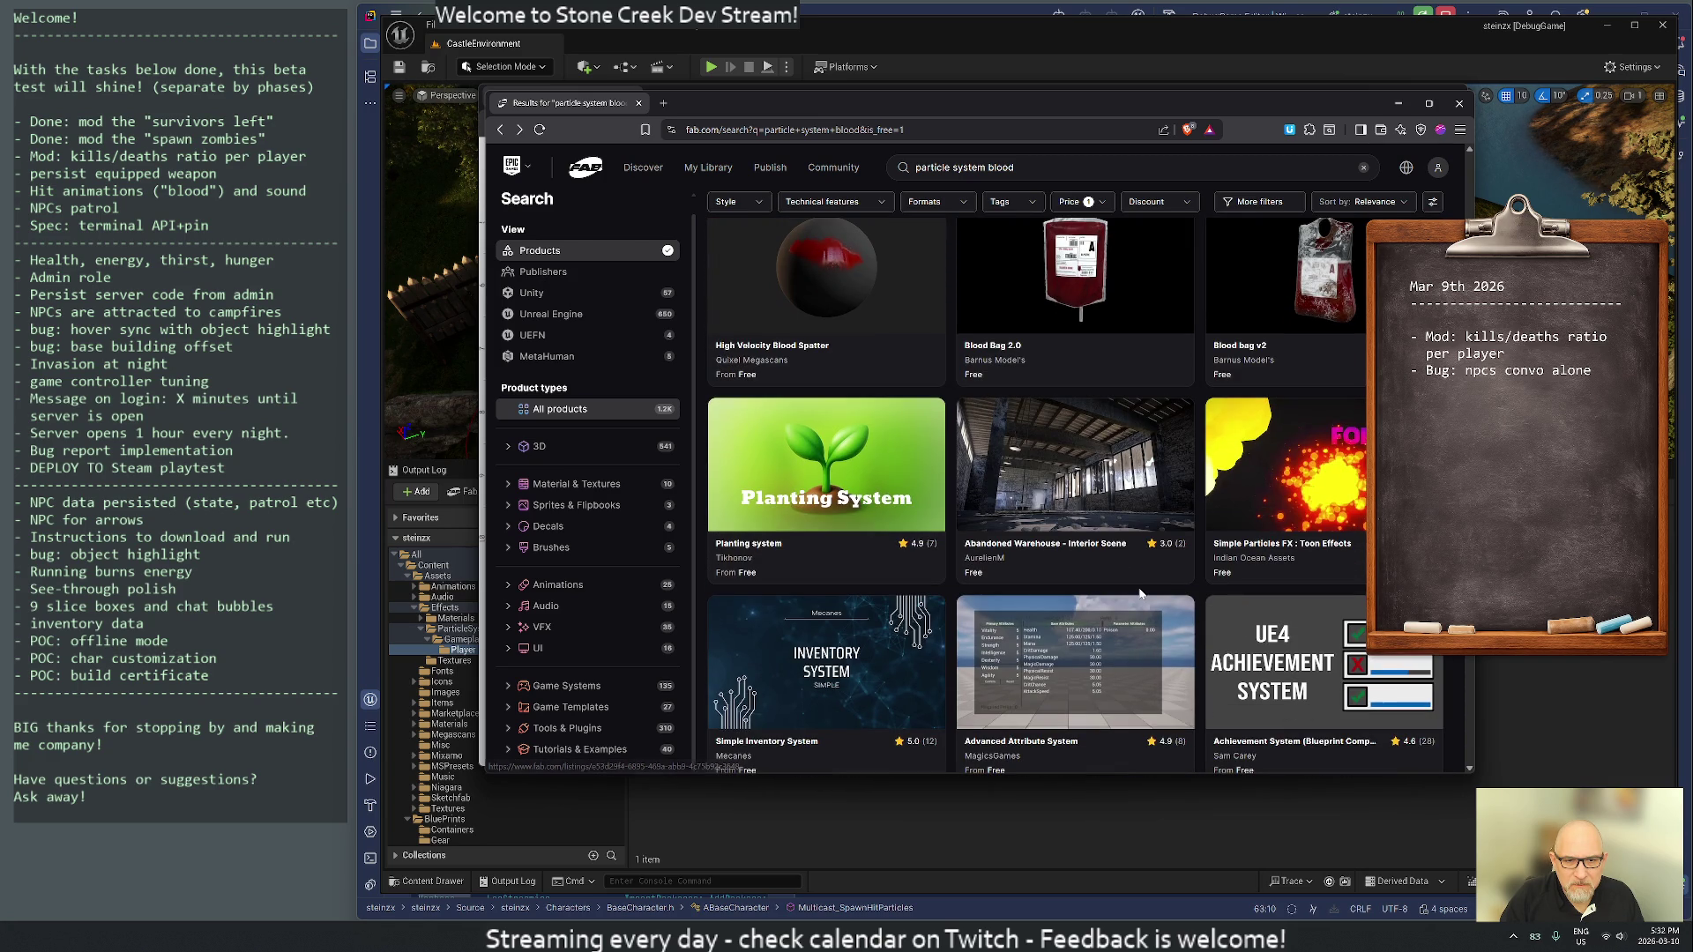
click(1323, 559)
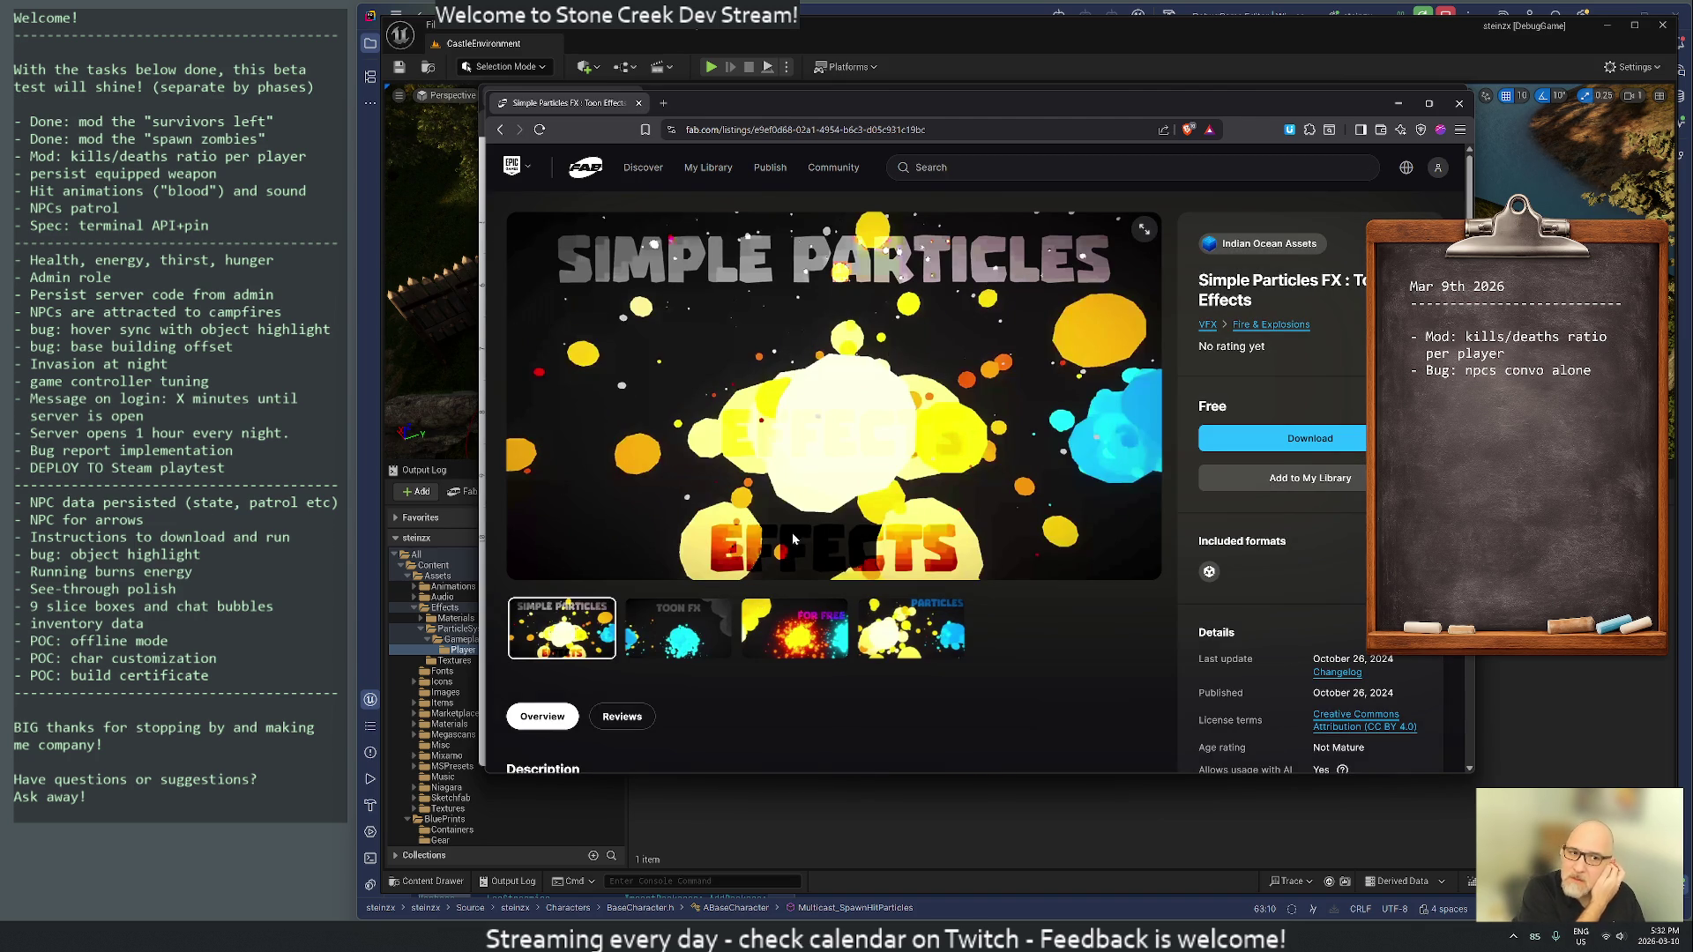
key(alt+Left)
scroll(911, 530, down, 5)
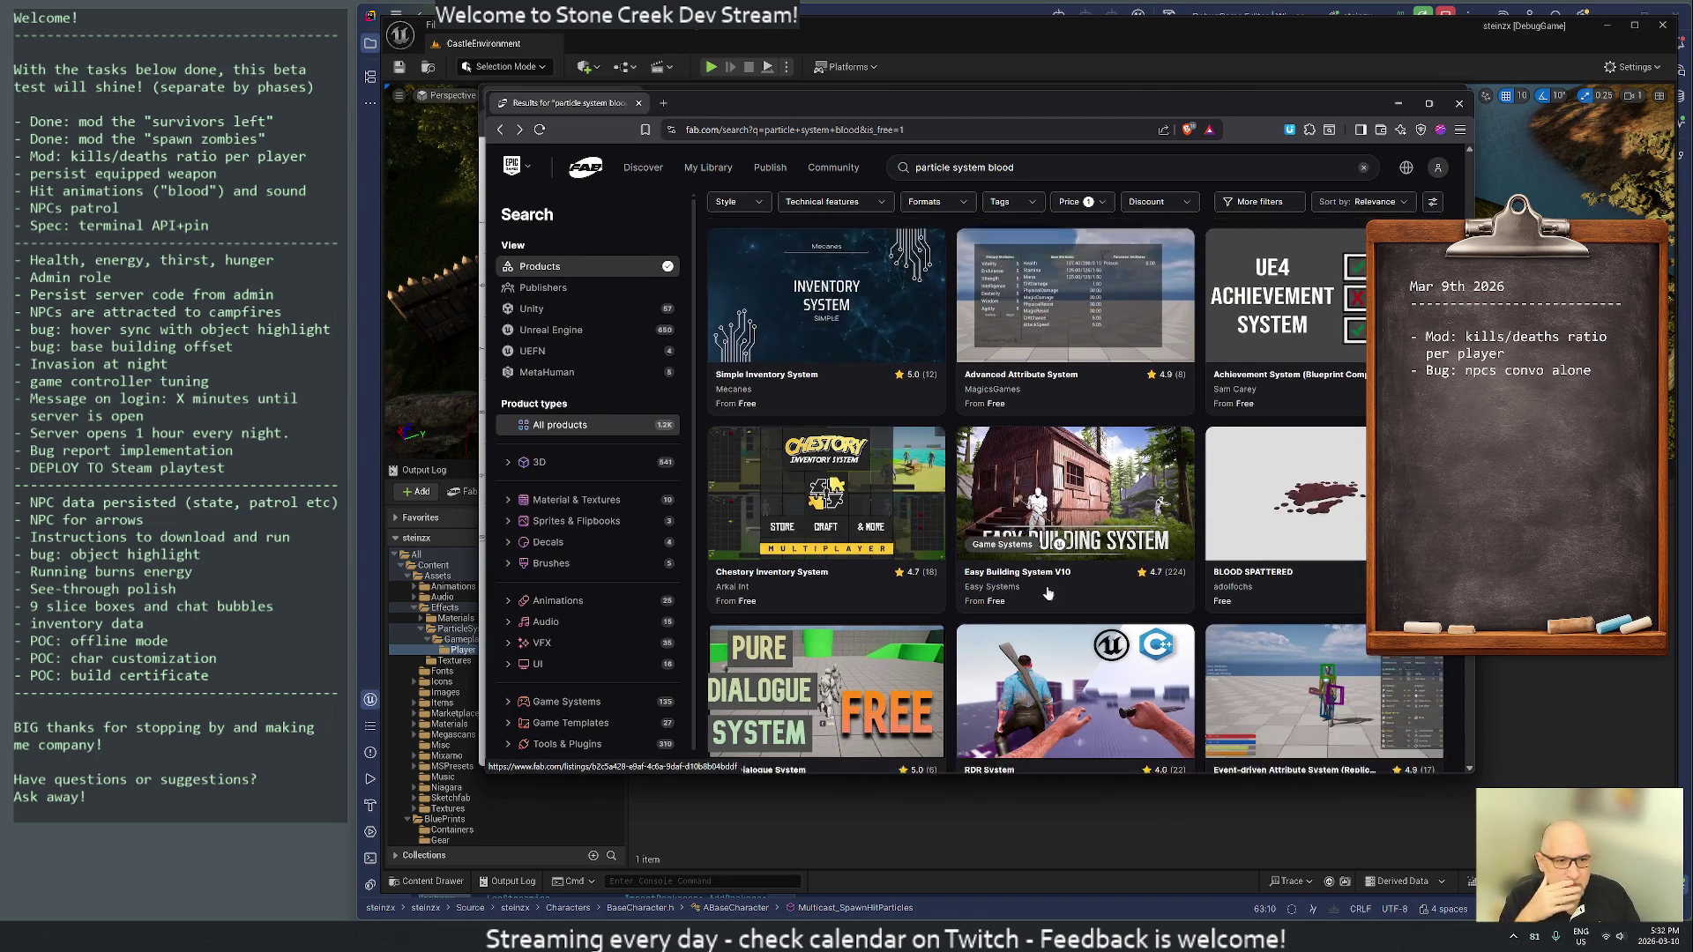
scroll(1055, 559, down, 4)
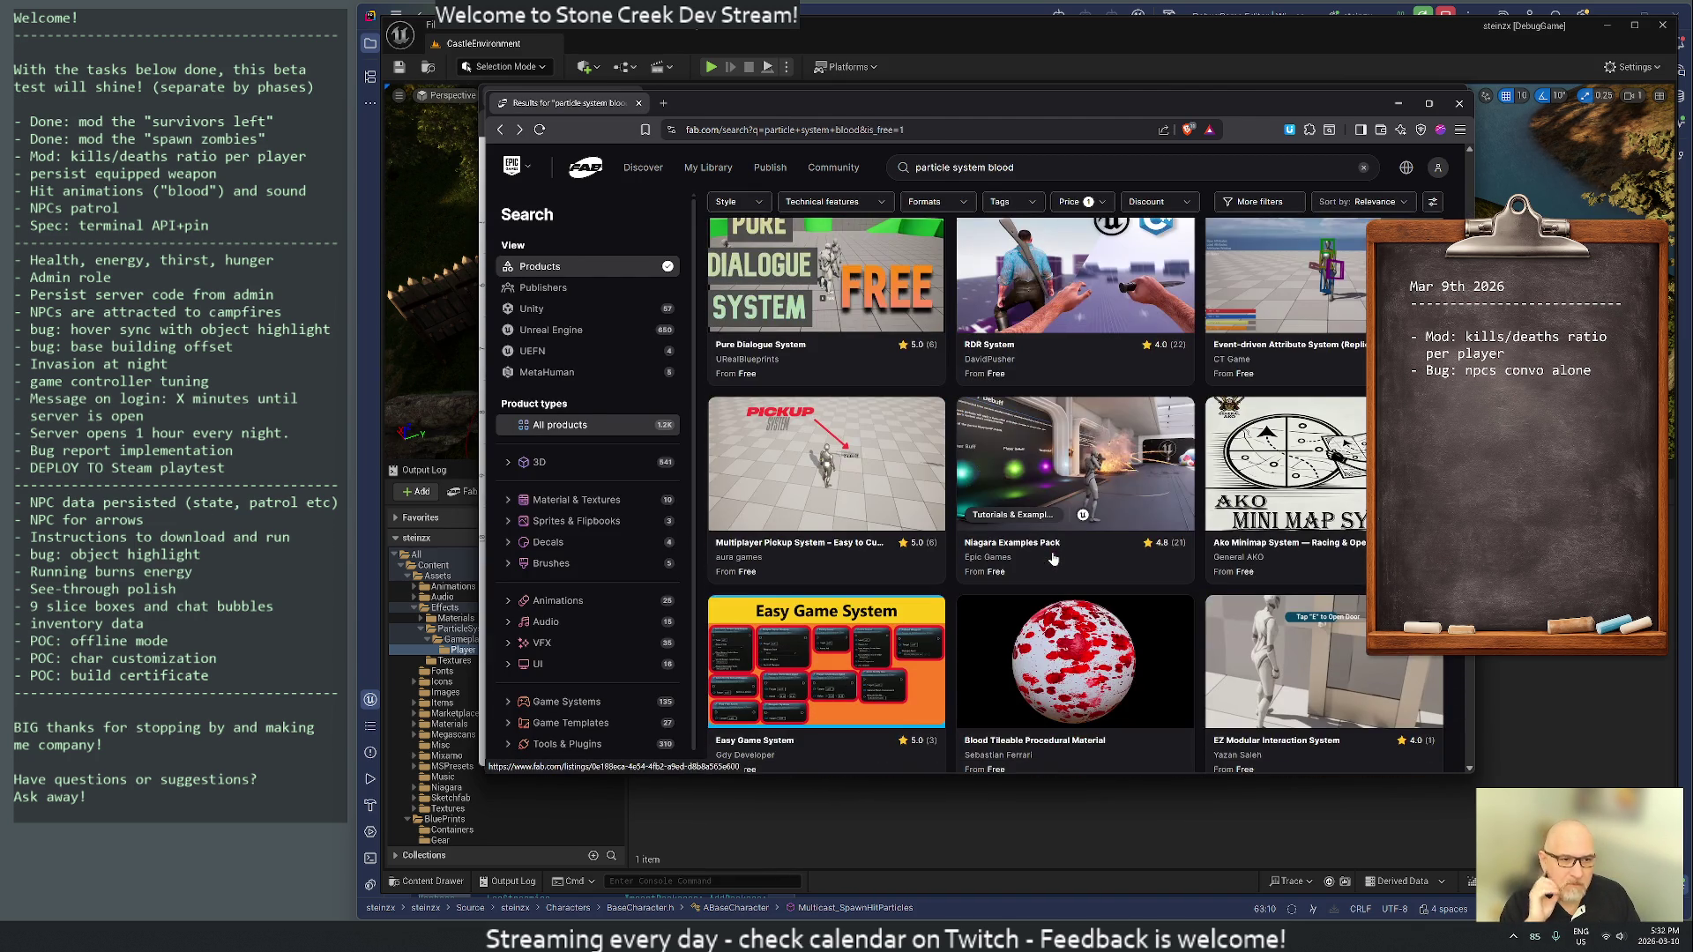
click(1058, 569)
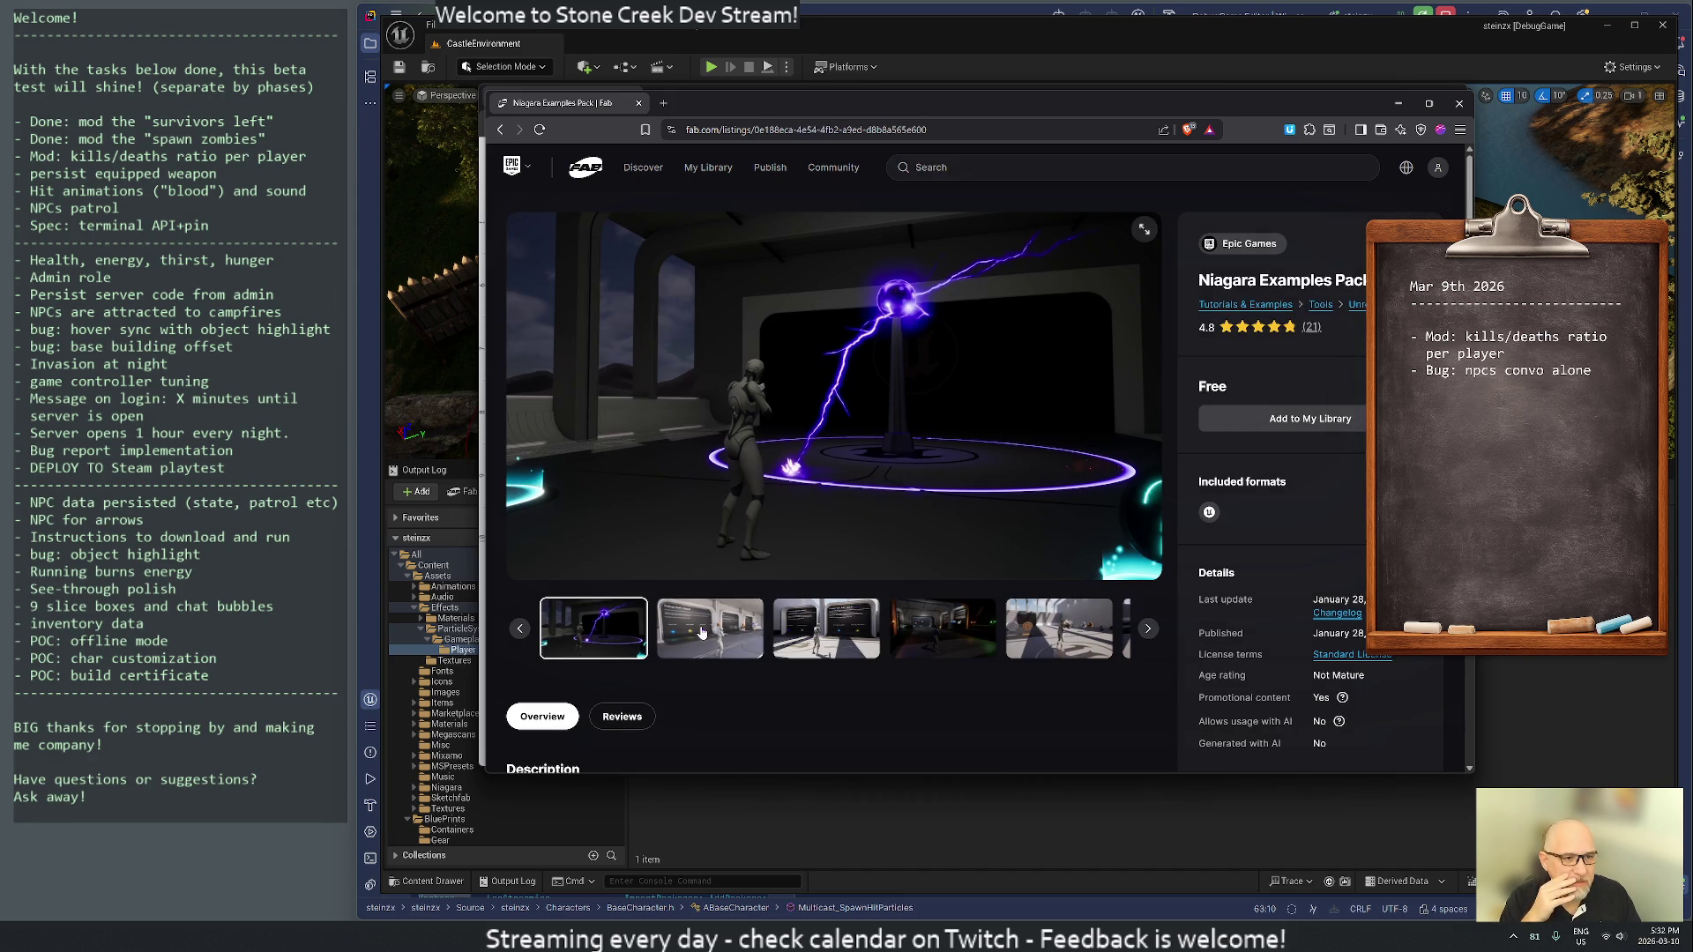
- Browse the Niagara Examples Pack gallery, from Pickups Buff / Debuff to the explosion preview
click(736, 637)
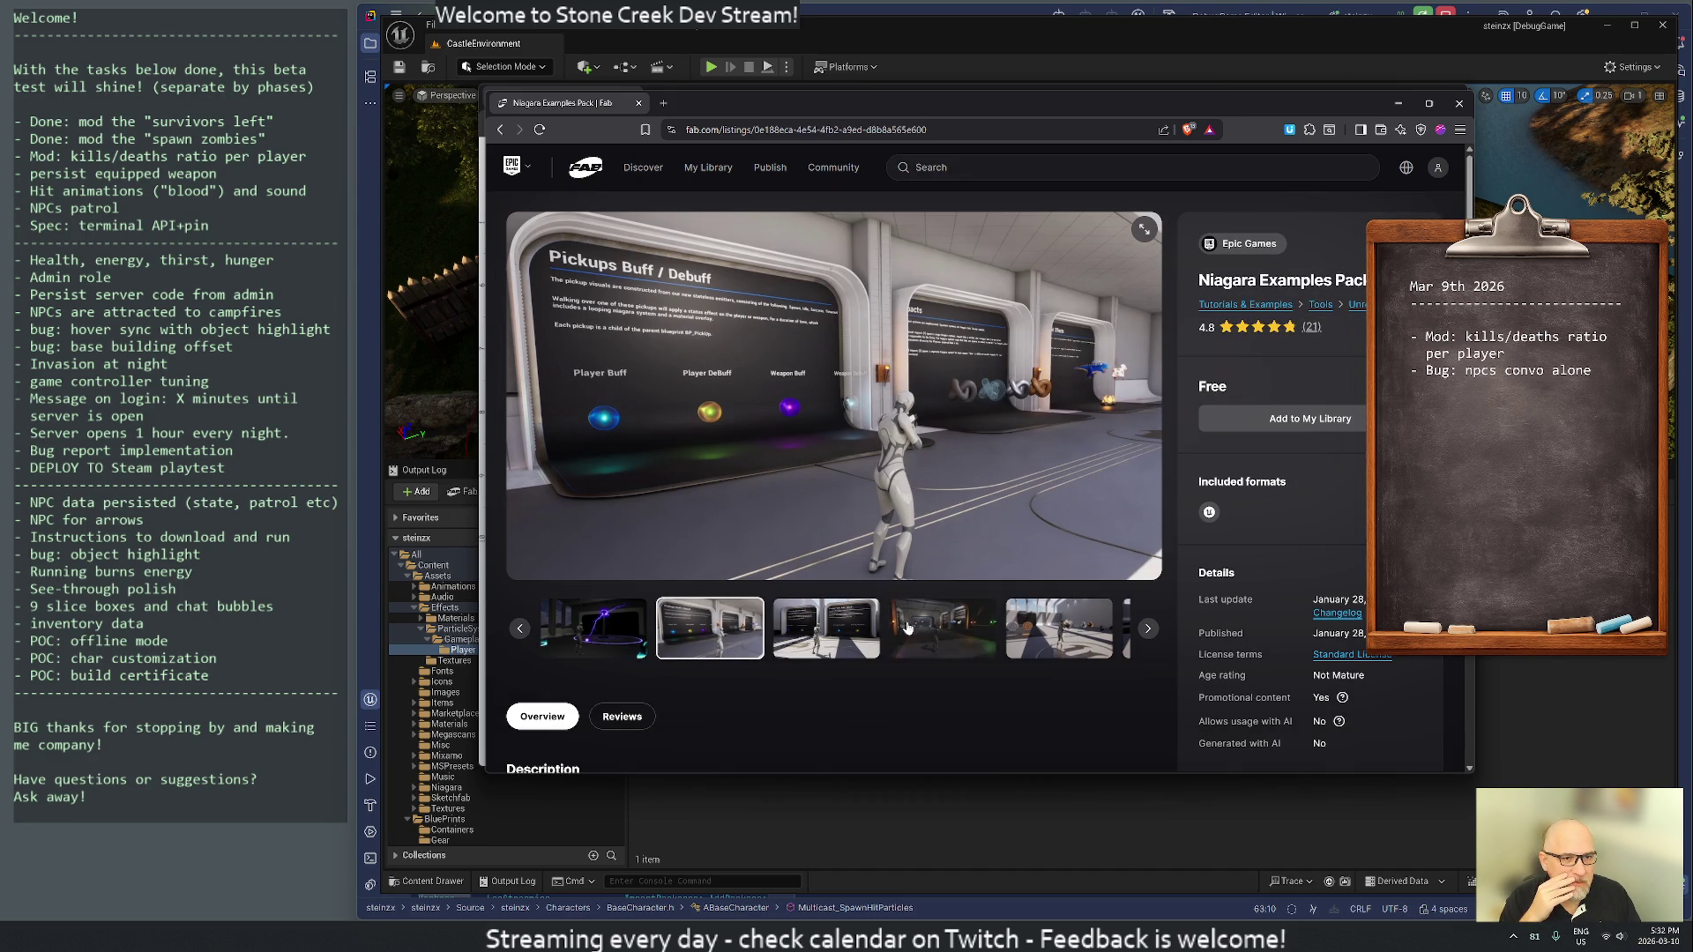
click(849, 632)
click(923, 635)
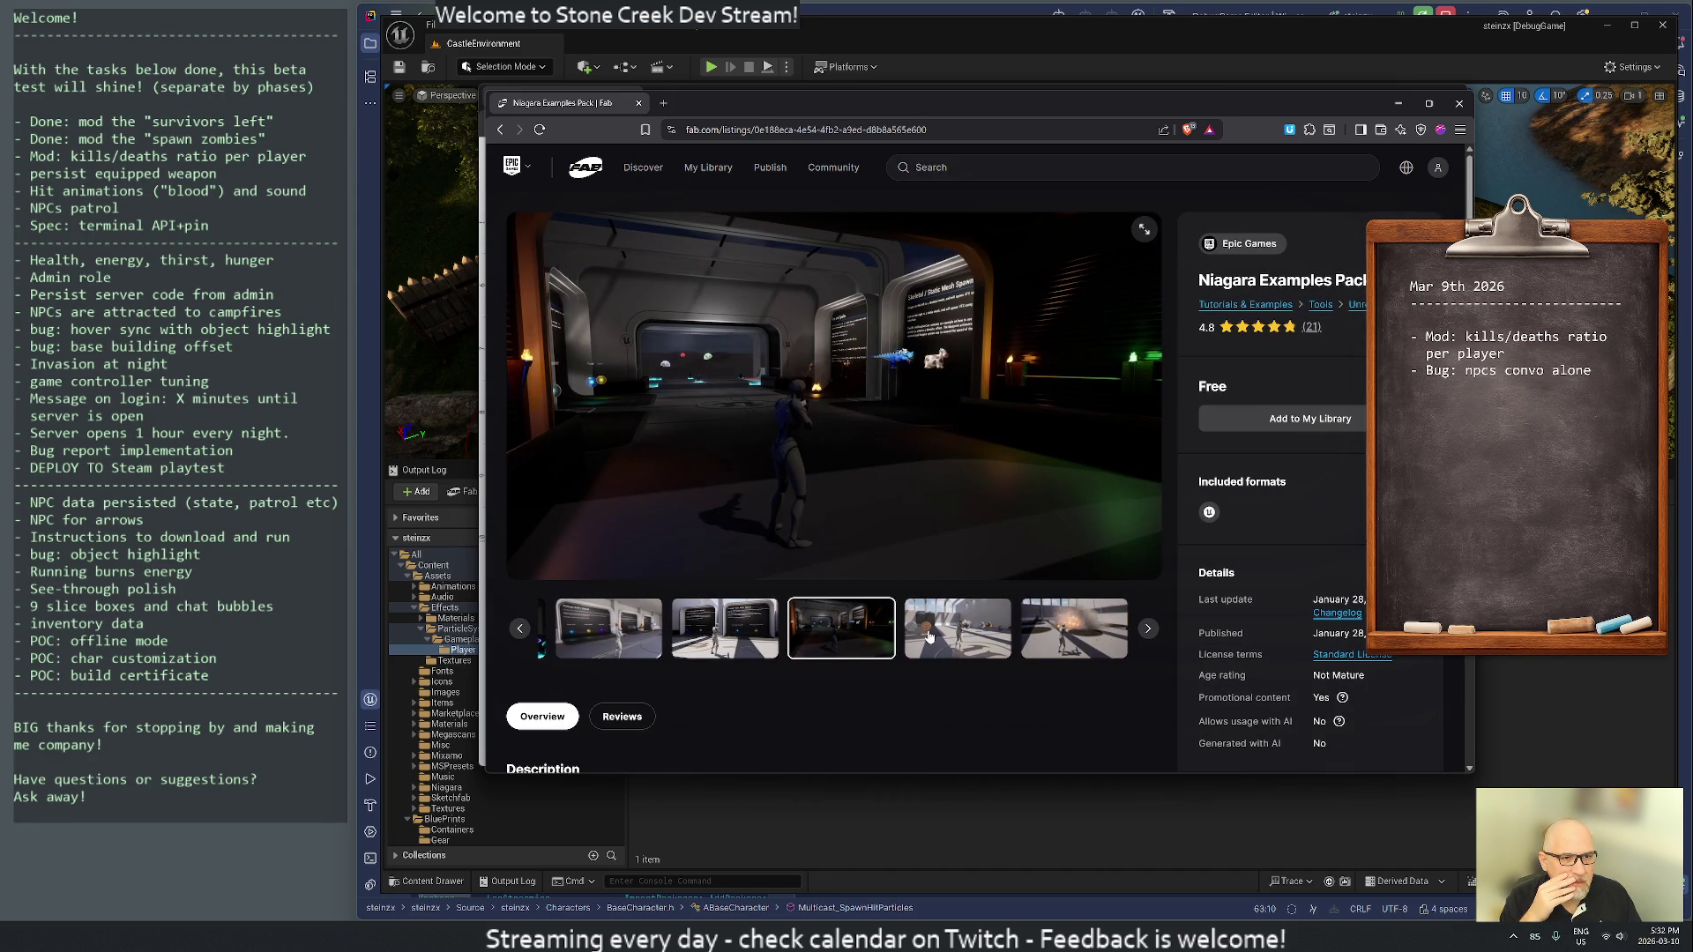
click(963, 626)
click(1070, 635)
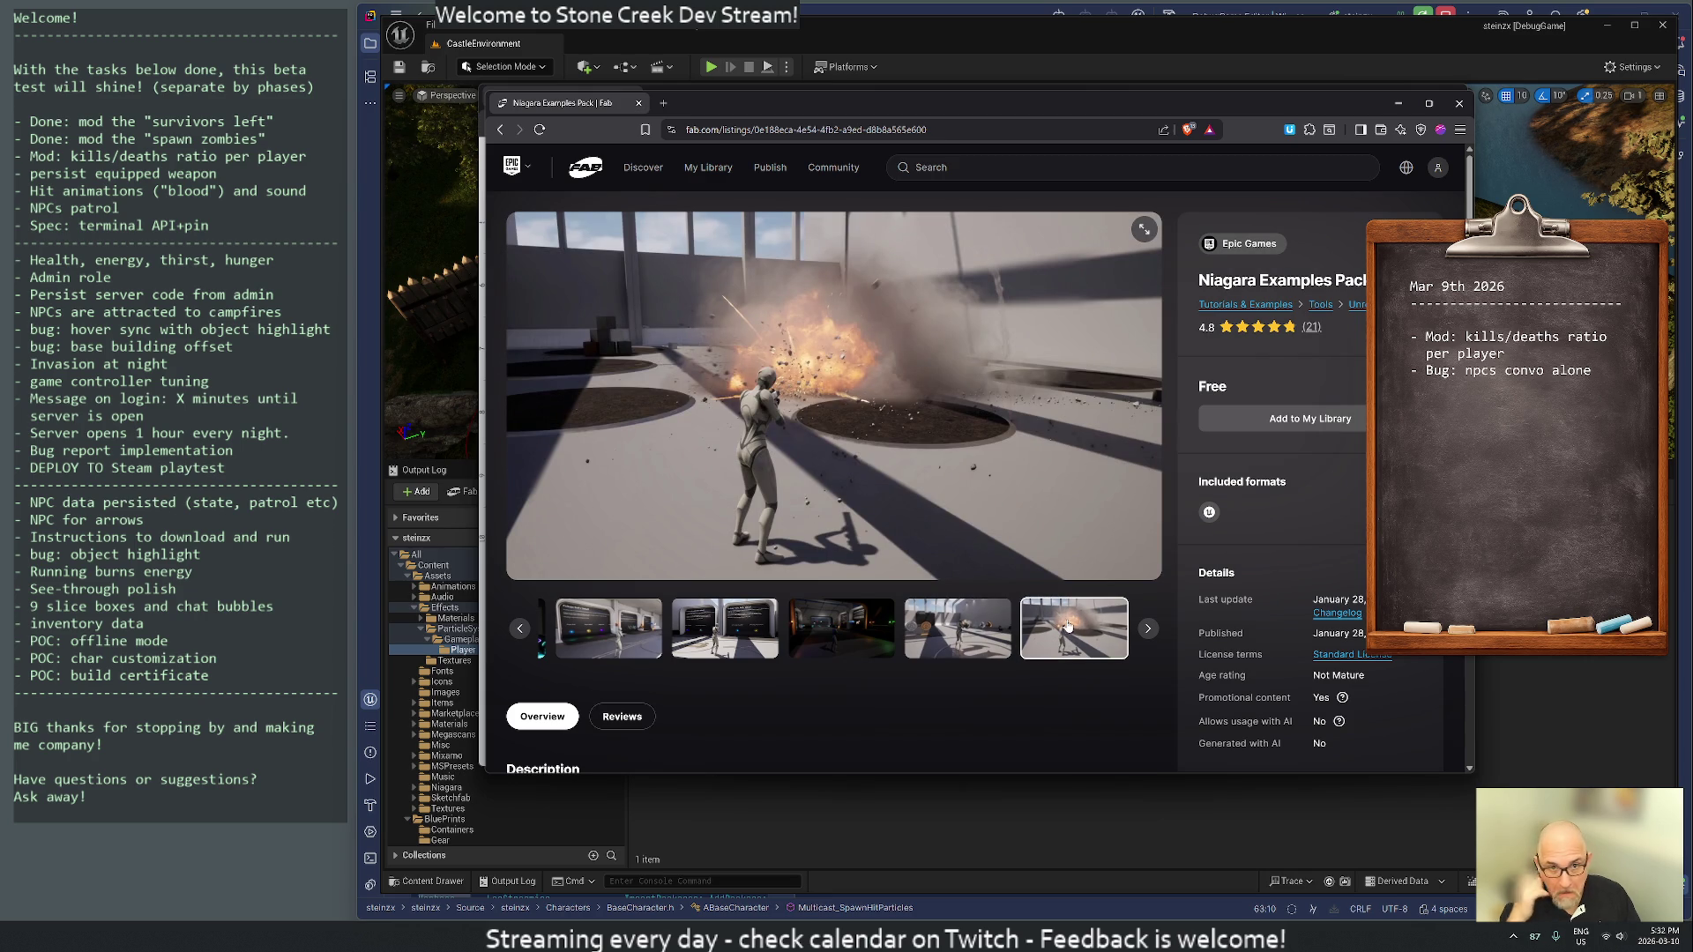
- Sign in, add Niagara Examples Pack to My Library, and view it in the Epic Games Launcher
click(1294, 420)
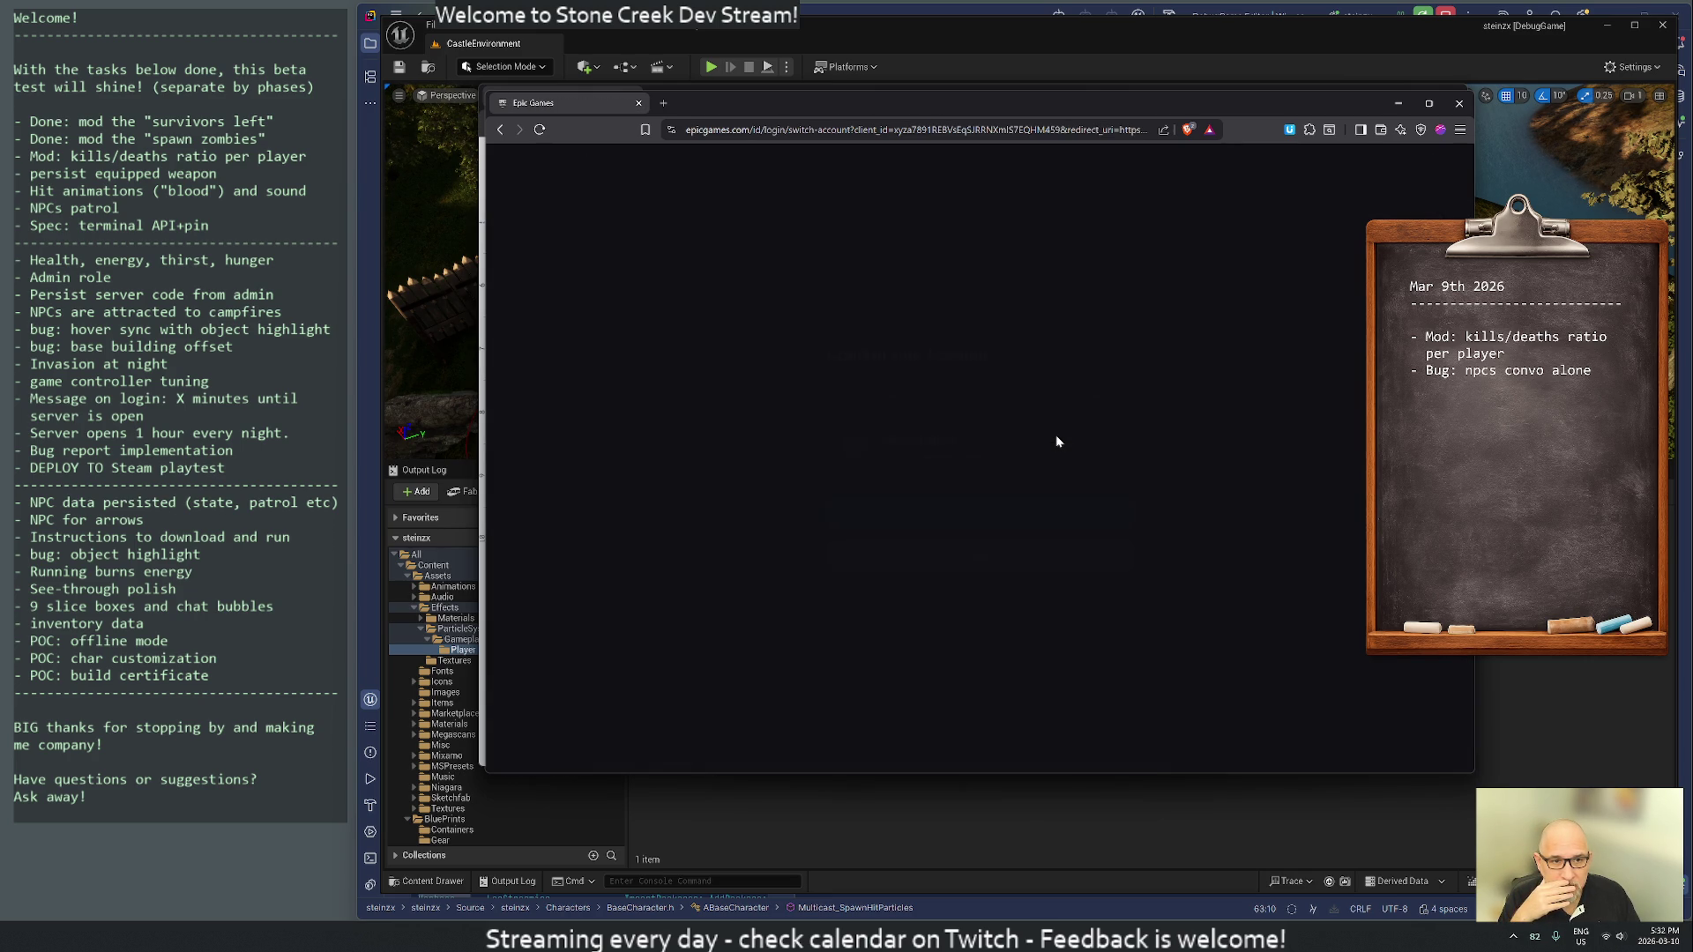
click(969, 517)
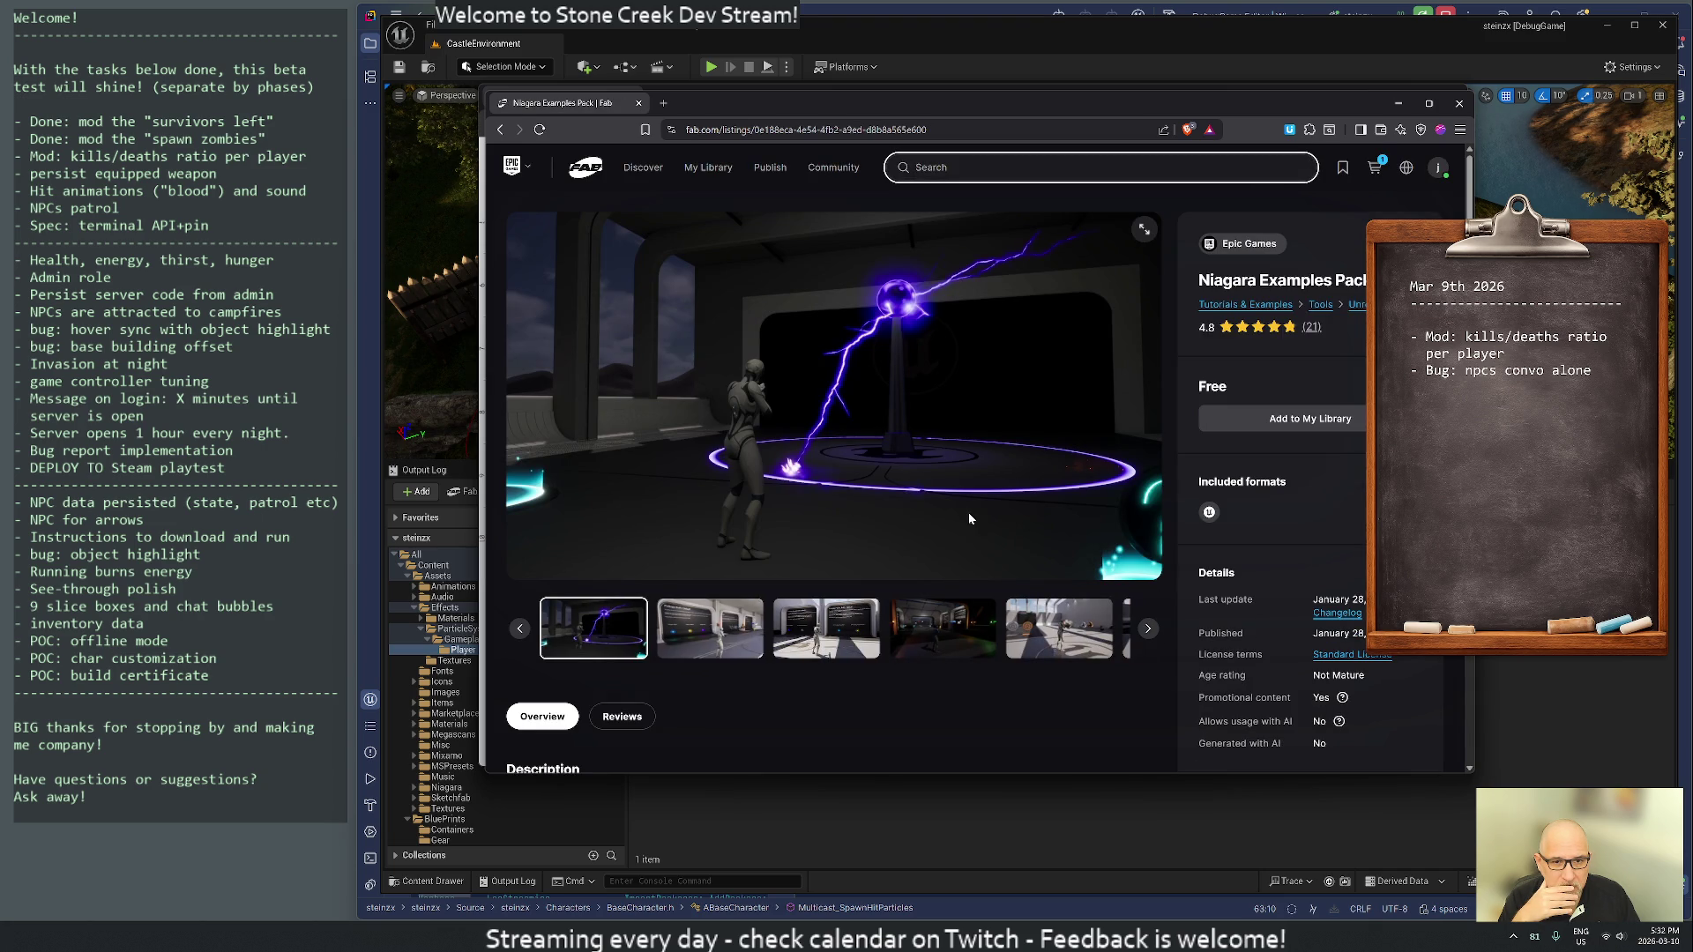
click(1310, 422)
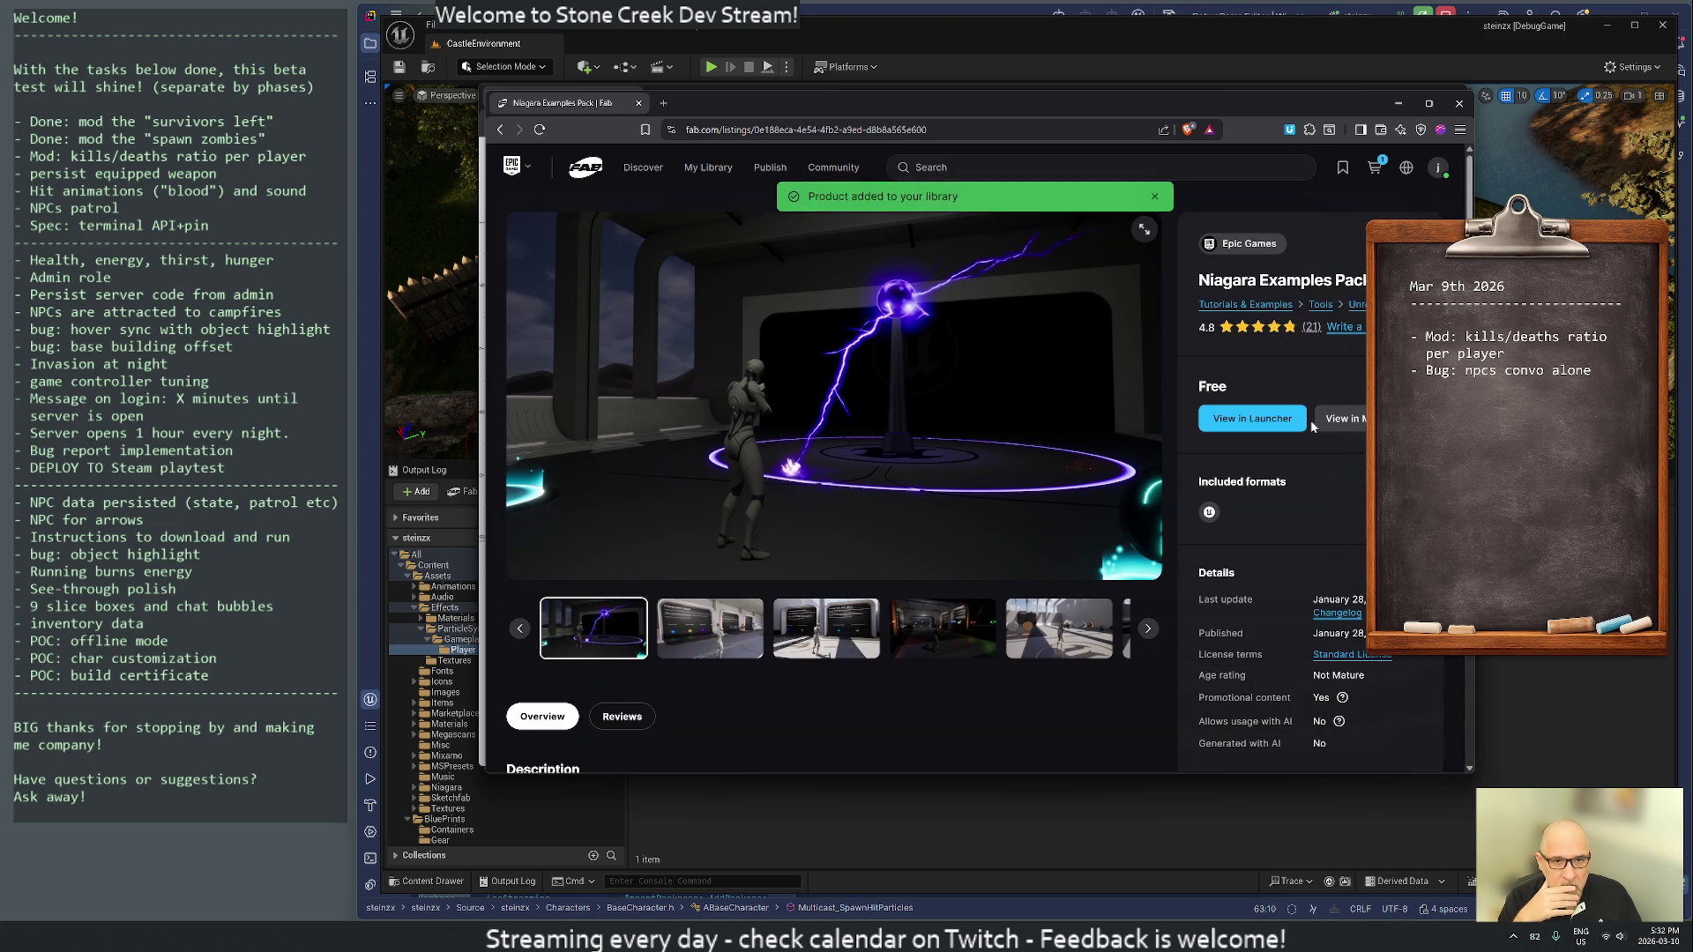
click(1267, 430)
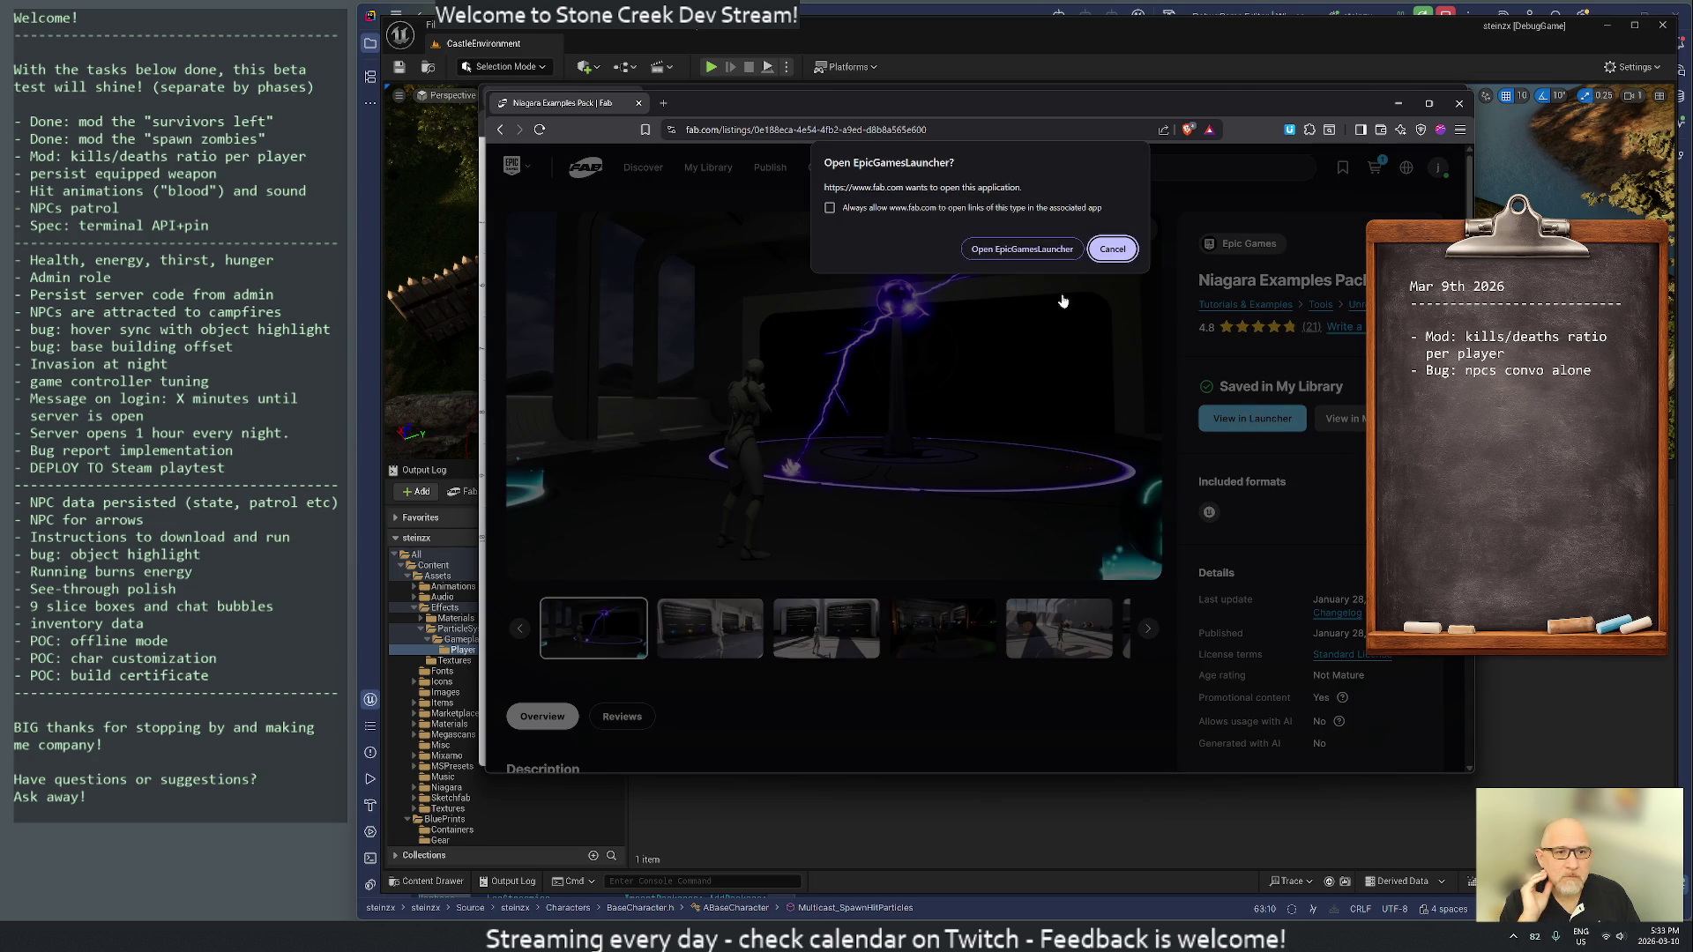
click(1023, 249)
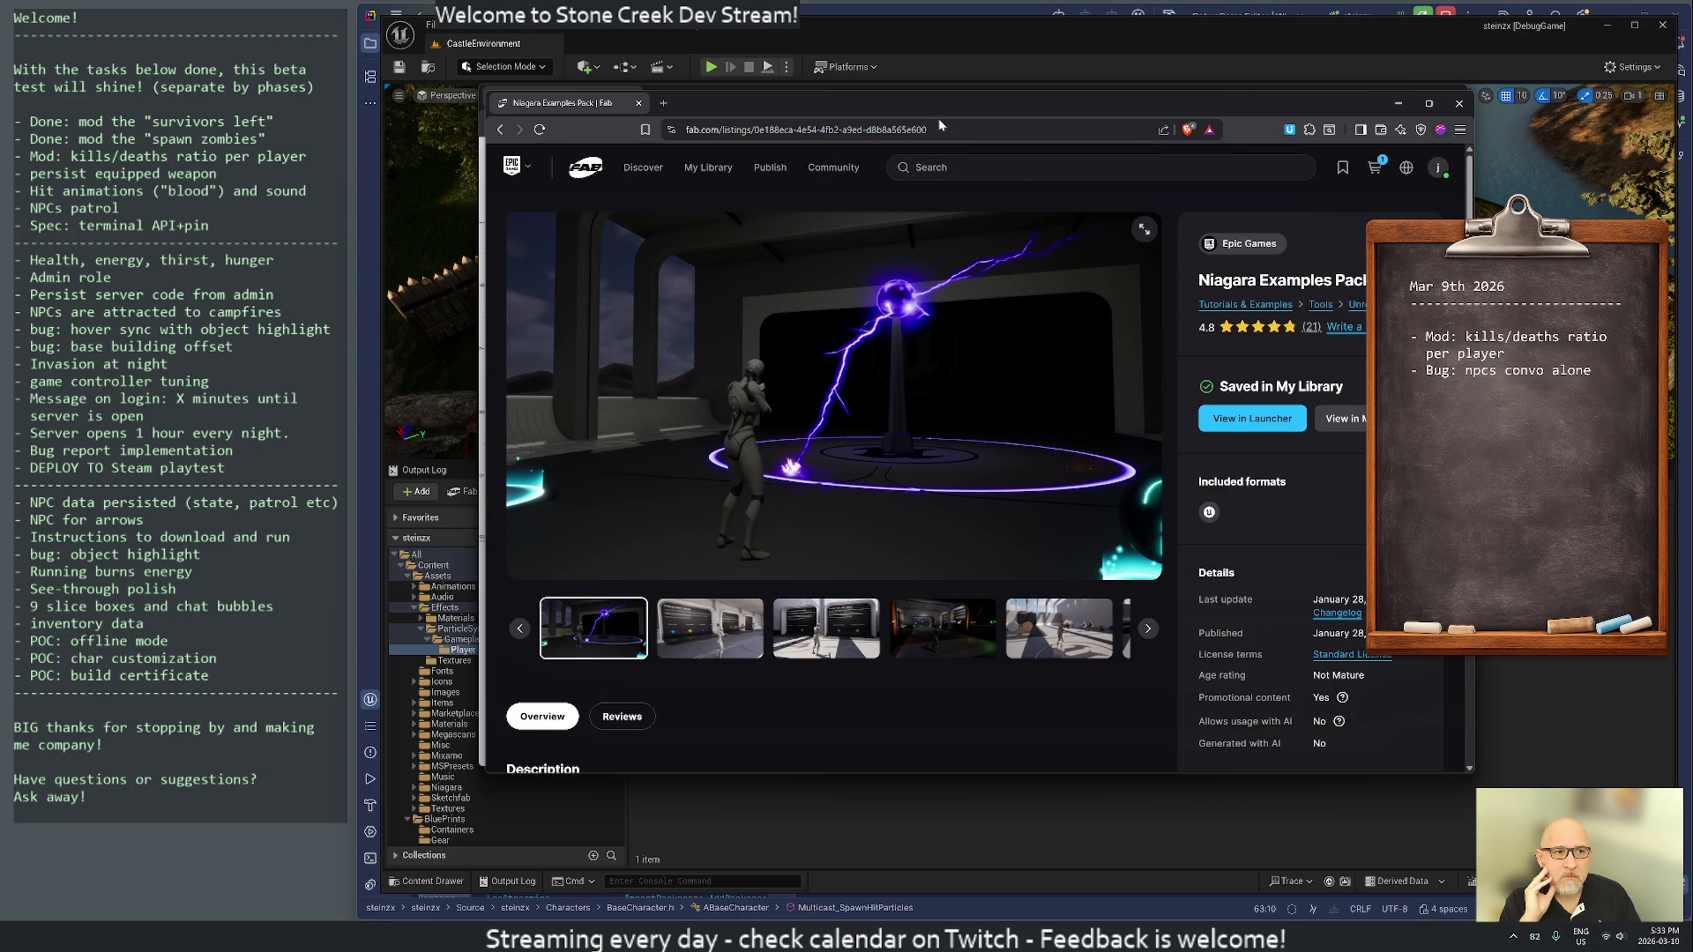
click(640, 103)
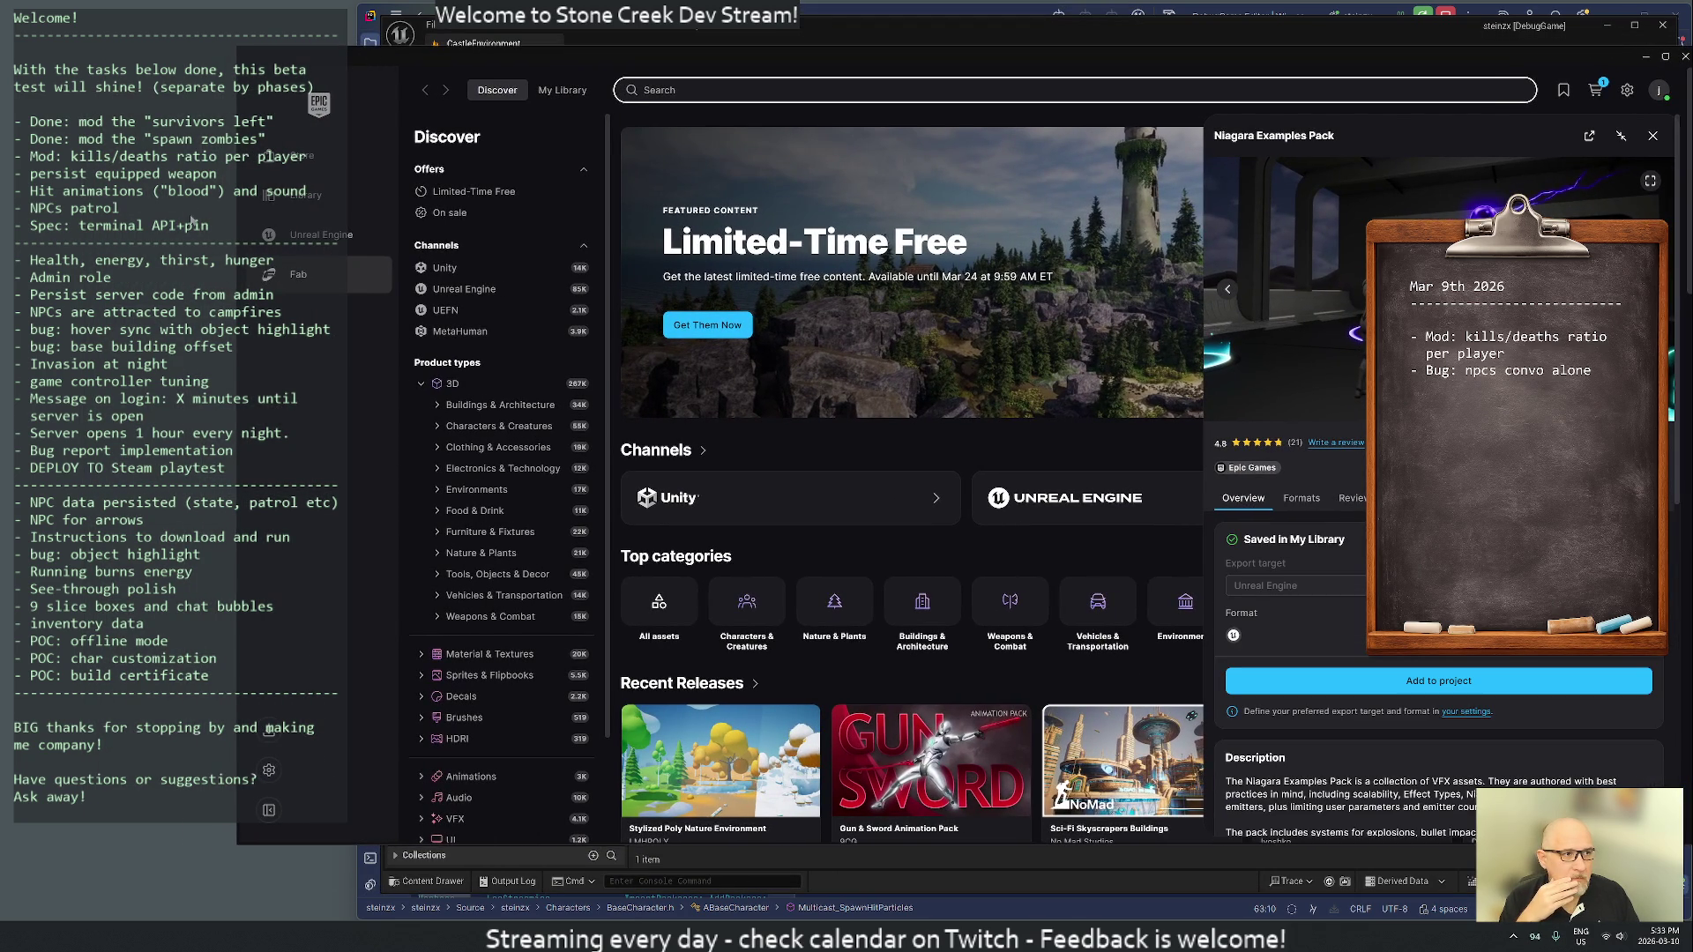
- Widen the Epic Games Launcher and open its Library, which lists only Unreal Engine
drag(237, 219, 409, 210)
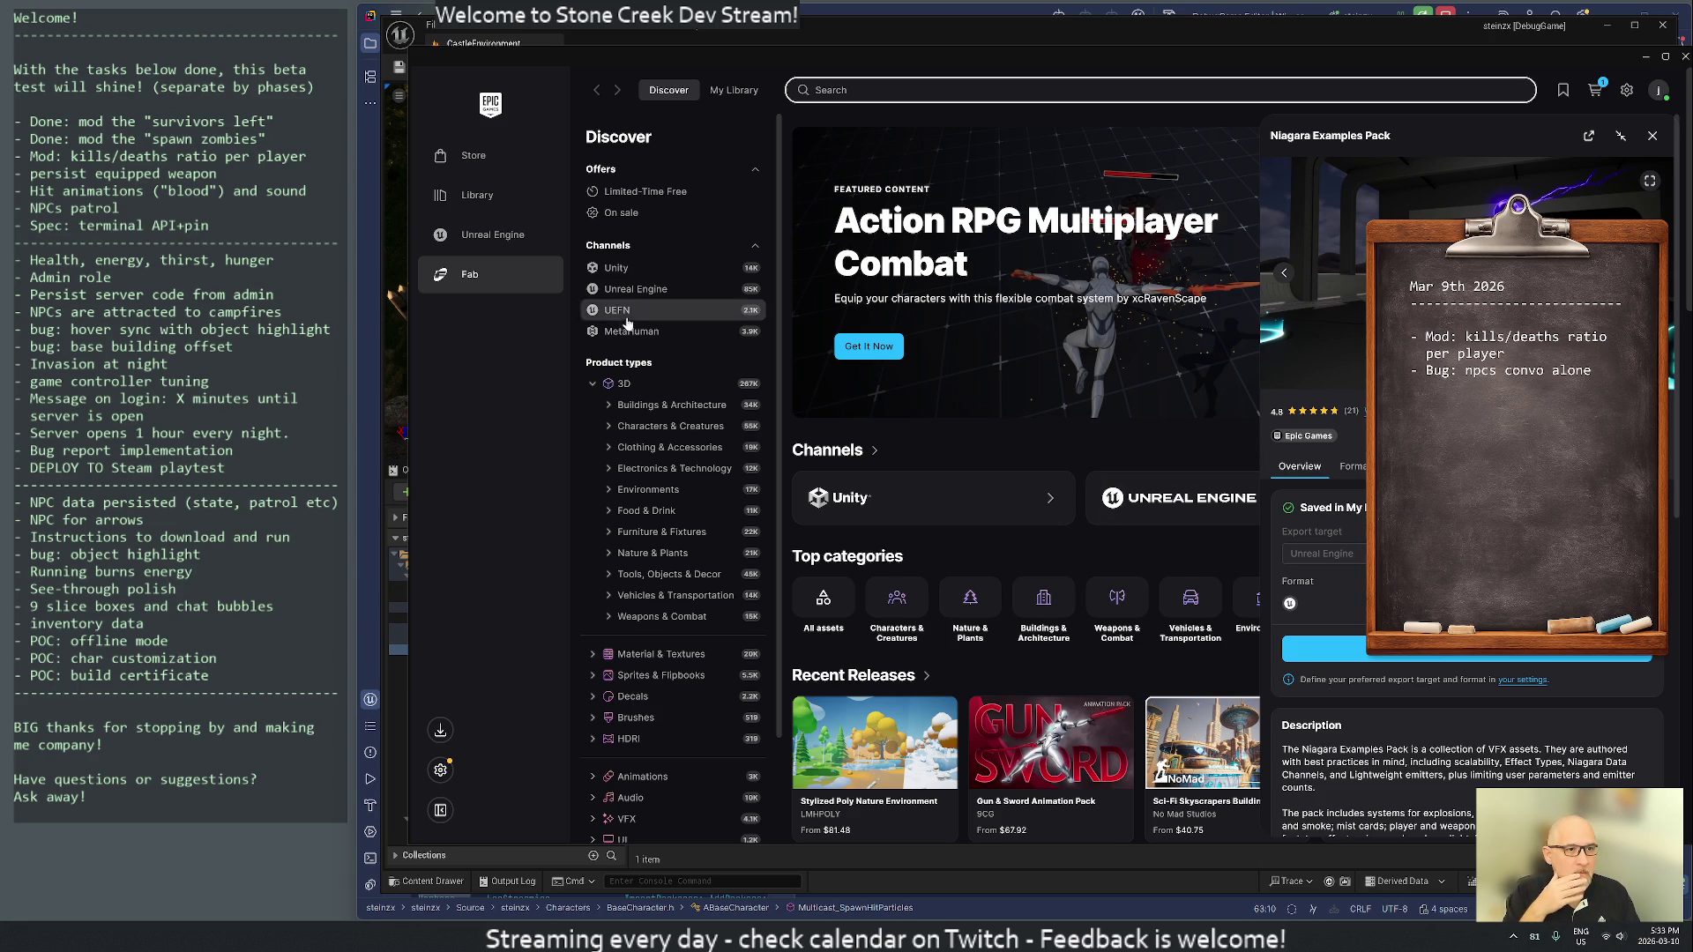
click(474, 195)
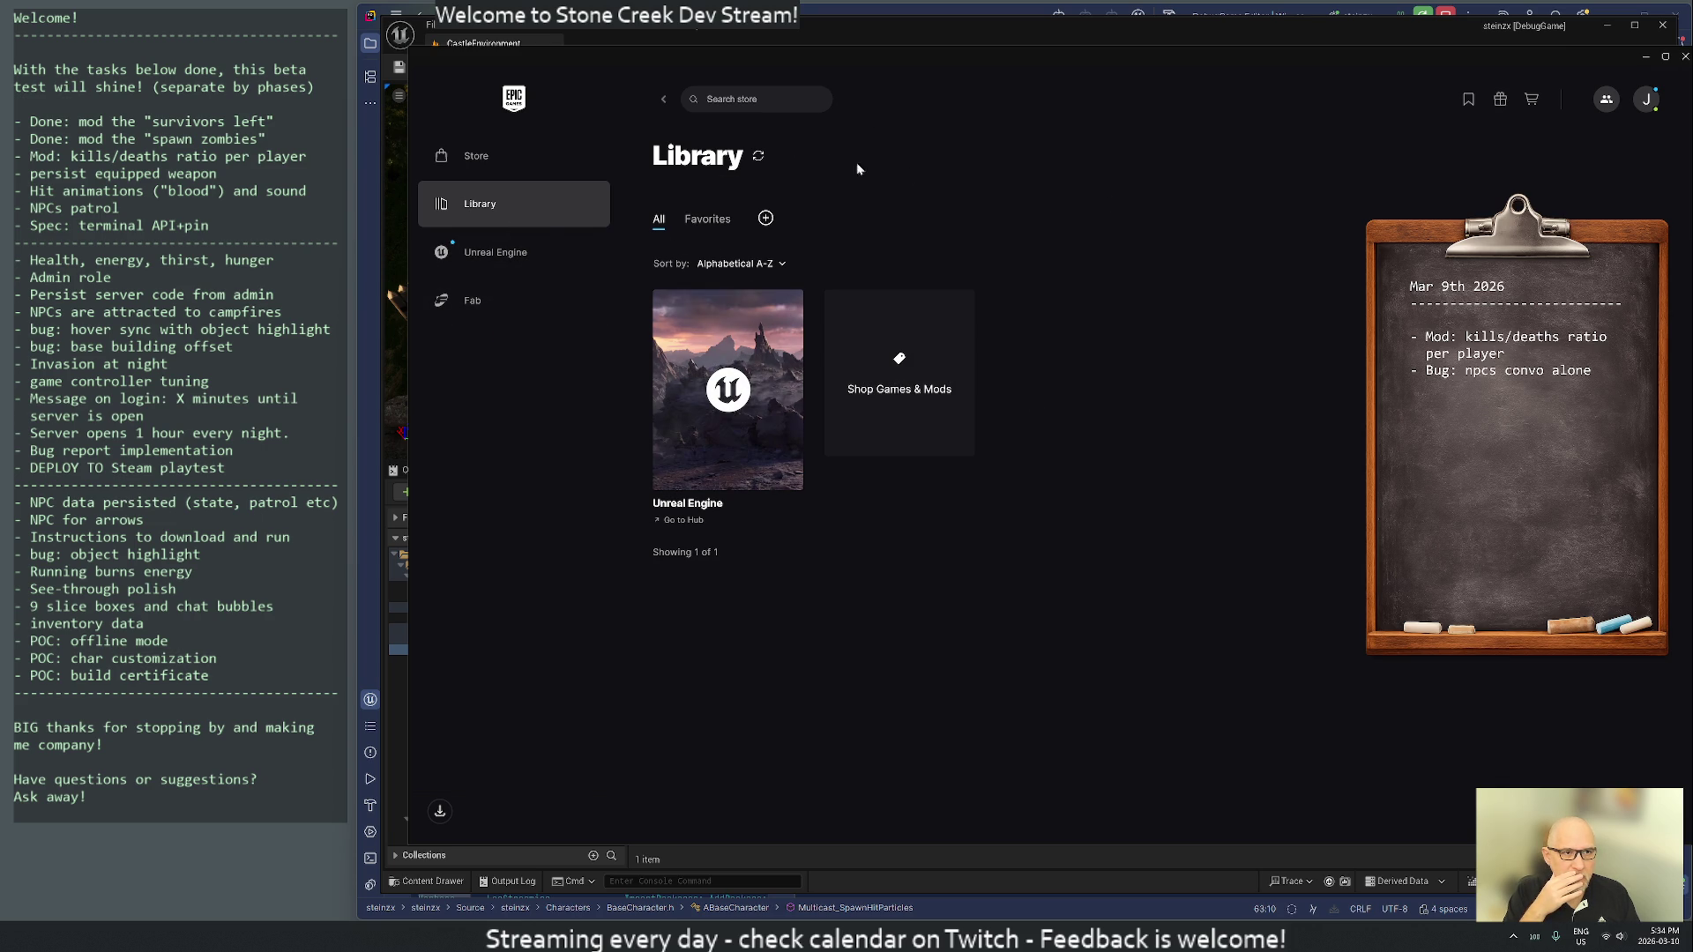
click(664, 99)
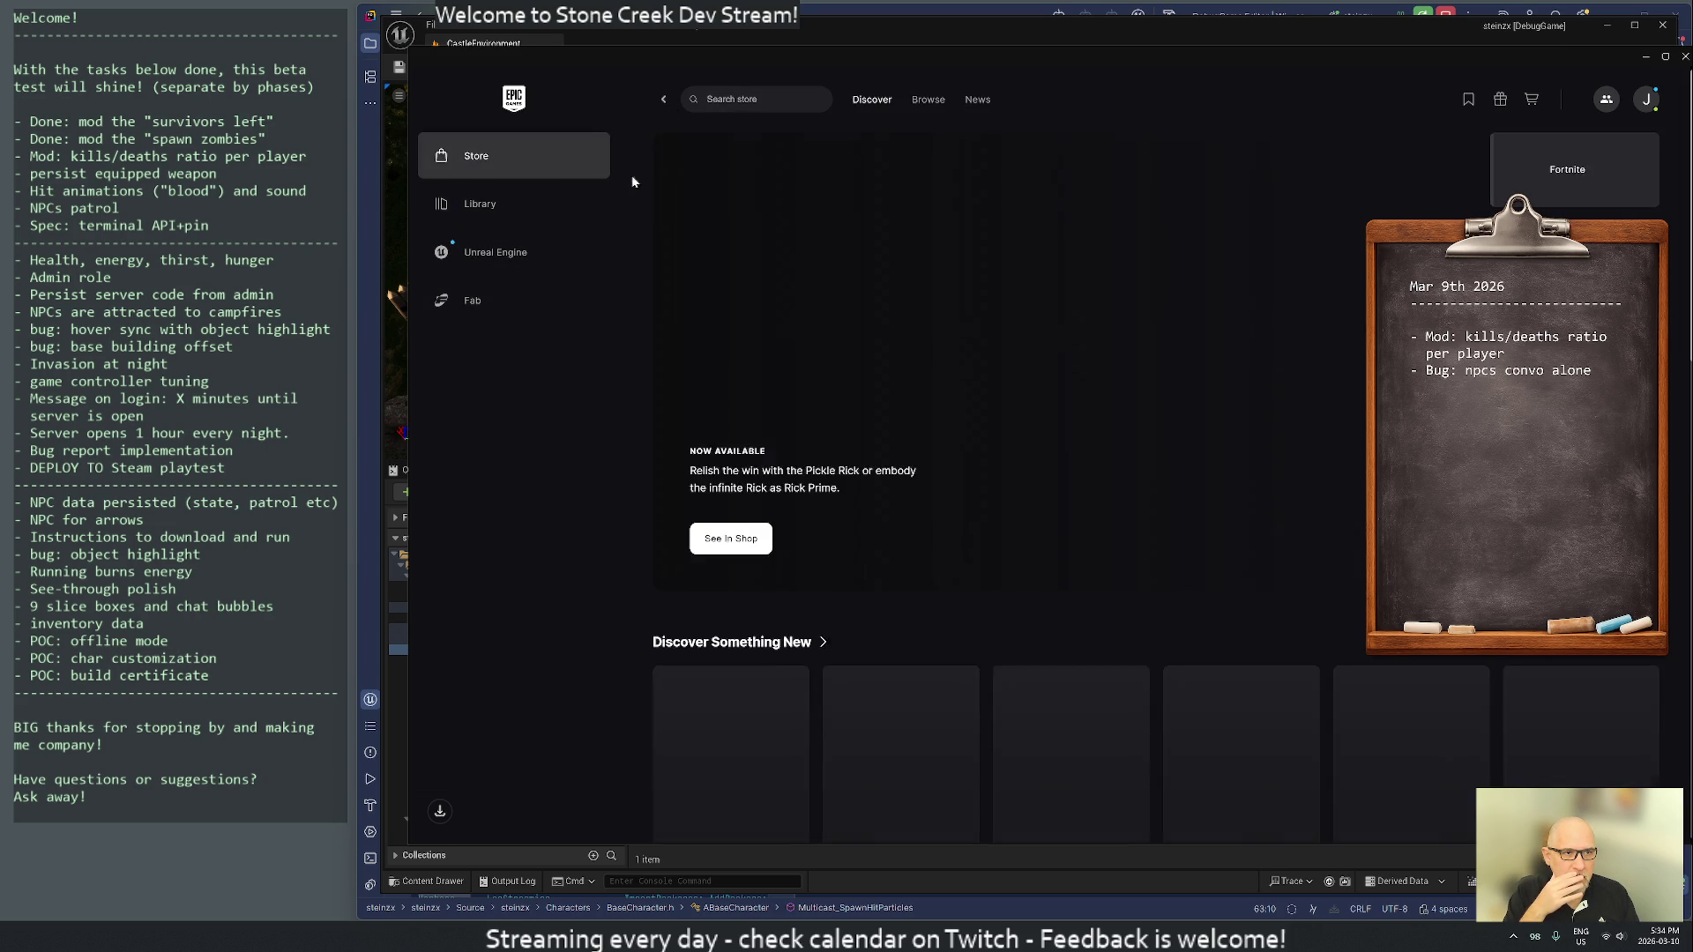
- Open Unreal Engine's Library page with engine versions, projects and Fab assets
click(476, 205)
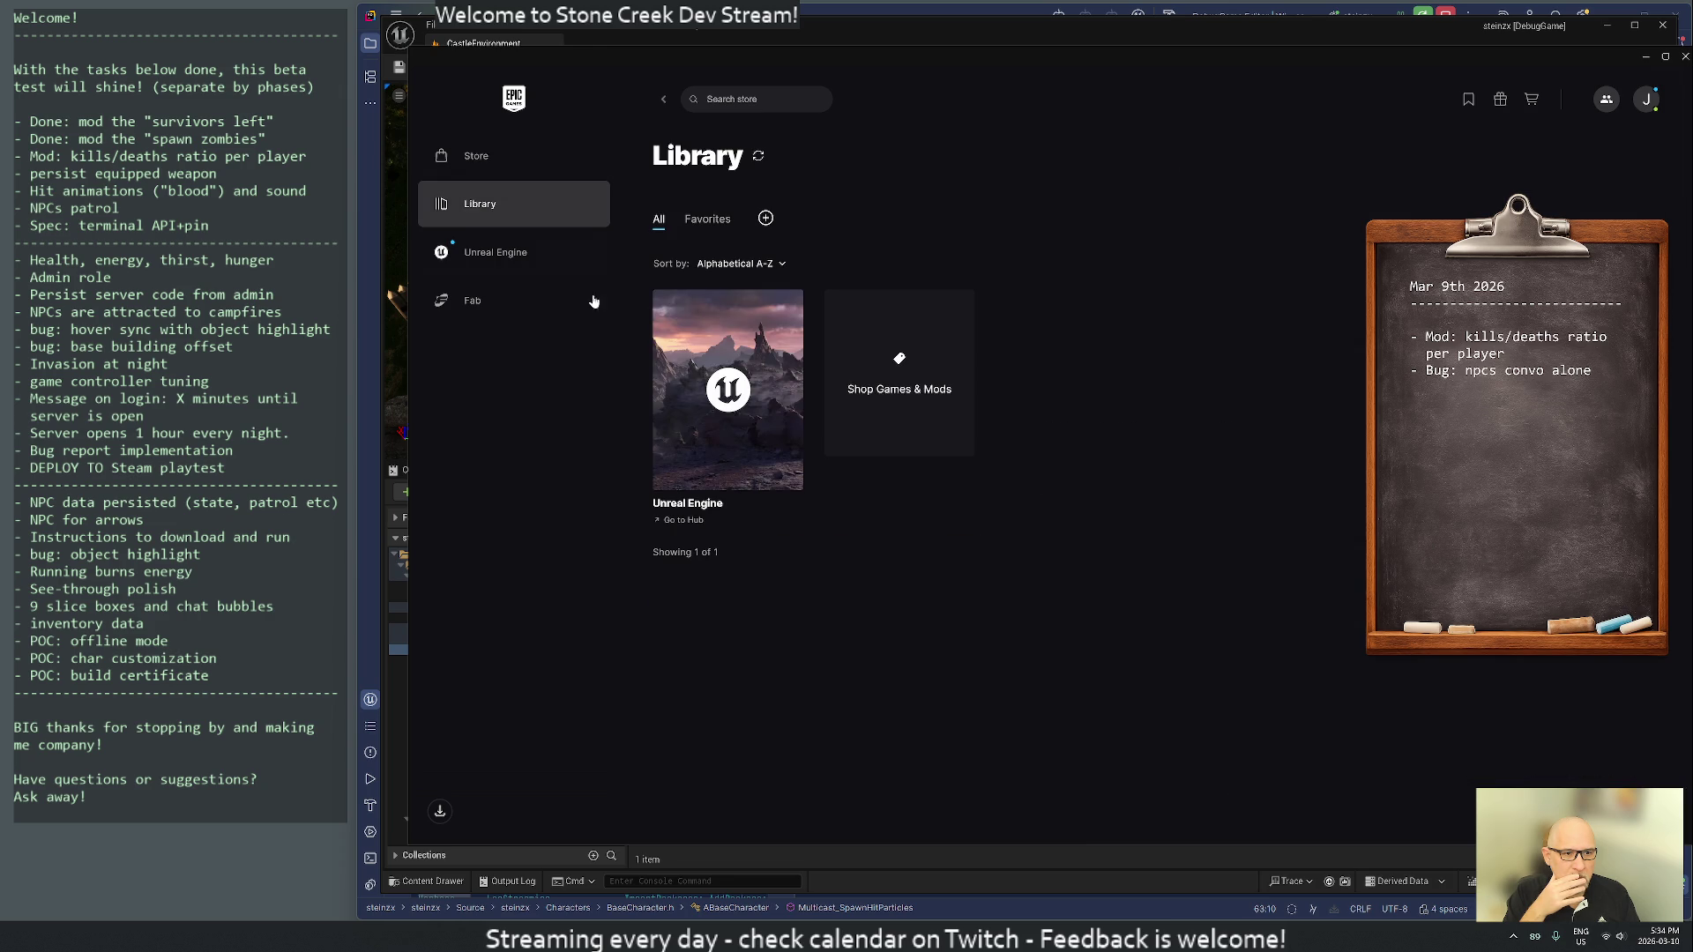
click(493, 252)
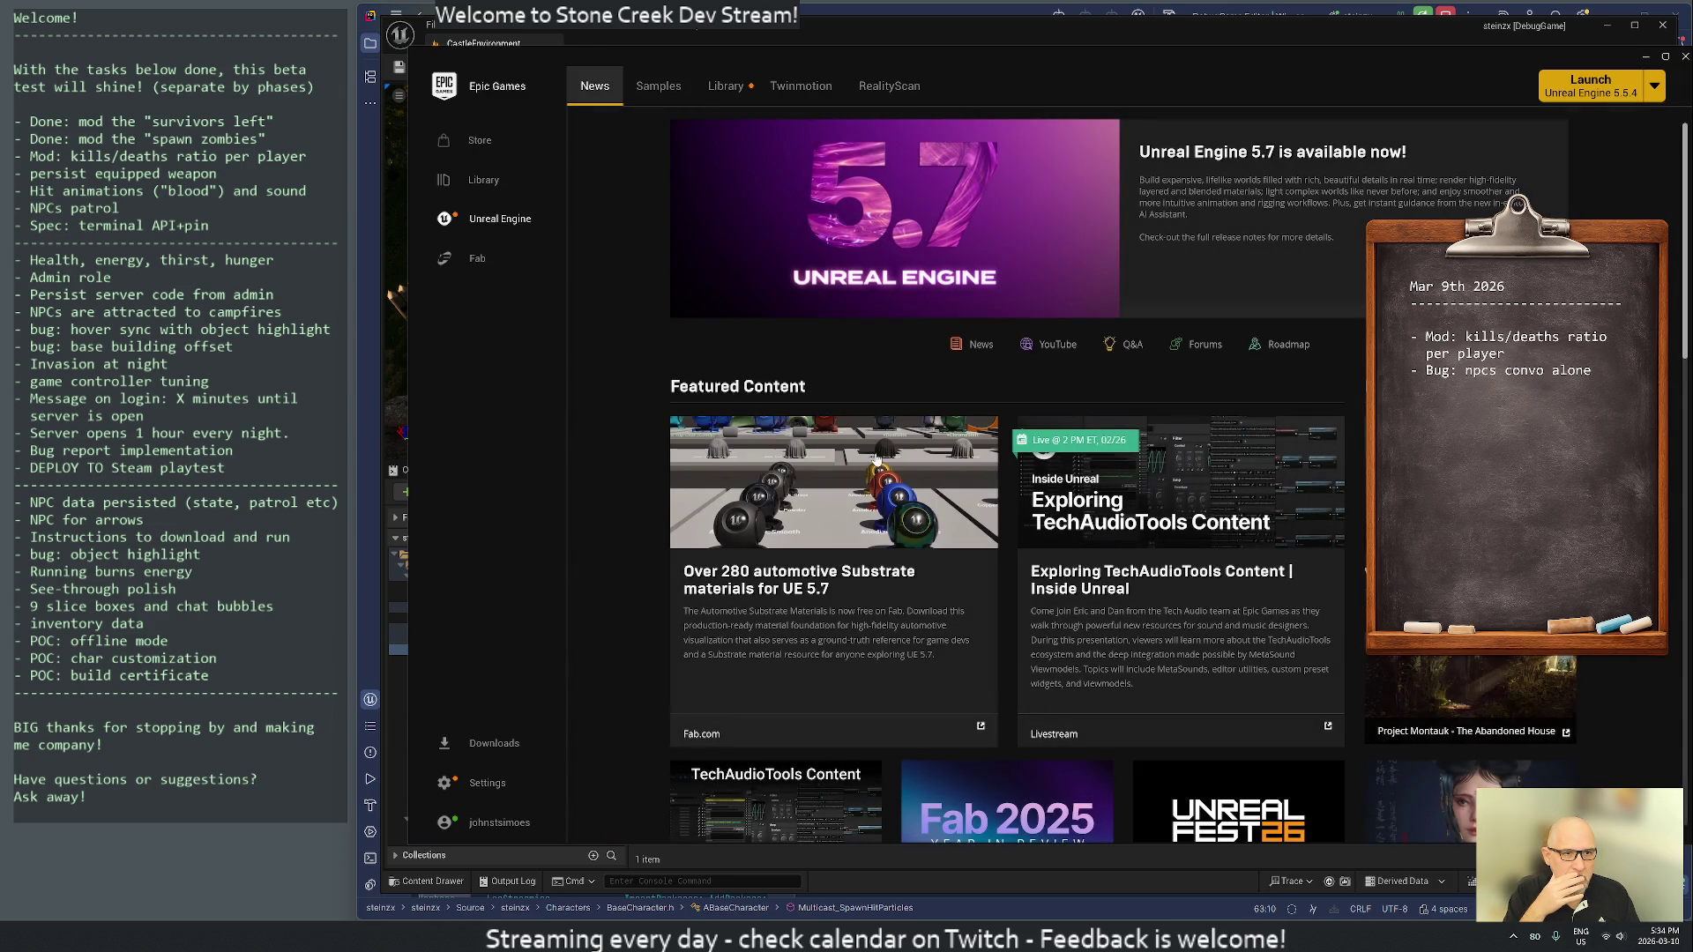
click(726, 85)
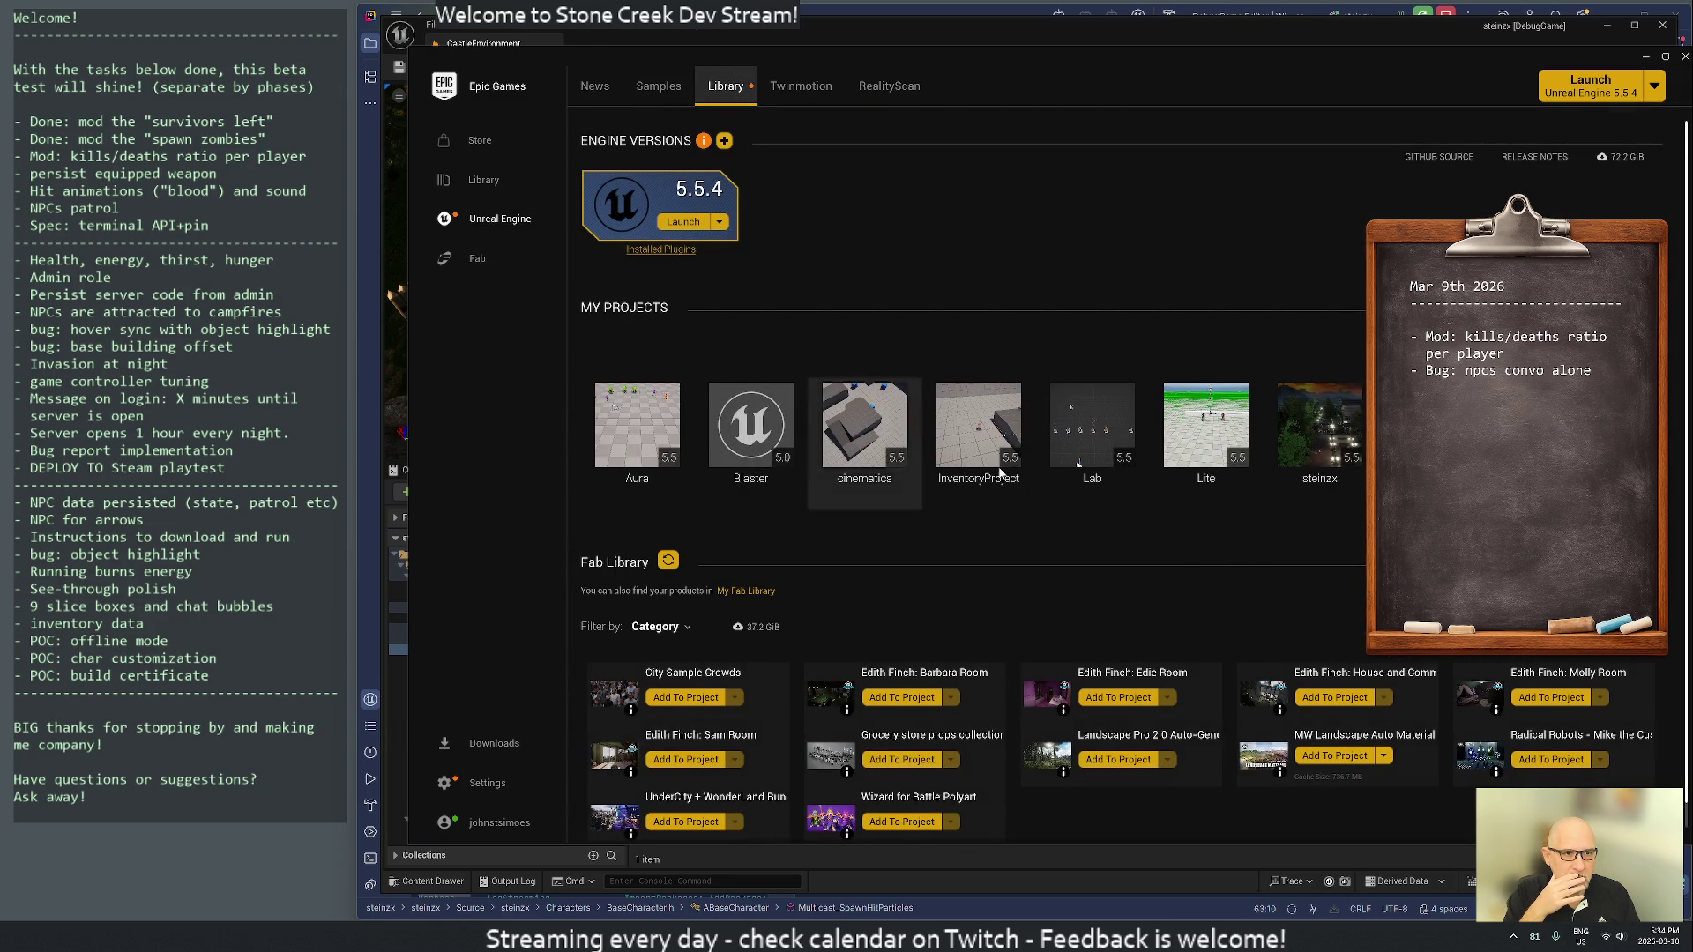
scroll(1256, 574, down, 1)
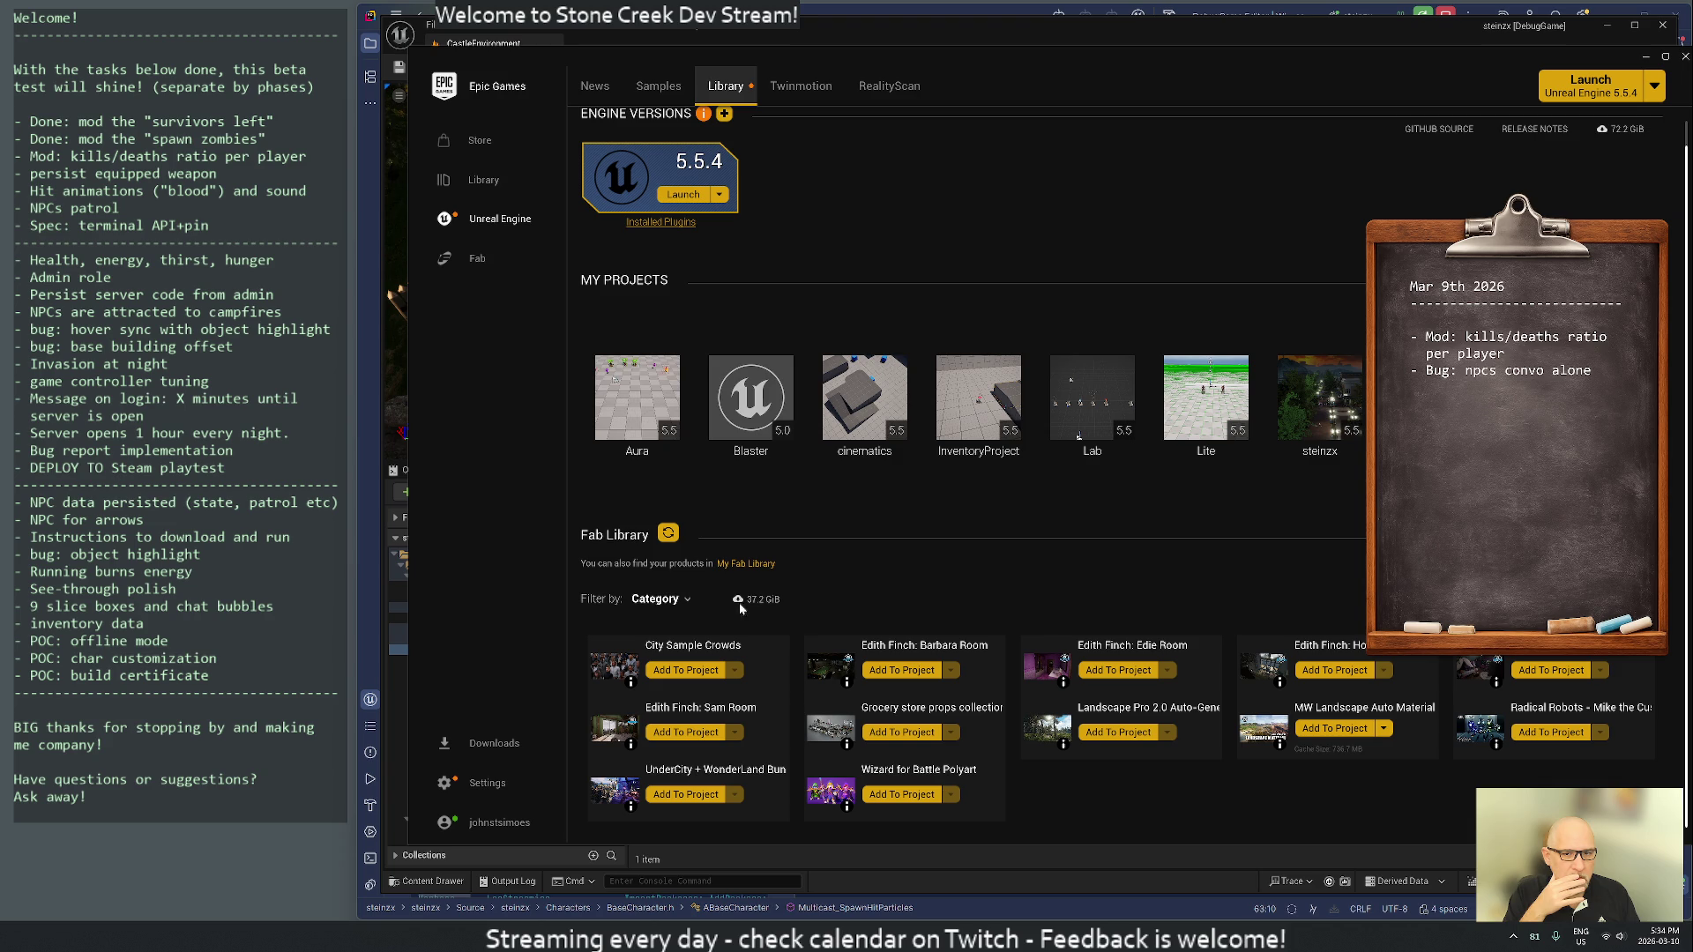
scroll(1049, 591, up, 1)
scroll(1028, 585, down, 1)
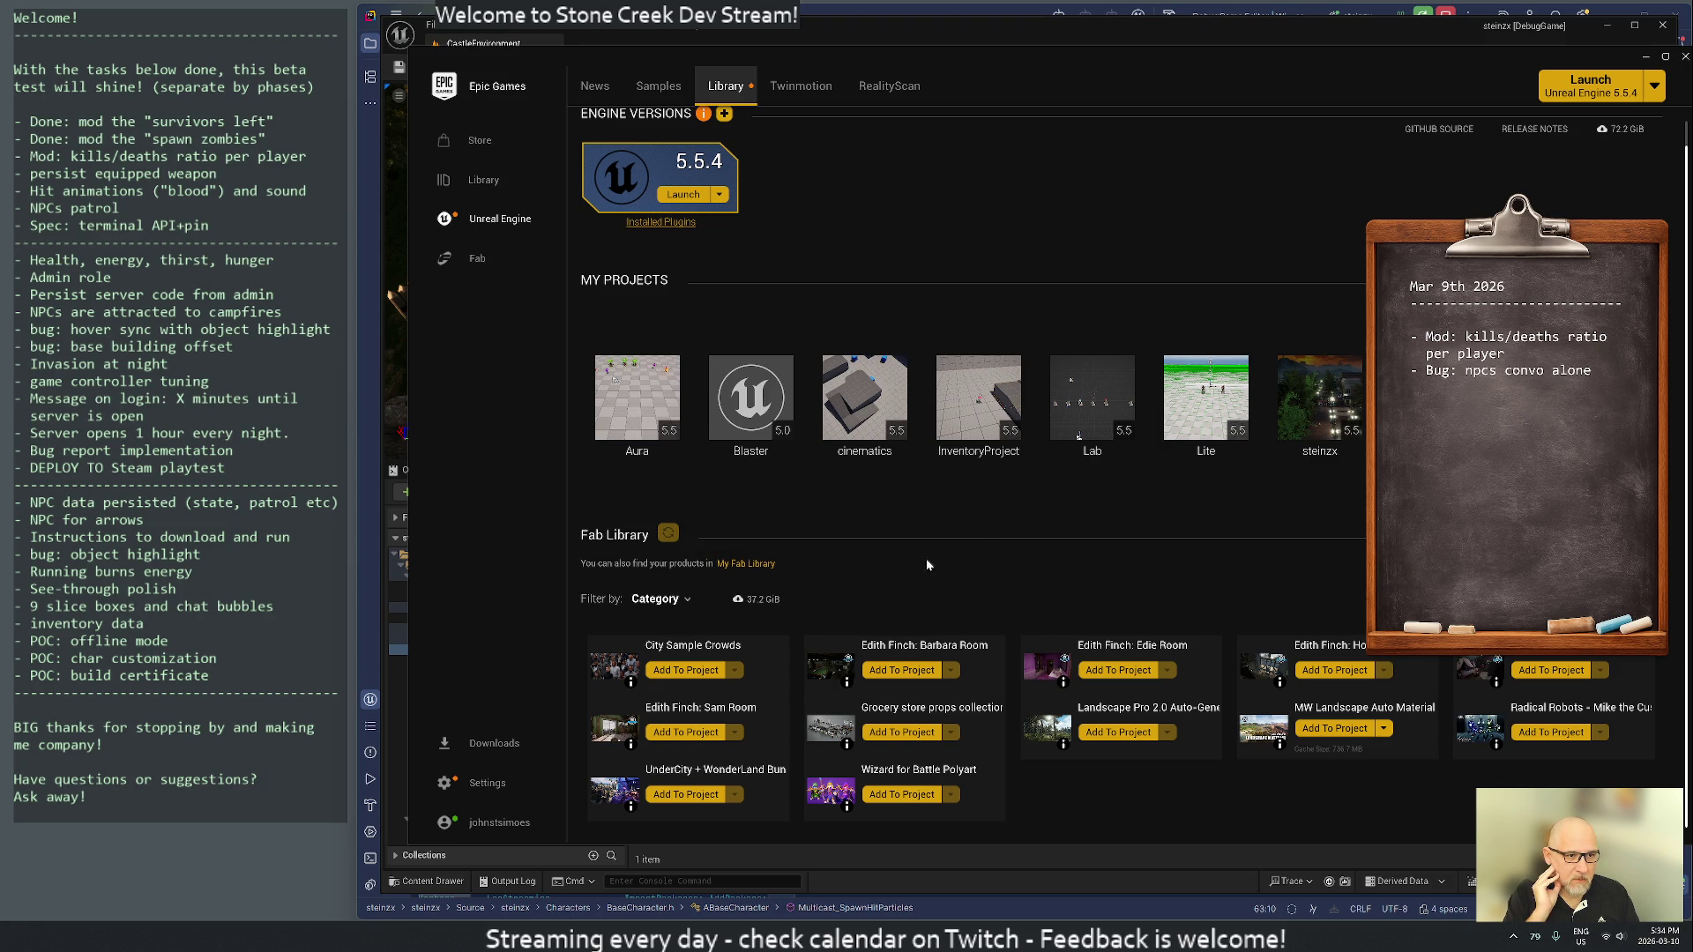
scroll(925, 583, up, 1)
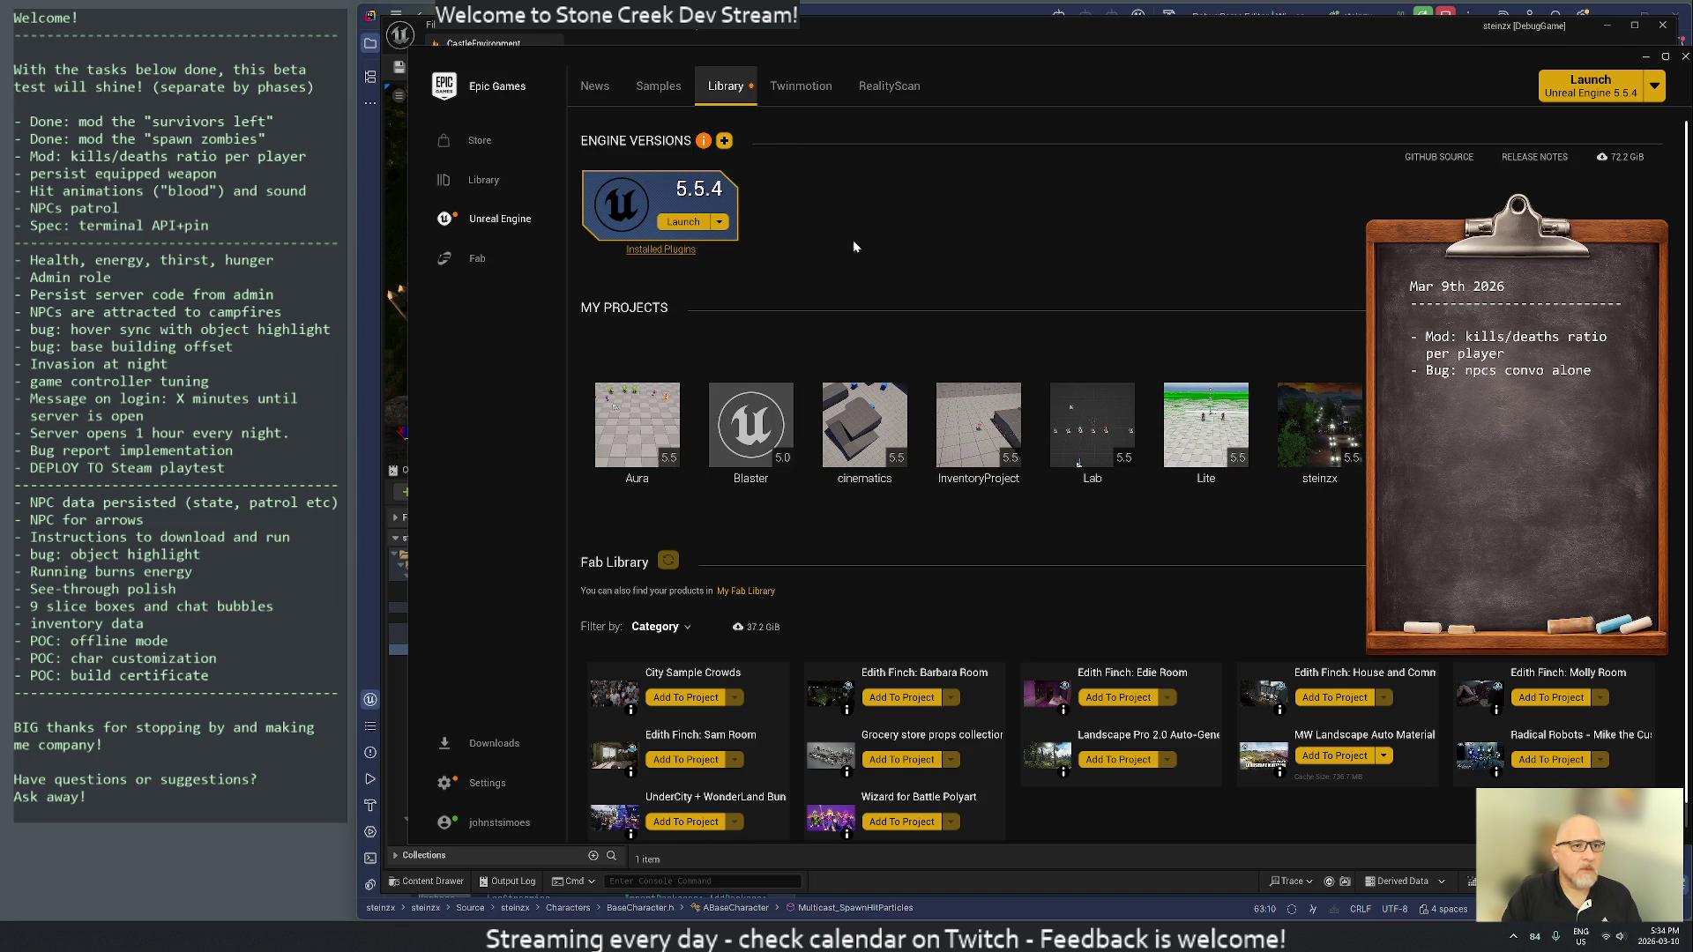
scroll(987, 272, down, 1)
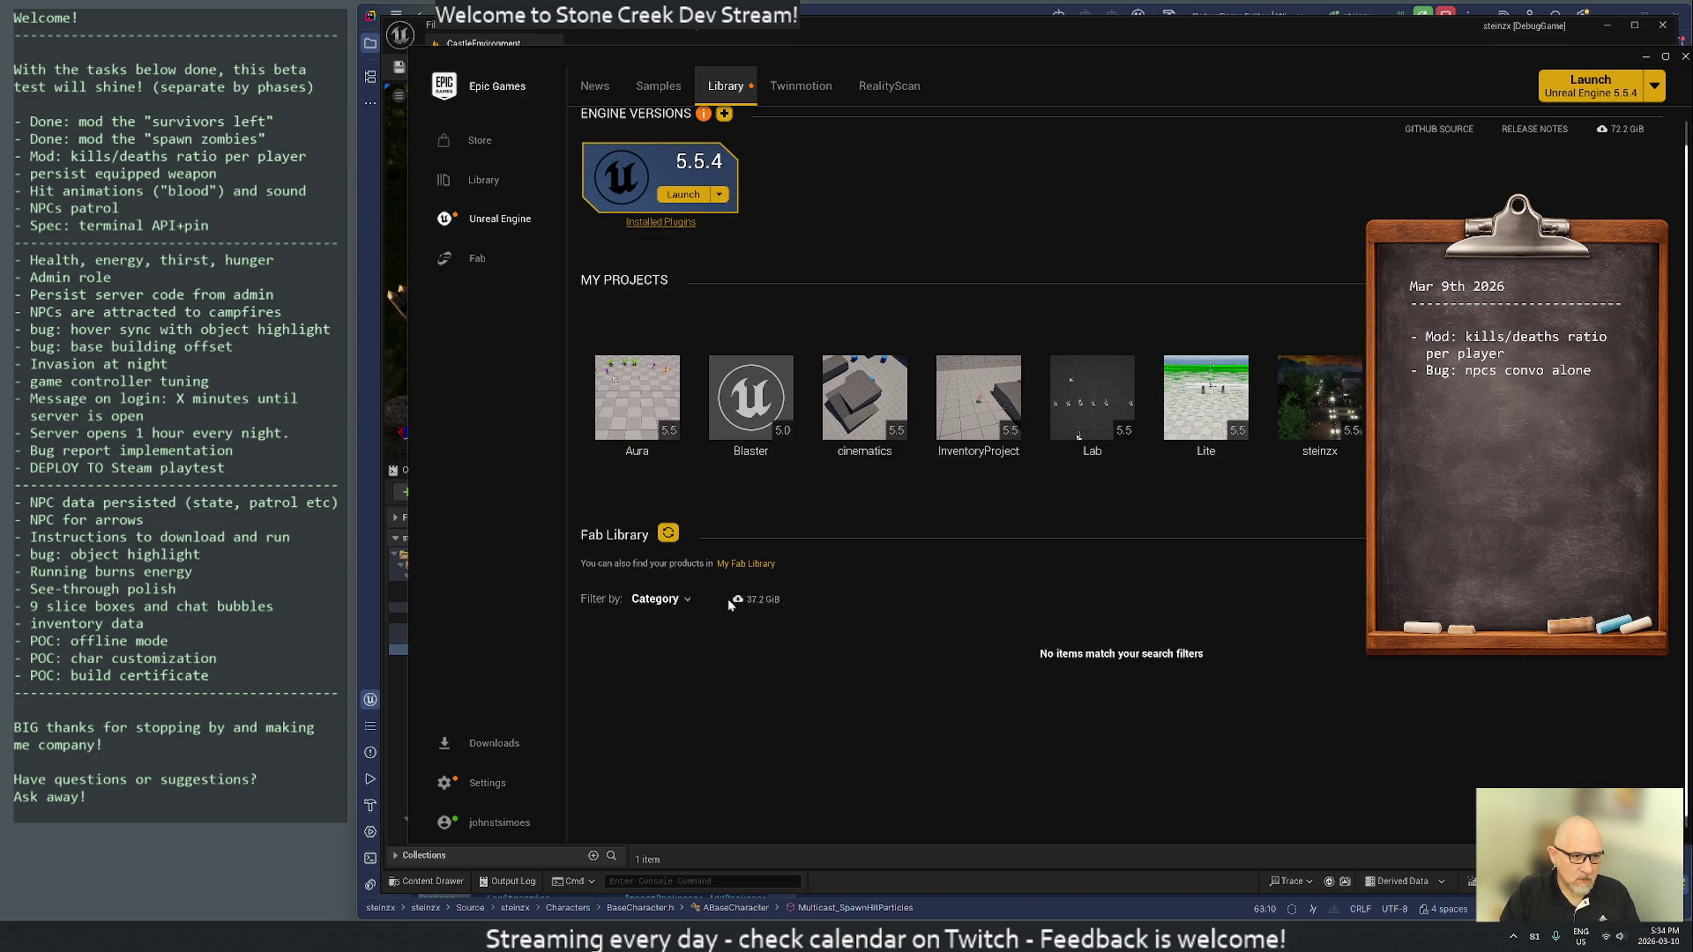
- Set the Fab category filter to All and choose Add To Project on Niagara Examples Pack
click(675, 603)
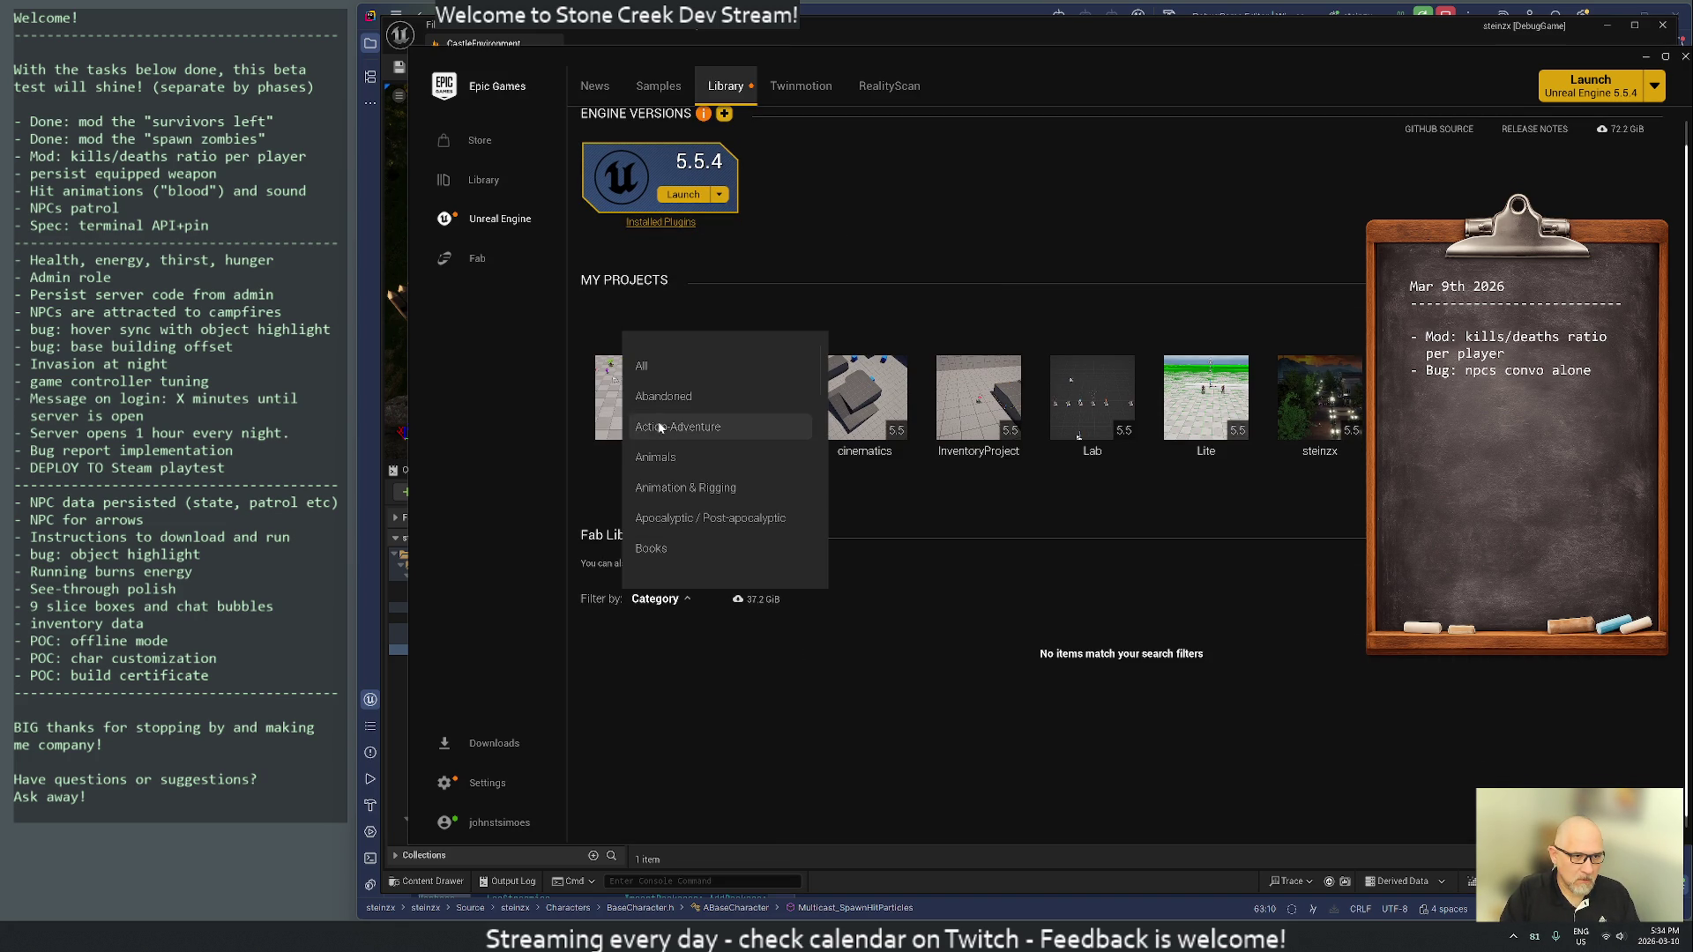
click(679, 366)
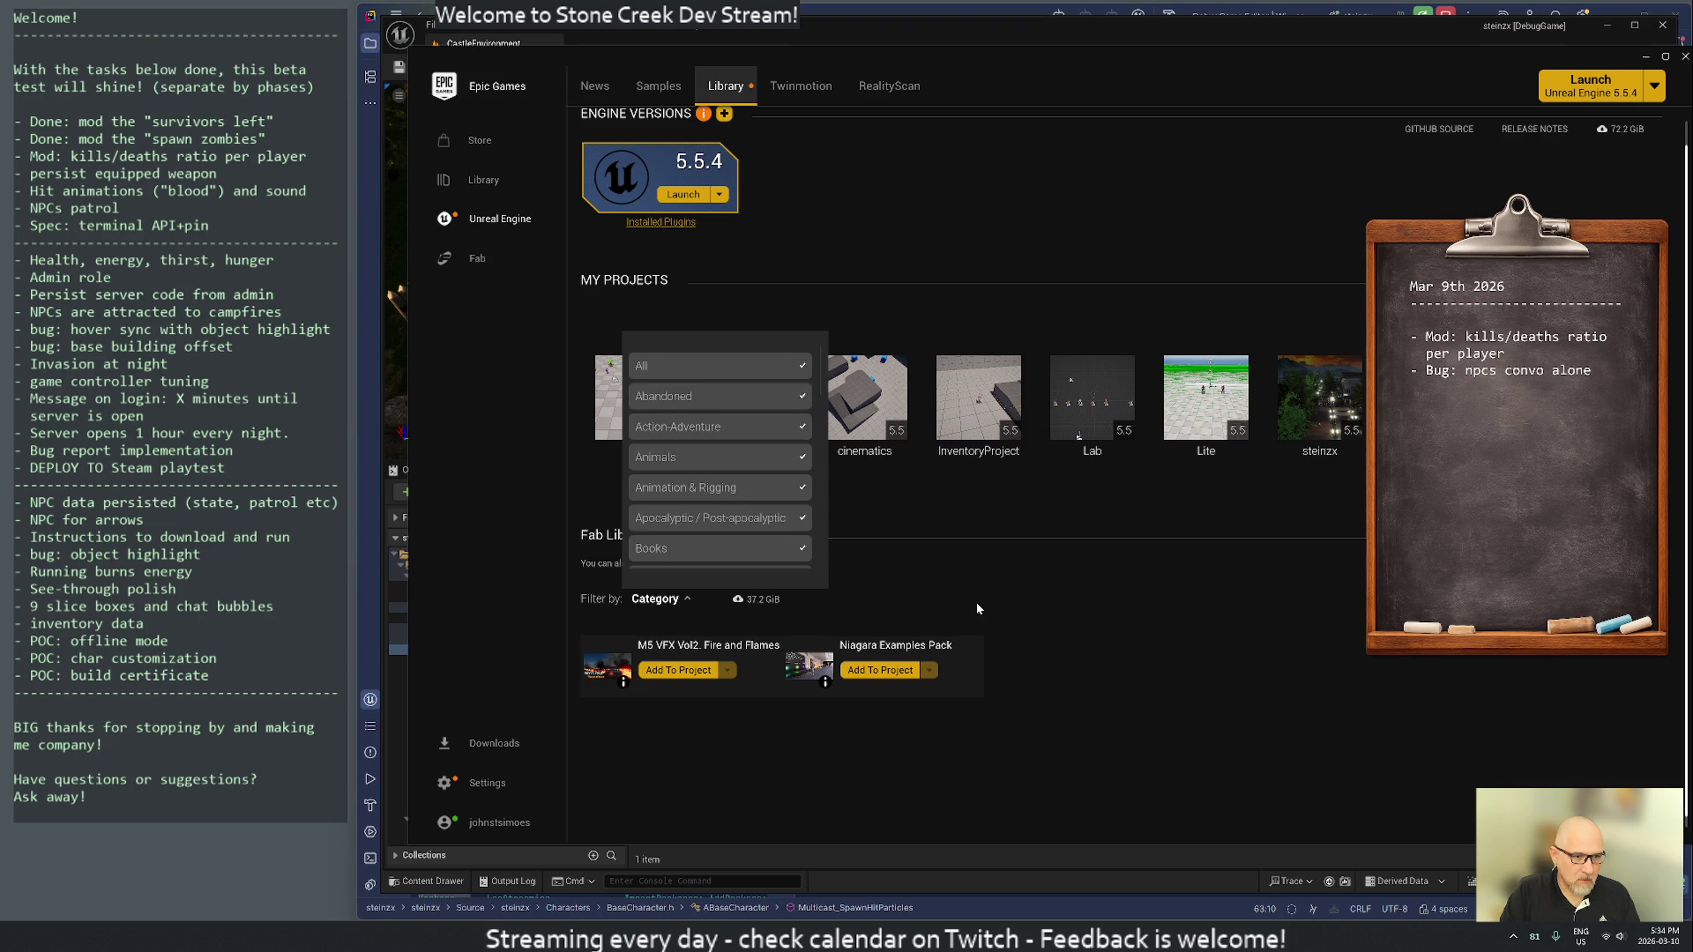
click(899, 675)
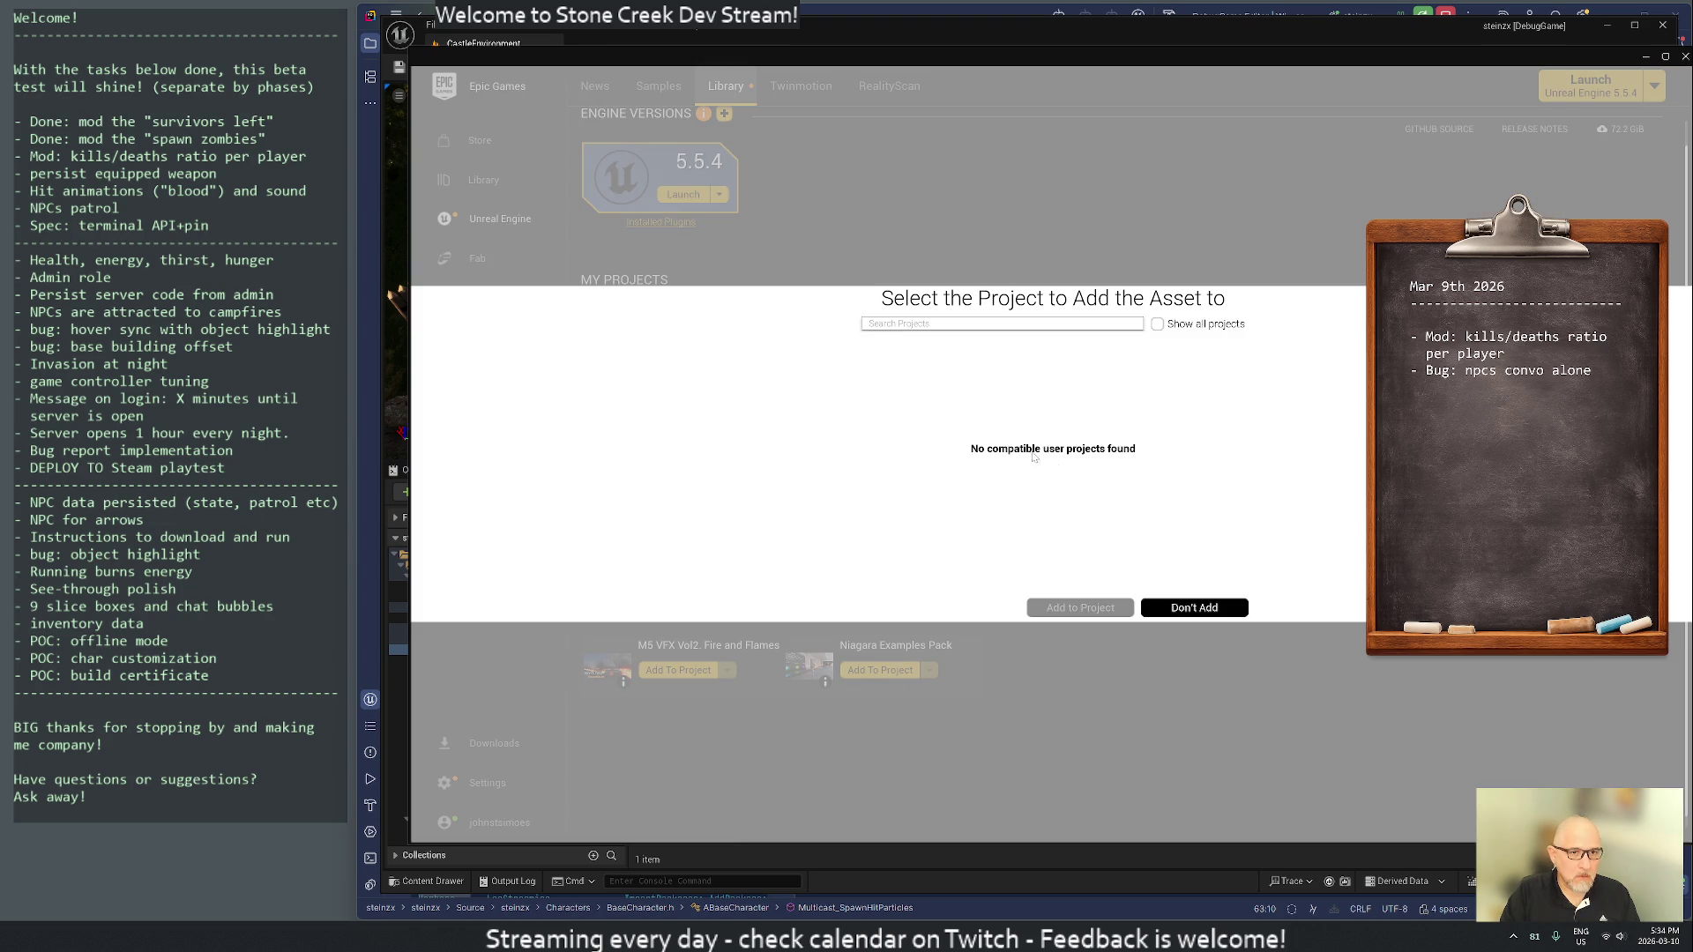
- Try Lab and Aura as destinations, cancel, then reopen Add To Project with all projects shown
click(1160, 325)
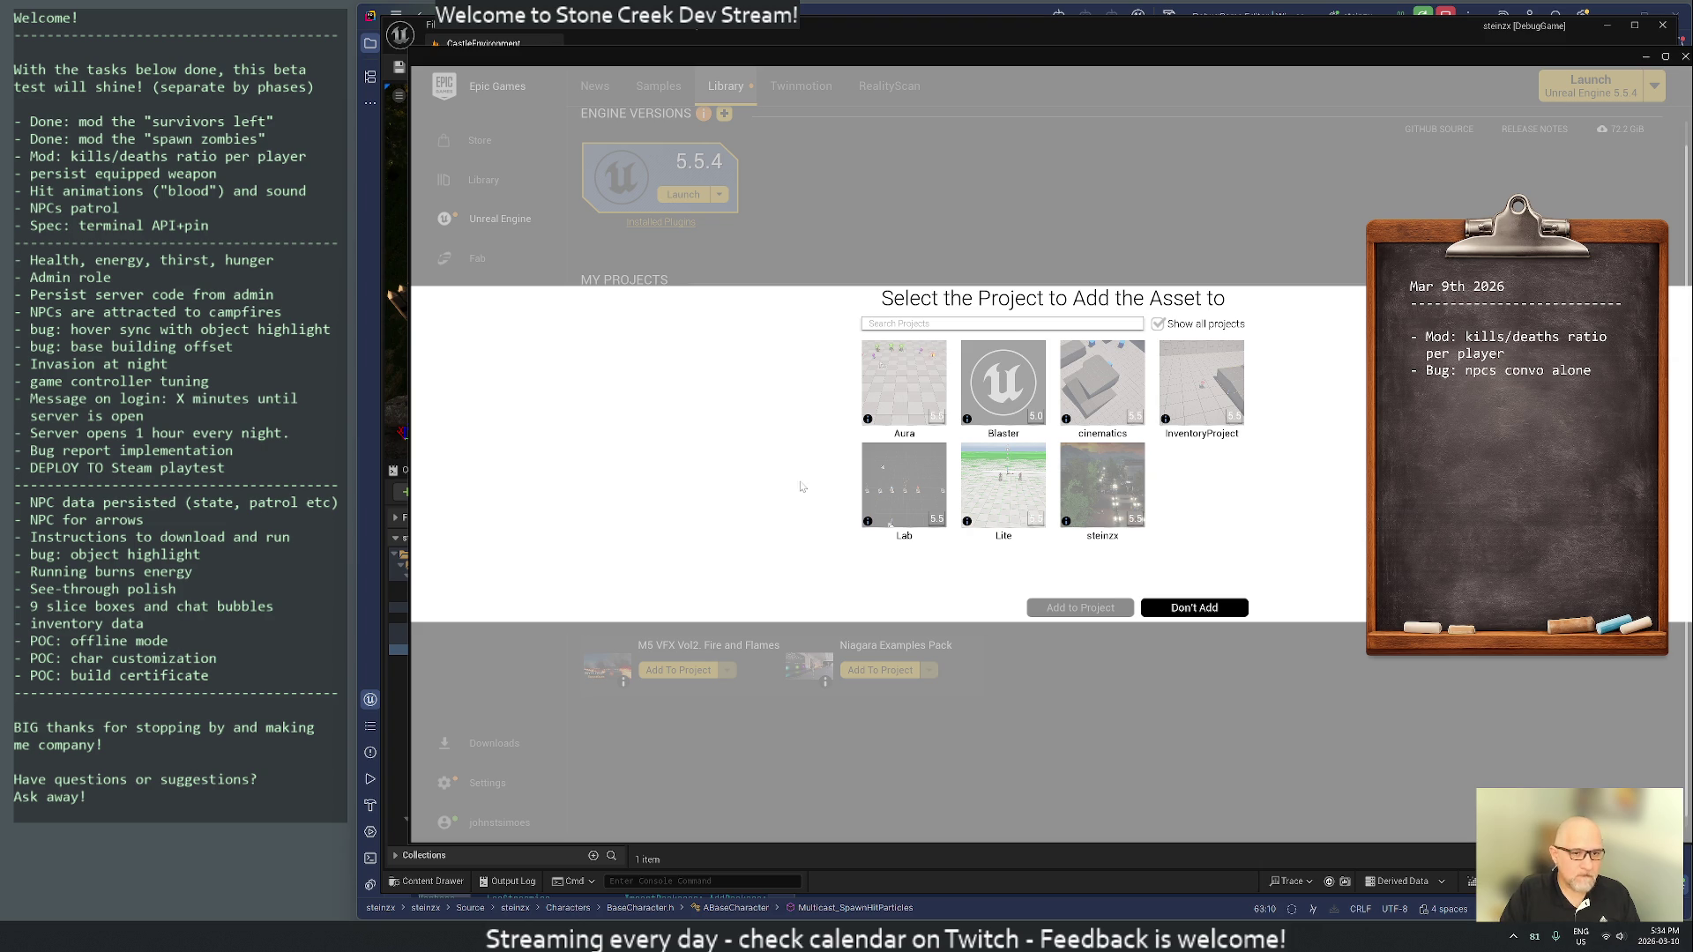
click(907, 478)
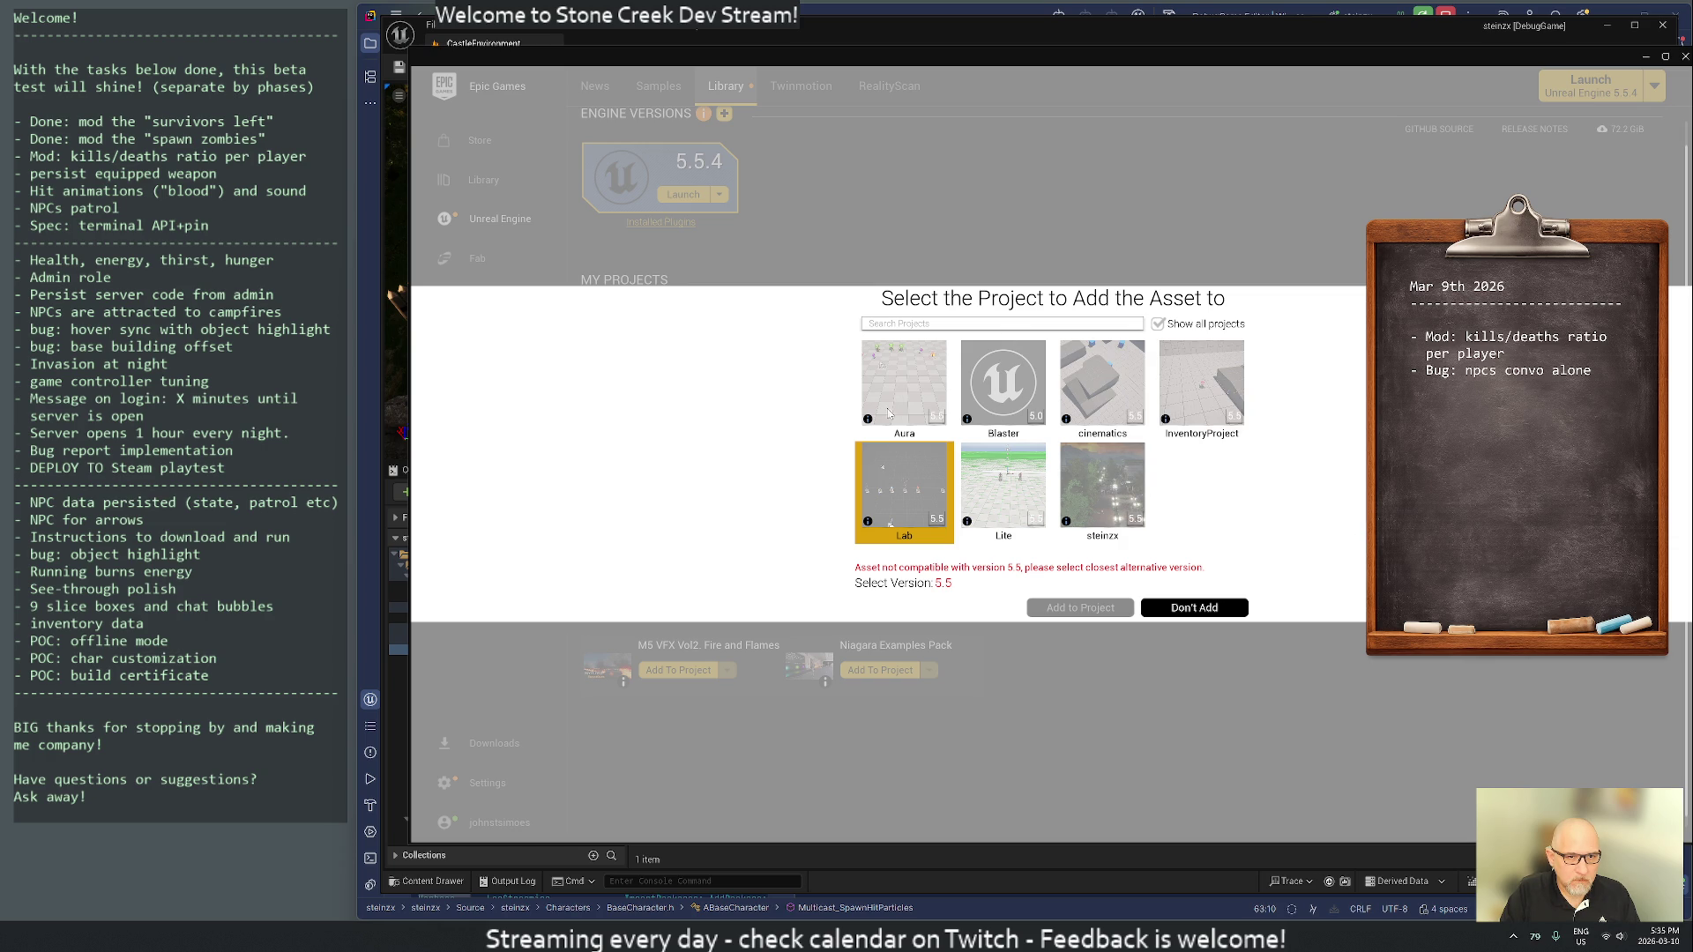
click(1123, 508)
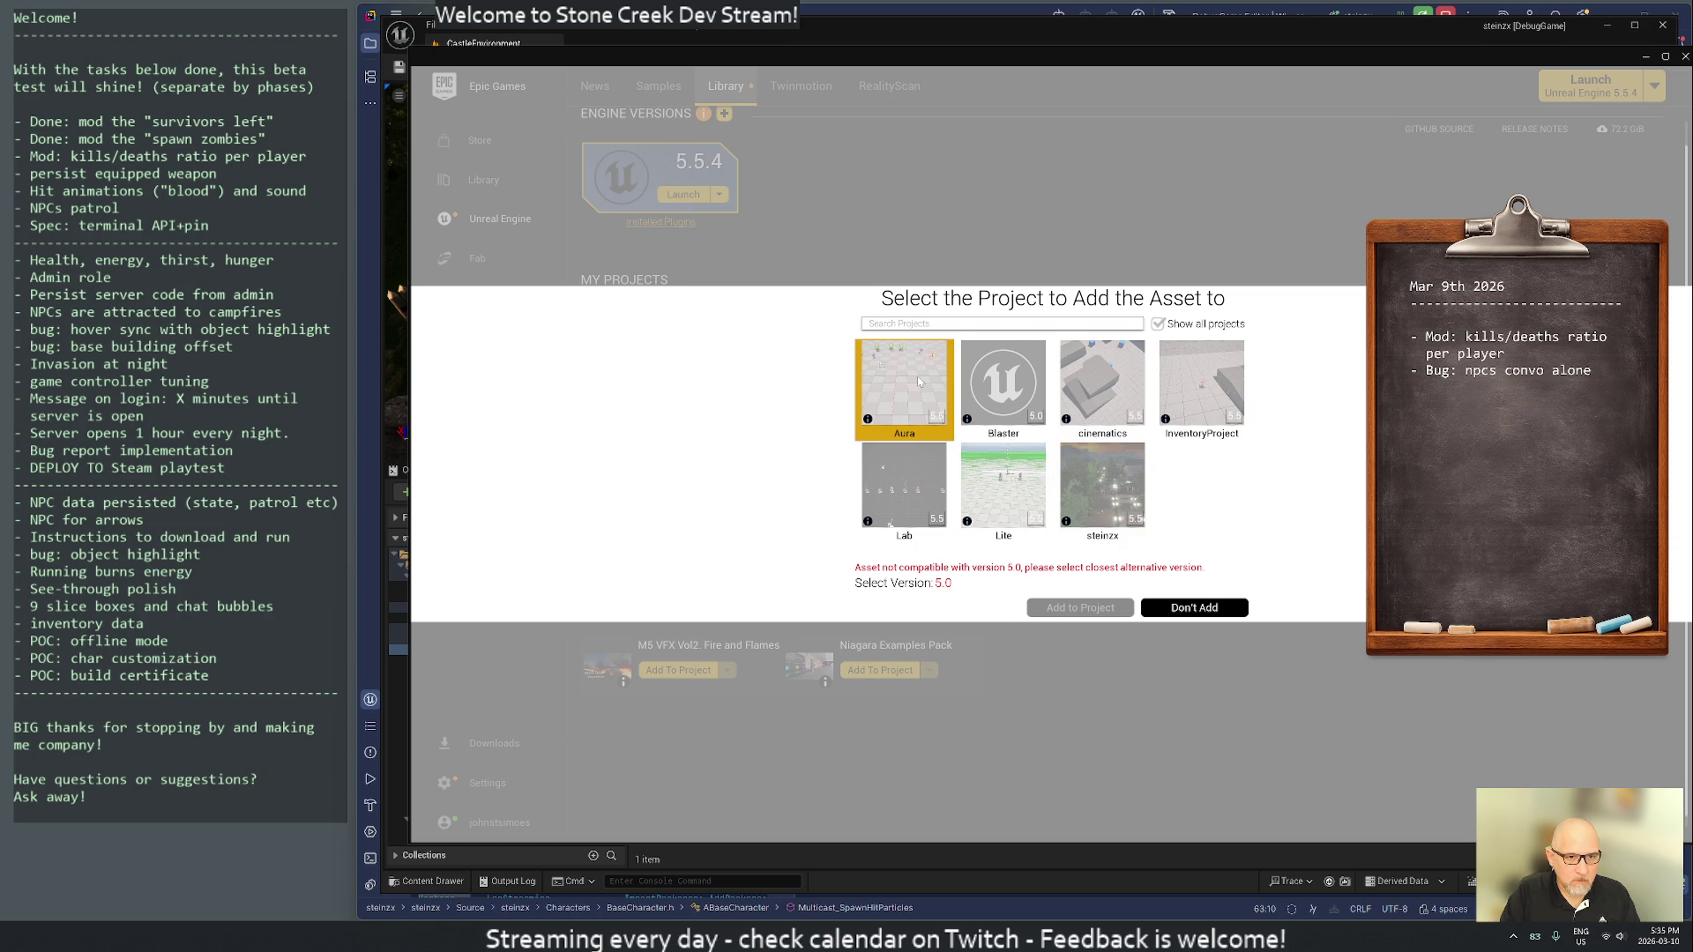
click(1195, 608)
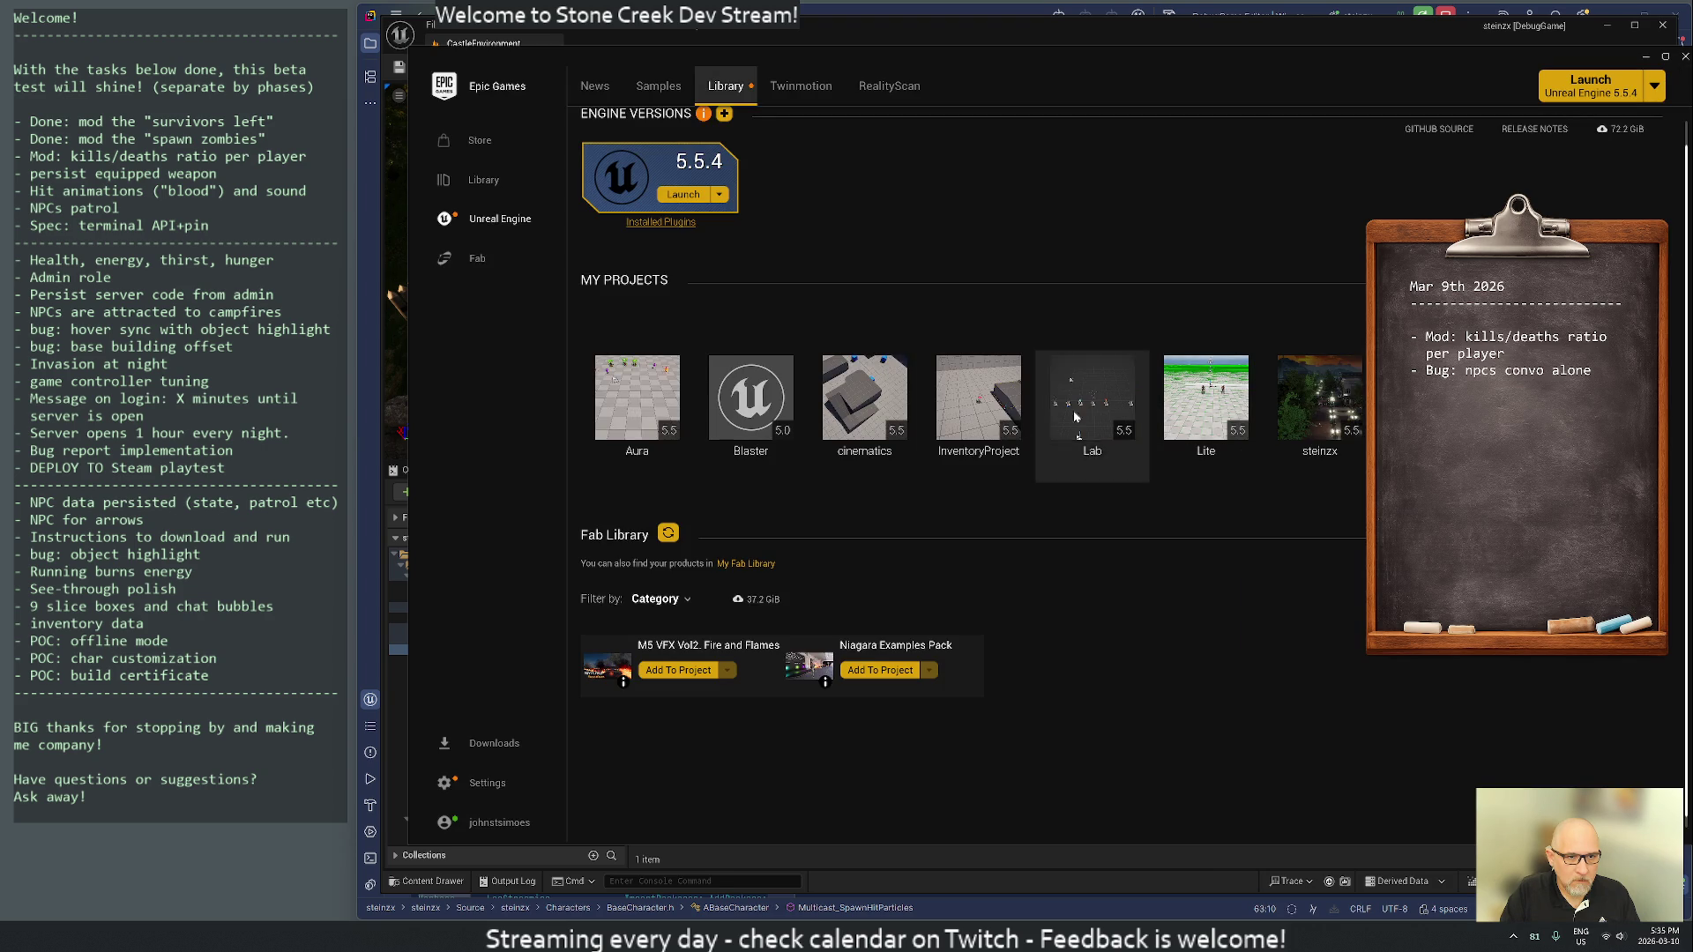
click(882, 672)
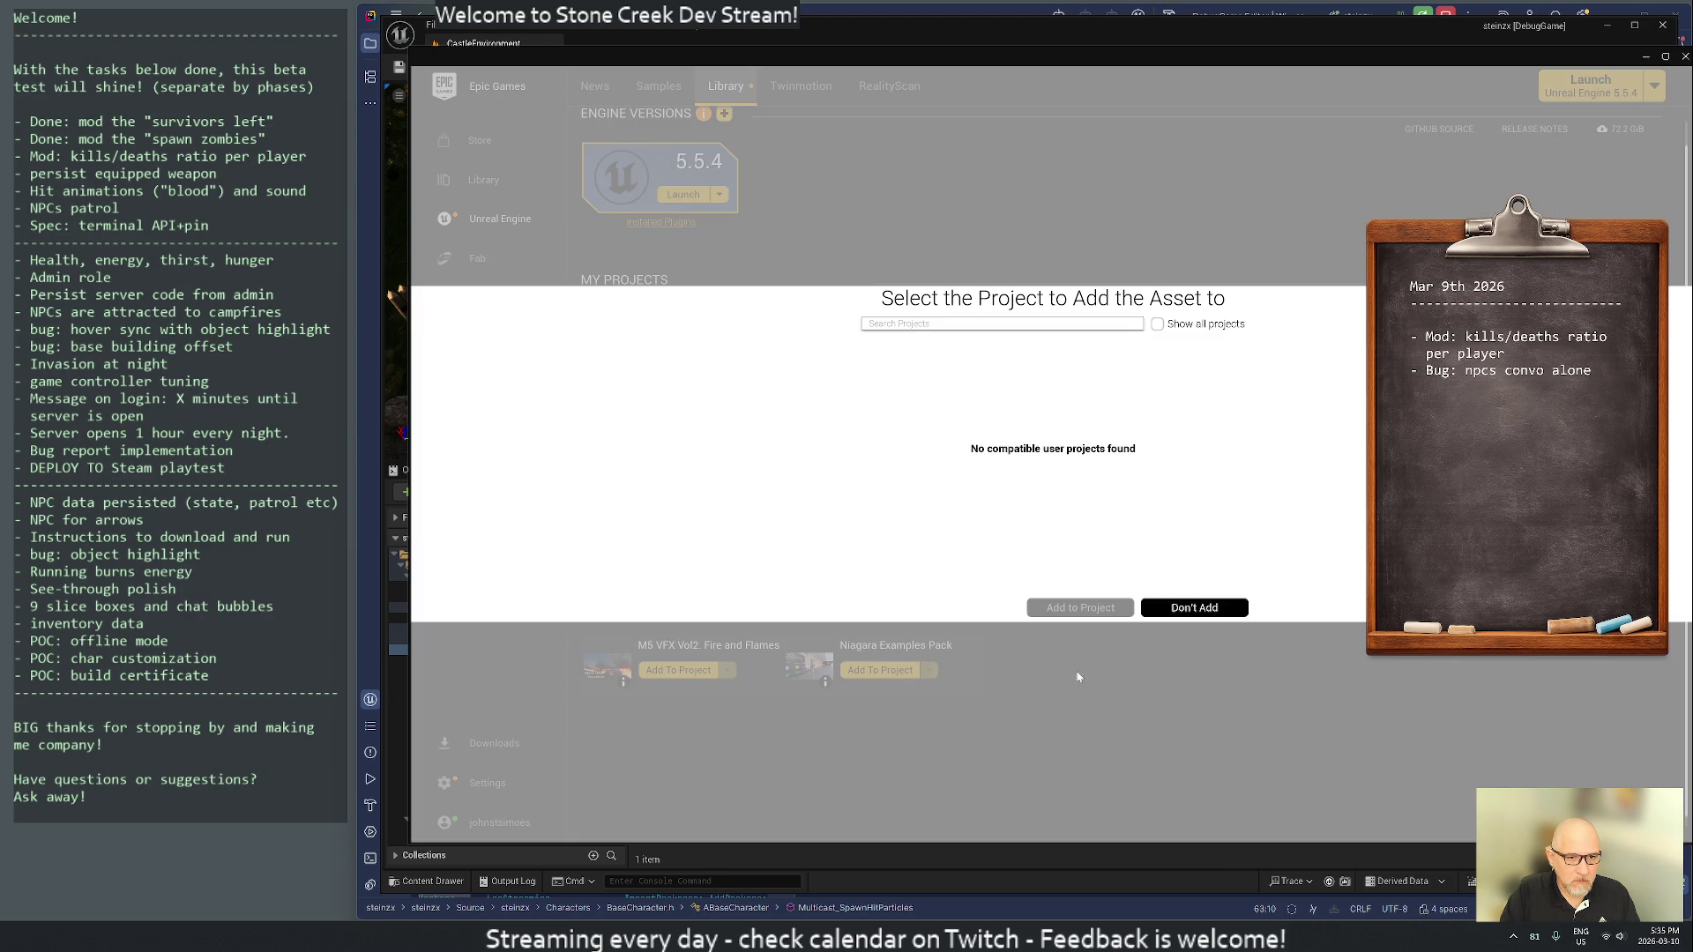
click(1158, 325)
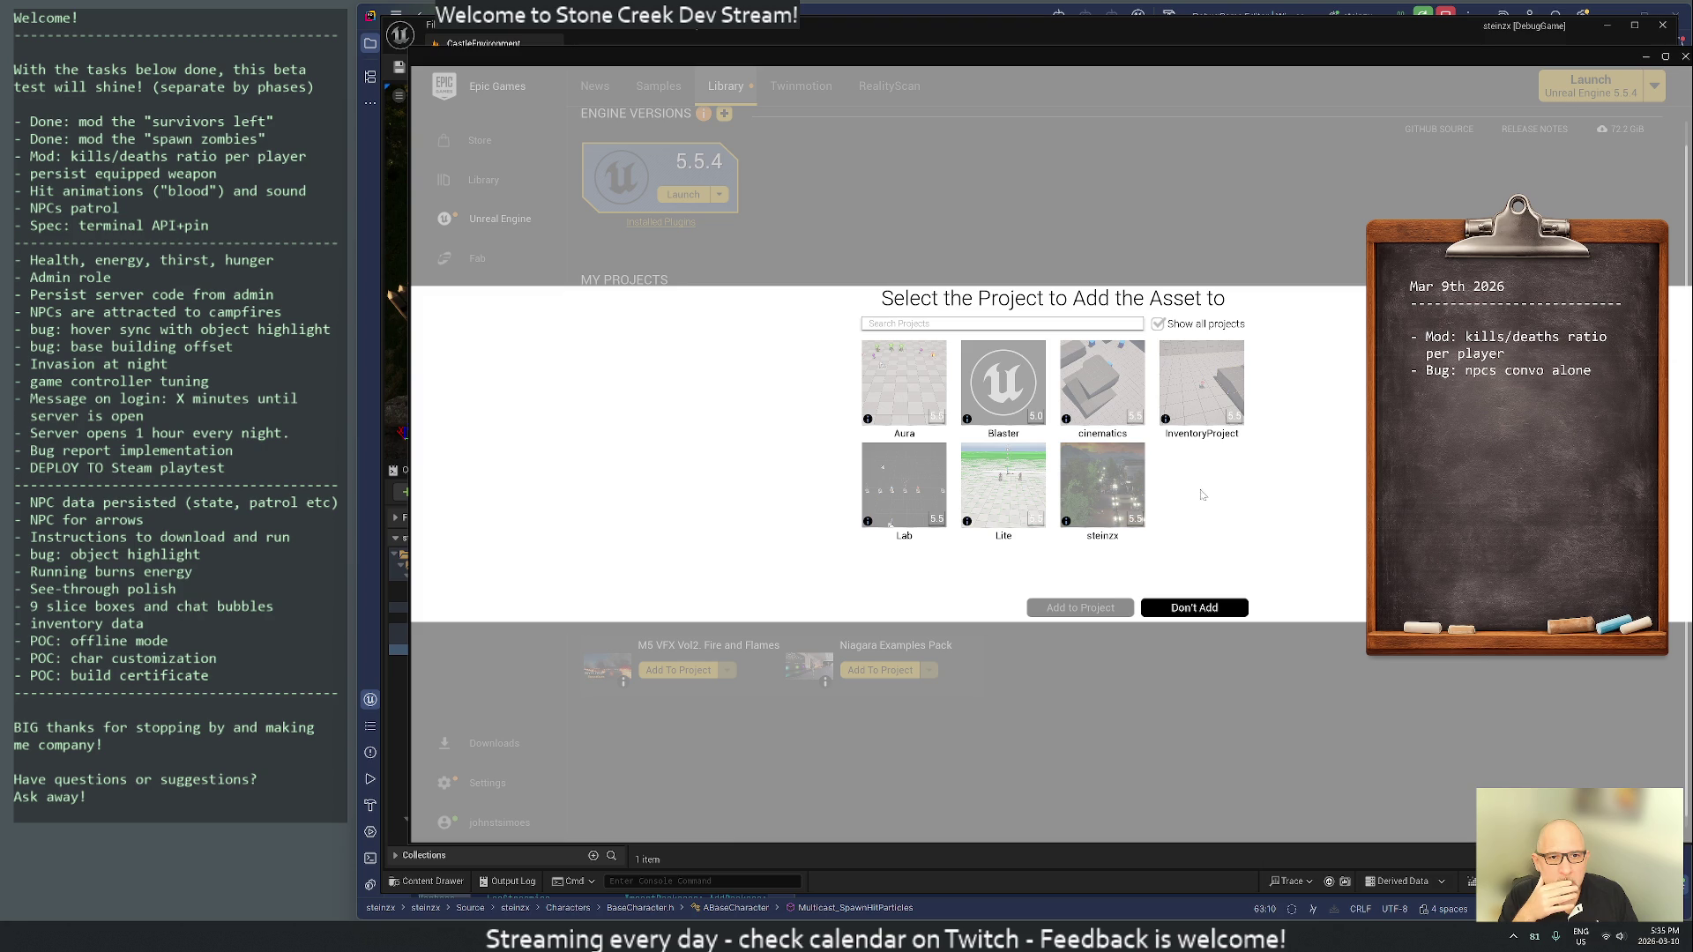
mouse_move(901, 377)
- Bring the Brave browser window to the front over the launcher
key(alt+Tab)
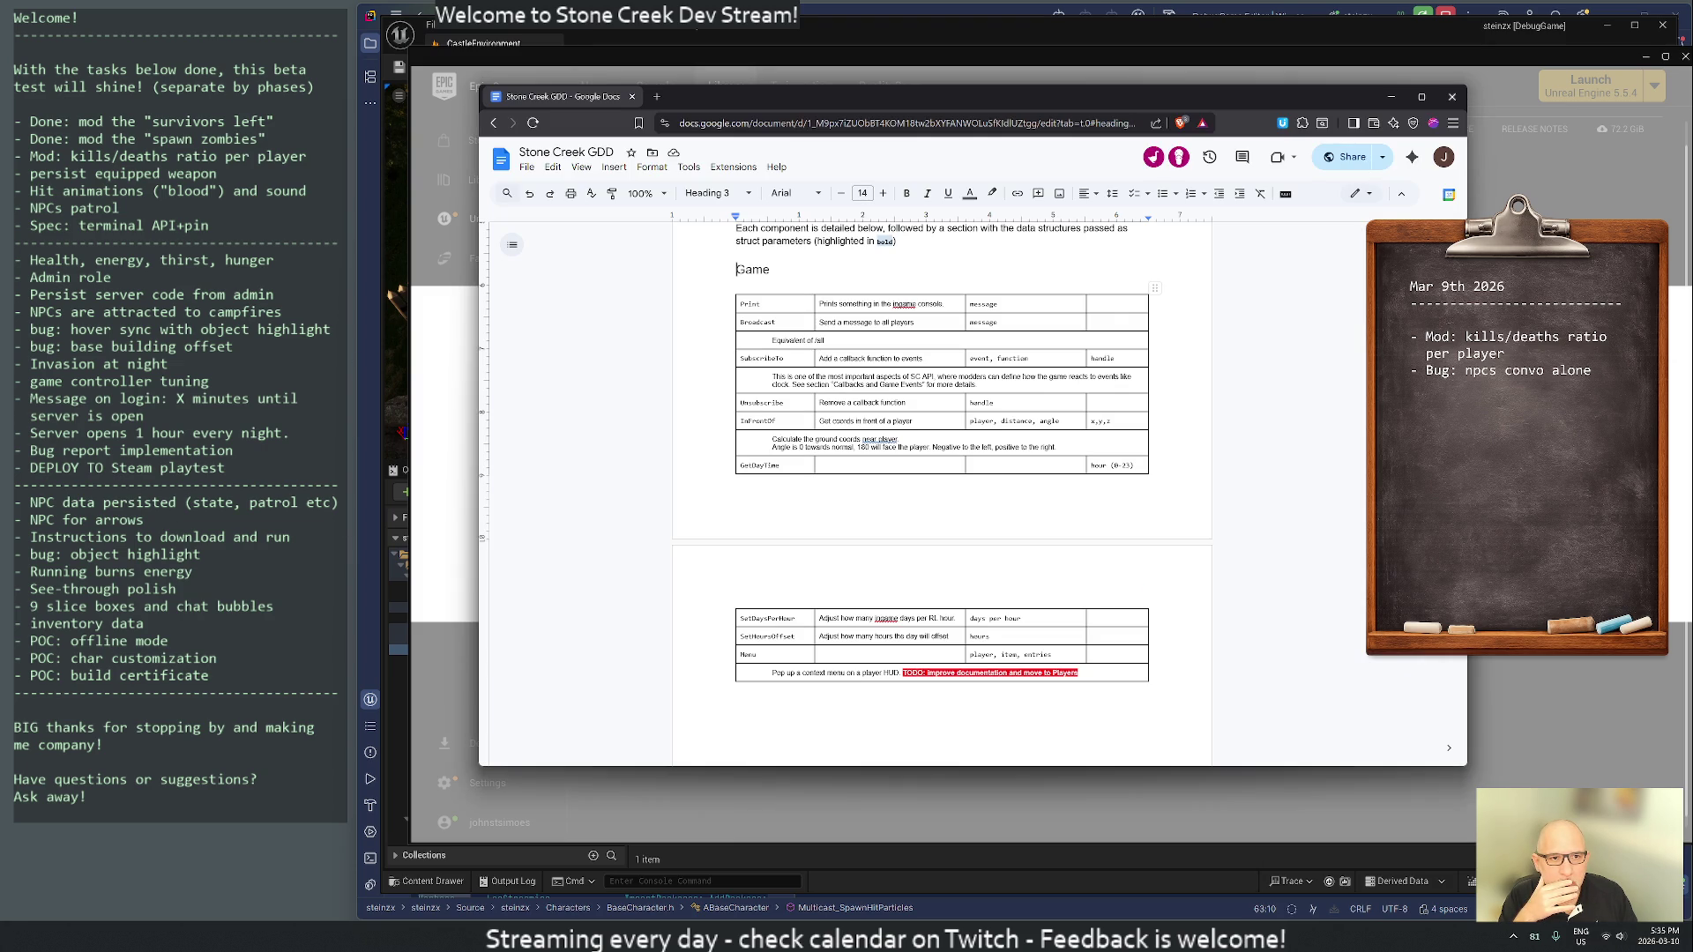
key(alt+Tab)
drag(587, 58, 598, 68)
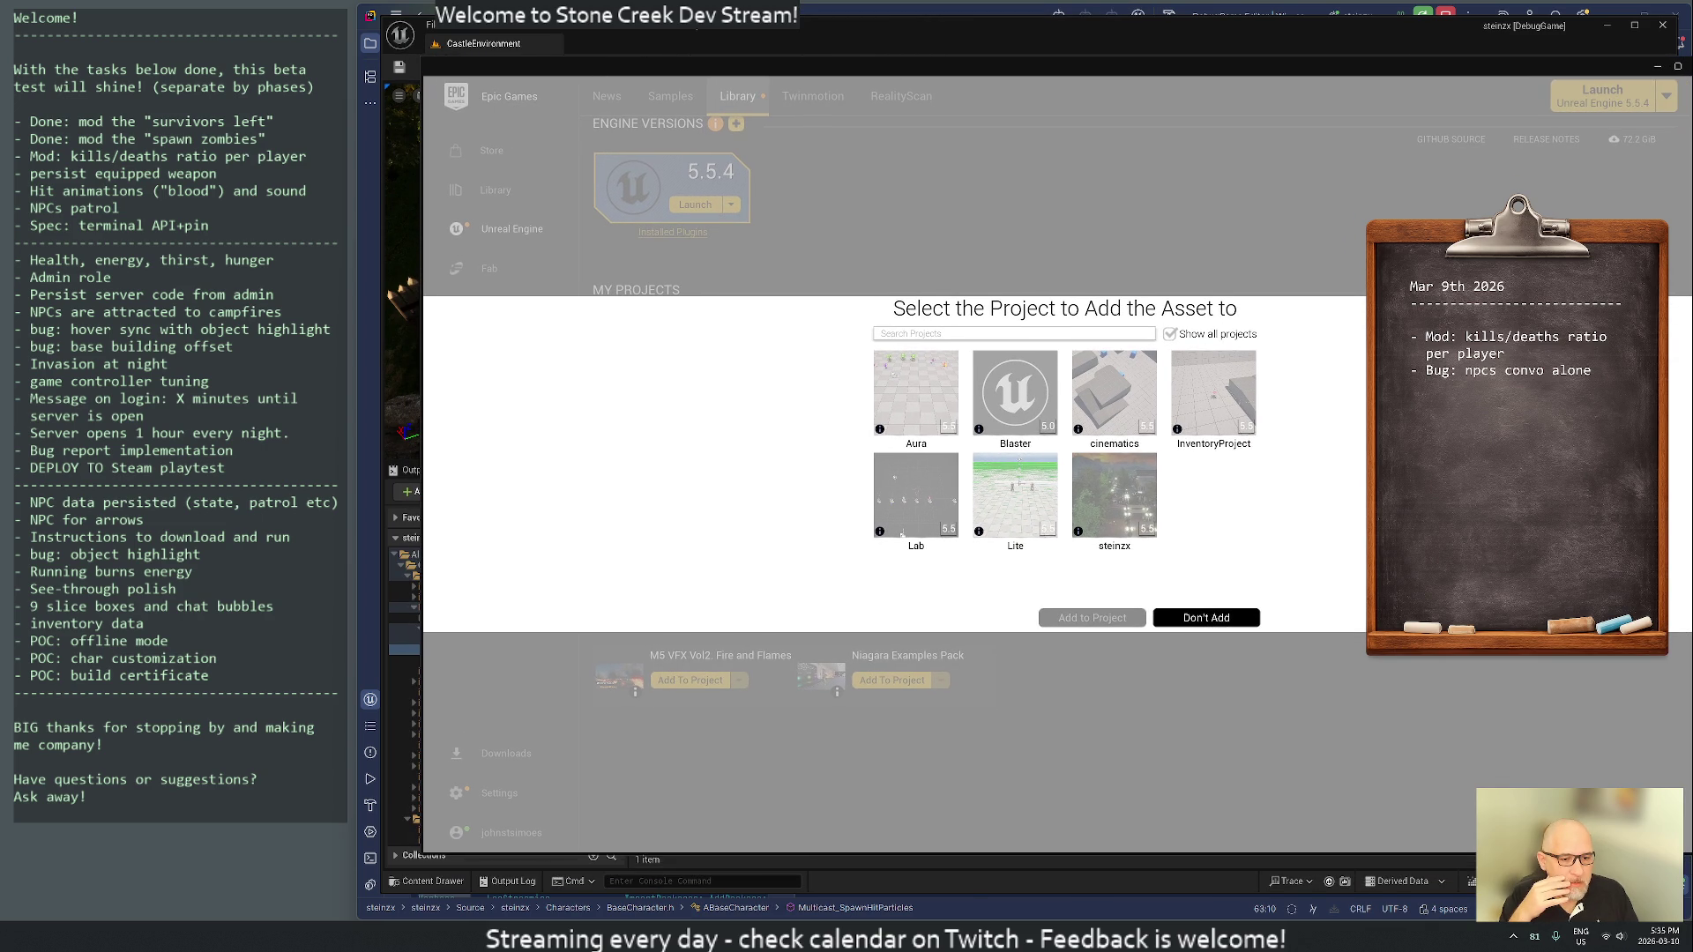
mouse_move(845, 937)
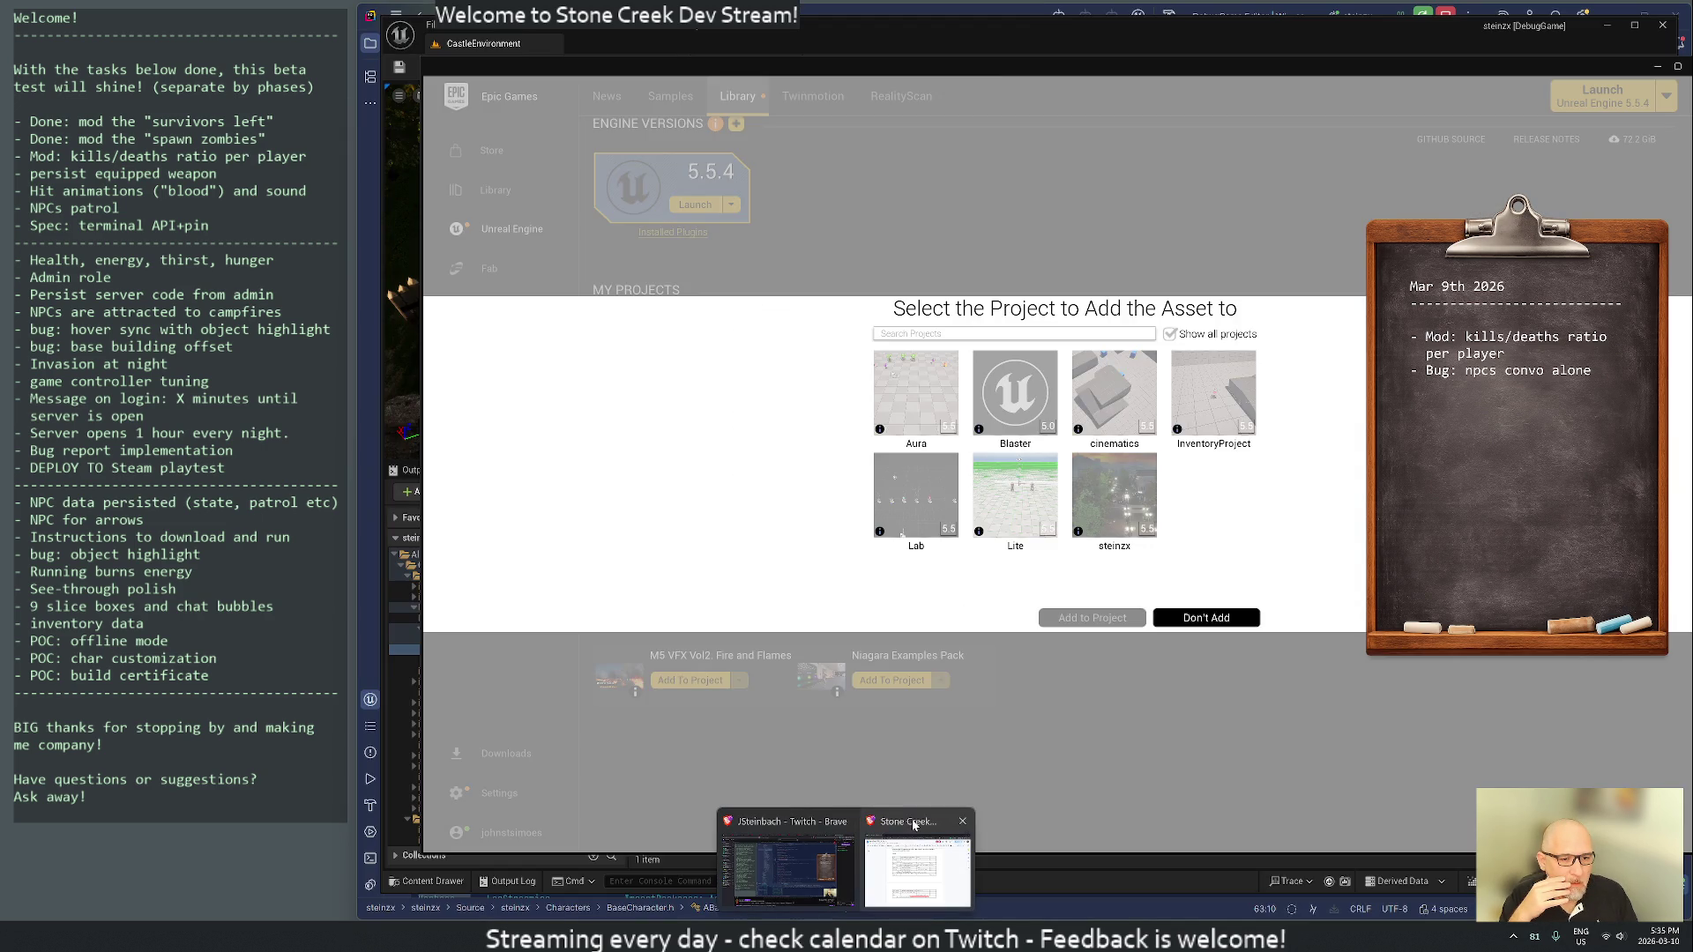
click(913, 826)
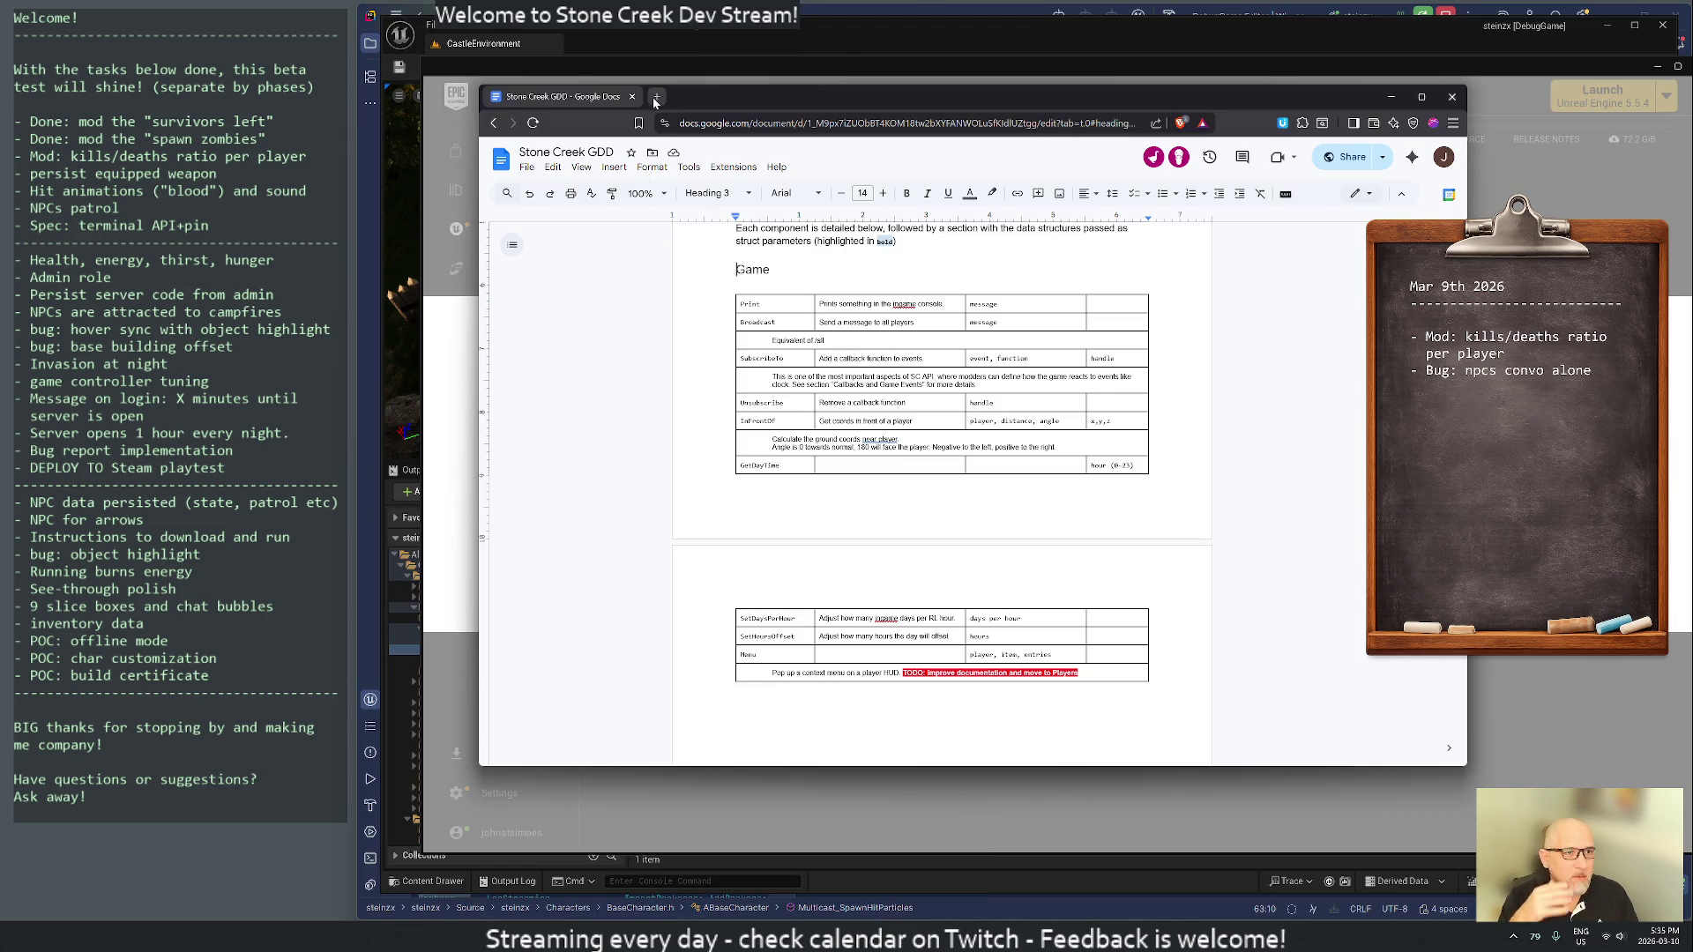
- Load fab.com in a new tab and enter 'niagara' in its search box
click(656, 97)
text(fa)
key(Return)
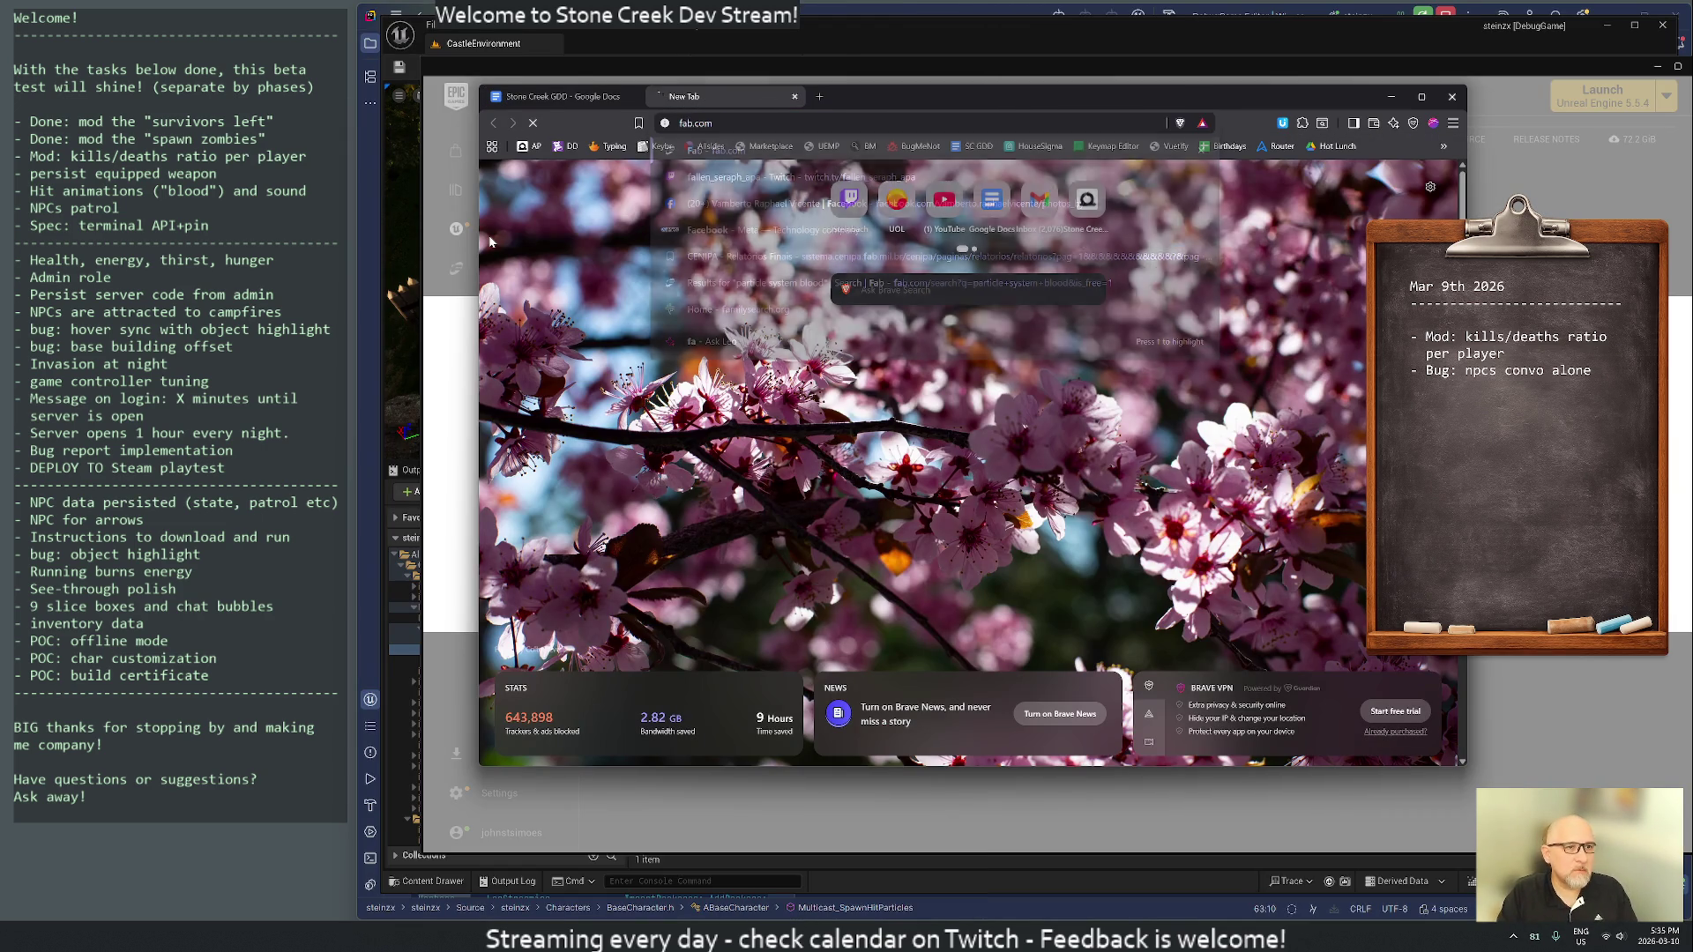
text(ni)
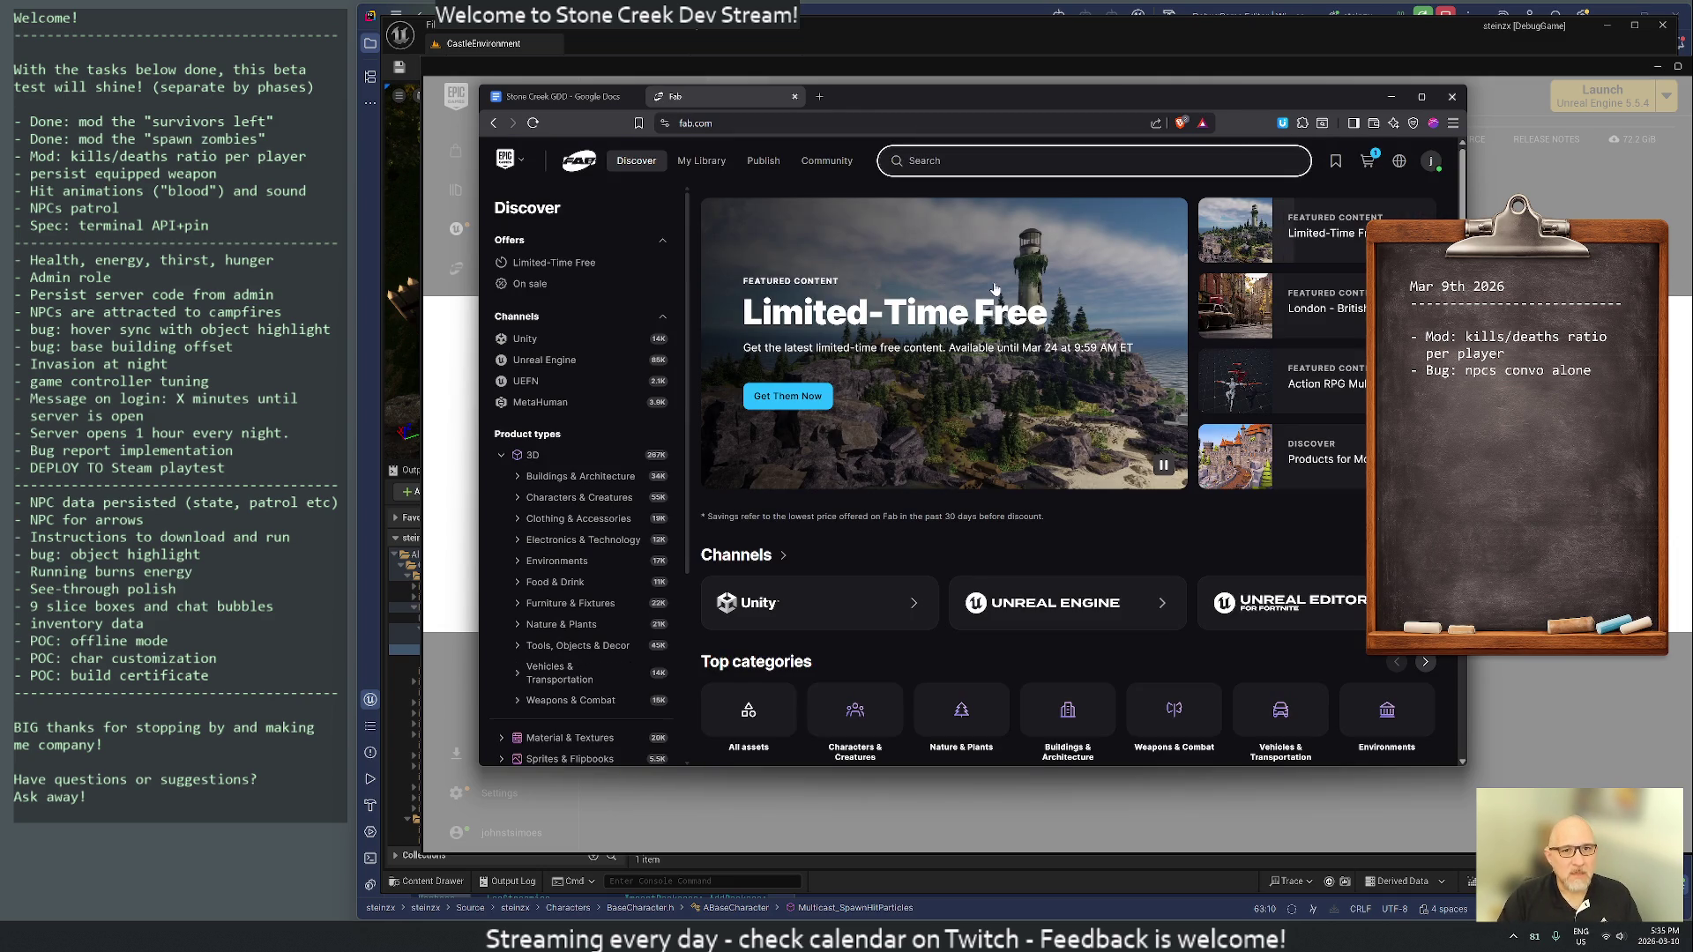
text(agara)
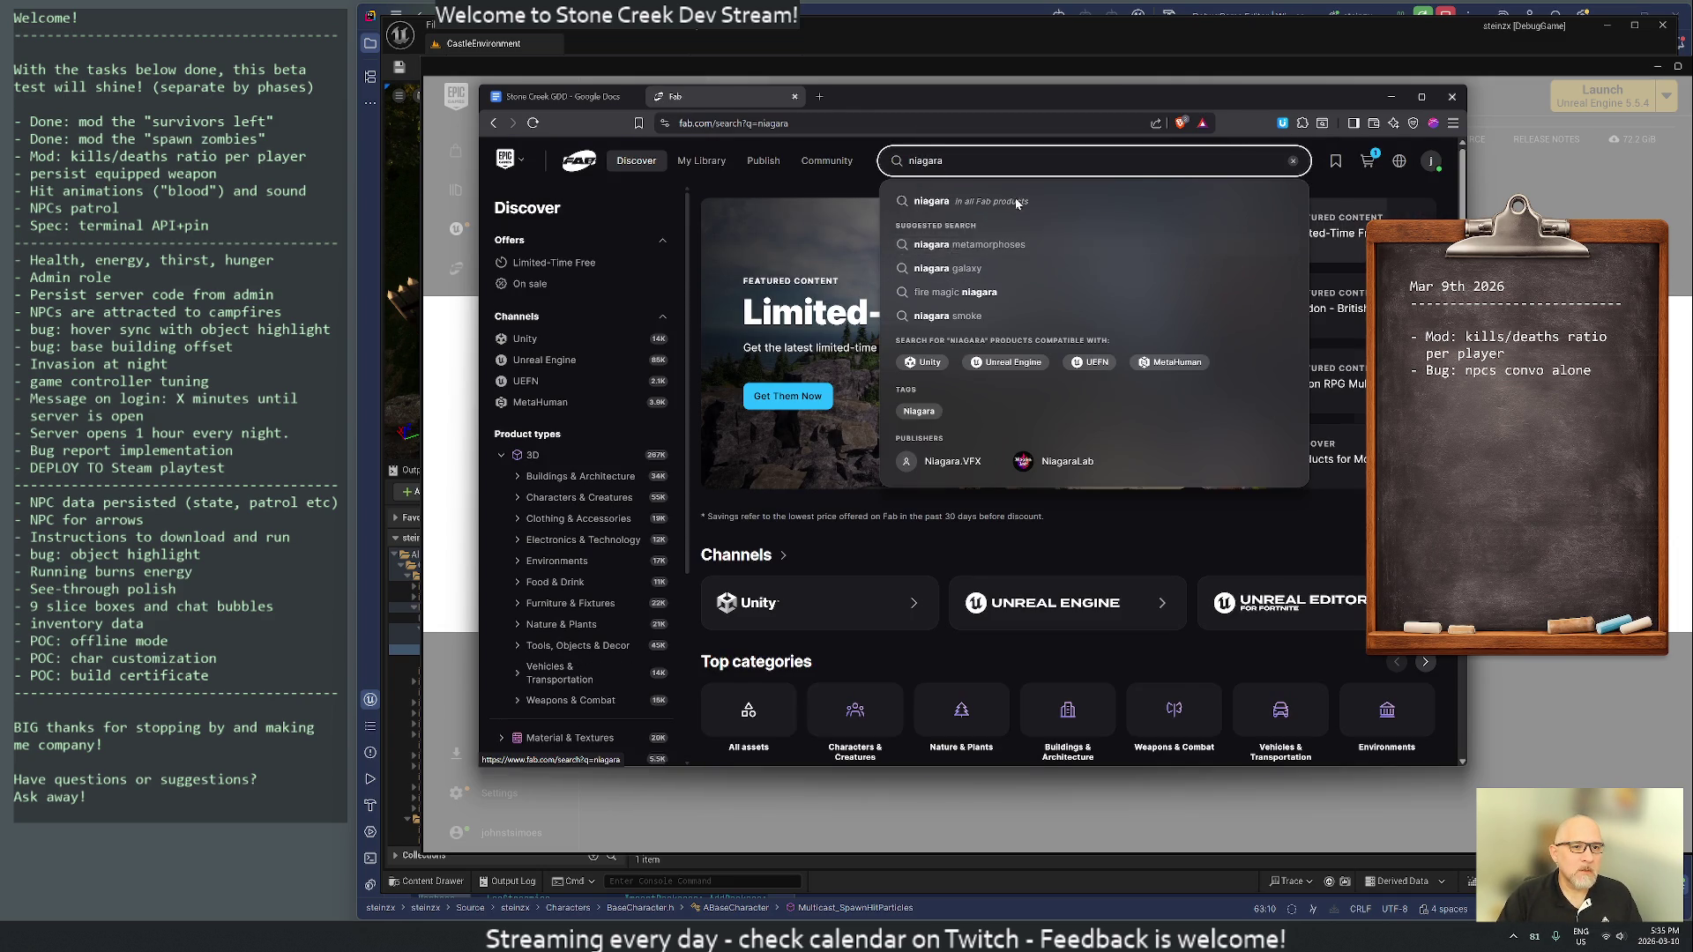
- Search Fab for 'niagara' and scroll through the results
key(Return)
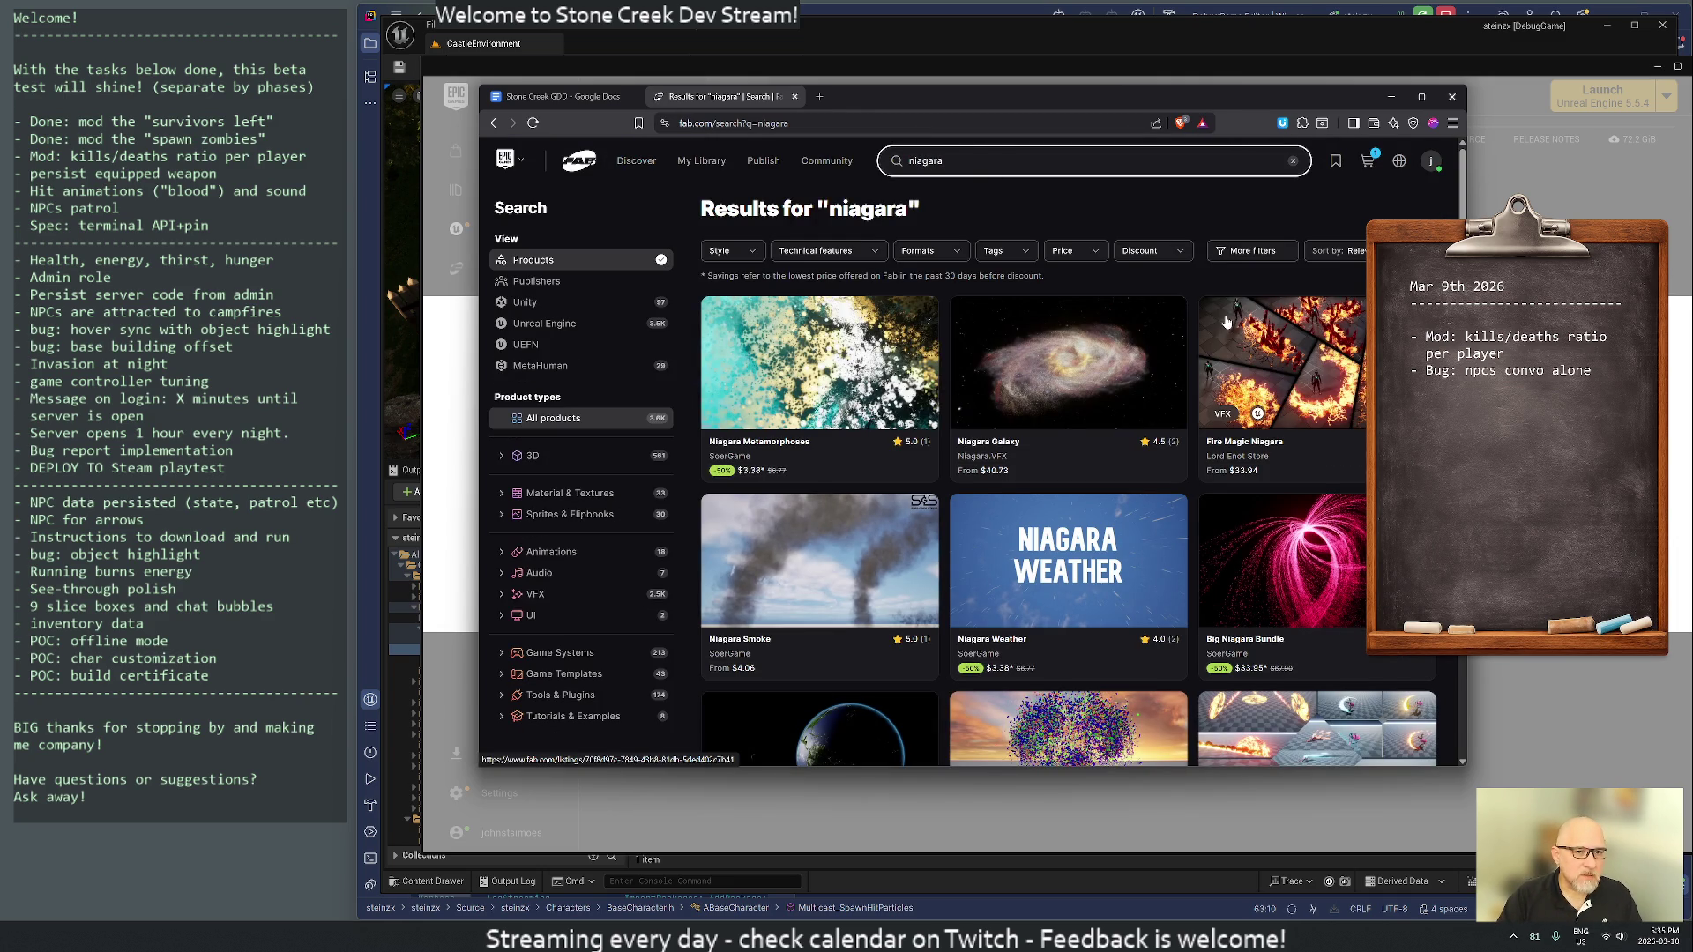
scroll(1266, 432, down, 3)
scroll(1253, 507, down, 3)
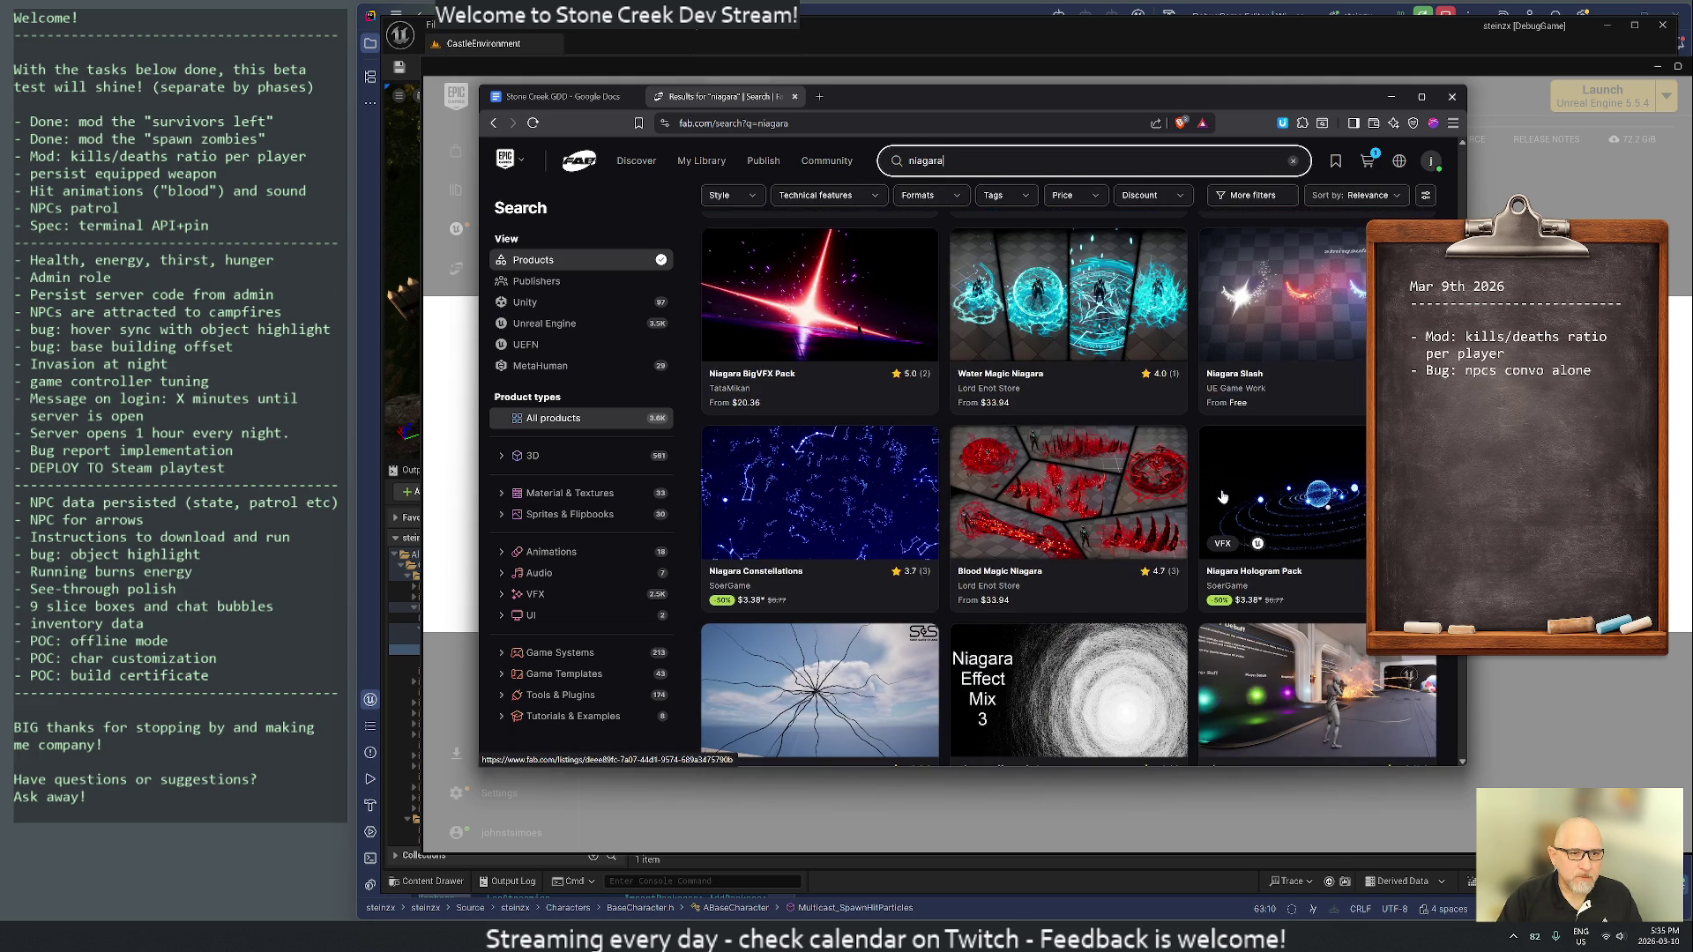
scroll(1223, 497, down, 3)
- Refine the search to 'niagara blood', scan the results, and open the Price filter
click(1008, 169)
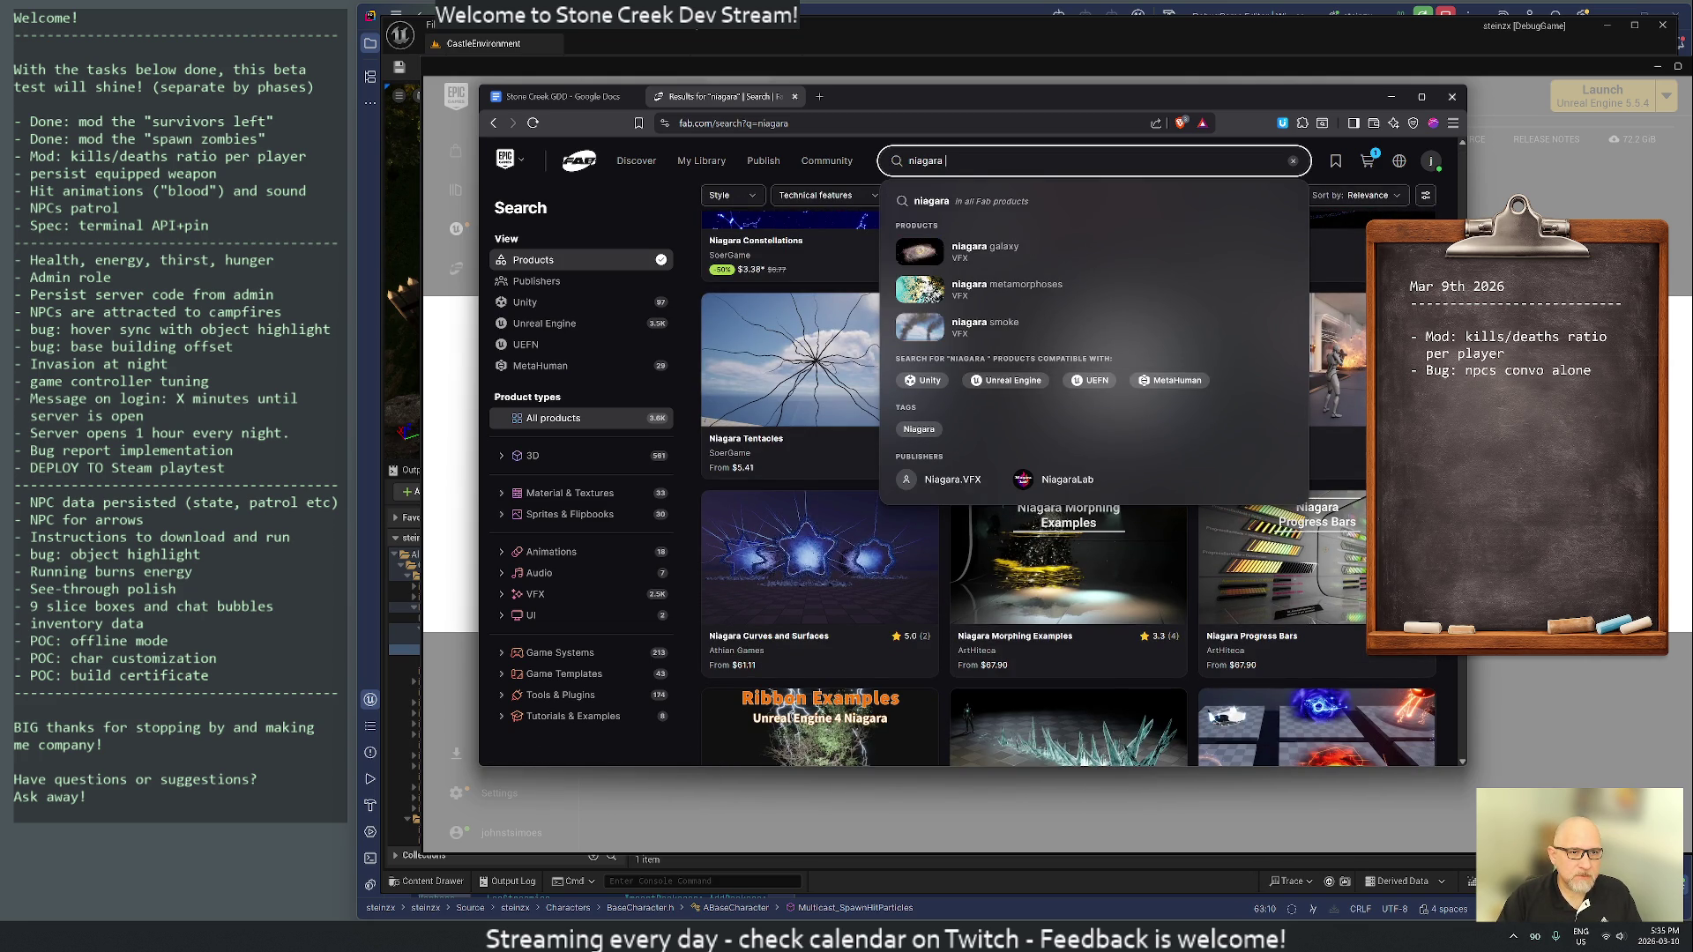
text(blood)
key(Return)
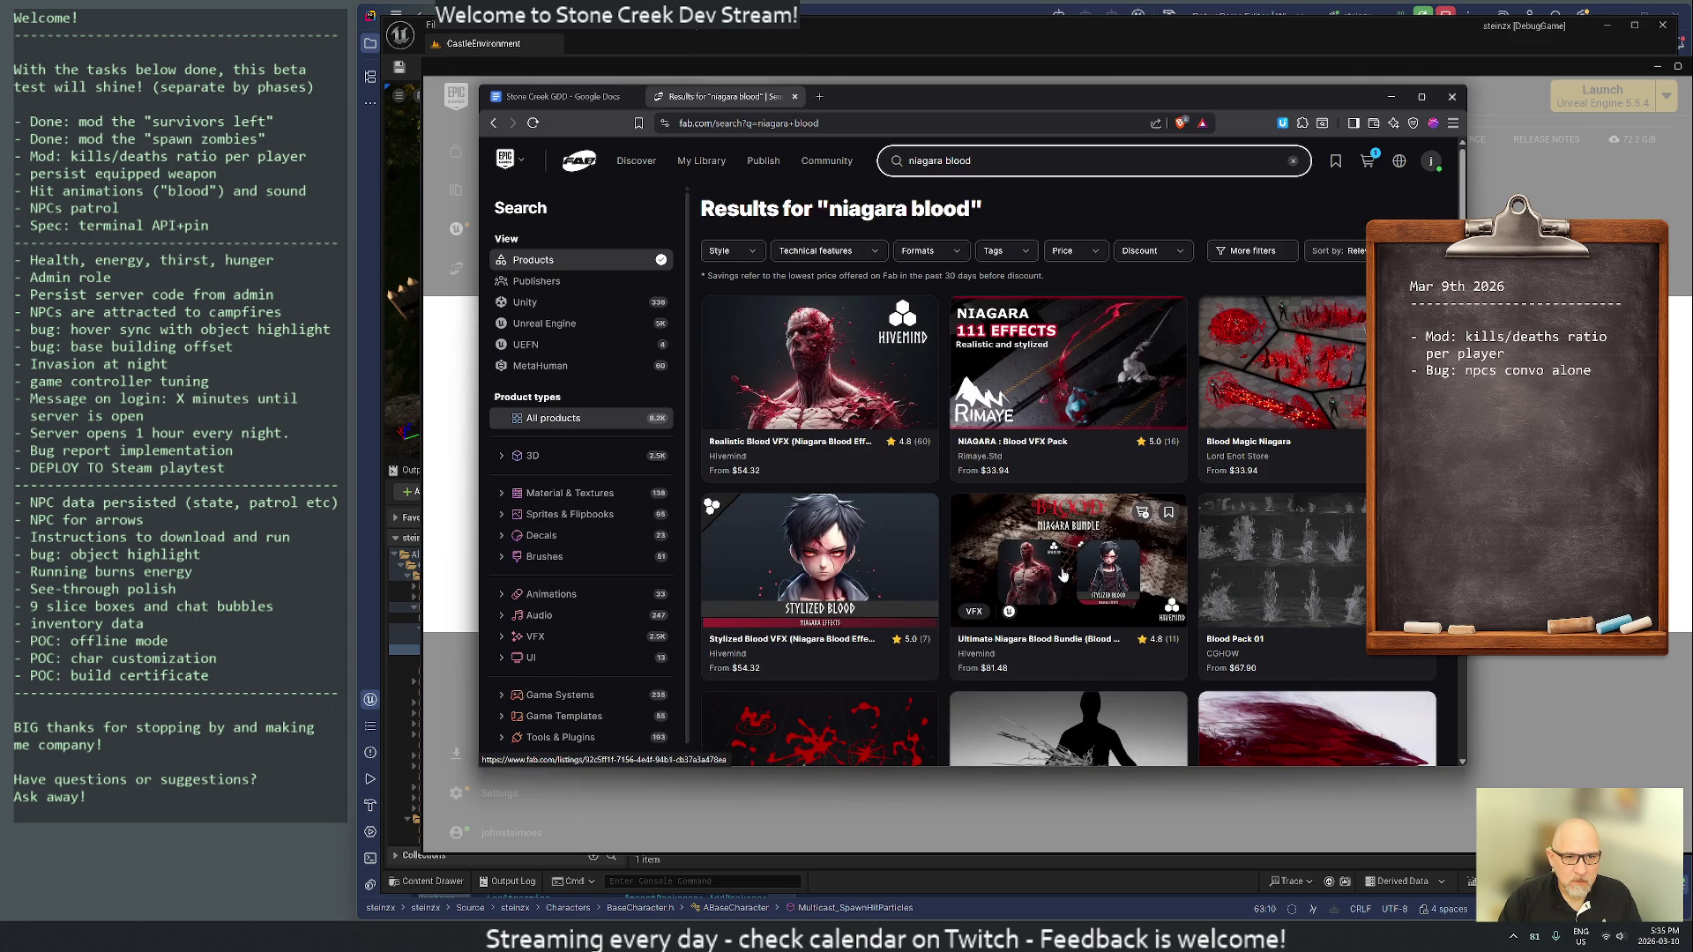
scroll(1063, 575, down, 3)
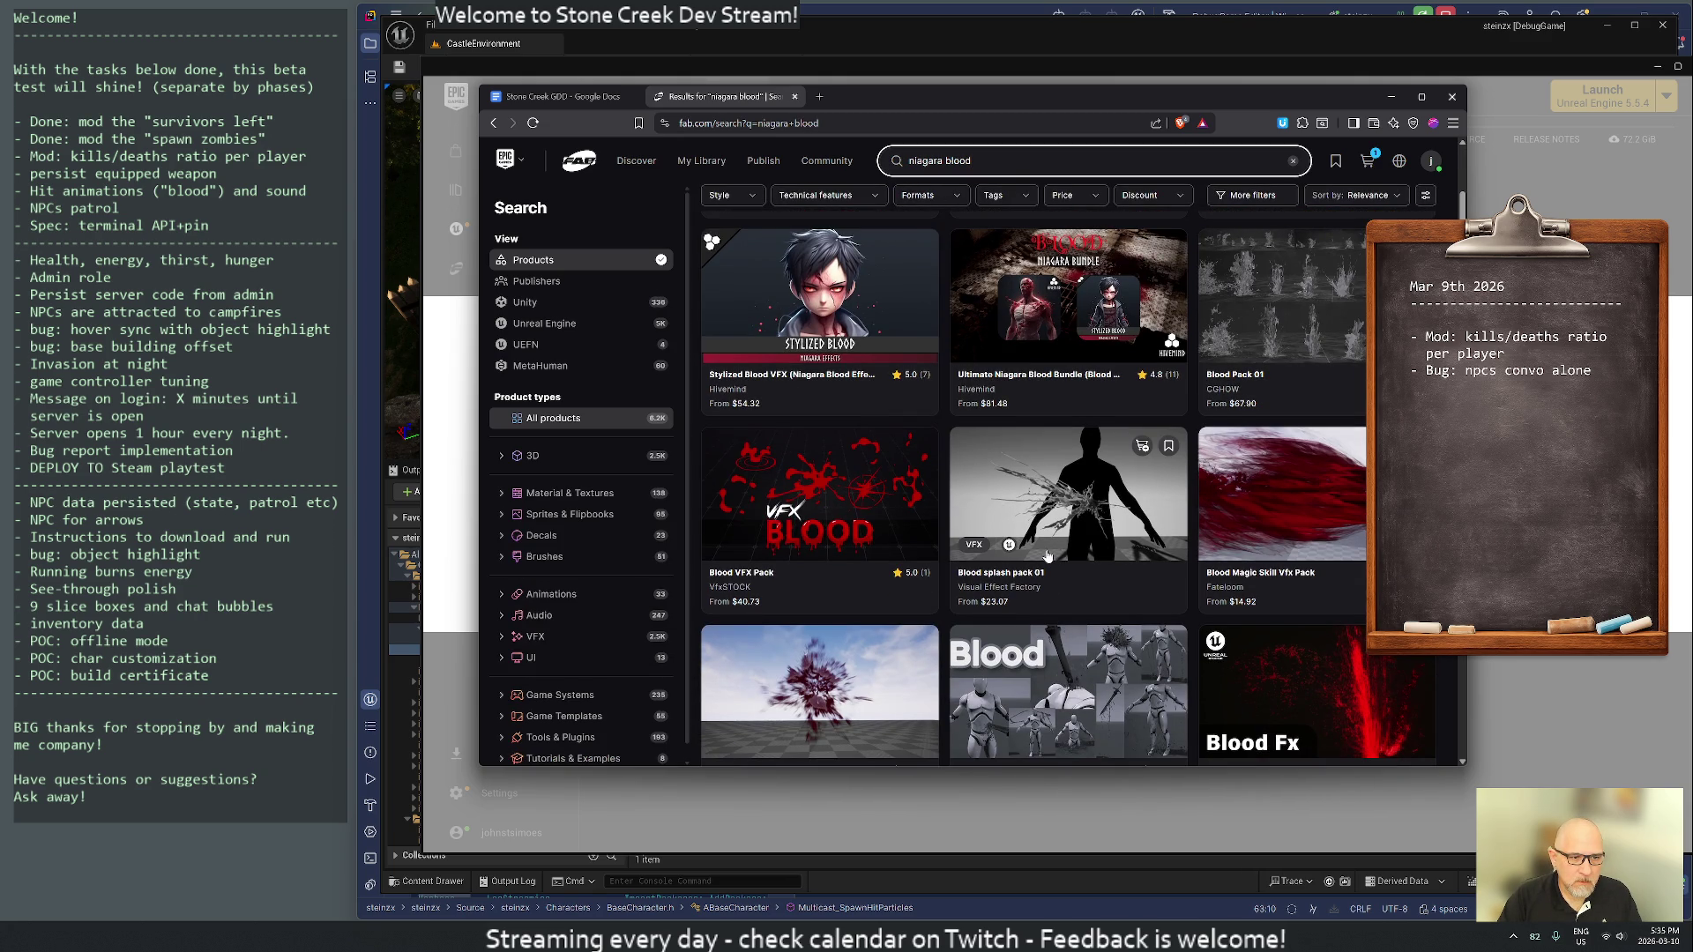
scroll(1048, 556, down, 2)
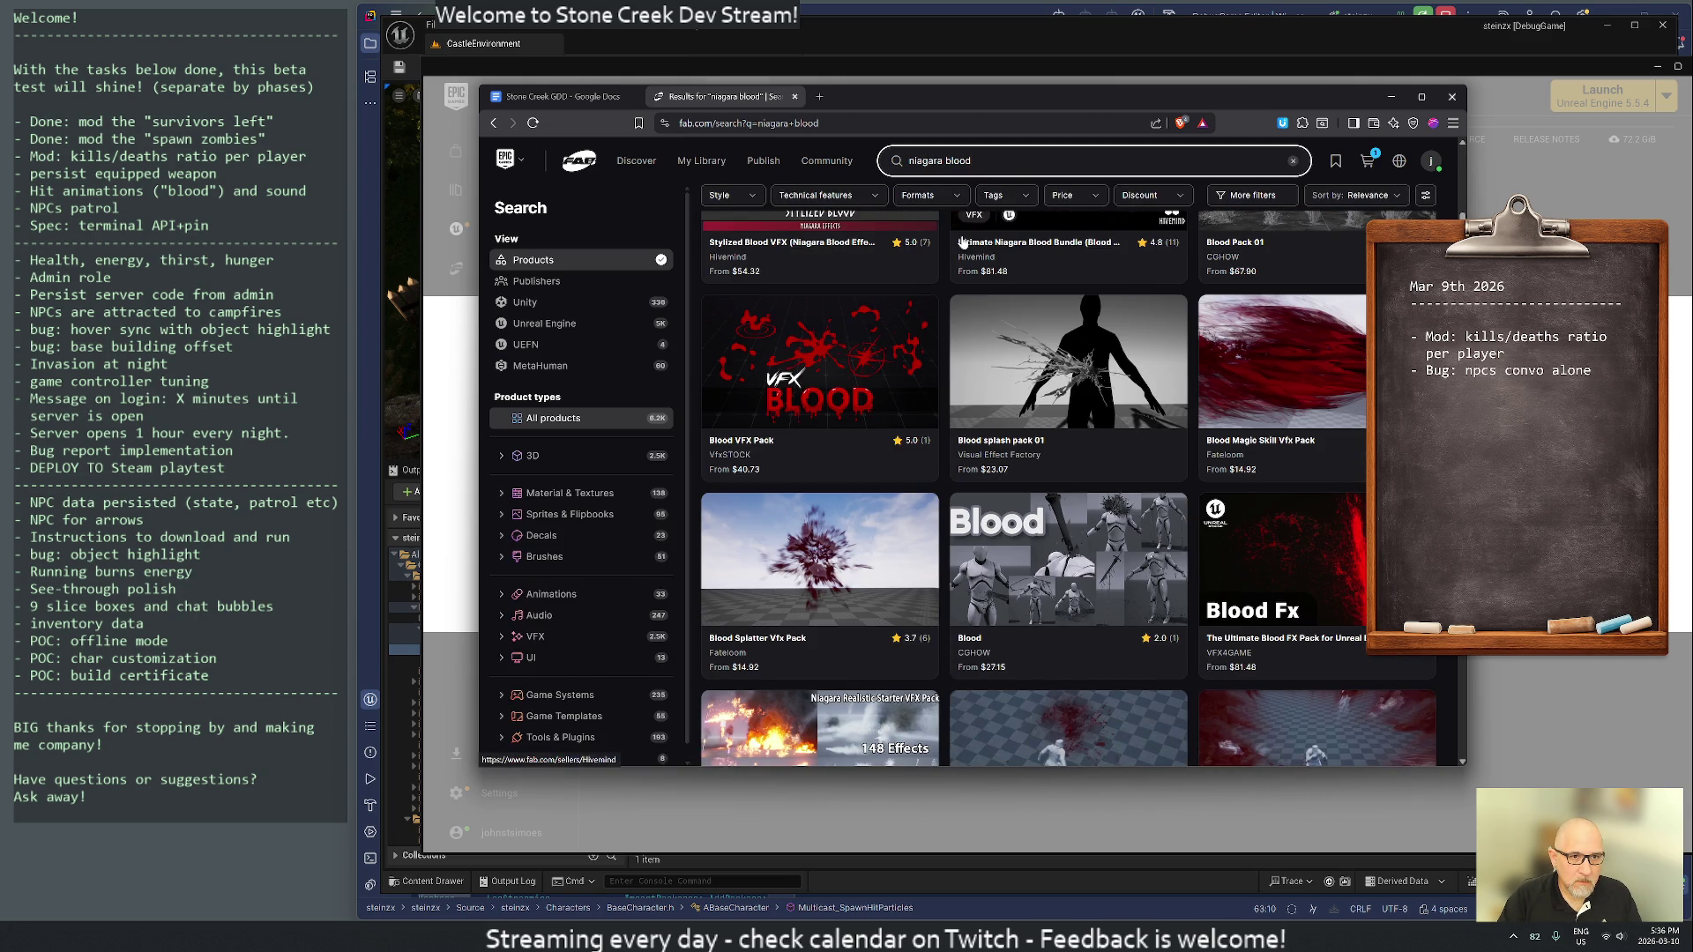
click(1067, 195)
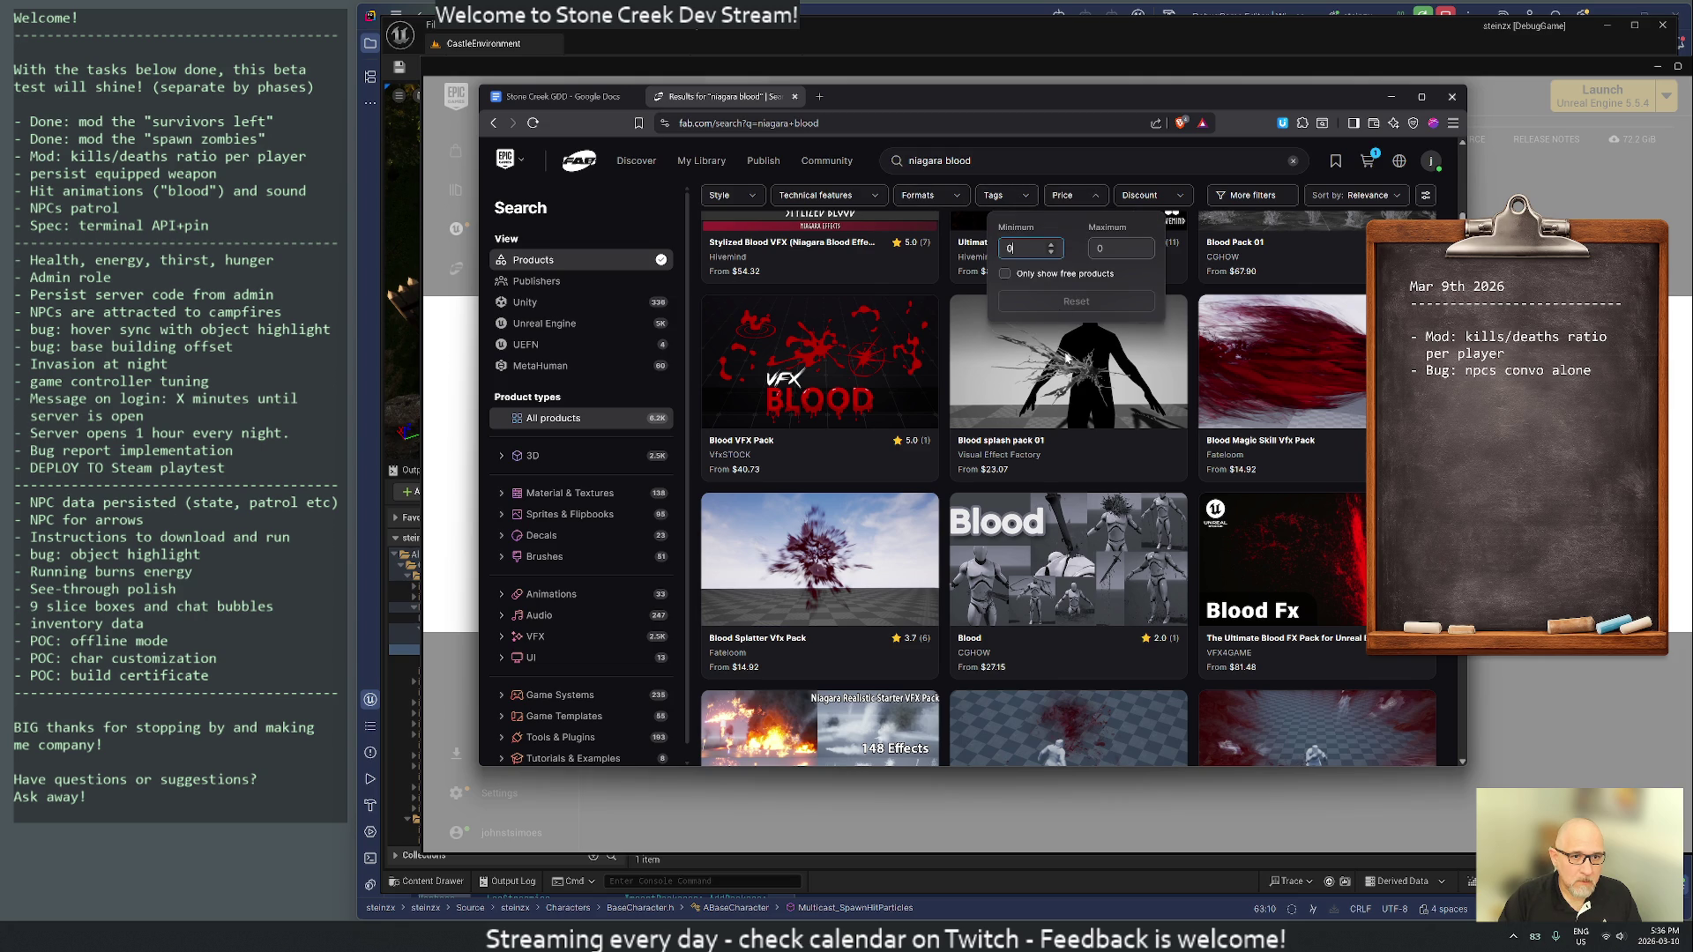
- Limit the results to free products, then glance at the Niagara UI Renderer listing and return
click(1005, 273)
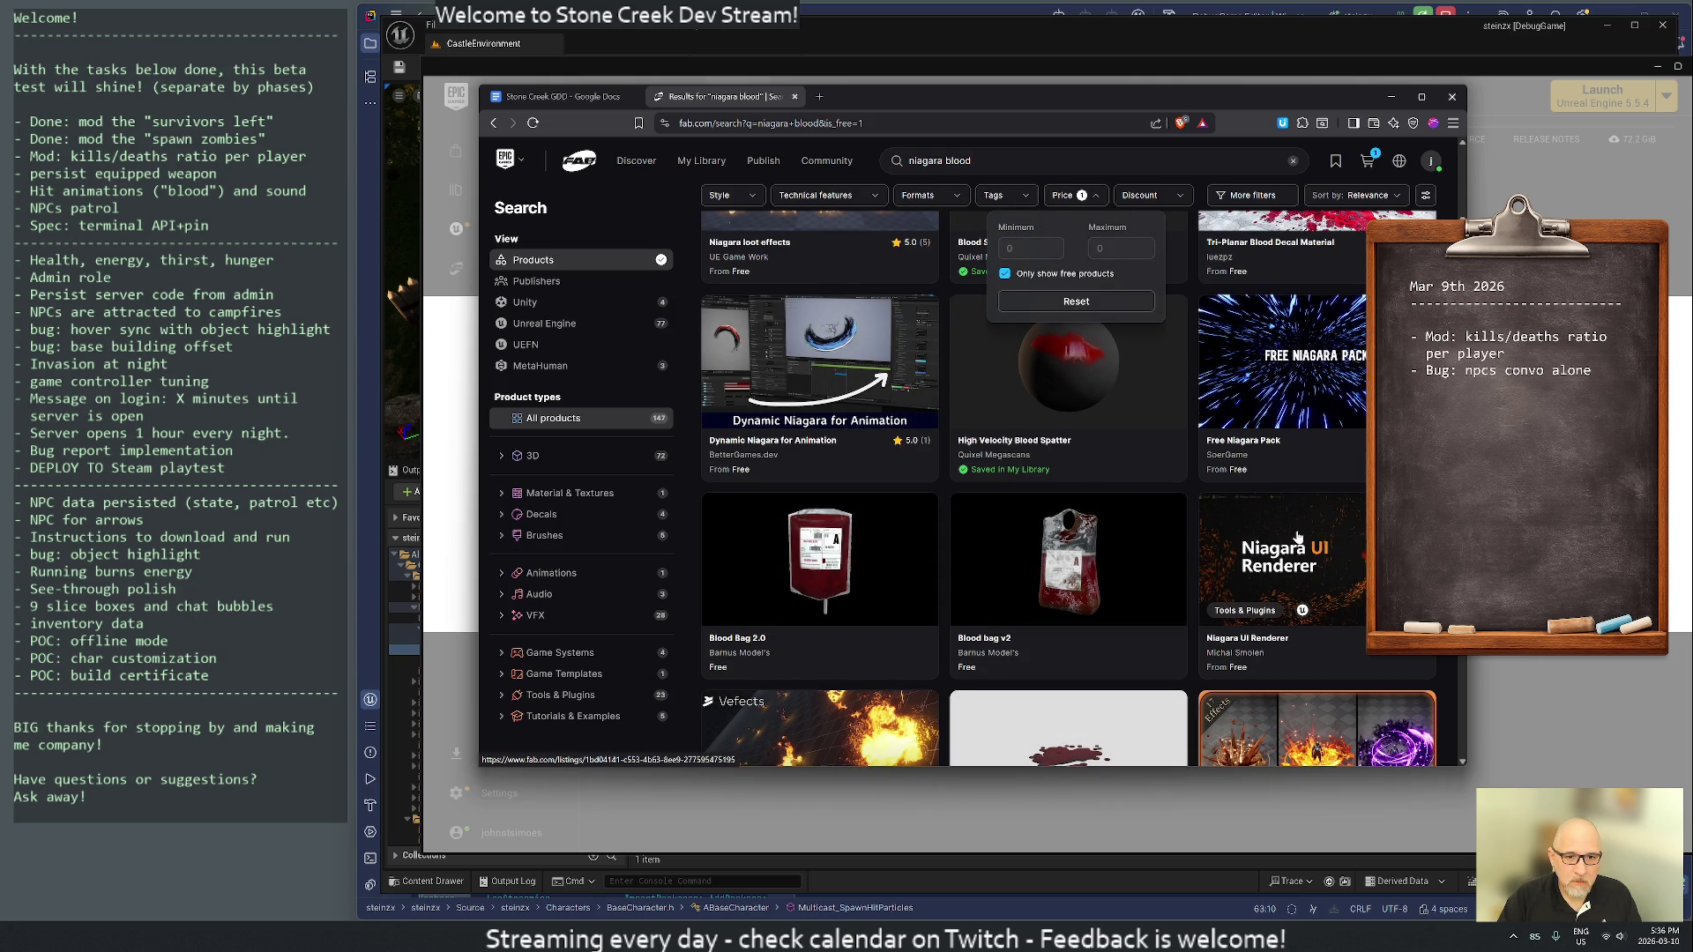
click(1298, 536)
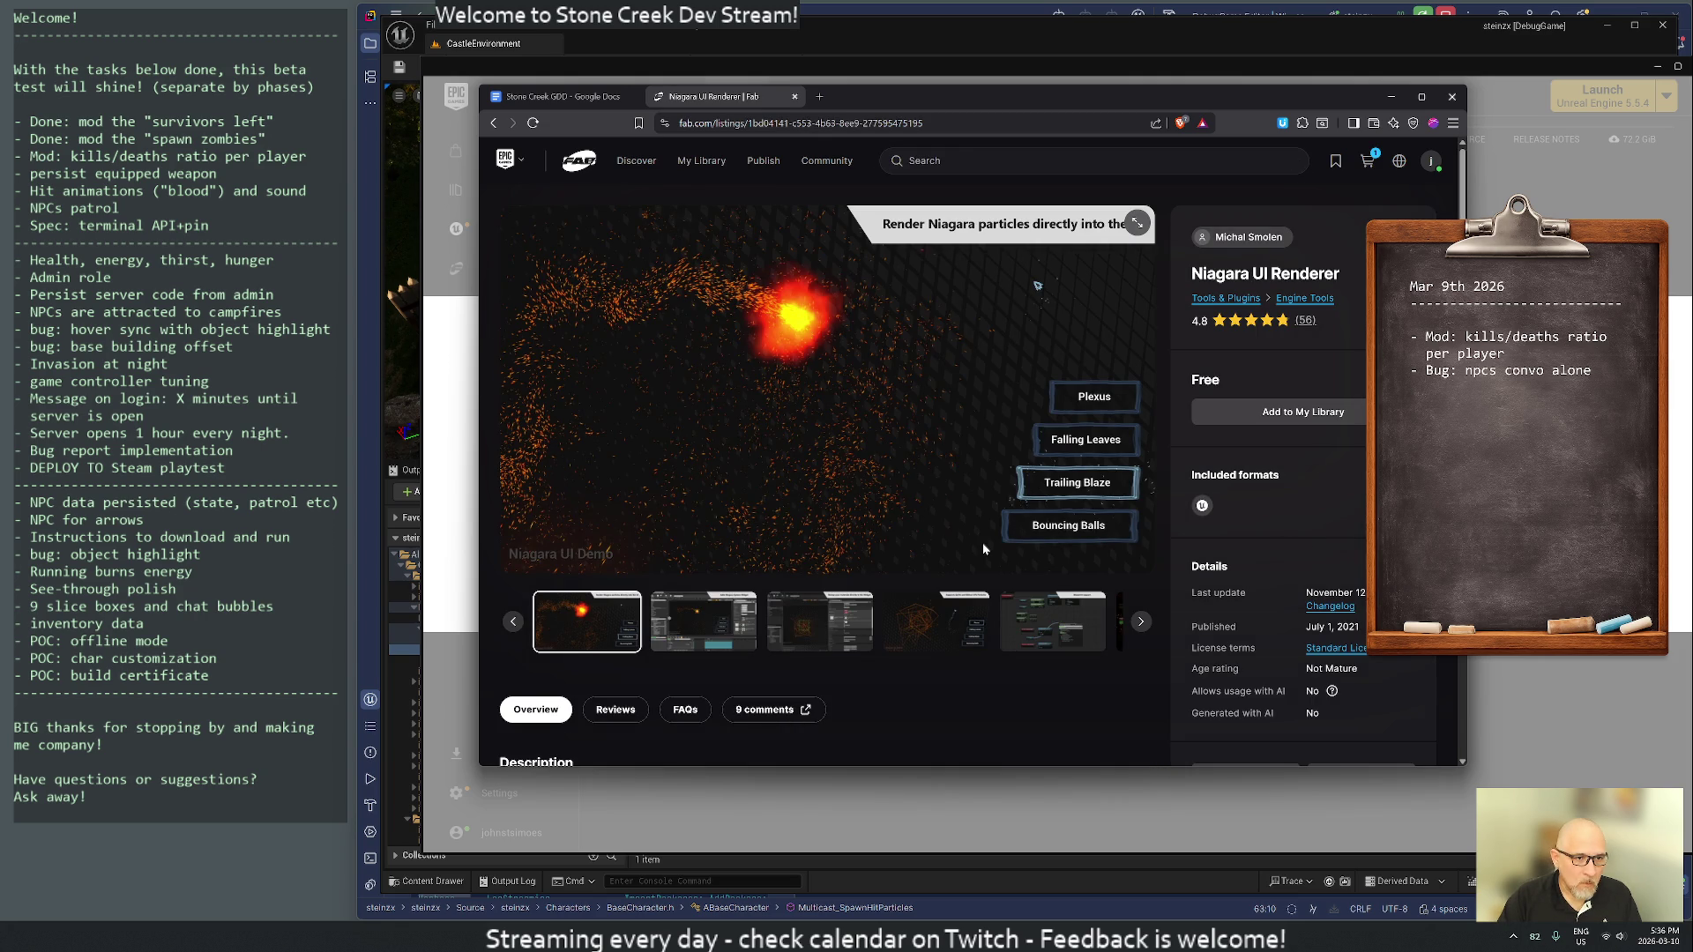
scroll(984, 549, down, 2)
key(alt+Left)
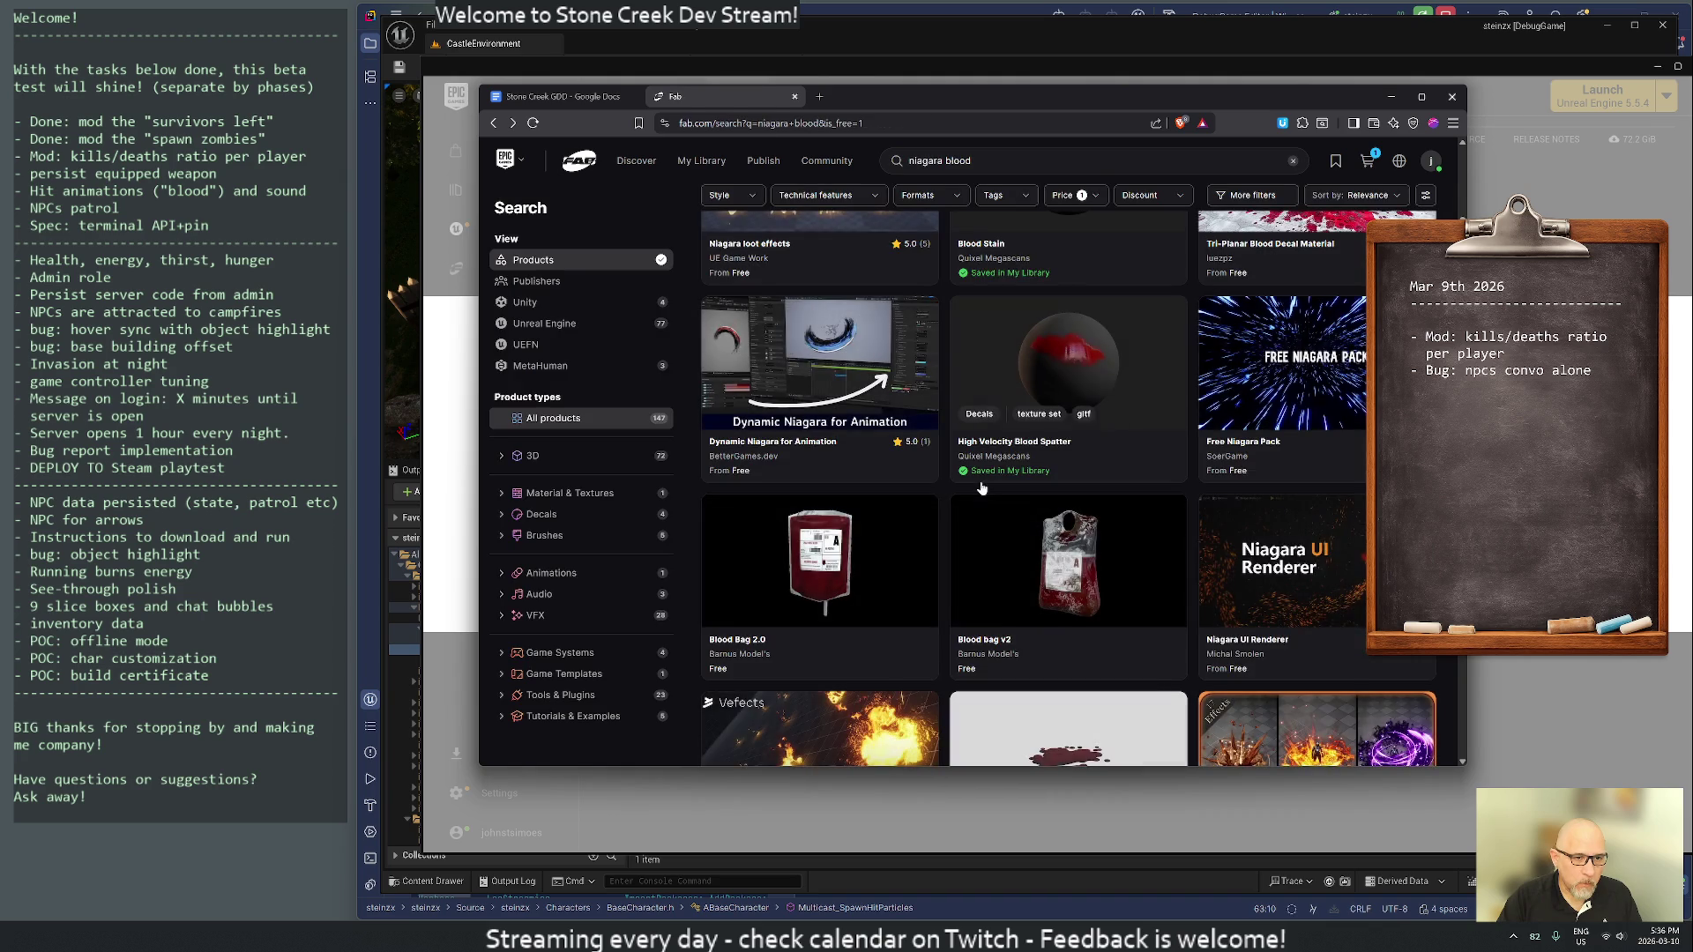
- Scroll down through the free 'niagara blood' results and back to the top
scroll(1013, 540, down, 4)
scroll(1133, 545, down, 4)
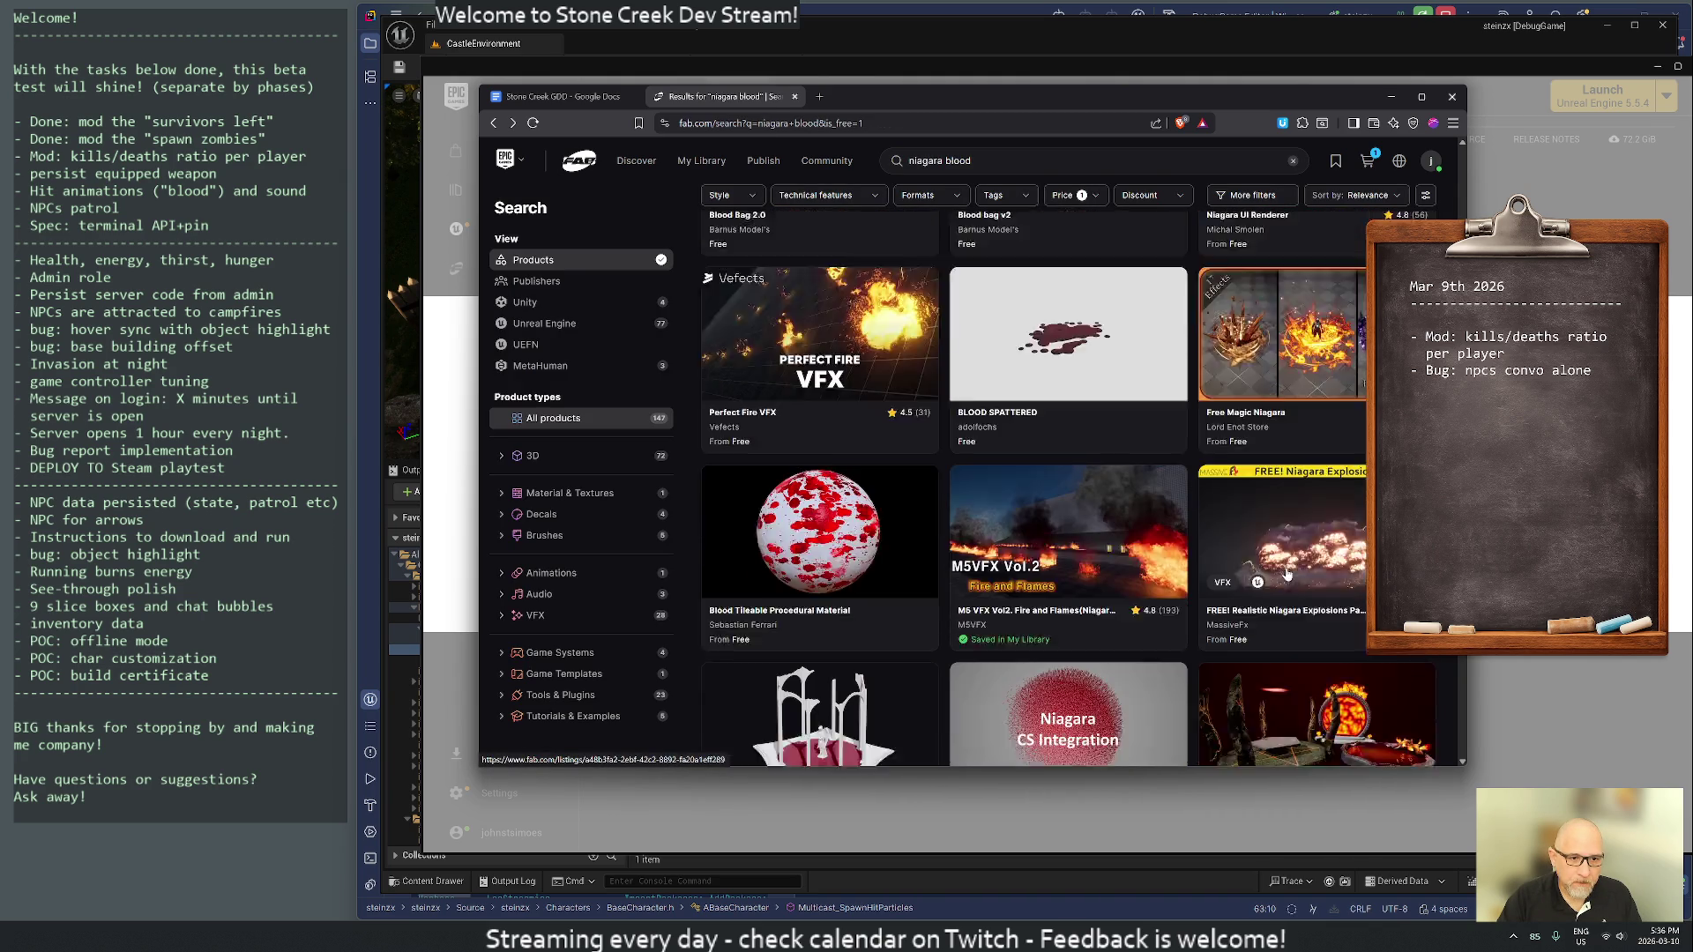
scroll(1134, 544, down, 2)
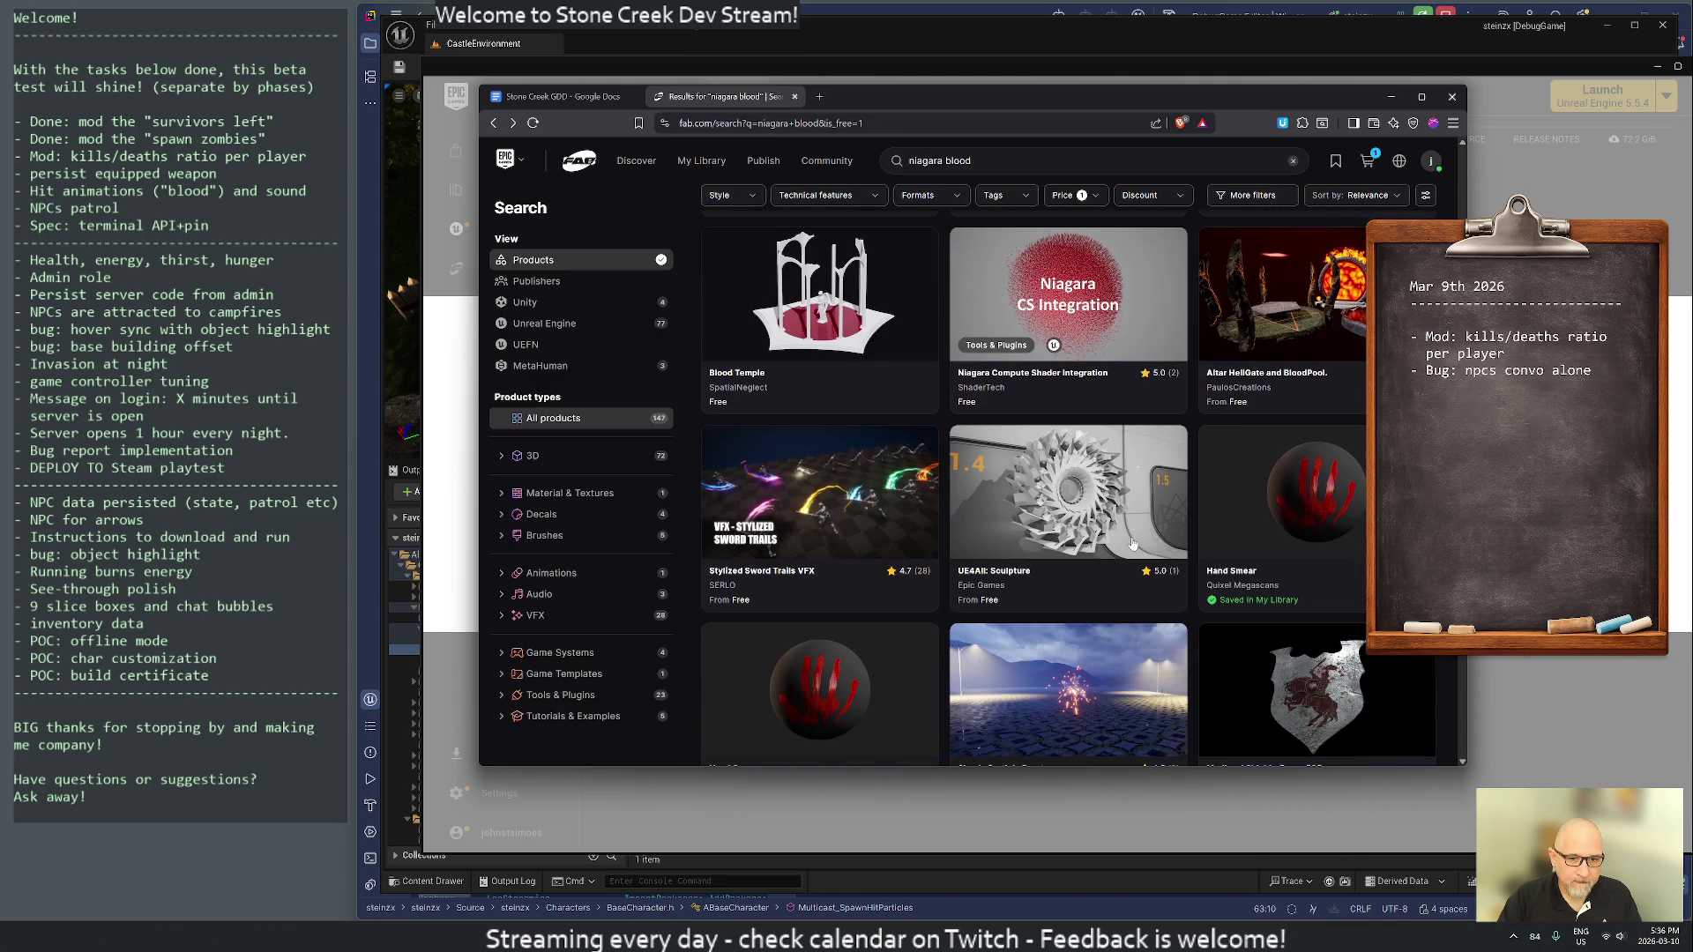
scroll(1134, 544, down, 2)
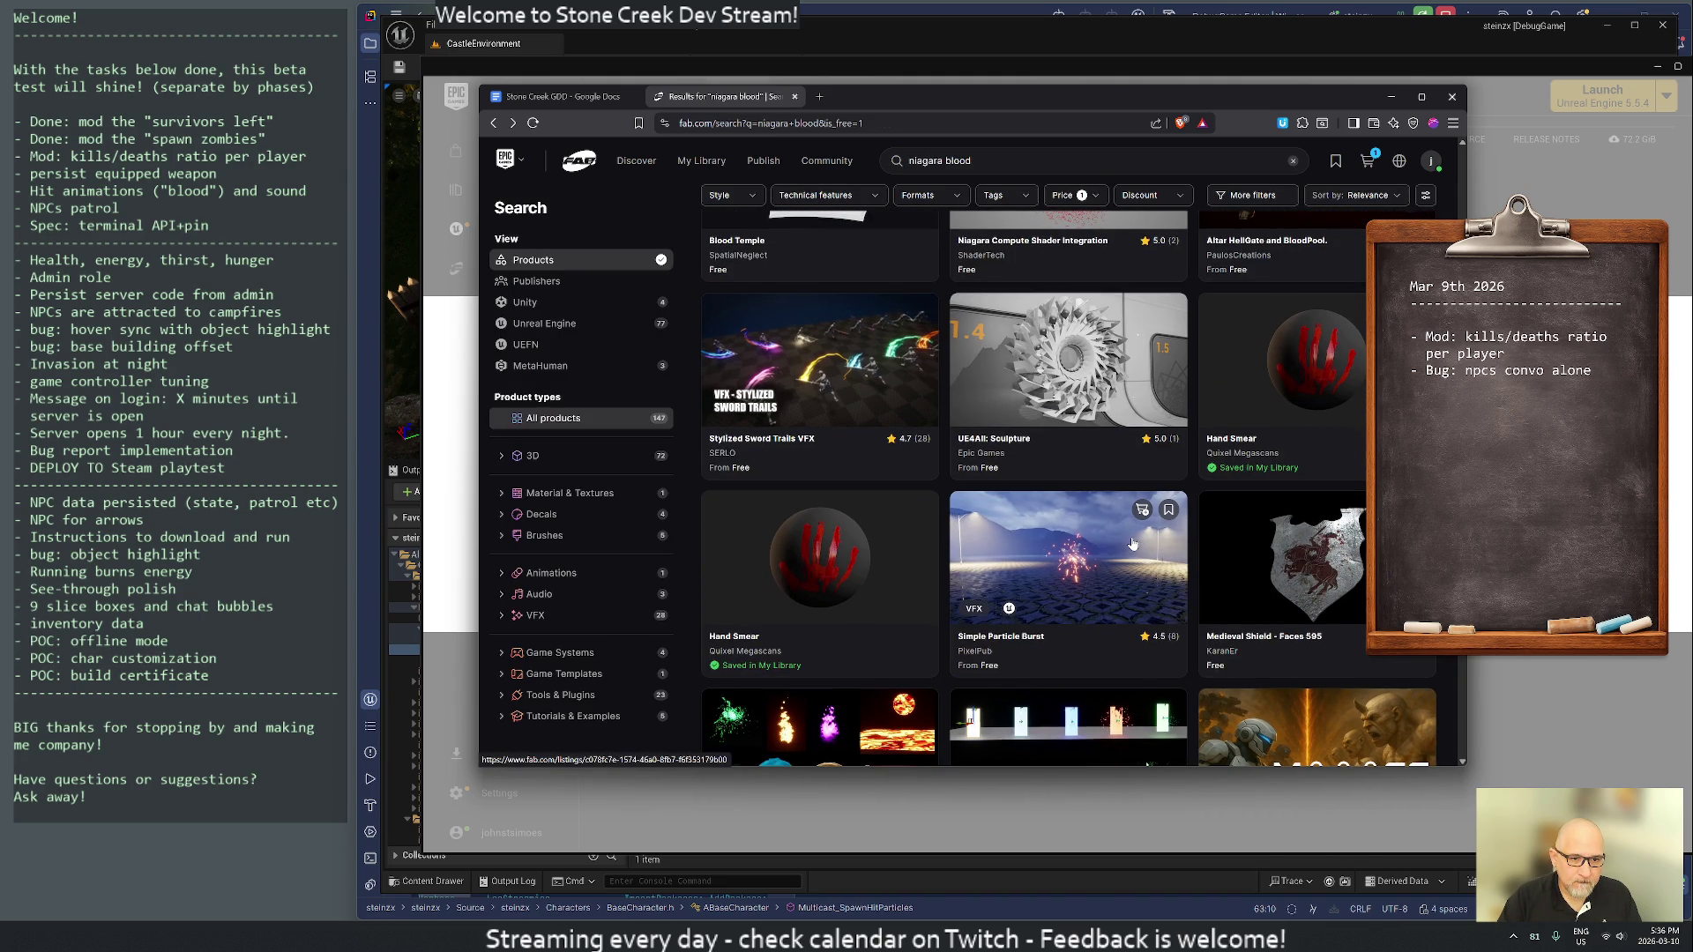
scroll(1133, 544, down, 4)
scroll(1133, 544, down, 4)
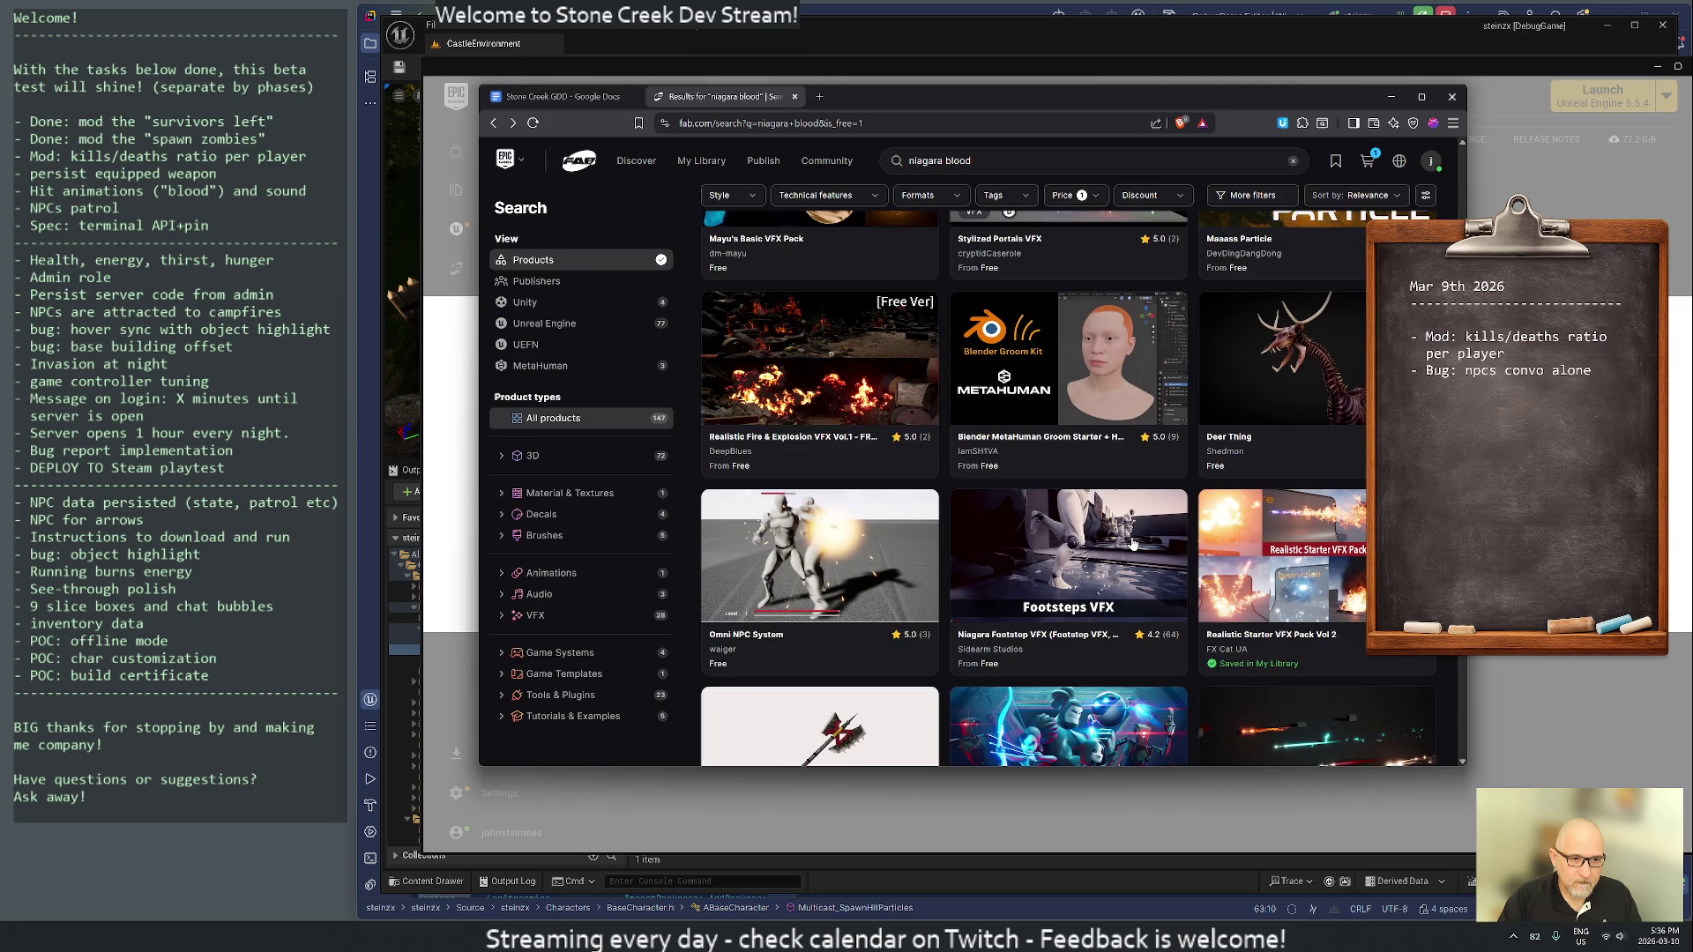
scroll(1133, 544, down, 3)
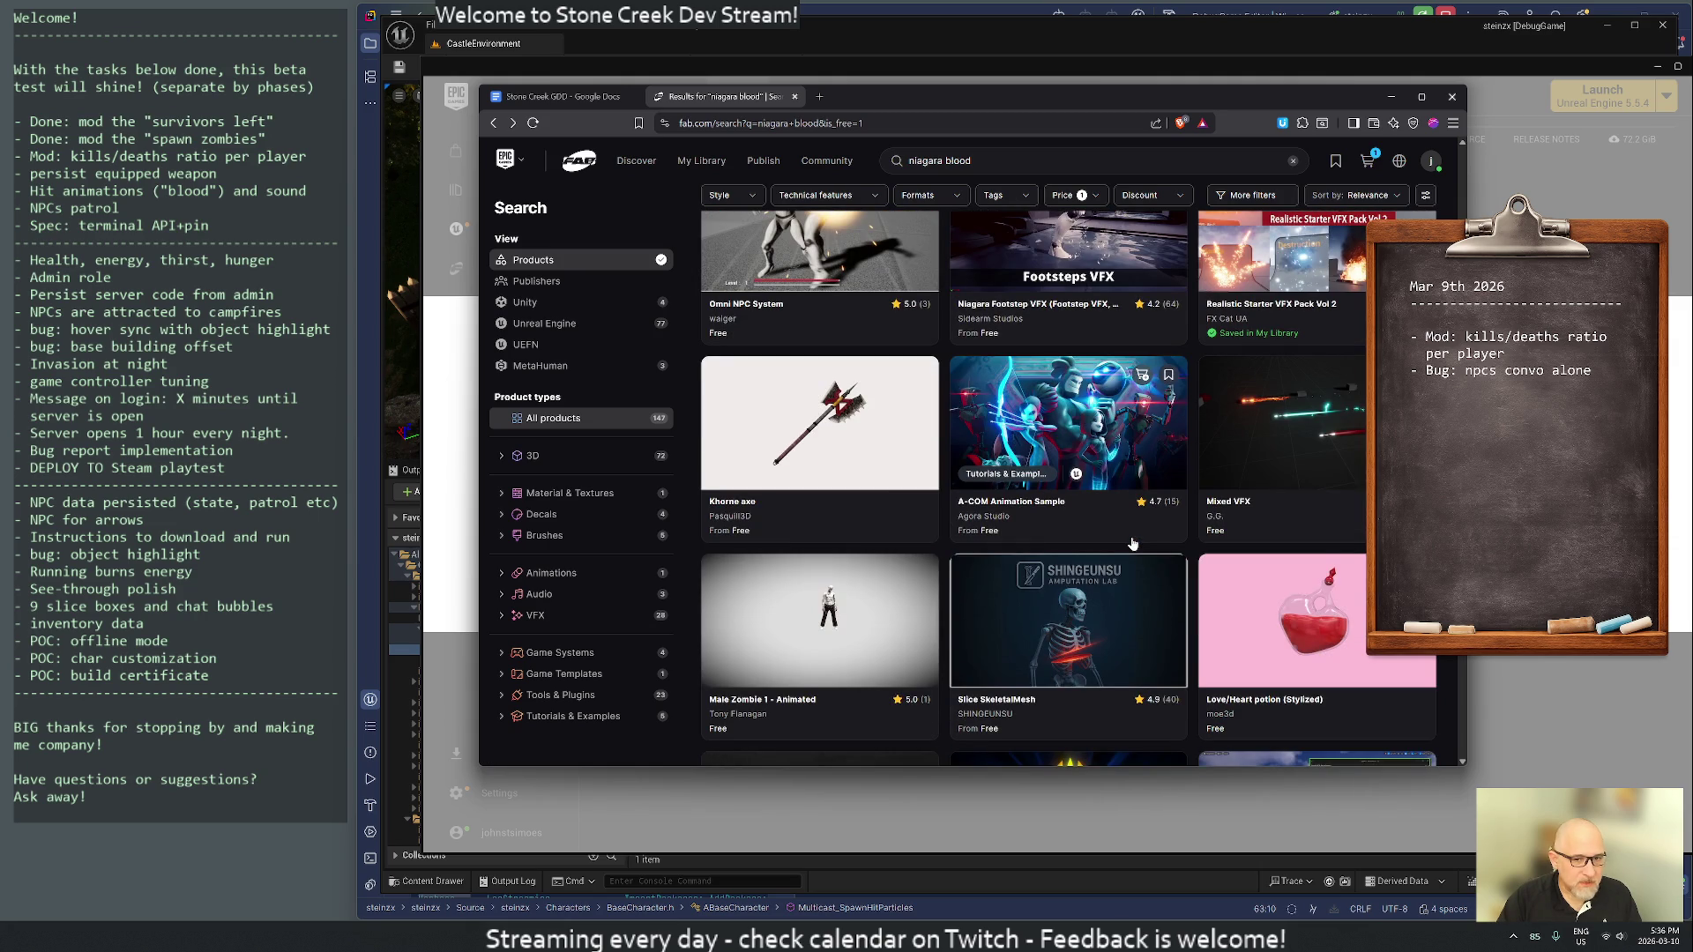
scroll(1133, 544, down, 1)
scroll(1133, 544, down, 3)
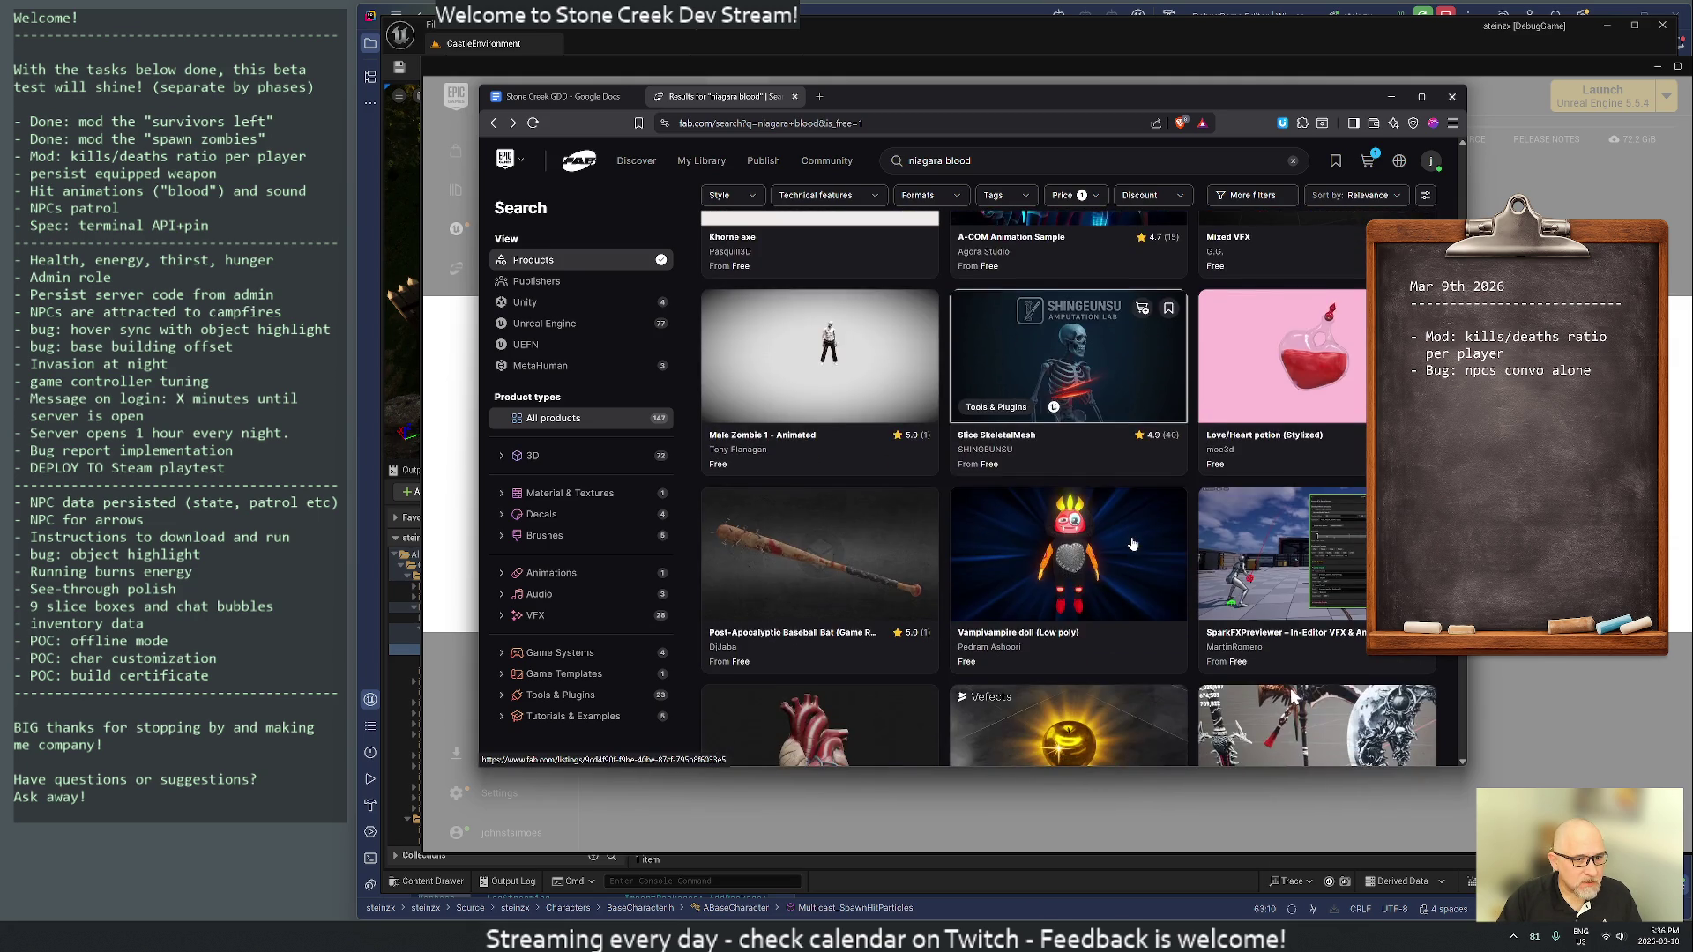
scroll(1133, 545, down, 9)
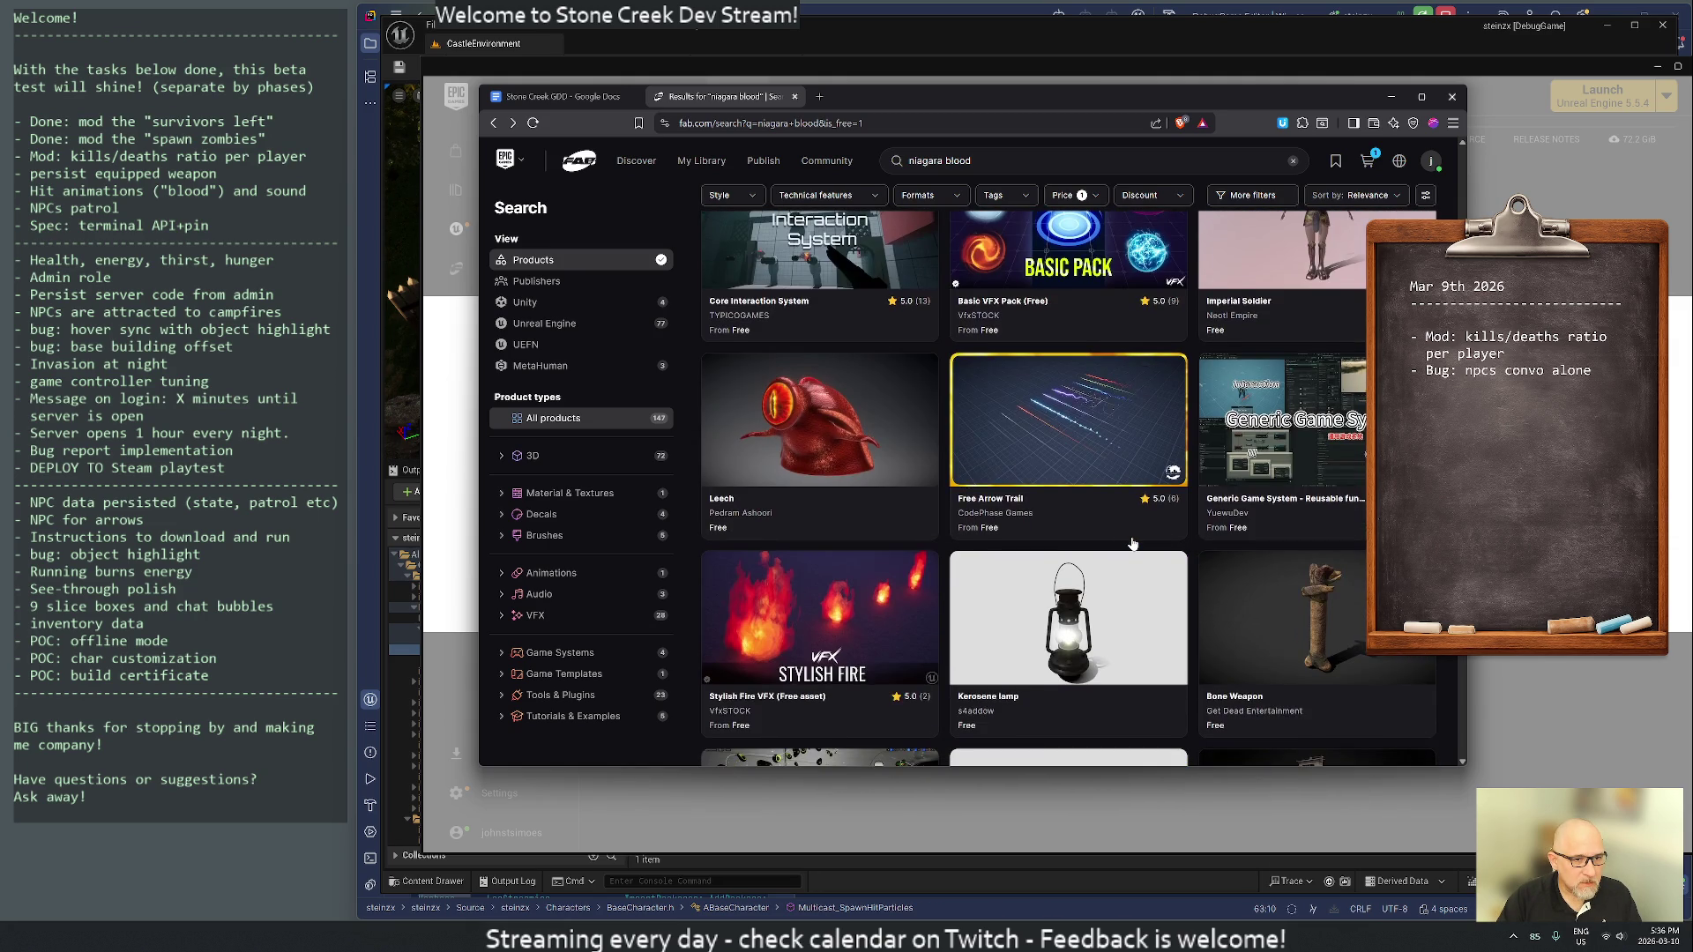
scroll(1133, 544, down, 8)
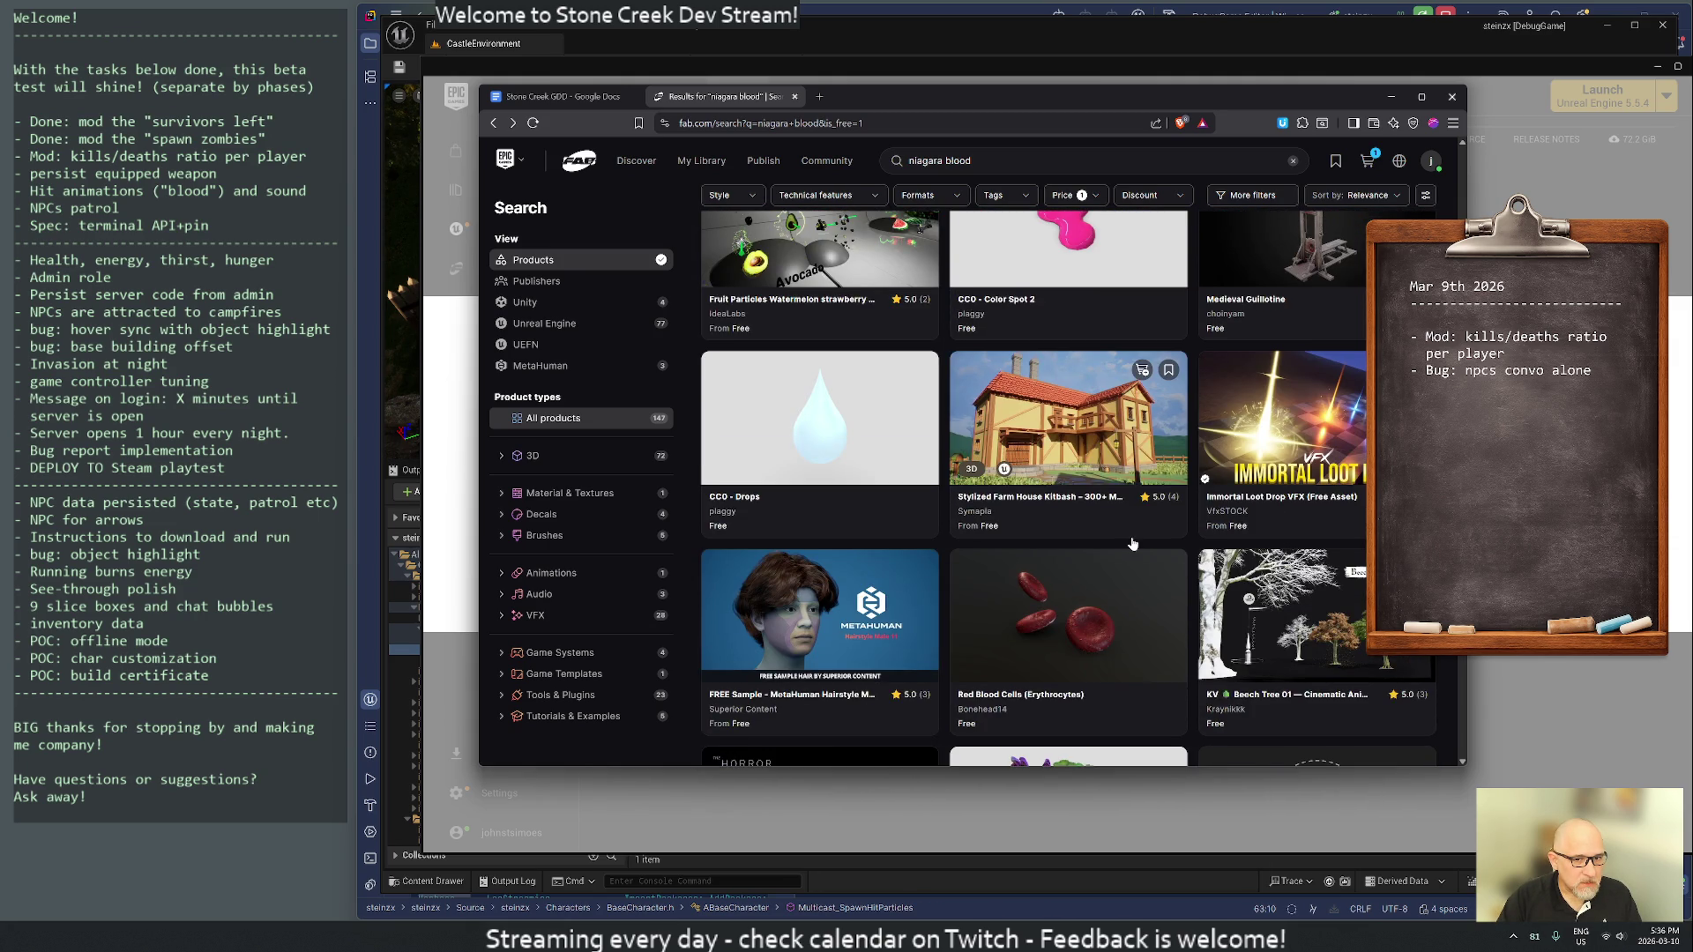
scroll(1133, 544, down, 7)
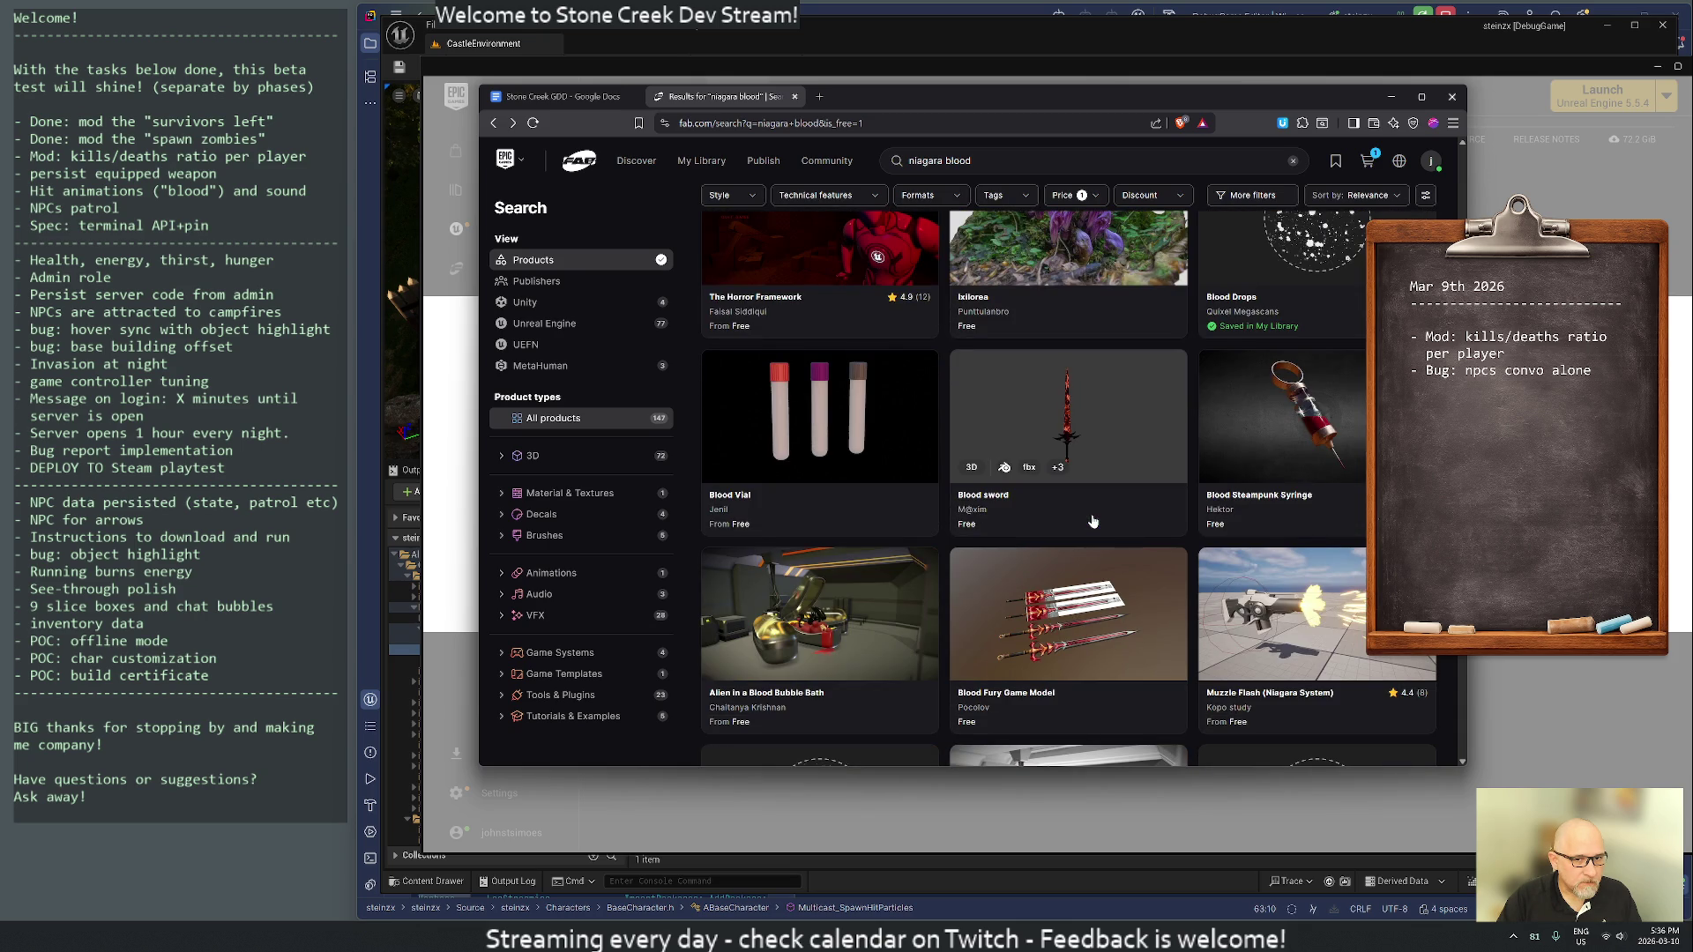
scroll(1092, 522, down, 3)
scroll(1093, 522, down, 8)
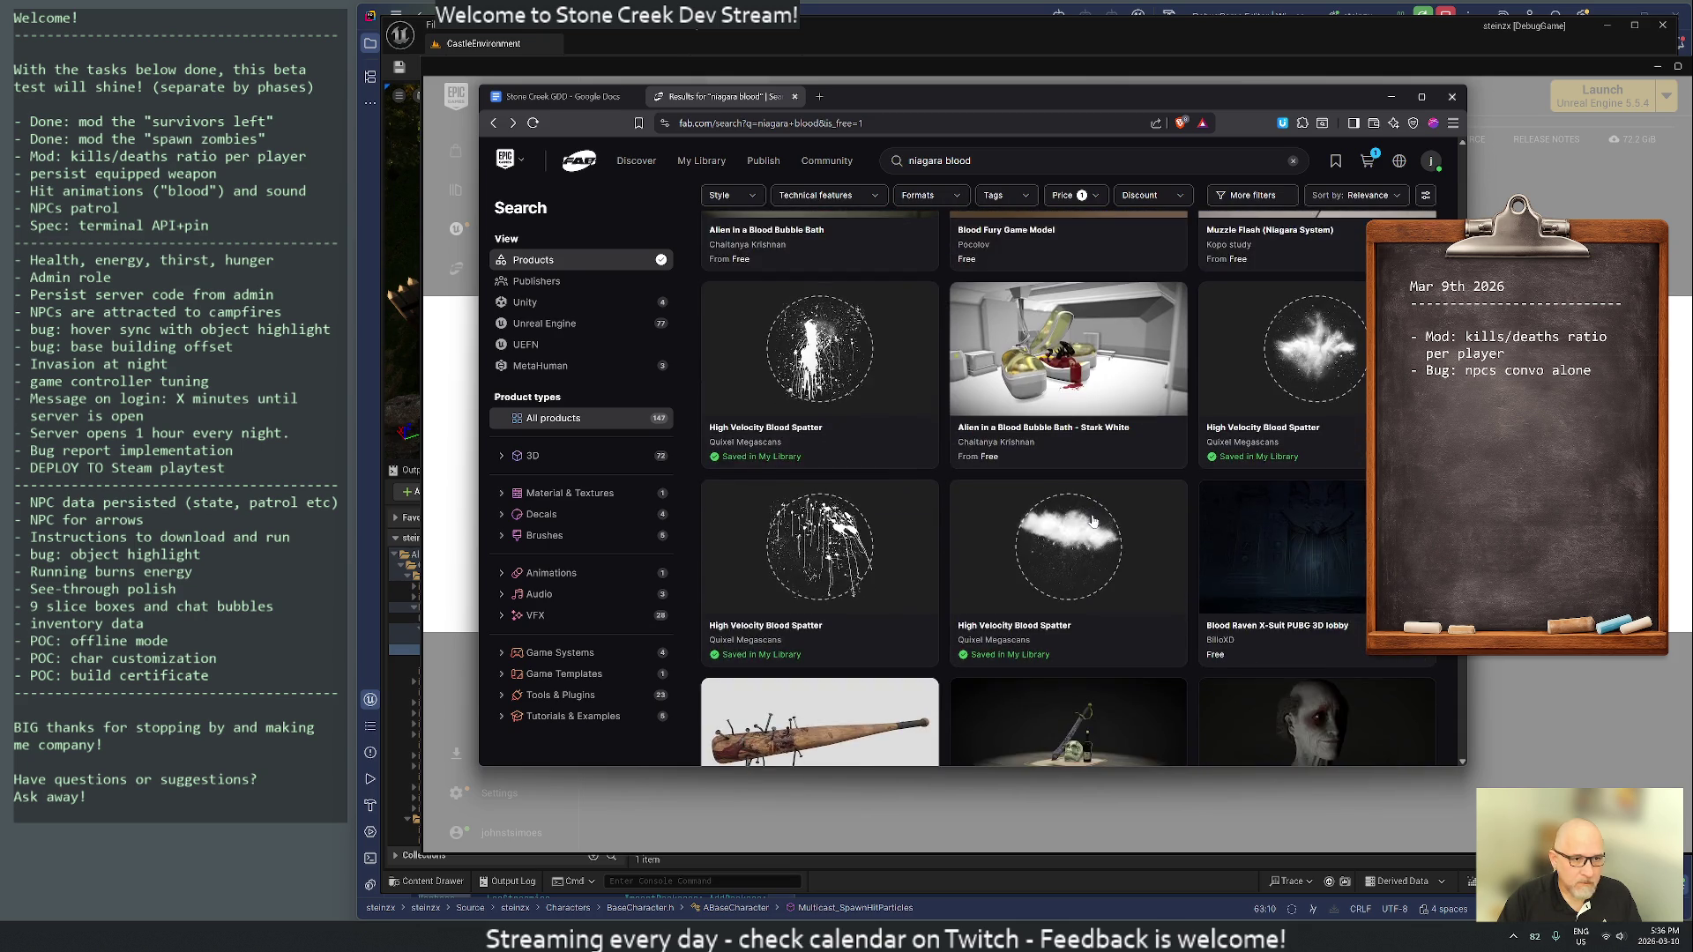
scroll(1093, 522, down, 5)
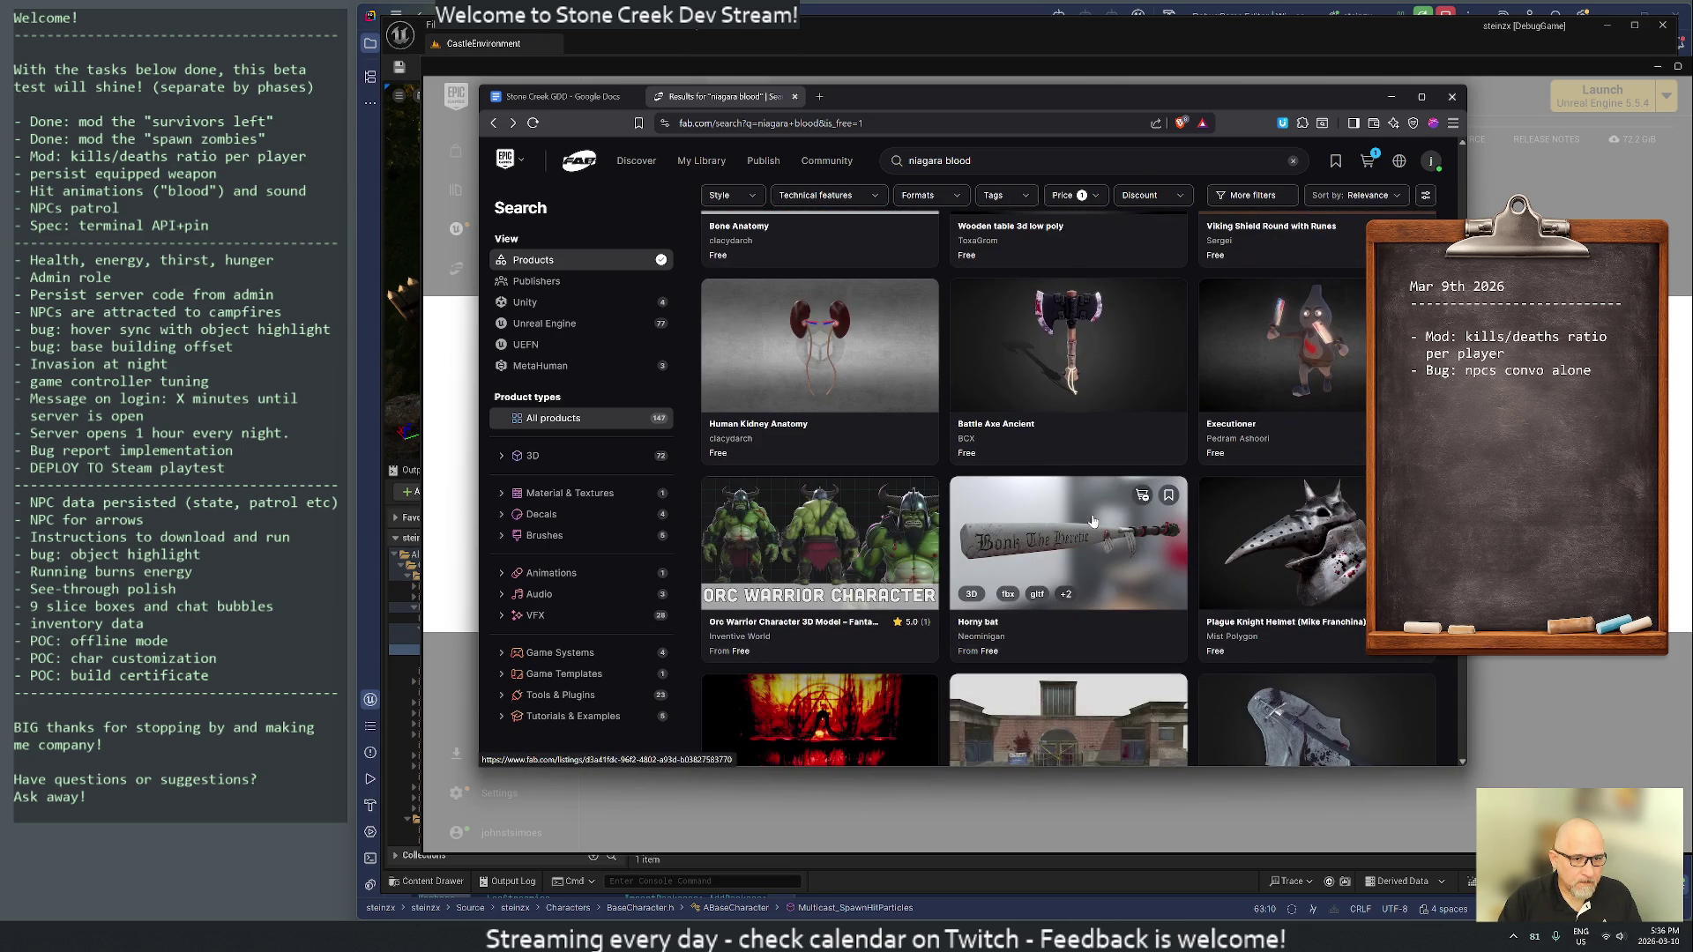
scroll(1093, 334, down, 15)
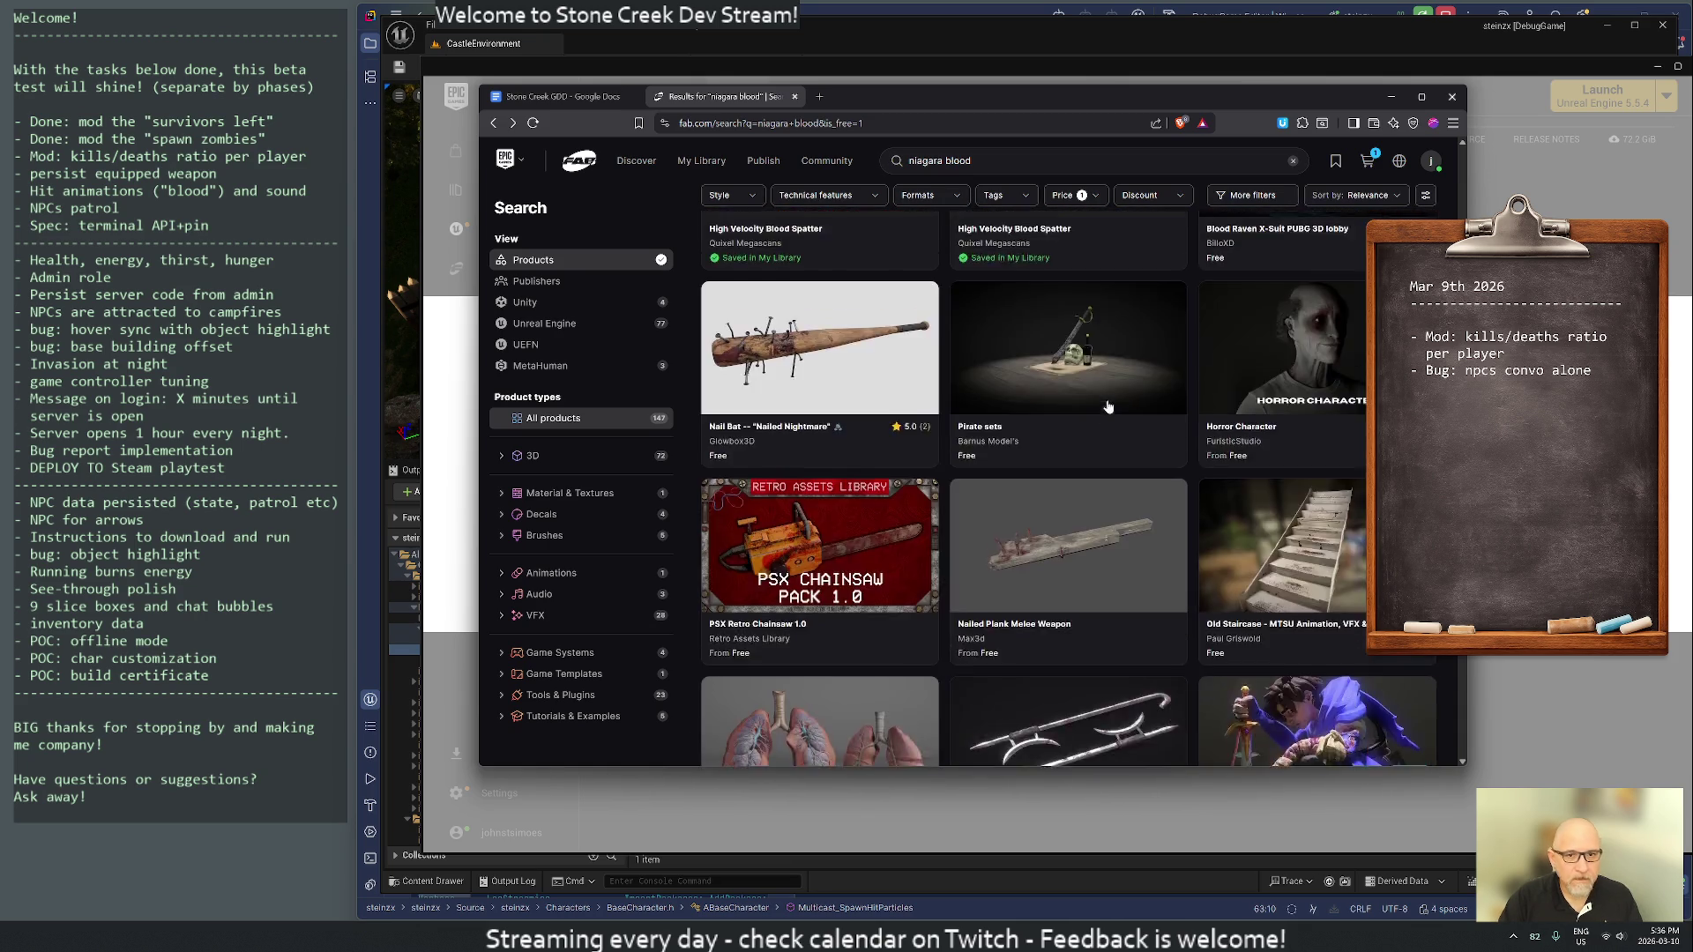
scroll(1109, 406, down, 10)
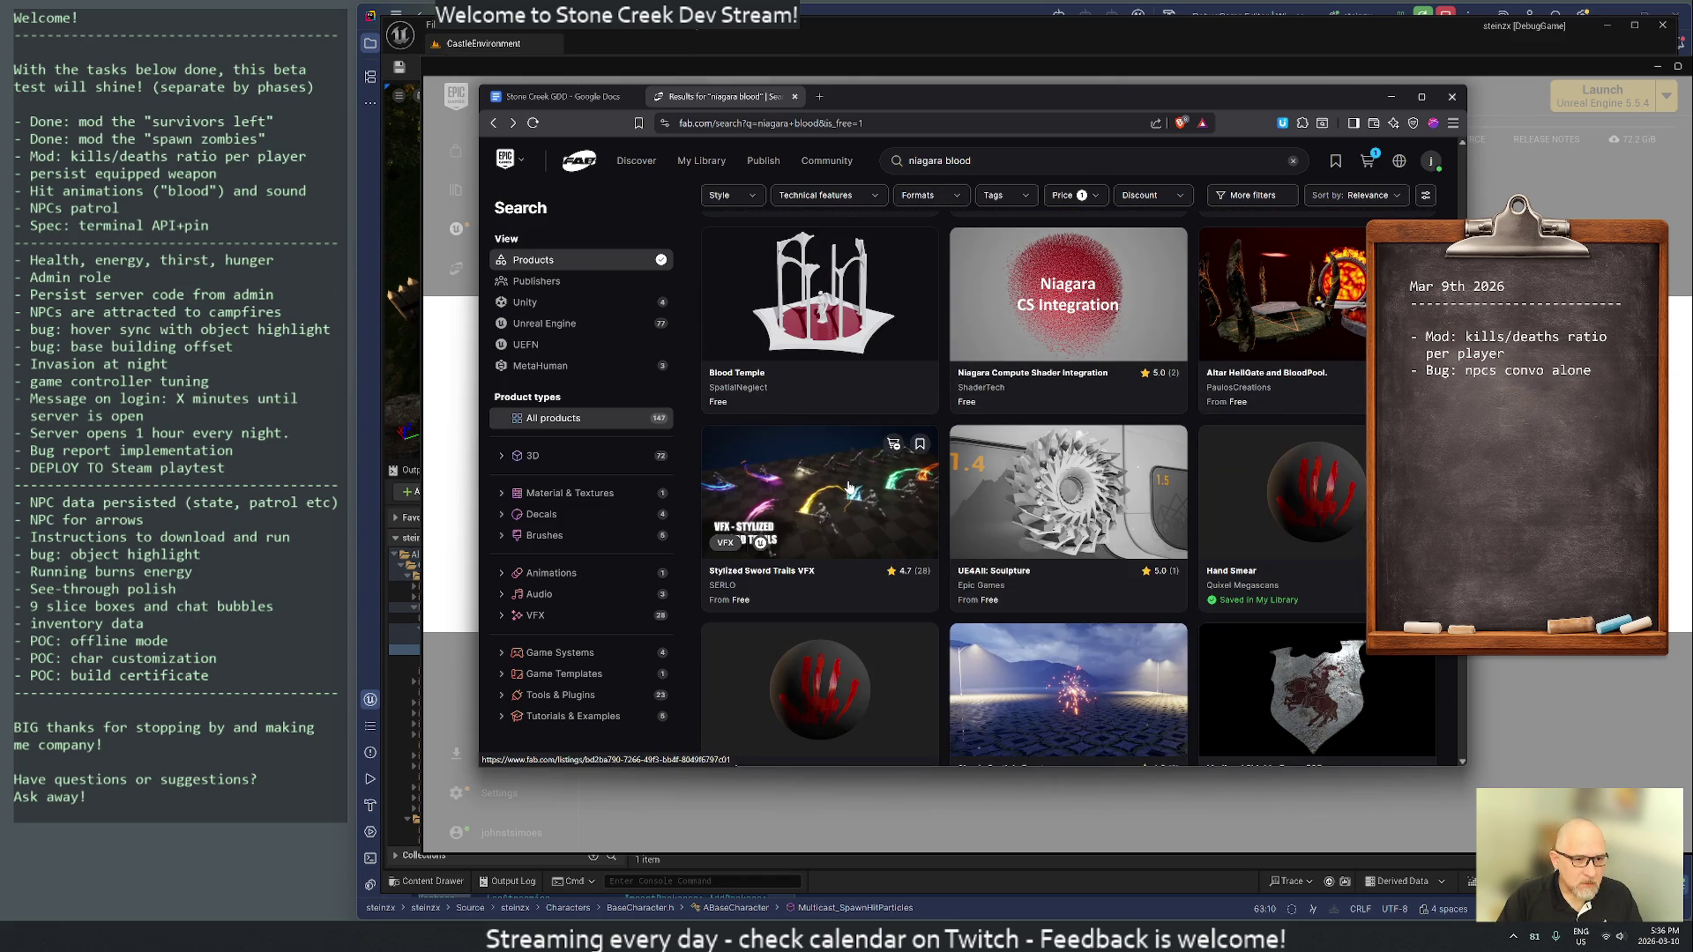
scroll(1085, 468, up, 6)
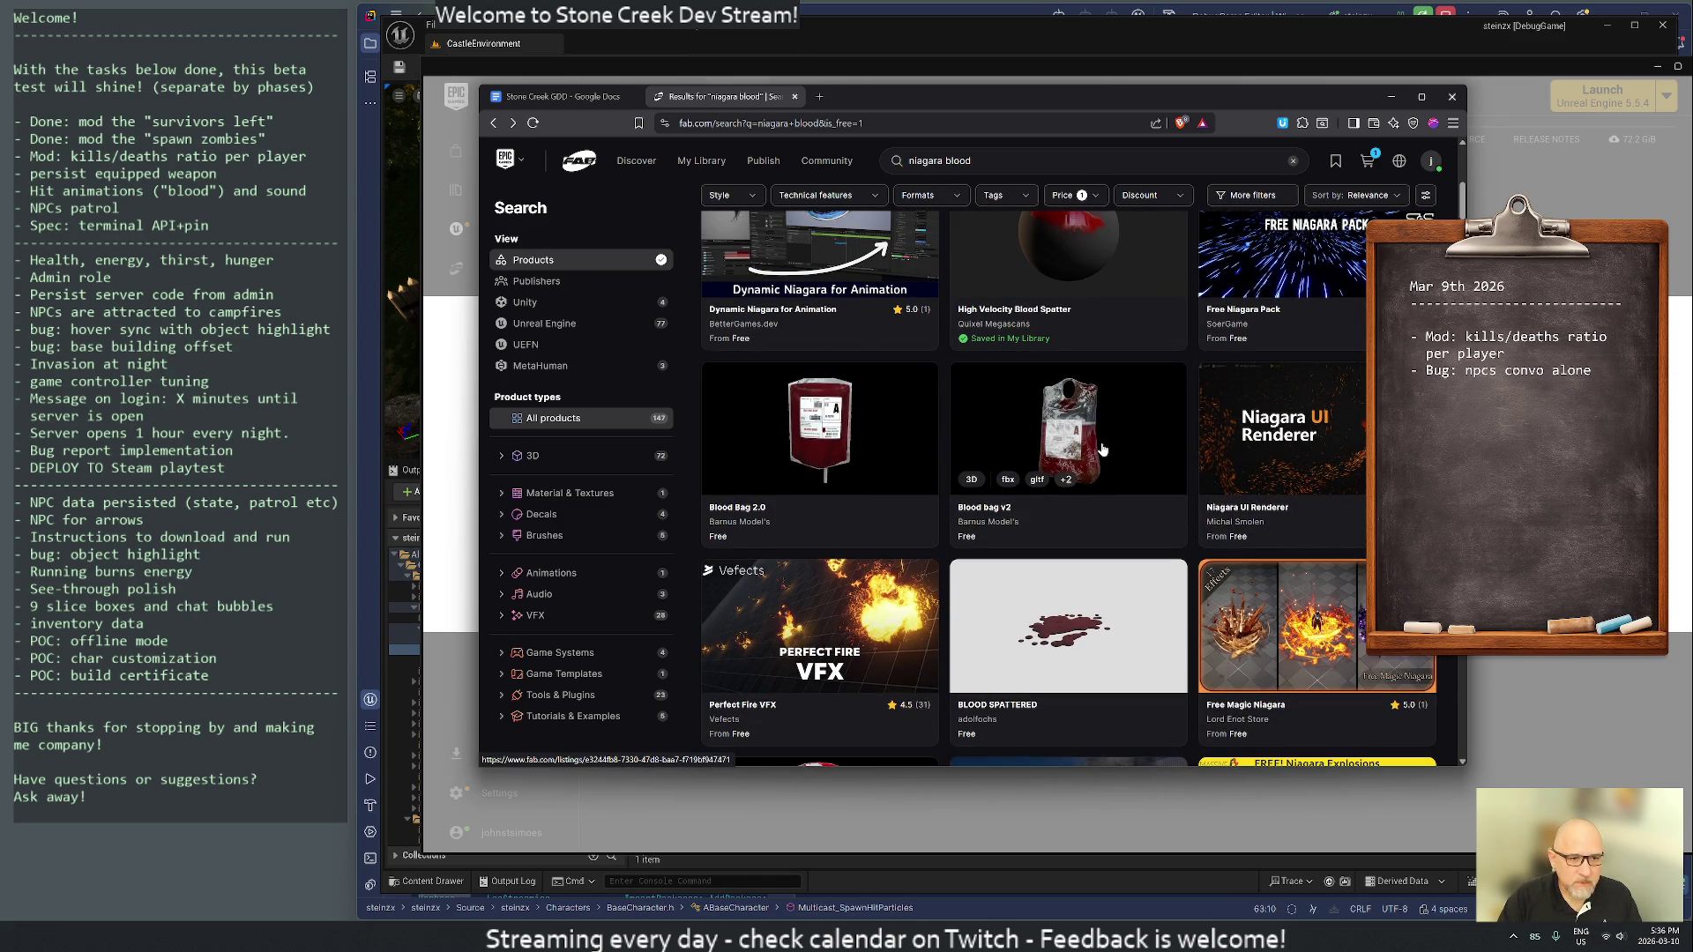
scroll(1109, 453, up, 4)
scroll(1065, 441, up, 3)
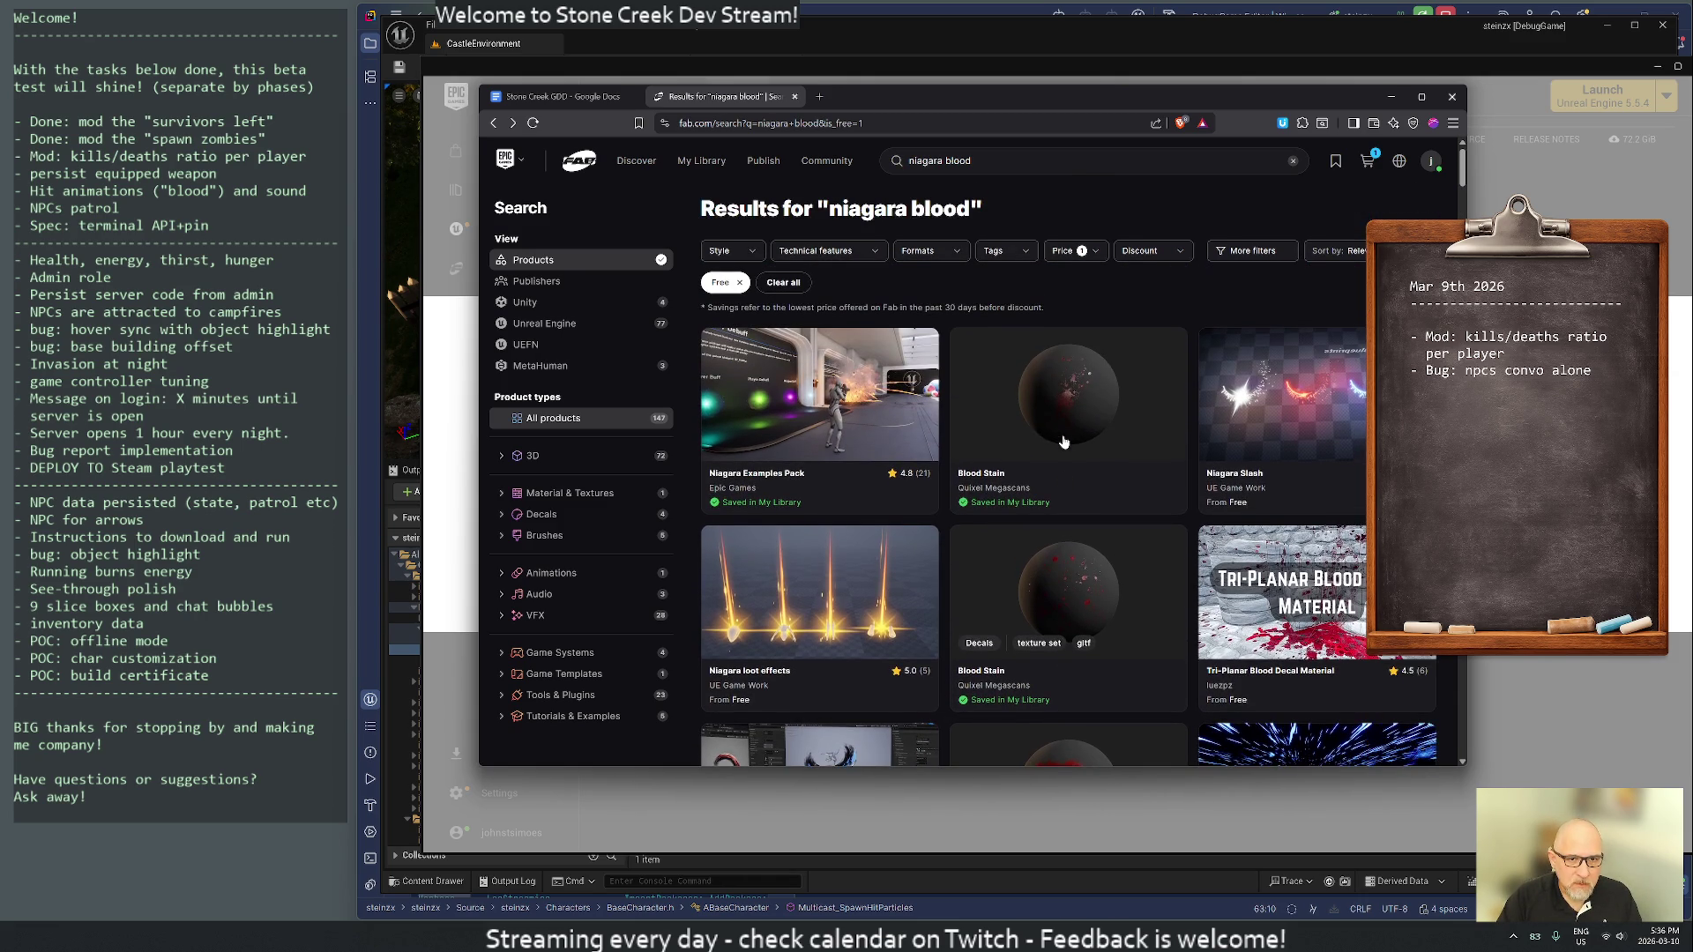
- Skim the Niagara Examples Pack listing and return to the search results
click(782, 418)
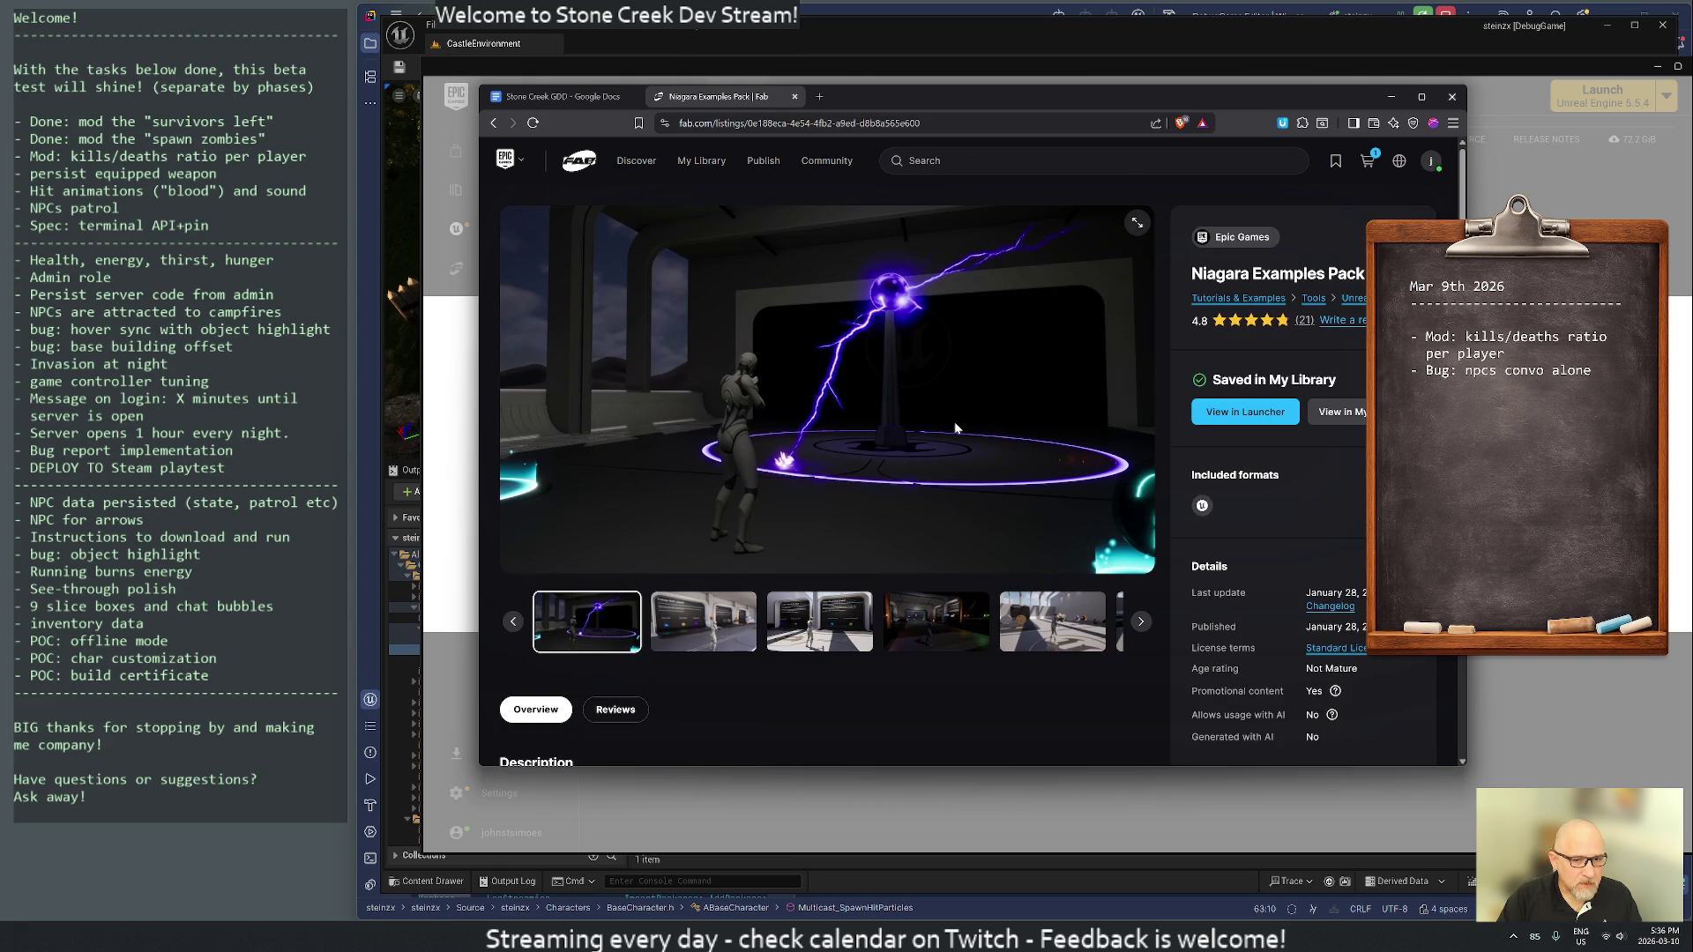
scroll(881, 565, down, 2)
scroll(881, 565, down, 4)
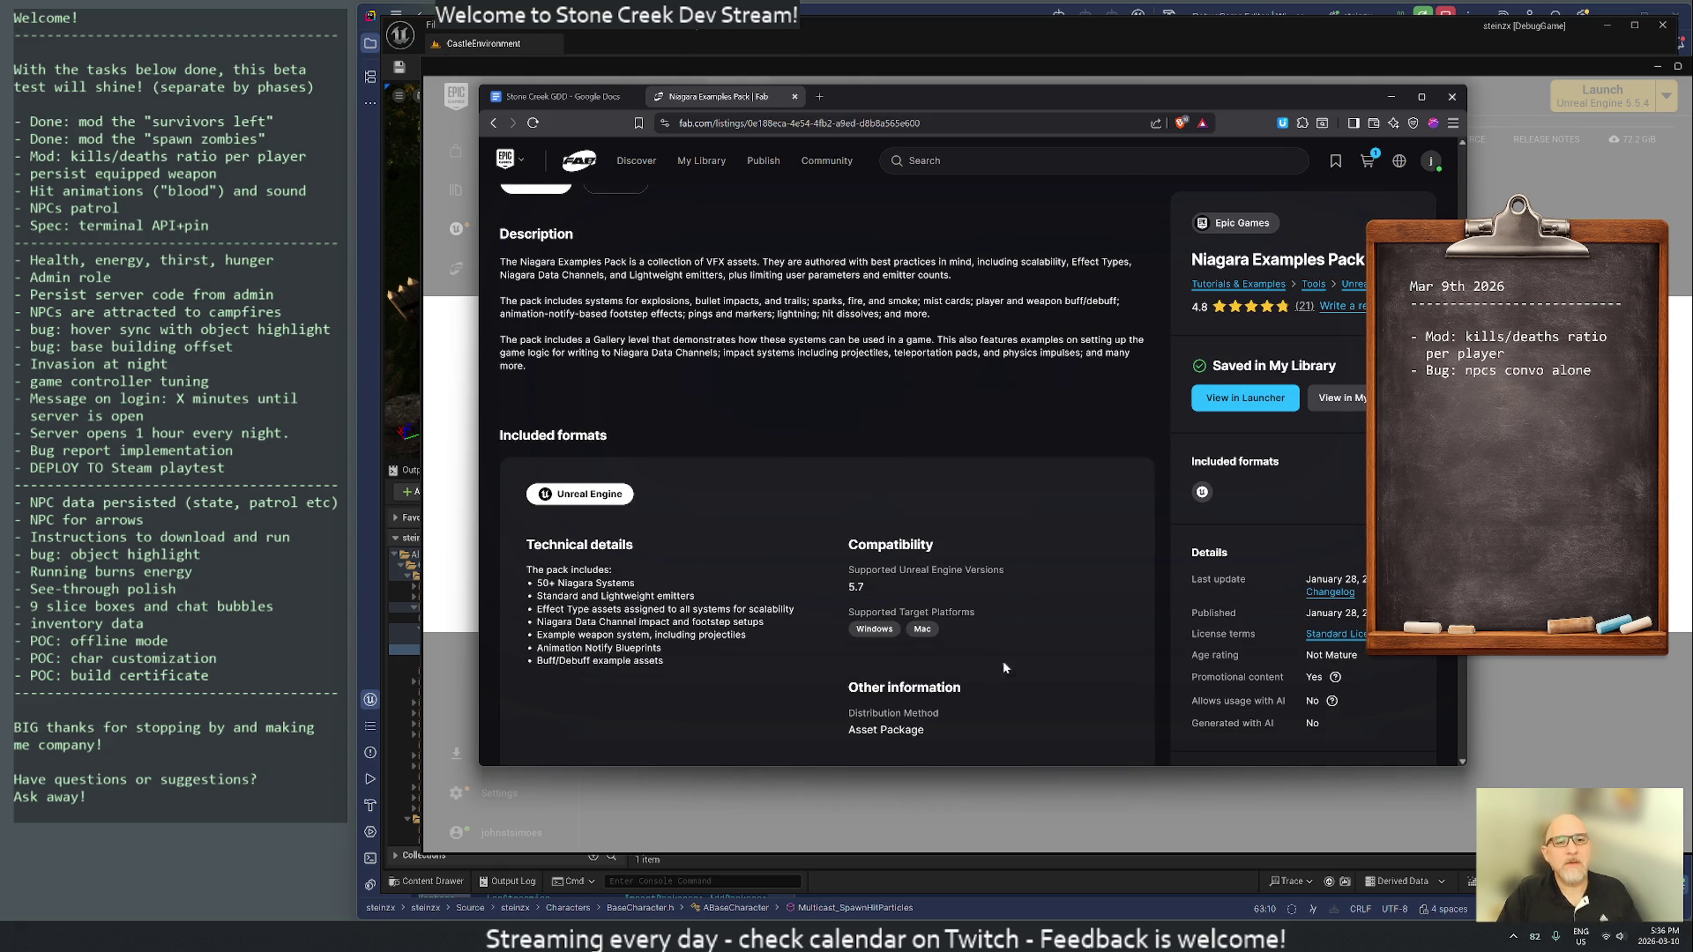
key(alt+Left)
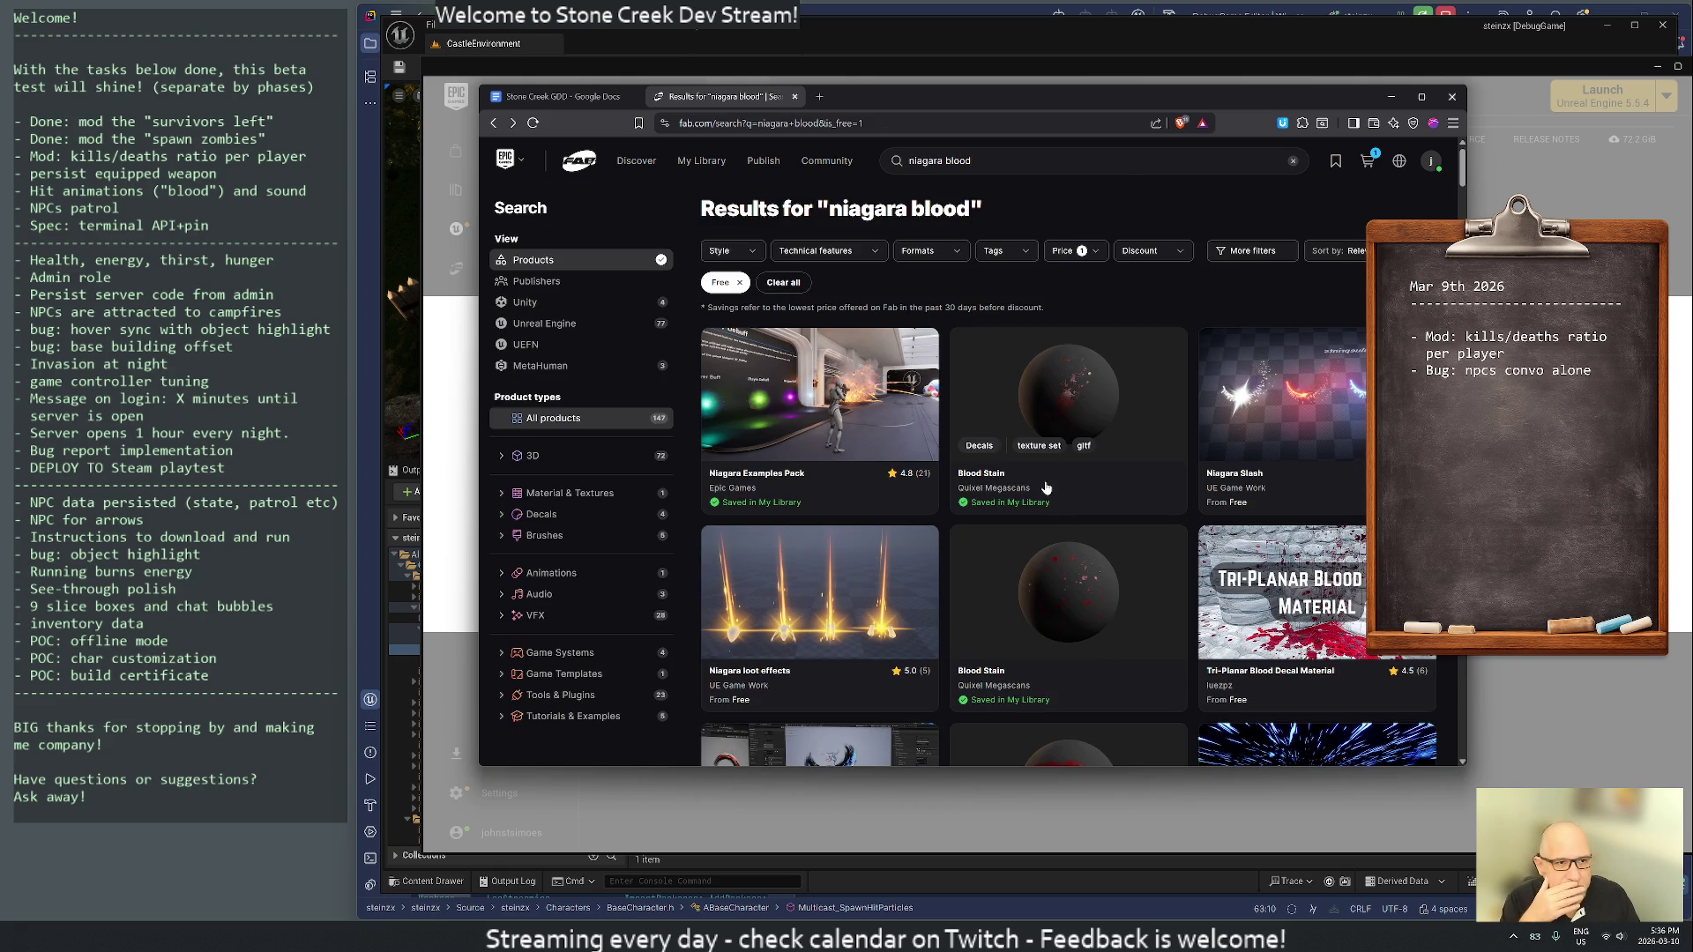
- Open and close the Tags filter, then scroll further down the results
click(997, 254)
click(1005, 255)
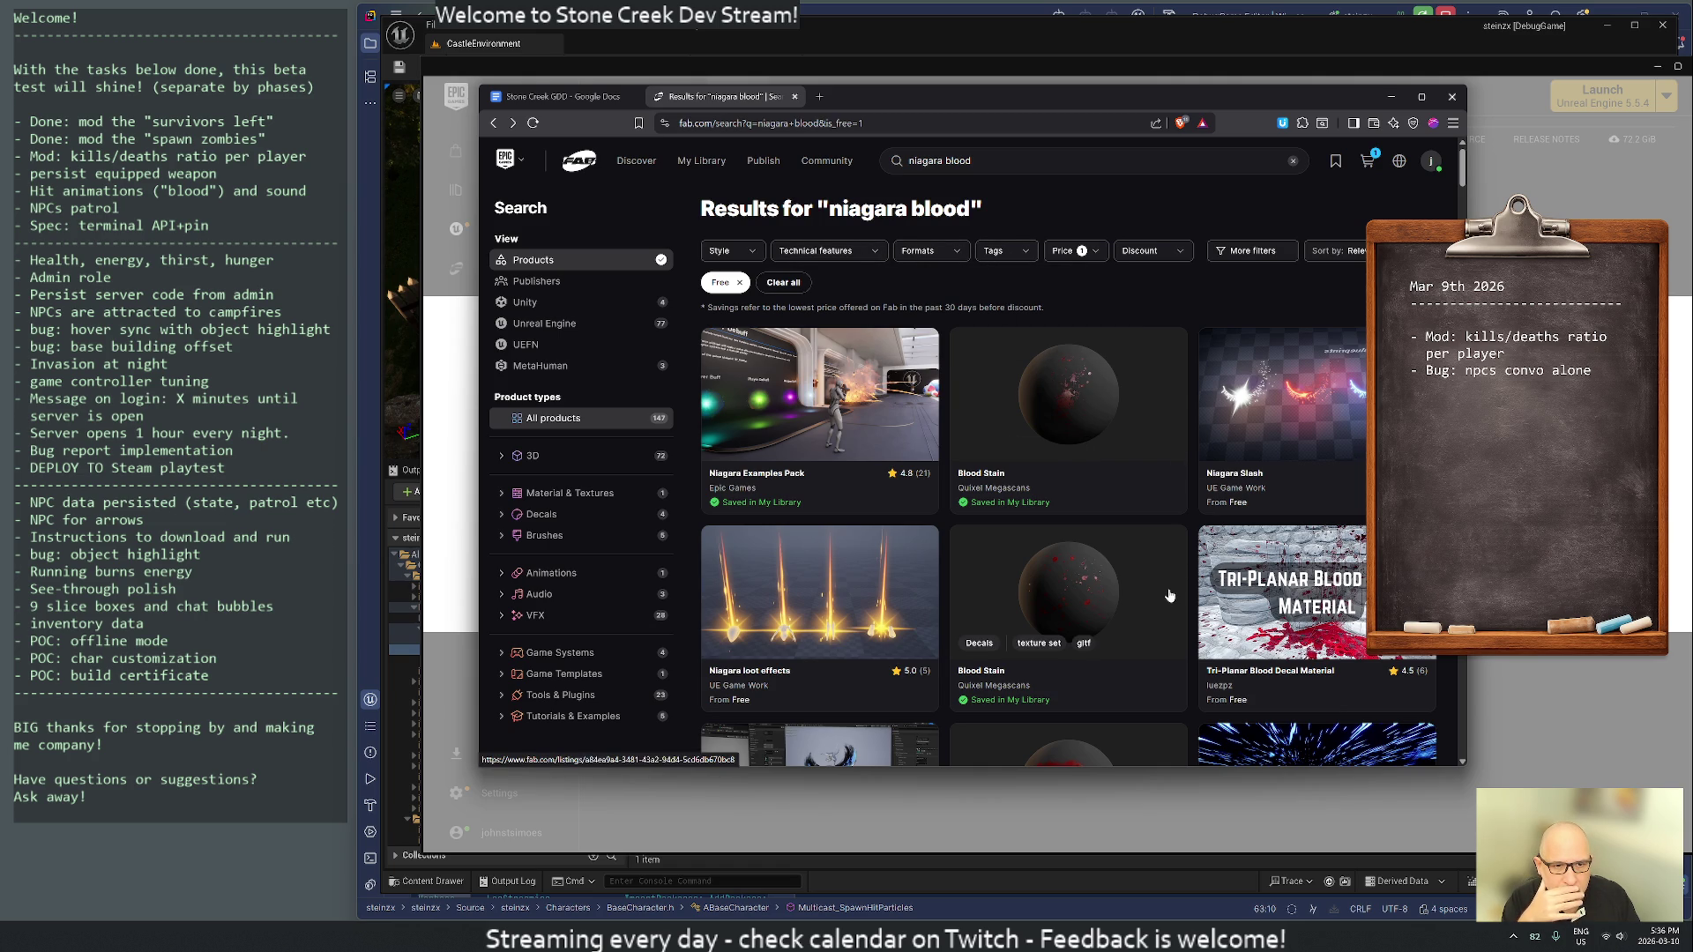
scroll(1310, 578, down, 1)
scroll(1309, 577, down, 2)
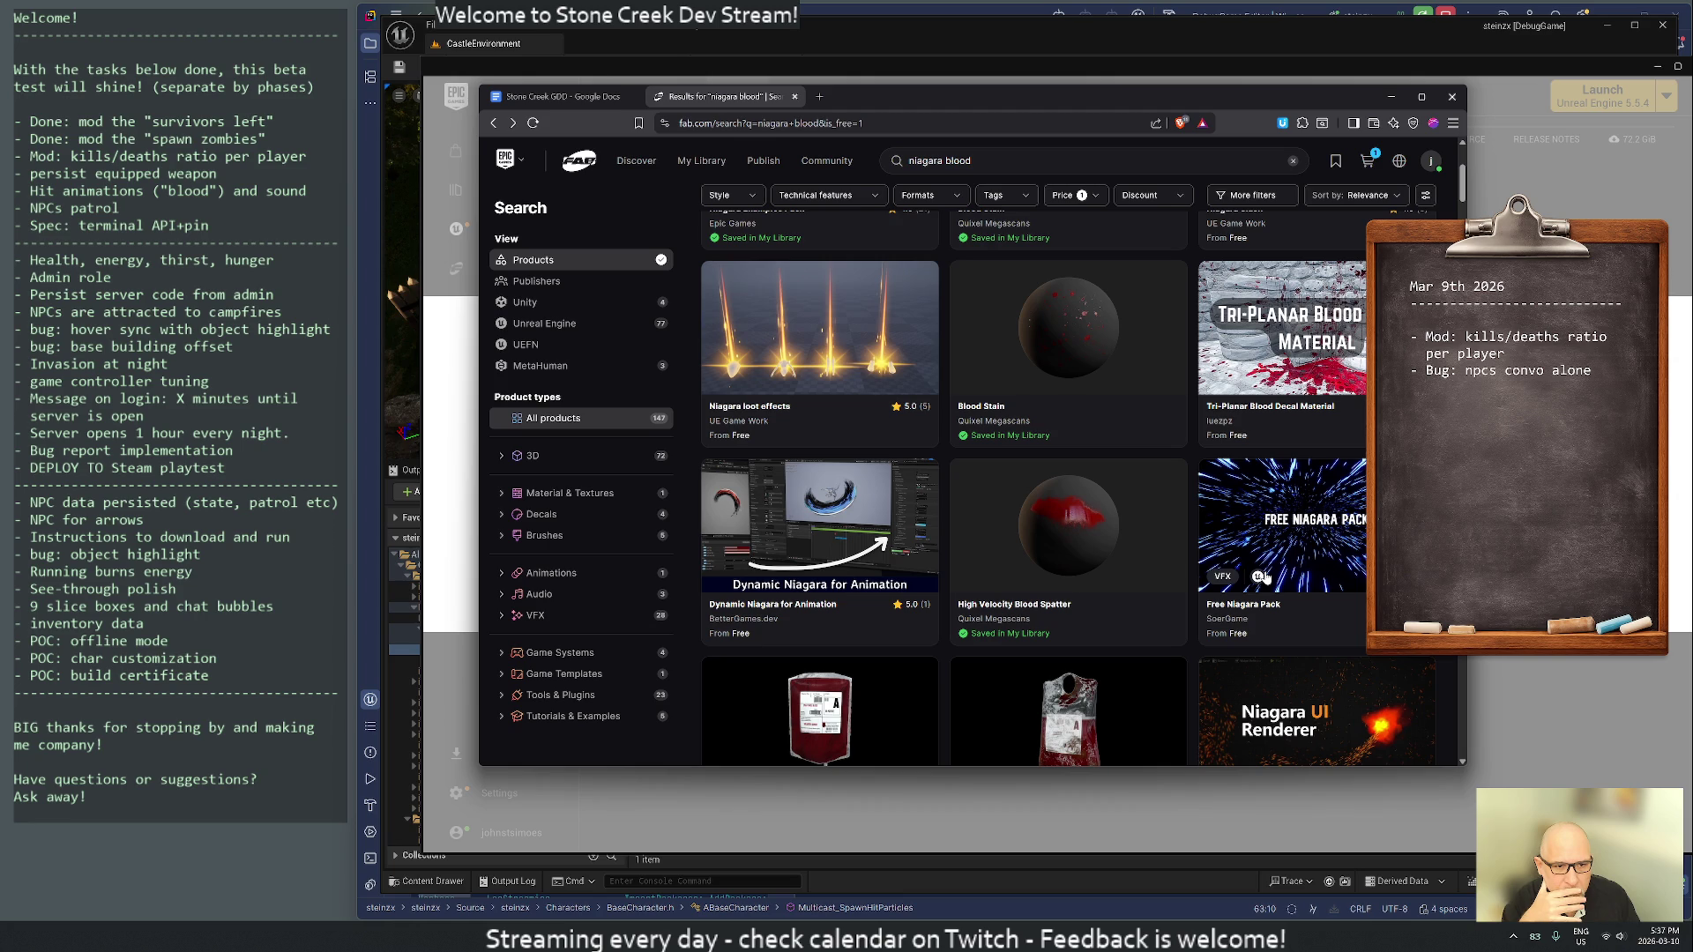
- Open the Free Niagara Pack listing and page through its previews to the cyan ring effect
click(1251, 508)
scroll(1244, 501, down, 4)
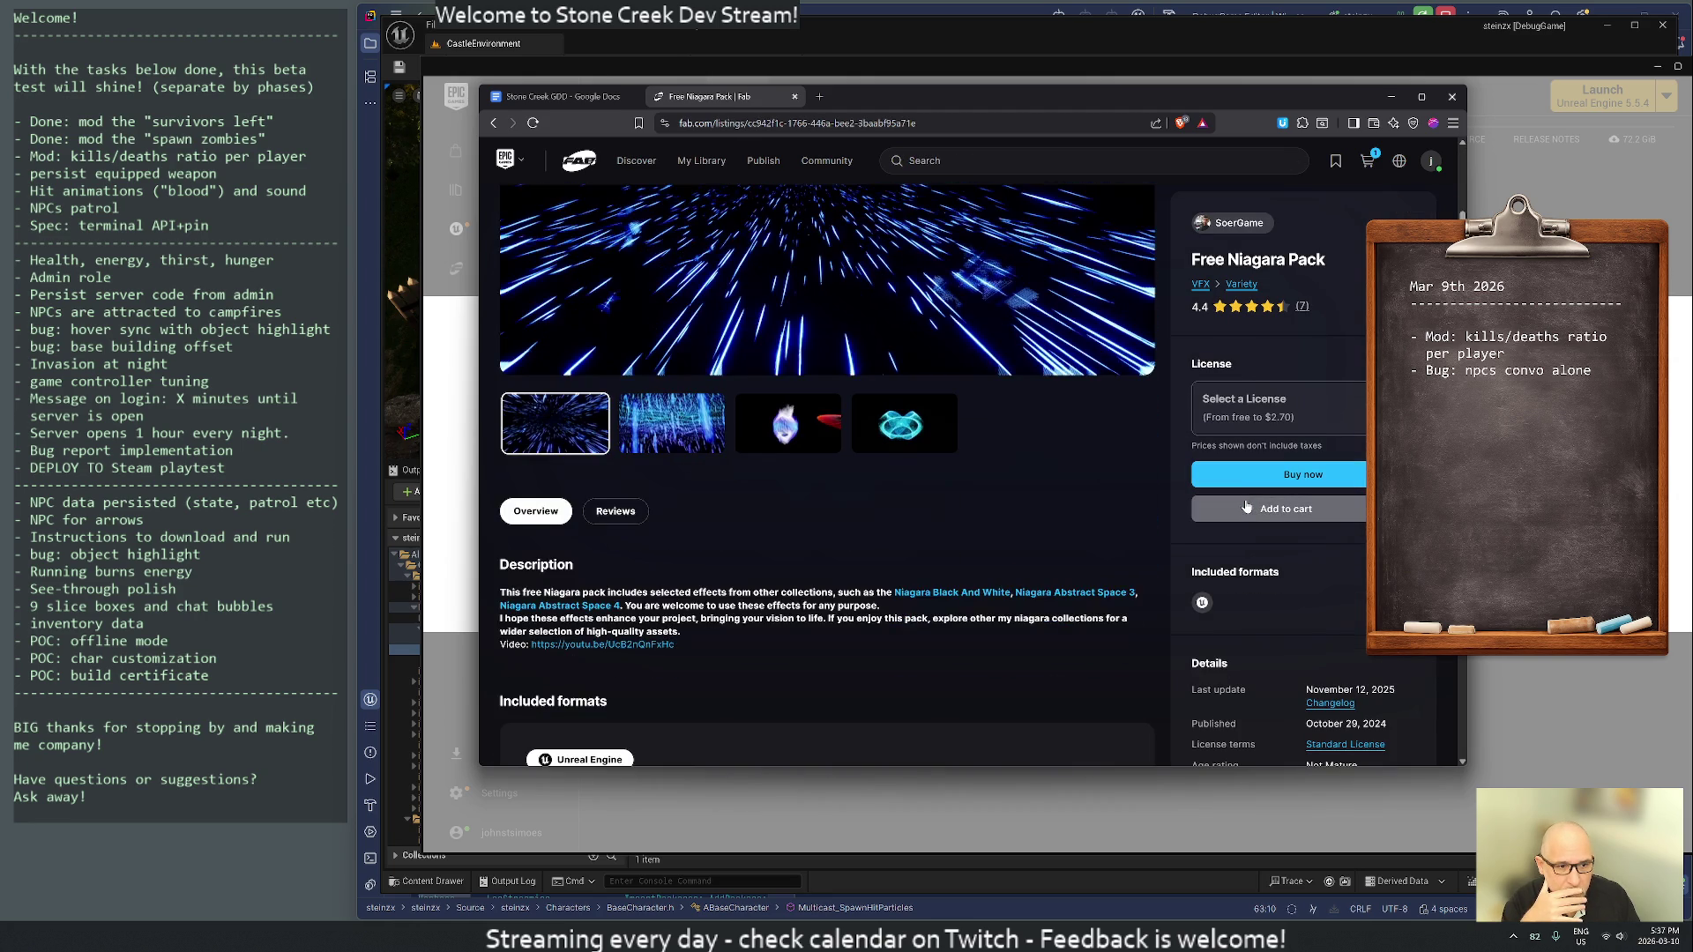
scroll(1034, 485, up, 3)
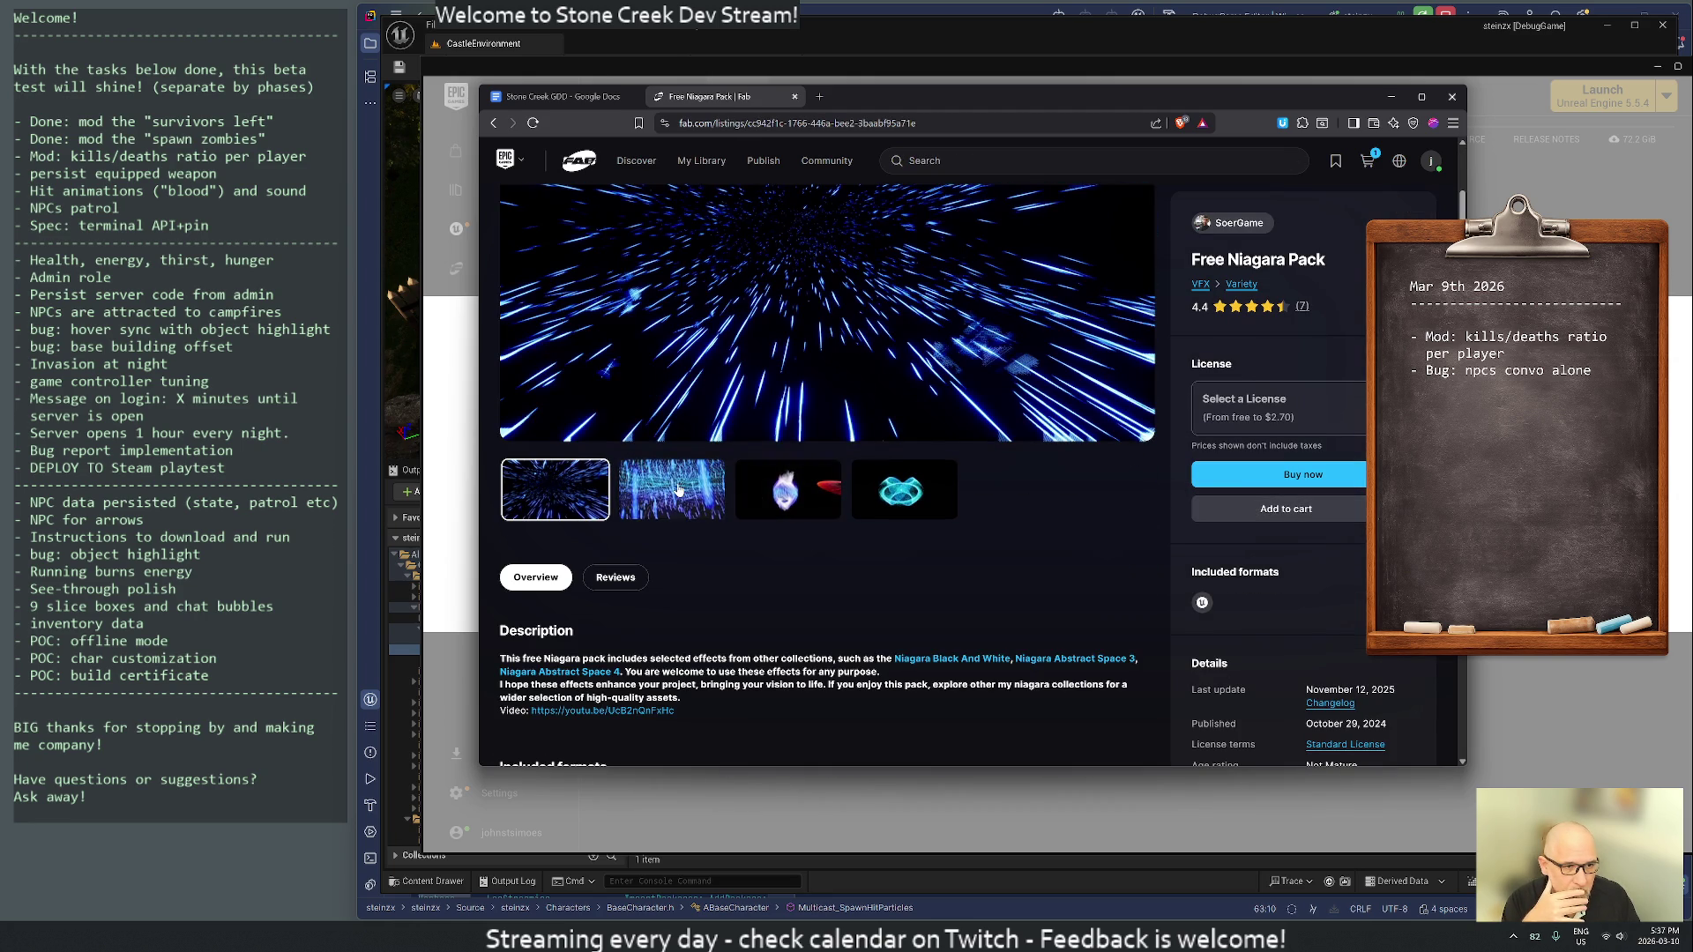
click(672, 490)
click(787, 489)
click(856, 491)
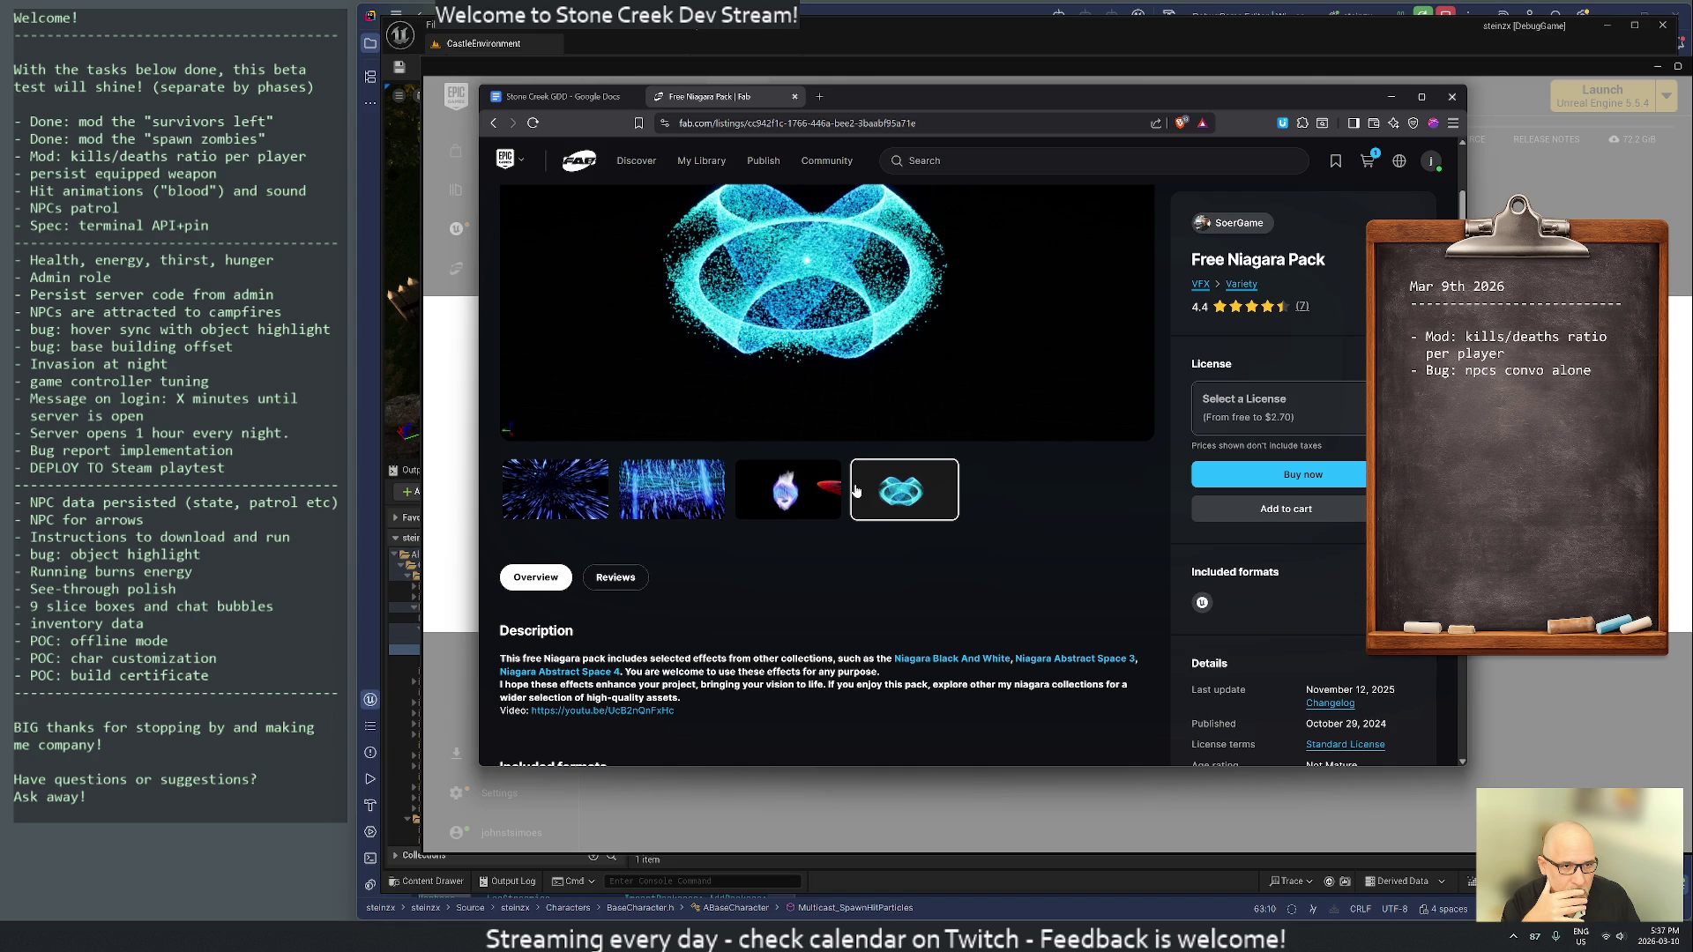
click(748, 124)
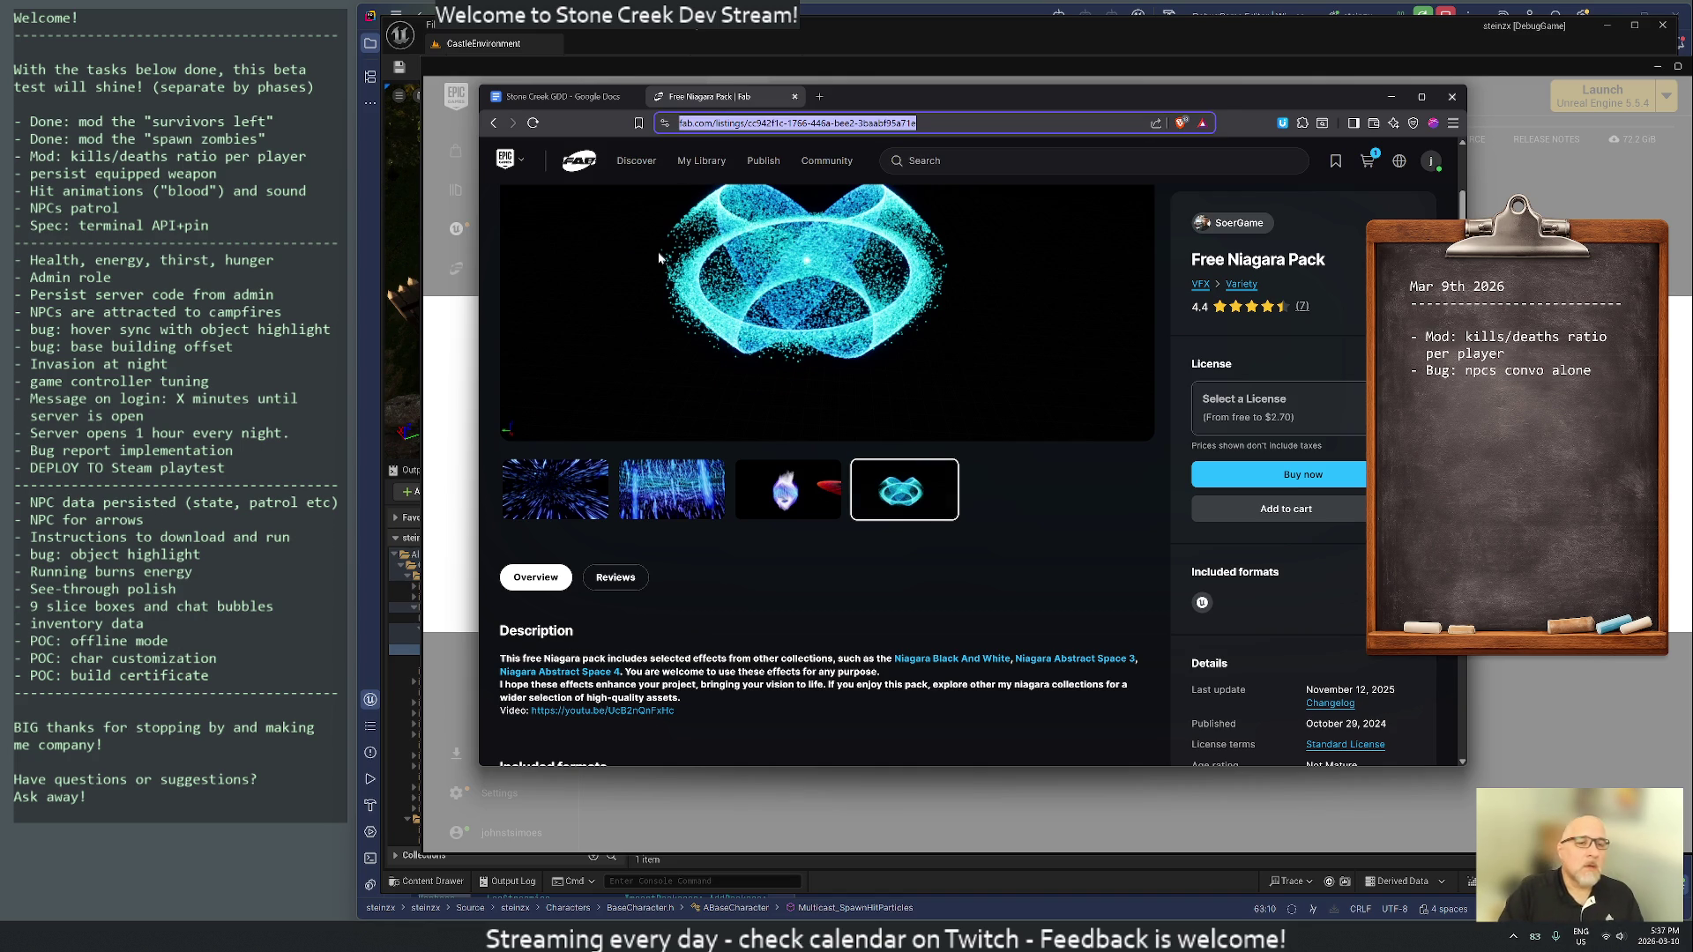
- Ask Grok to point to a popular Niagara blood-splashing effect for hitting an enemy
text(grok)
key(Return)
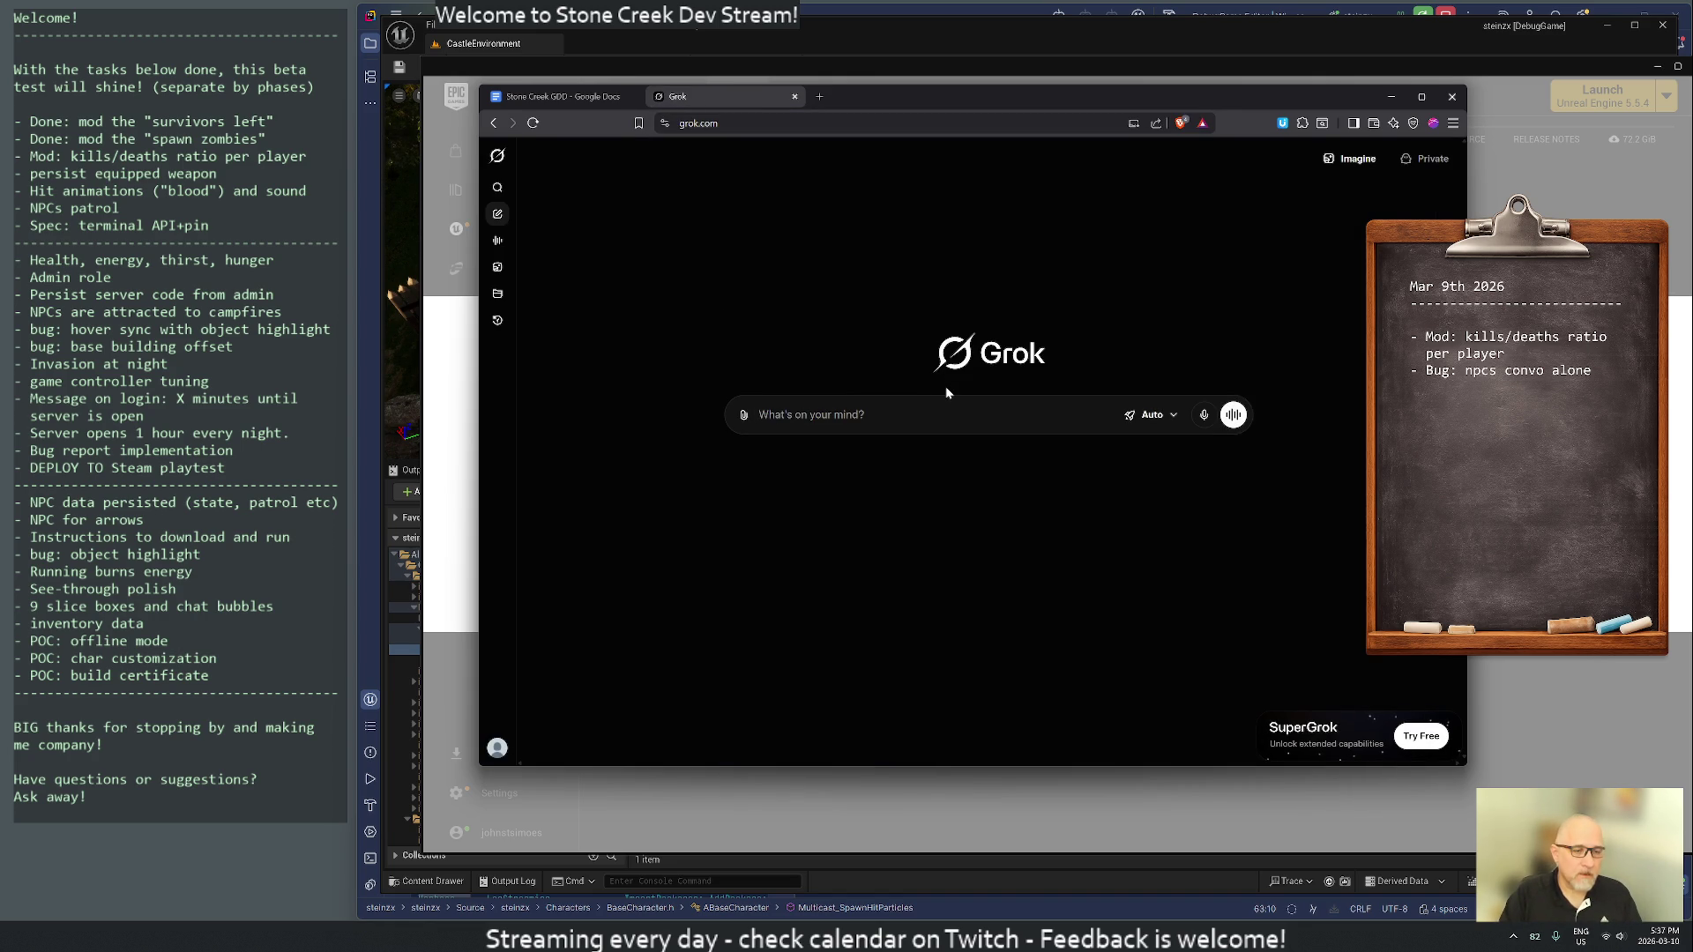
text(where can i f)
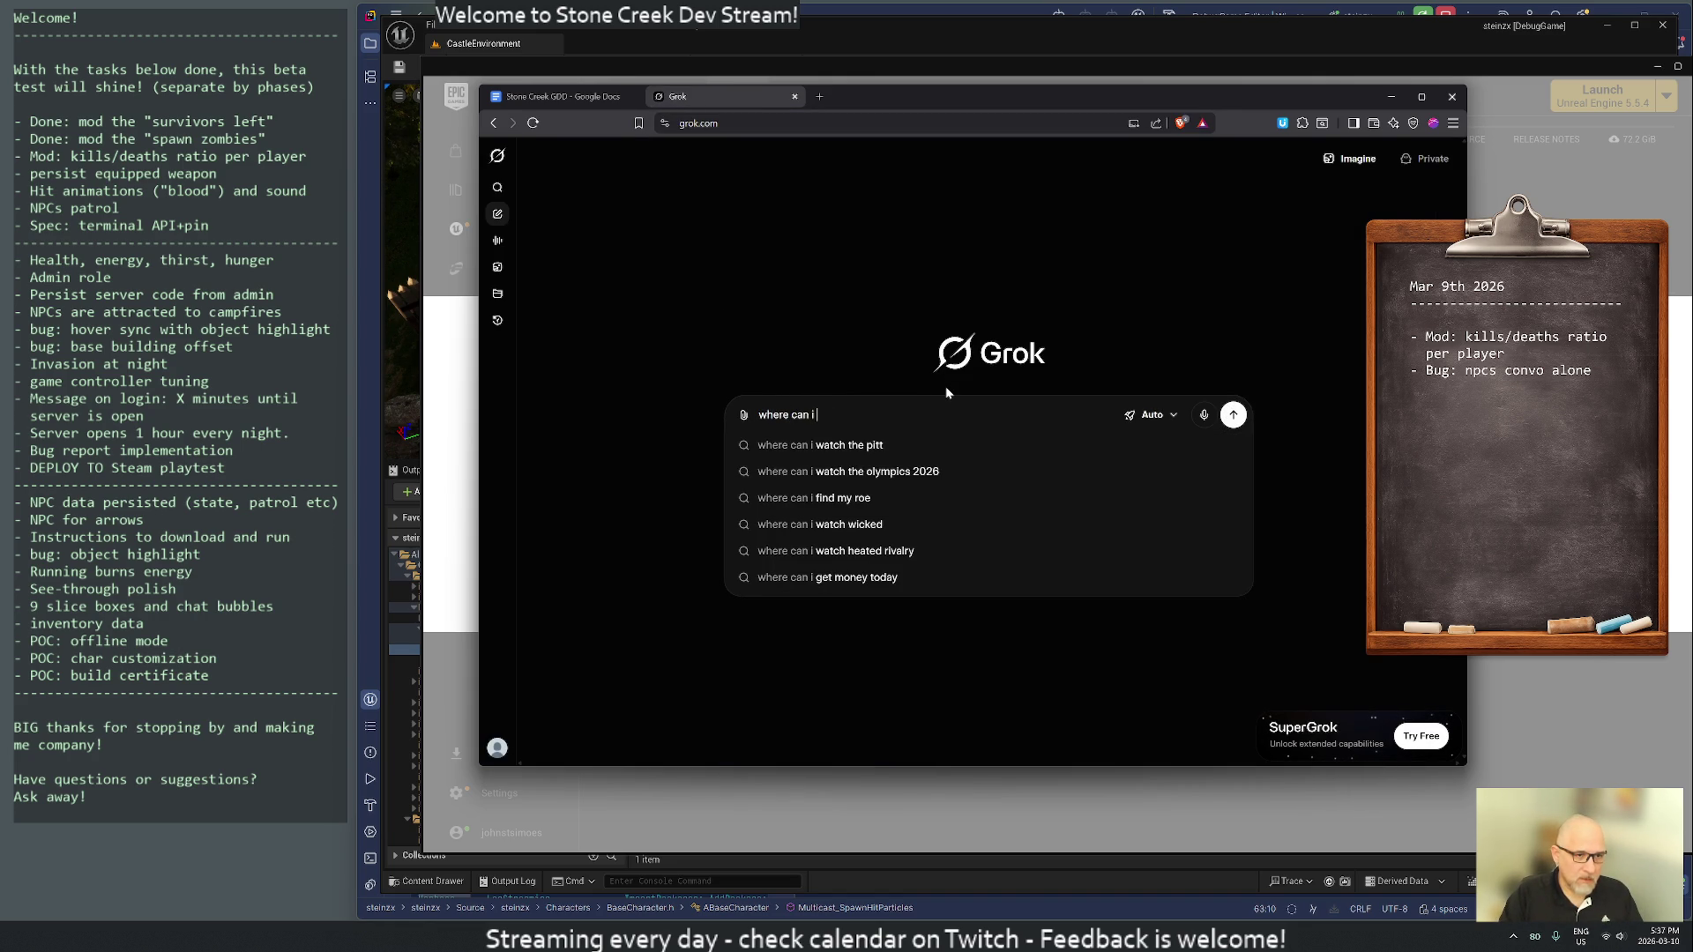
key(ctrl+a)
key(BackSpace)
text(can you po)
key(BackSpace)
text(lease po)
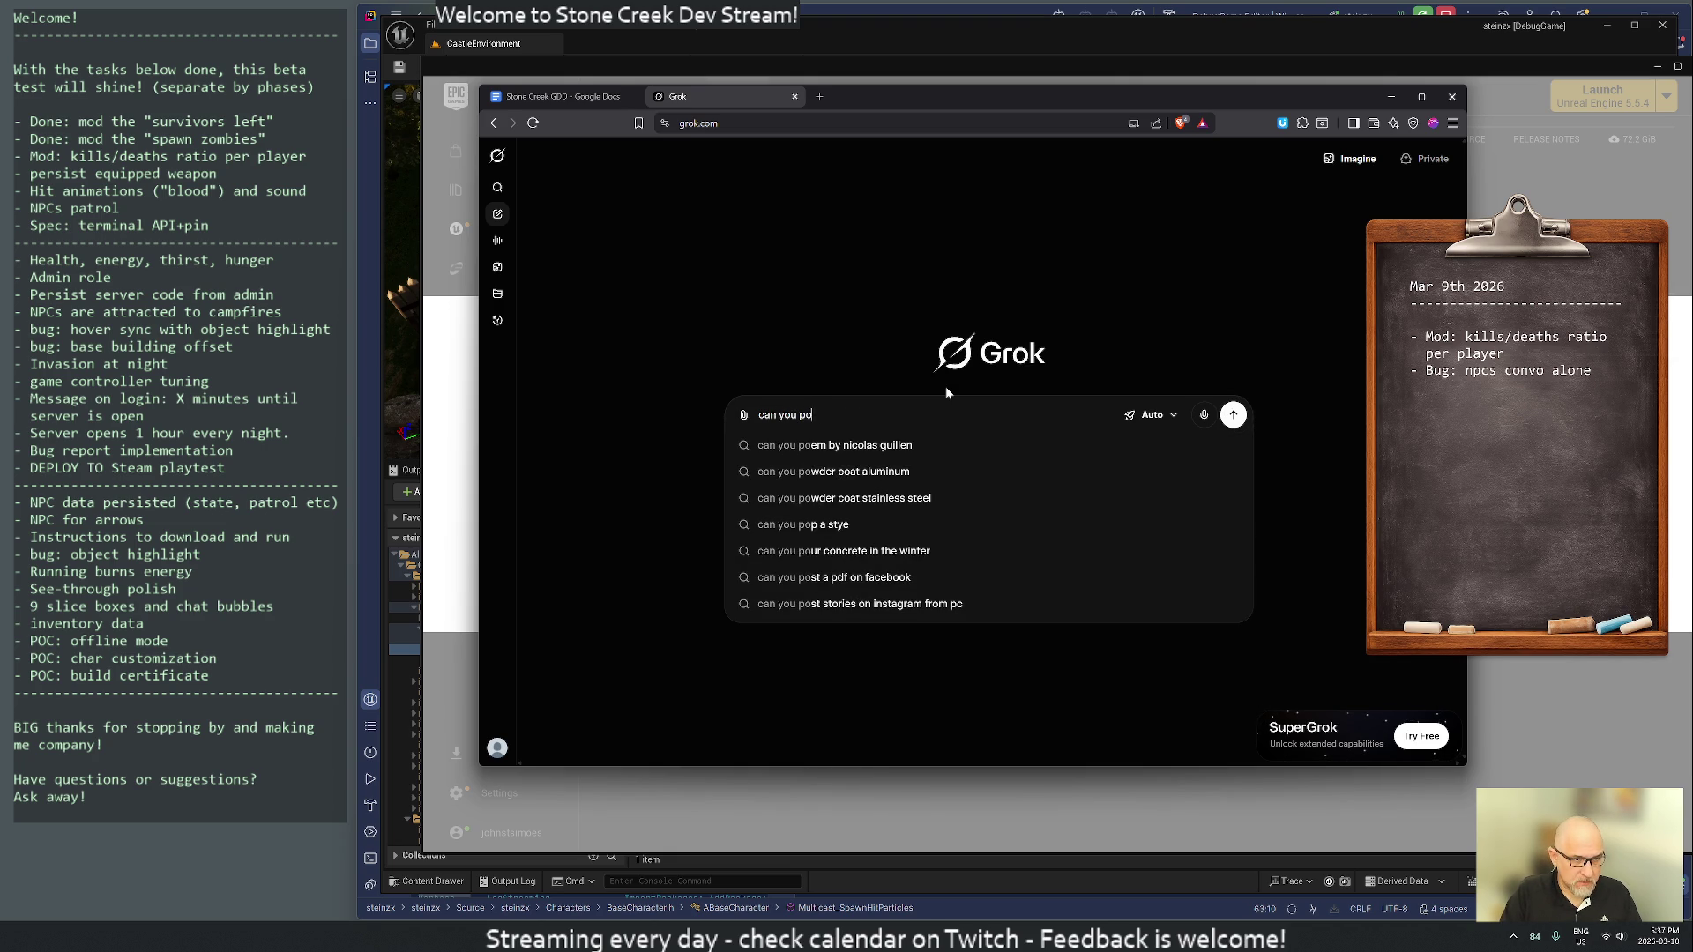
text(int m)
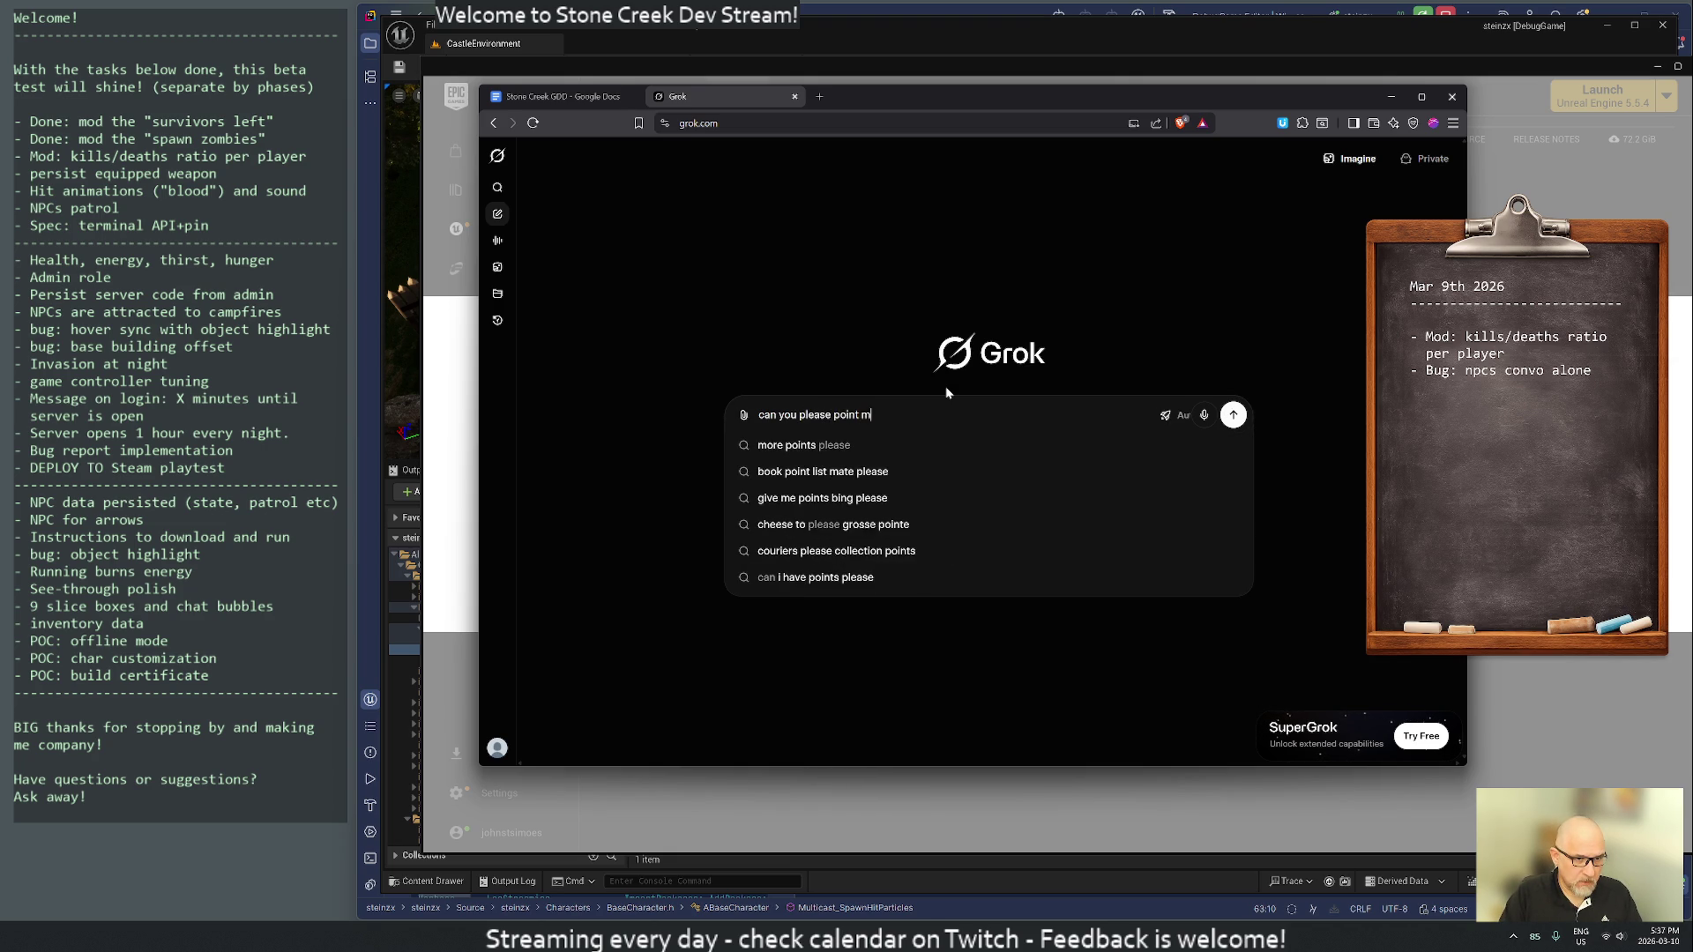
text(e to a popular niagara)
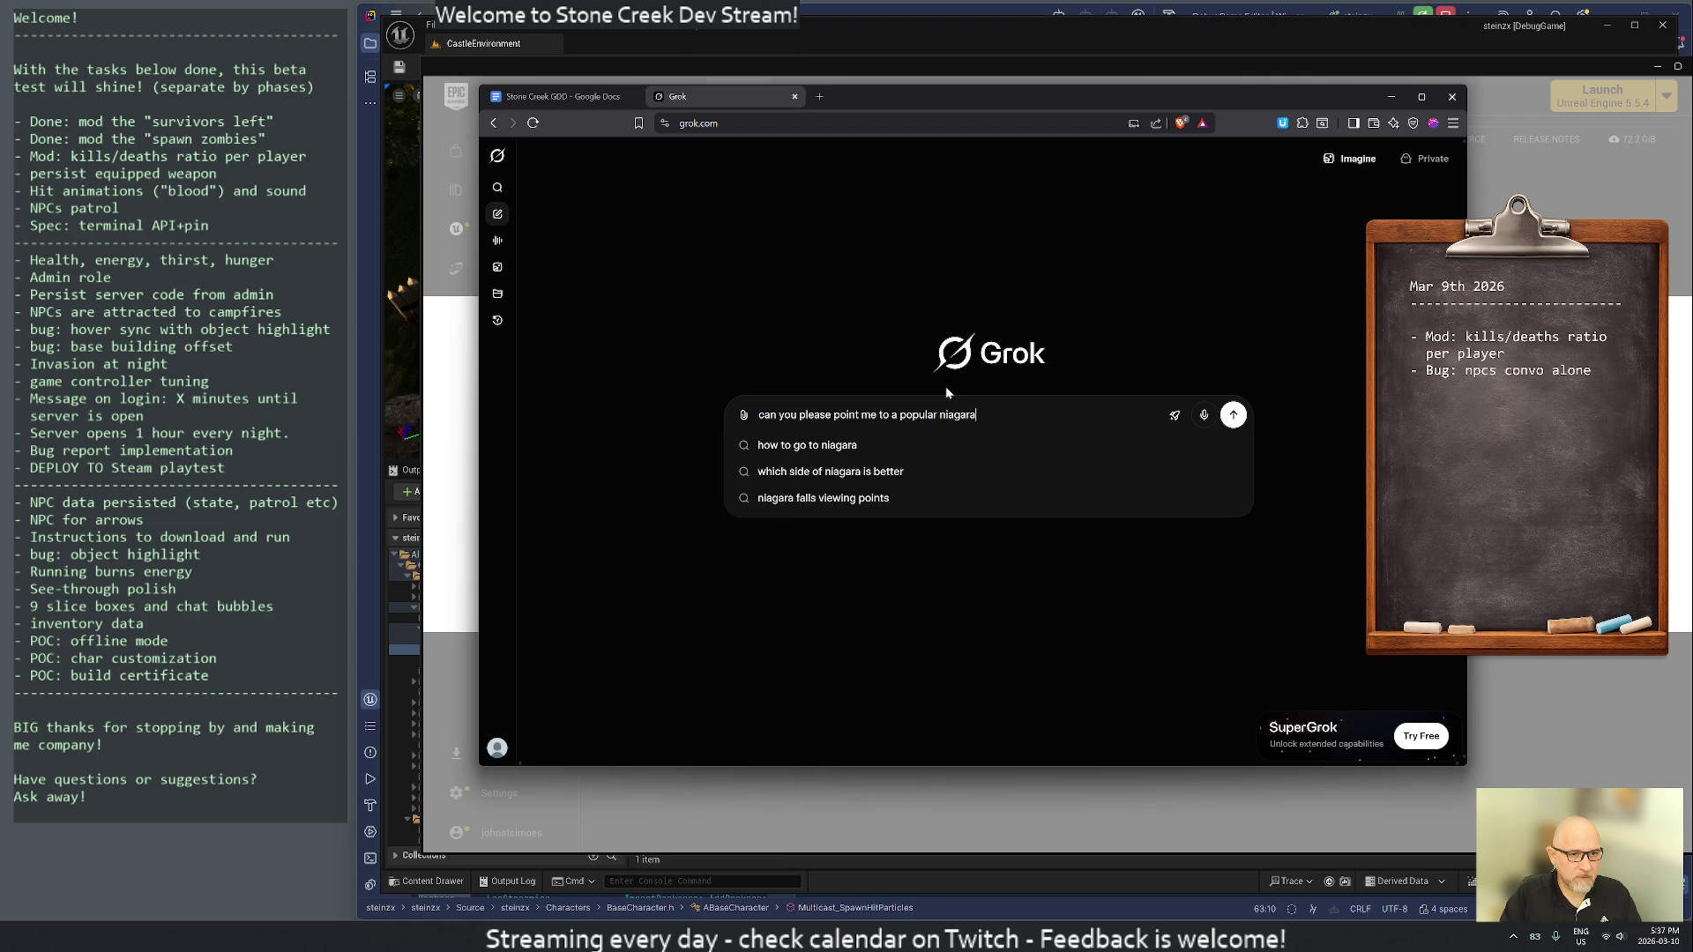
text( effect )
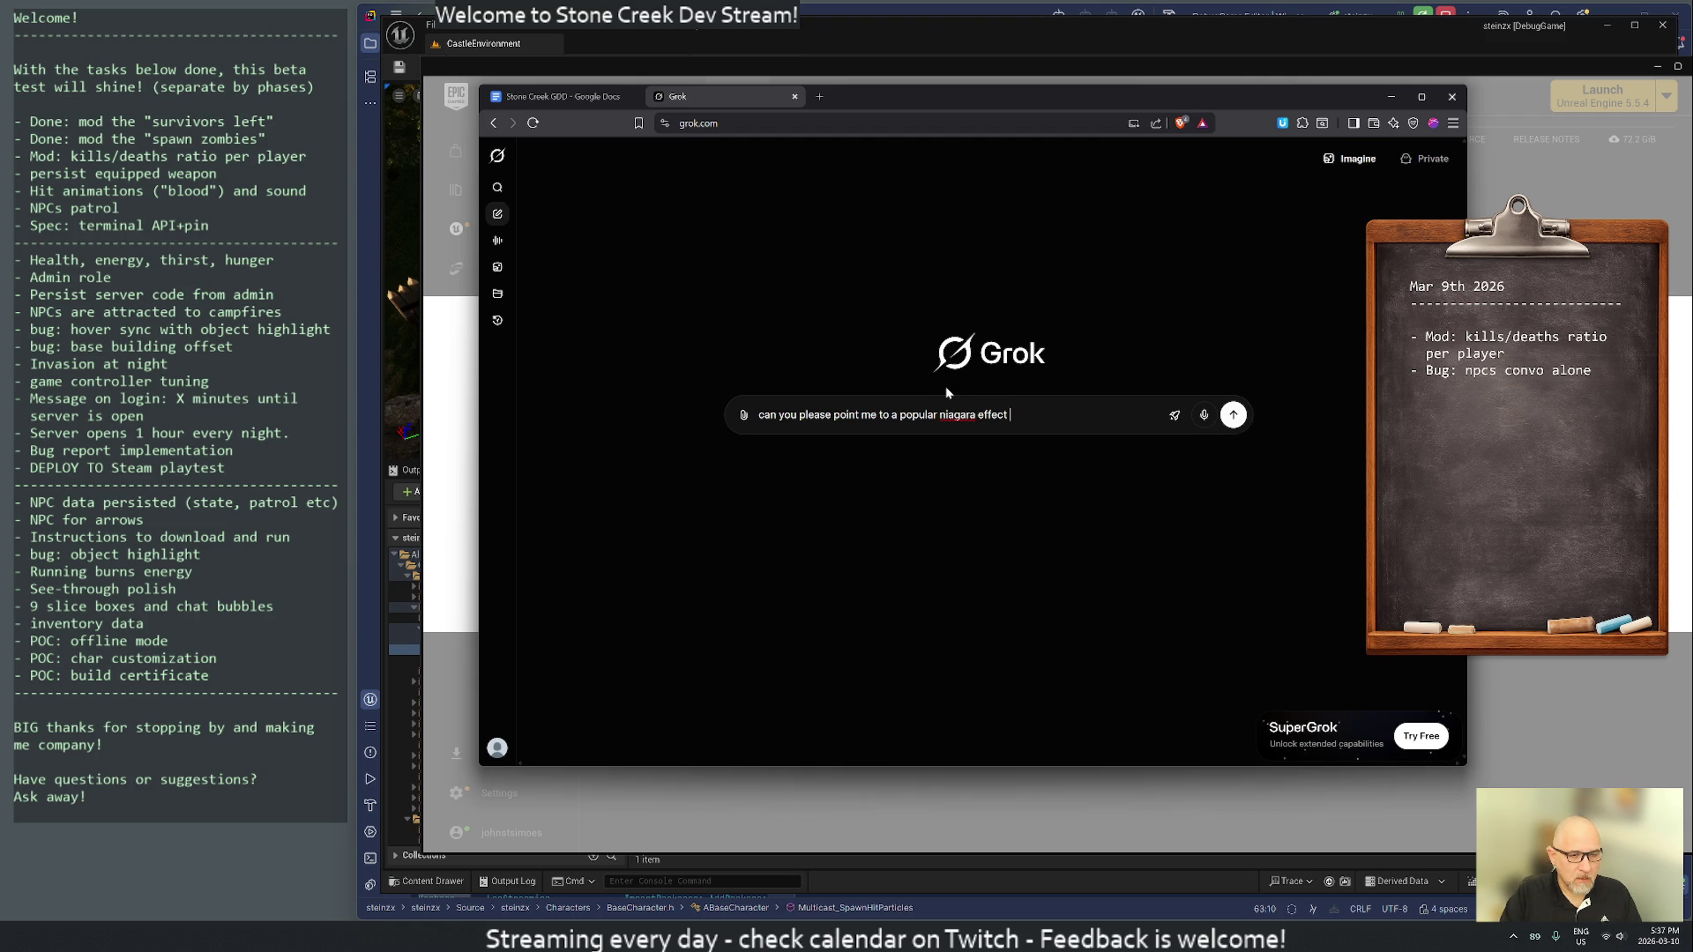
text(of blood spa)
text(shing when )
text(a player hit an enemy )
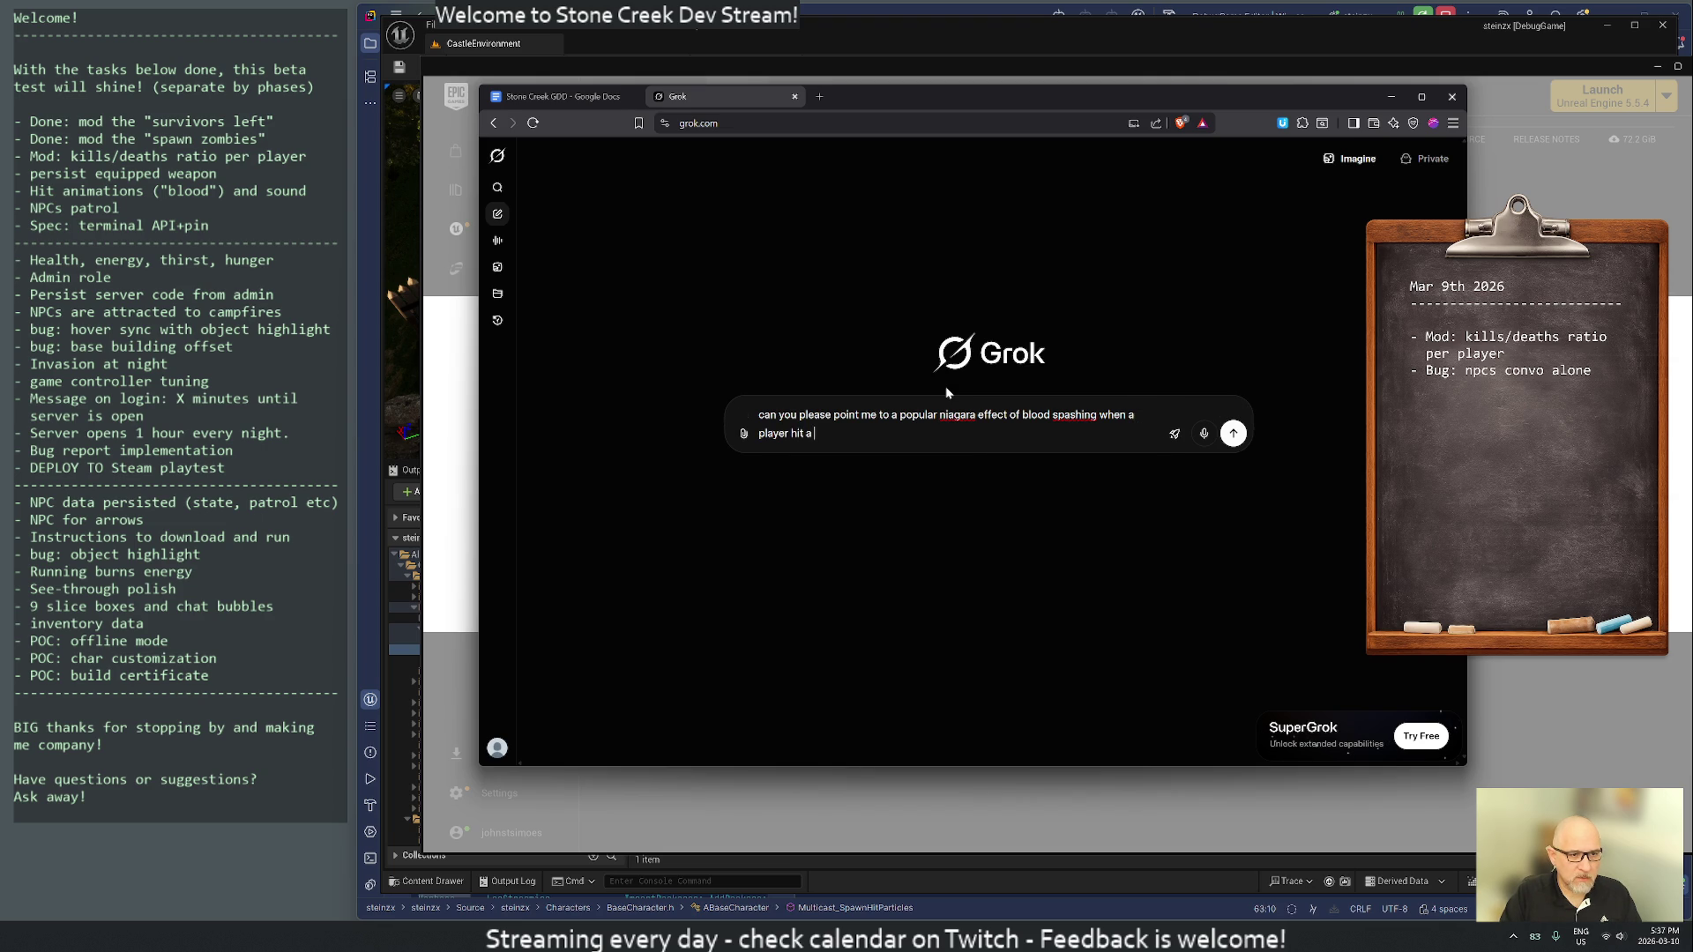
text(ingame?)
key(Return)
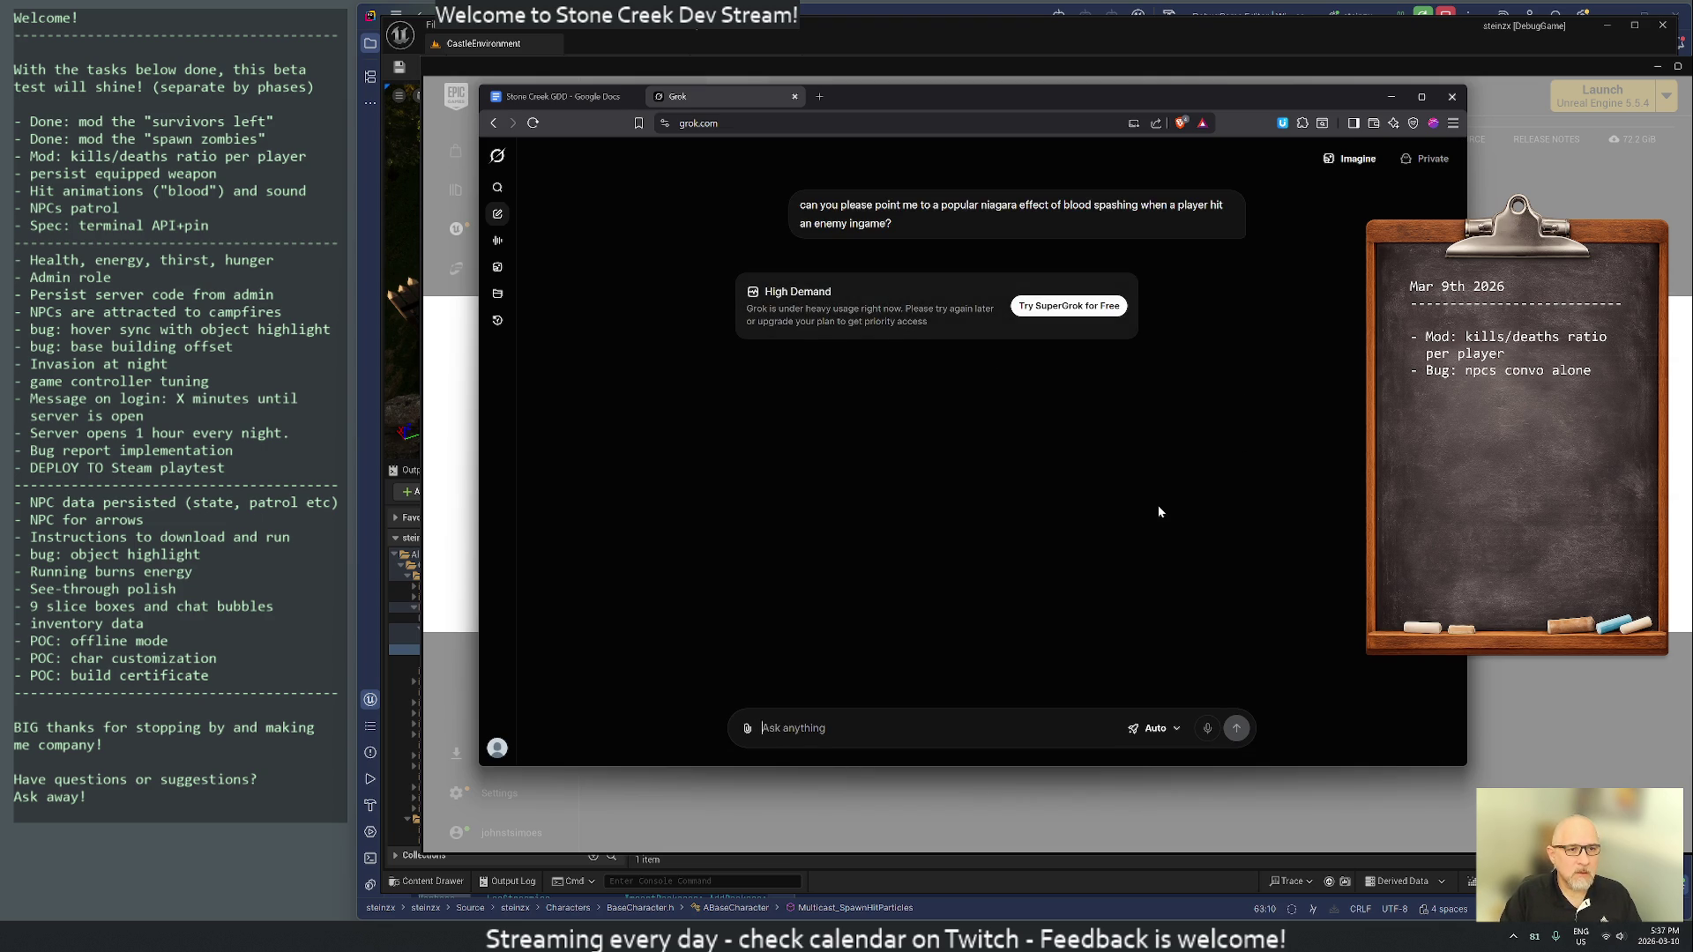
- Copy the submitted question text from the Grok conversation
triple_click(896, 217)
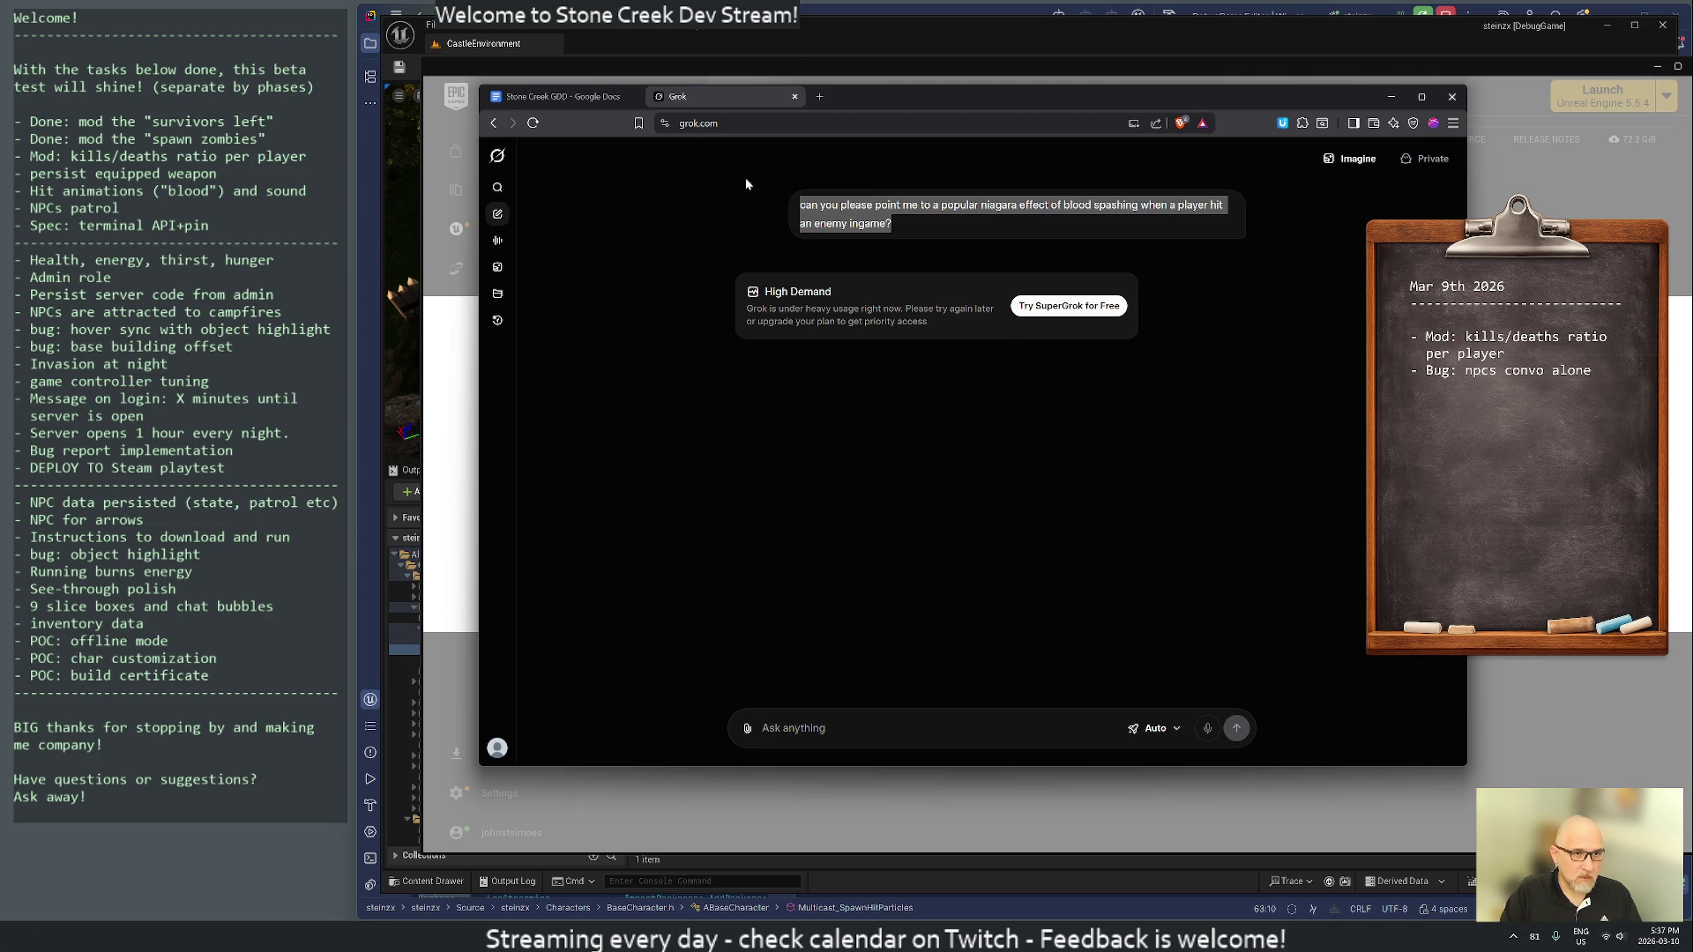
right_click(815, 221)
click(836, 241)
click(758, 123)
- Go to Gemini and submit the copied blood-effect question
text(gemini)
key(Return)
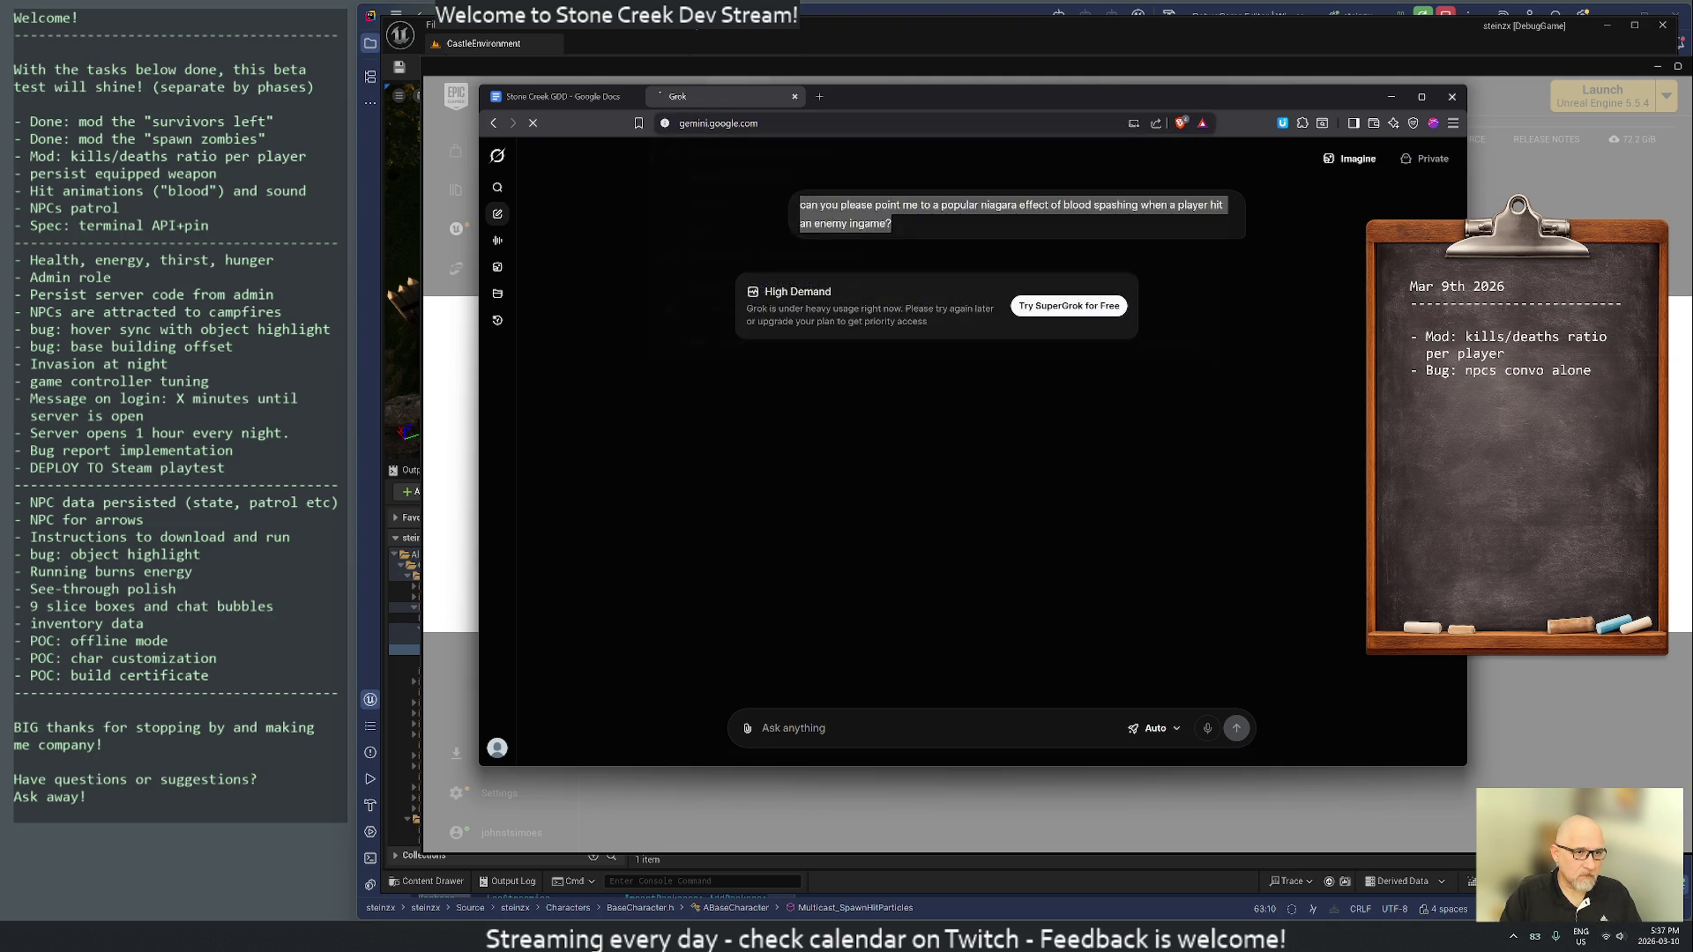
key(ctrl+v)
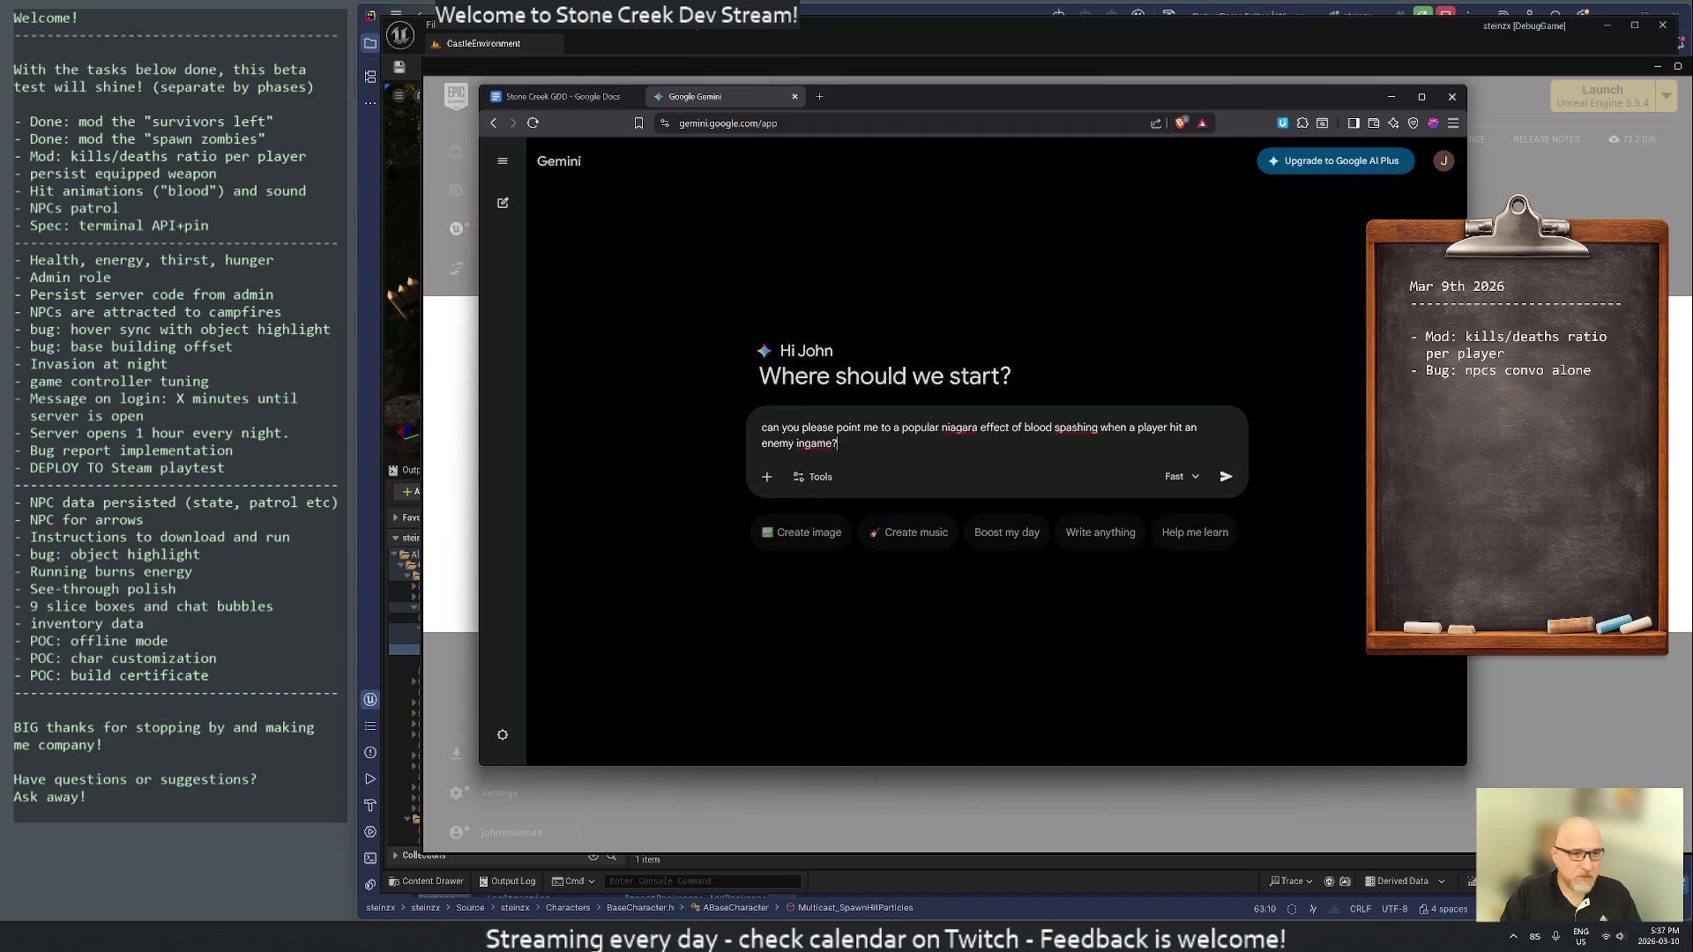
key(Return)
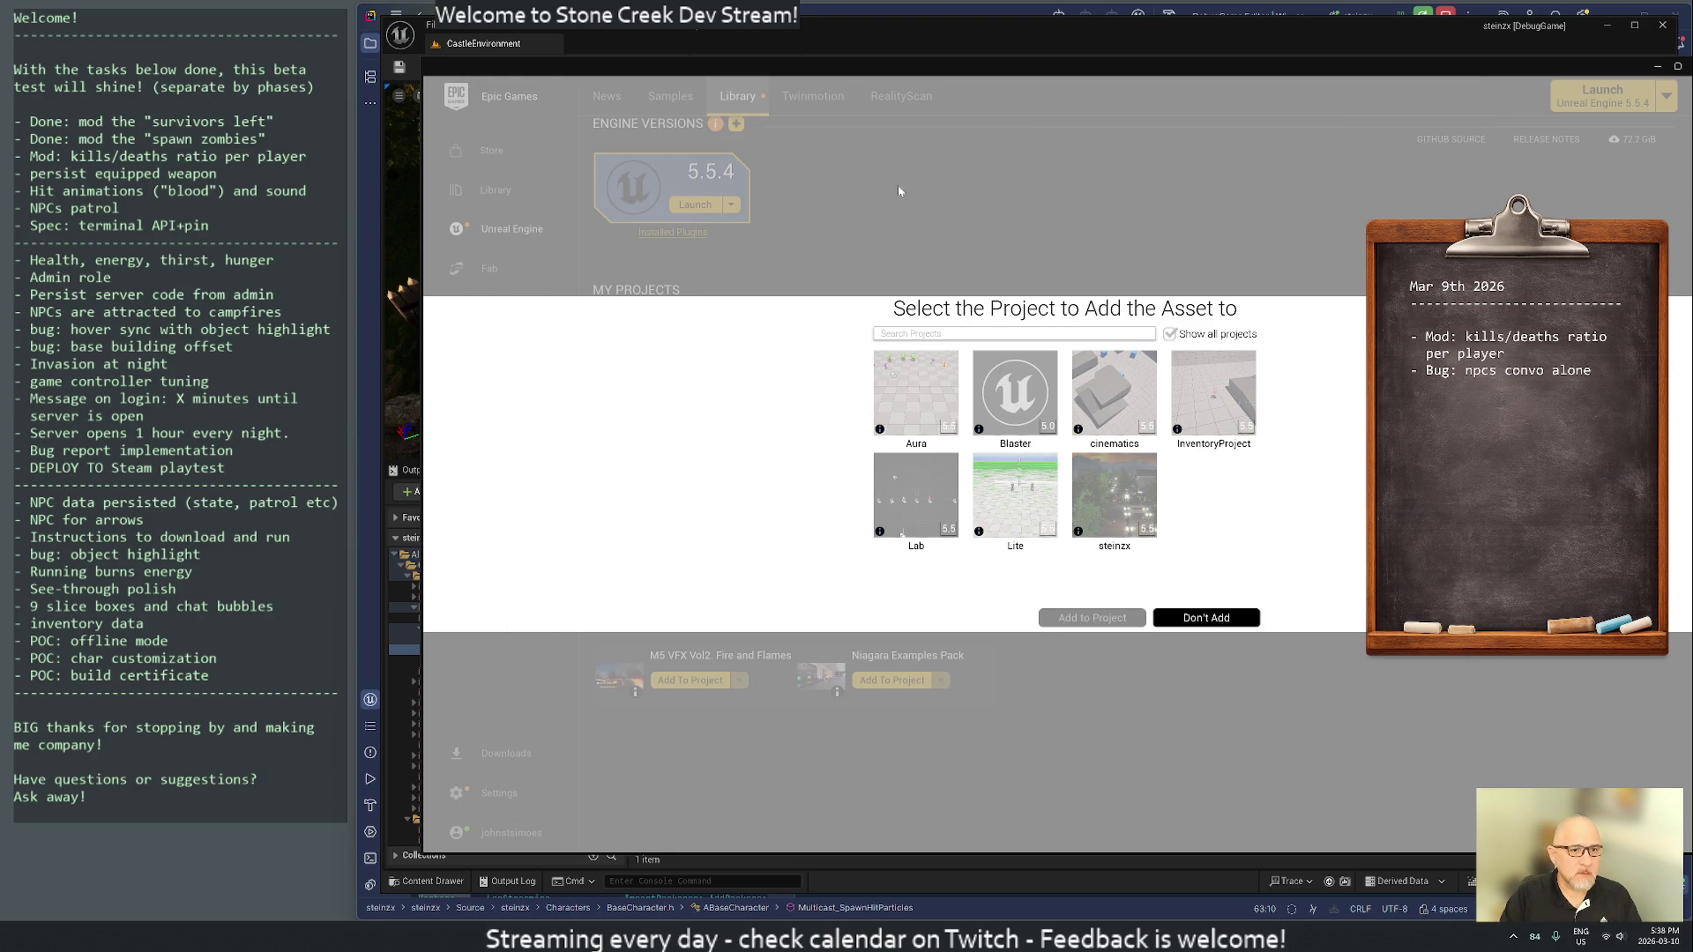
- Copy Gemini's recommended 'Niagara Blood VFX Pack' name and paste it into a new tab
key(alt+Tab)
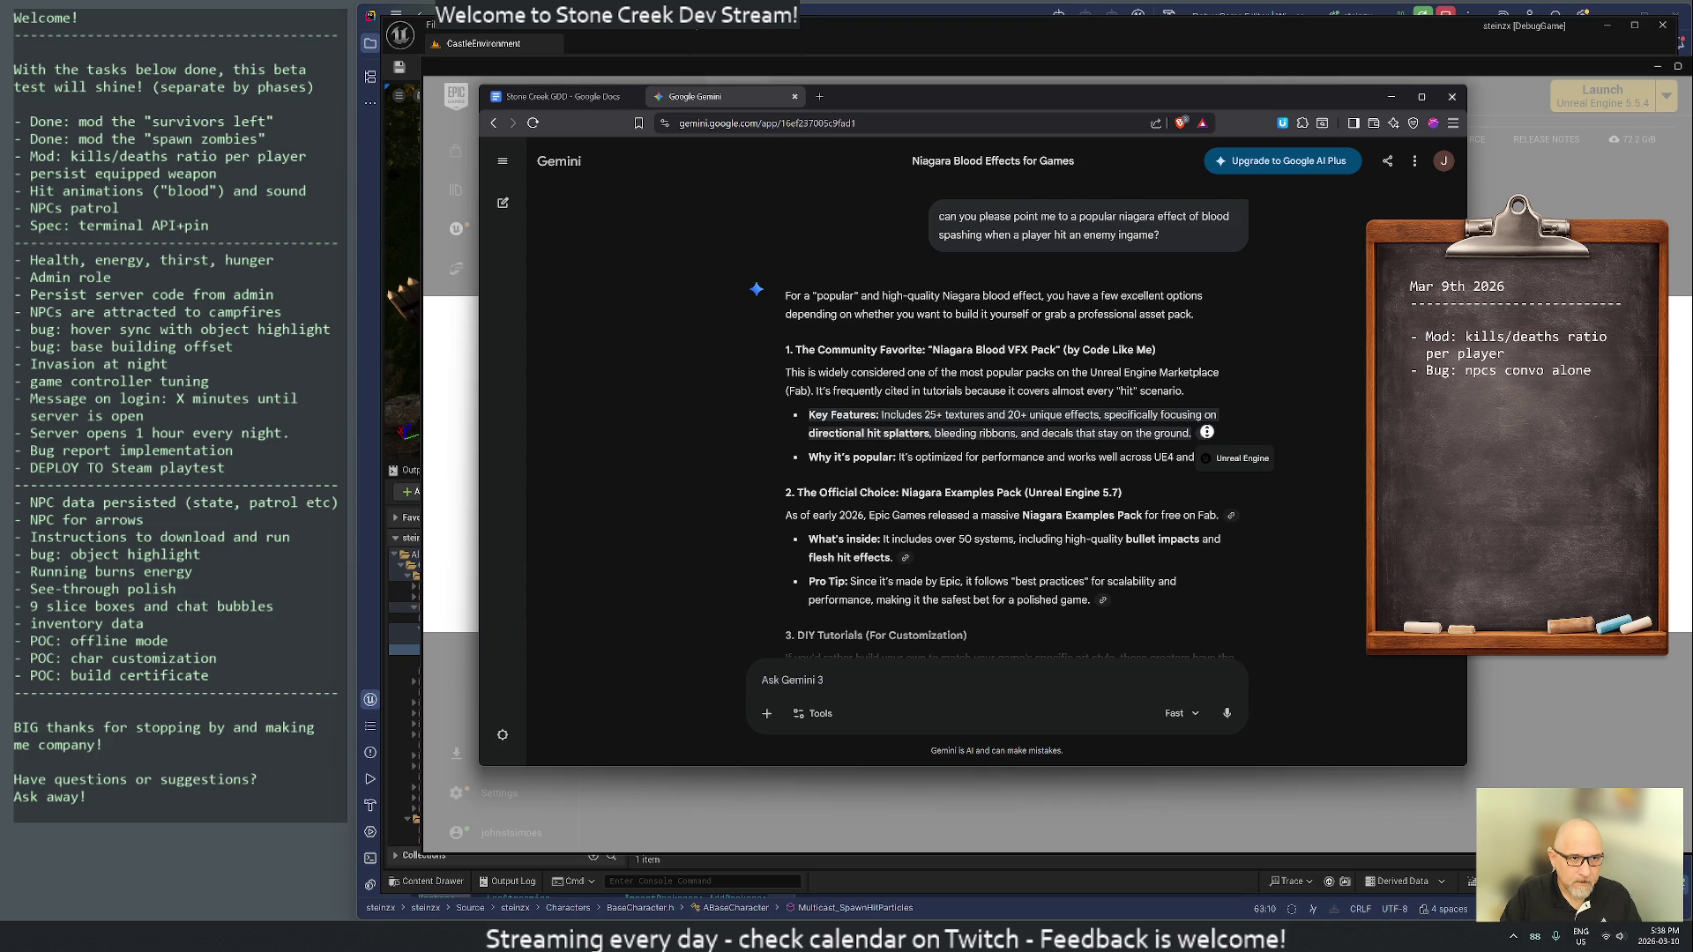
scroll(734, 500, down, 5)
scroll(734, 496, up, 5)
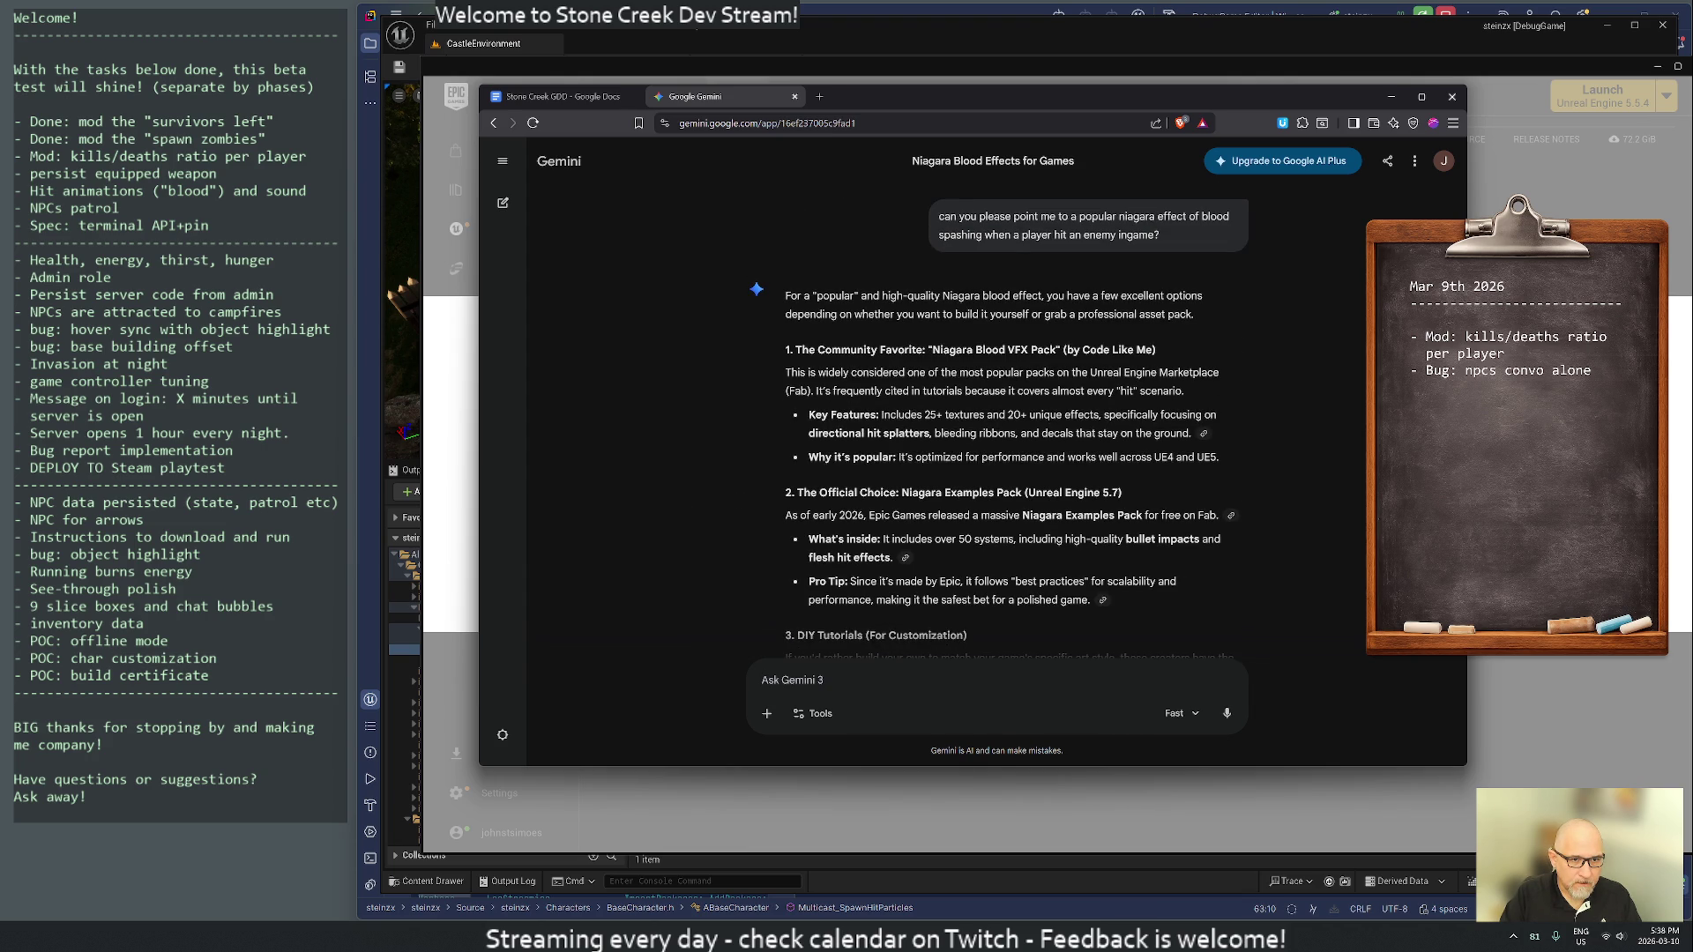
mouse_move(932, 350)
mouse_down()
mouse_move(1163, 360)
mouse_move(1143, 354)
mouse_up()
right_click(1143, 355)
click(1163, 366)
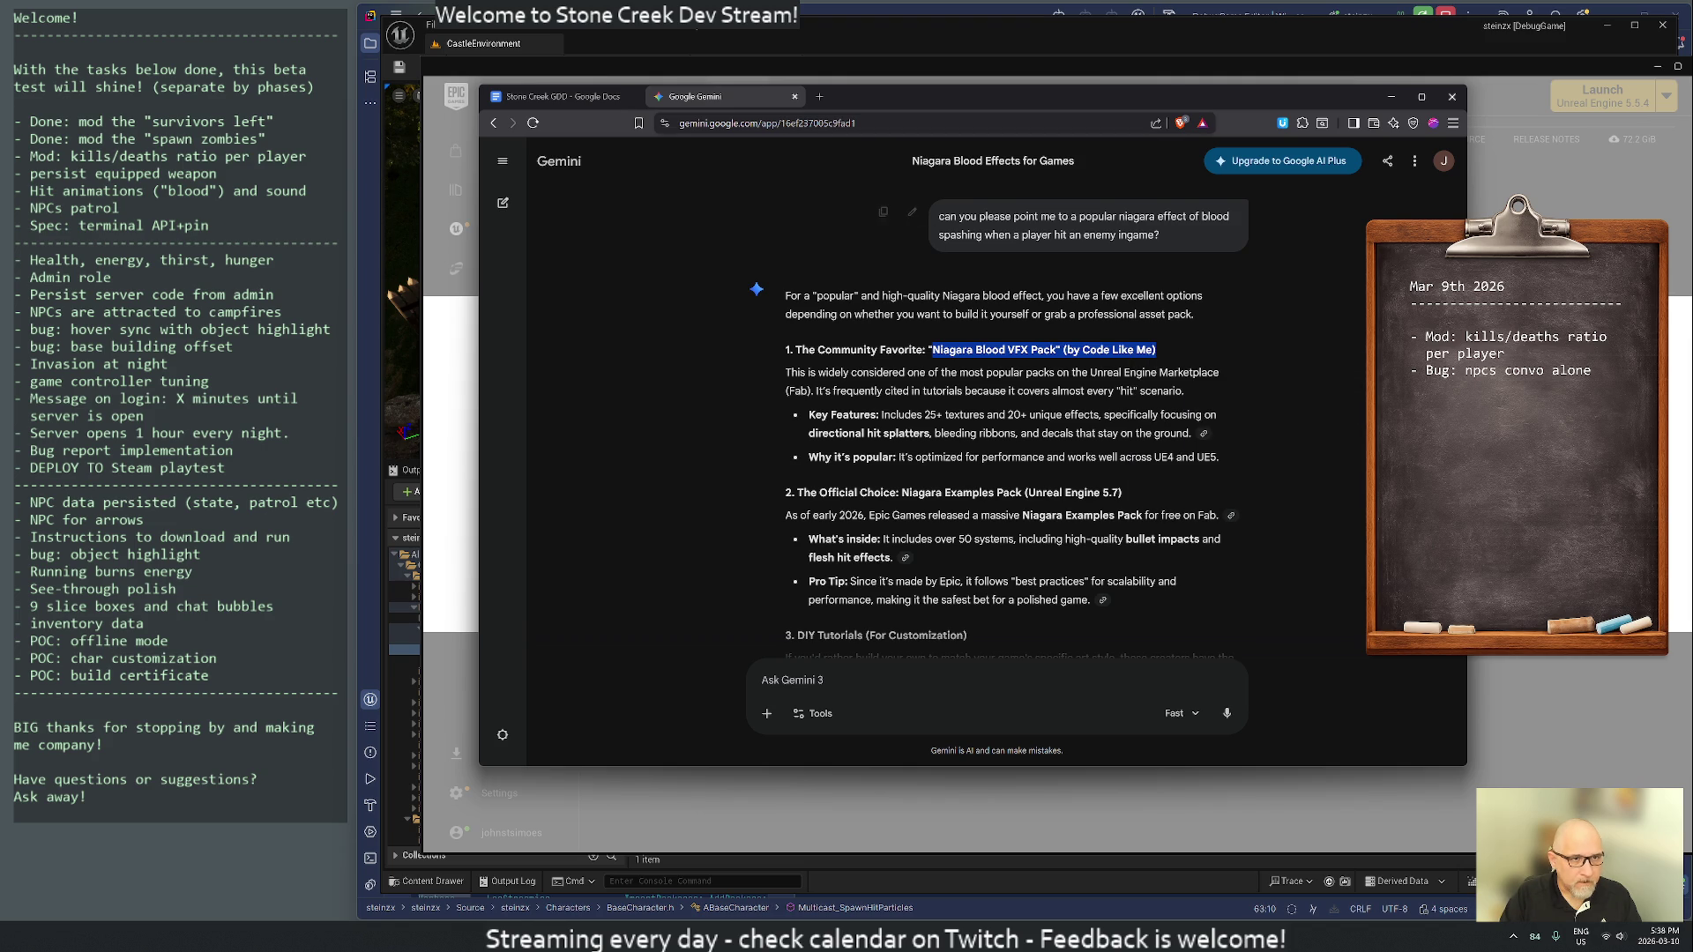
click(819, 96)
key(ctrl+v)
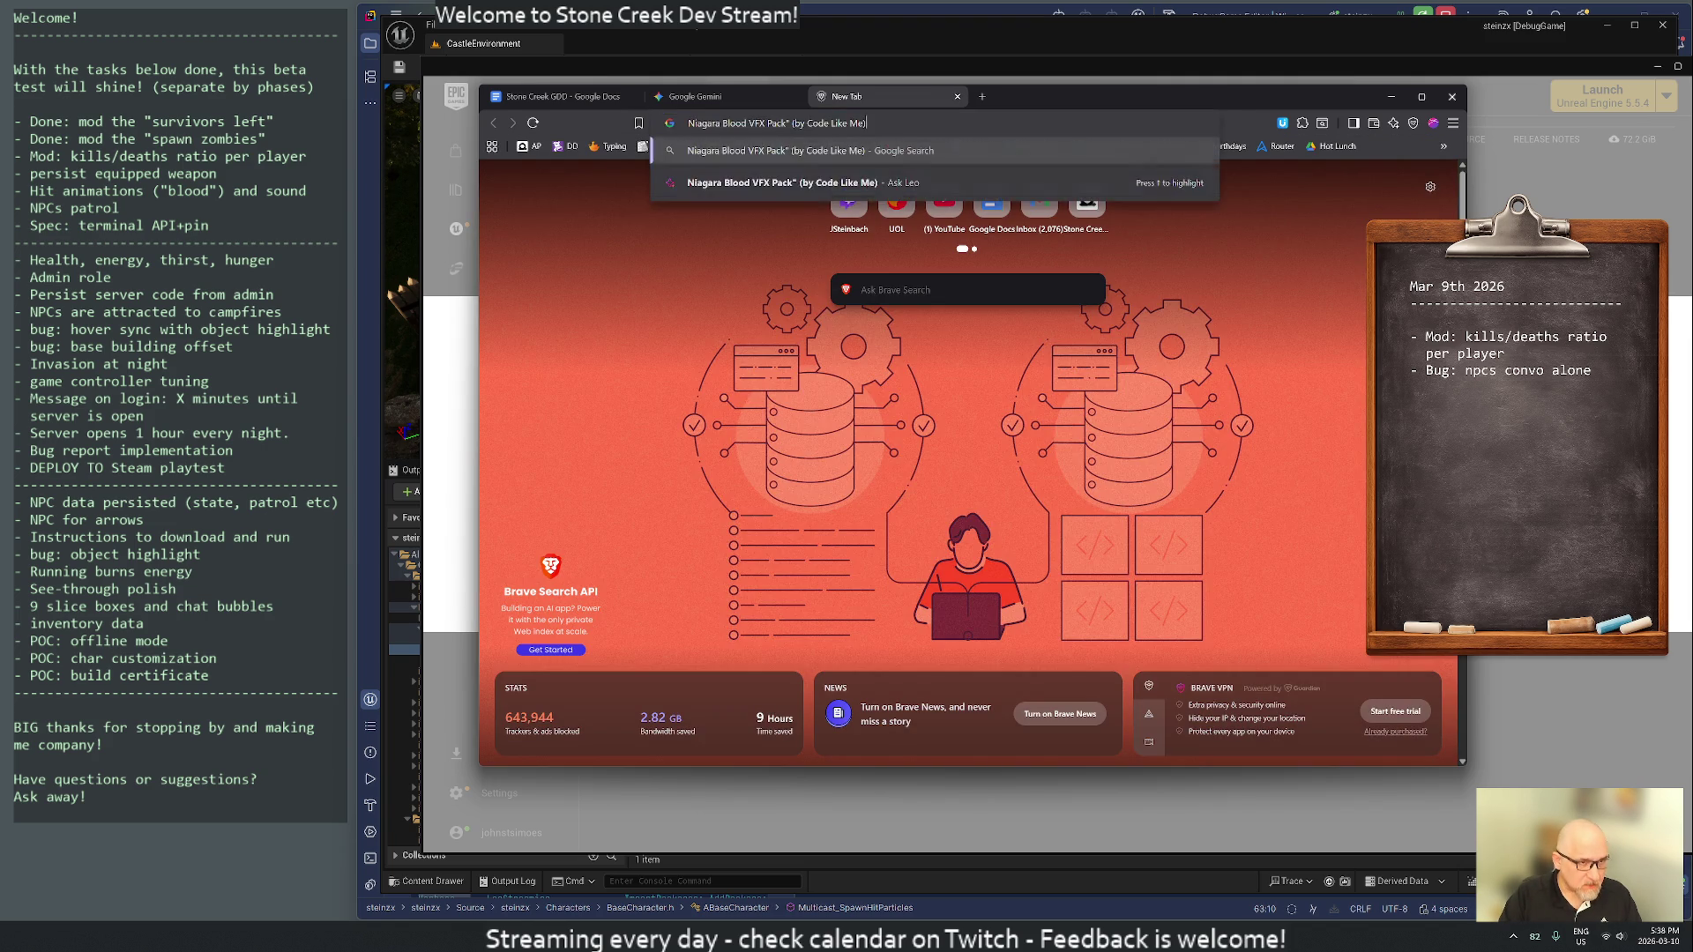
- Run a Google search for 'Niagara Blood VFX Pack (by Code Like Me)'
key(Return)
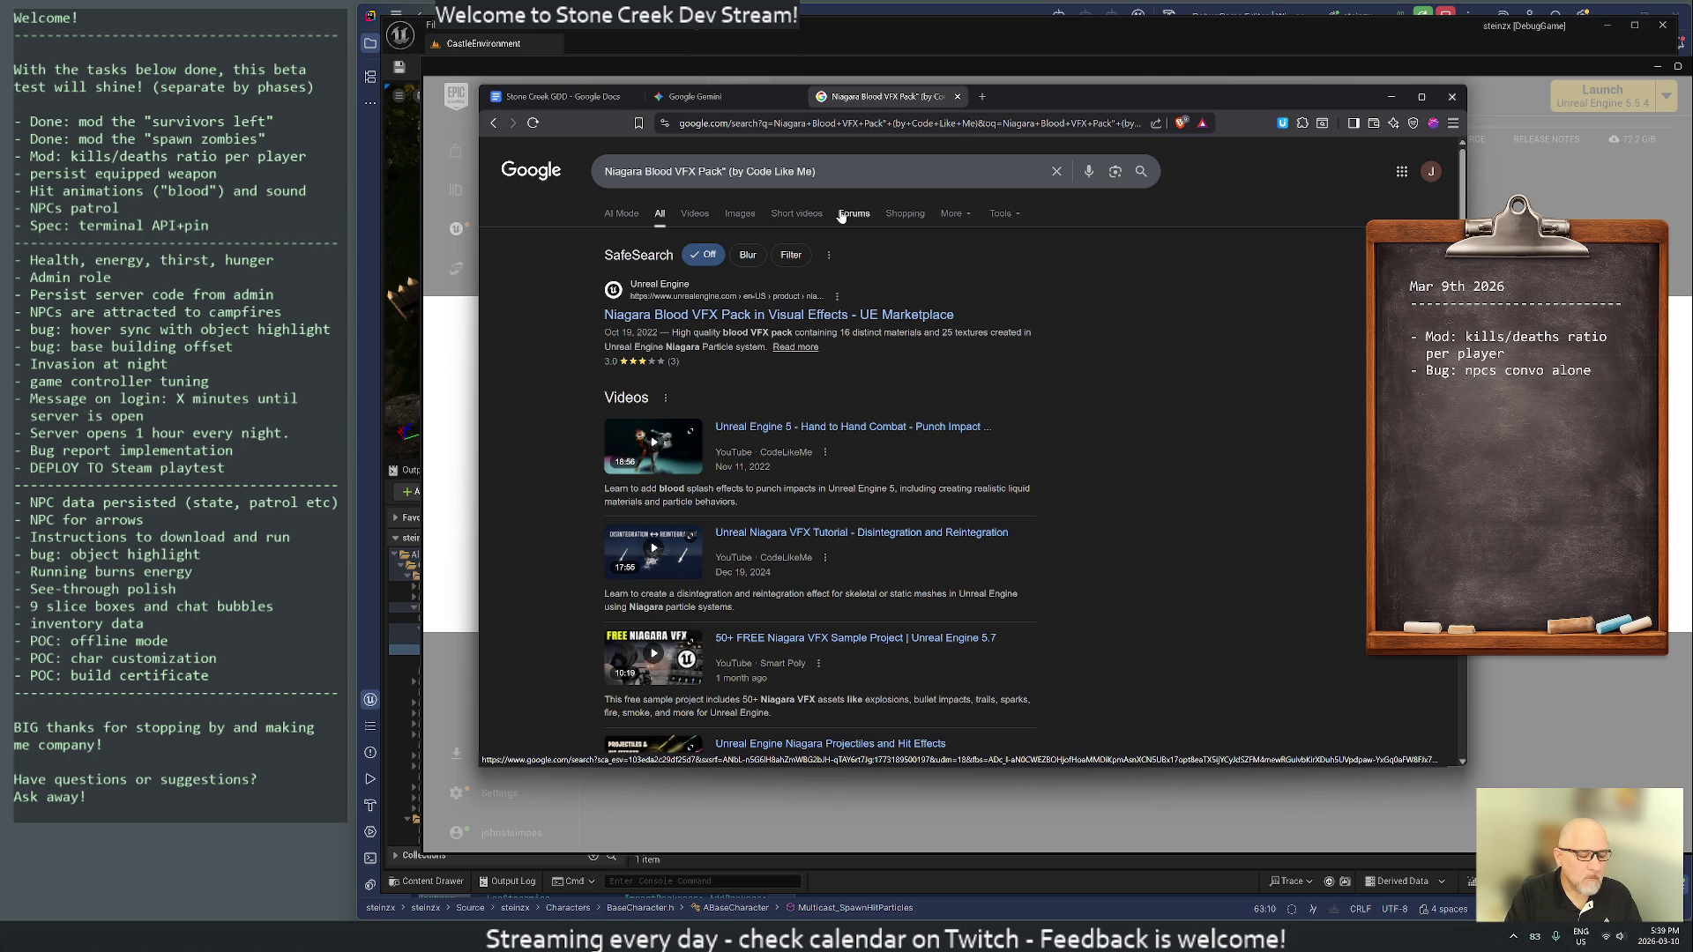
- Review the Niagara Blood VFX Pack's UE Marketplace description and select its title for copying
click(701, 321)
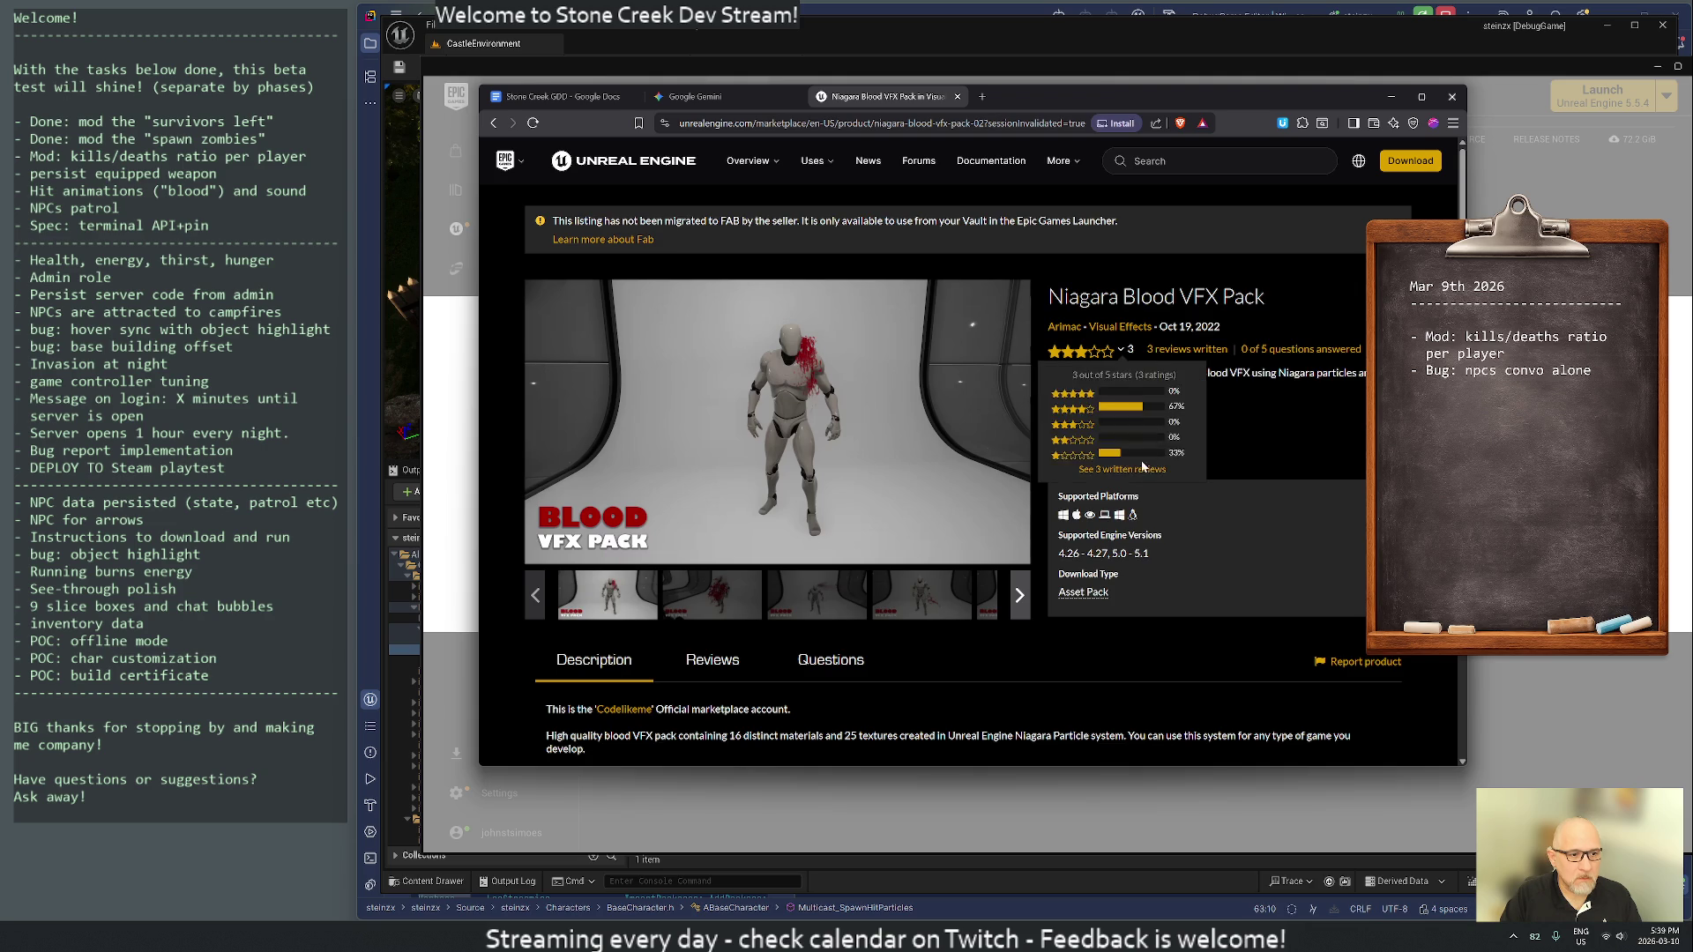
scroll(1034, 462, down, 3)
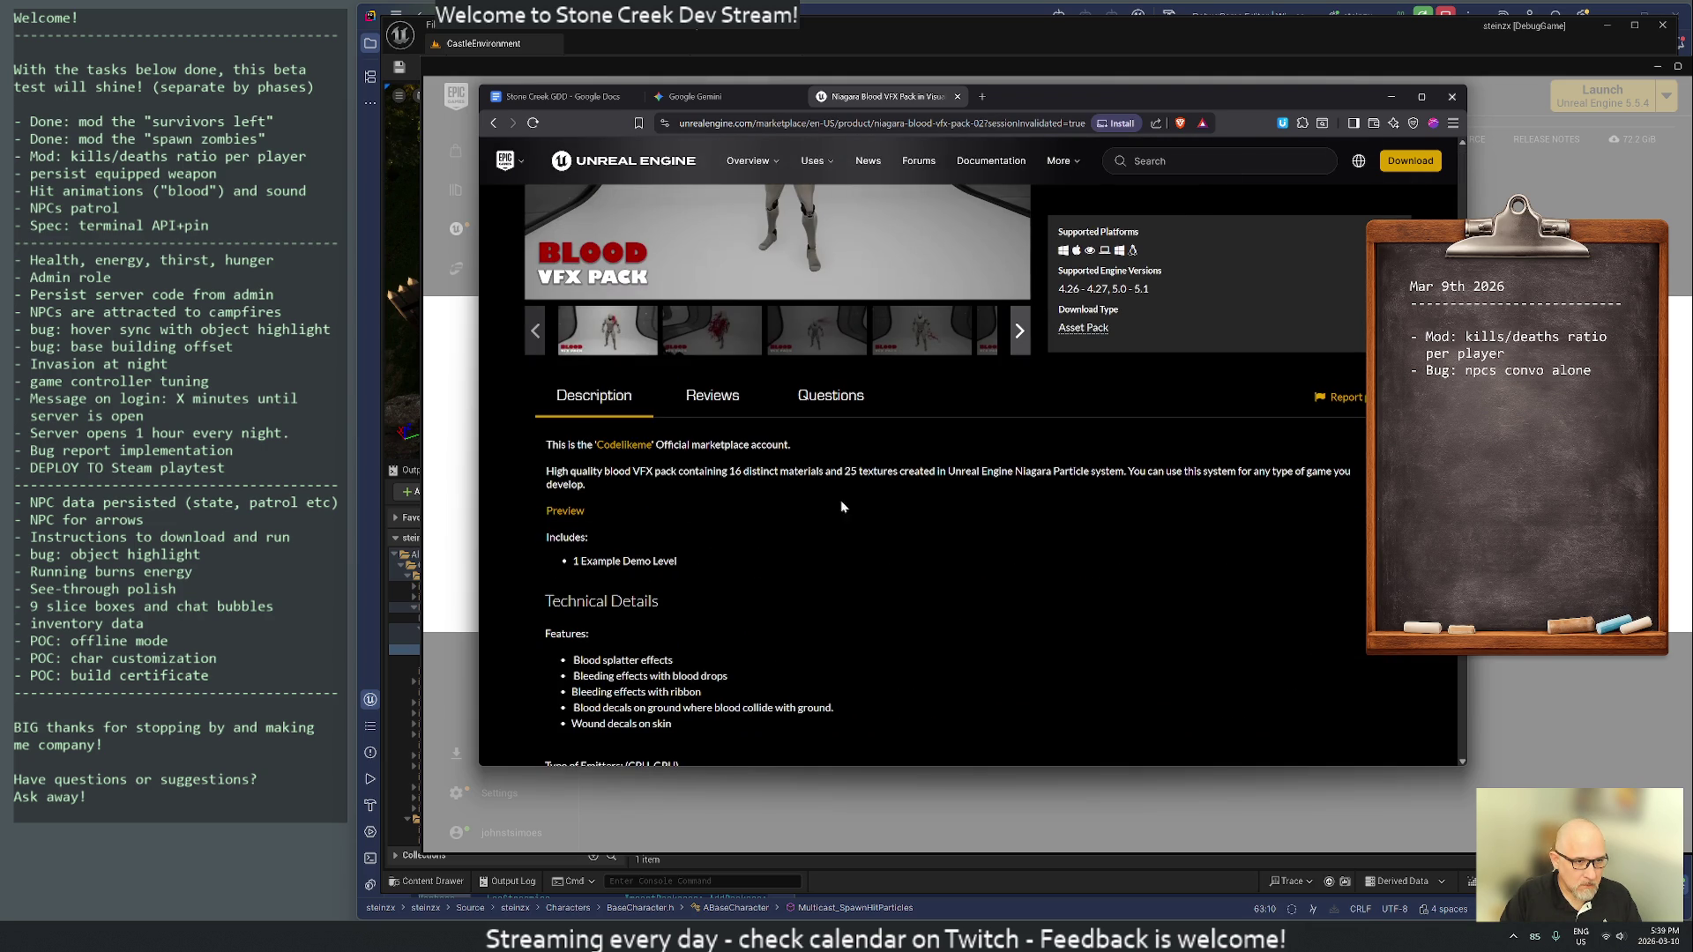
scroll(864, 496, down, 4)
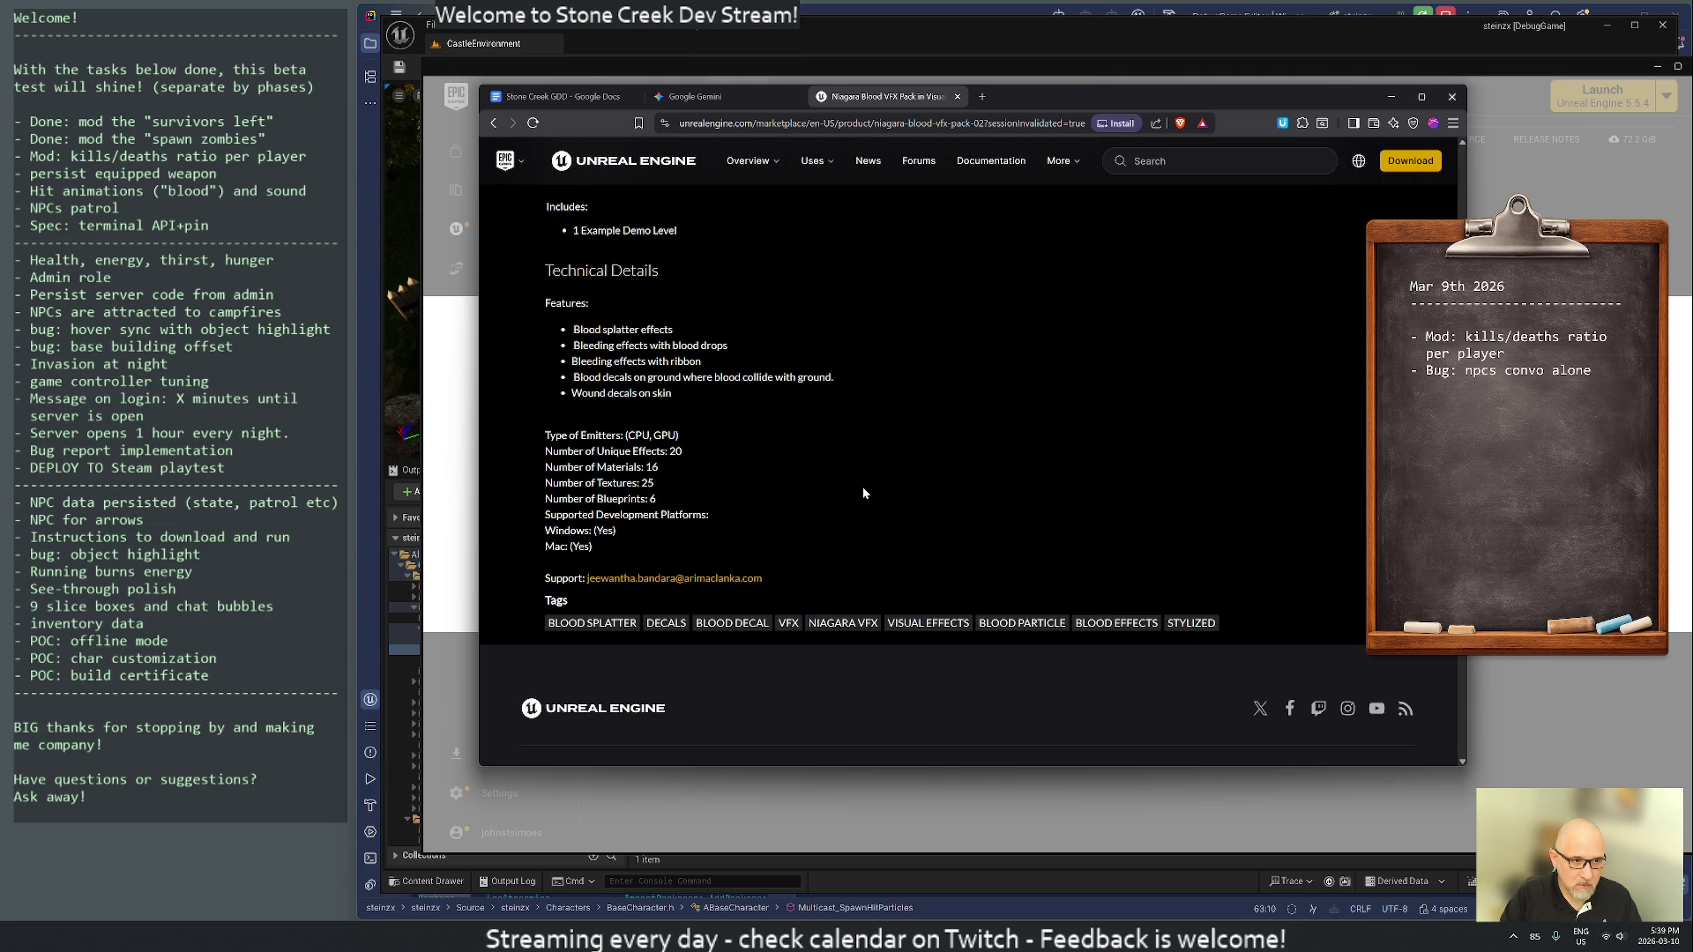
scroll(864, 492, down, 4)
scroll(863, 493, up, 9)
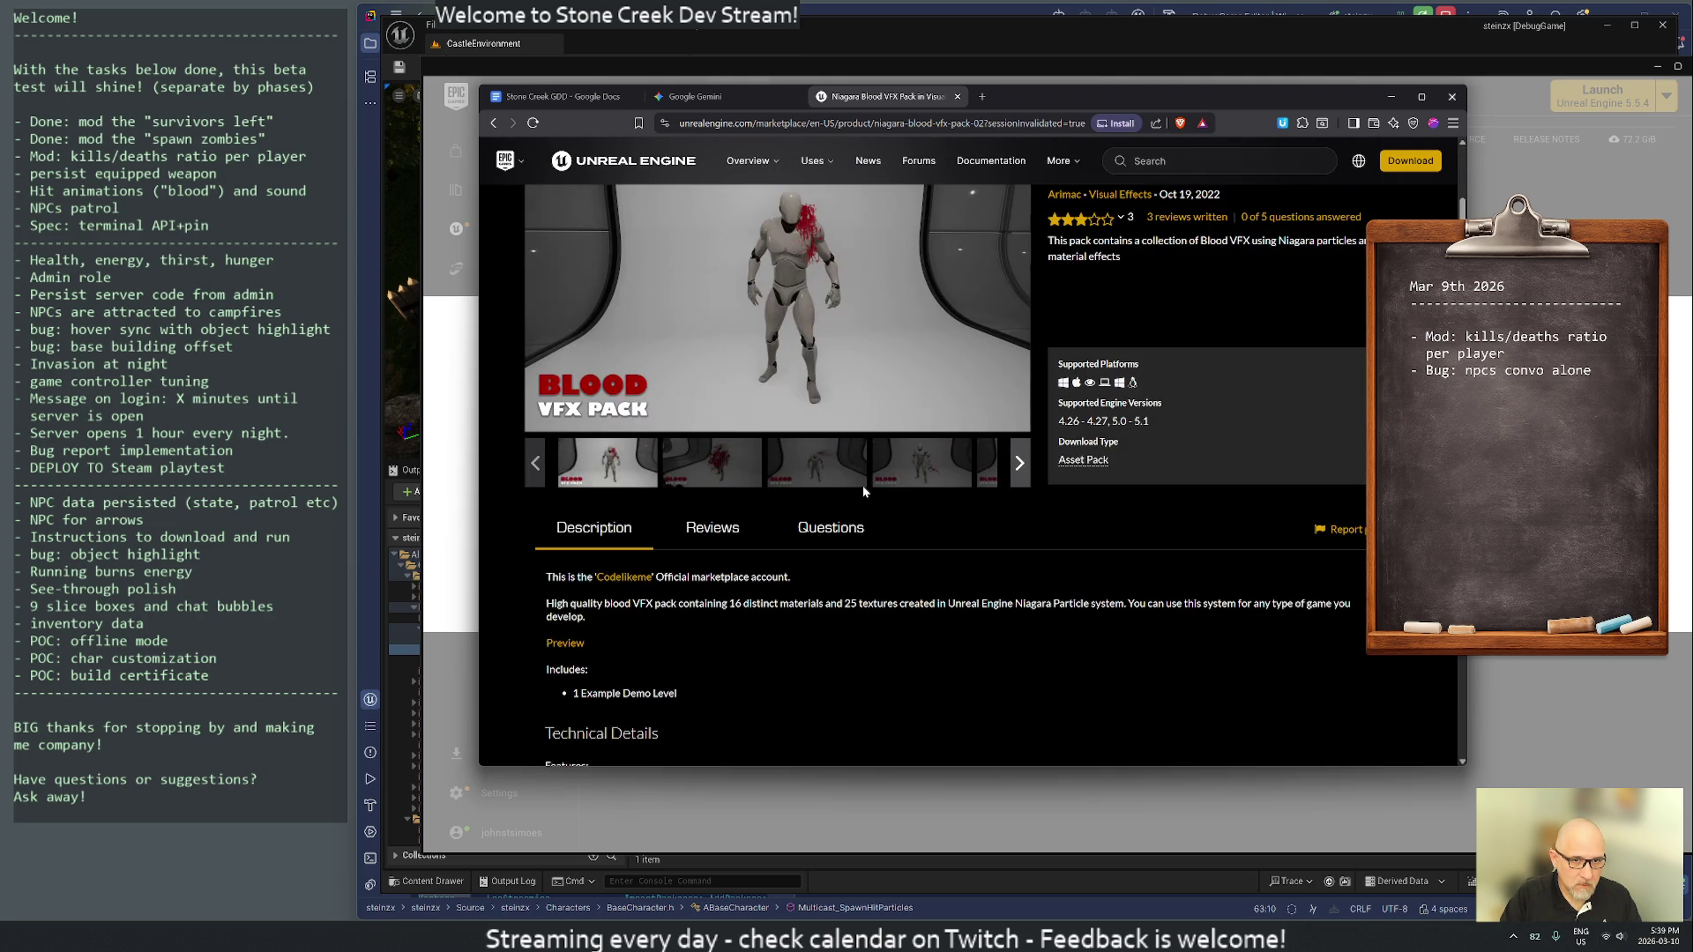
scroll(868, 486, up, 2)
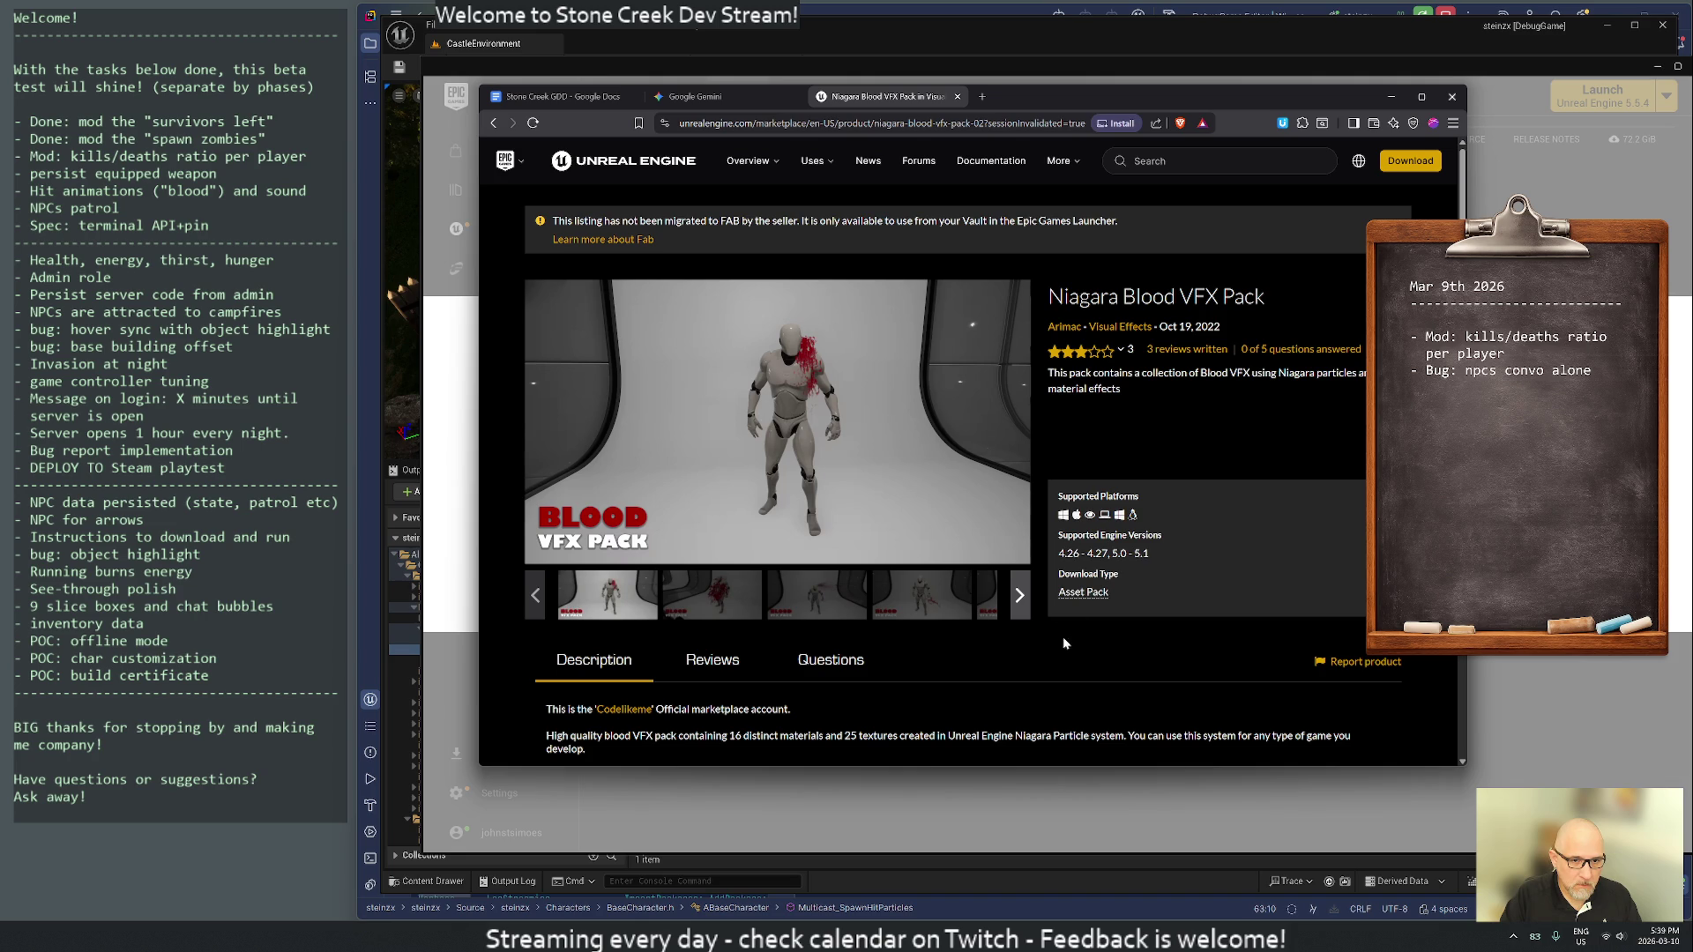
mouse_move(1071, 600)
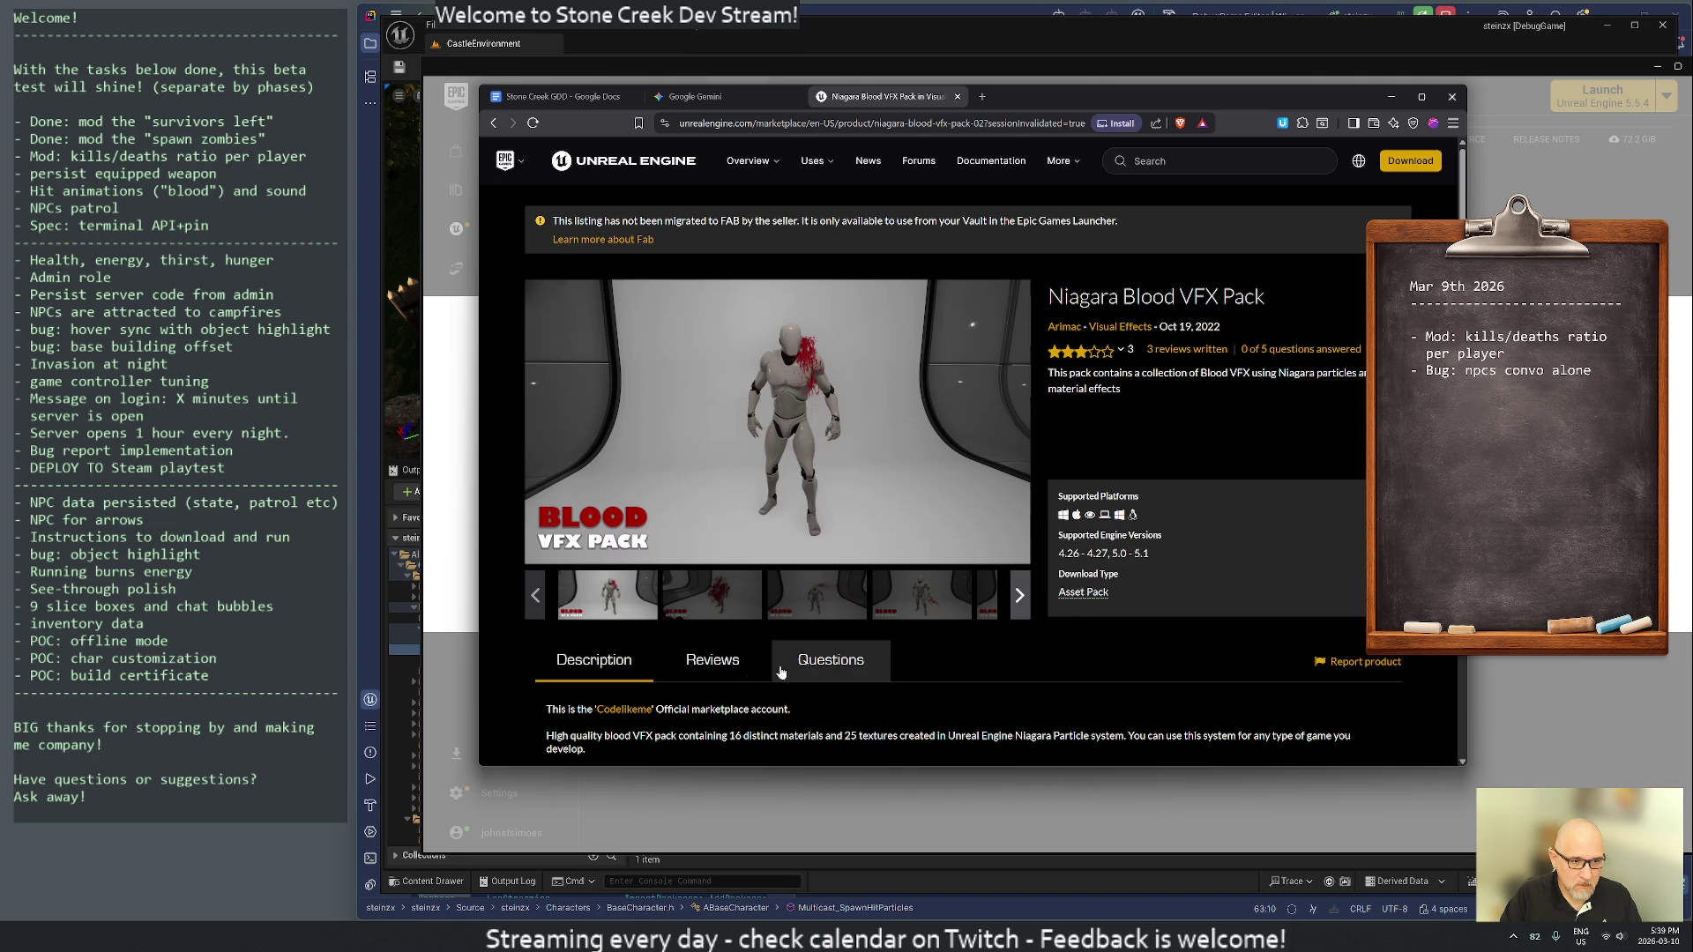
scroll(770, 664, down, 2)
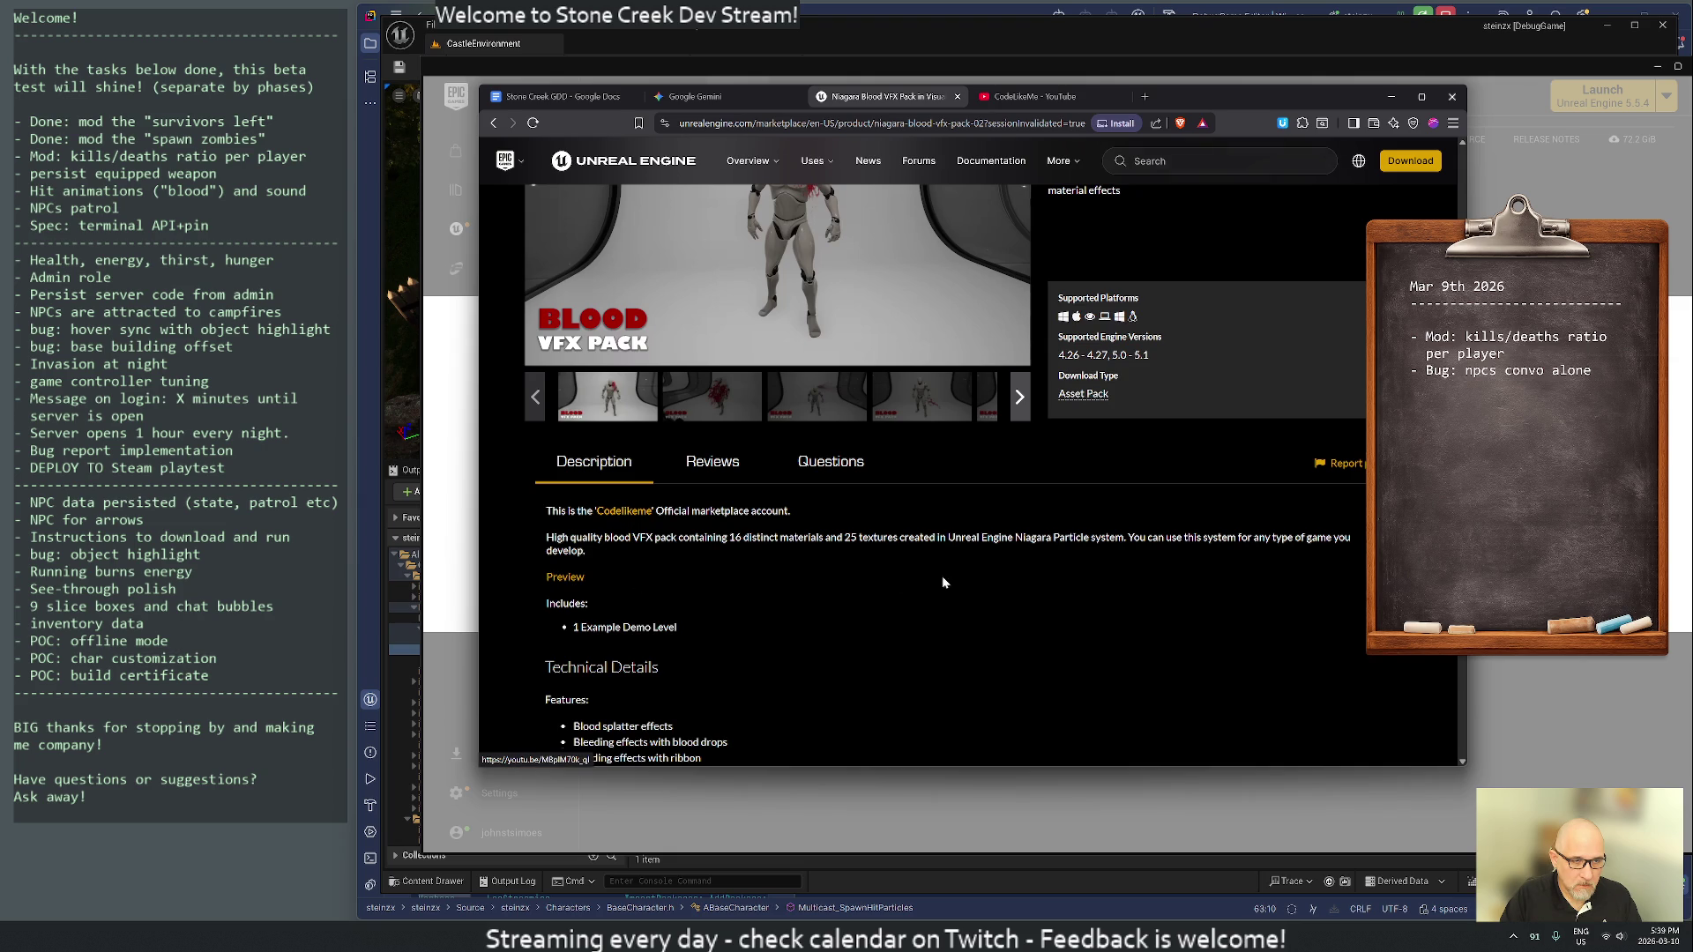
scroll(942, 575, up, 2)
drag(1046, 297, 1292, 303)
key(ctrl+c)
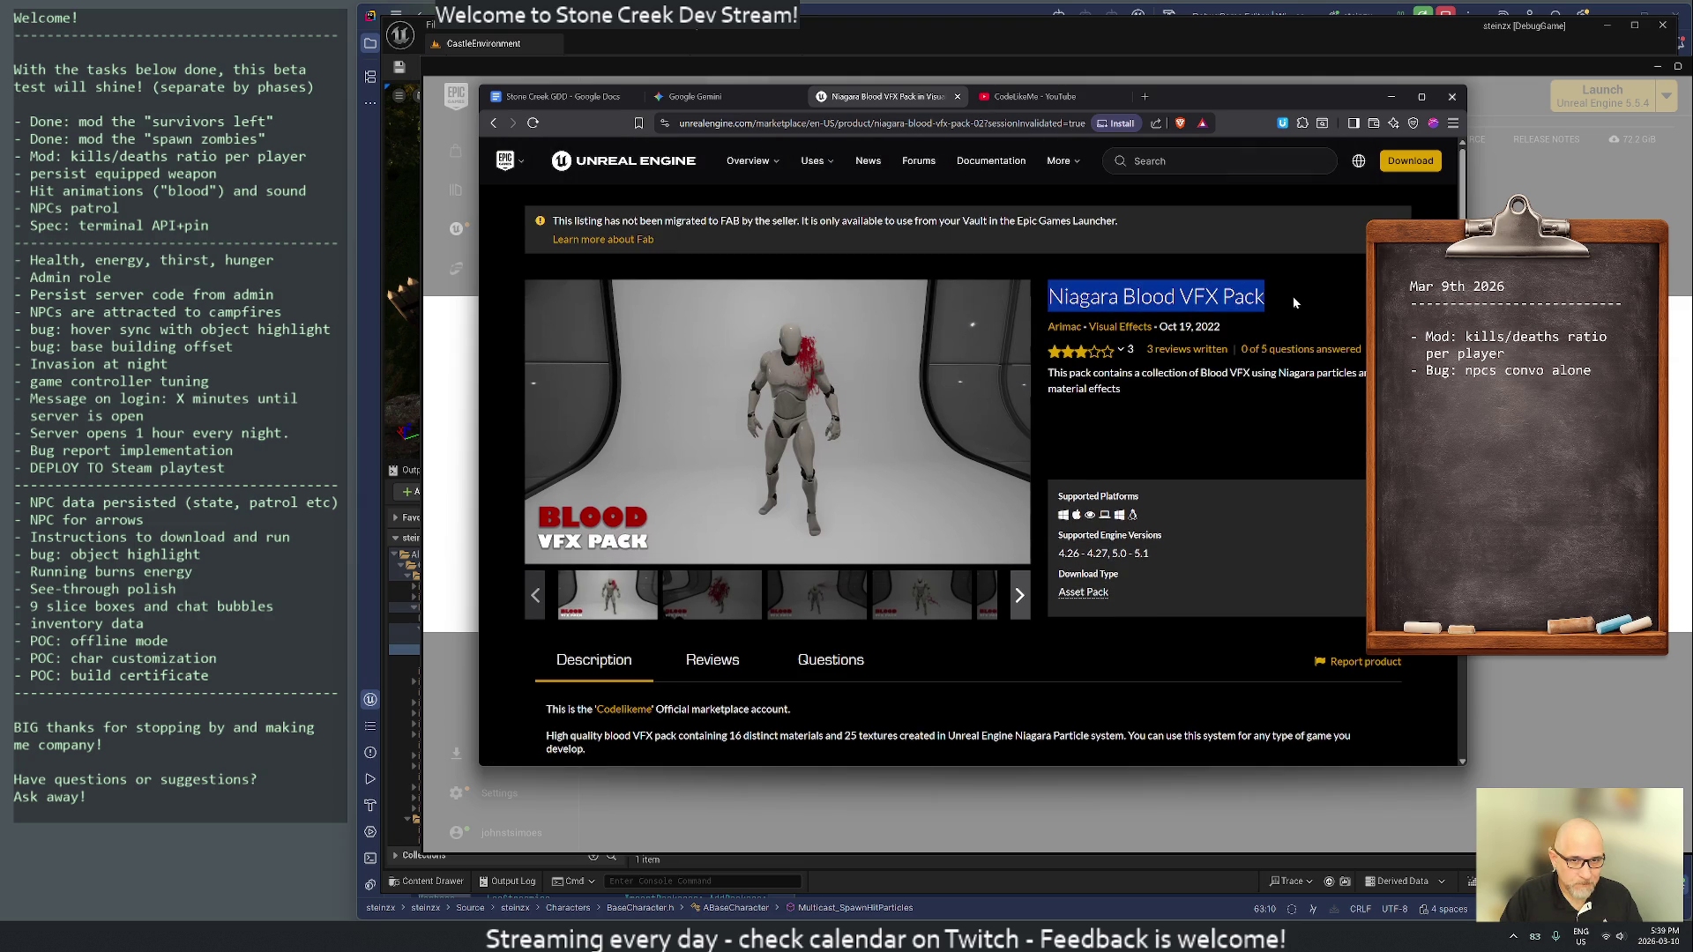
key(ctrl+t)
- Search fab.com for 'Niagara Blood VFX Pack' and filter the results to free products
text(fab.com)
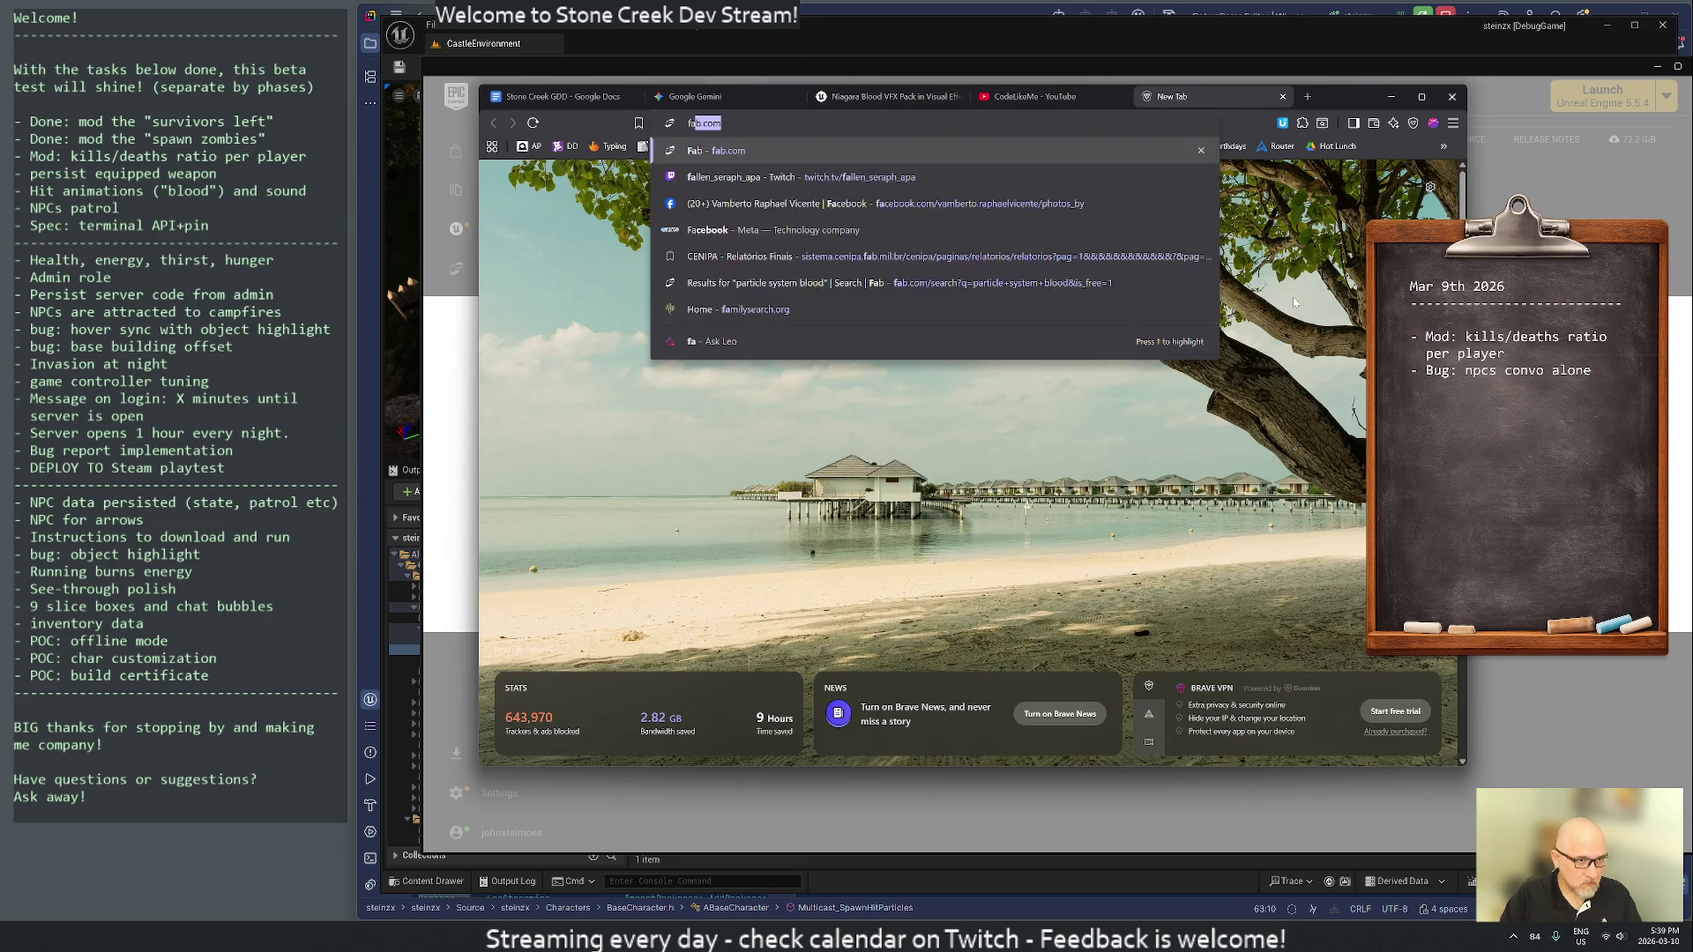
key(Return)
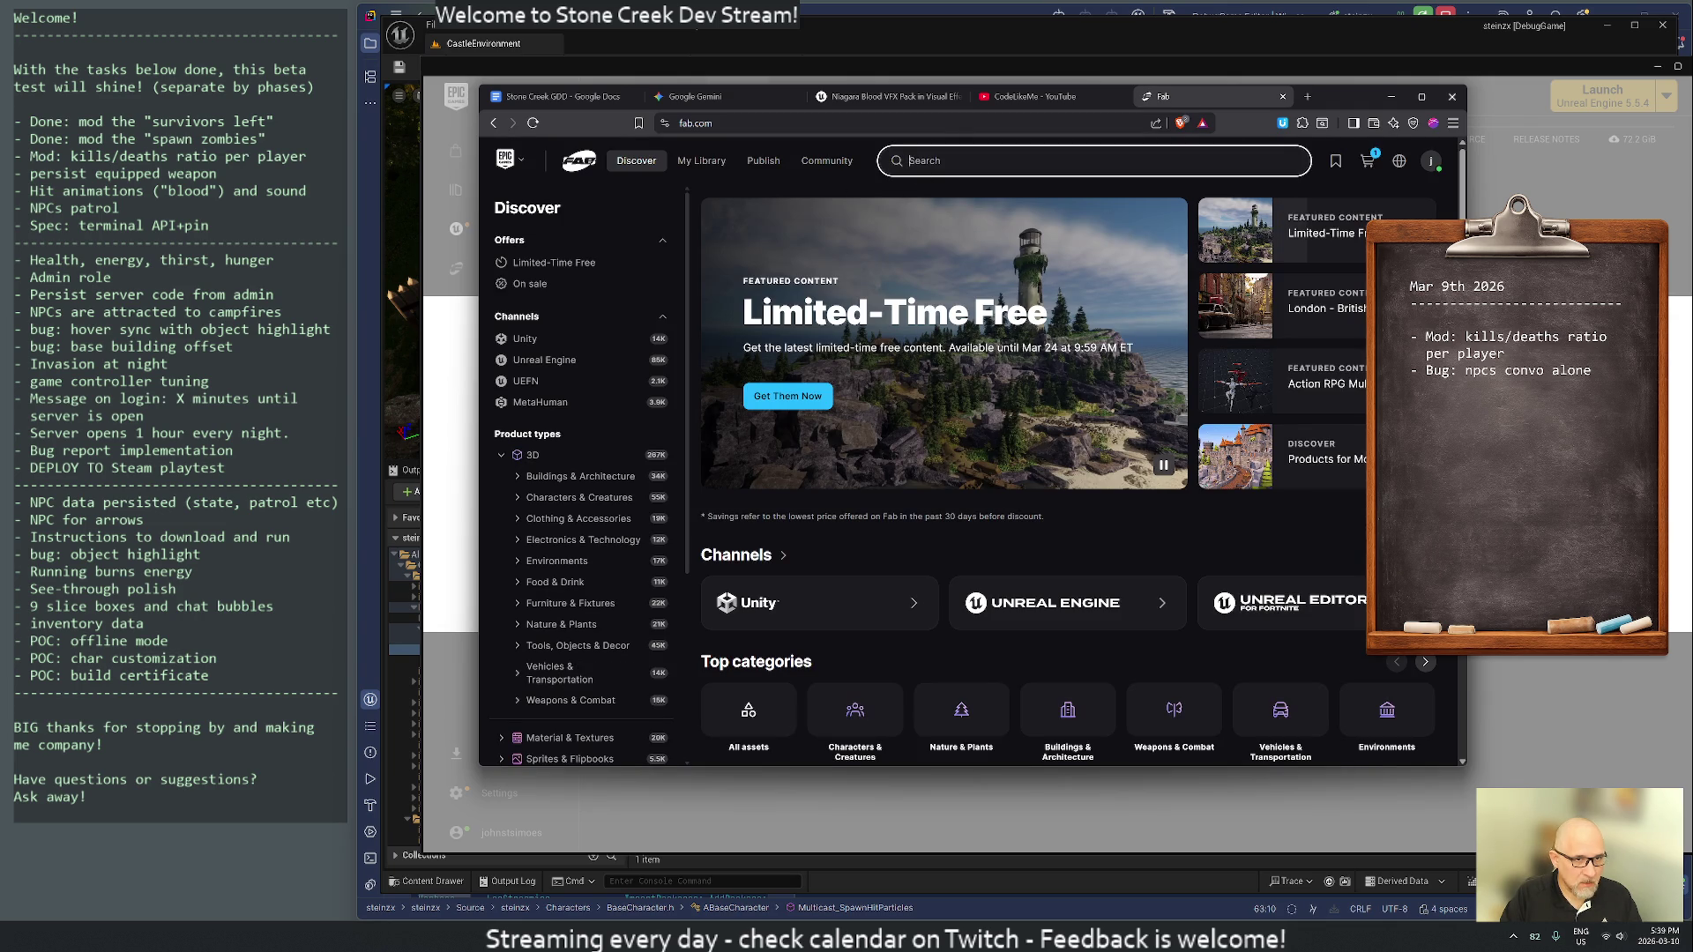
key(ctrl+v)
key(Return)
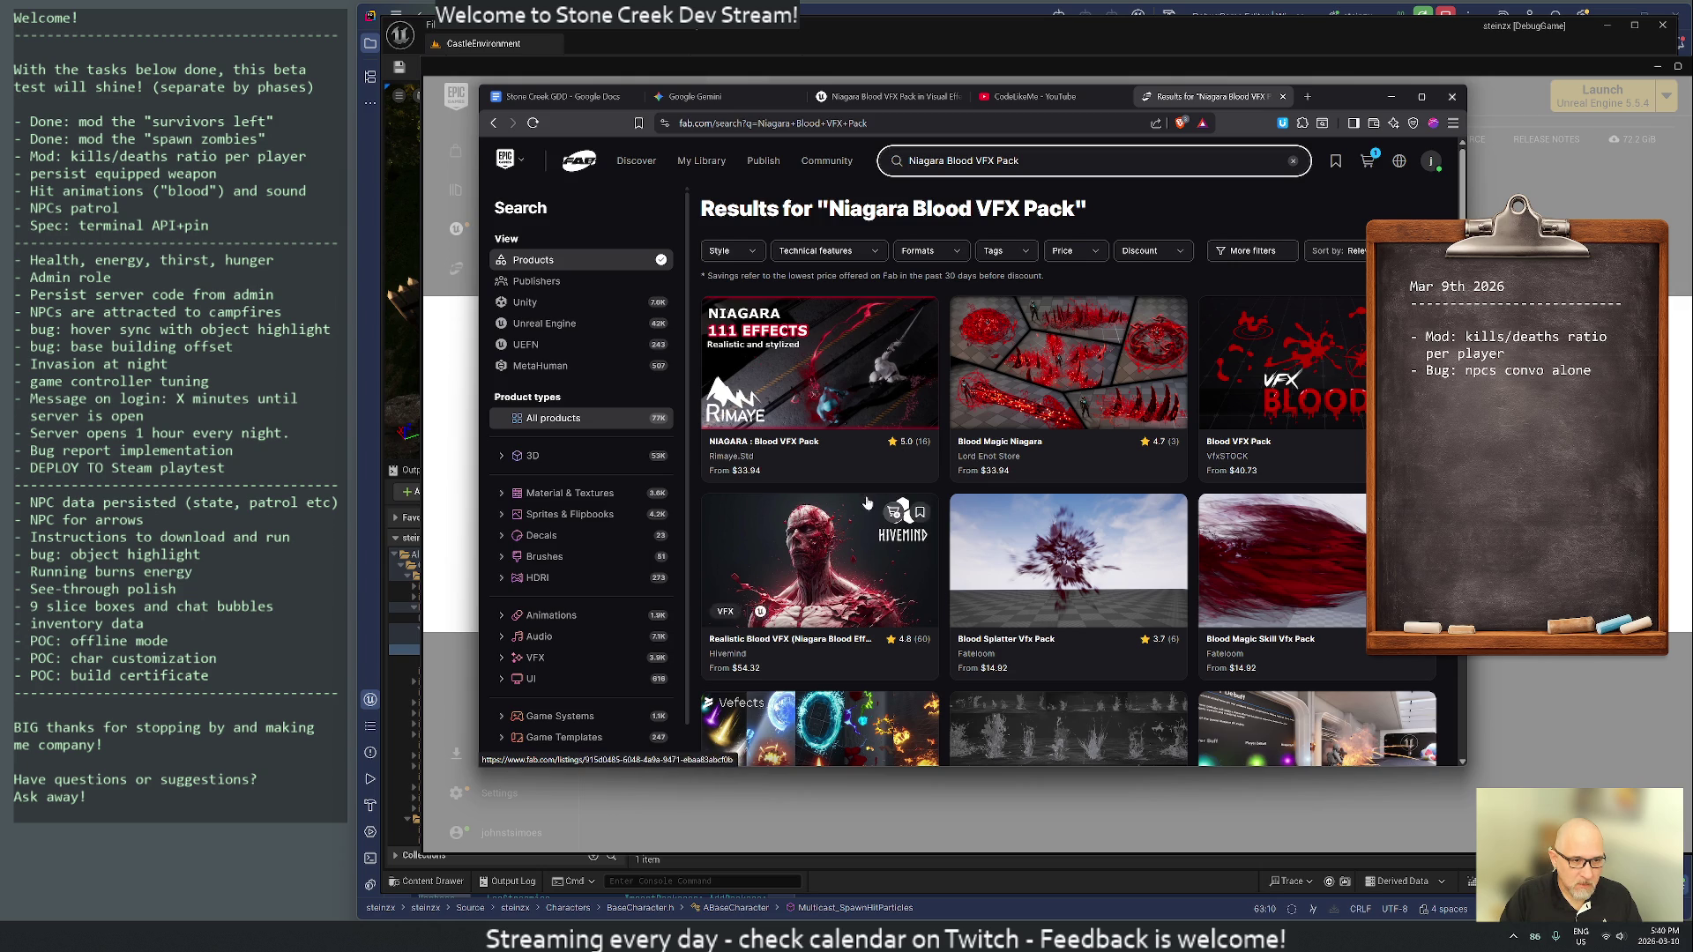
scroll(1061, 538, down, 2)
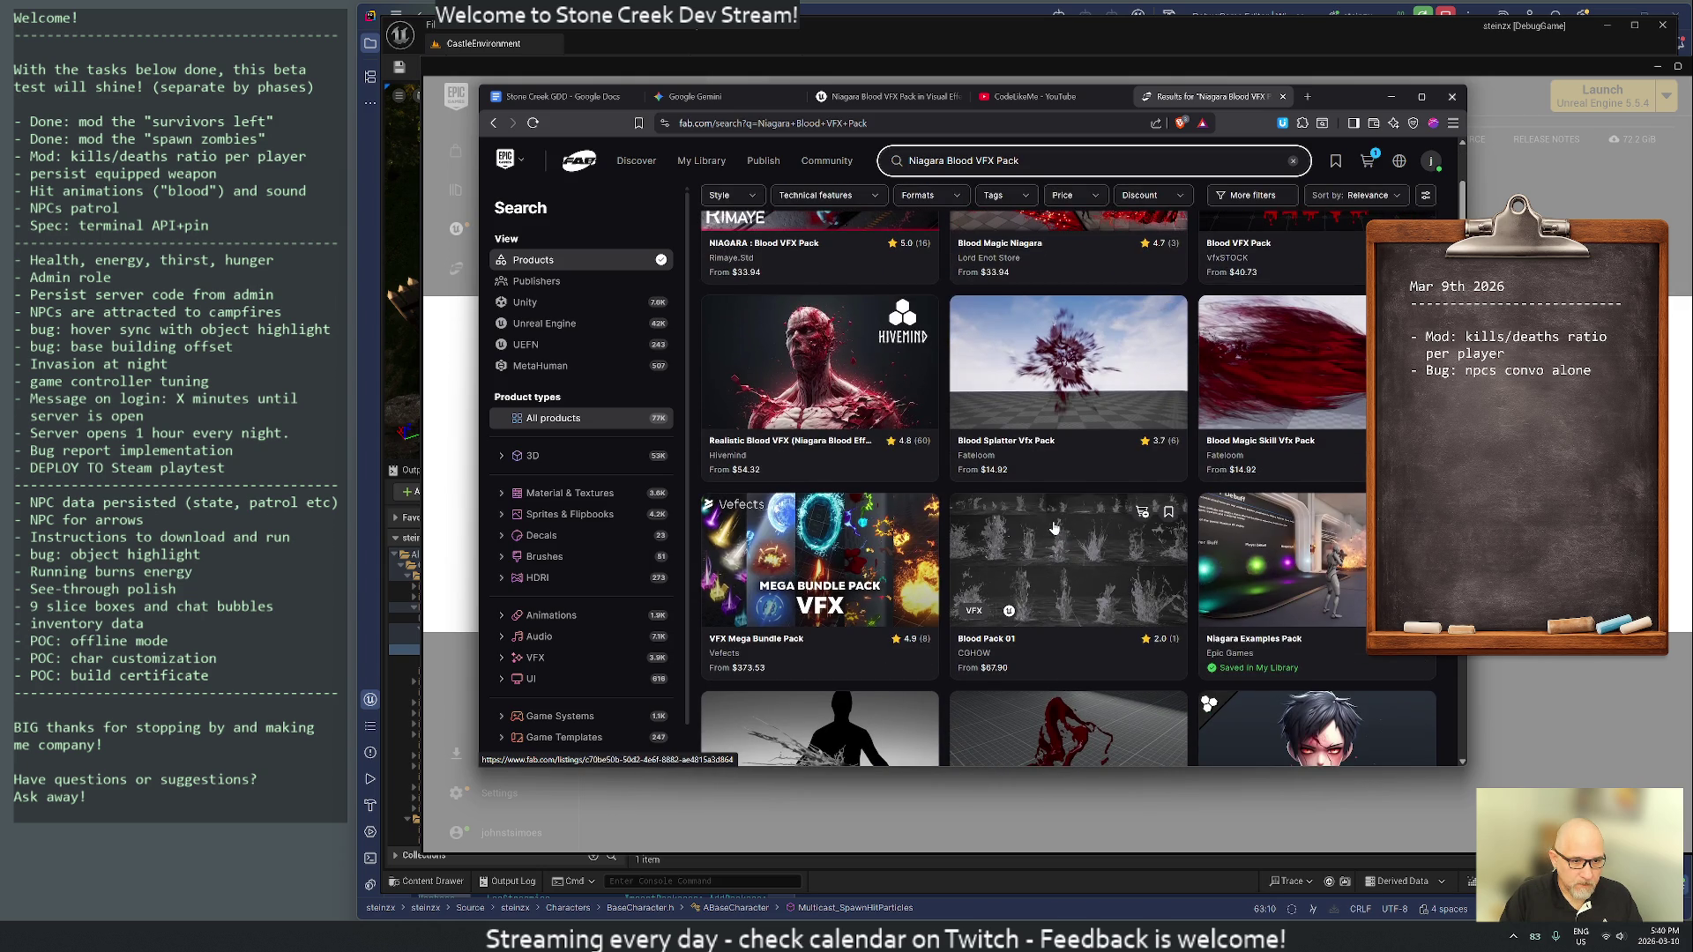
scroll(1058, 533, down, 3)
scroll(1054, 527, up, 5)
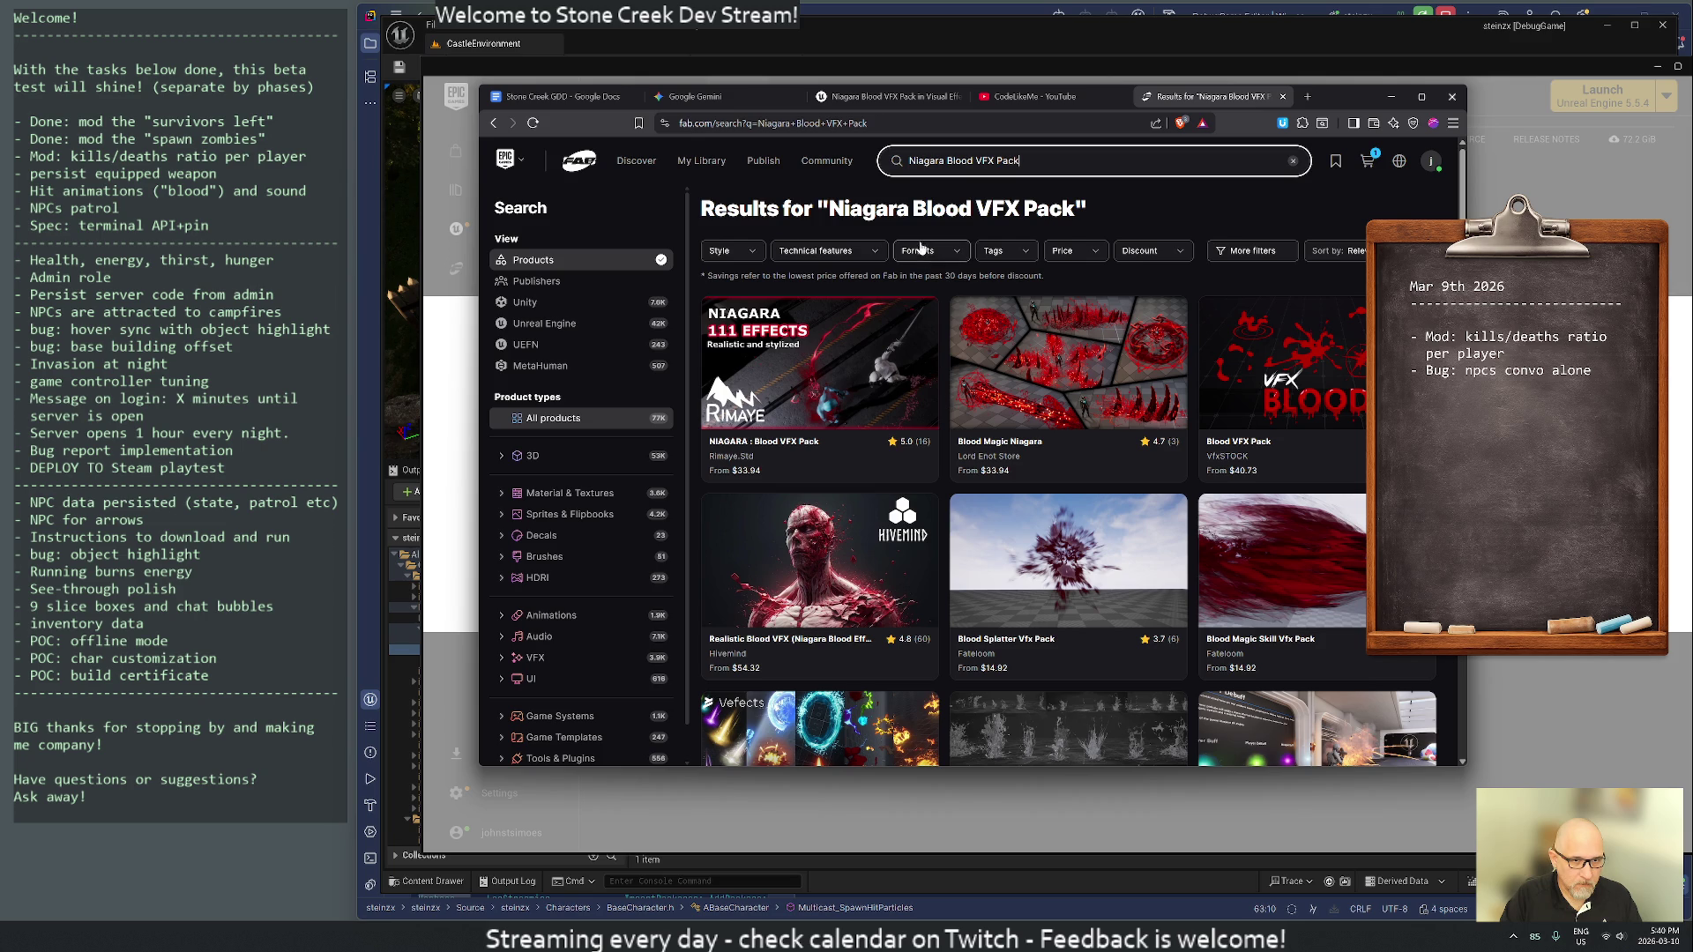
click(1067, 253)
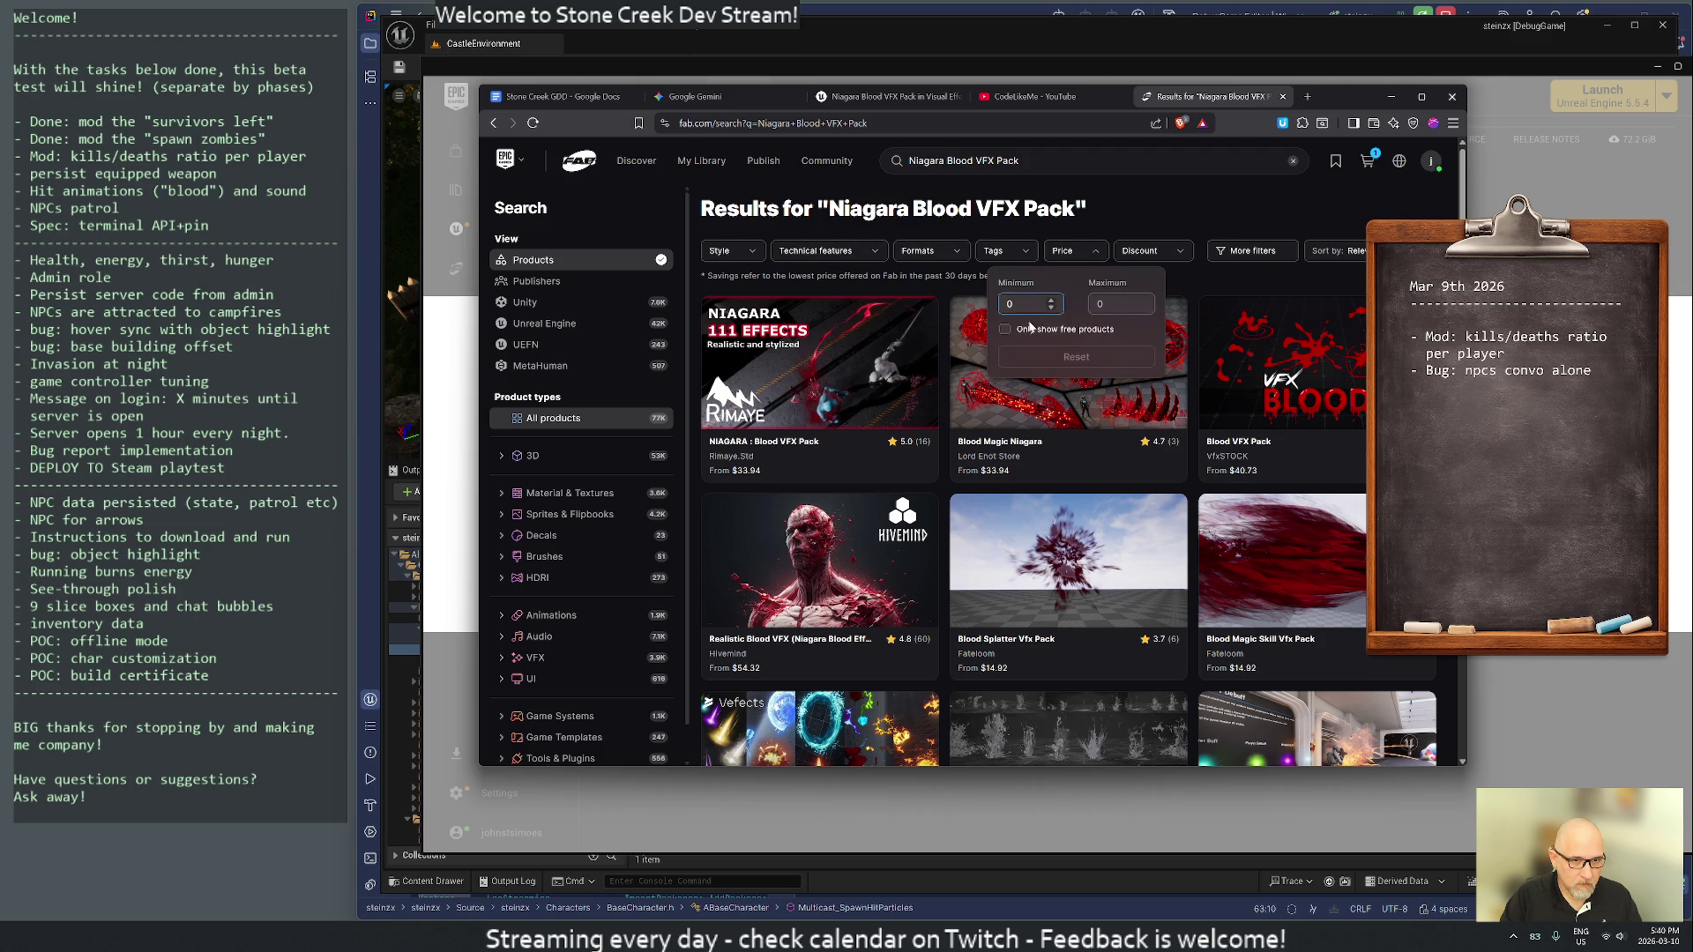
click(1006, 331)
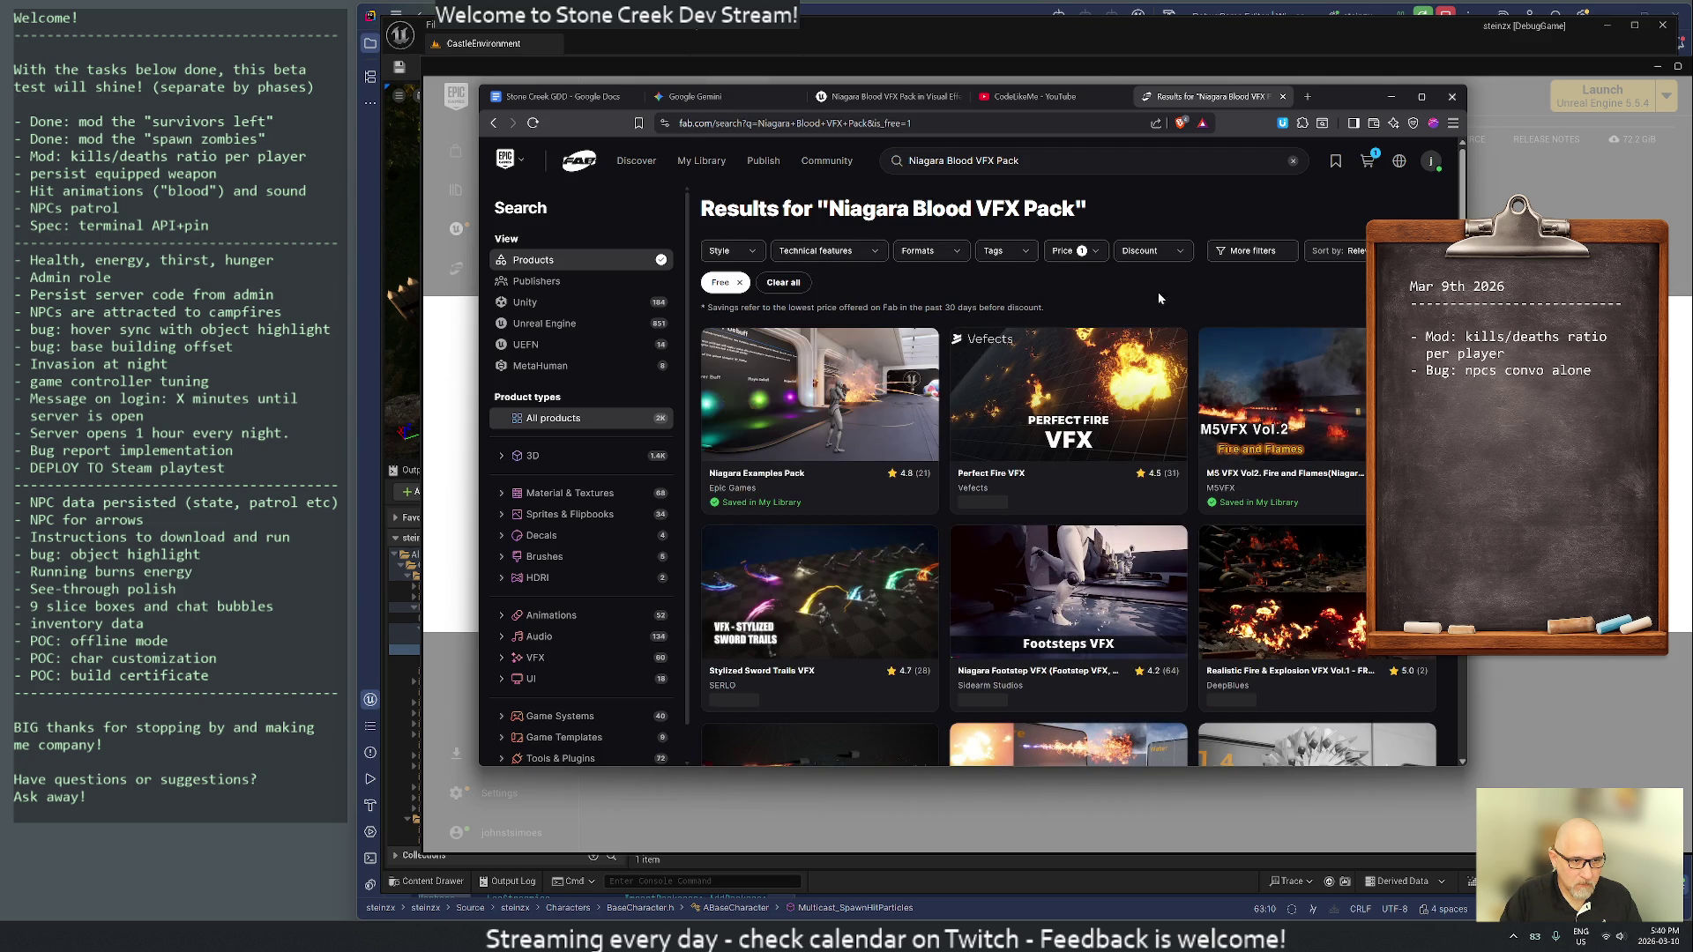
- Browse the free results and briefly check the Blood Stain listing
scroll(1311, 385, down, 3)
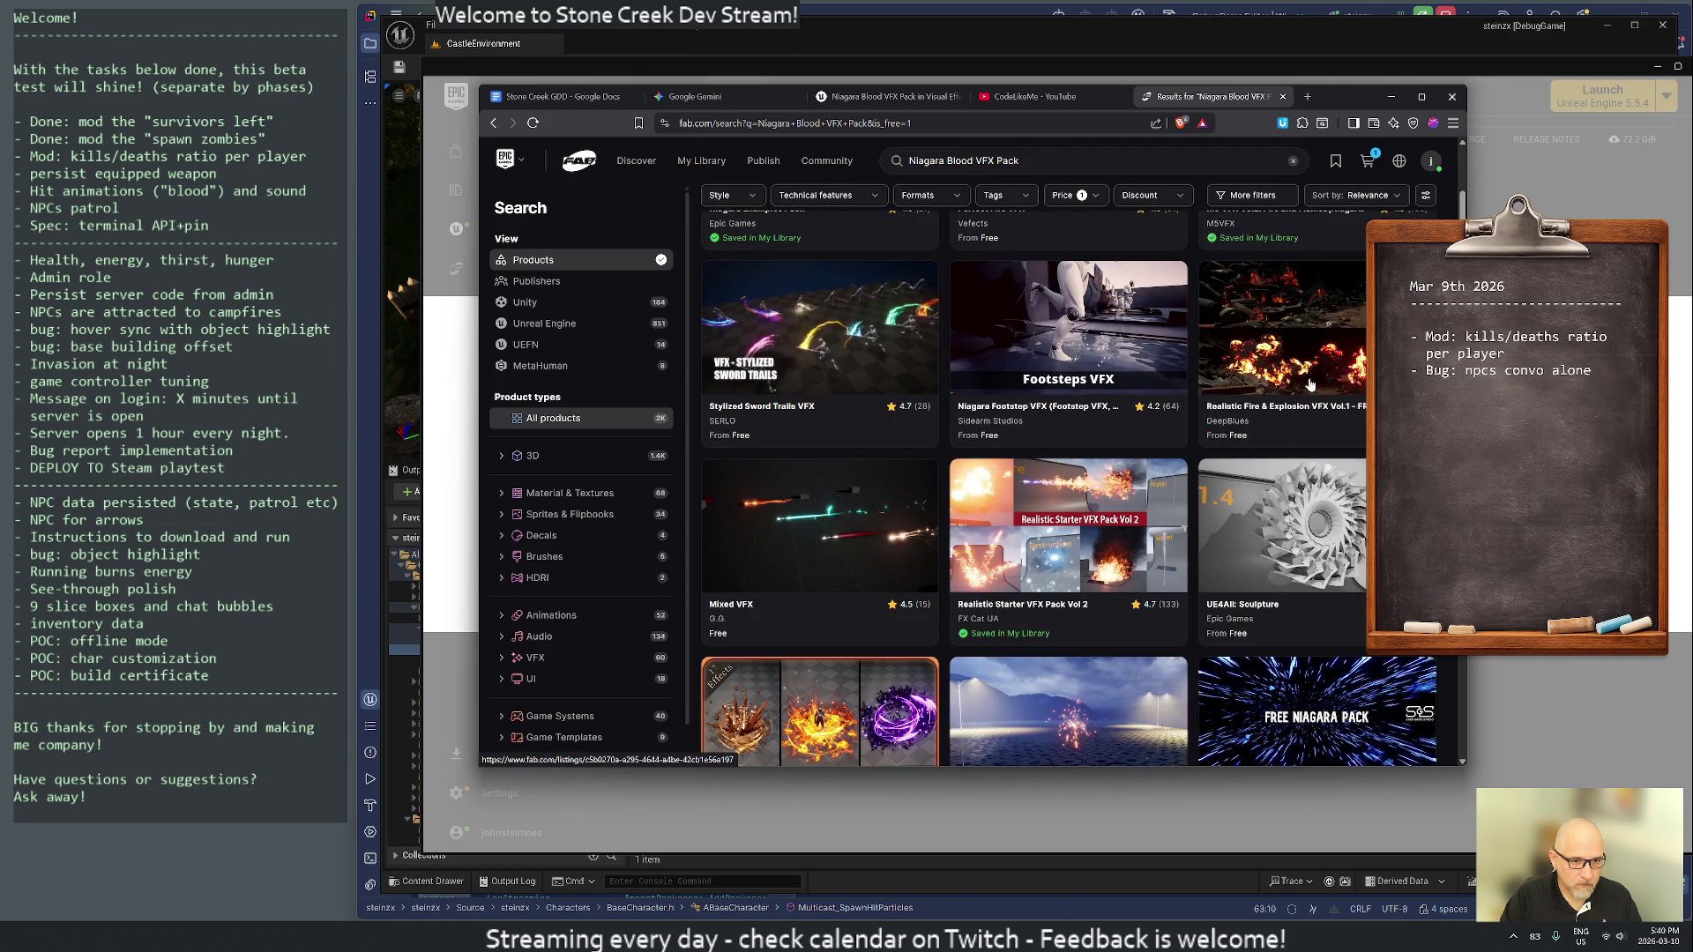
scroll(1279, 381, down, 5)
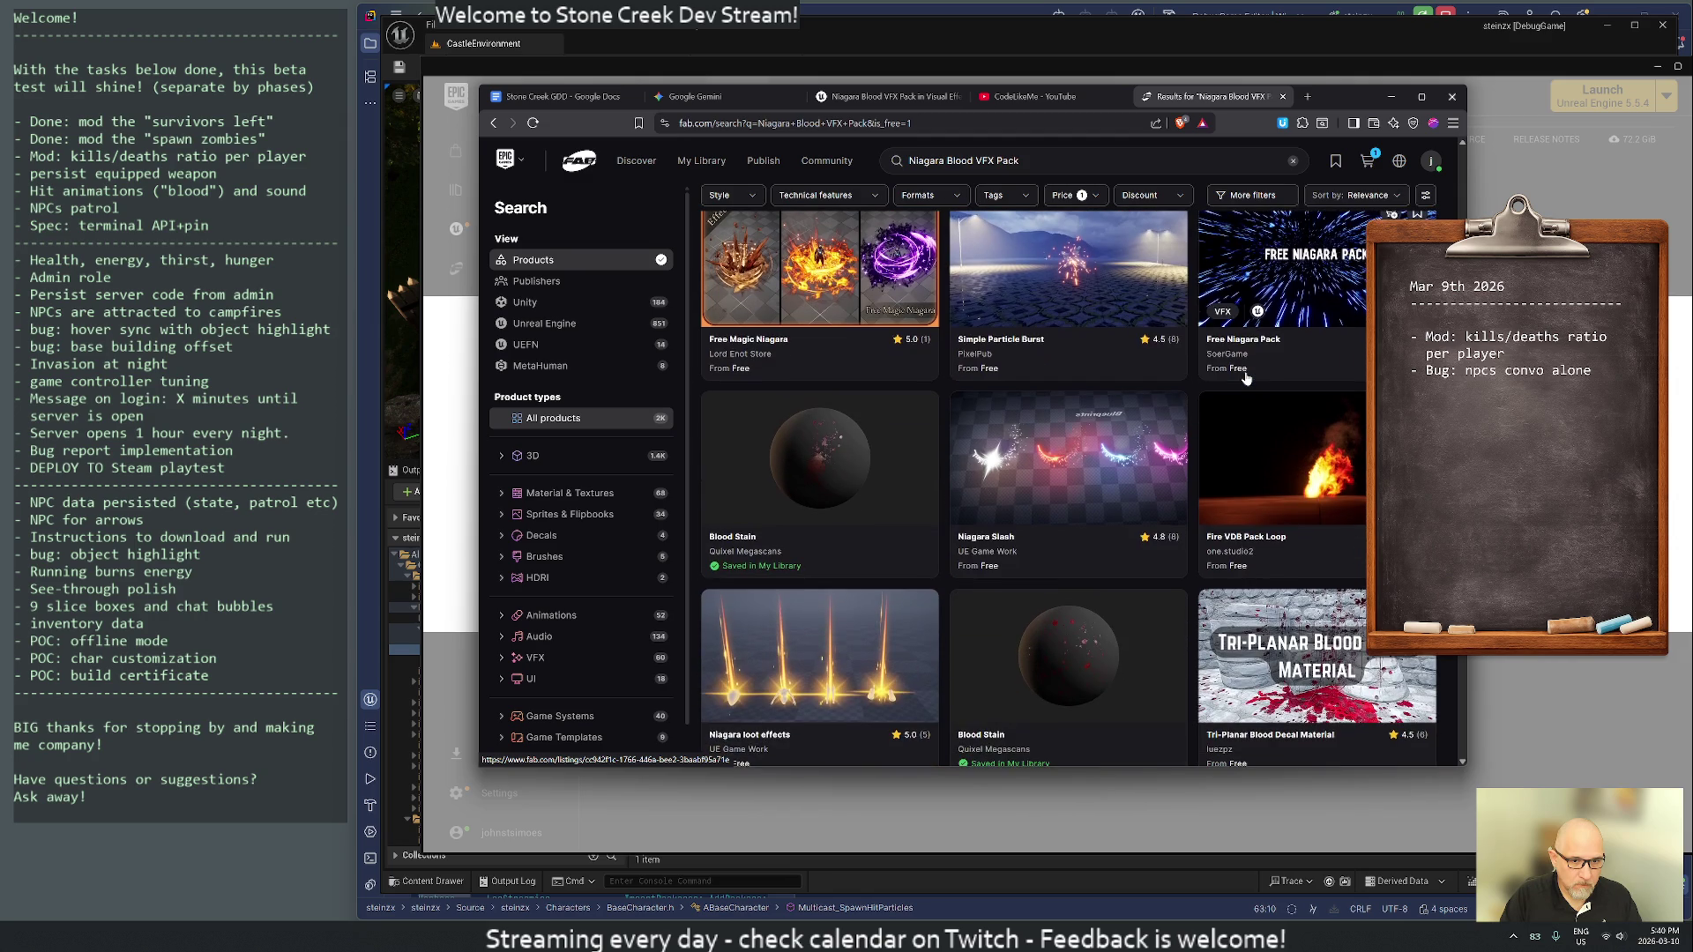
scroll(1246, 377, down, 3)
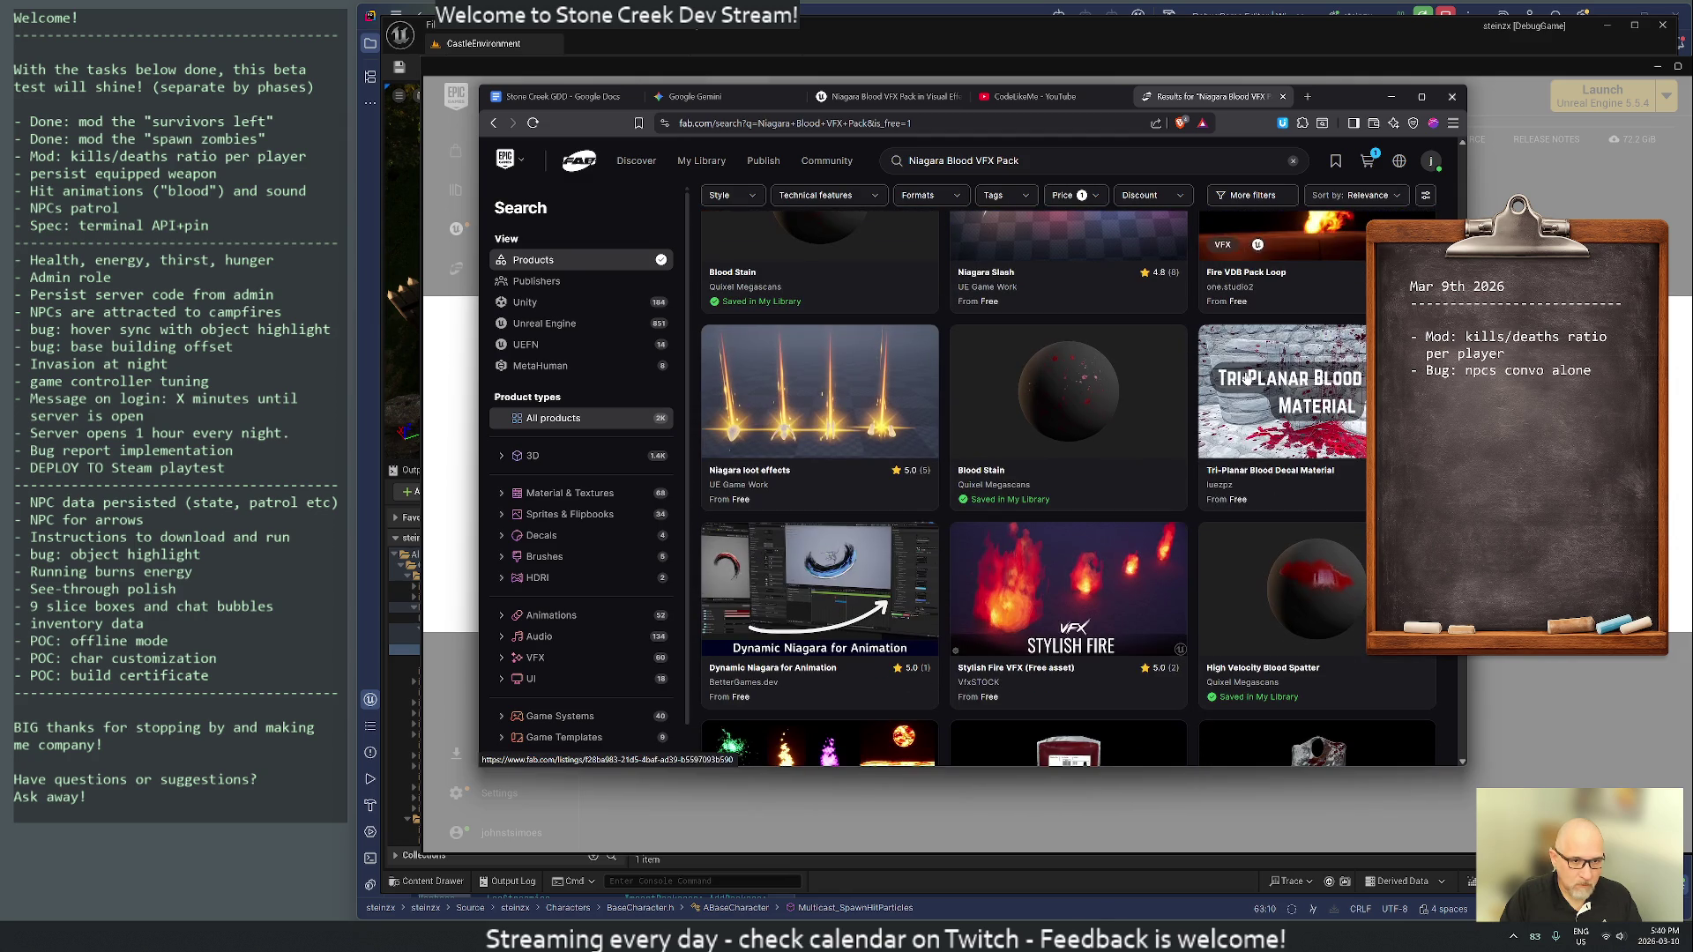
click(1060, 390)
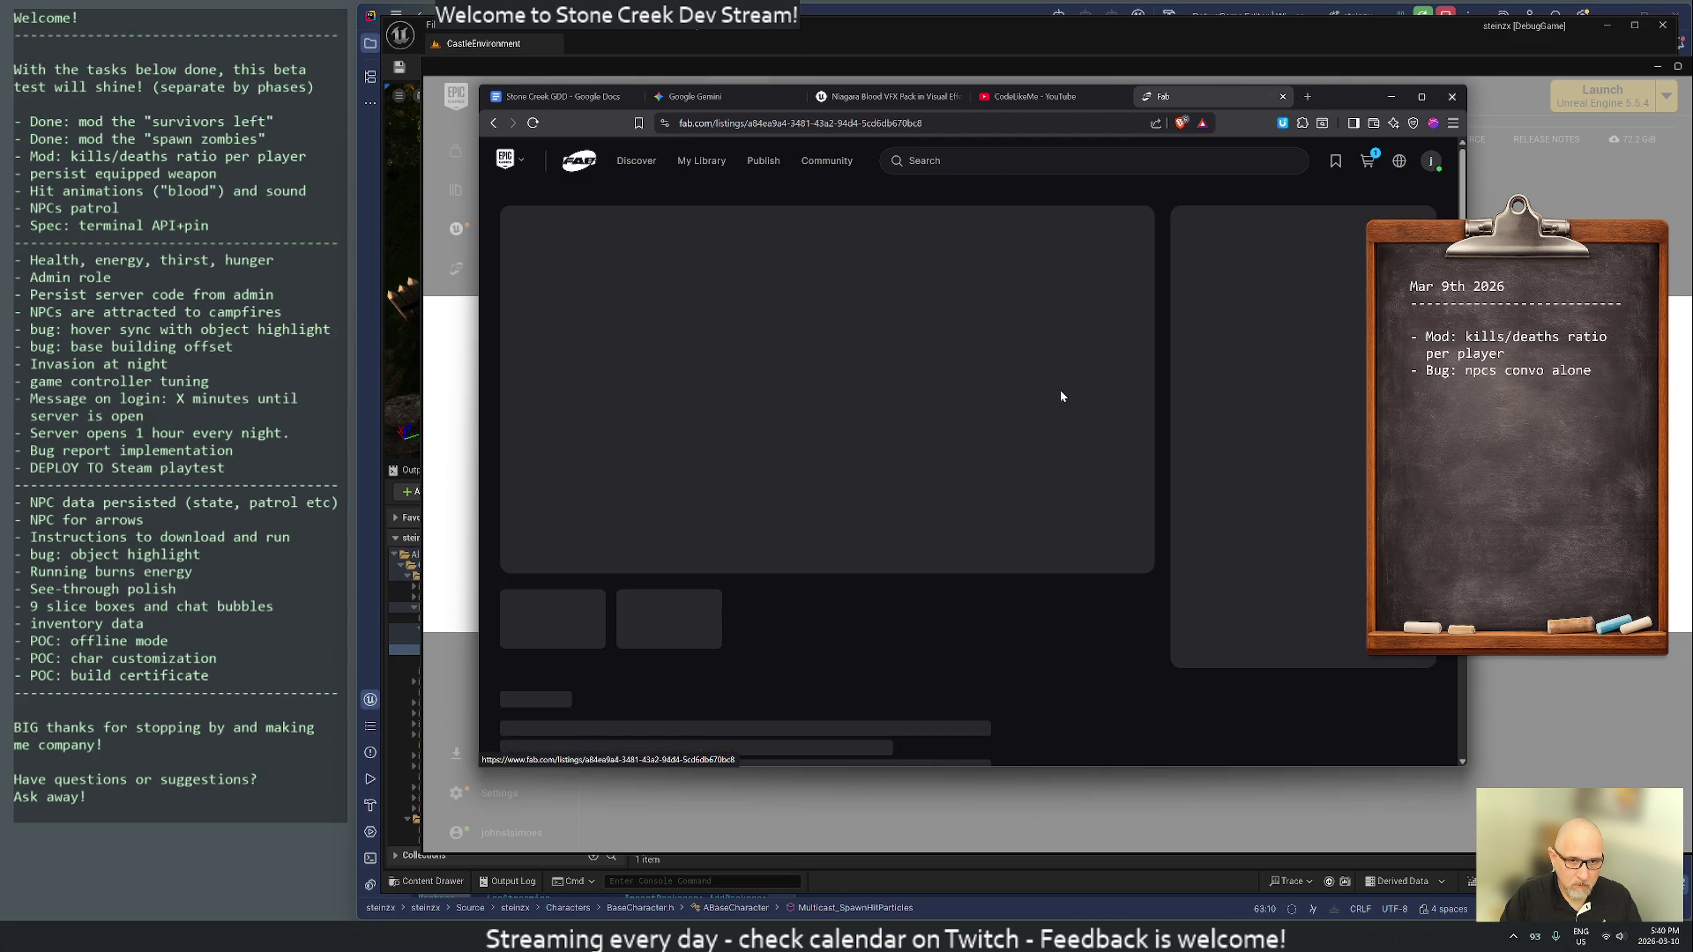
key(alt+Left)
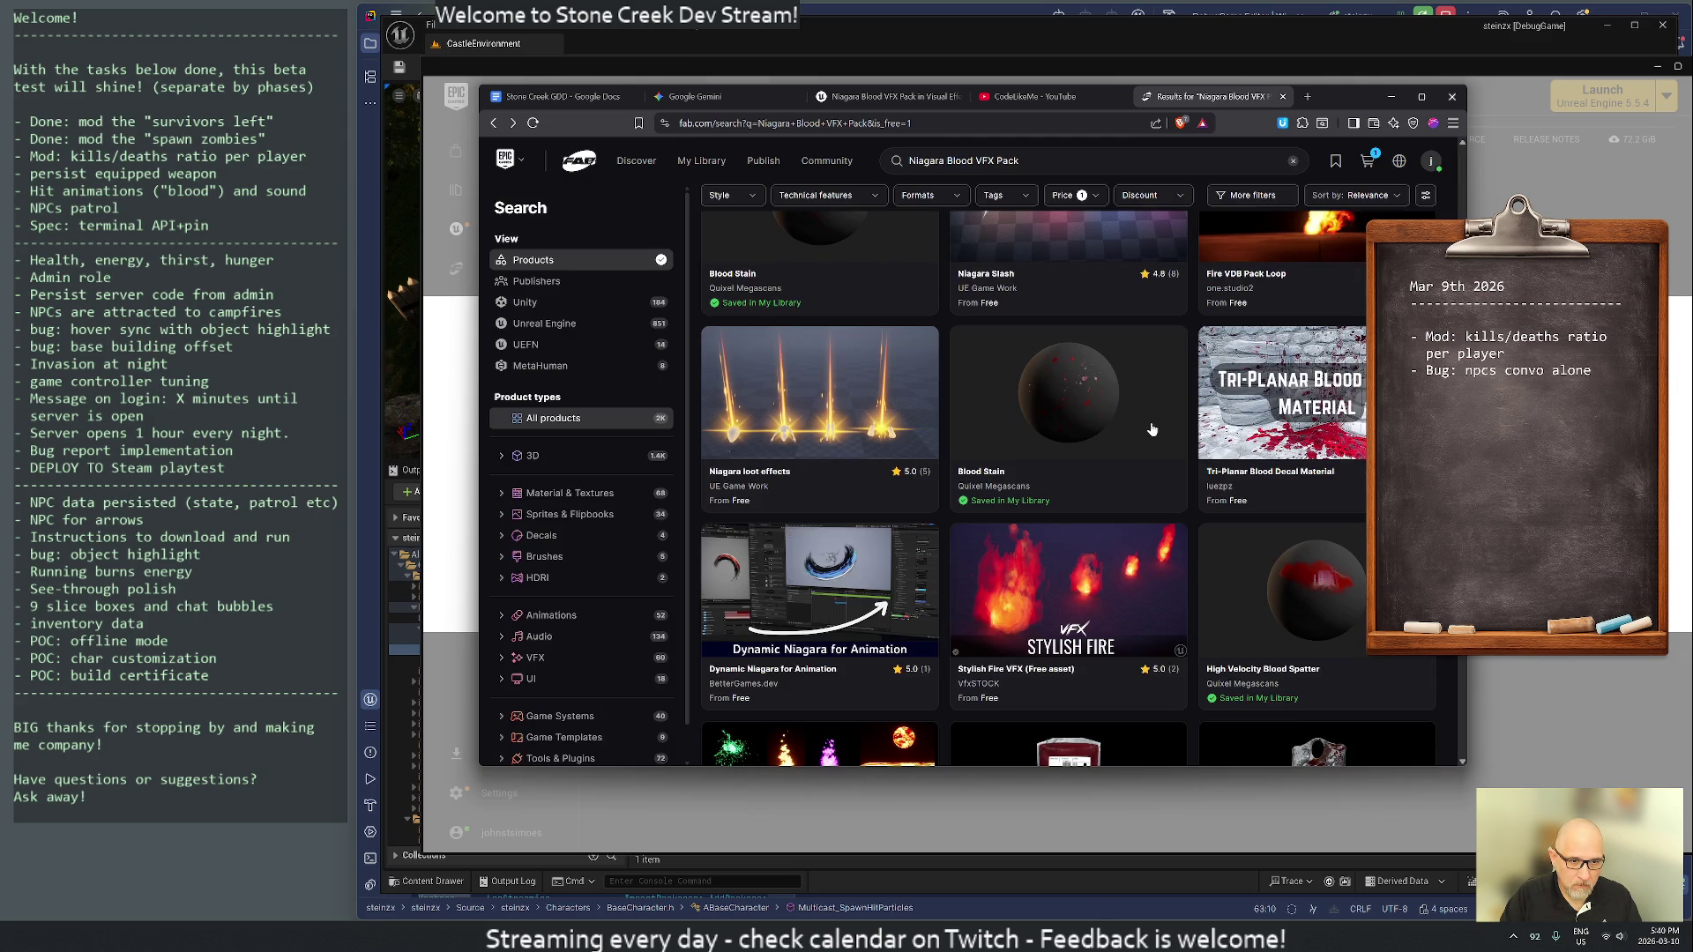
- Scroll the rest of the results, then start a web search for the course author's GitHub
scroll(1154, 431, down, 3)
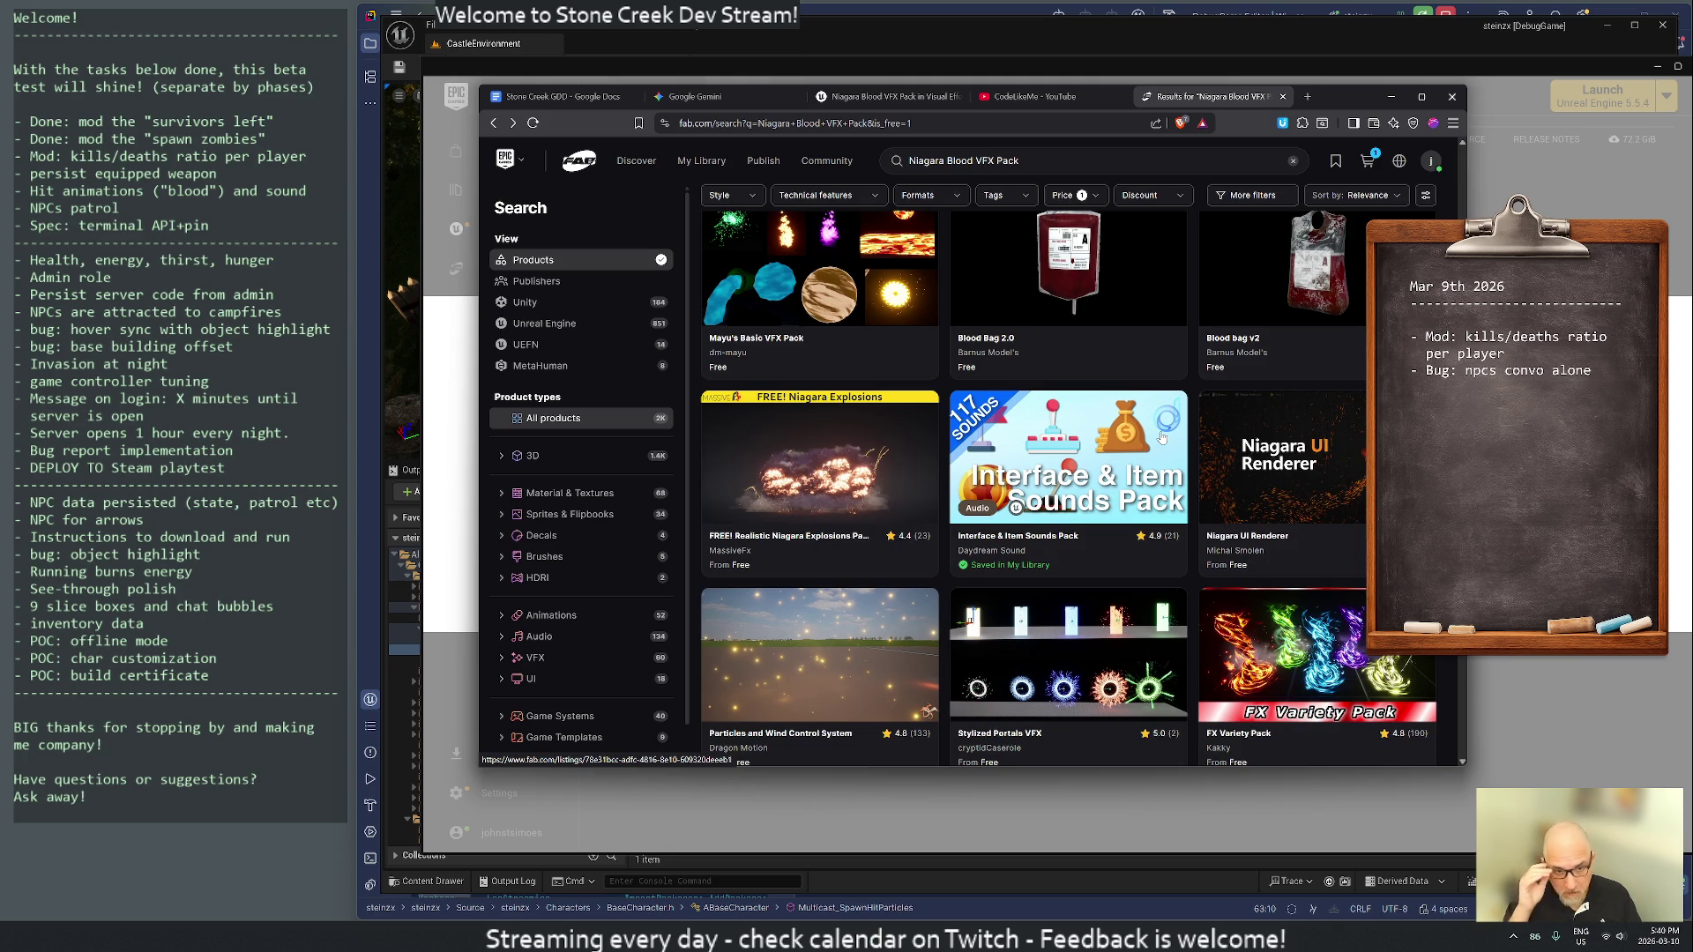
scroll(1162, 437, down, 3)
scroll(1156, 435, down, 5)
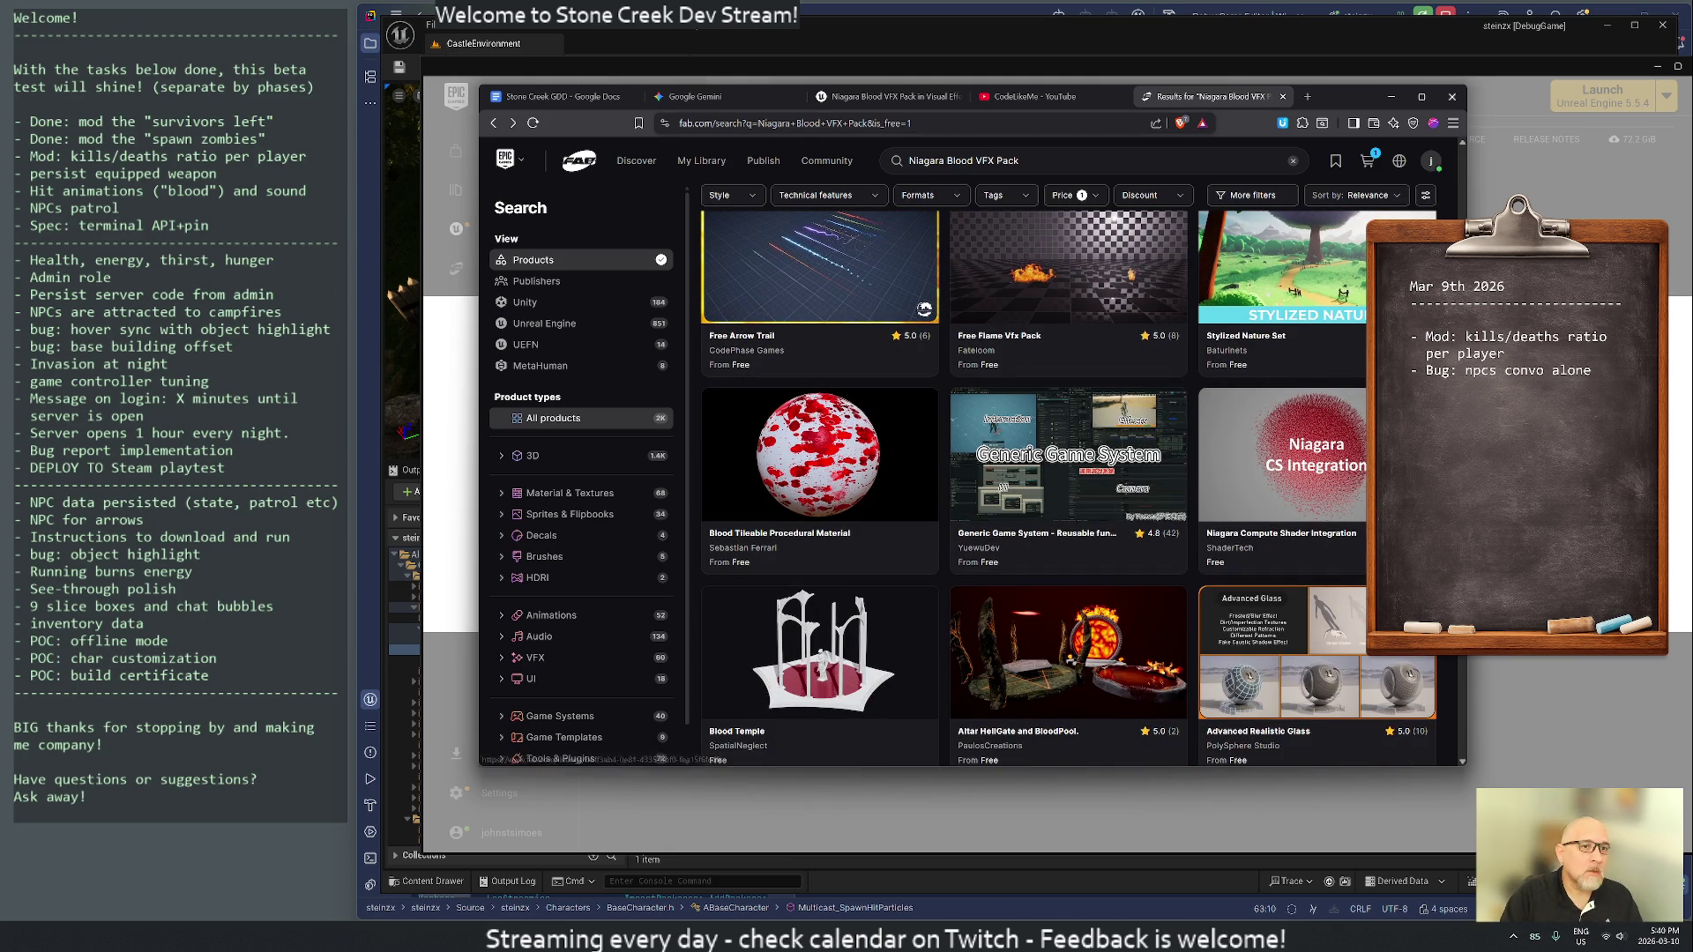
click(793, 123)
text(druid)
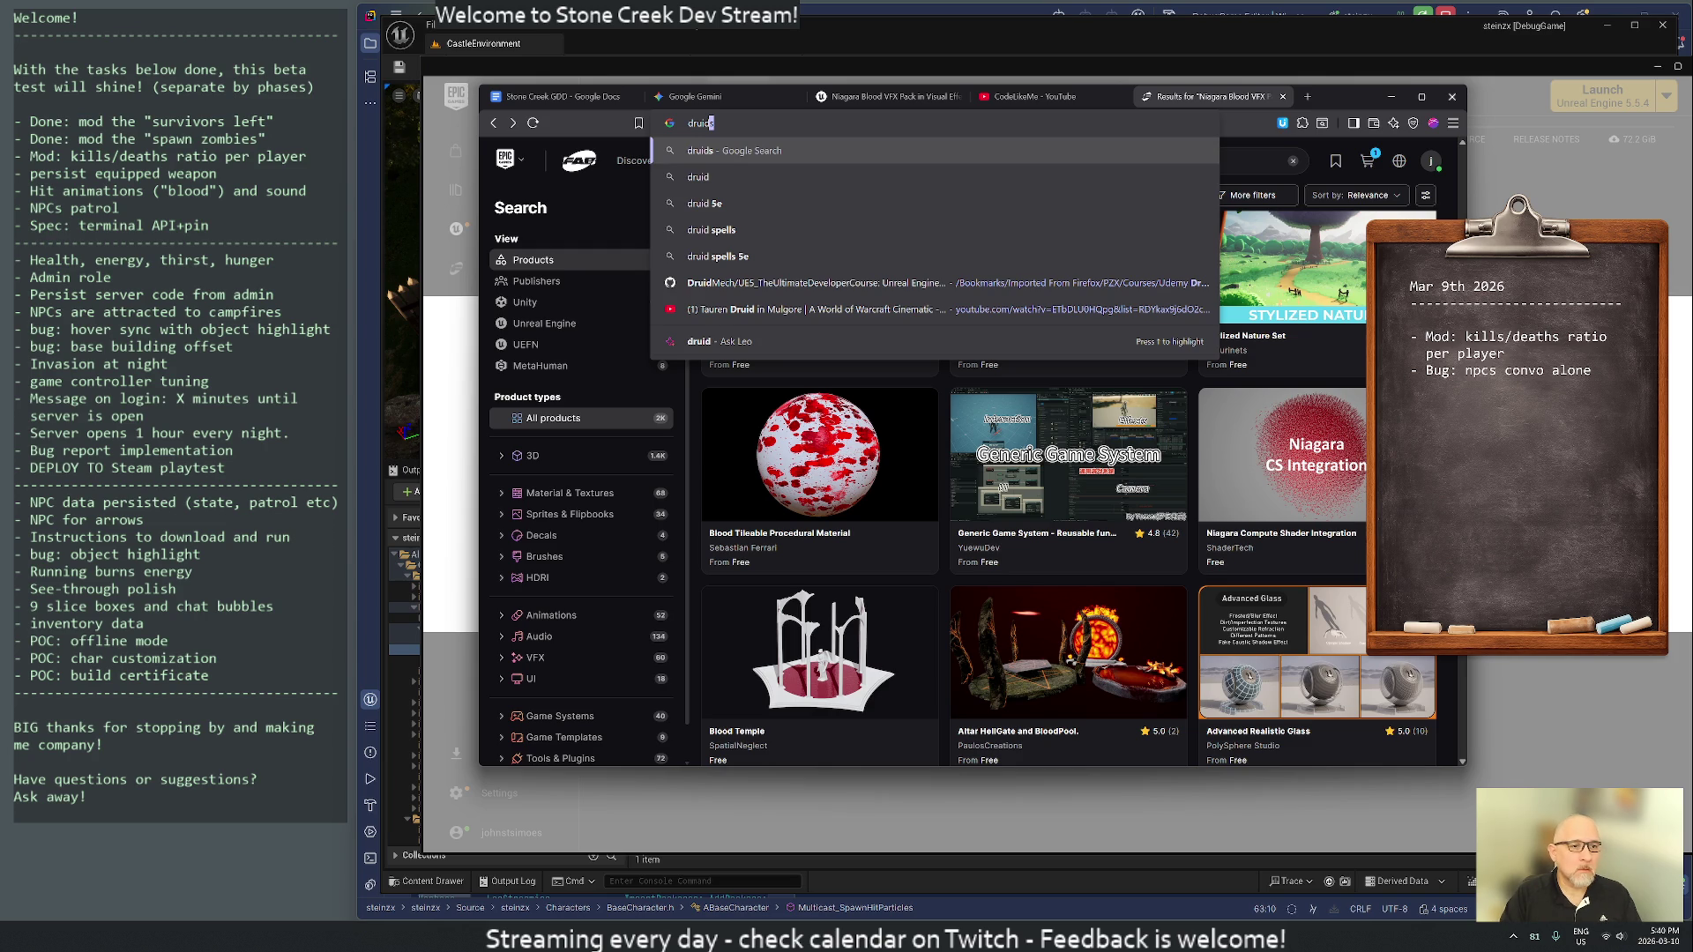
text(mech github)
- Browse the UE5_TheUltimateDeveloperCourse repository to Downloads/Effects and its Blood.zip file
key(Return)
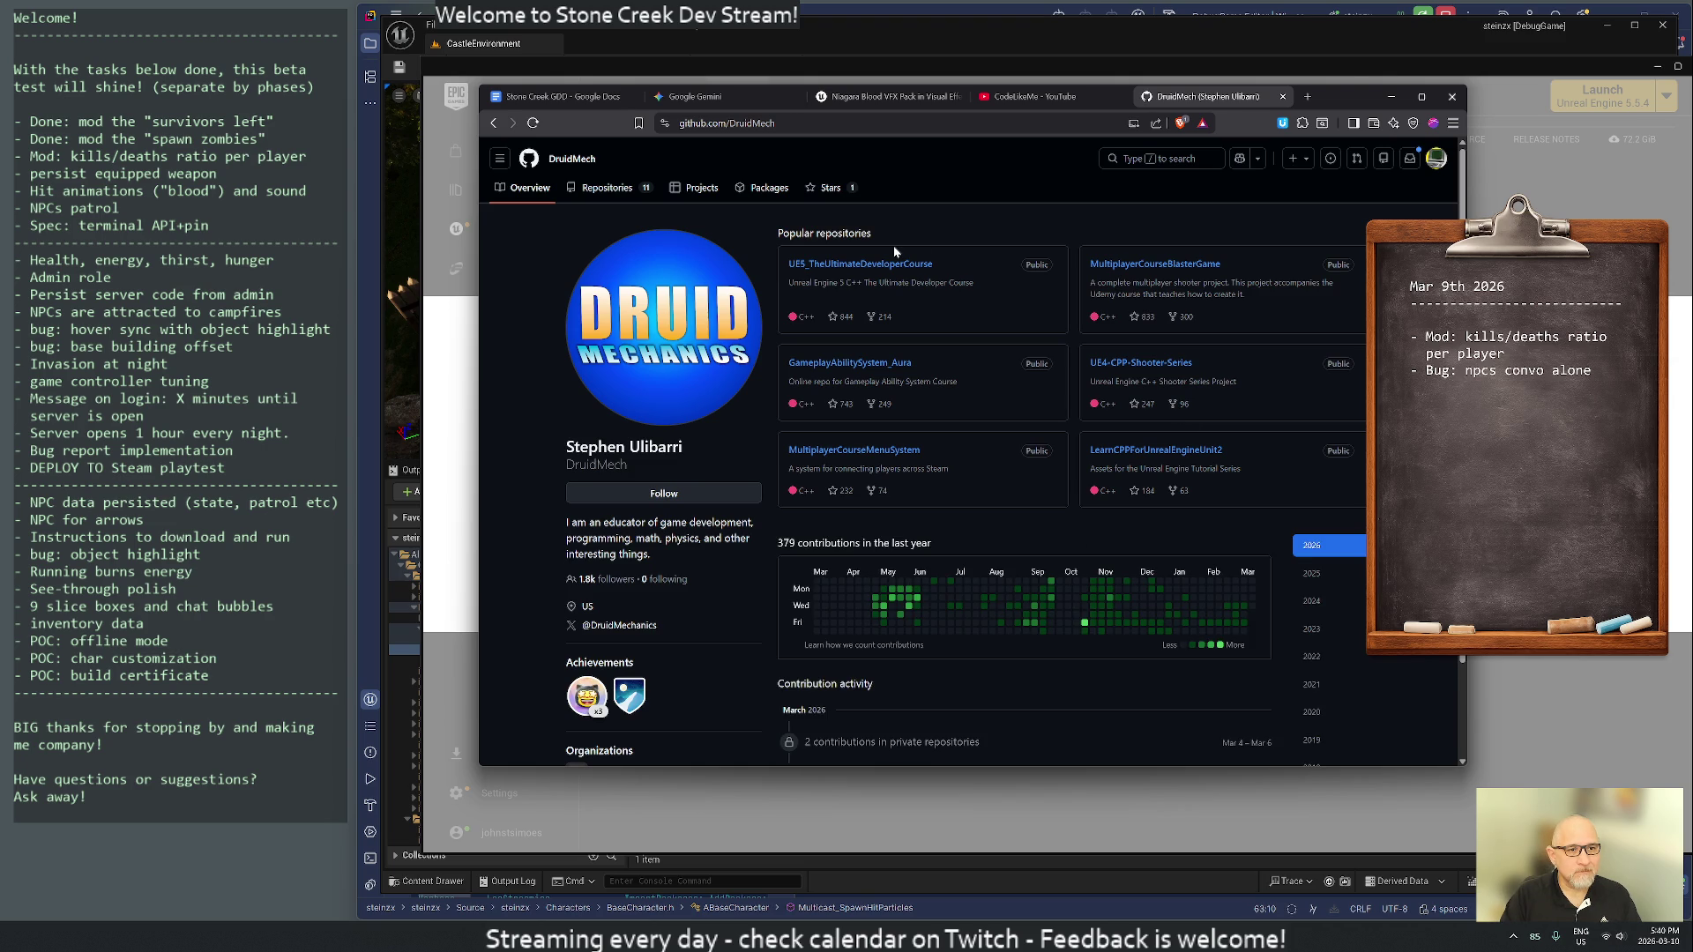
click(853, 267)
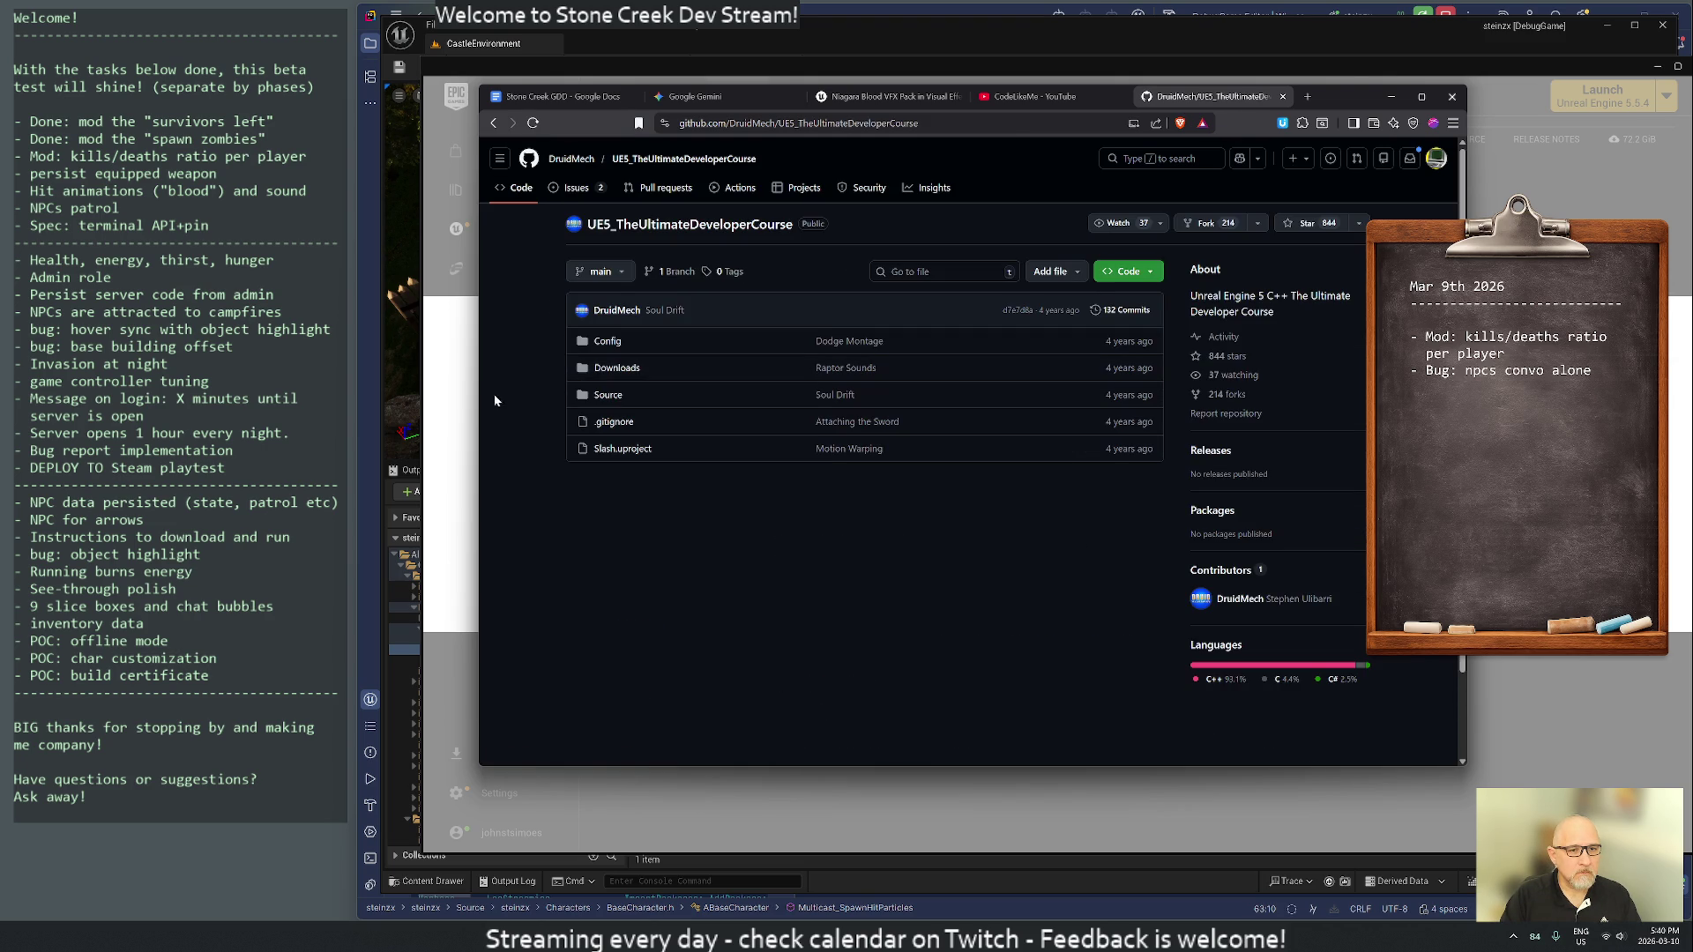
click(615, 368)
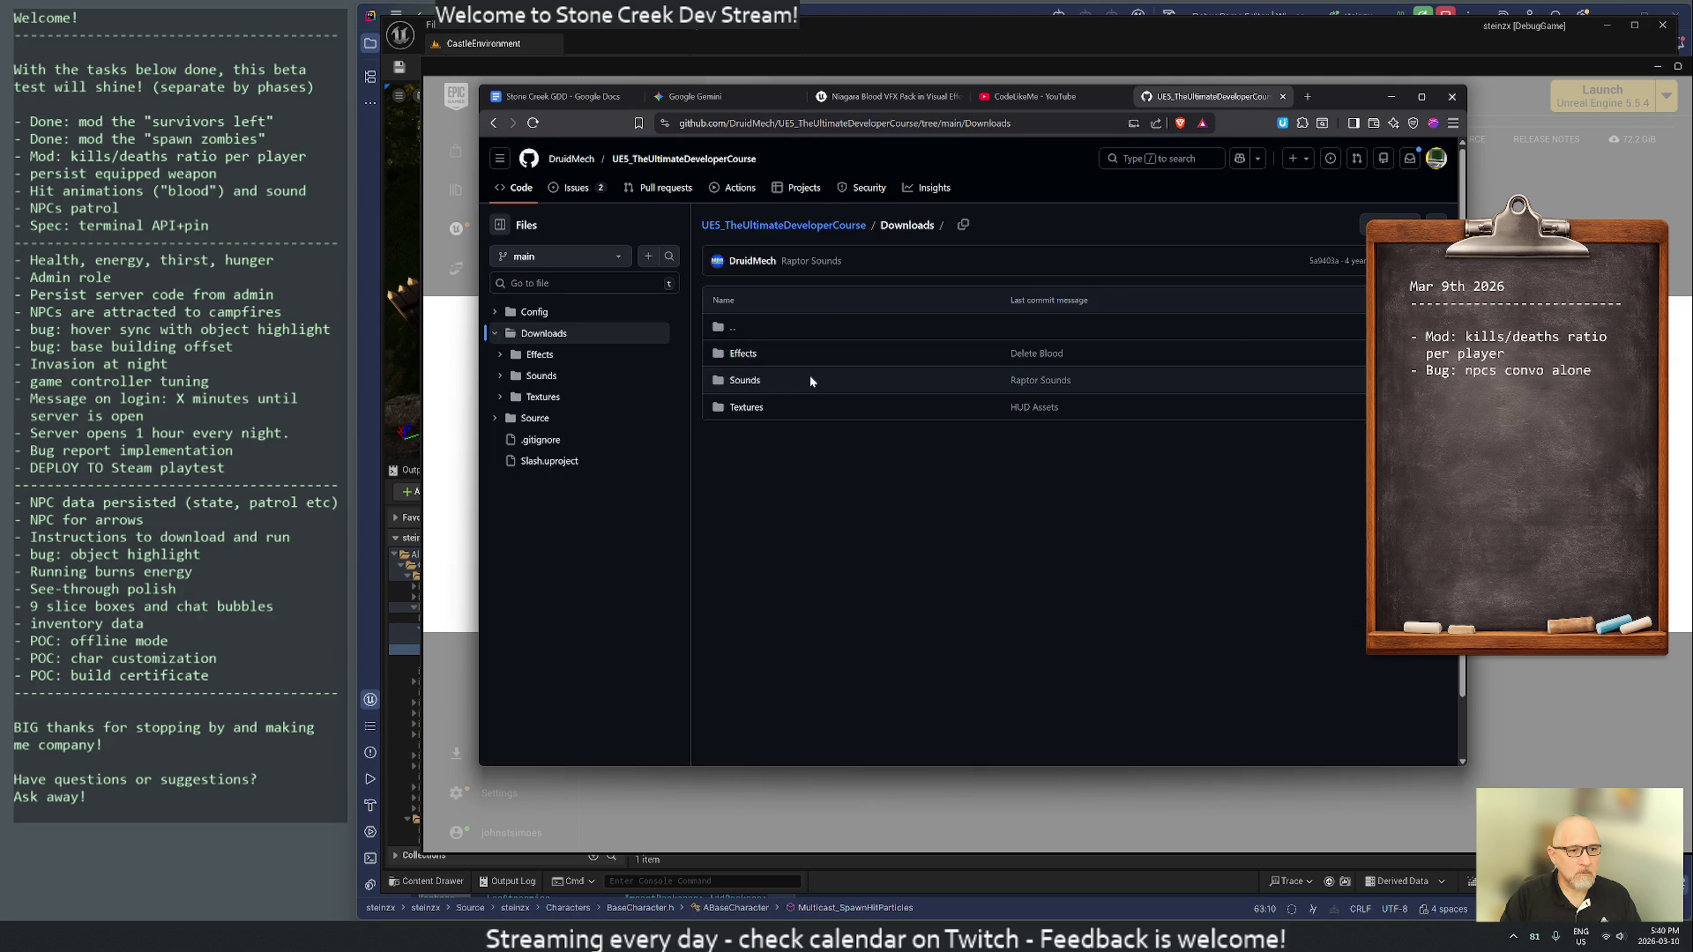
click(743, 355)
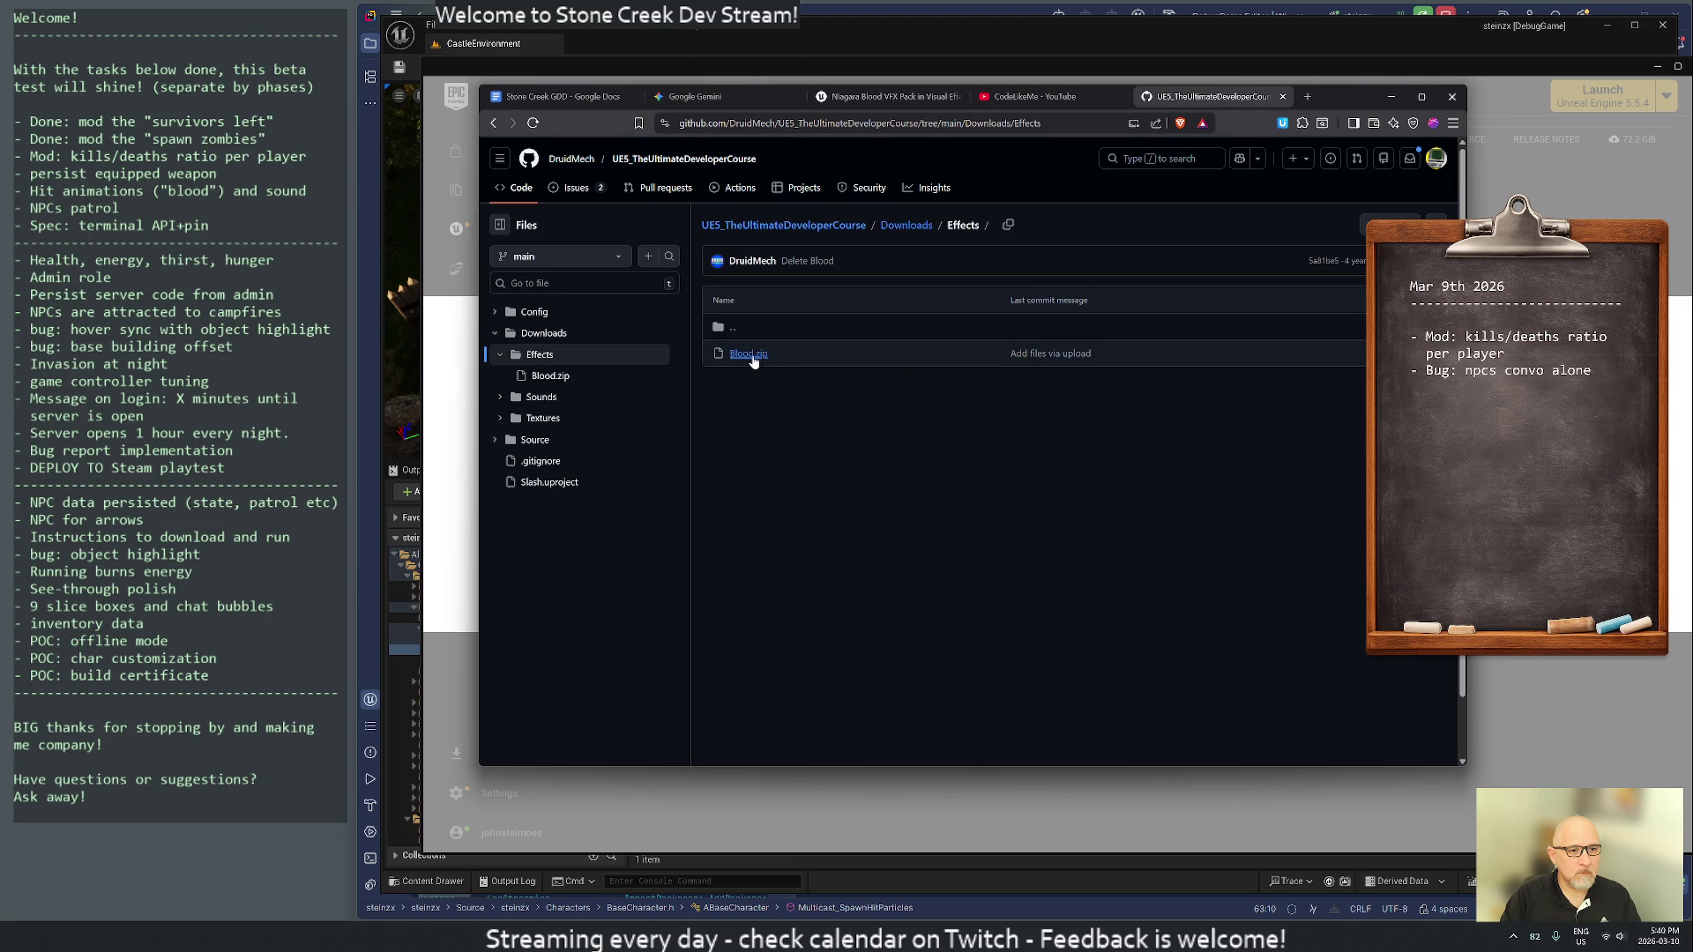
click(748, 355)
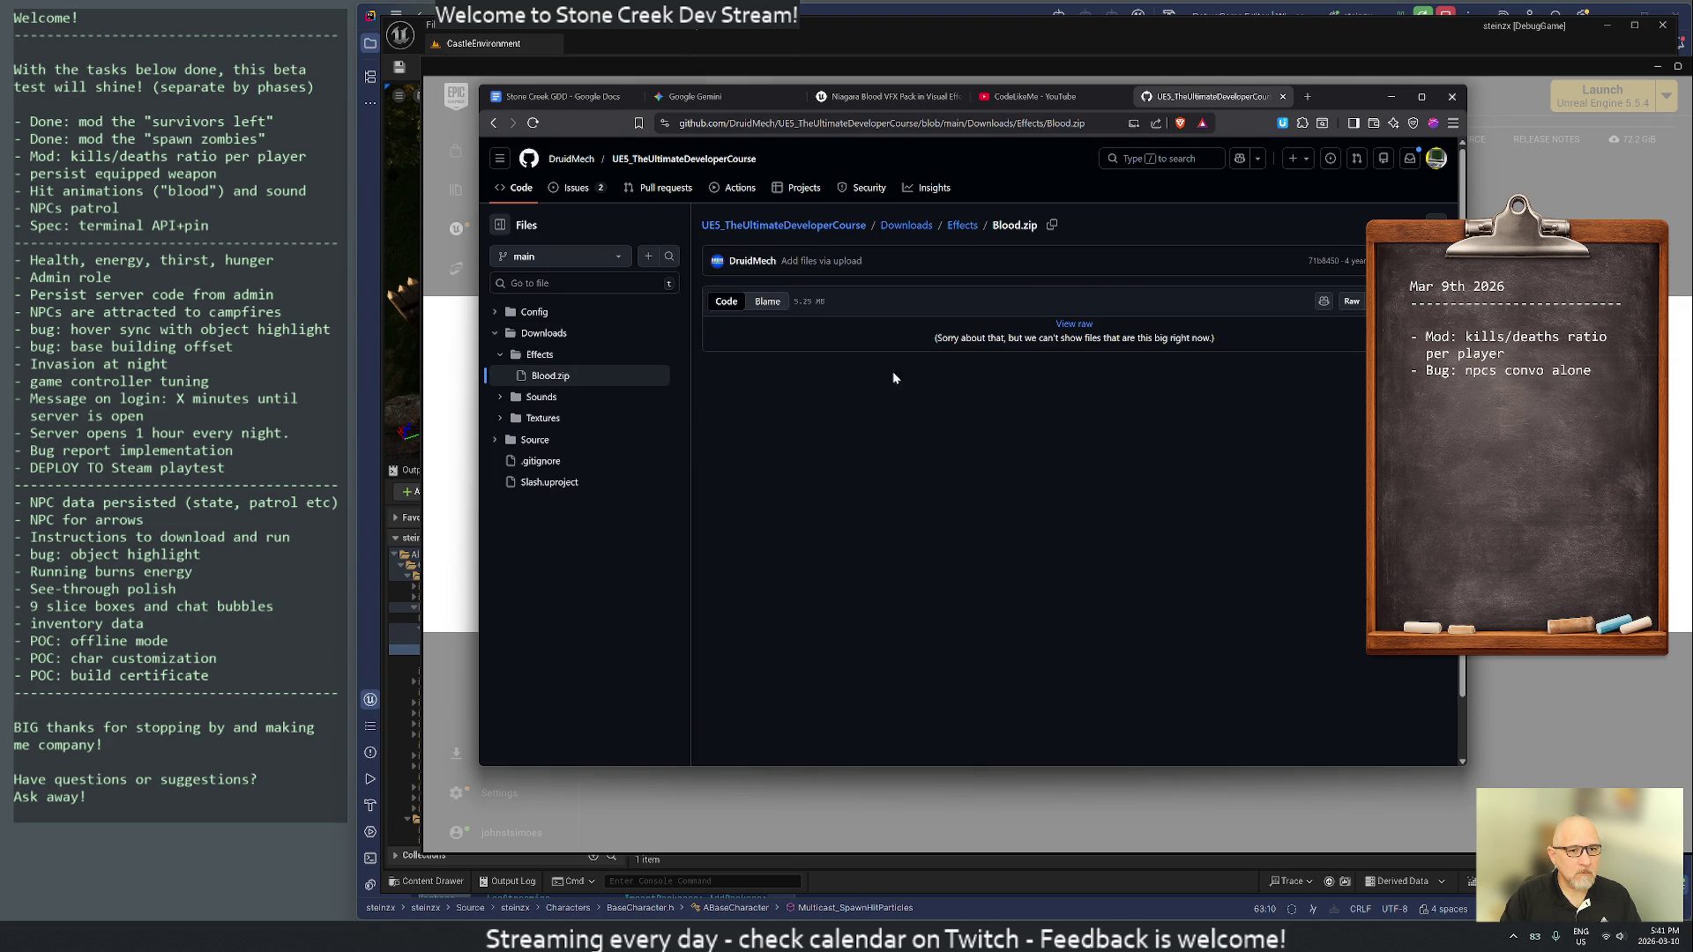
key(alt+Left)
- Download Blood.zip to the Desktop and close the GitHub tab
right_click(741, 355)
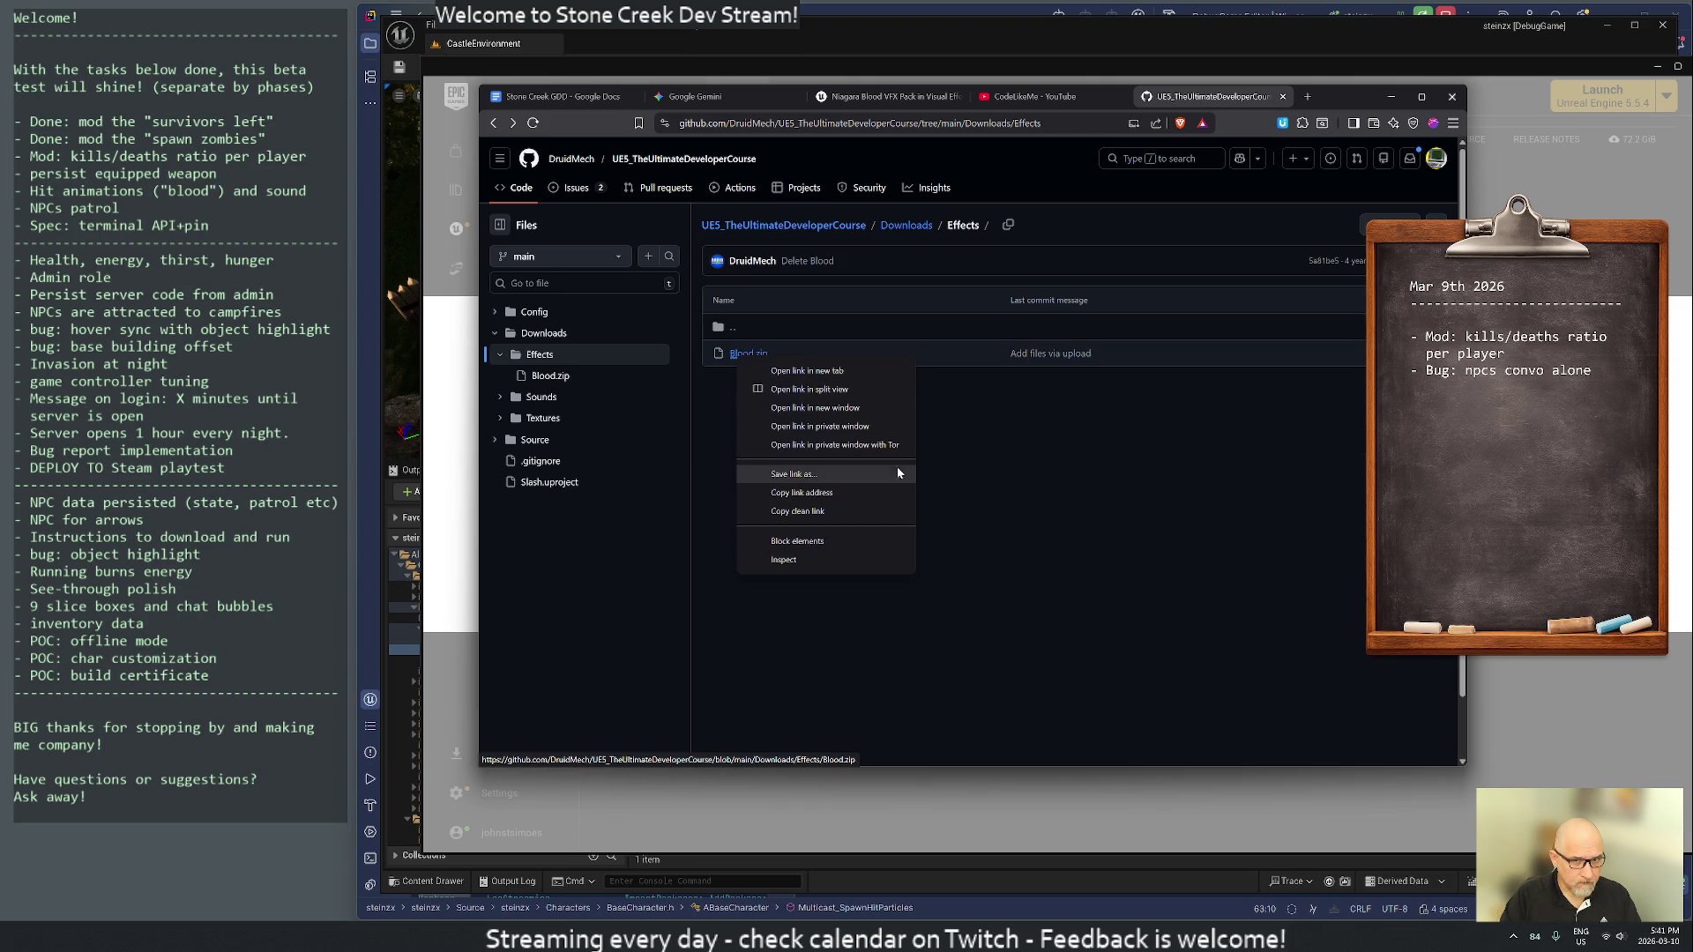
key(Escape)
click(750, 355)
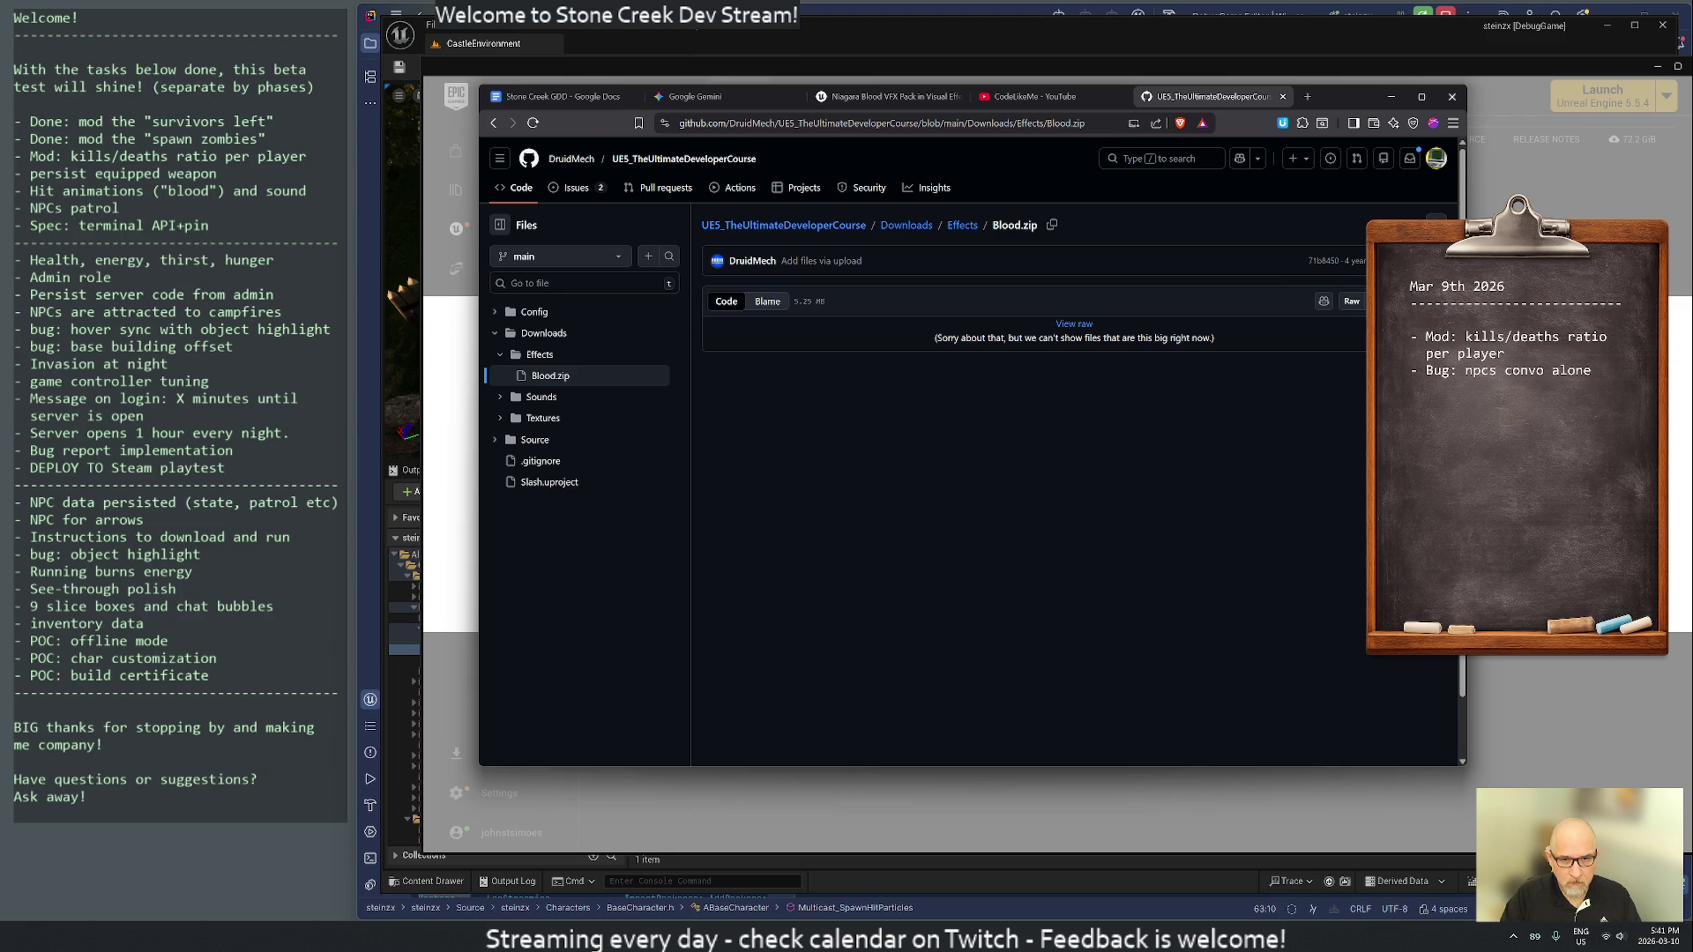
click(1324, 301)
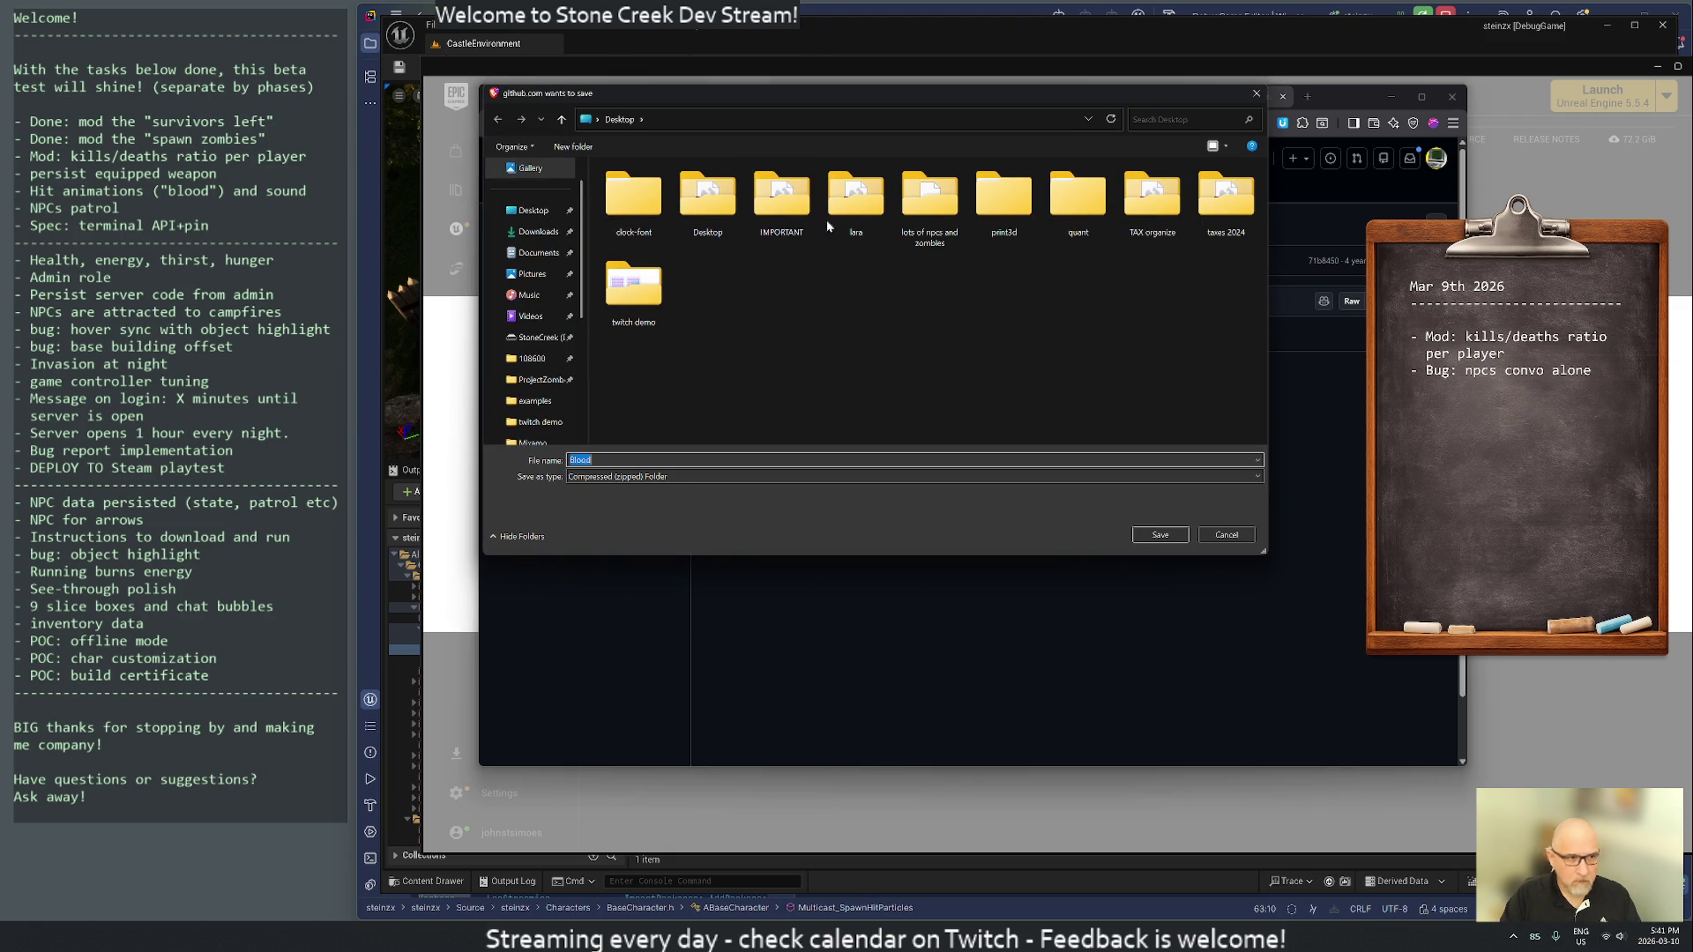
click(534, 212)
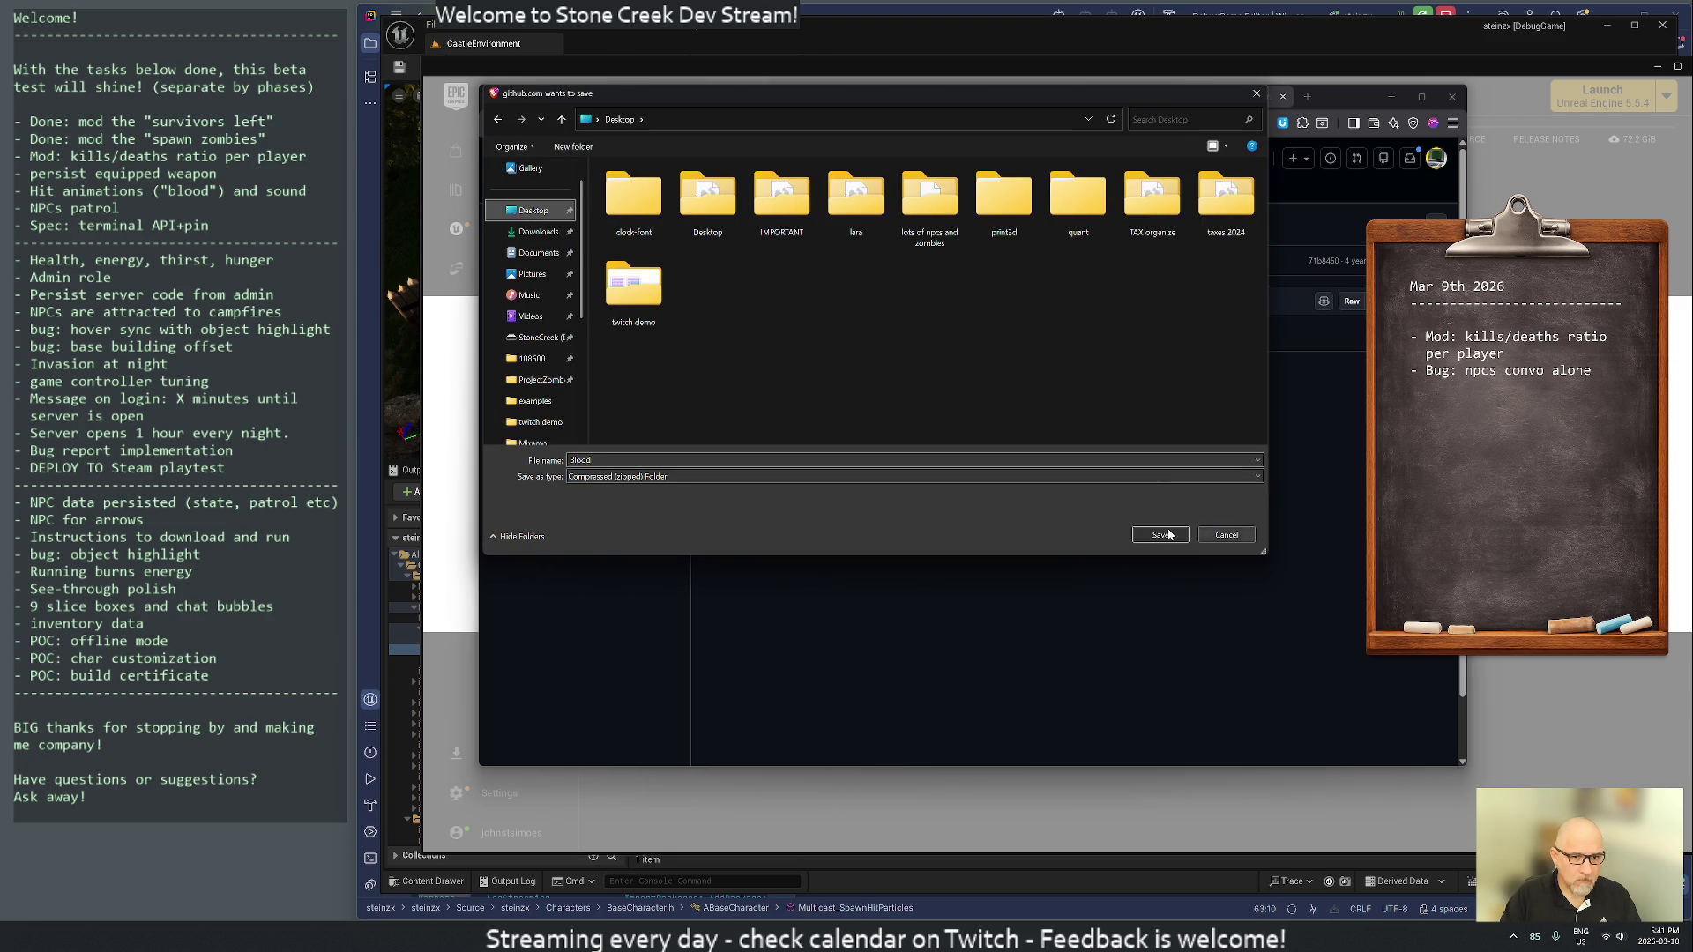
click(1186, 535)
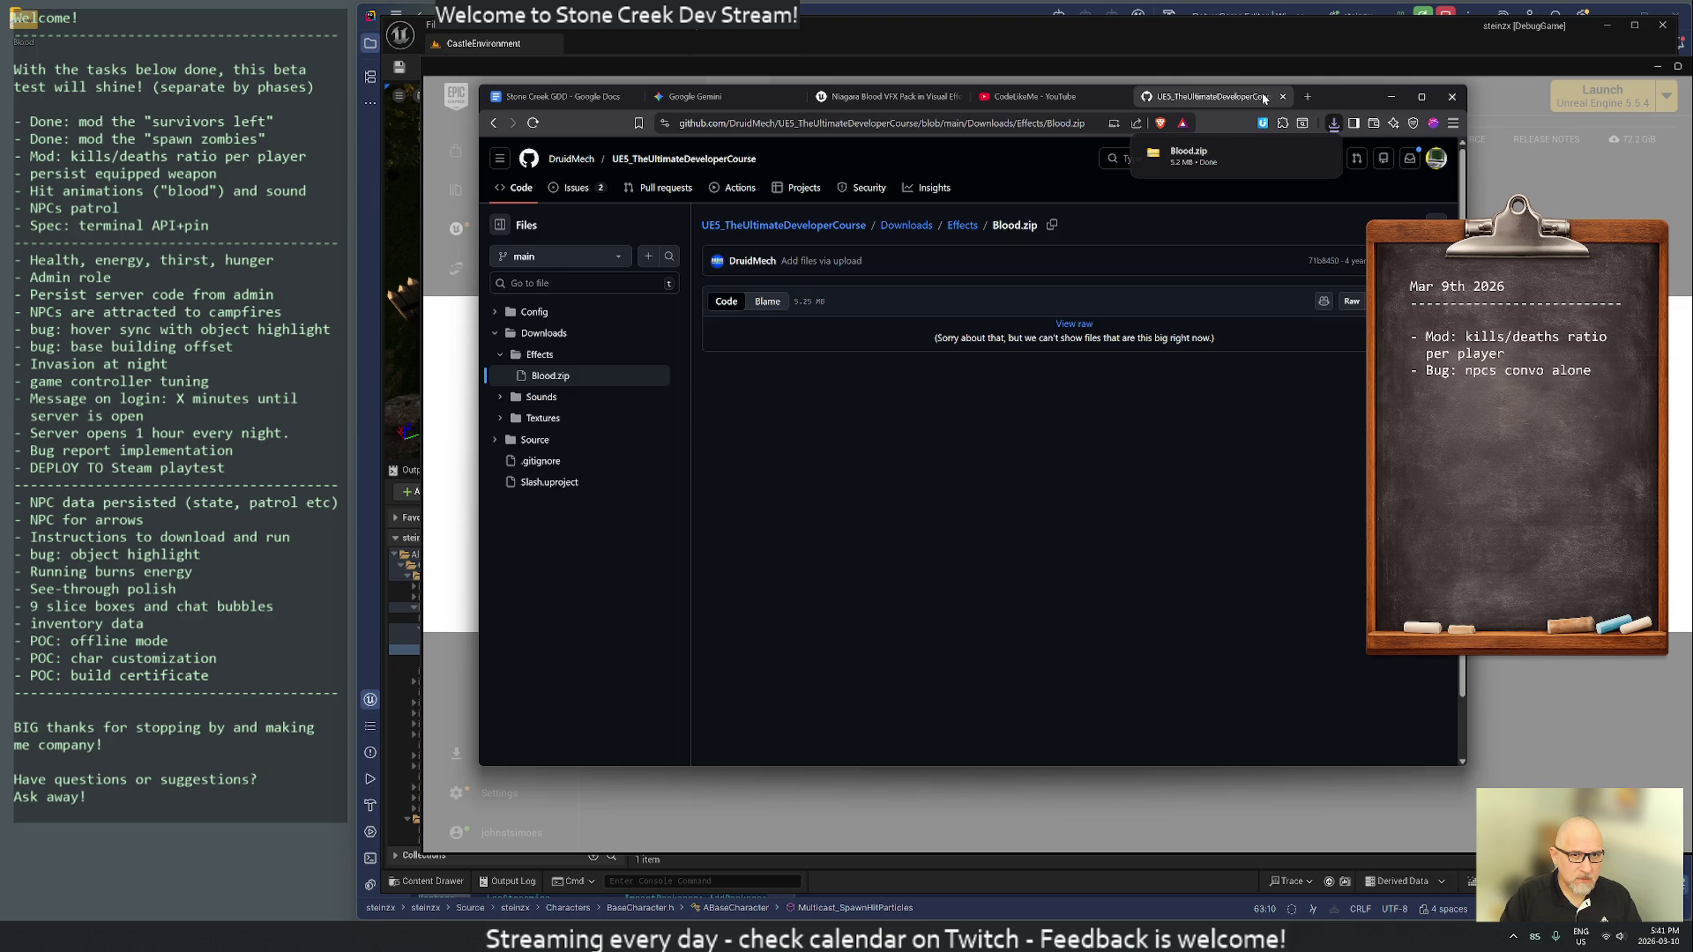
click(1283, 97)
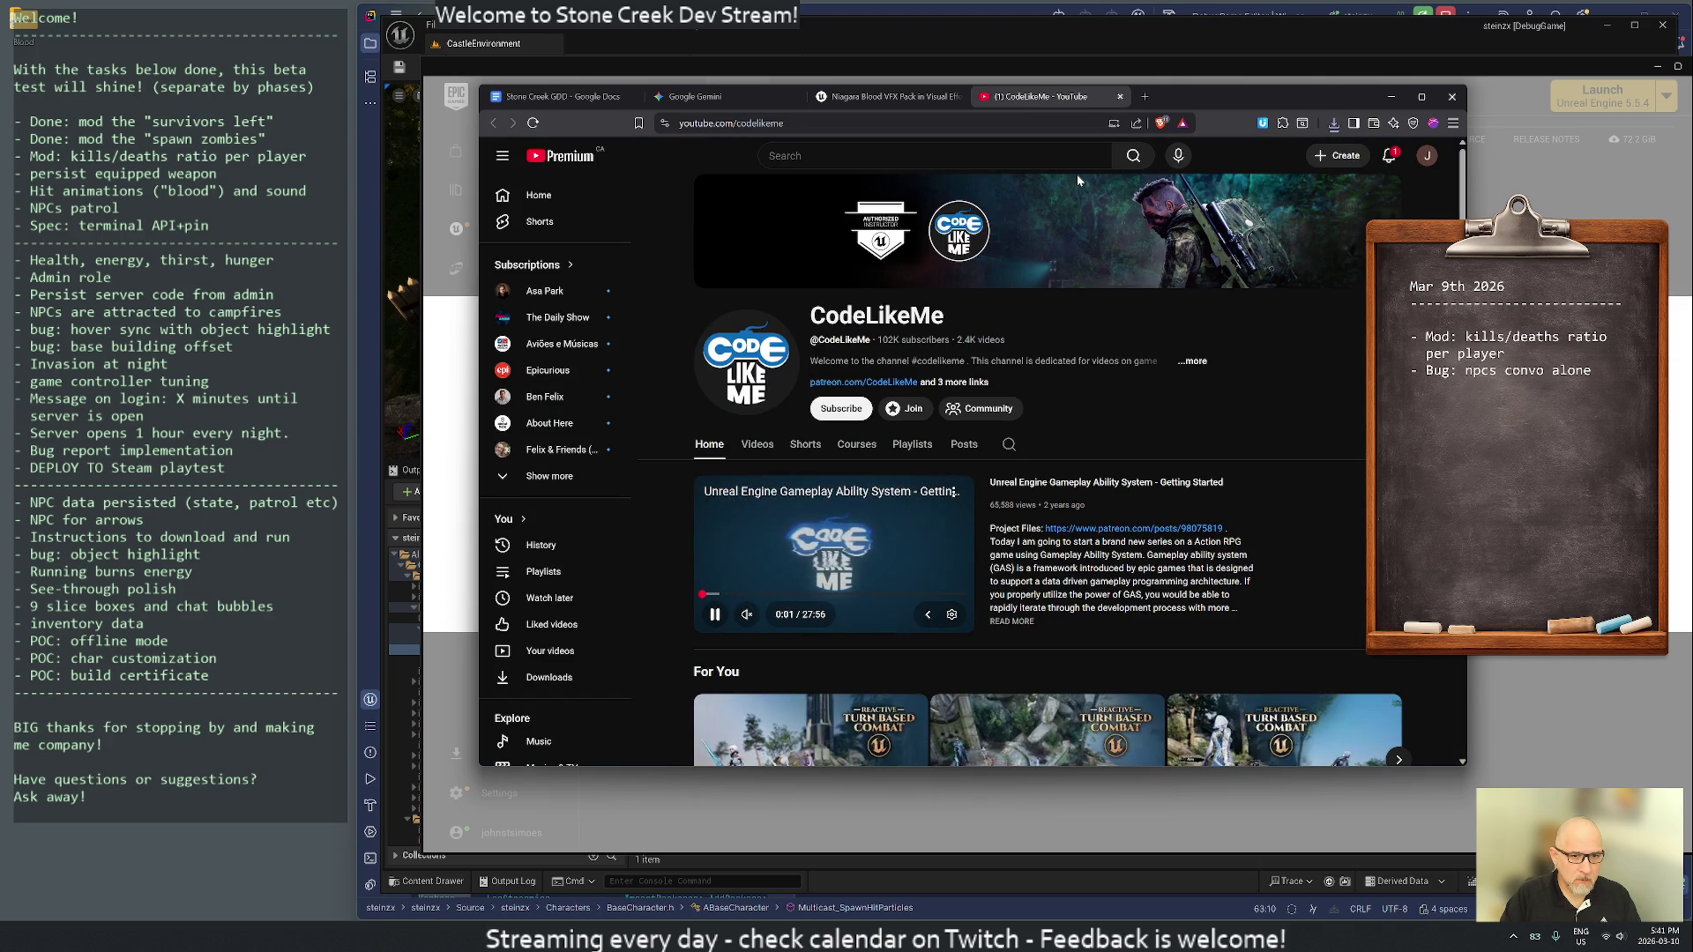
- Scroll the CodeLikeMe channel page, then close it and the Niagara Blood VFX tab
scroll(1172, 331, down, 2)
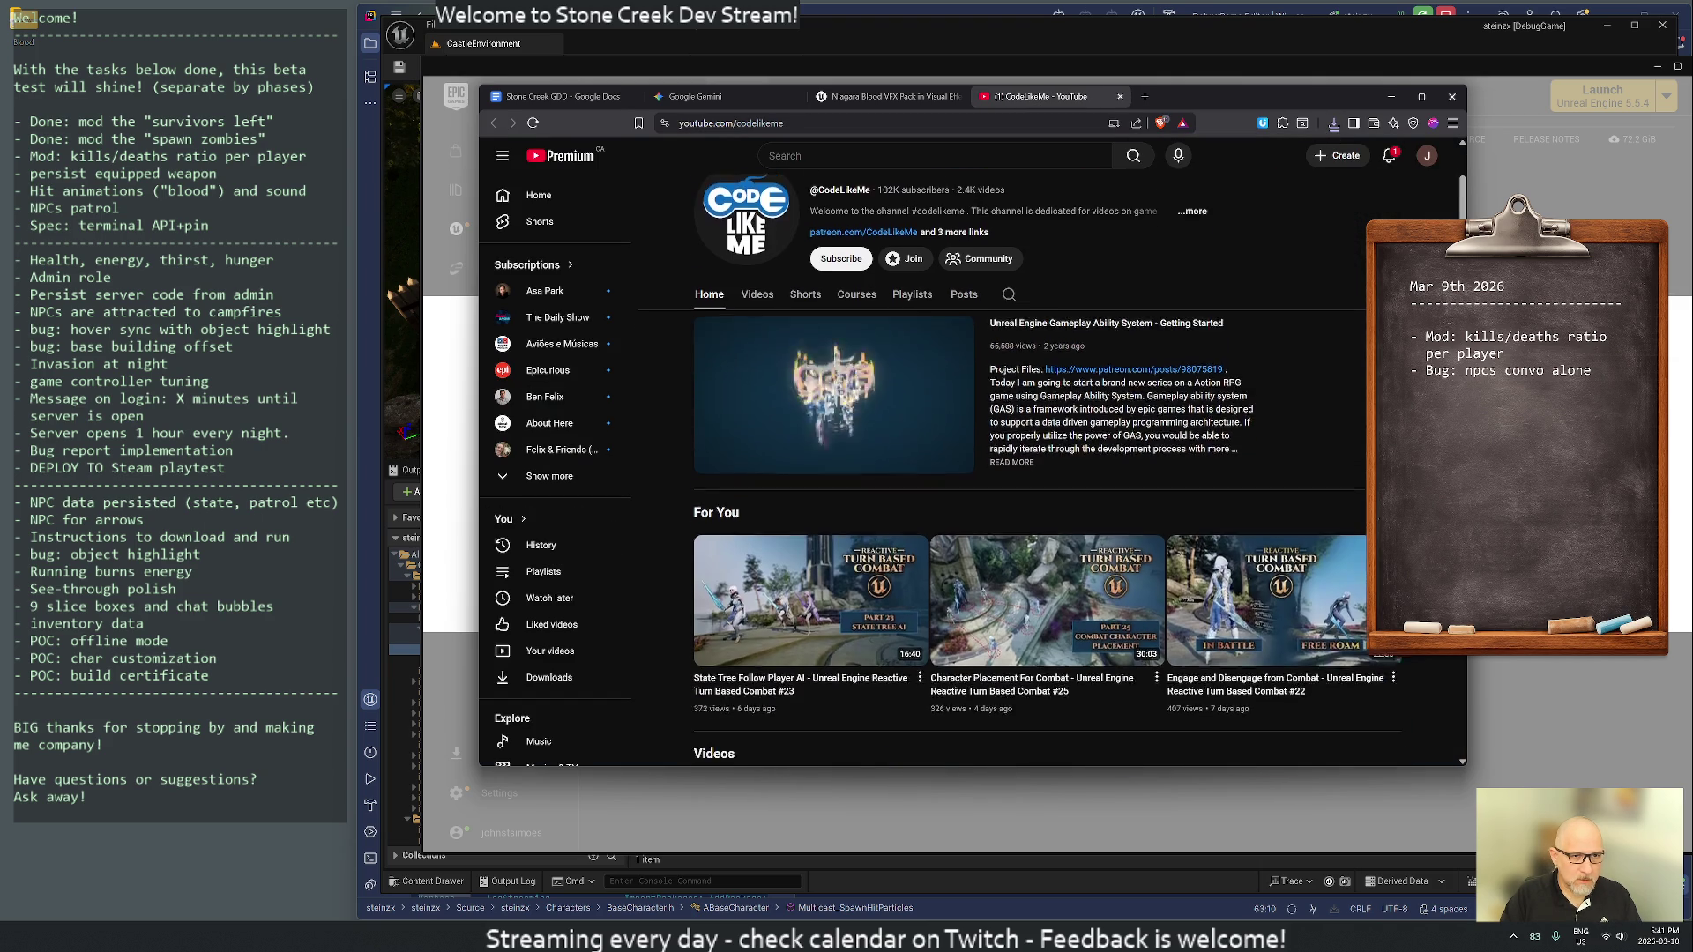
scroll(811, 385, down, 2)
scroll(811, 386, up, 4)
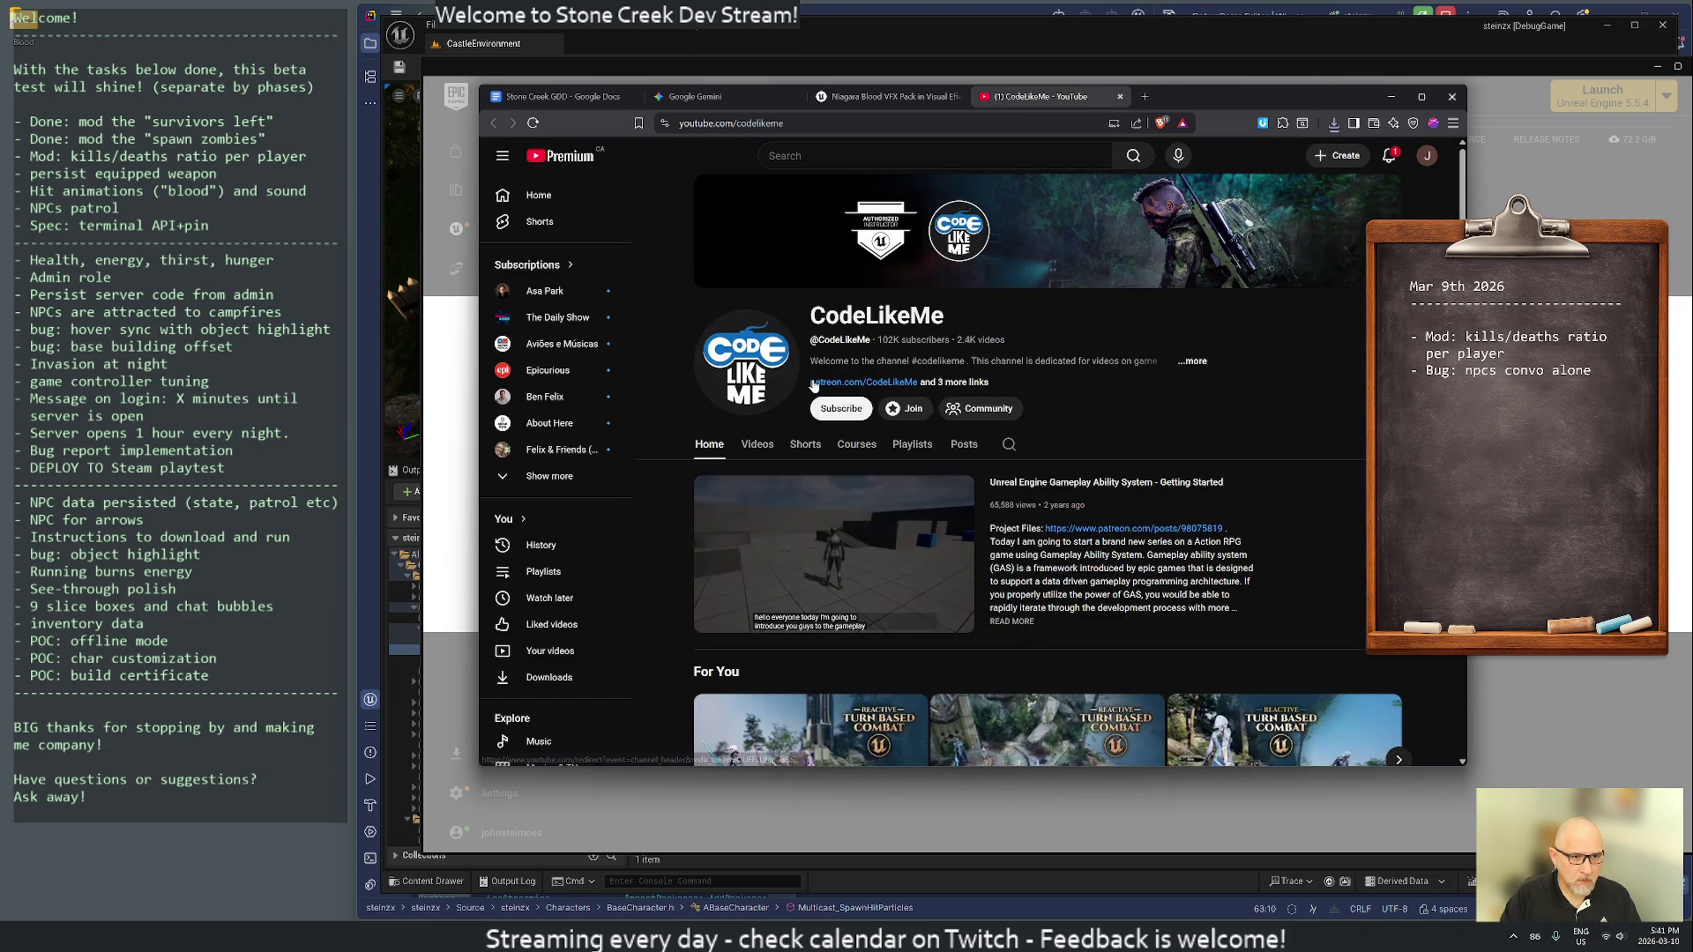
scroll(811, 386, down, 8)
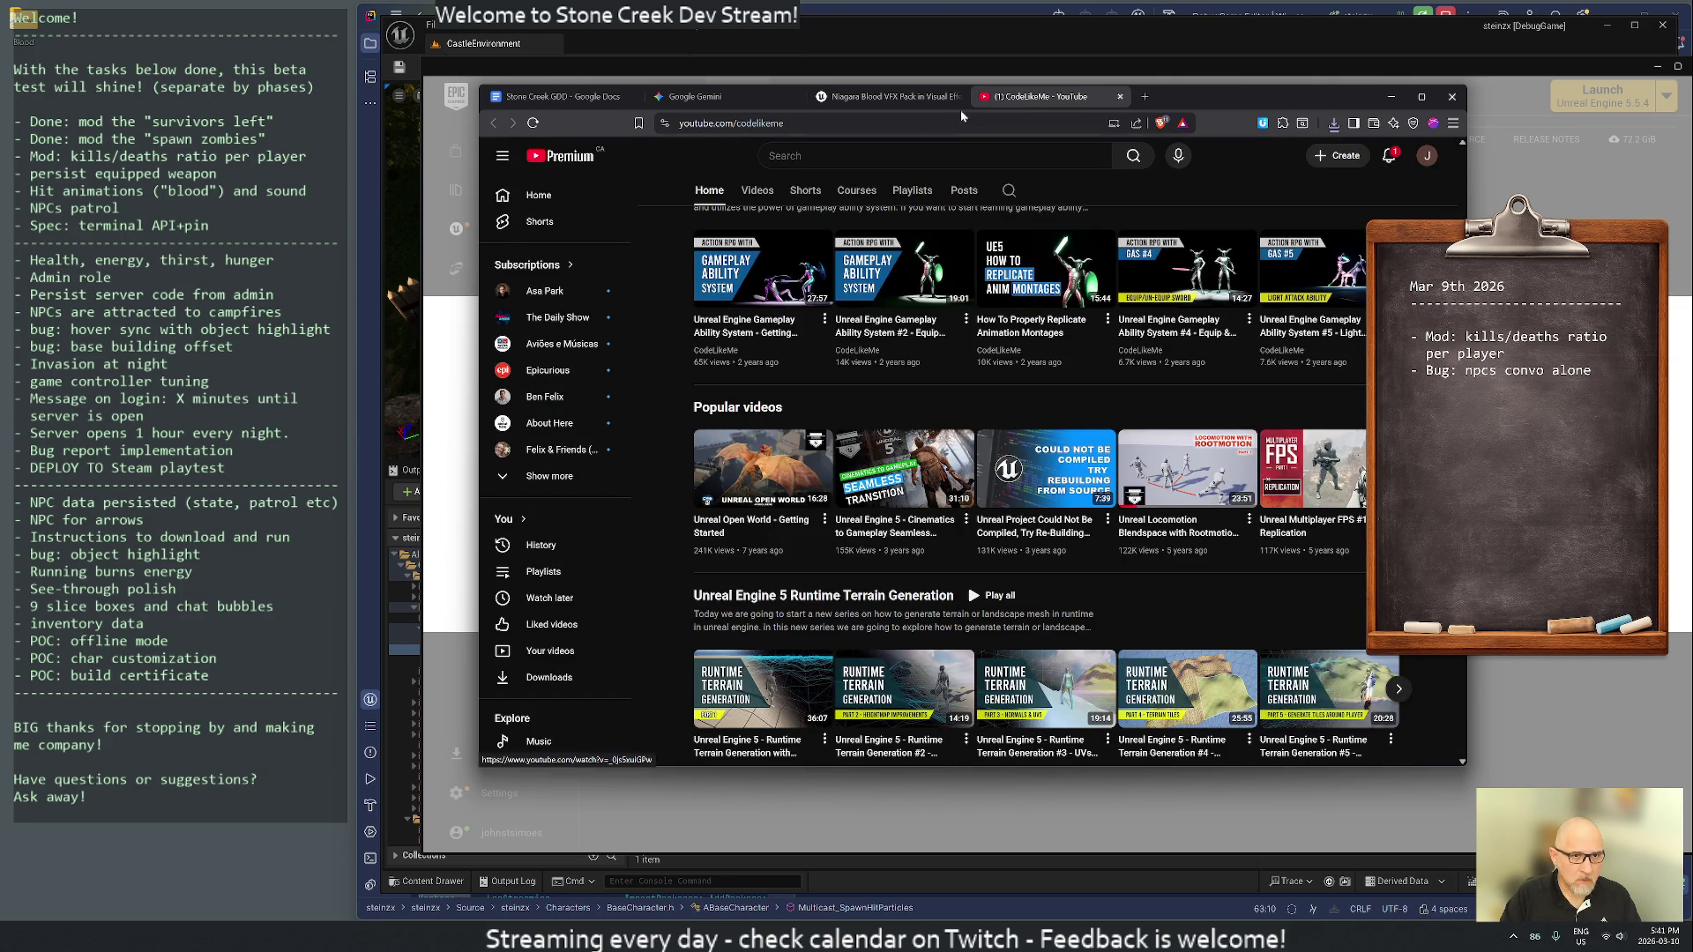
key(ctrl+w)
key(ctrl+w)
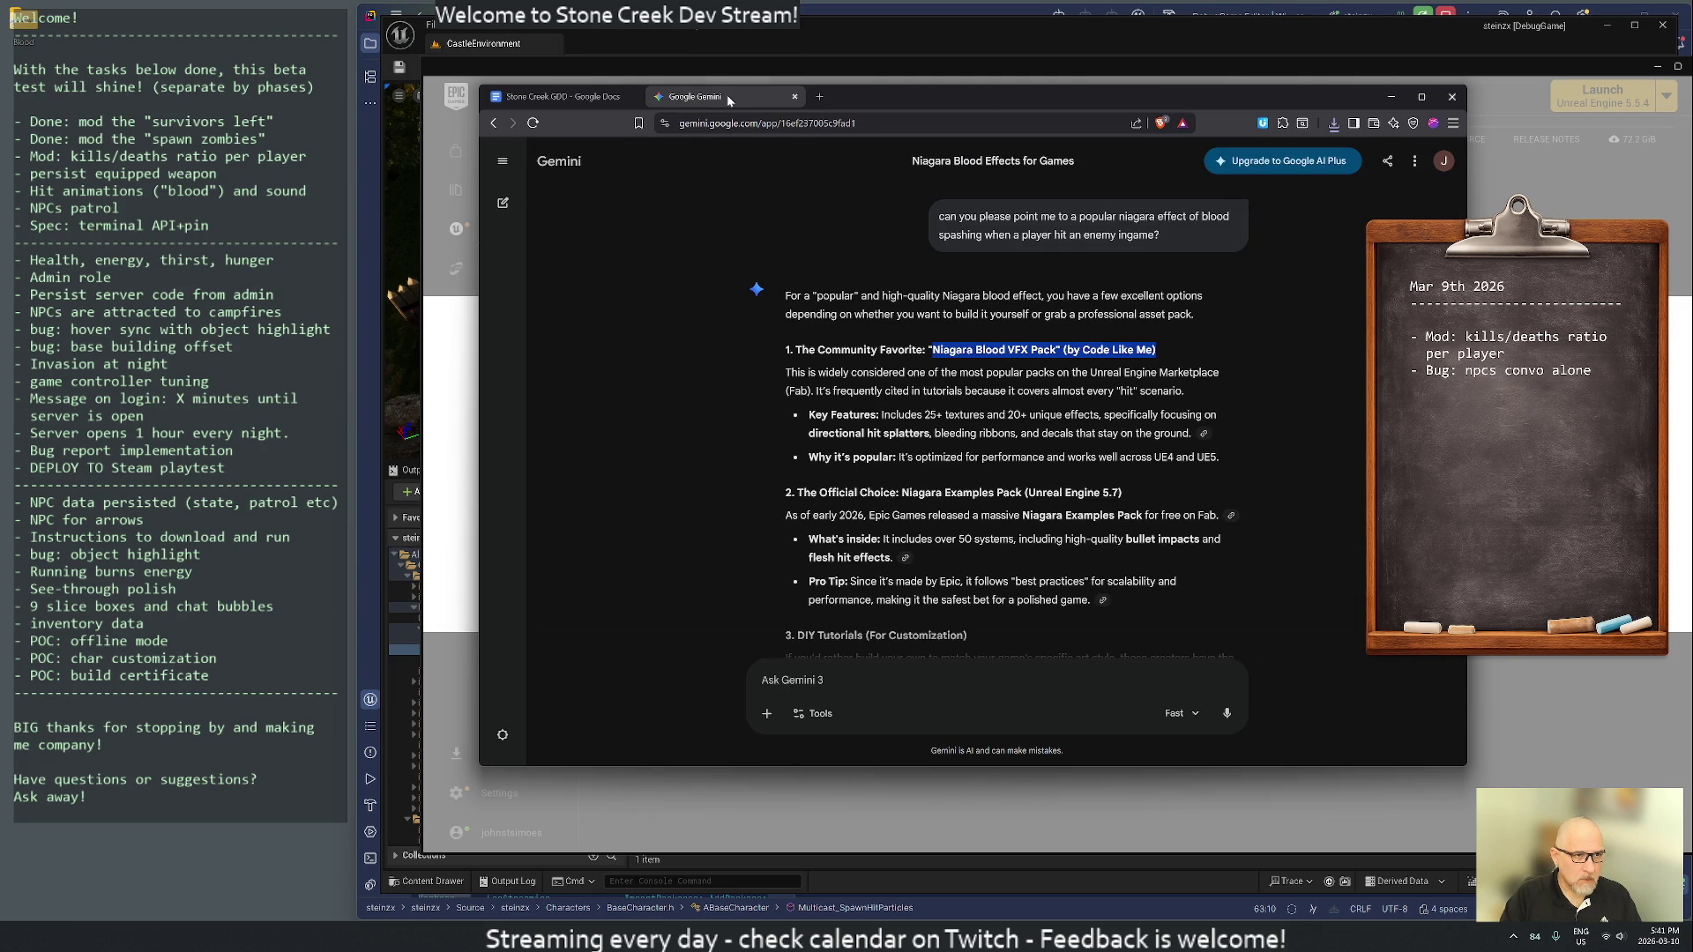
key(ctrl+w)
key(ctrl+w)
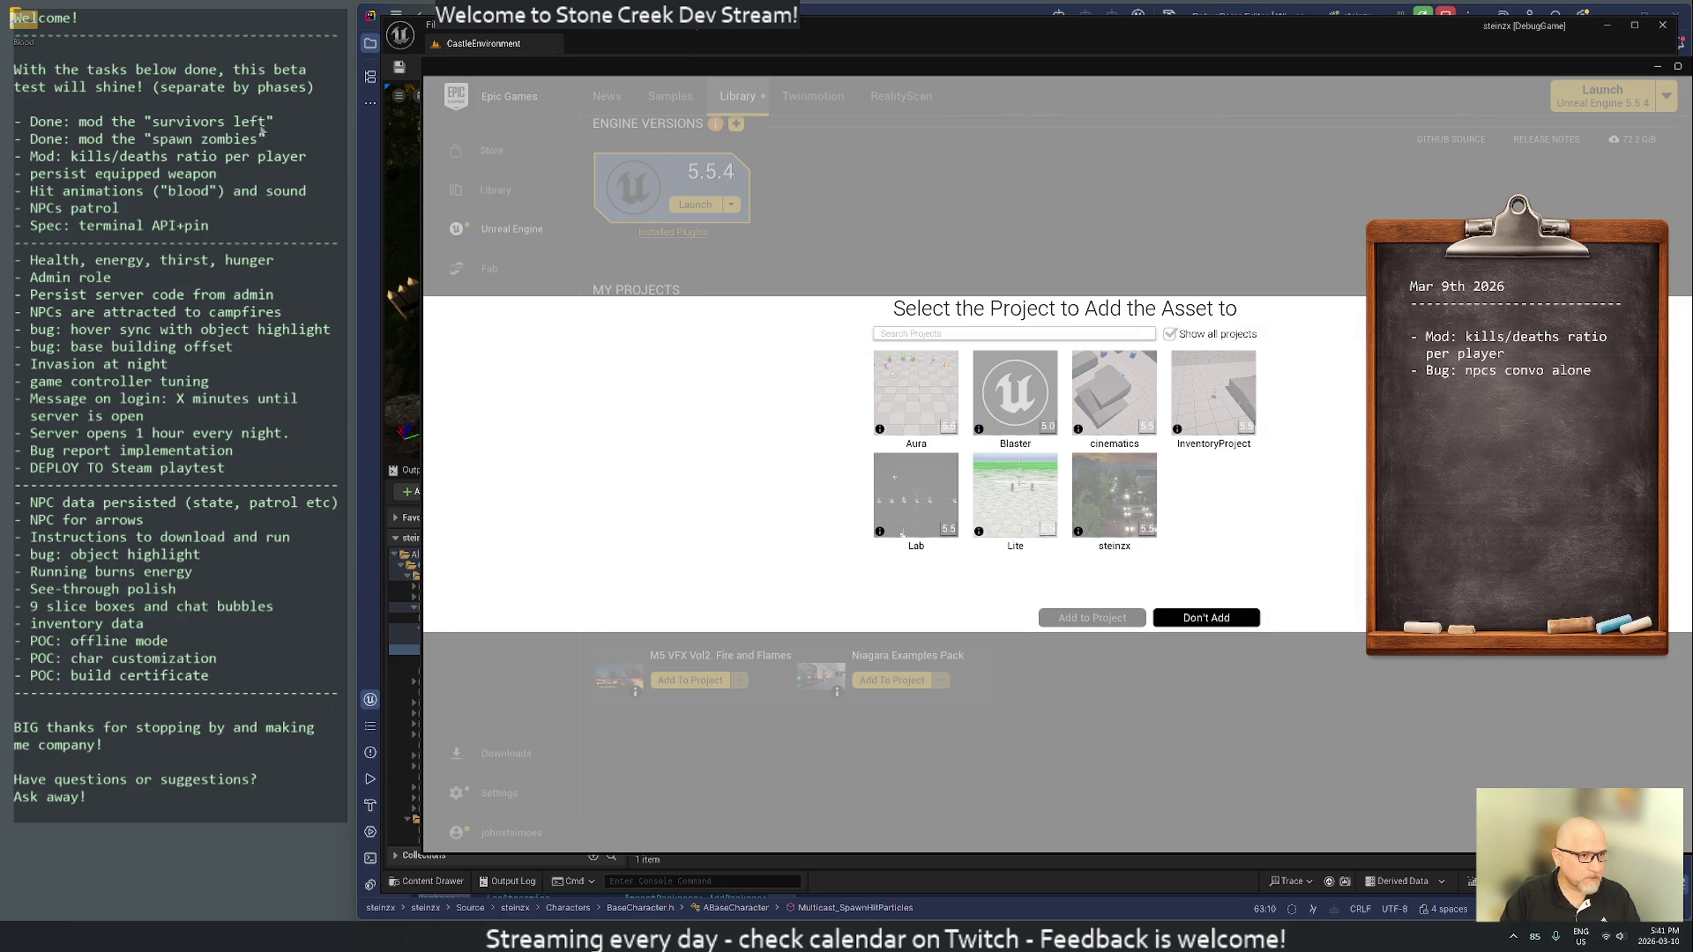
- Choose Don't Add in the Select the Project dialog and close the Epic Games Launcher
click(1678, 66)
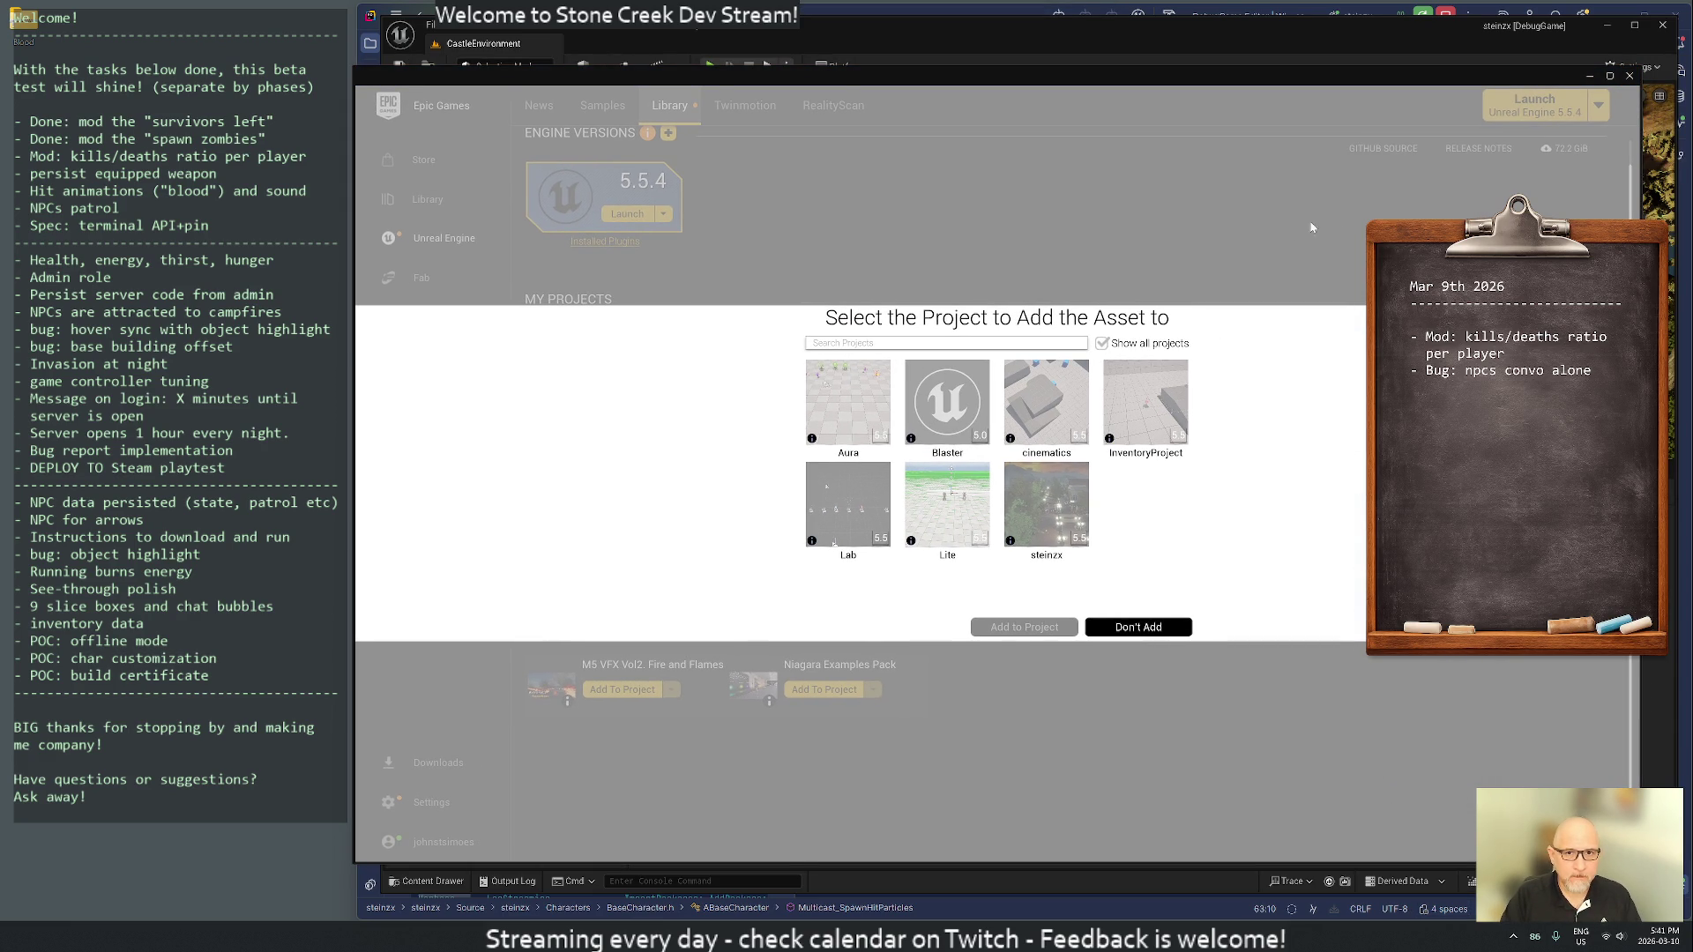
click(1138, 628)
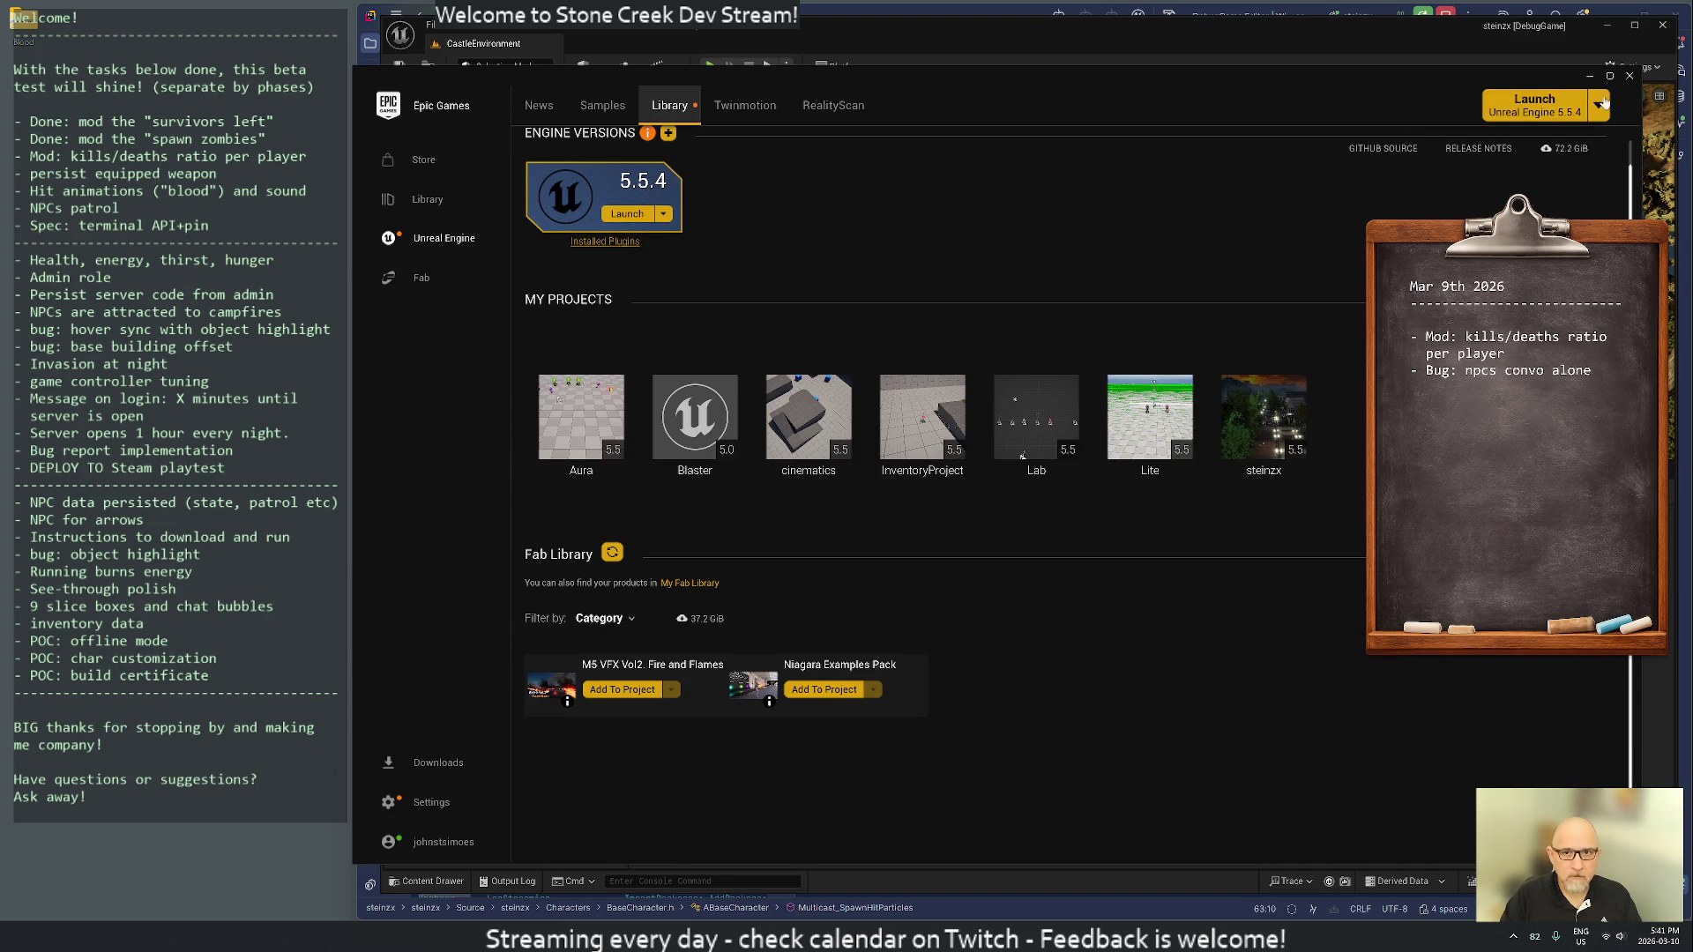
click(1629, 75)
click(1512, 938)
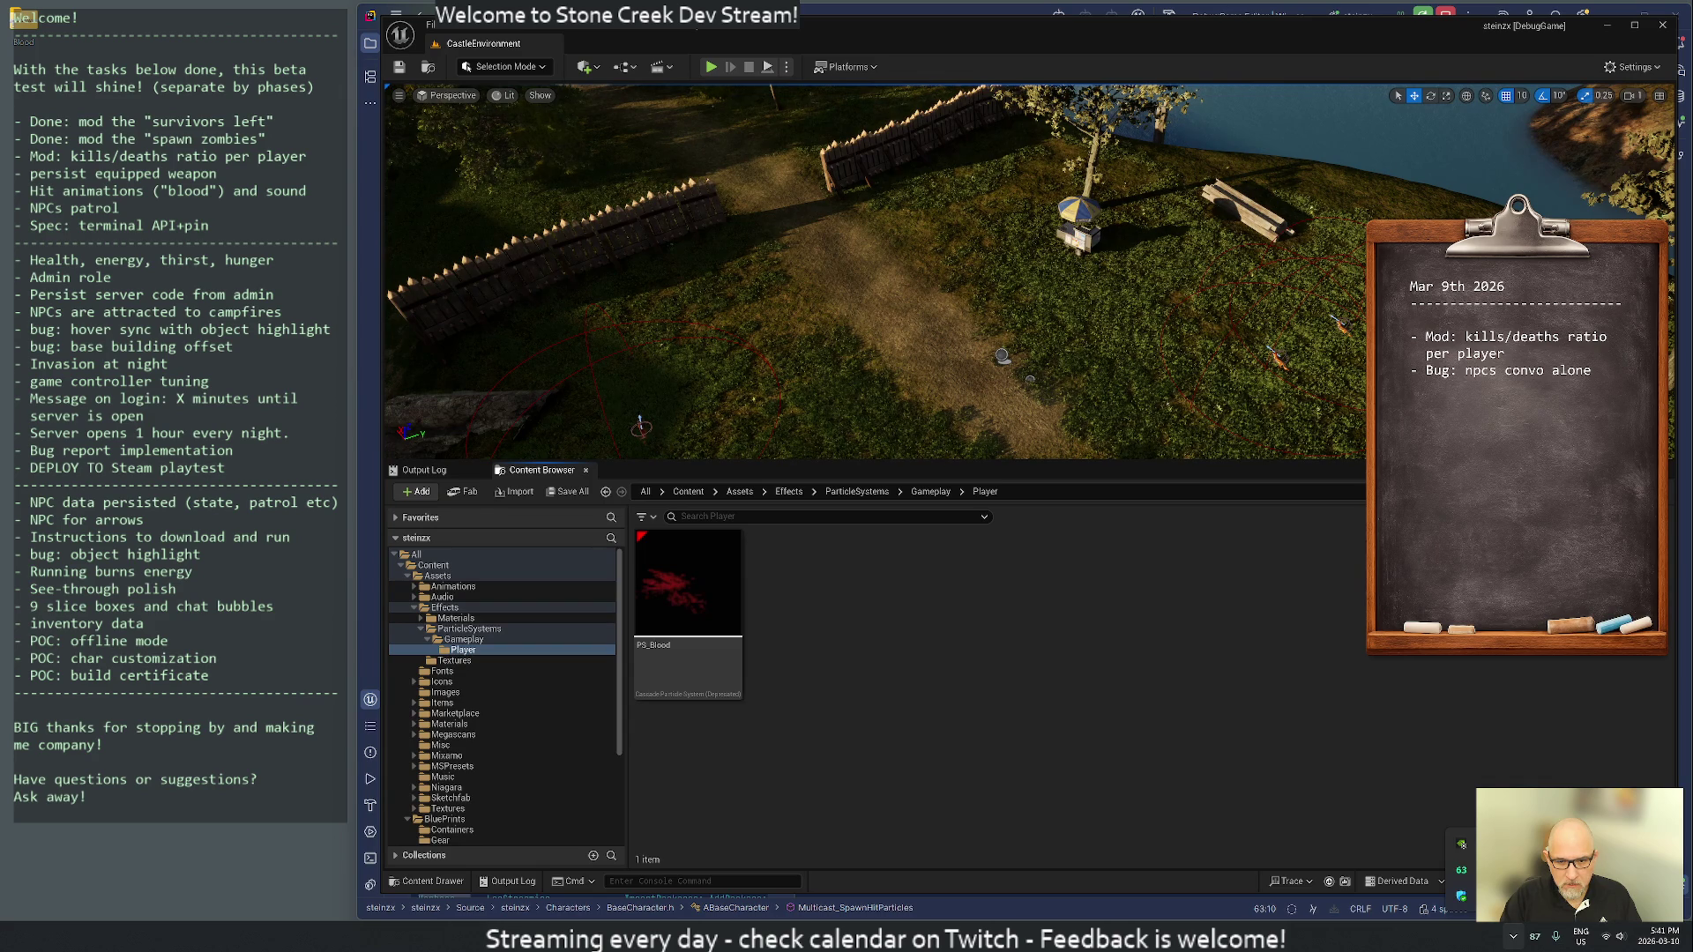
- Open Content/Assets/Effects in the Content Browser folder tree to view its subfolders
click(1513, 938)
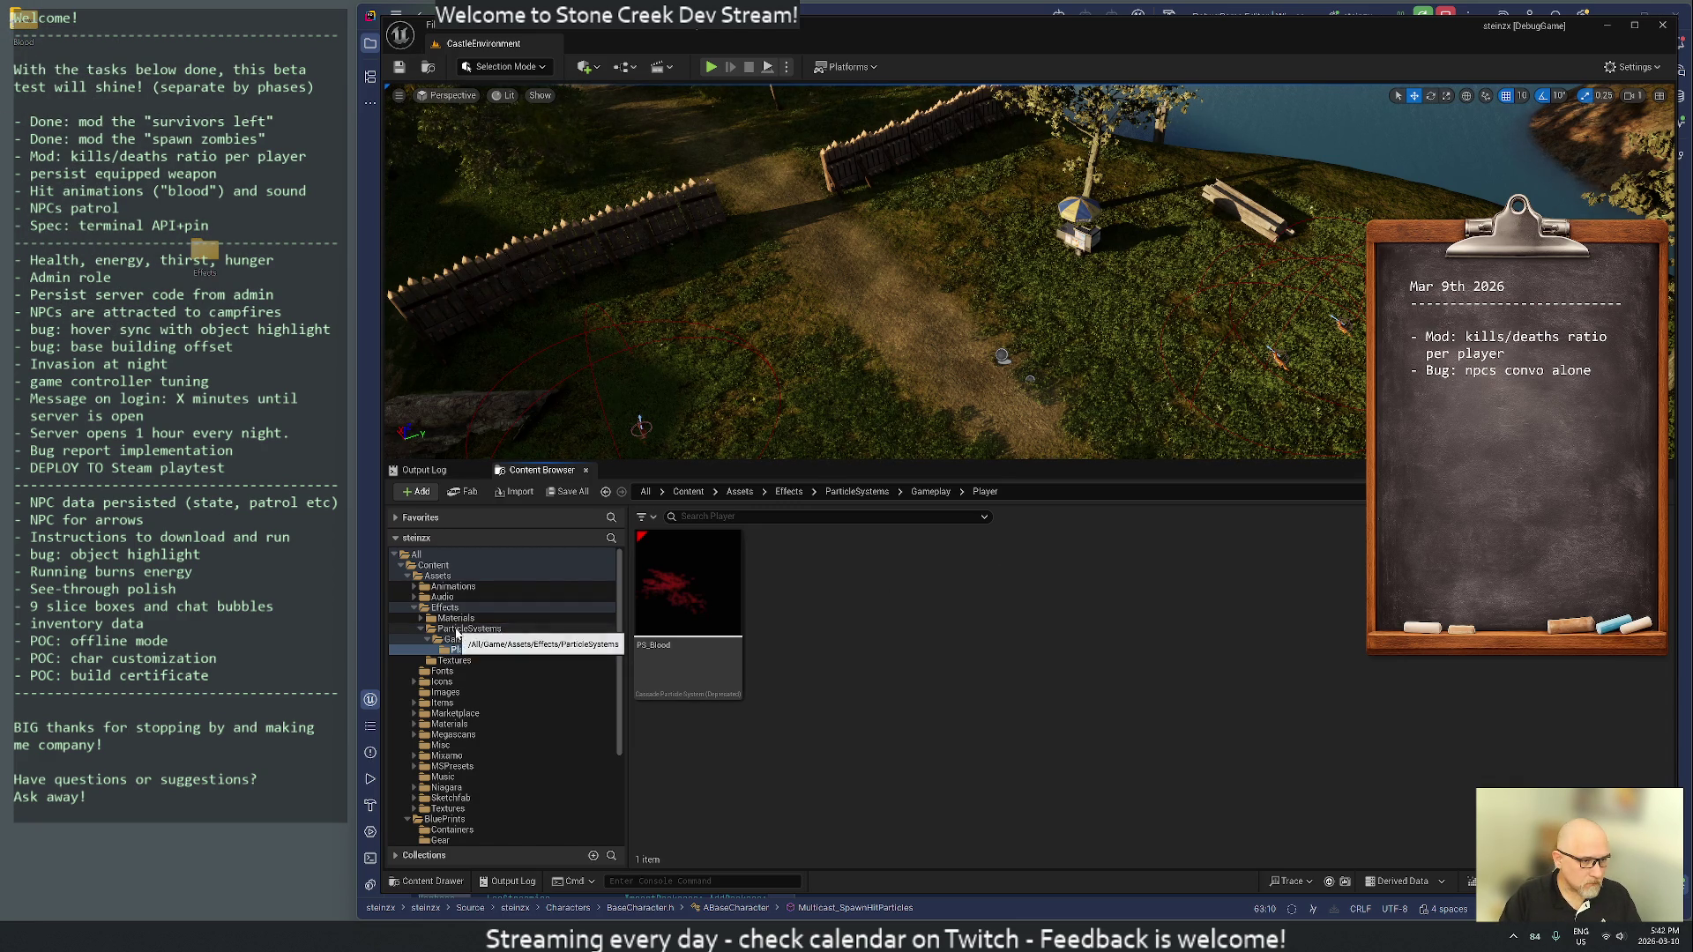
click(446, 608)
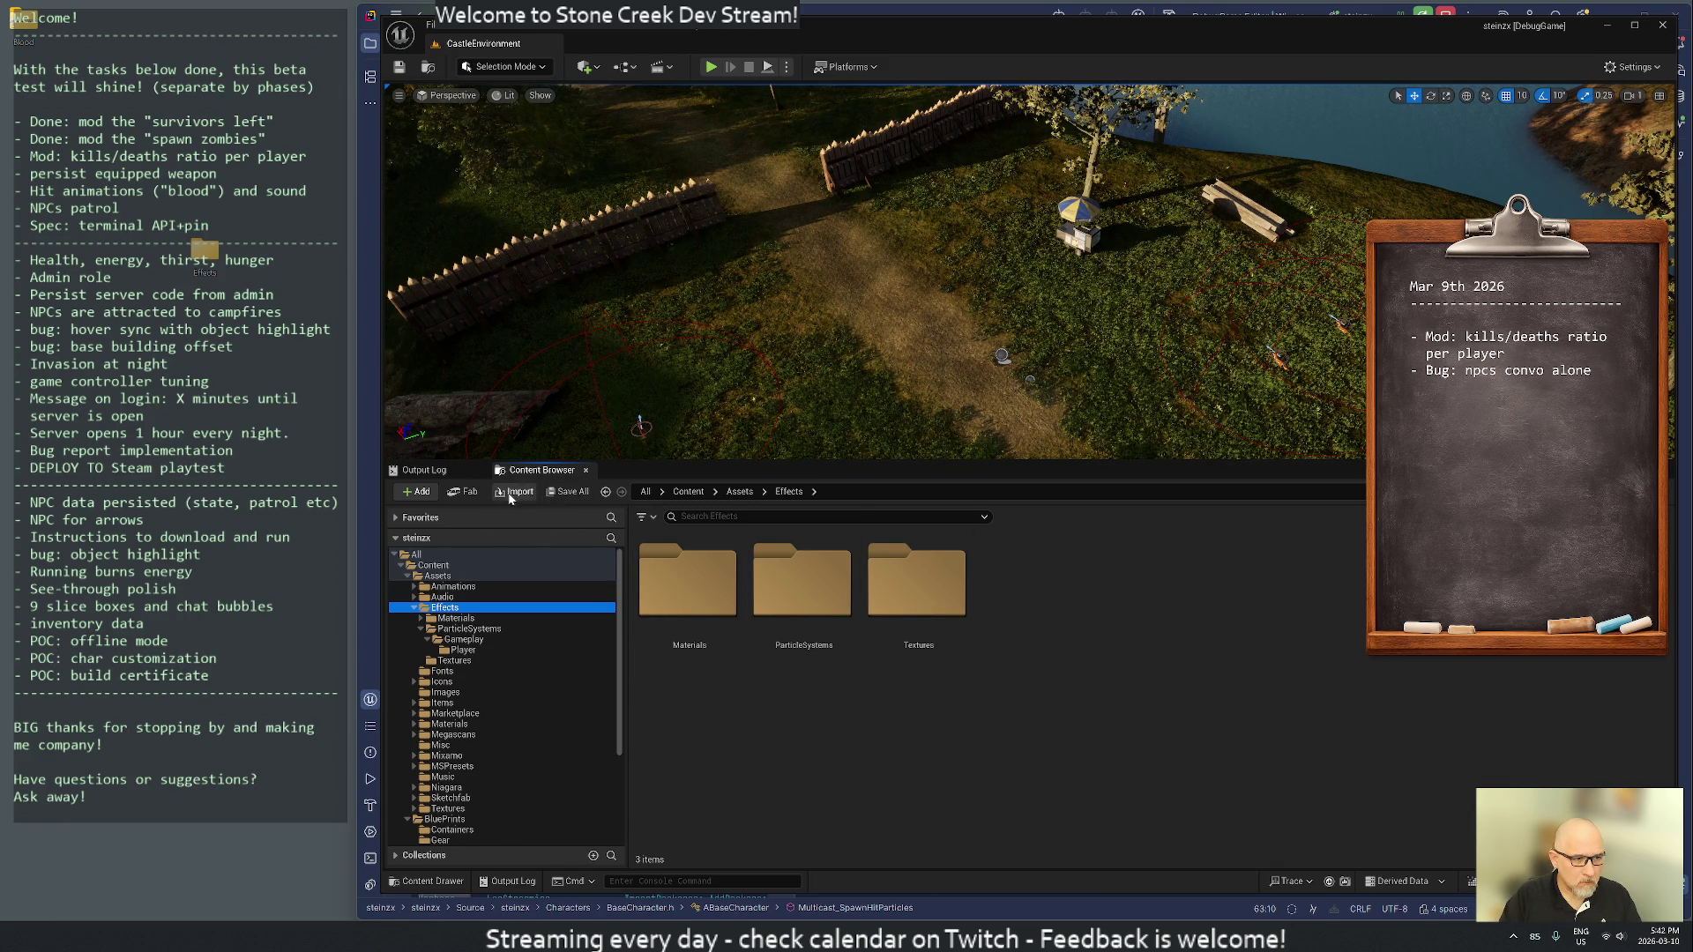
click(1060, 619)
- Create a new folder named Old inside Effects
right_click(1060, 618)
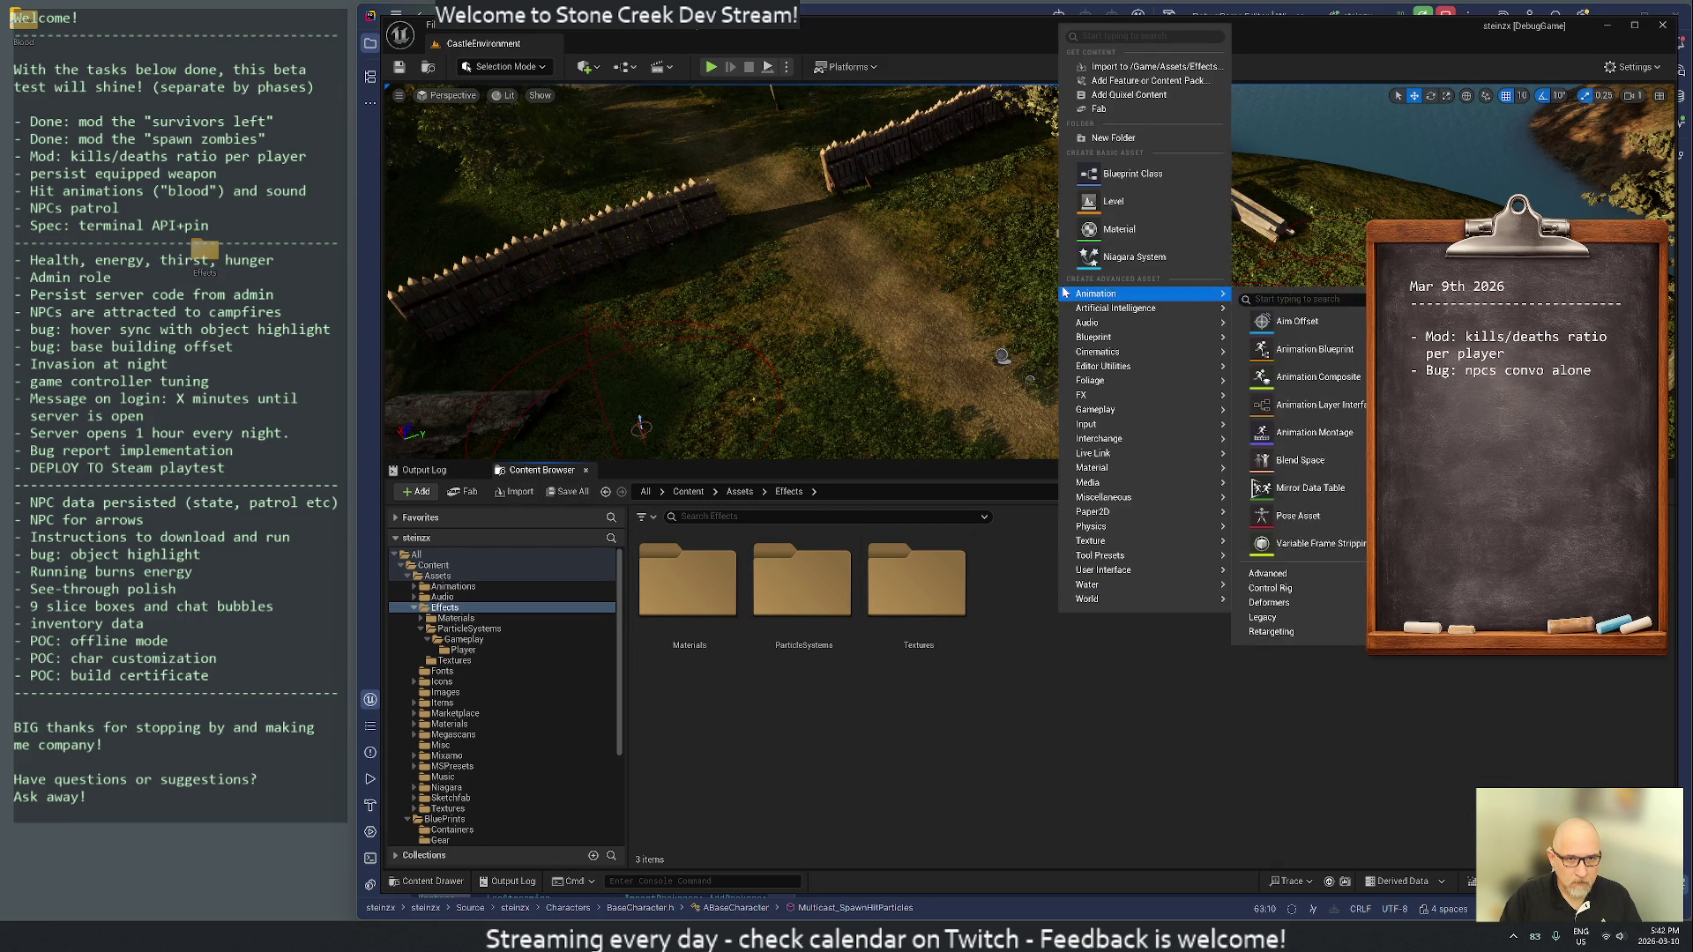
click(1110, 138)
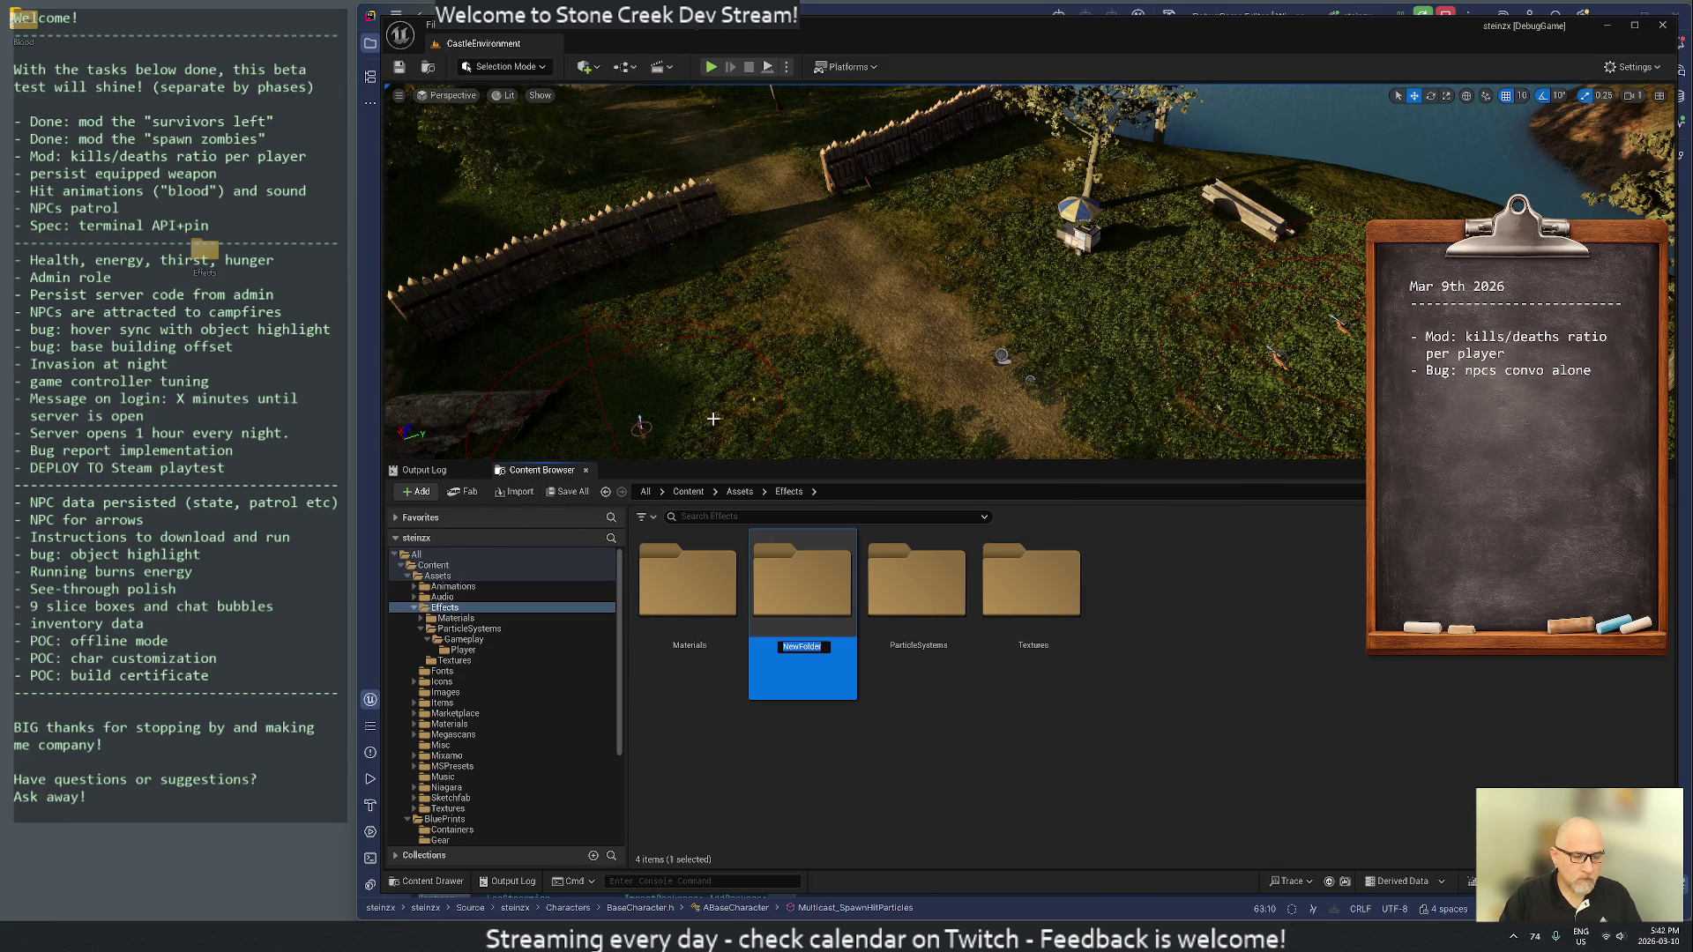
text(Old)
key(Return)
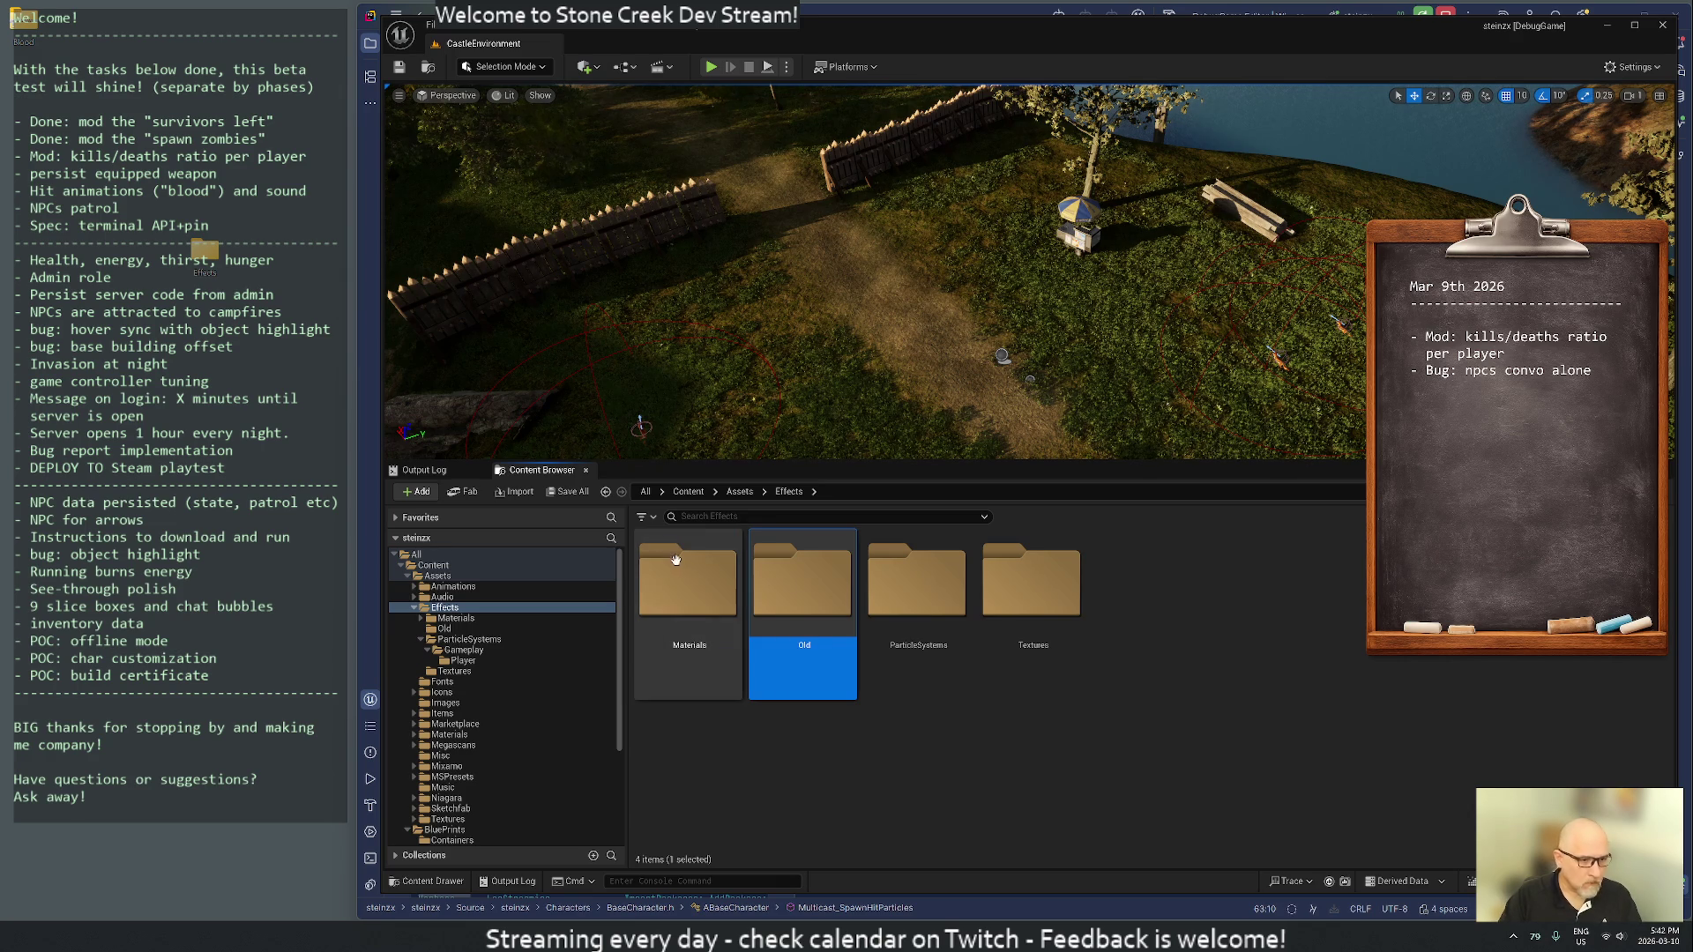
- Check out the Materials folder in revision control and move it into Old
right_click(687, 593)
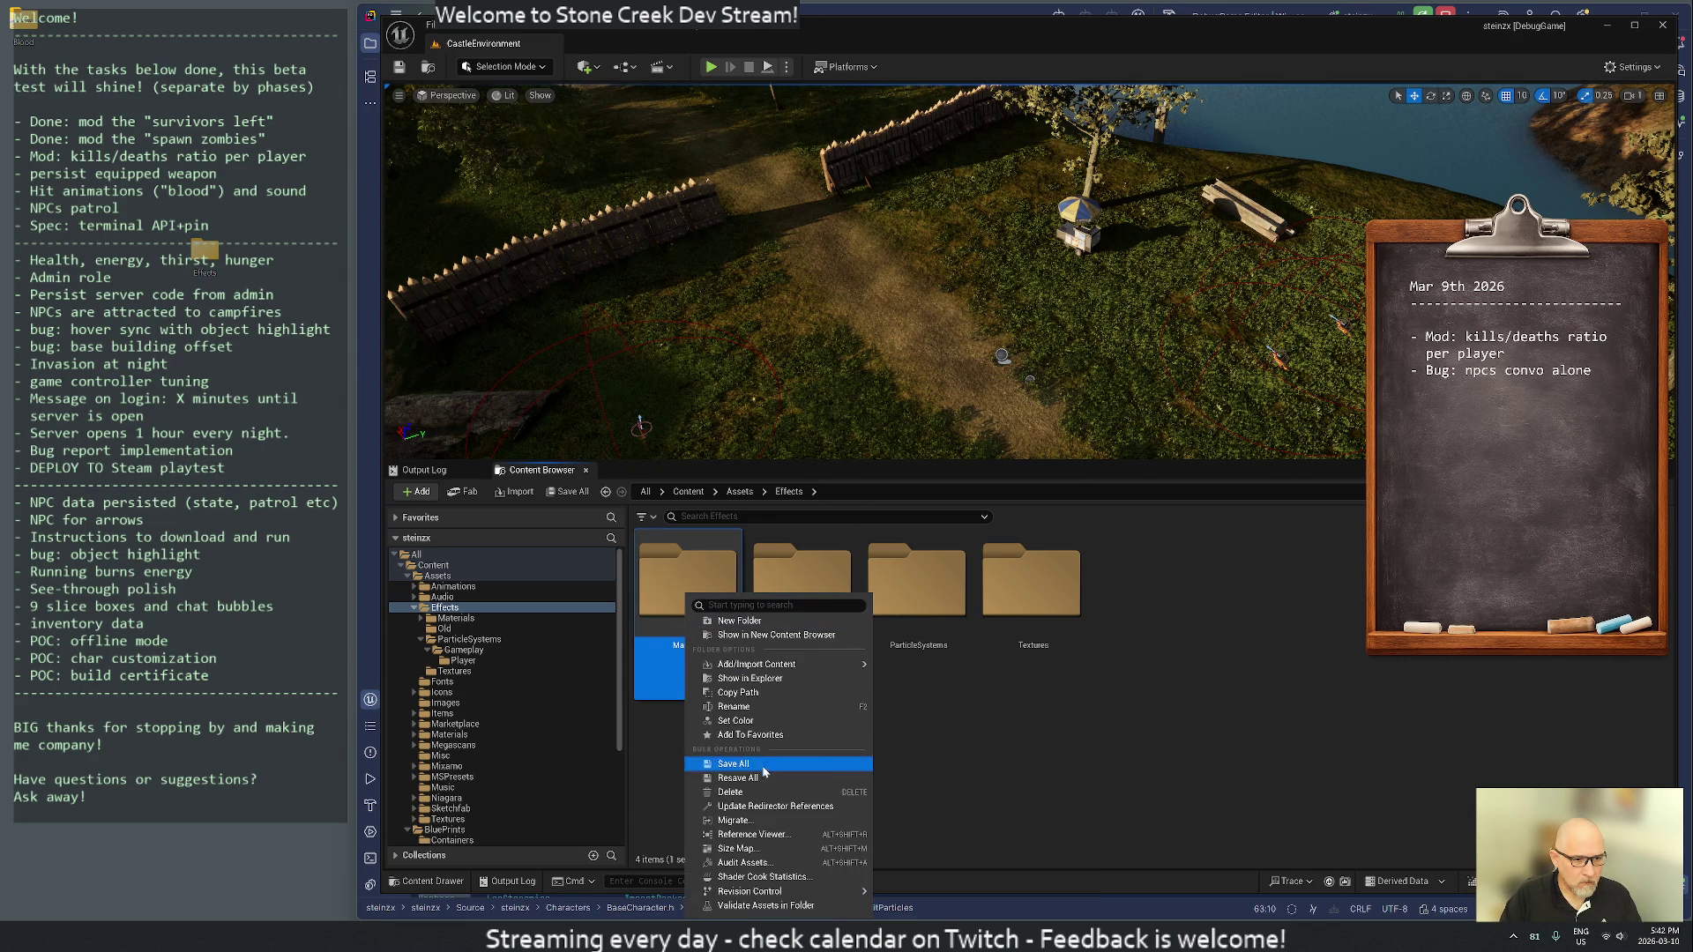
mouse_move(776, 891)
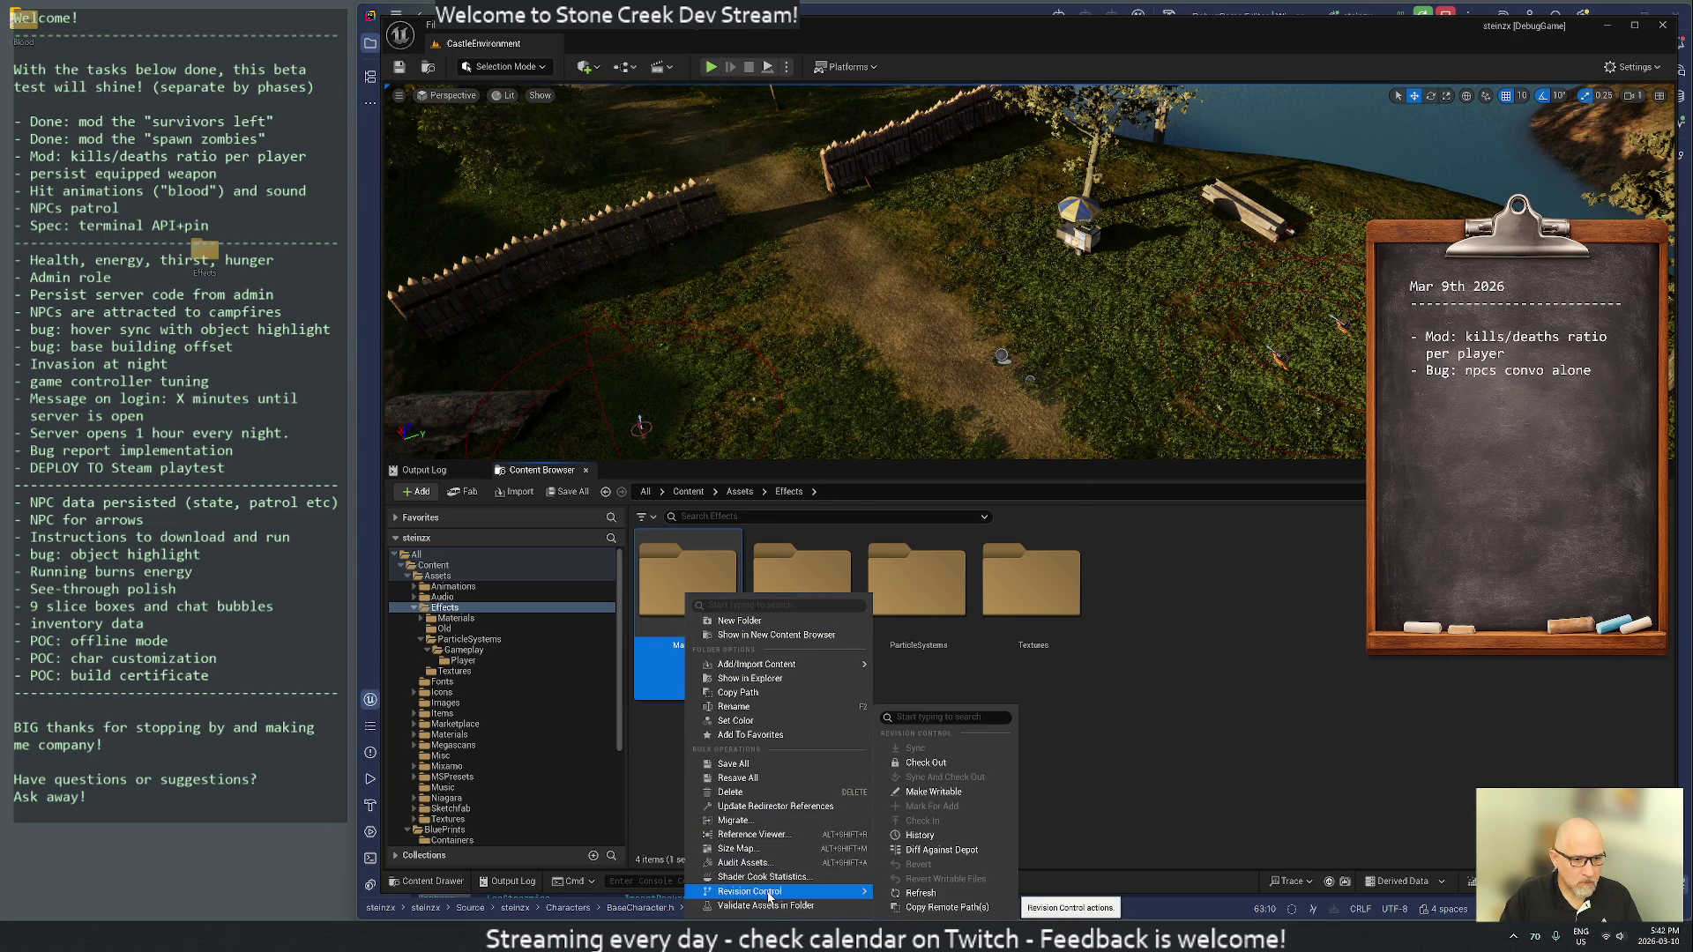
click(926, 763)
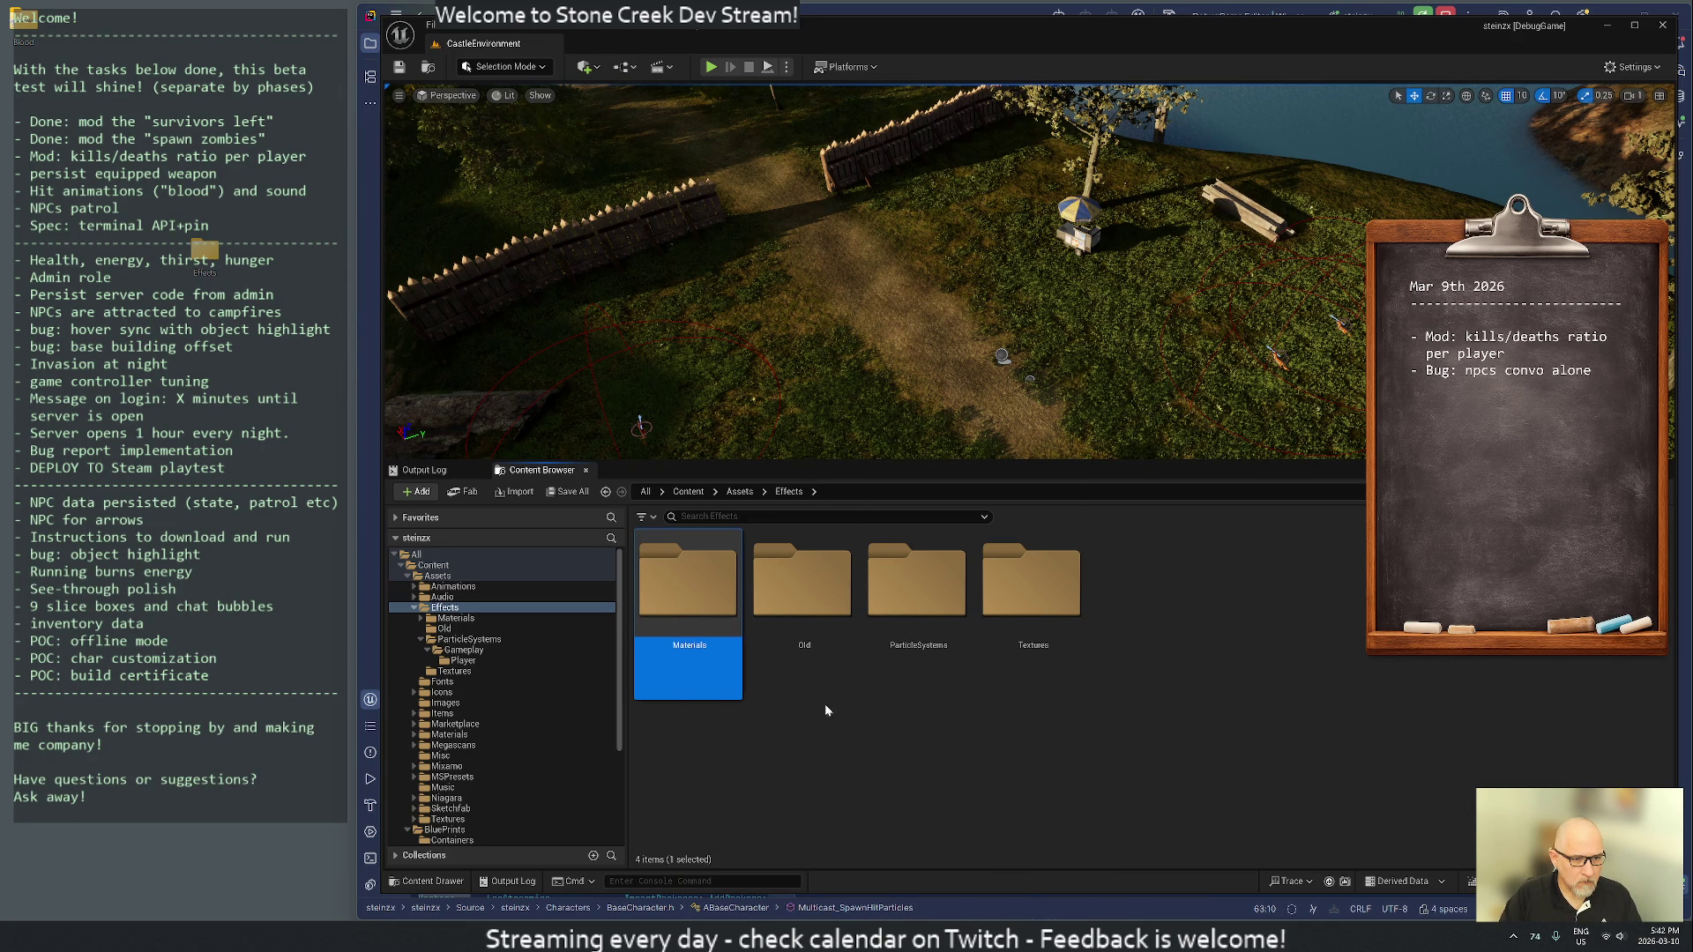
drag(688, 598, 794, 609)
click(808, 628)
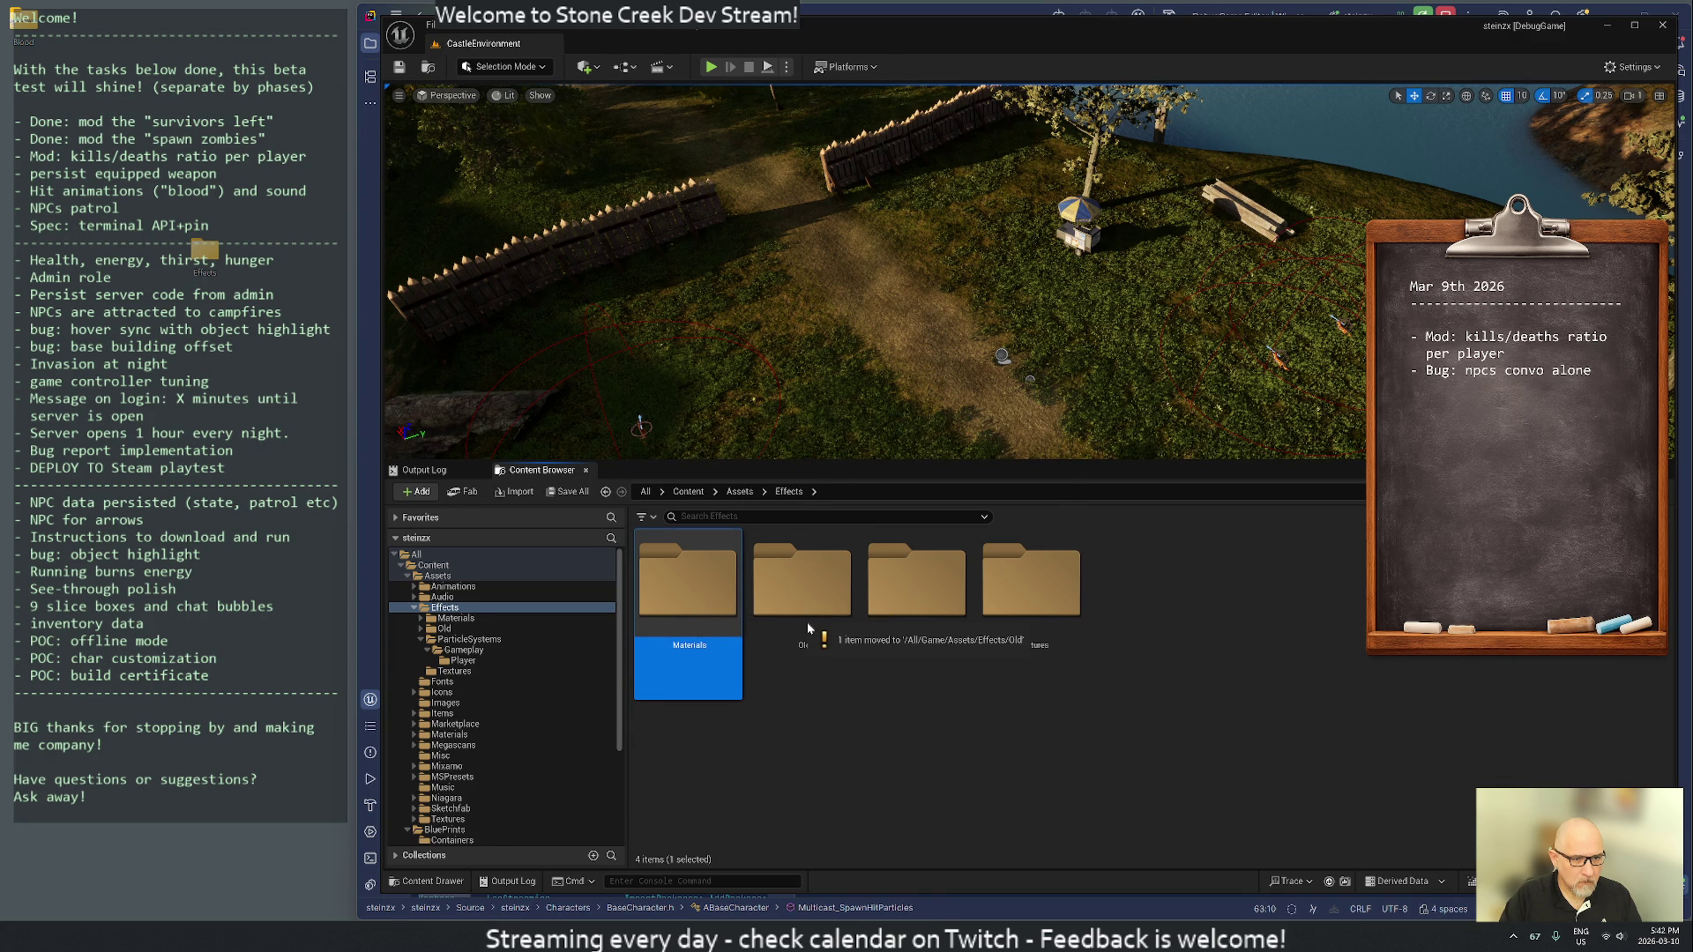
click(1018, 713)
- Check out the ParticleSystems and Textures folders and move both into Old
click(936, 612)
ctrl+click(1027, 607)
right_click(1023, 602)
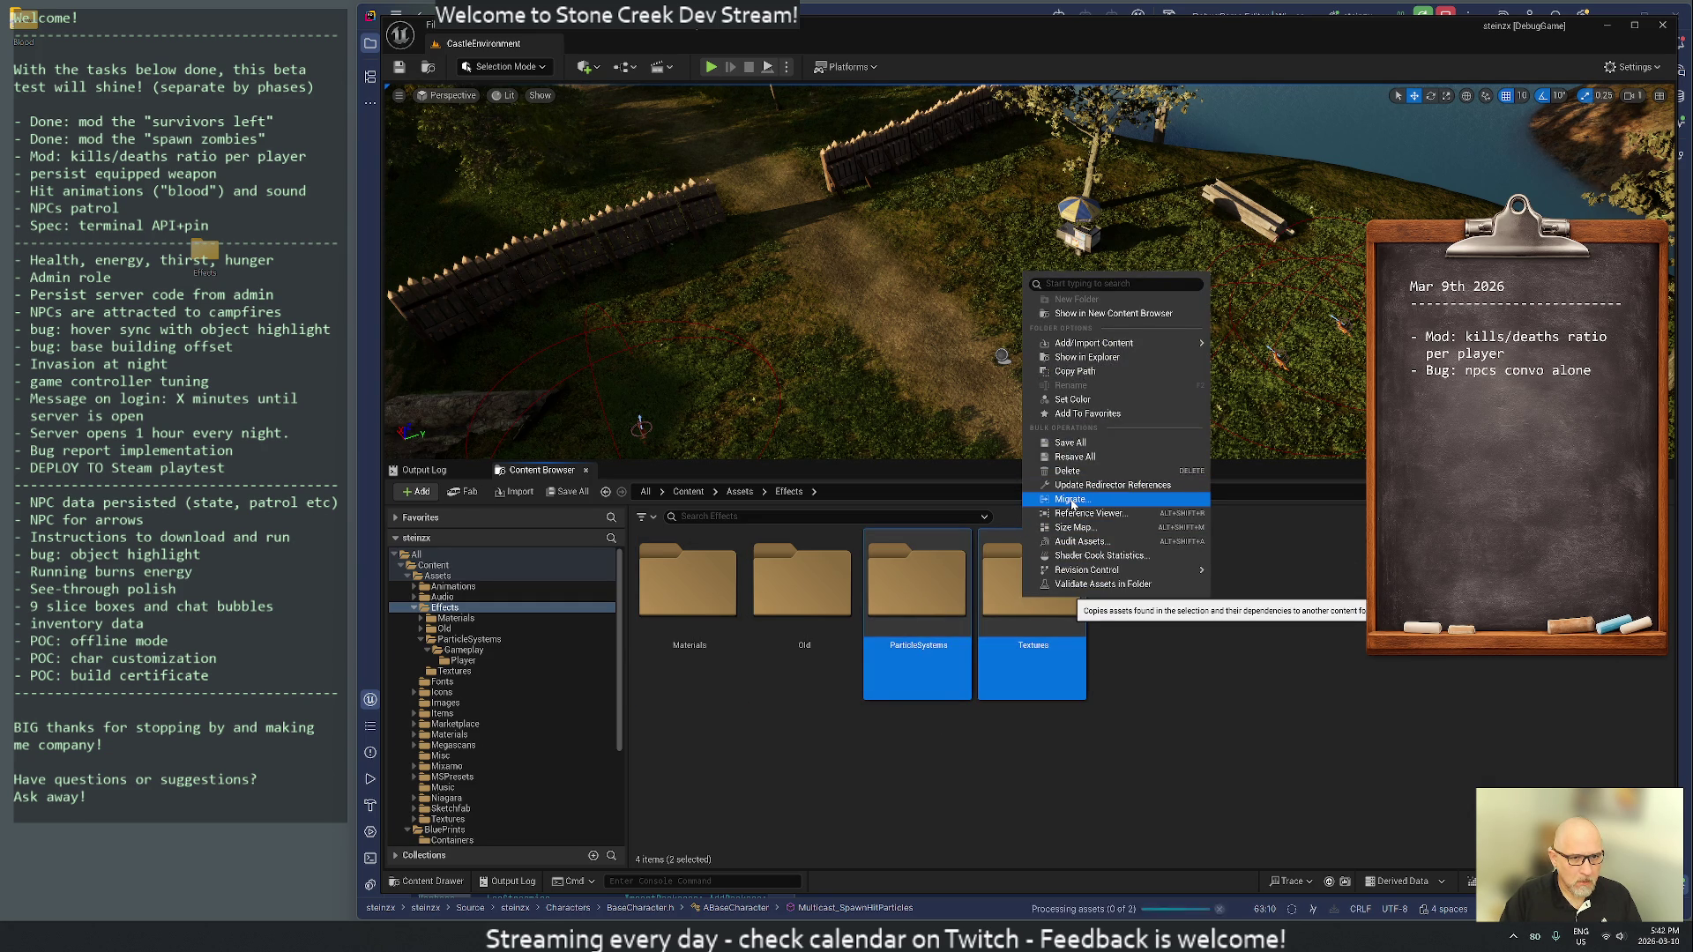
mouse_move(1090, 573)
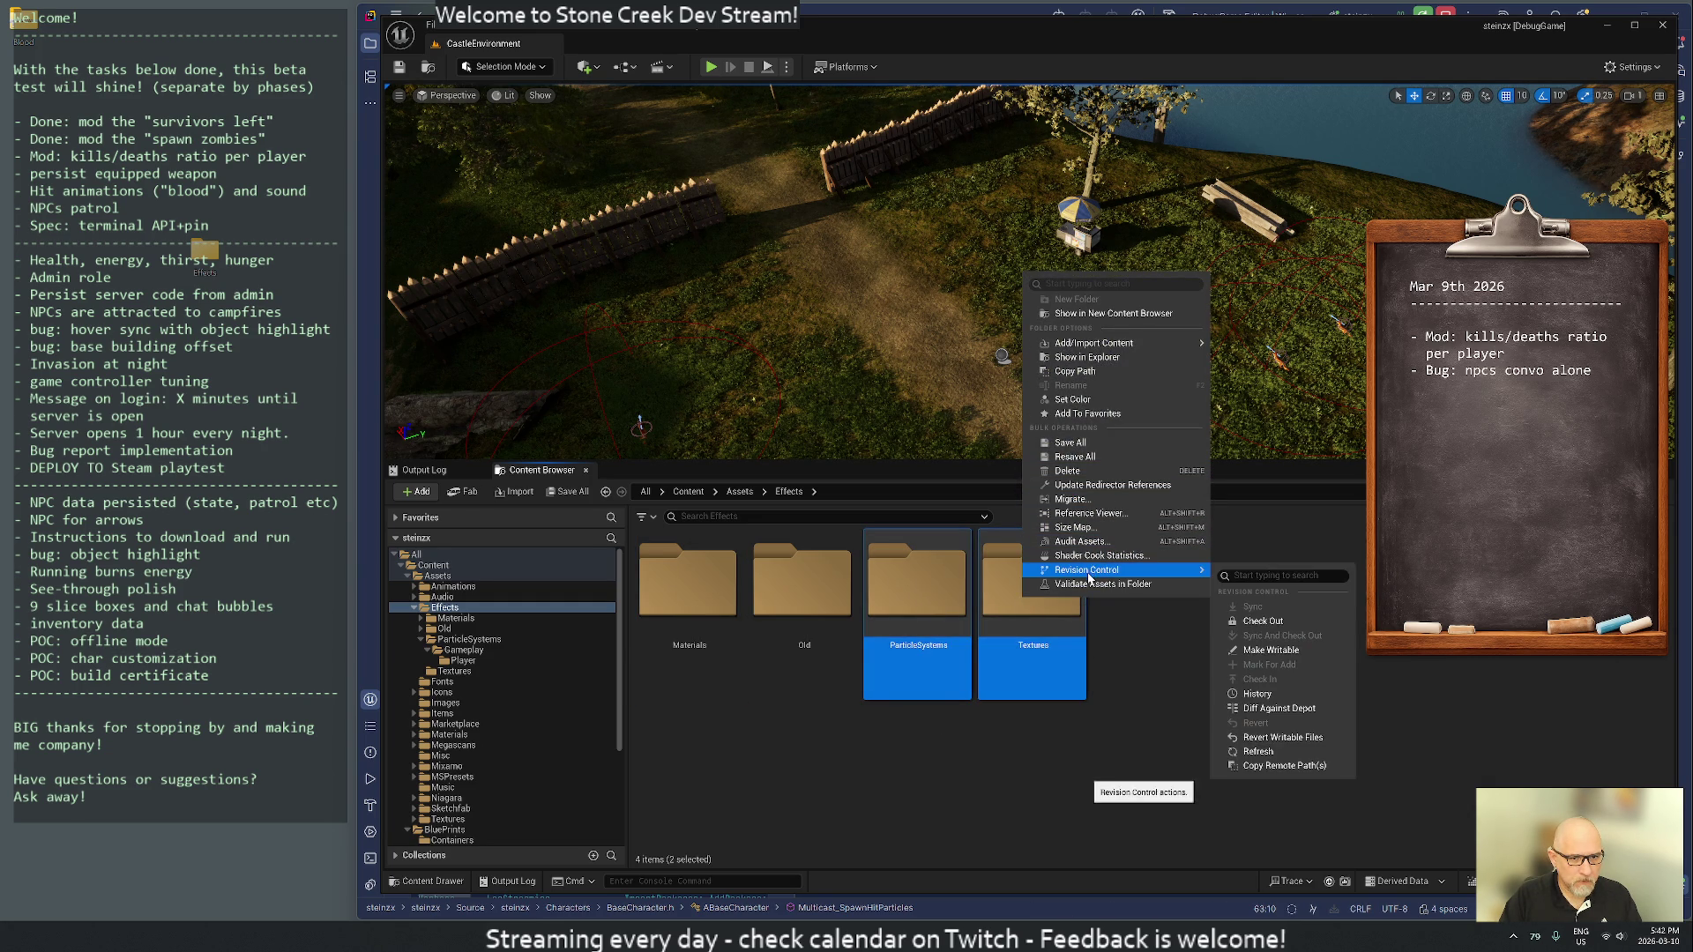
click(1264, 623)
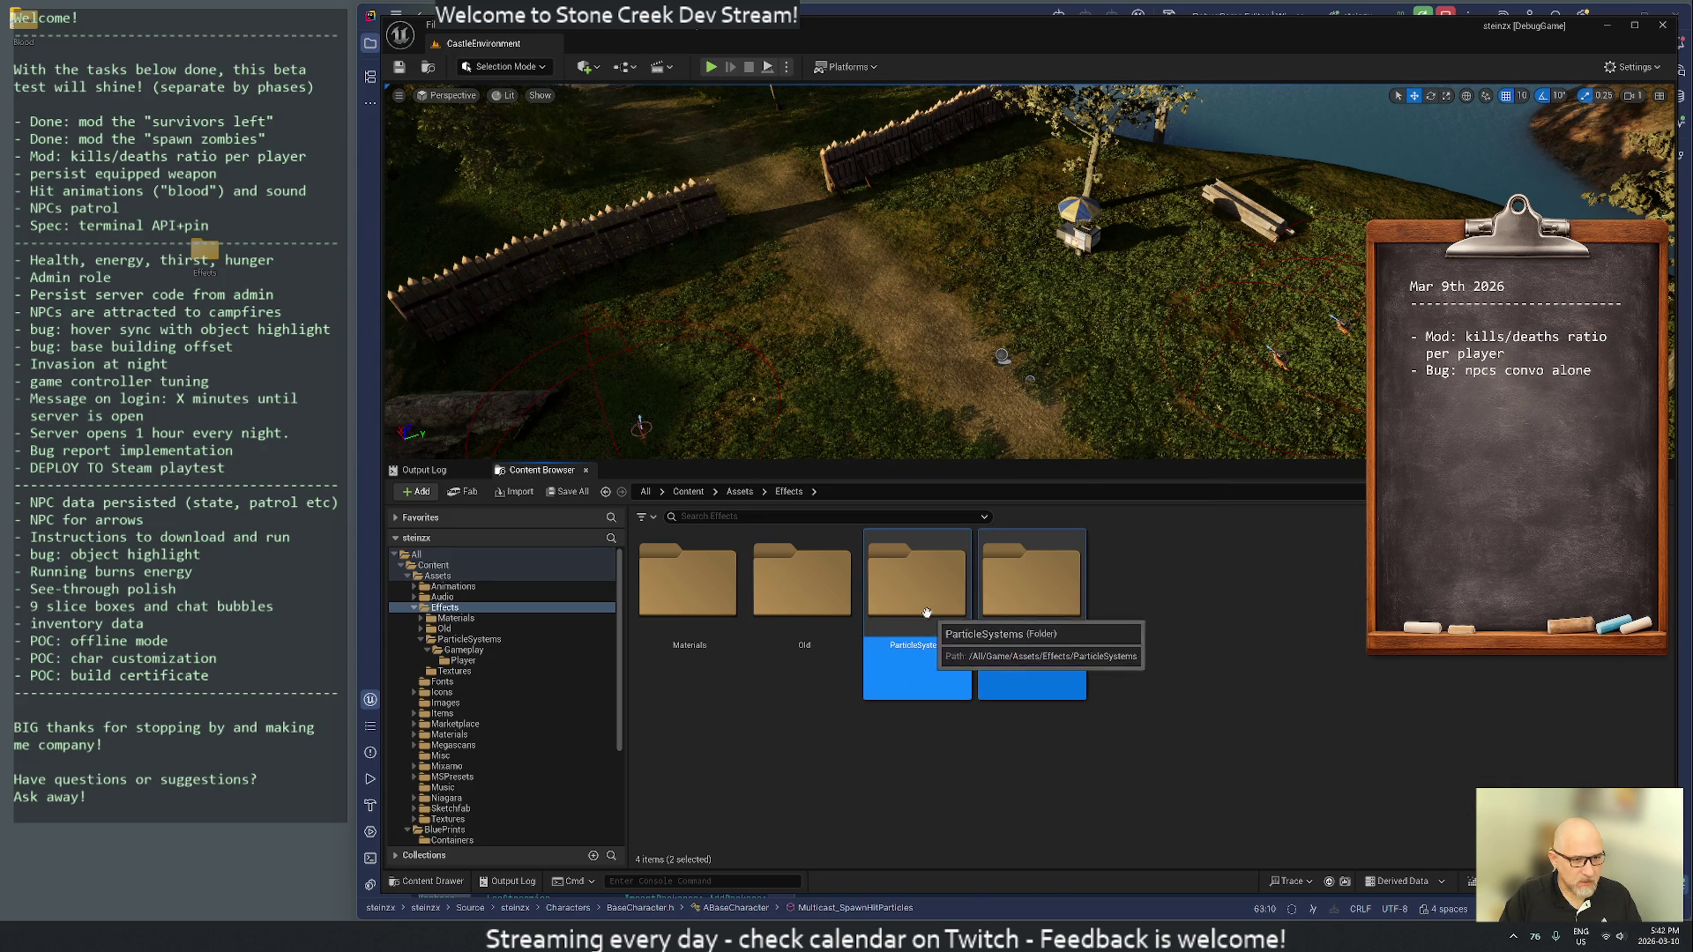
drag(925, 589, 839, 614)
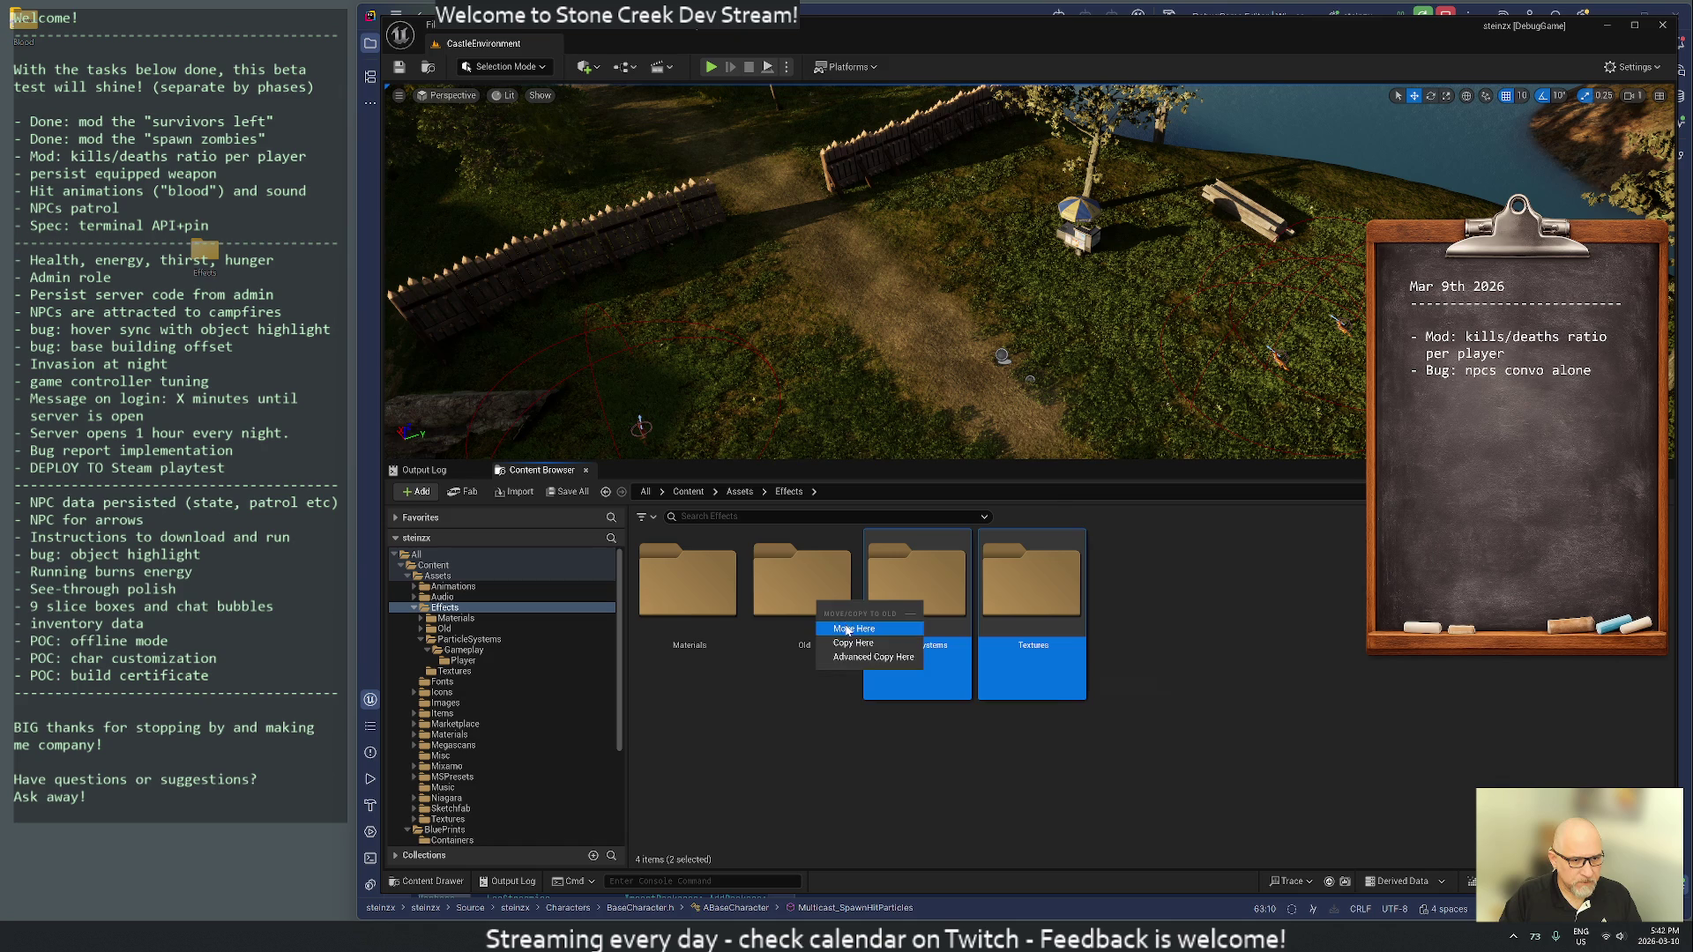
click(846, 629)
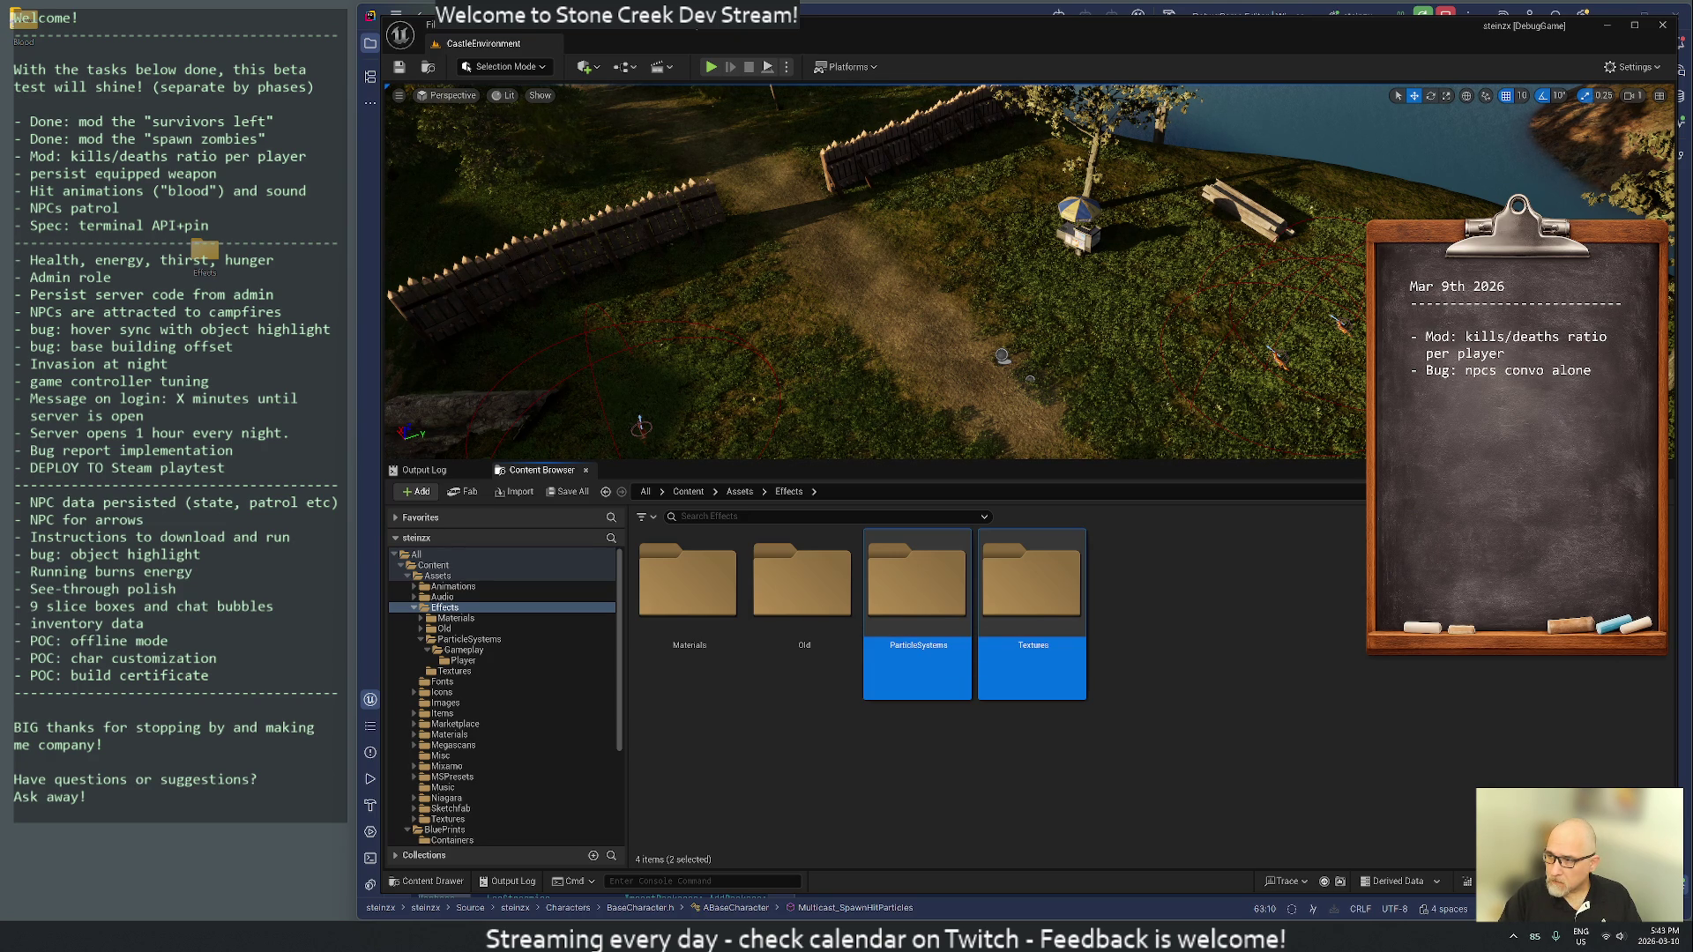
click(1142, 649)
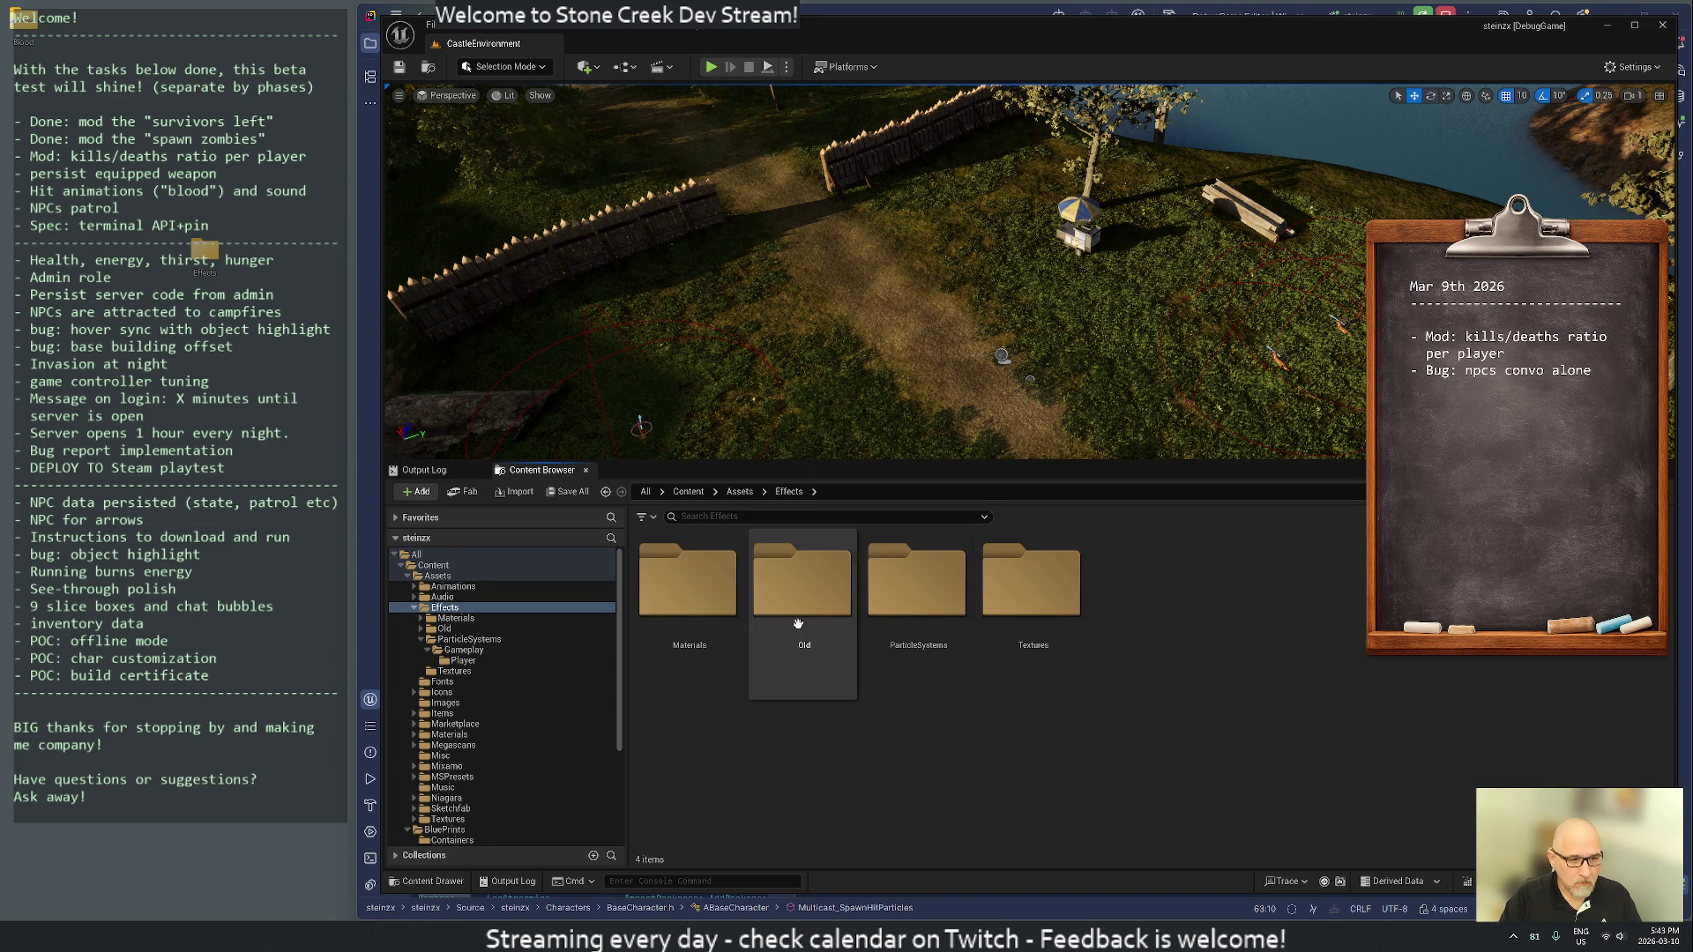
- Inspect the Materials folder, then delete it and confirm deleting its assets
double_click(682, 605)
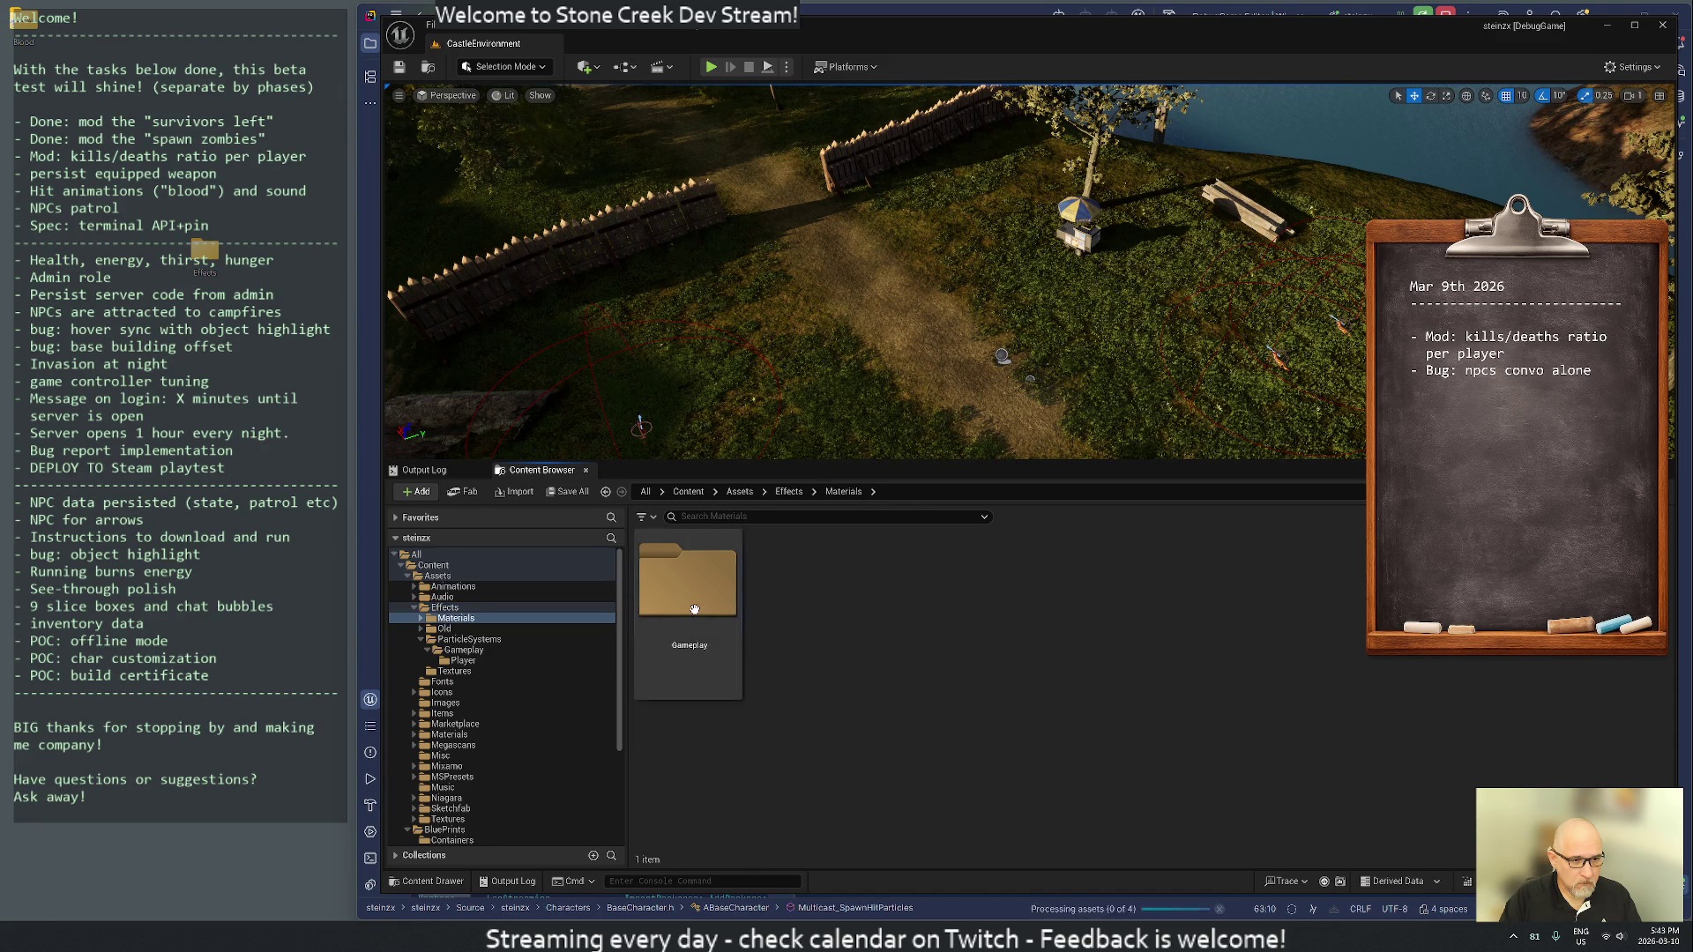
click(697, 611)
key(alt+Left)
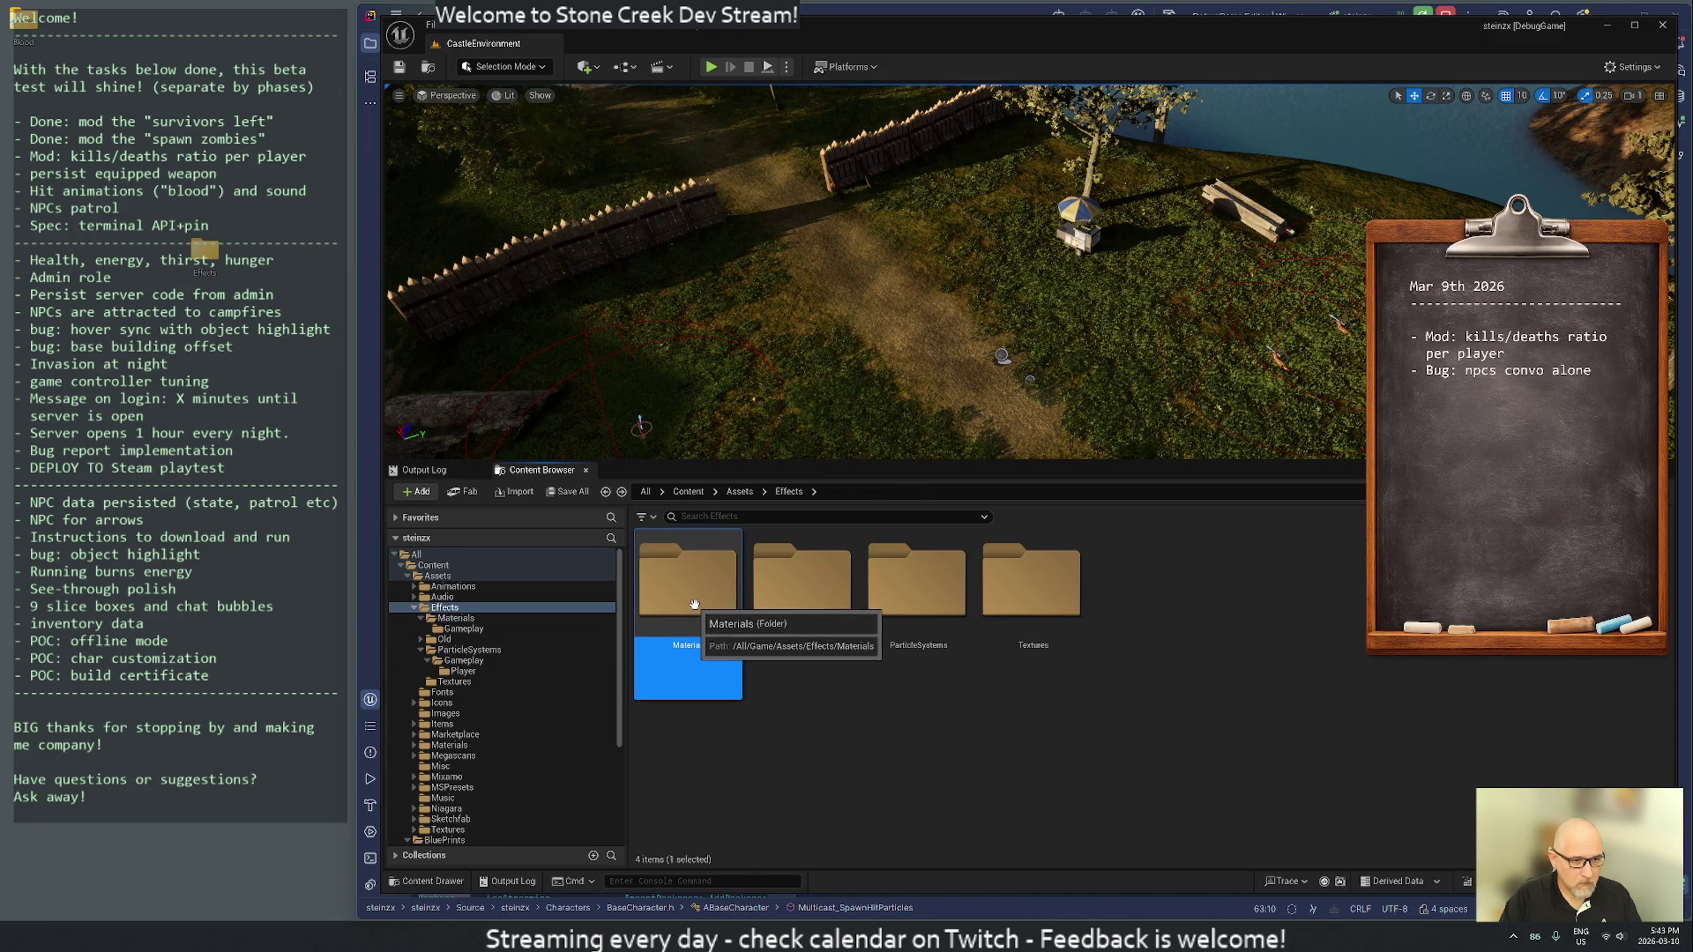
key(Delete)
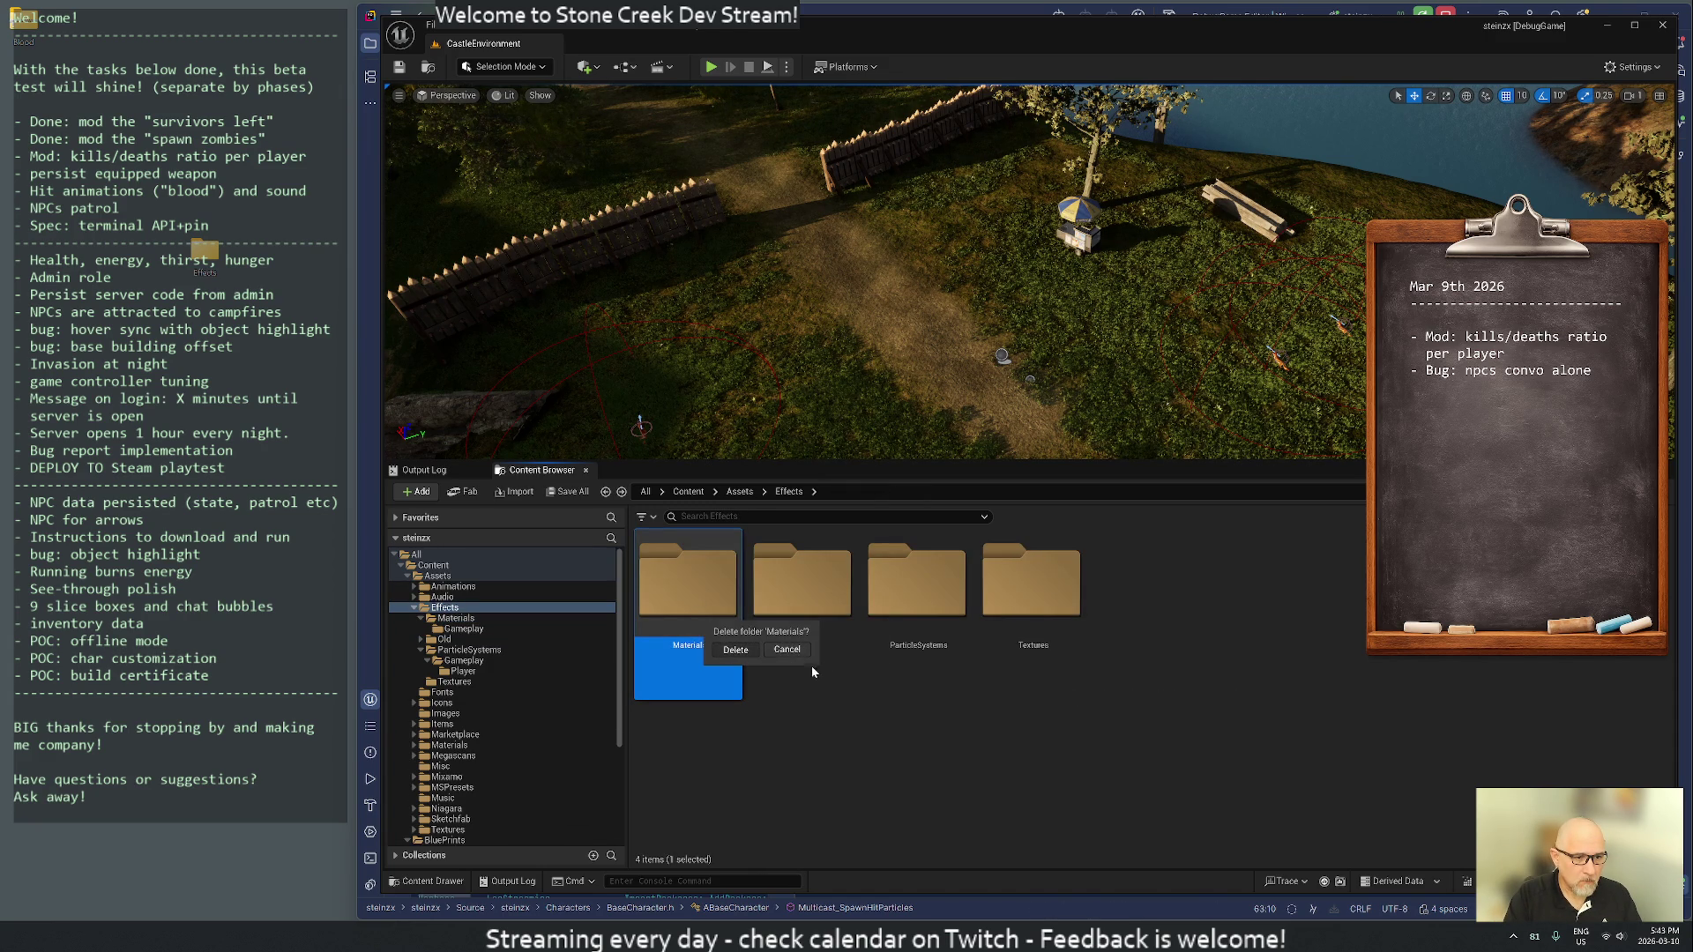
click(799, 663)
click(800, 678)
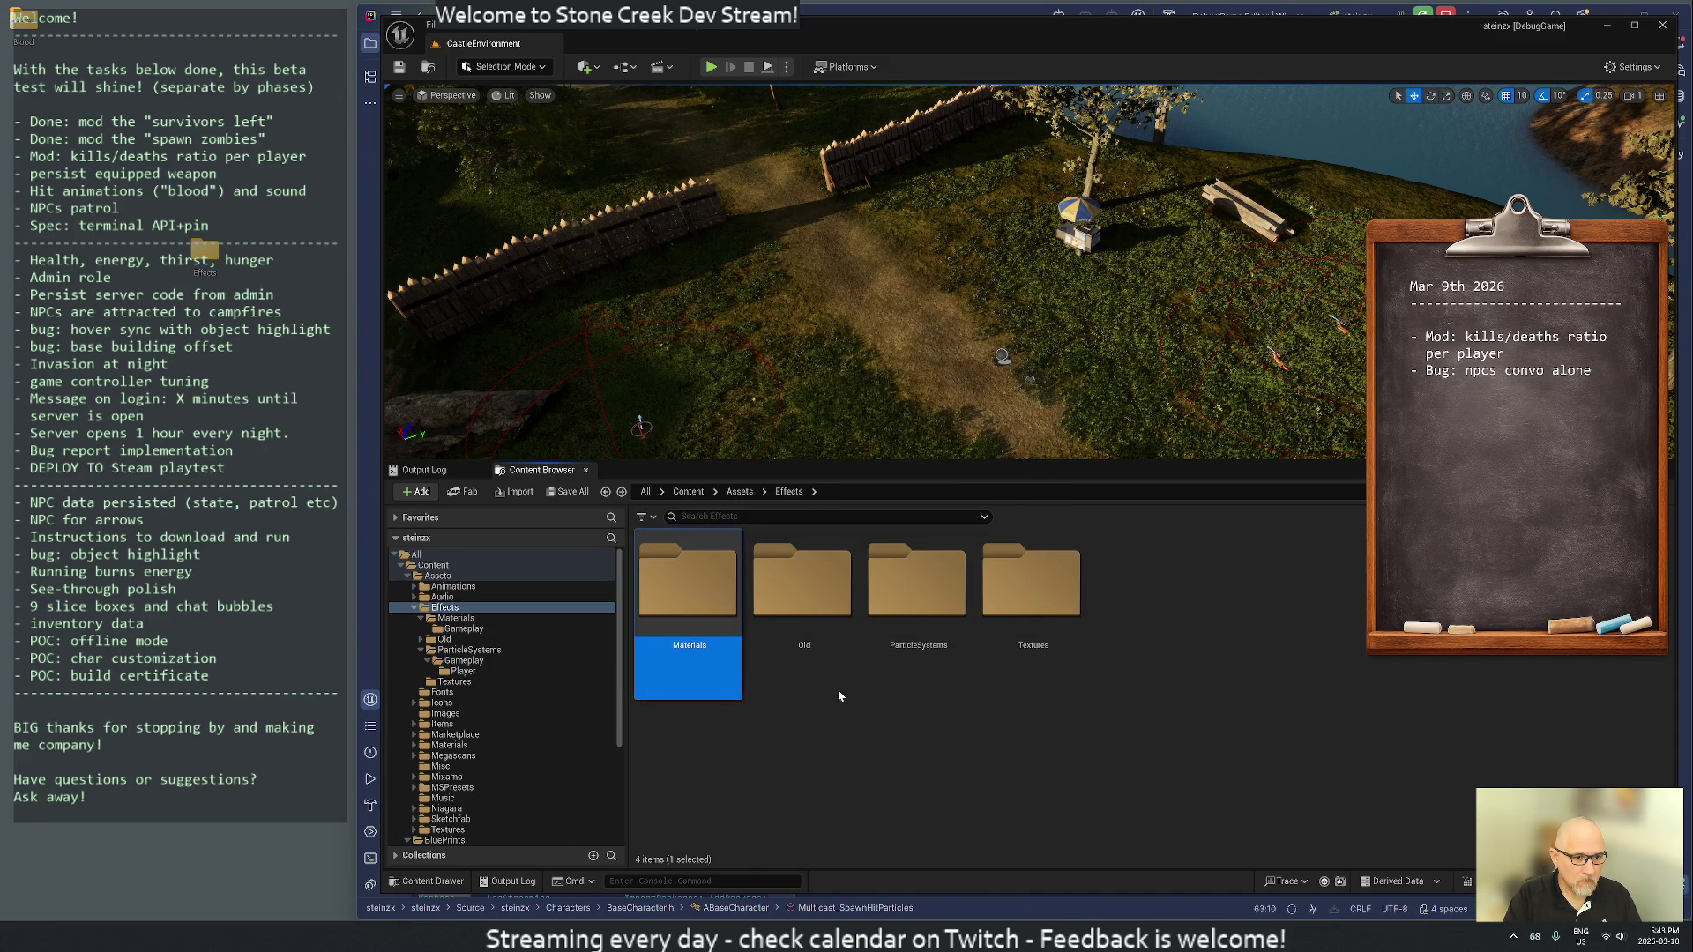
- Try deleting the Textures folder twice, cancelling the Delete Assets prompt each time
click(913, 666)
key(Delete)
click(989, 651)
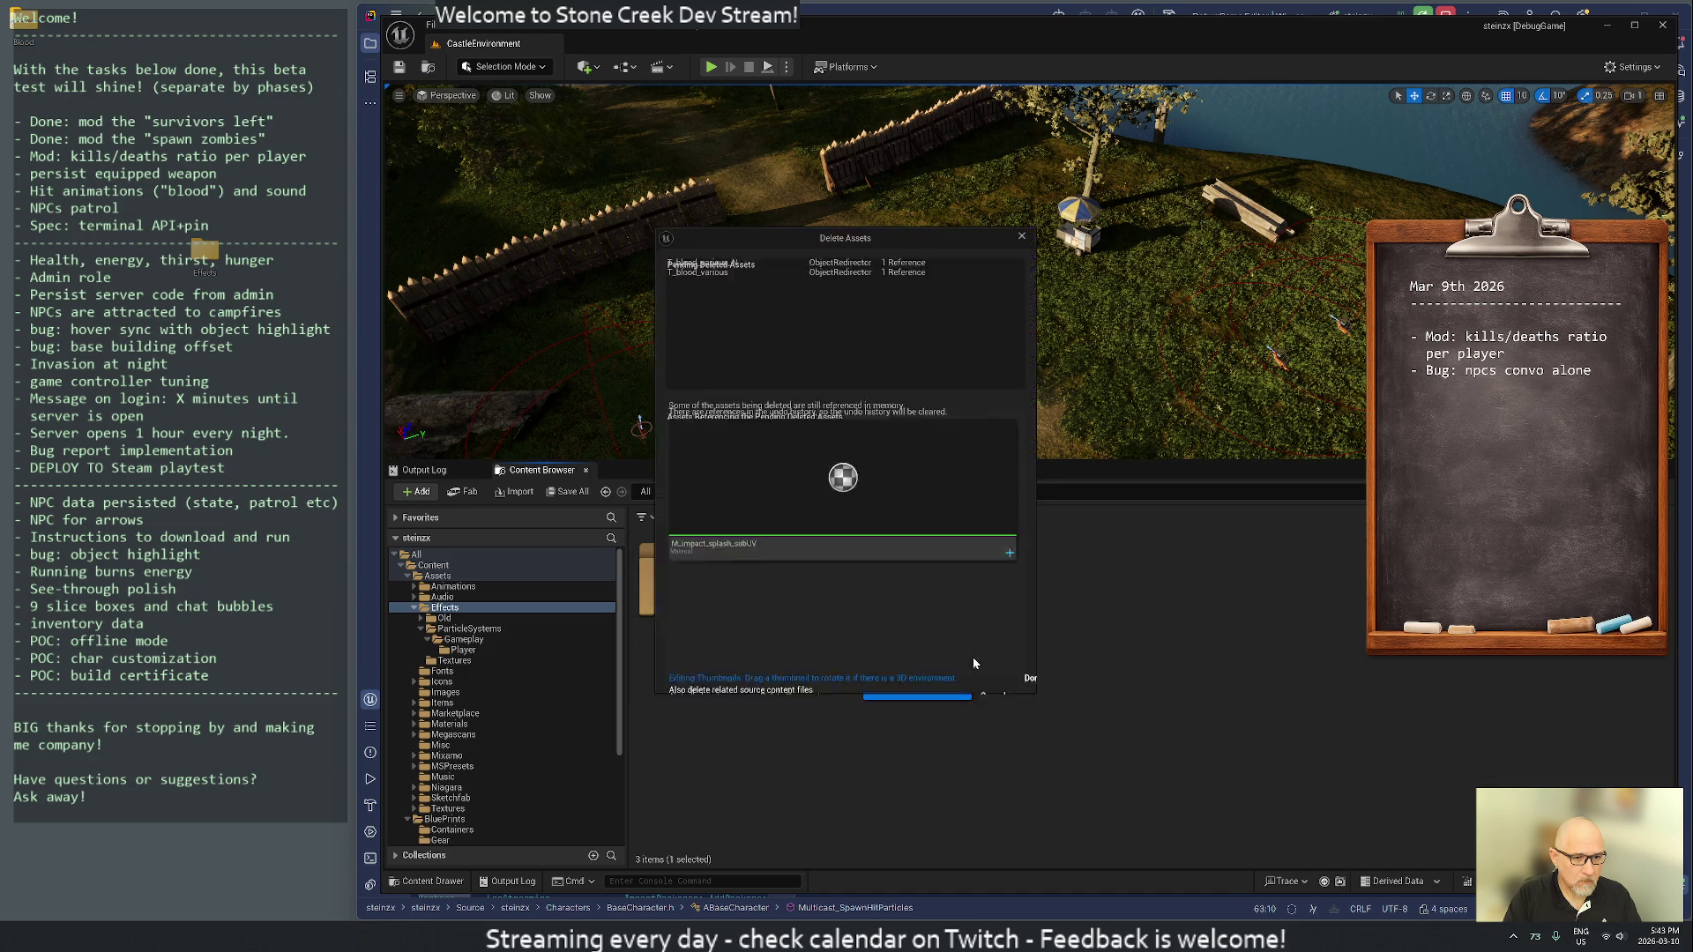
click(969, 681)
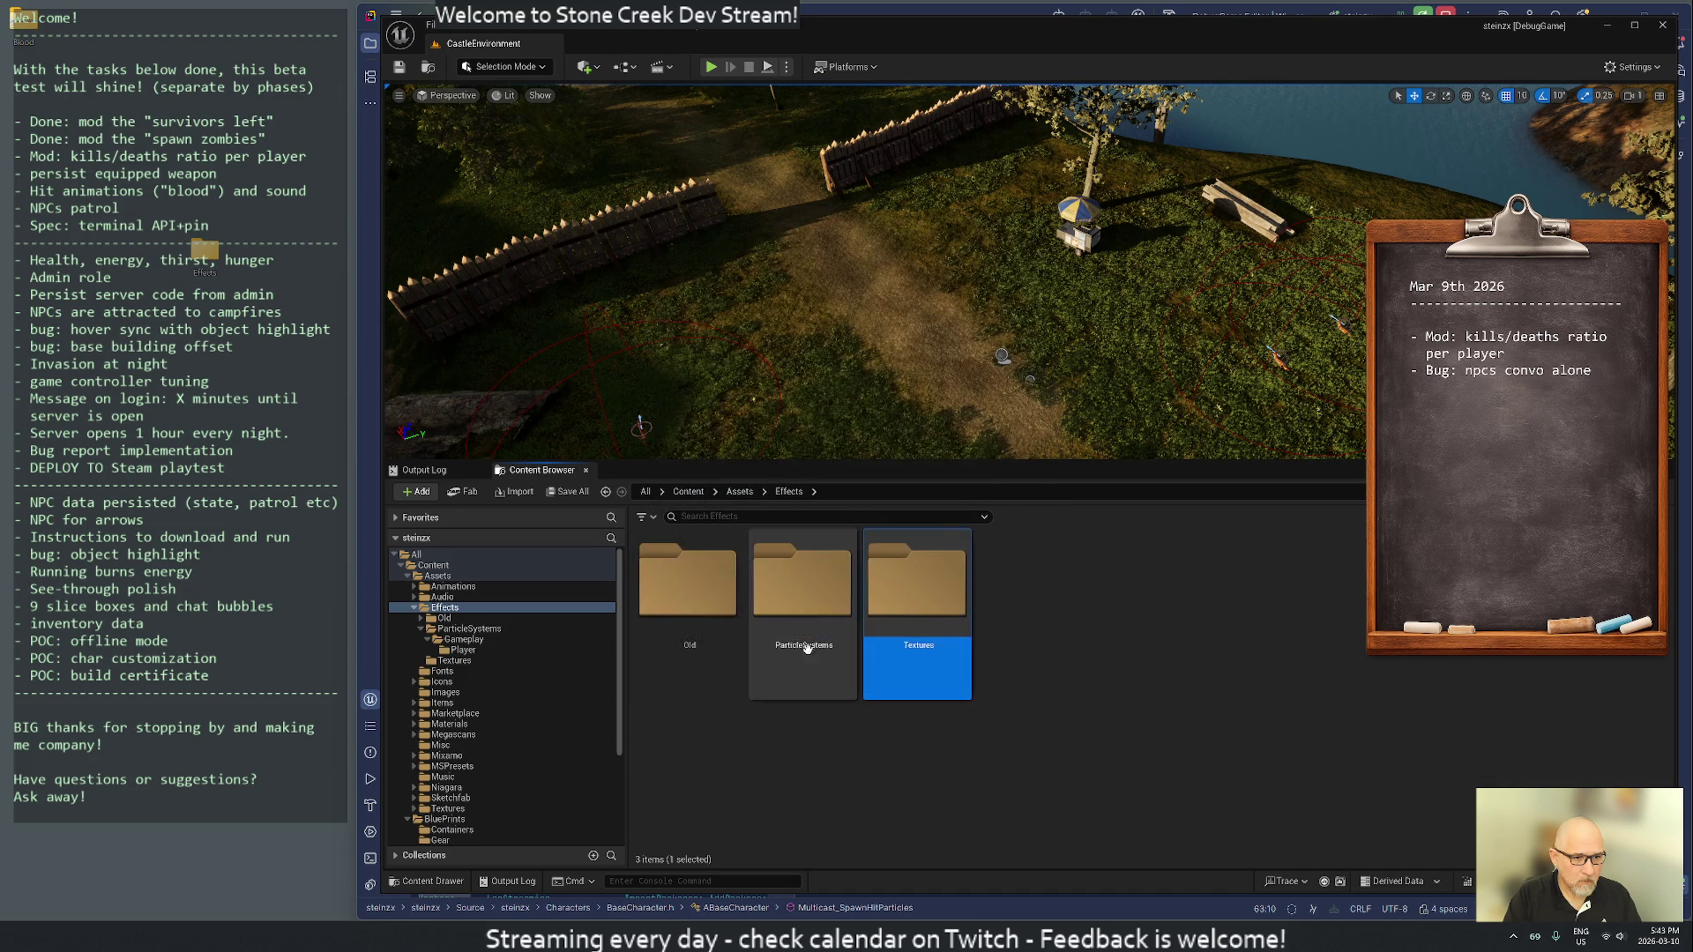
double_click(938, 615)
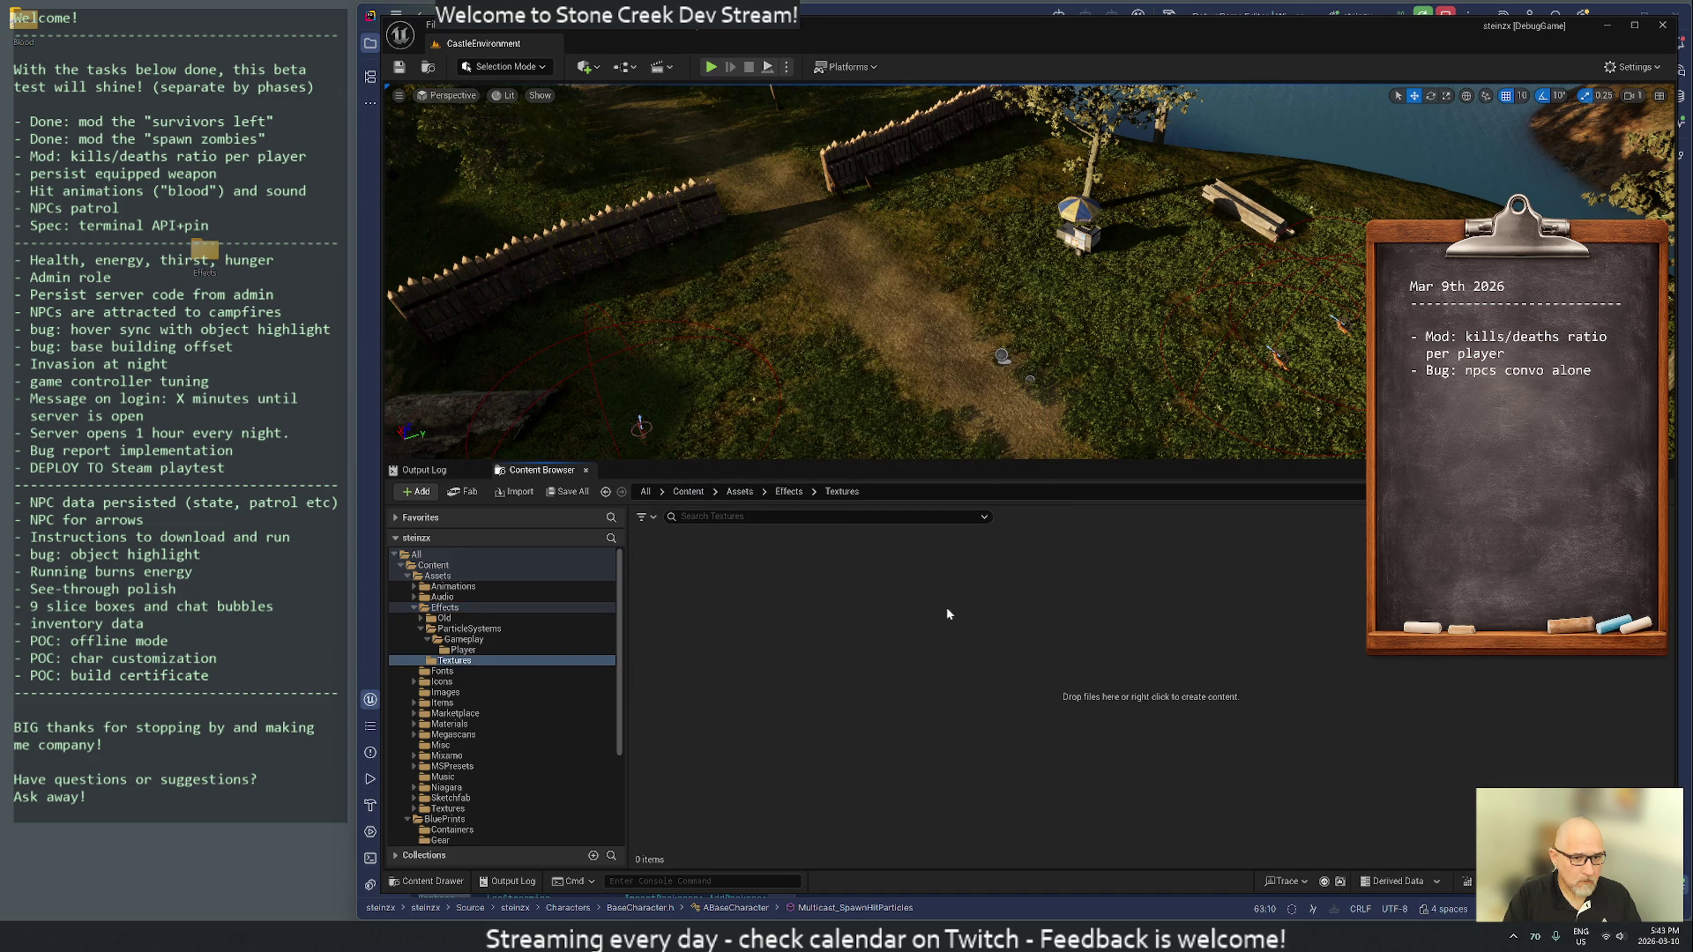
key(alt+Left)
key(Delete)
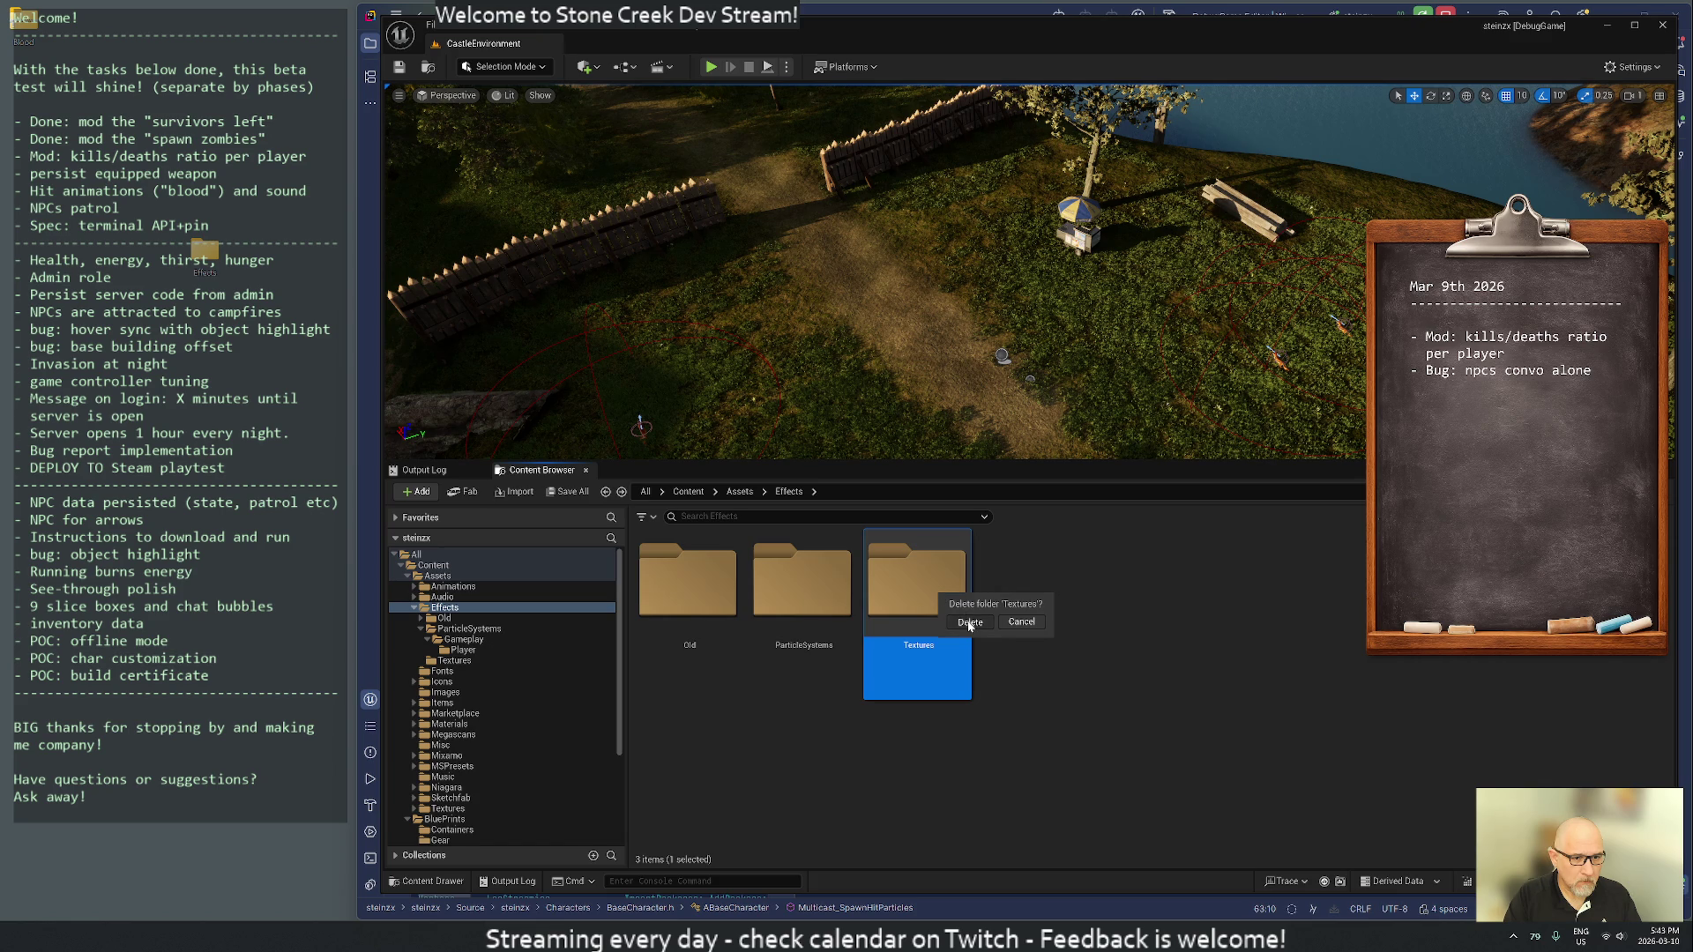
click(969, 622)
click(973, 681)
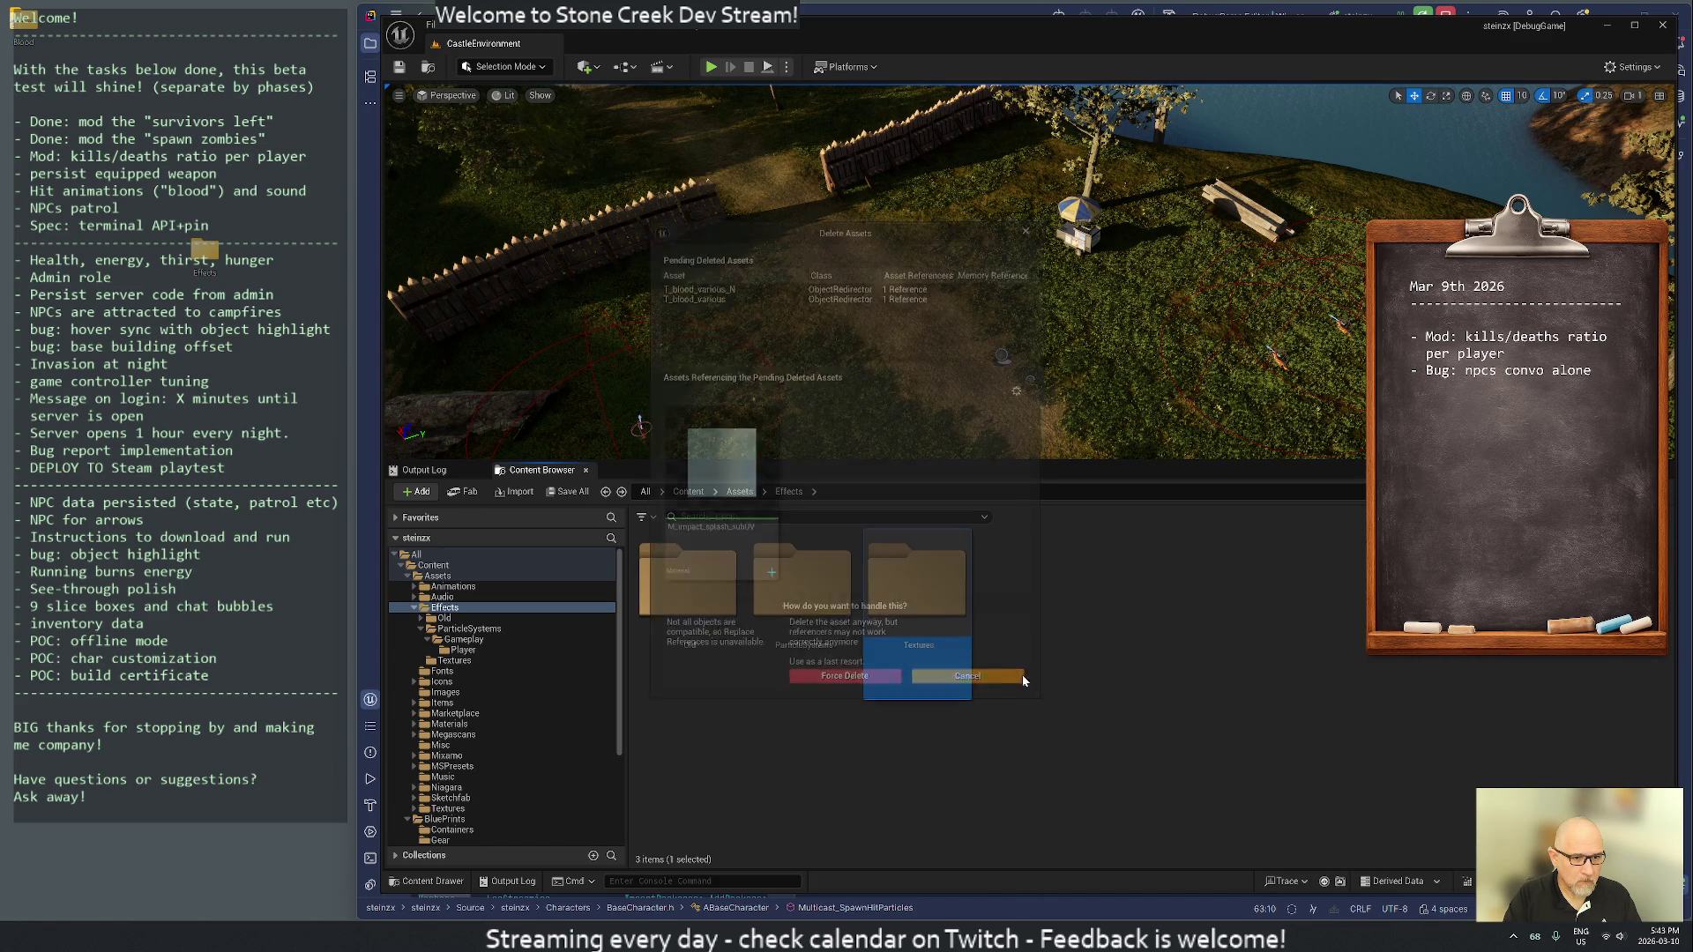
- Update Effects' redirector references, checking out the three character blueprints and deleting unreferenced redirectors
right_click(446, 612)
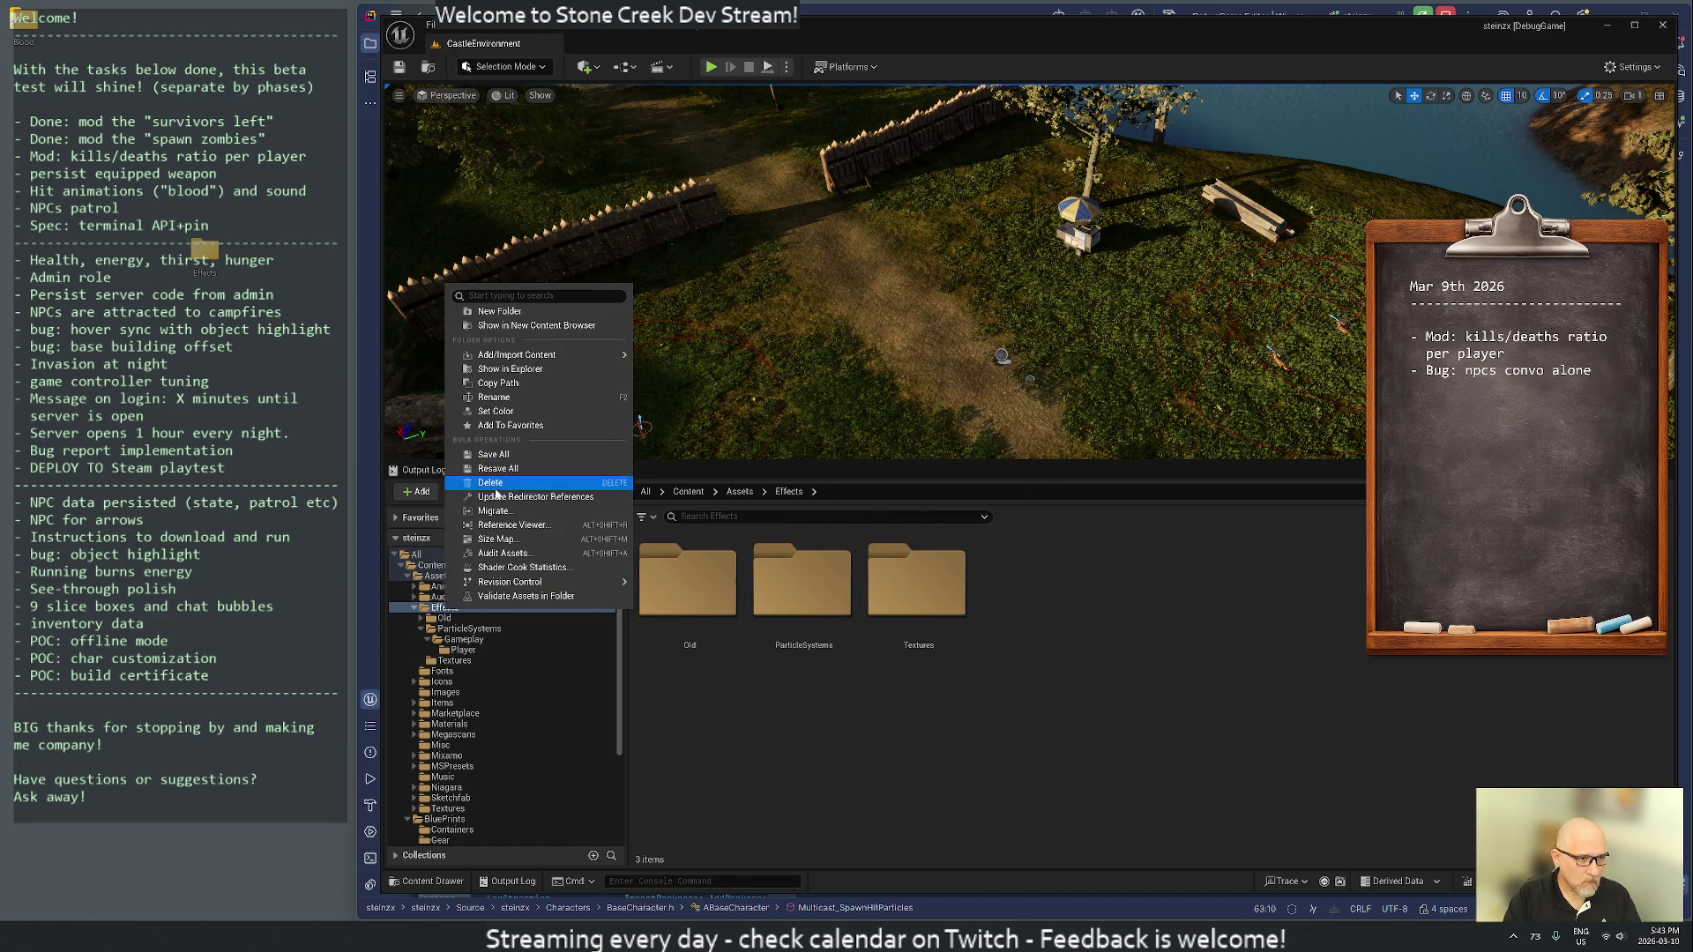
click(505, 499)
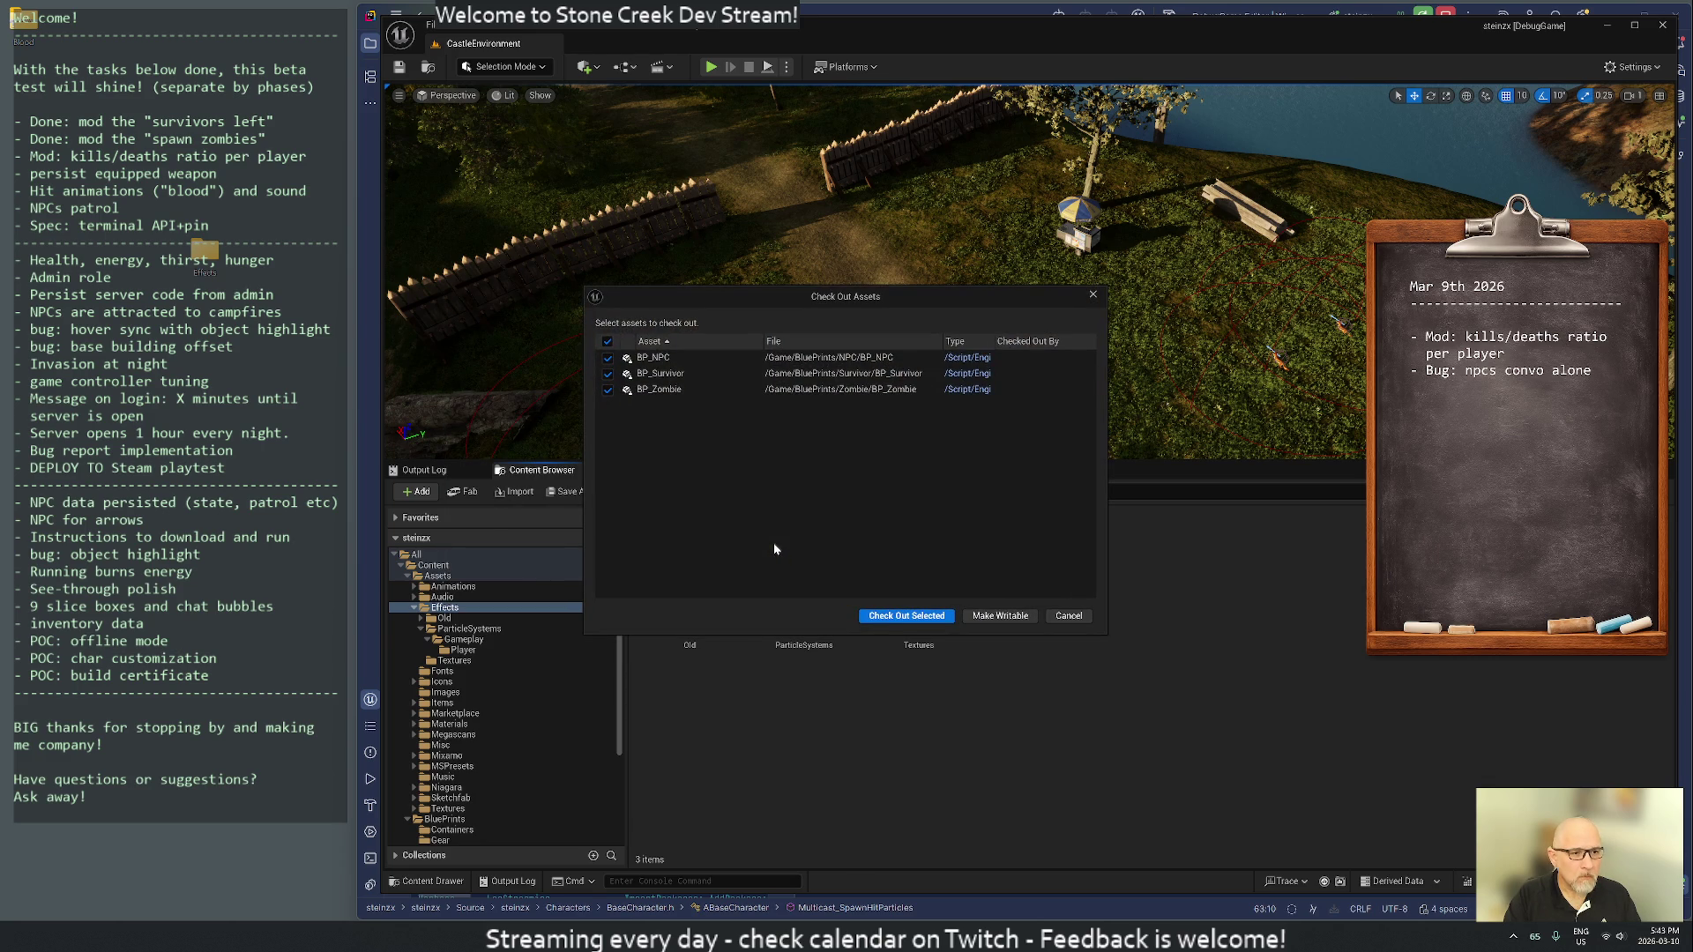
click(900, 617)
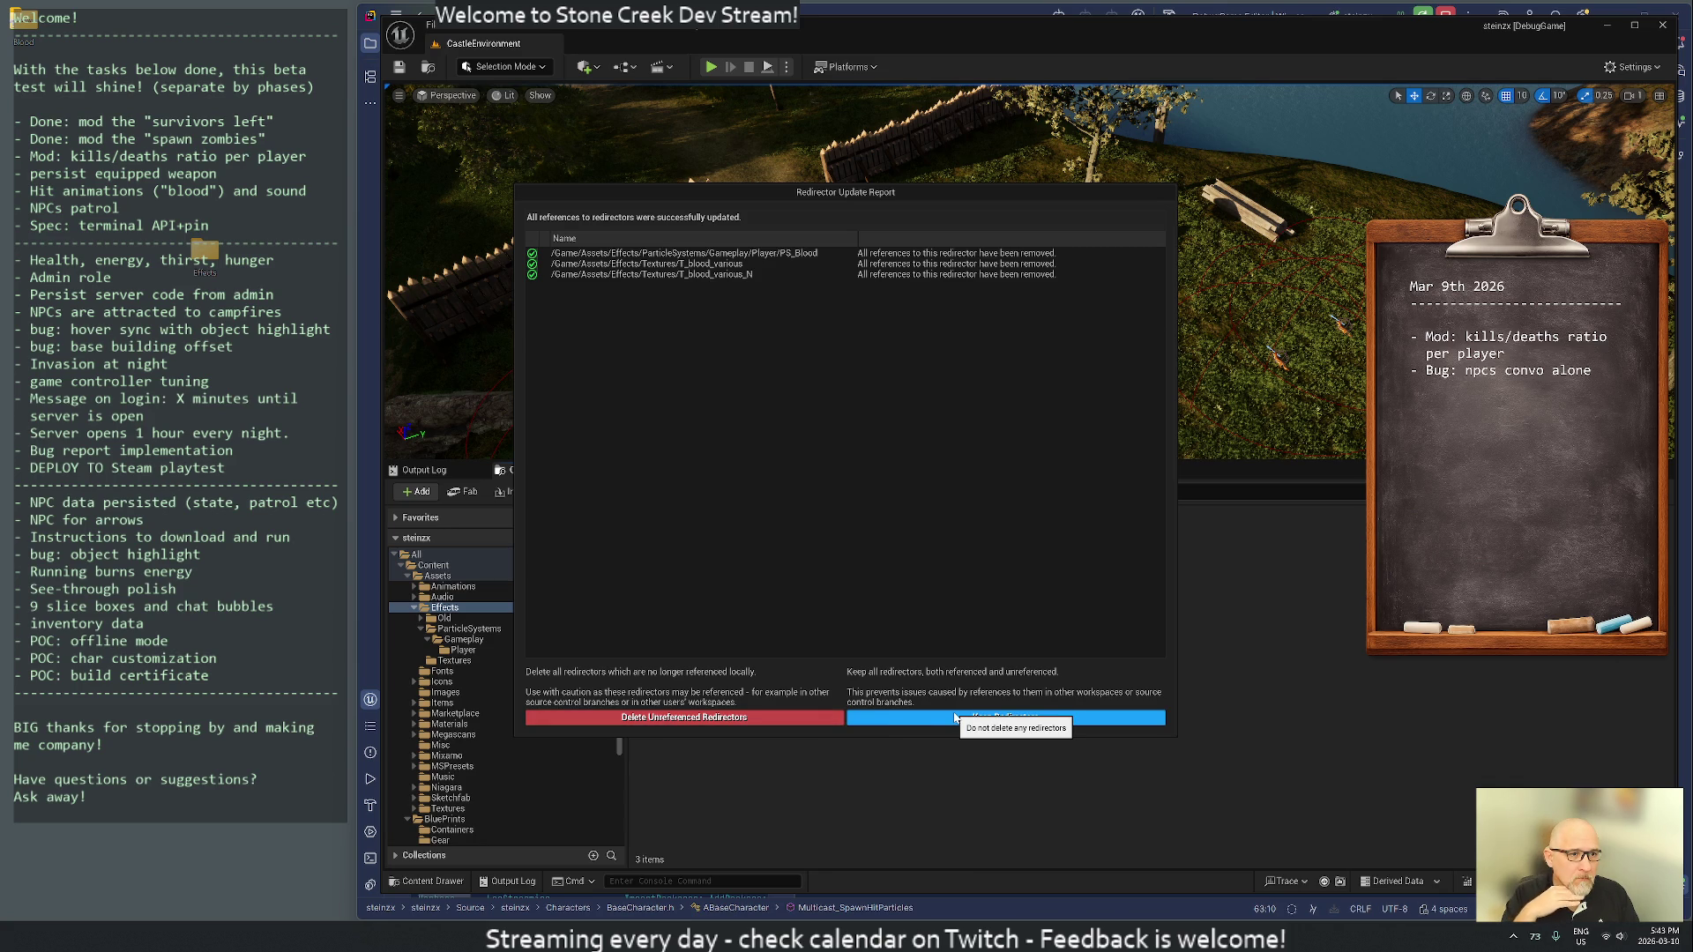
click(677, 717)
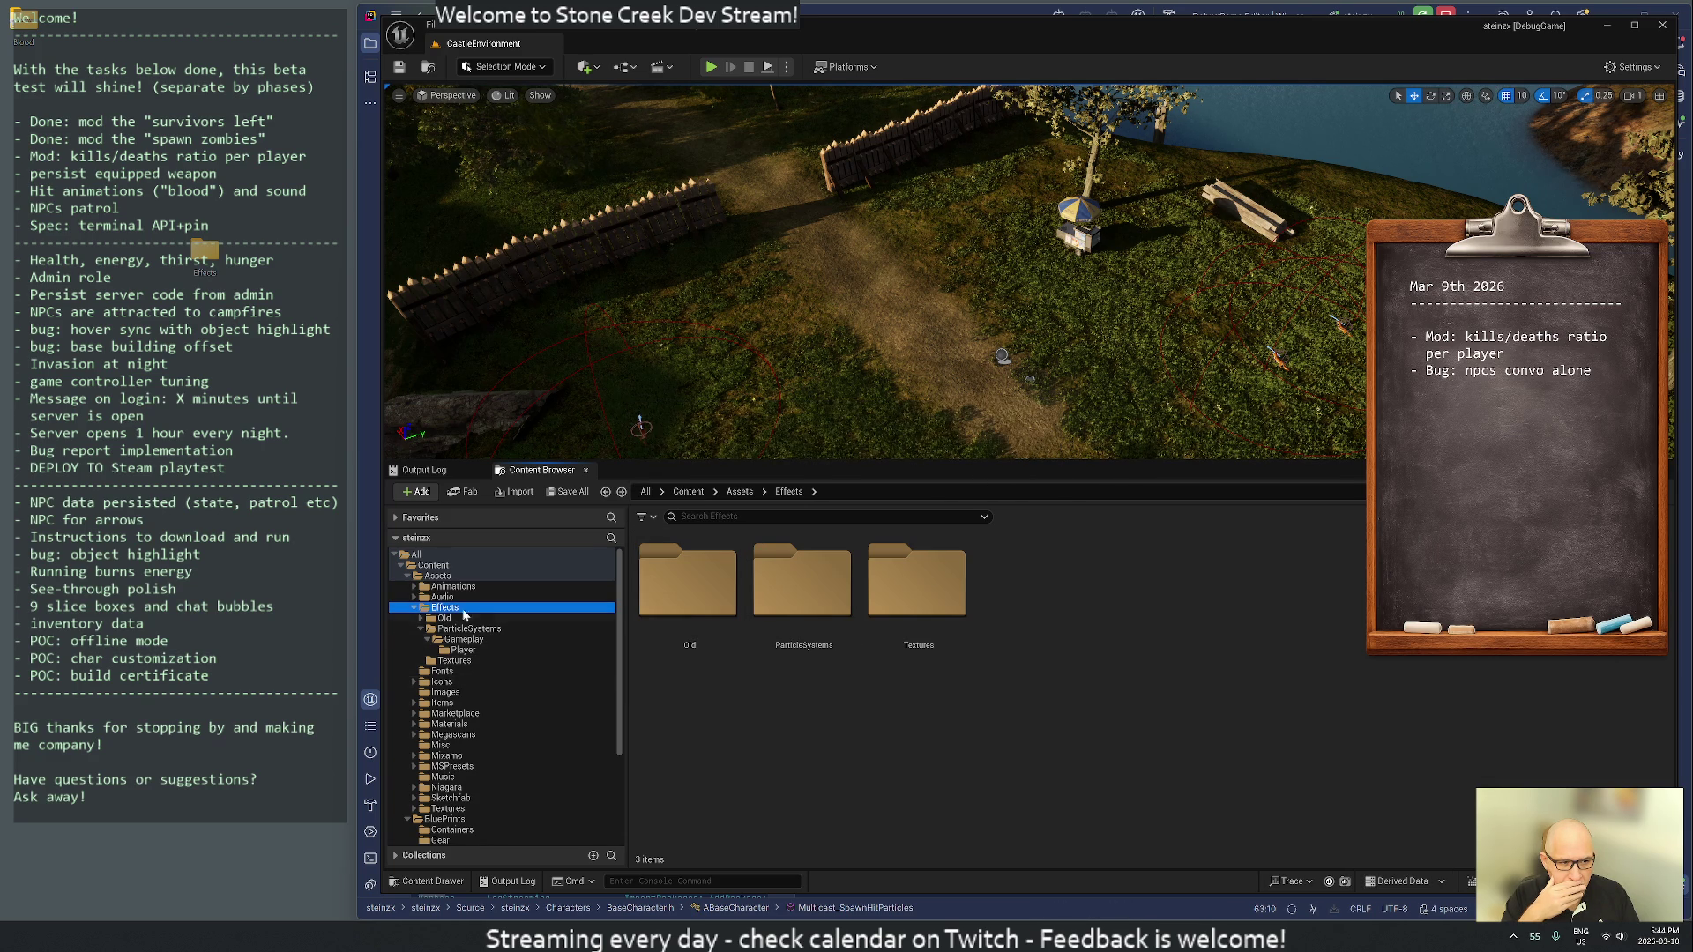
- Open the BP_NPC blueprint from the NPC blueprints folder
scroll(464, 807, down, 3)
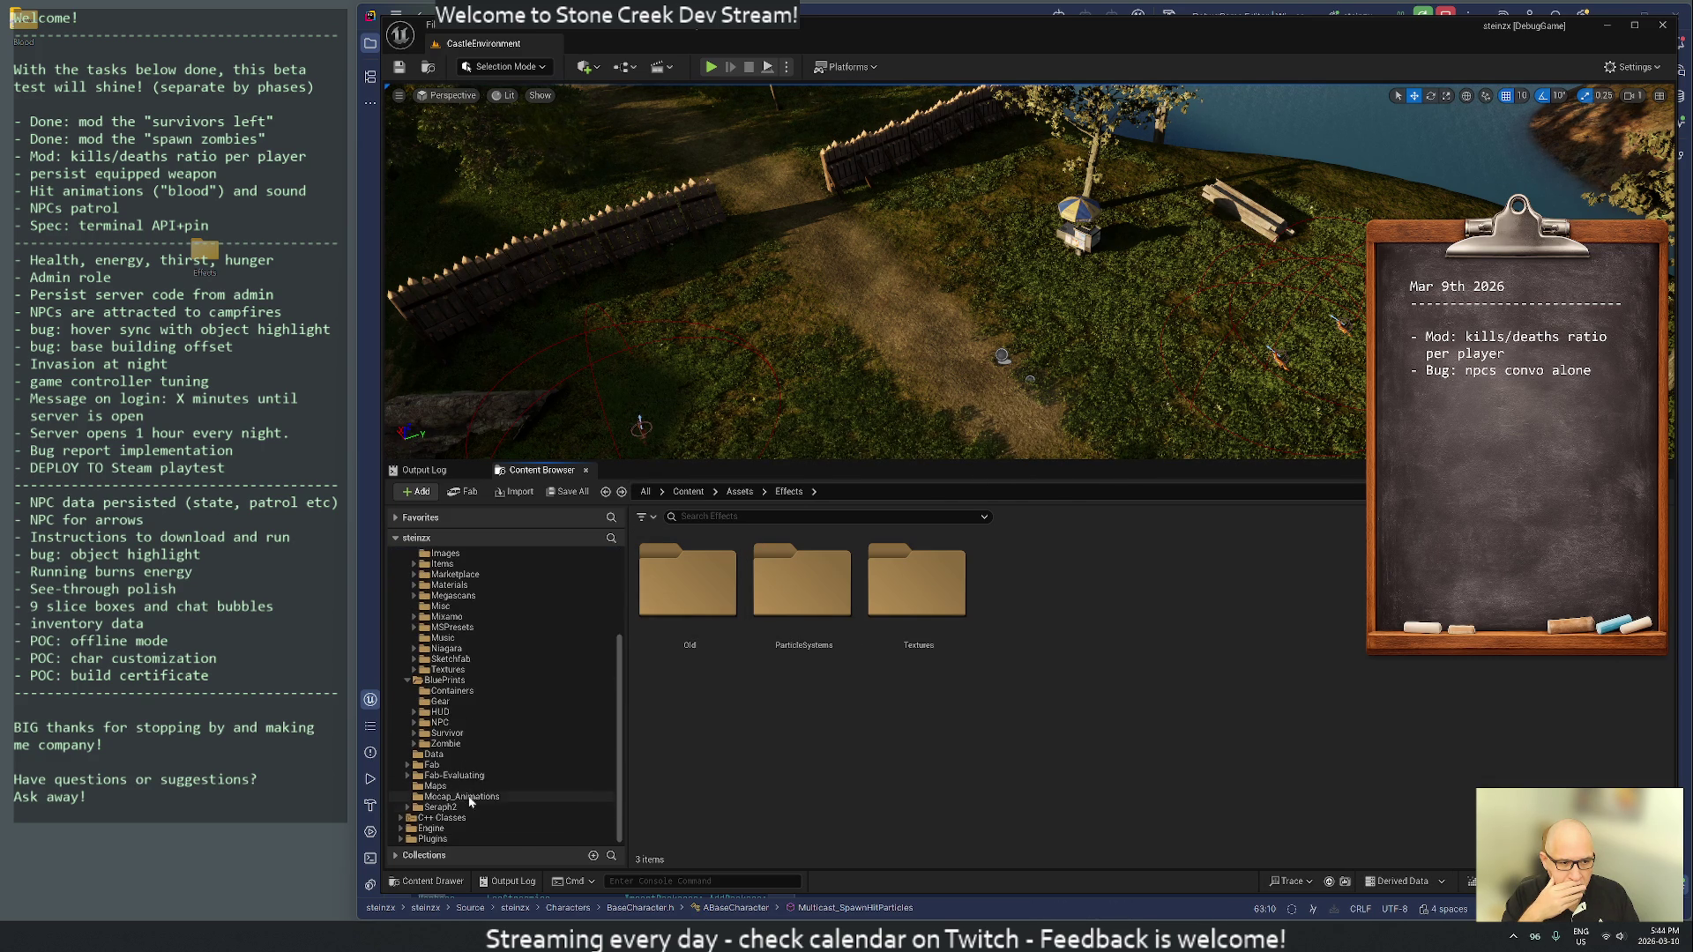
click(439, 722)
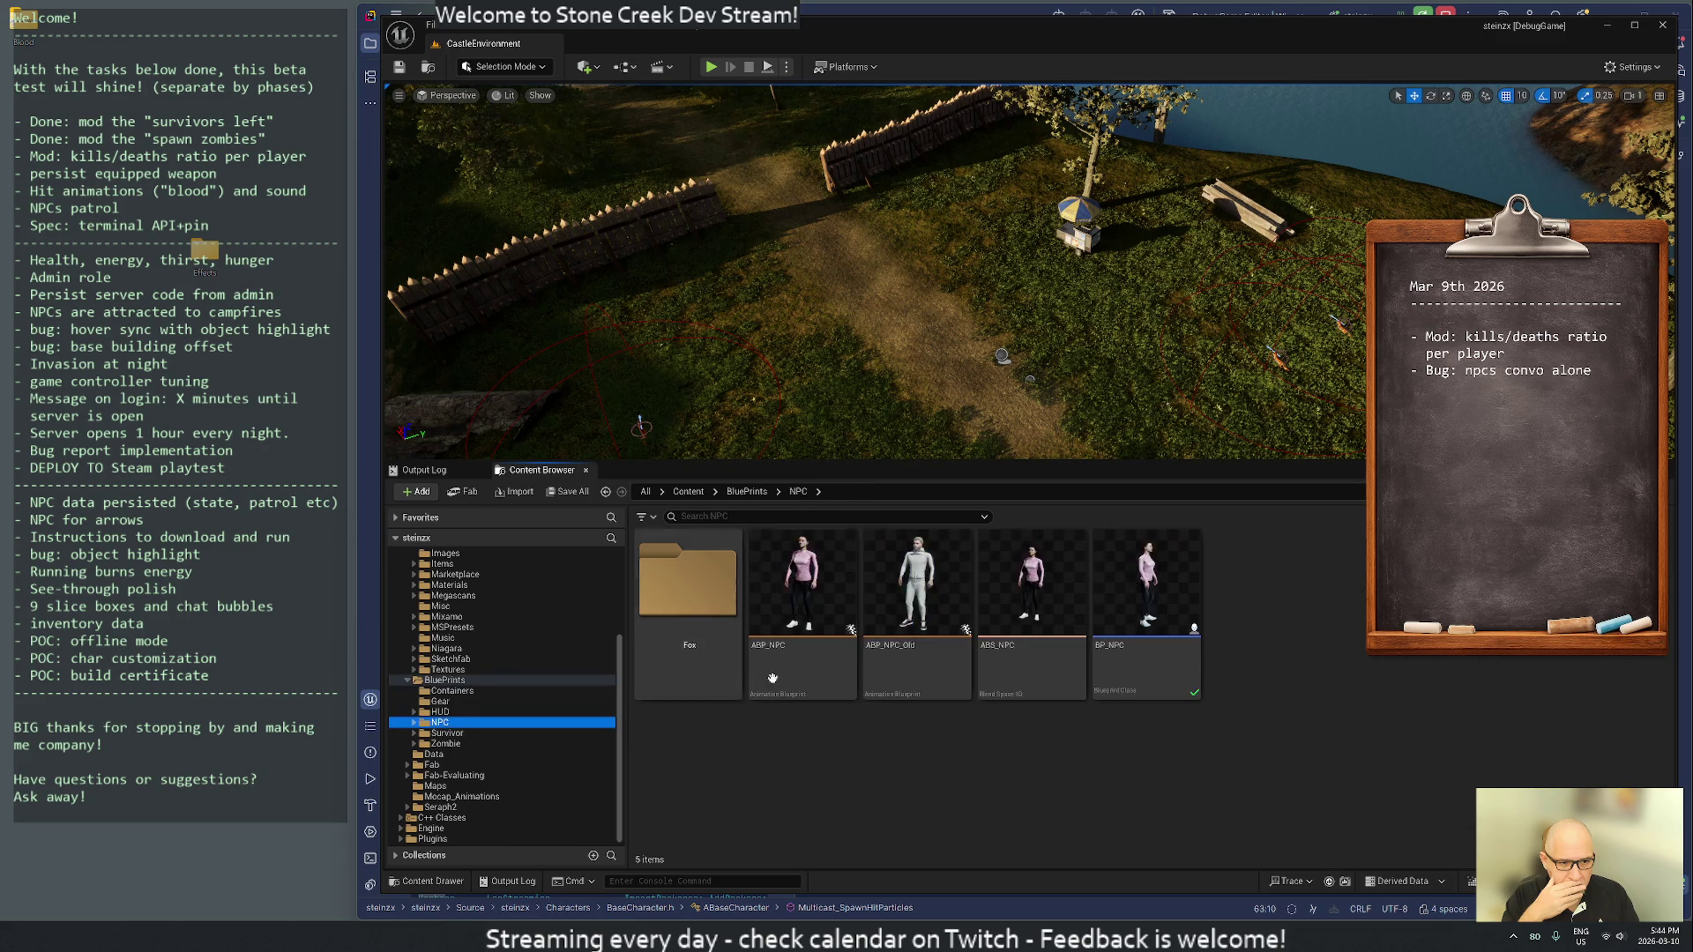
mouse_move(1153, 582)
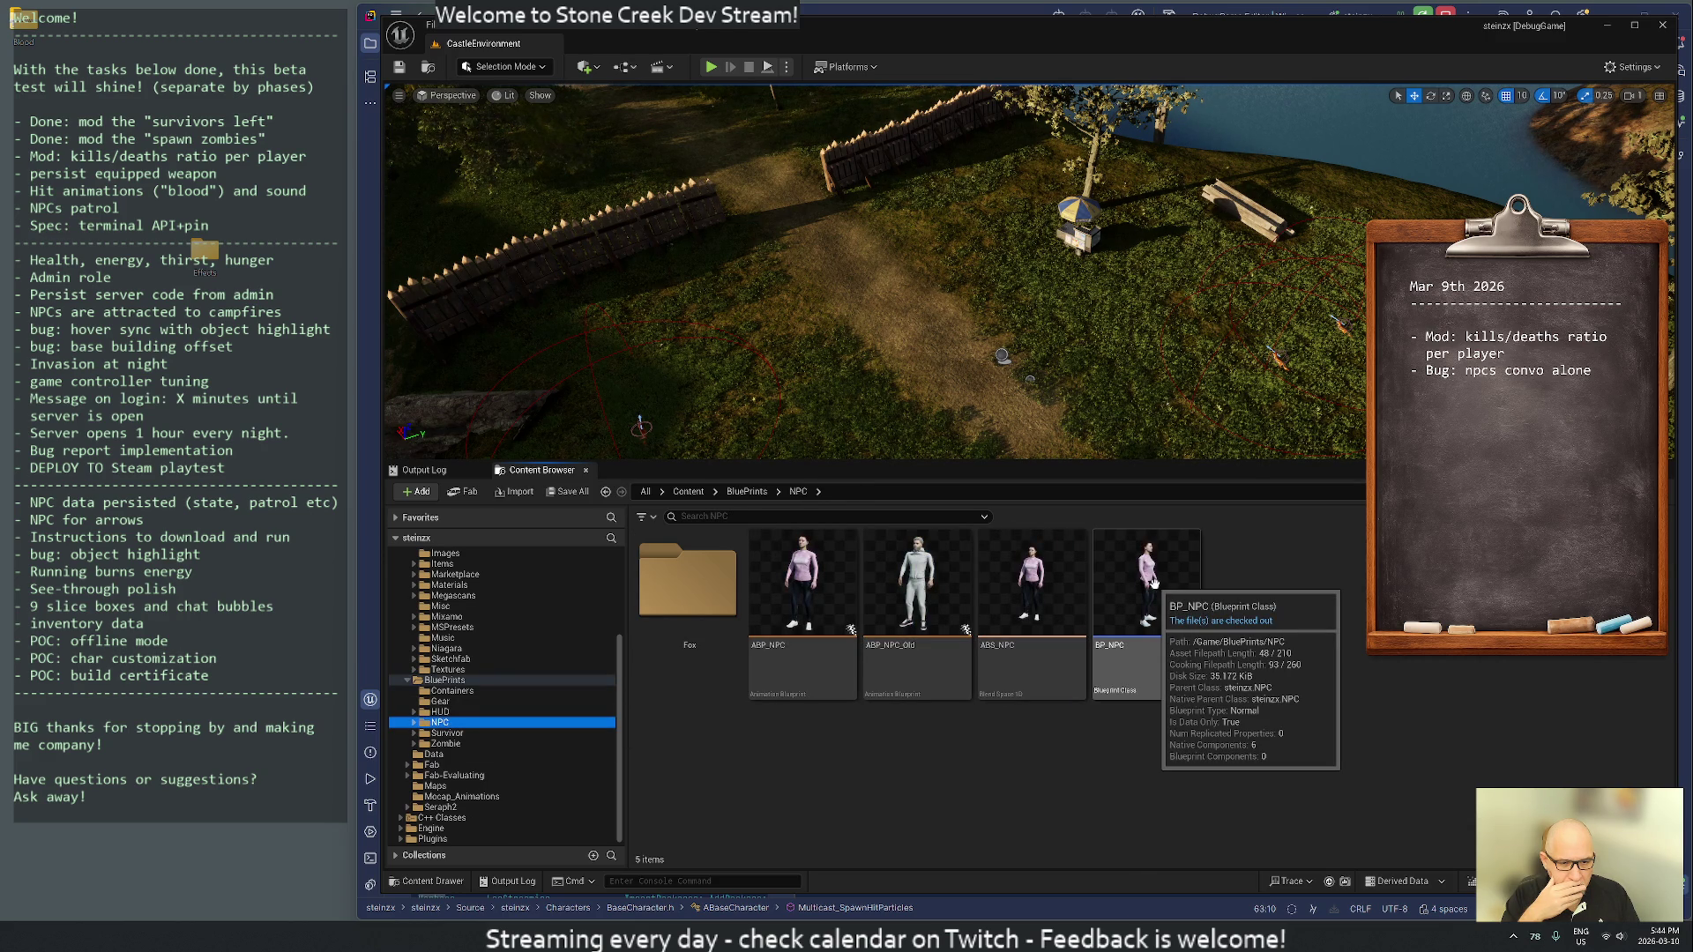
double_click(1153, 583)
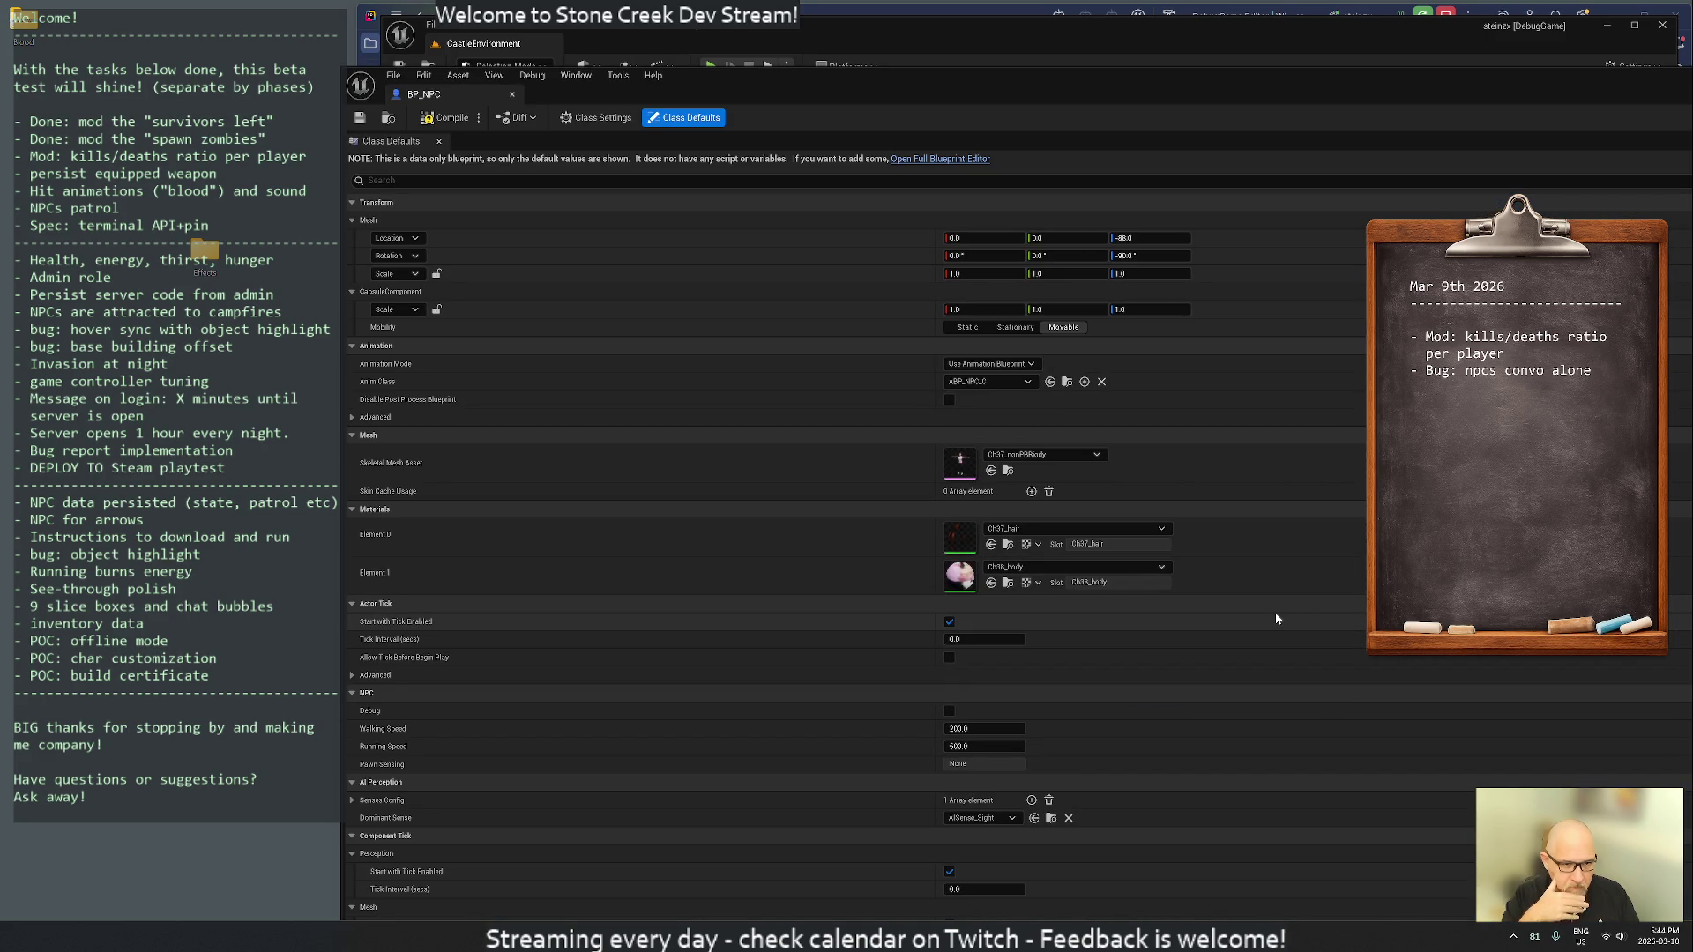
scroll(1288, 620, down, 6)
scroll(1276, 619, down, 20)
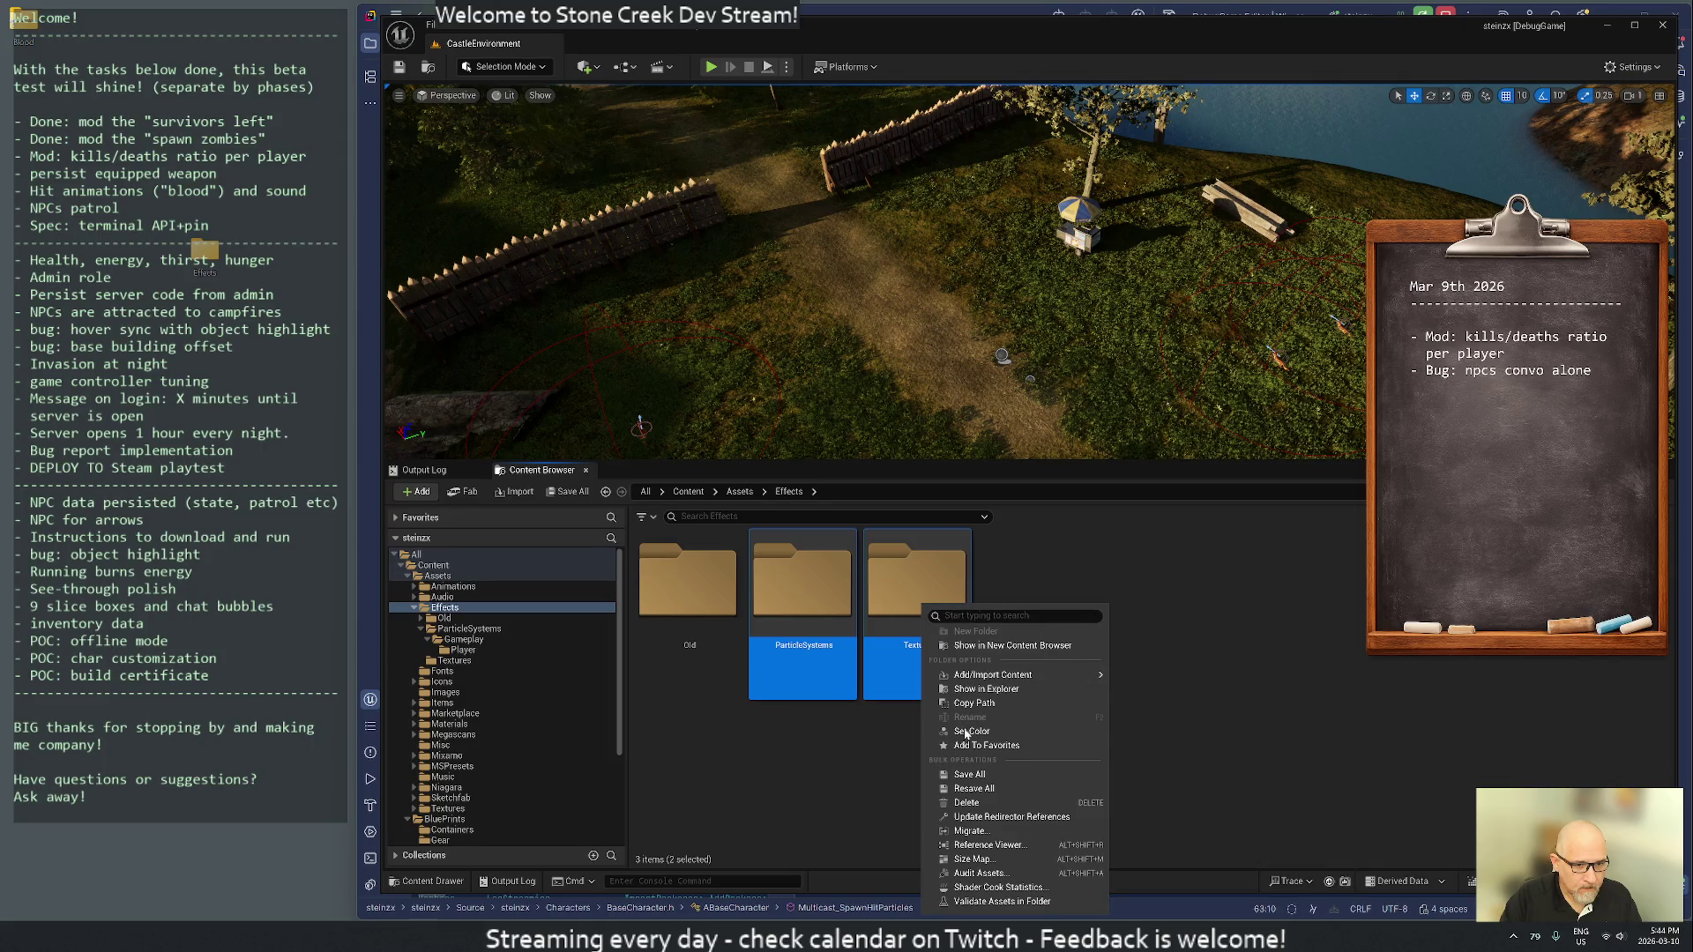
- Delete the ParticleSystems and Textures folders, leaving only Old in Effects
click(948, 799)
click(995, 837)
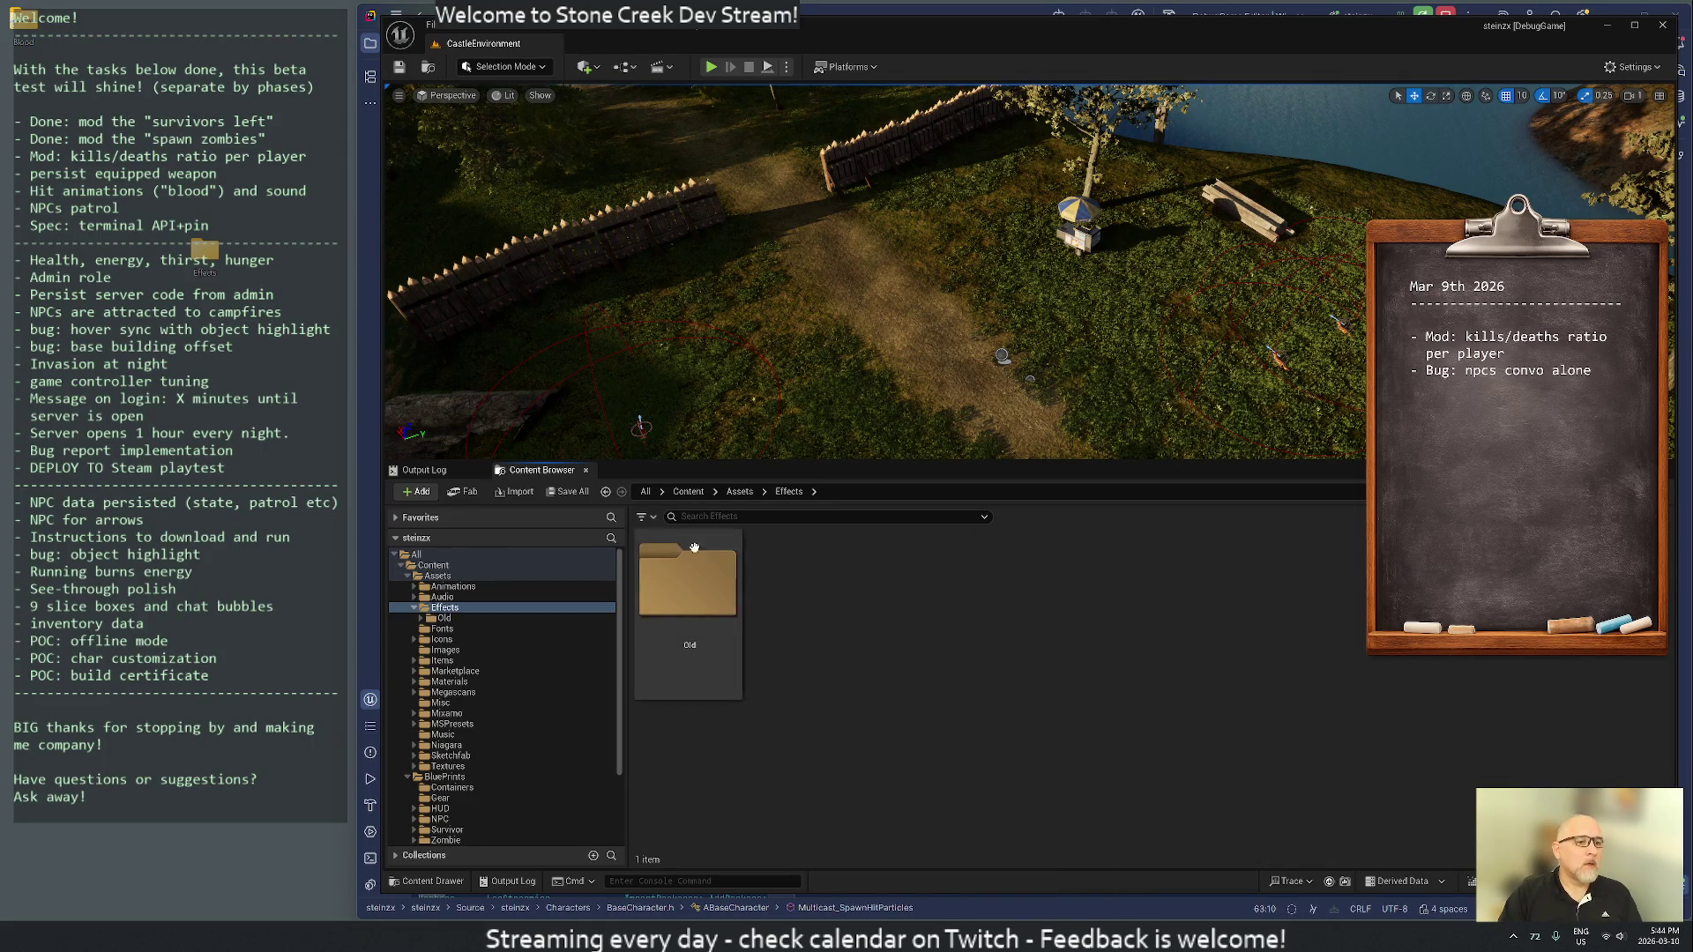
click(516, 495)
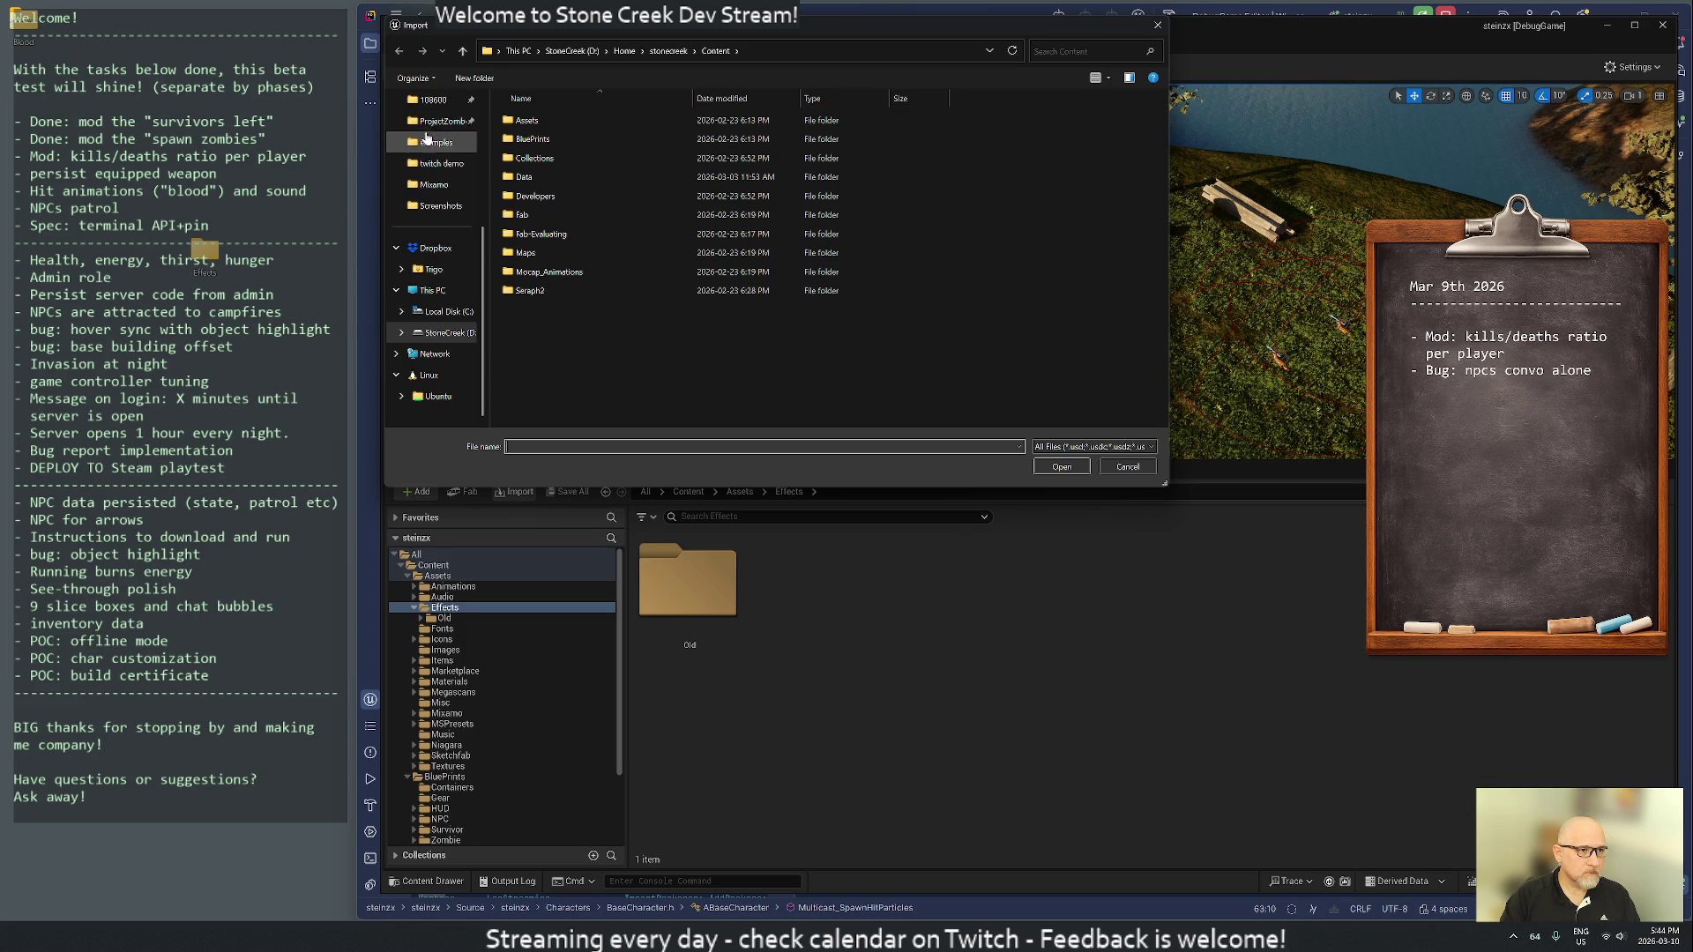
scroll(436, 349, up, 3)
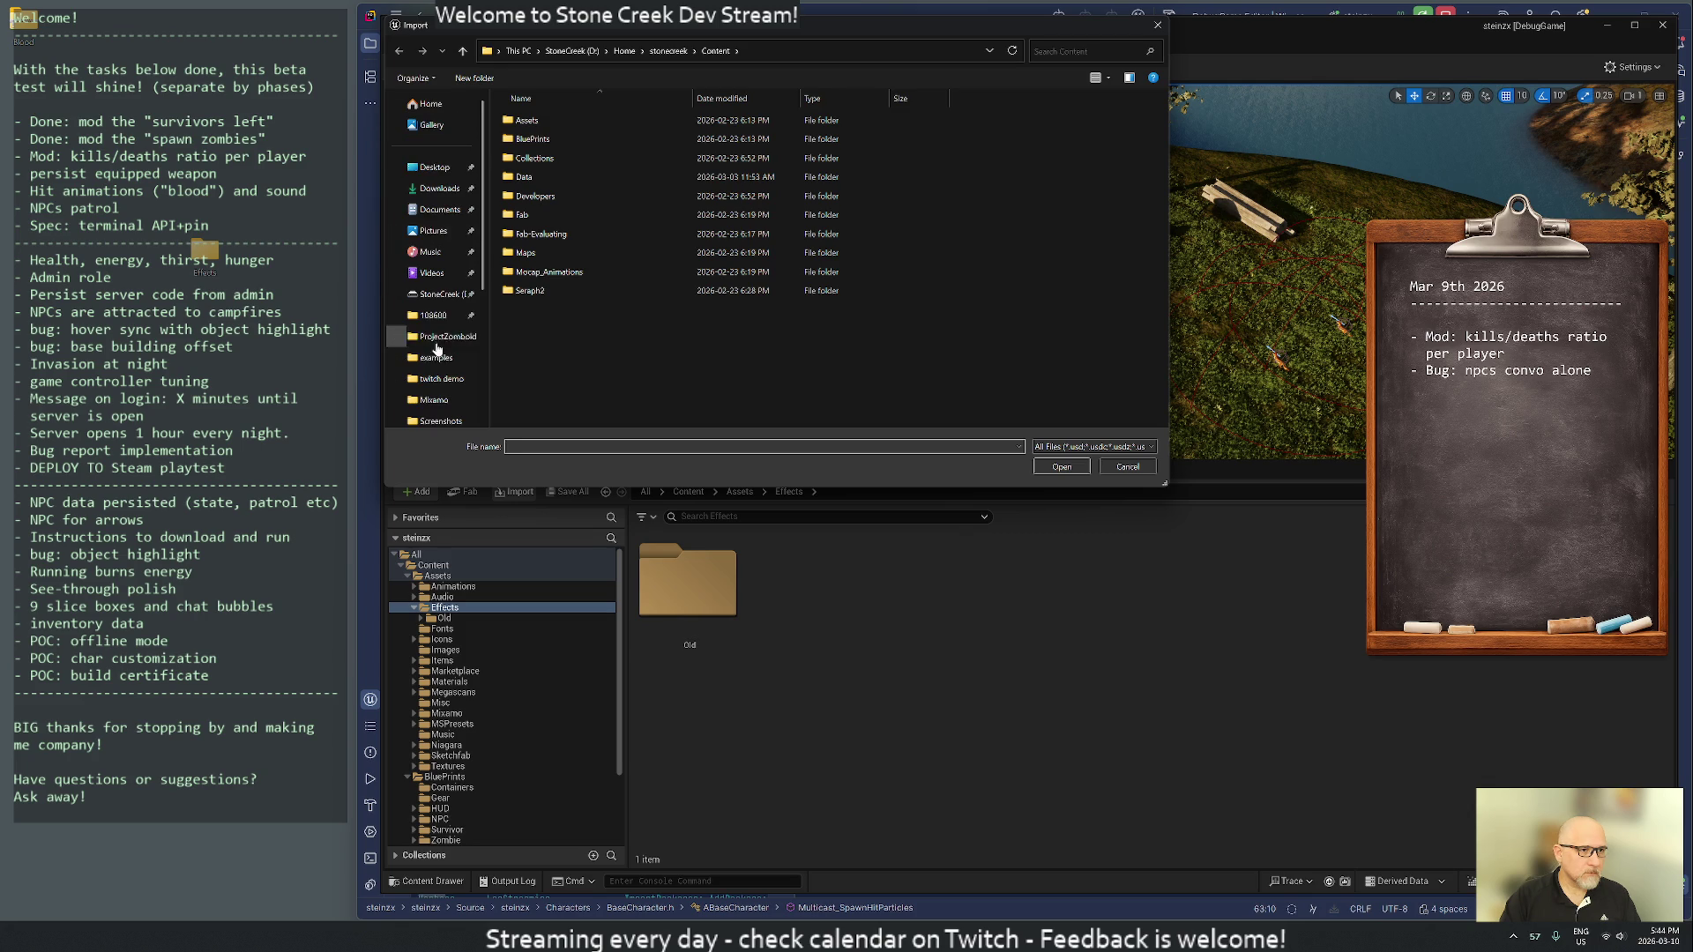
click(433, 167)
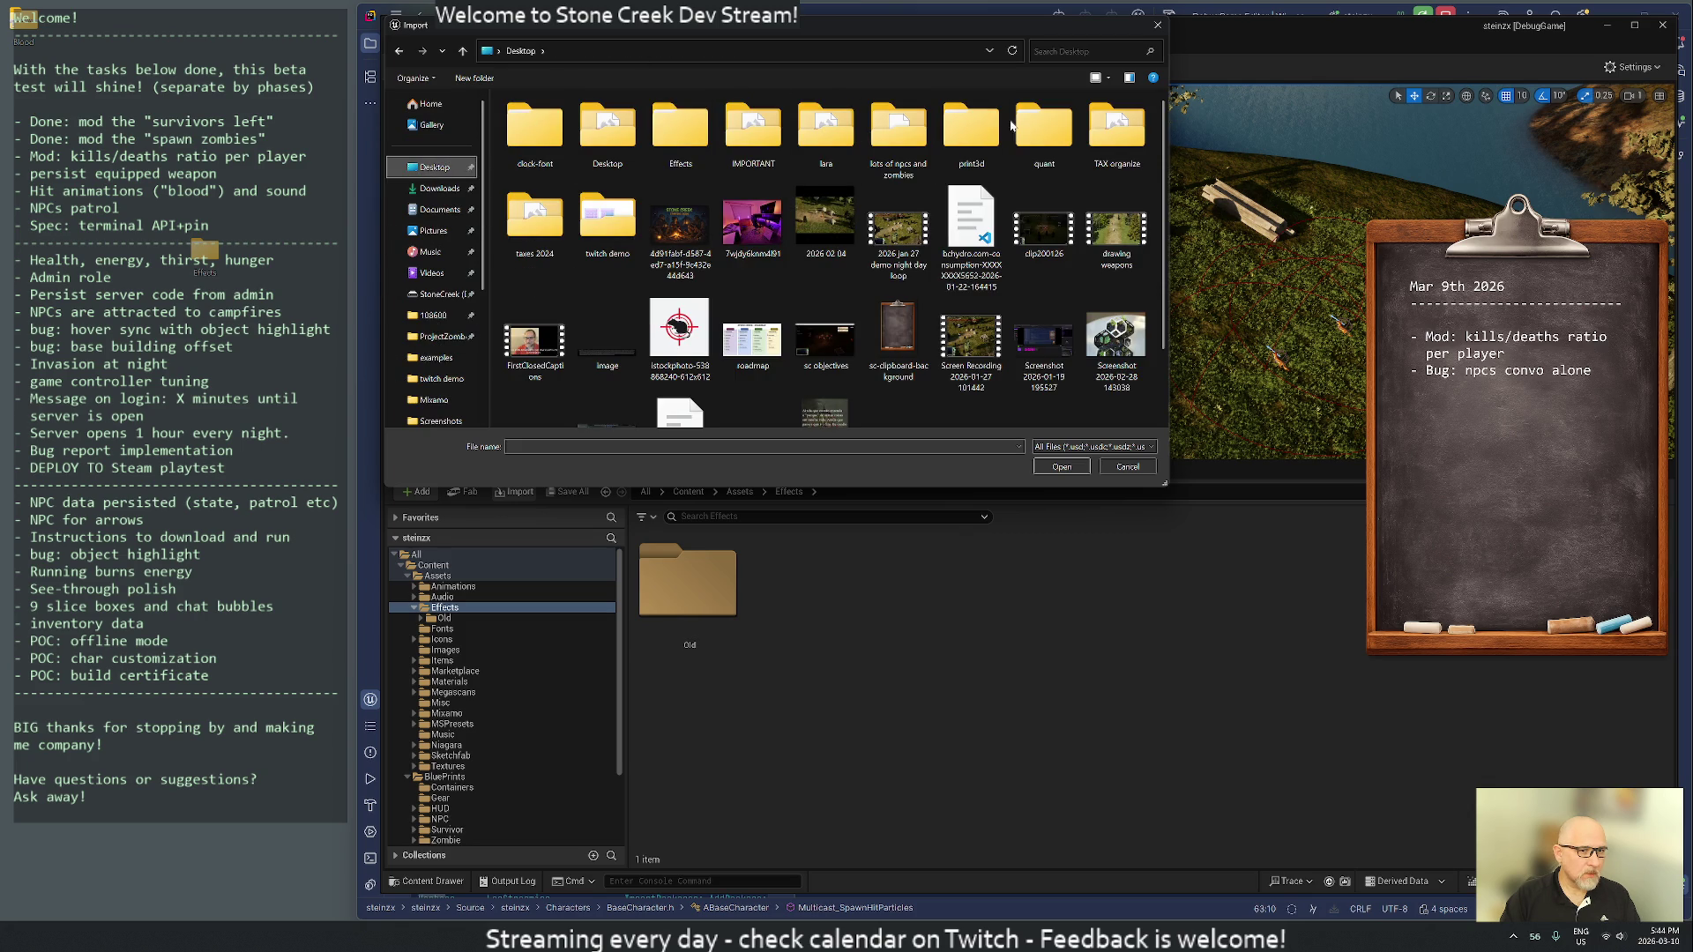
click(701, 124)
double_click(701, 124)
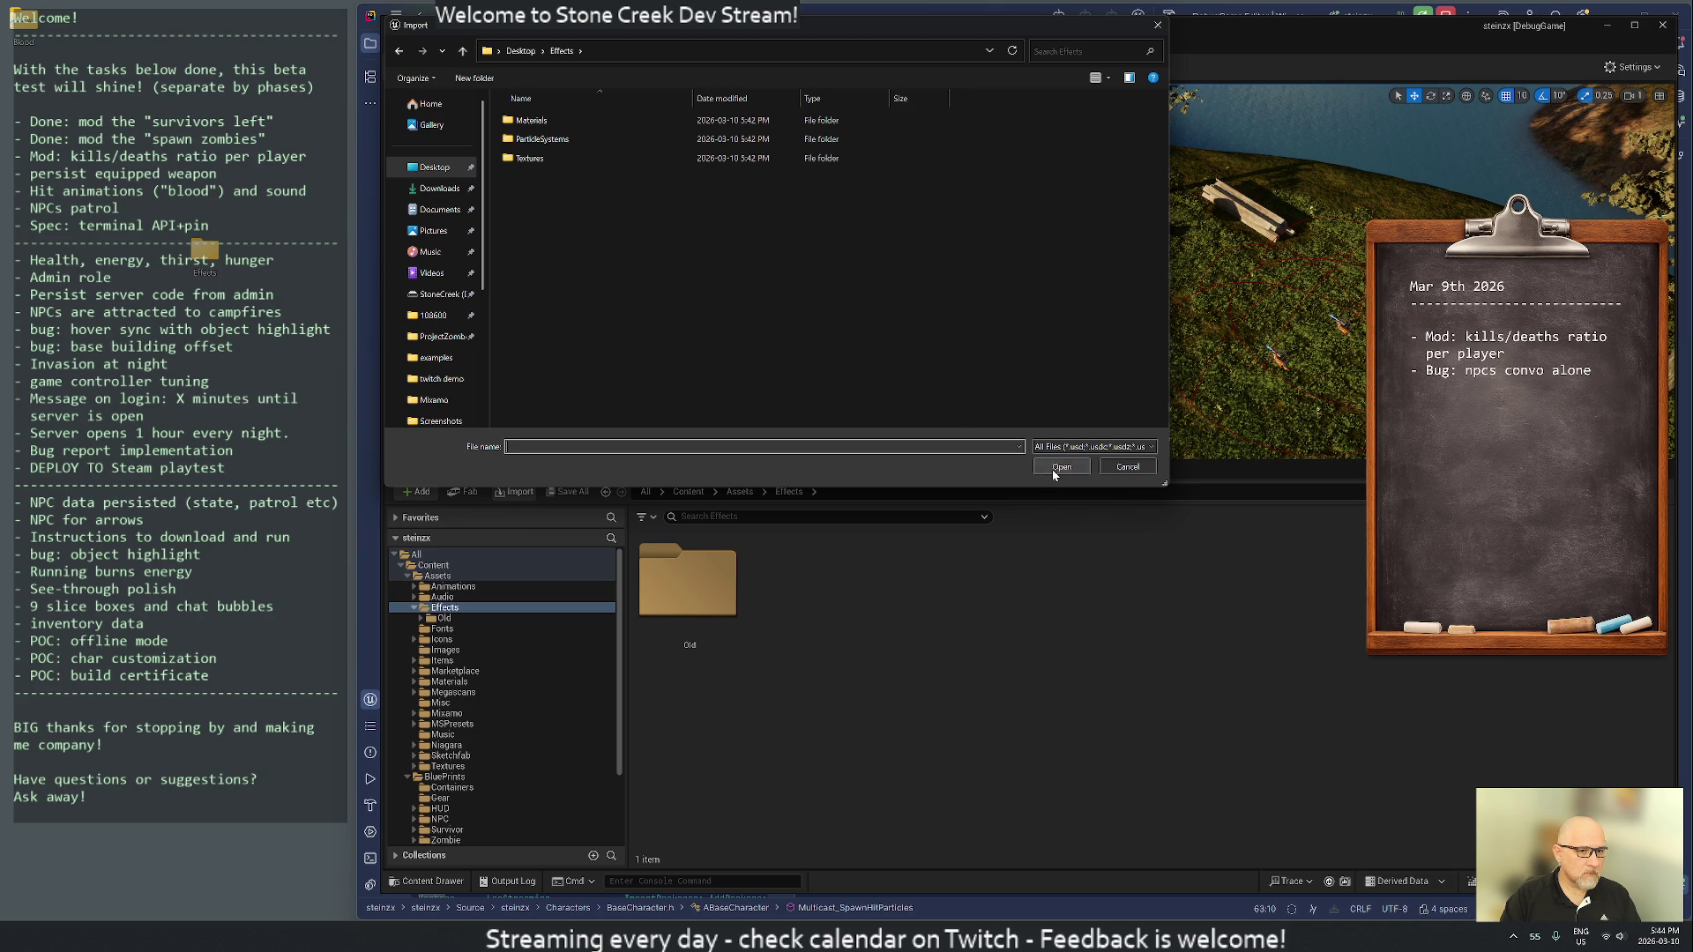
double_click(540, 140)
double_click(533, 122)
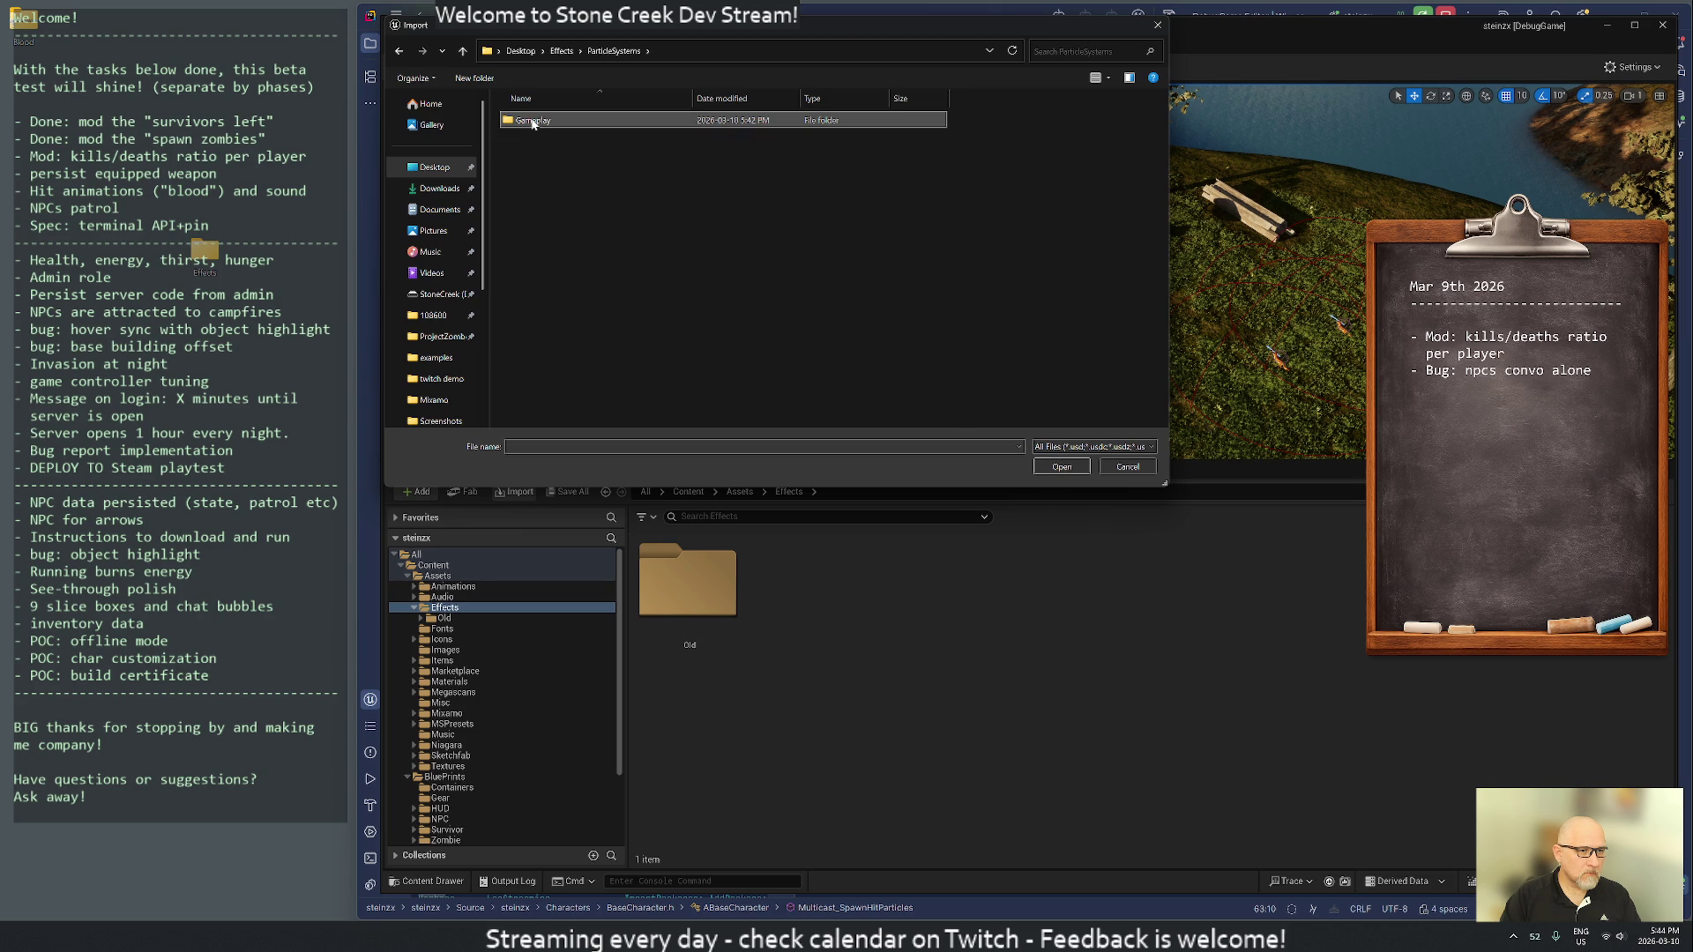
double_click(532, 120)
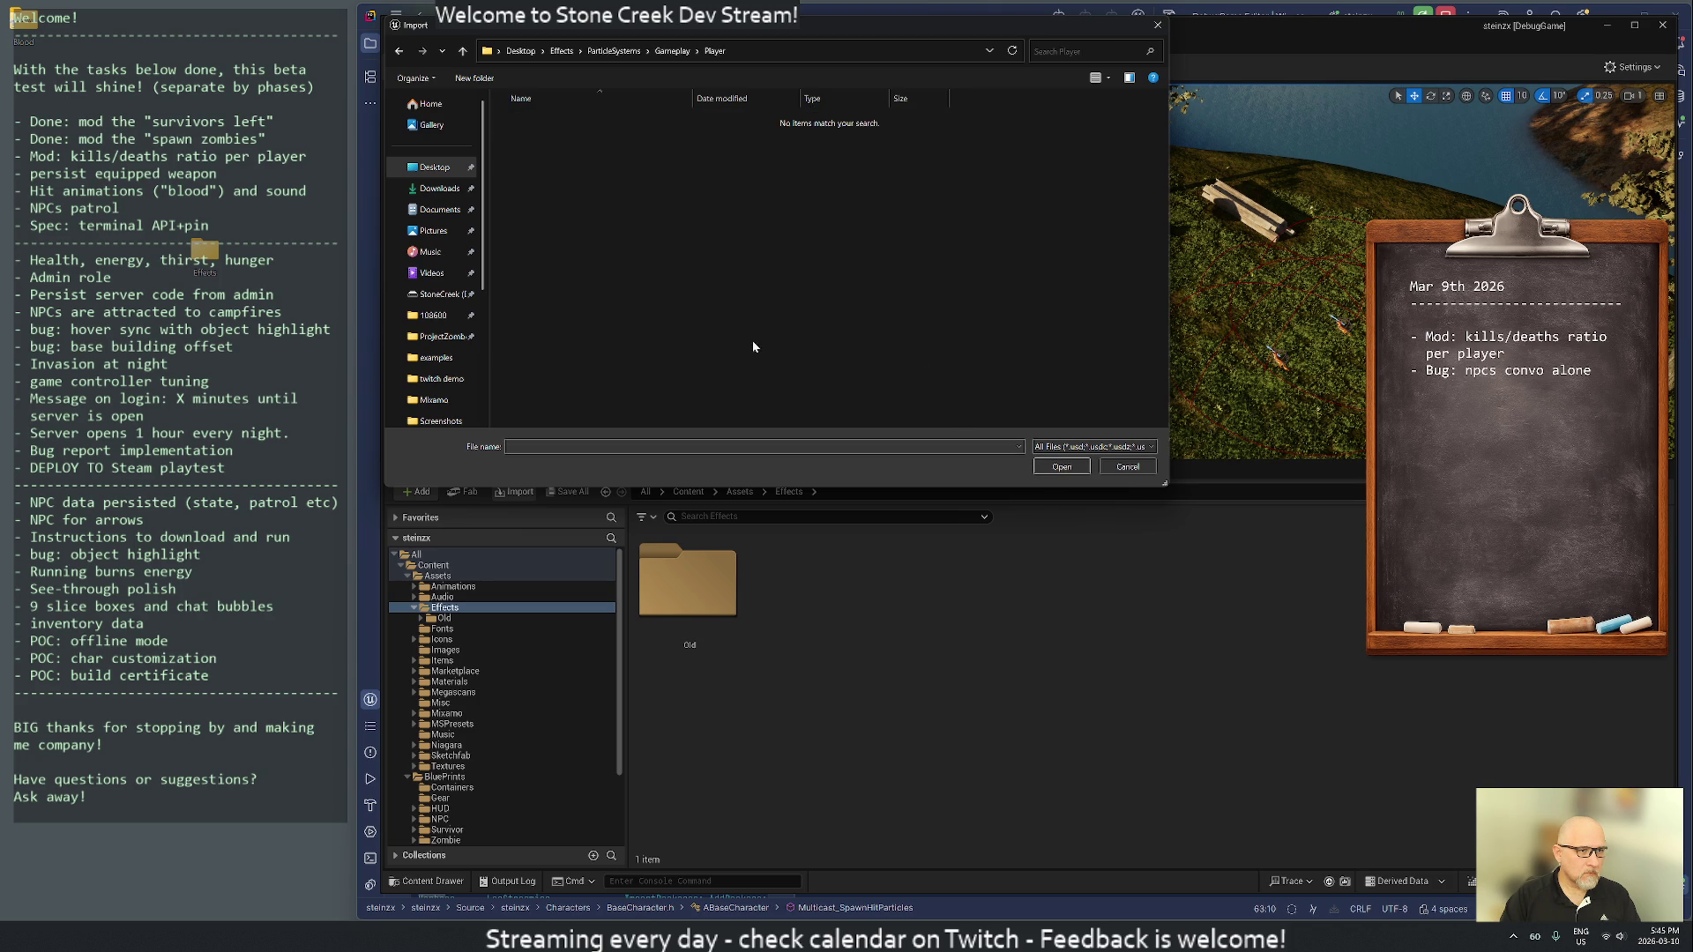
key(BackSpace)
key(BackSpace)
key(BackSpace)
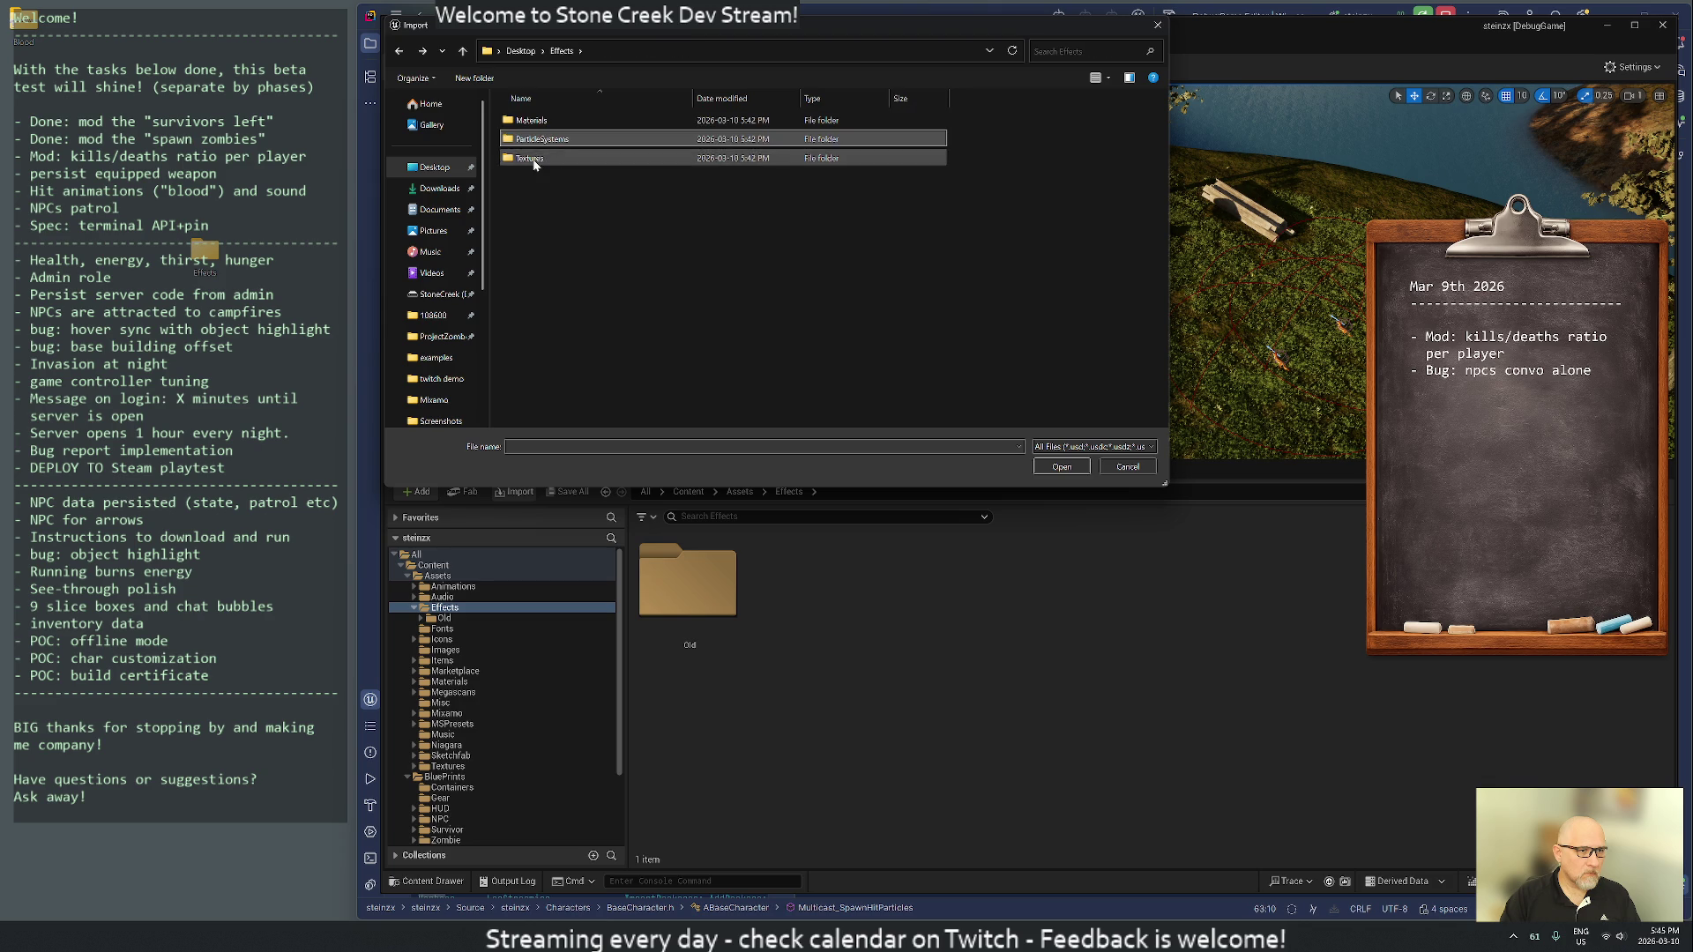
click(530, 123)
double_click(530, 121)
double_click(532, 122)
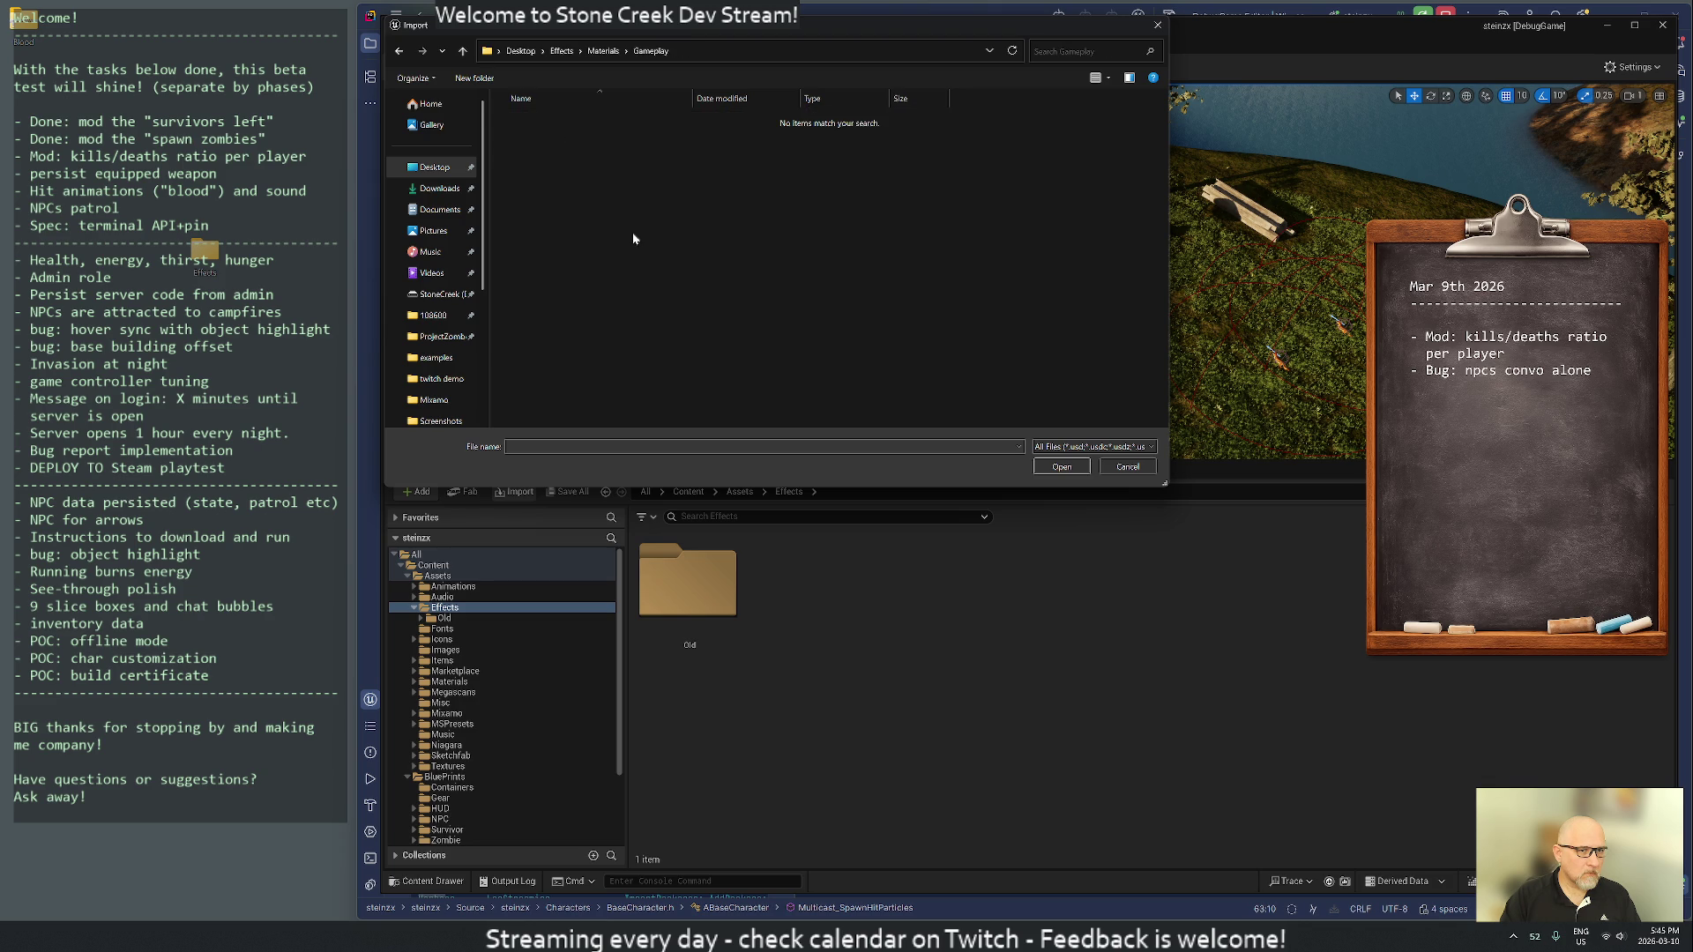
key(BackSpace)
key(BackSpace)
key(BackSpace)
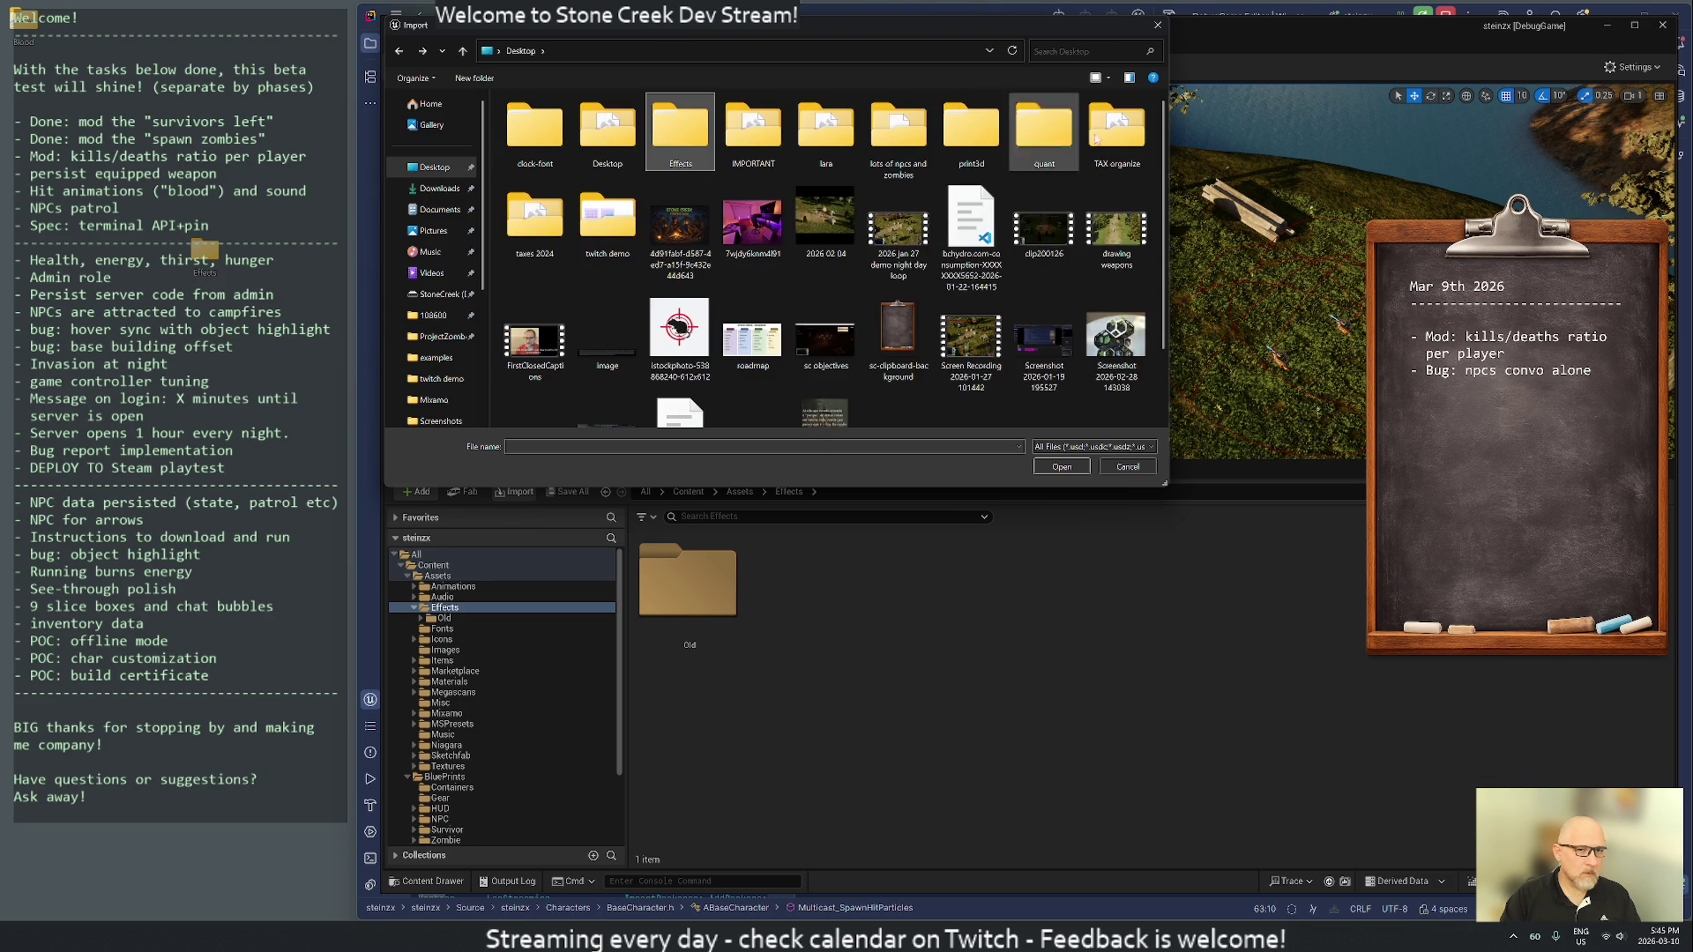
click(1158, 25)
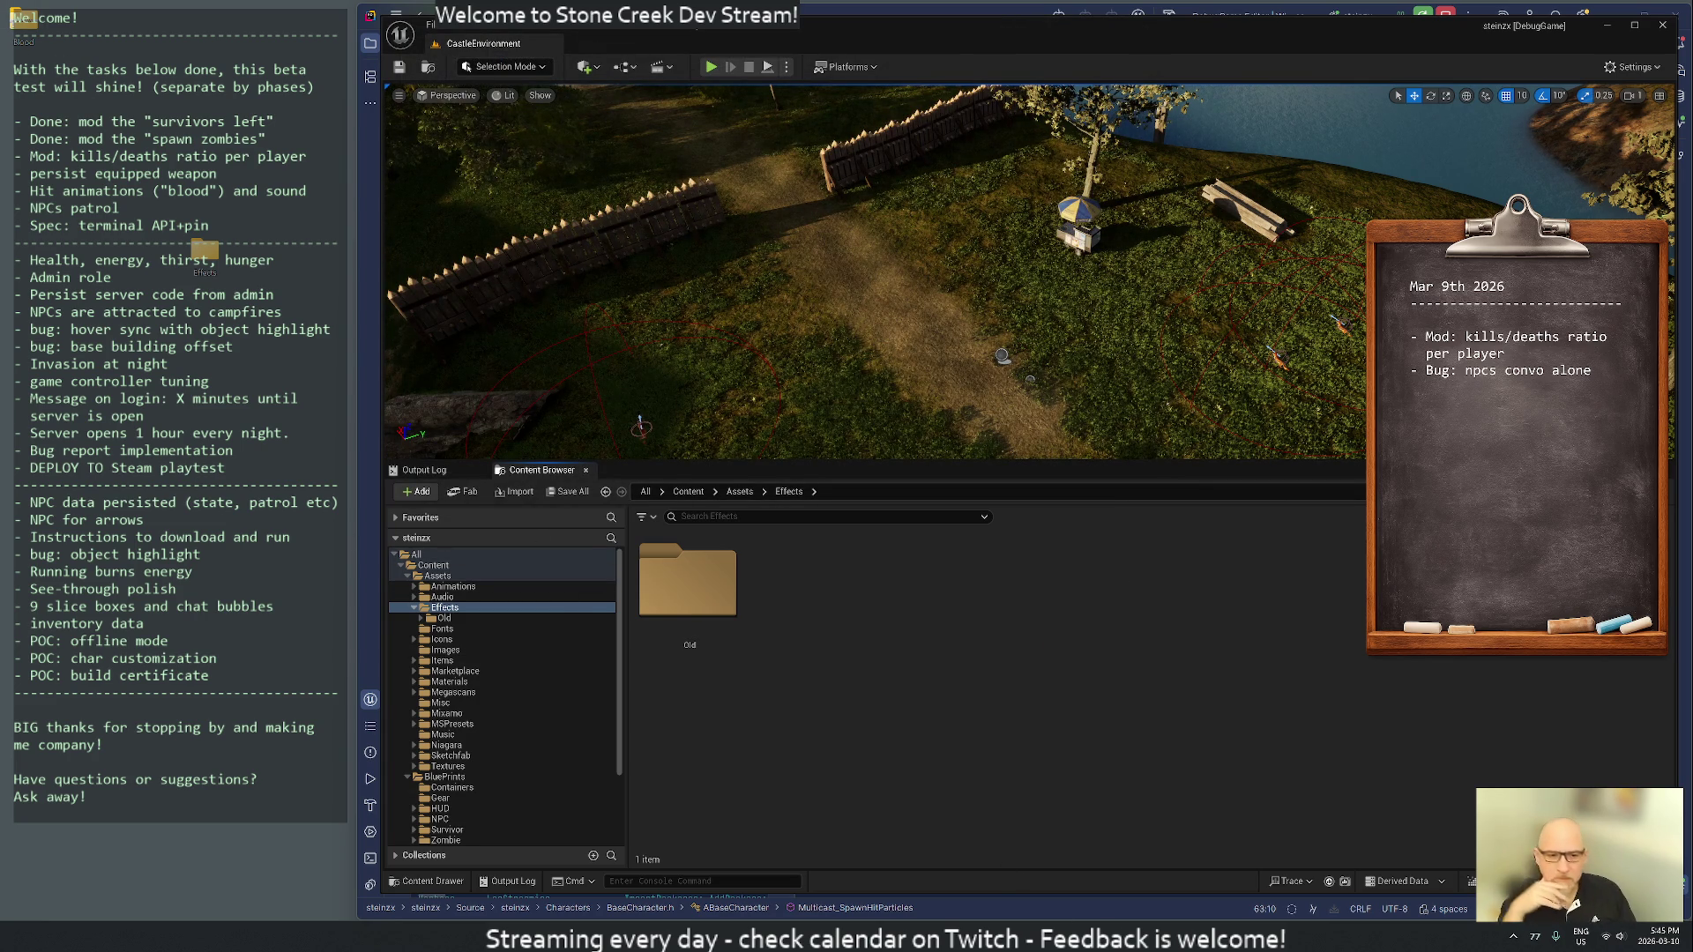
- Ask ChatGPT how to import a zipped effect package with materials, particlesystems and textures folders
key(alt+Tab)
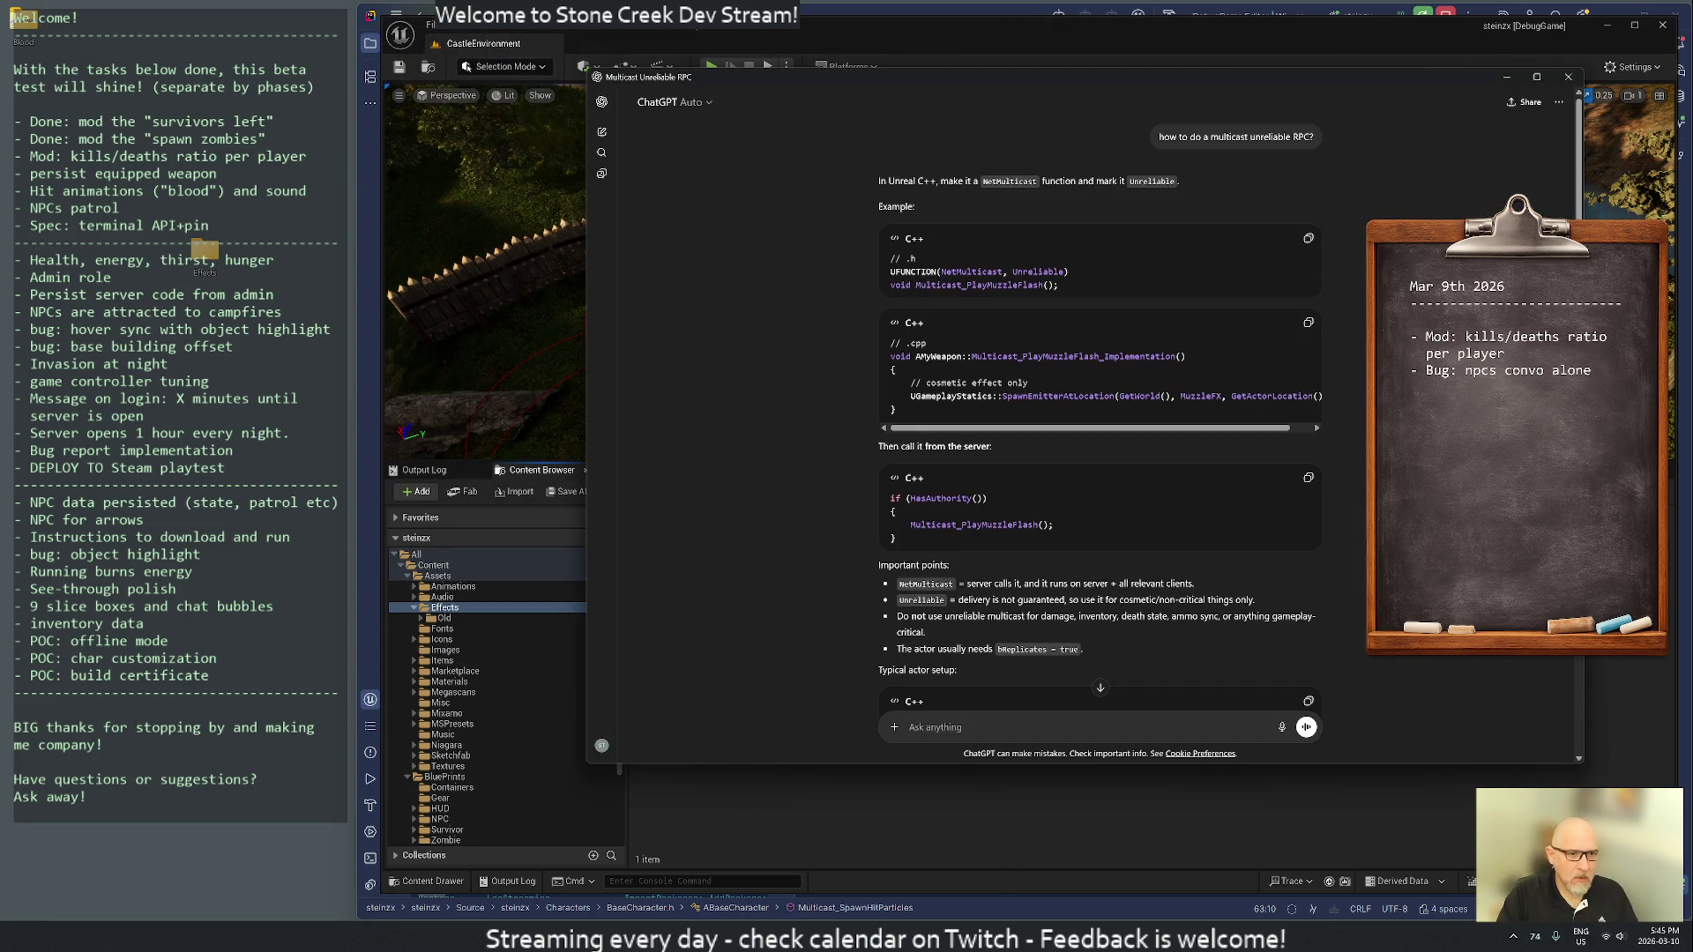
text(i have a zip with)
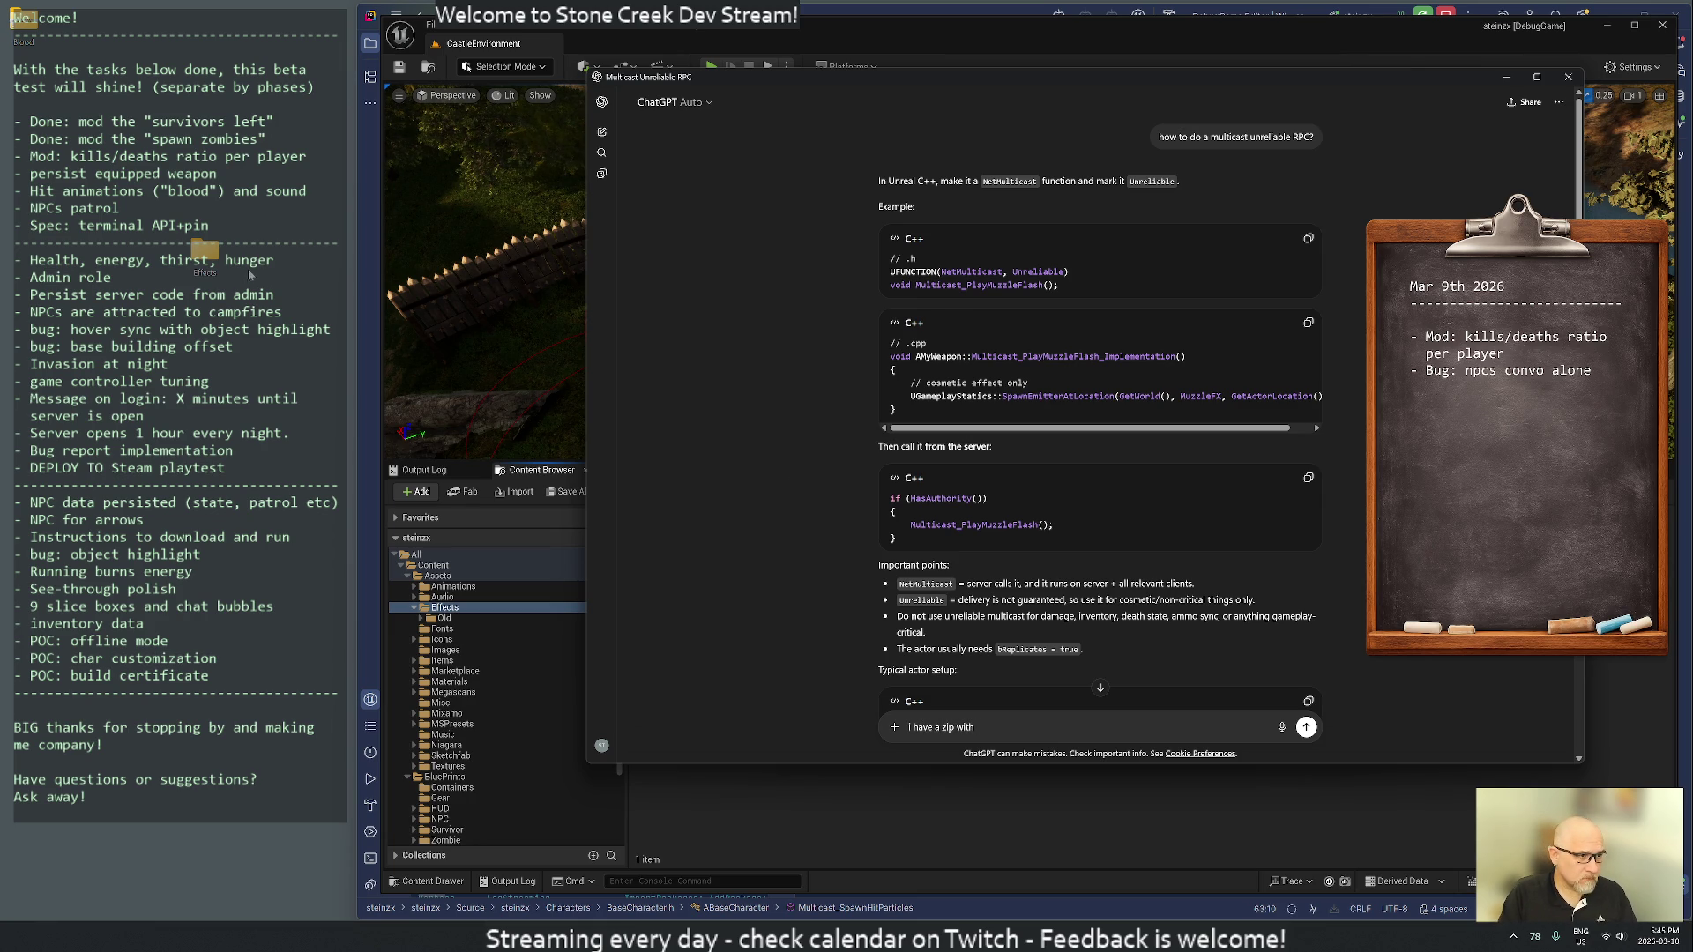
click(205, 251)
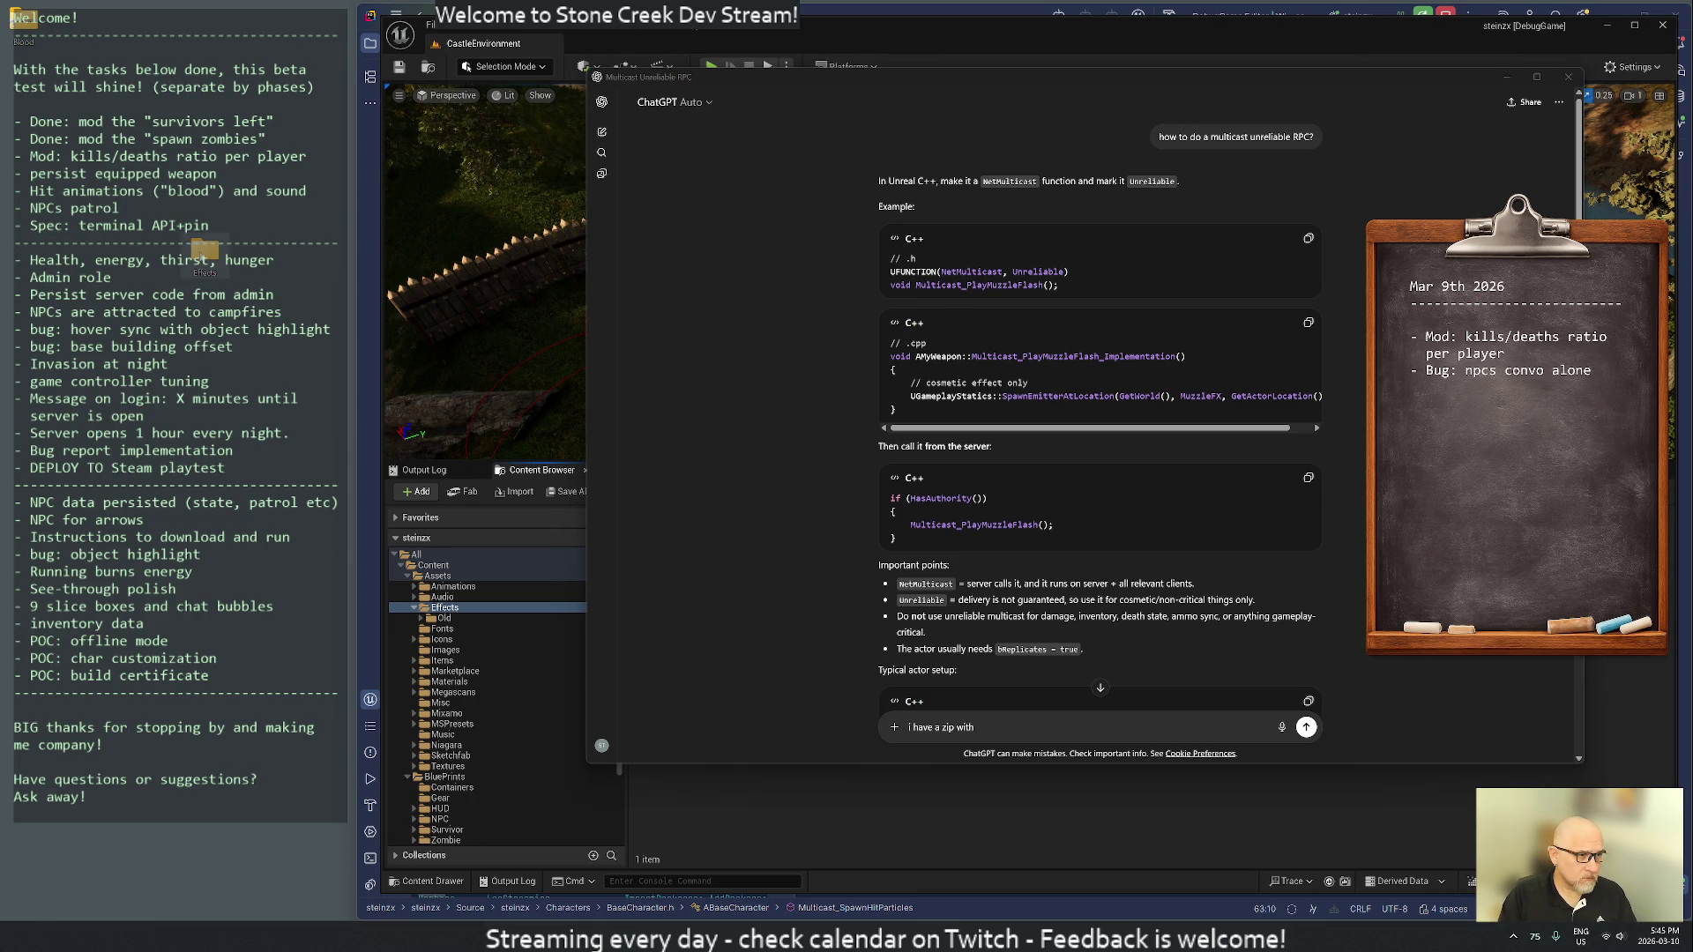
double_click(204, 252)
click(995, 81)
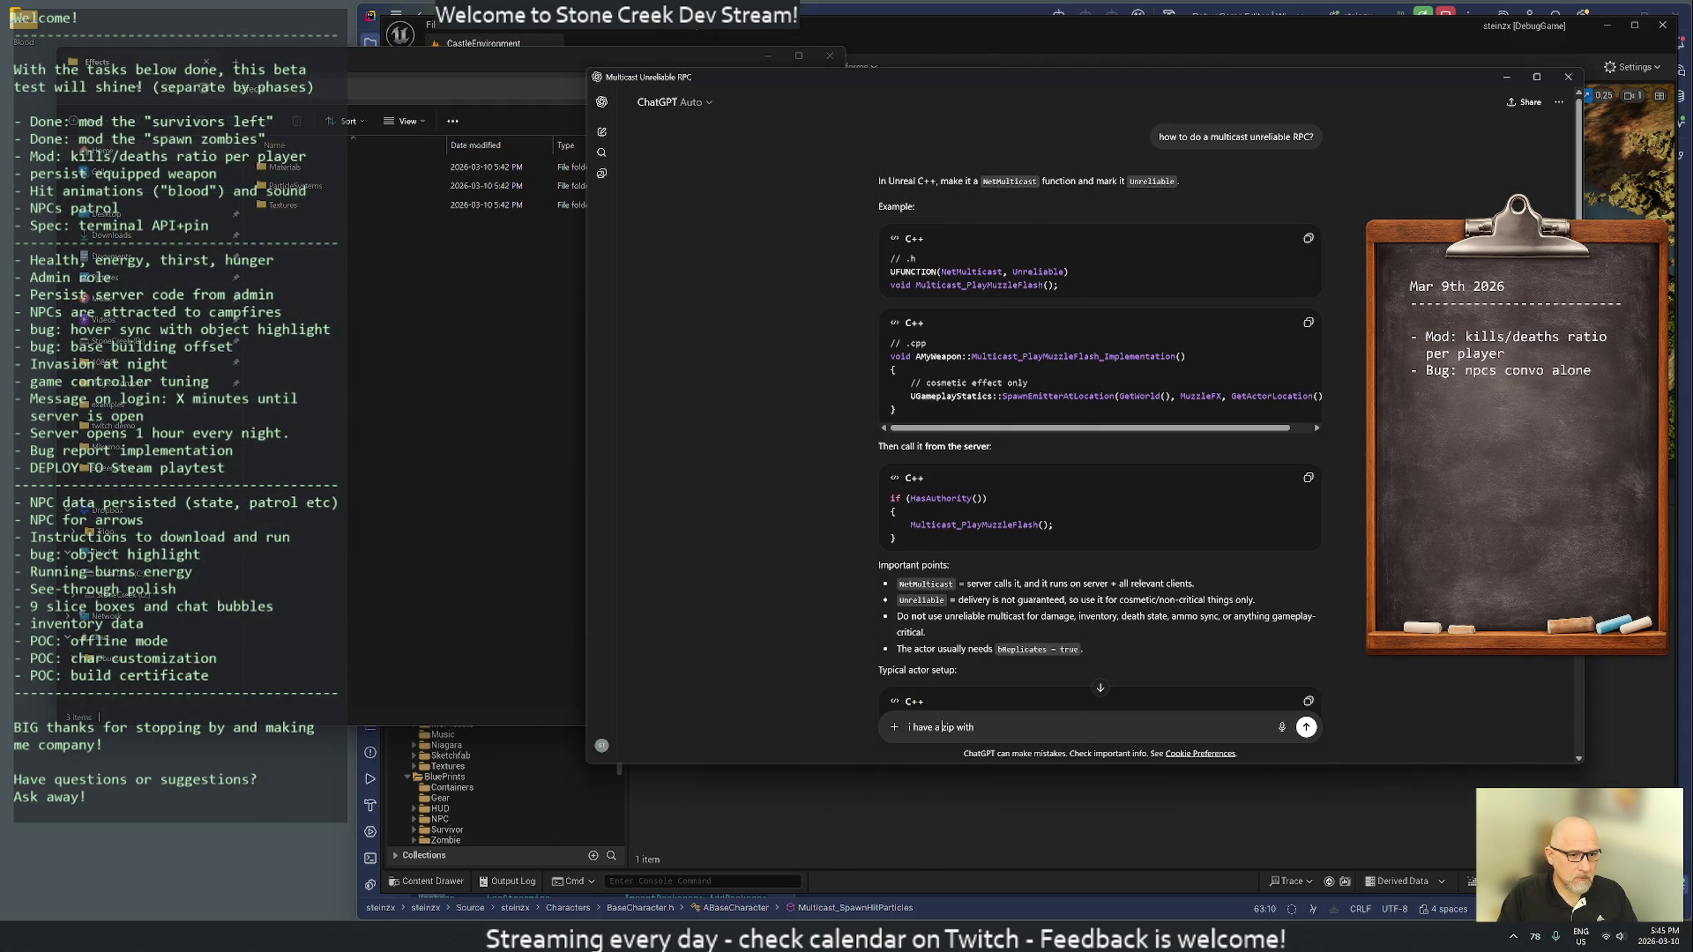
text(ffect package in)
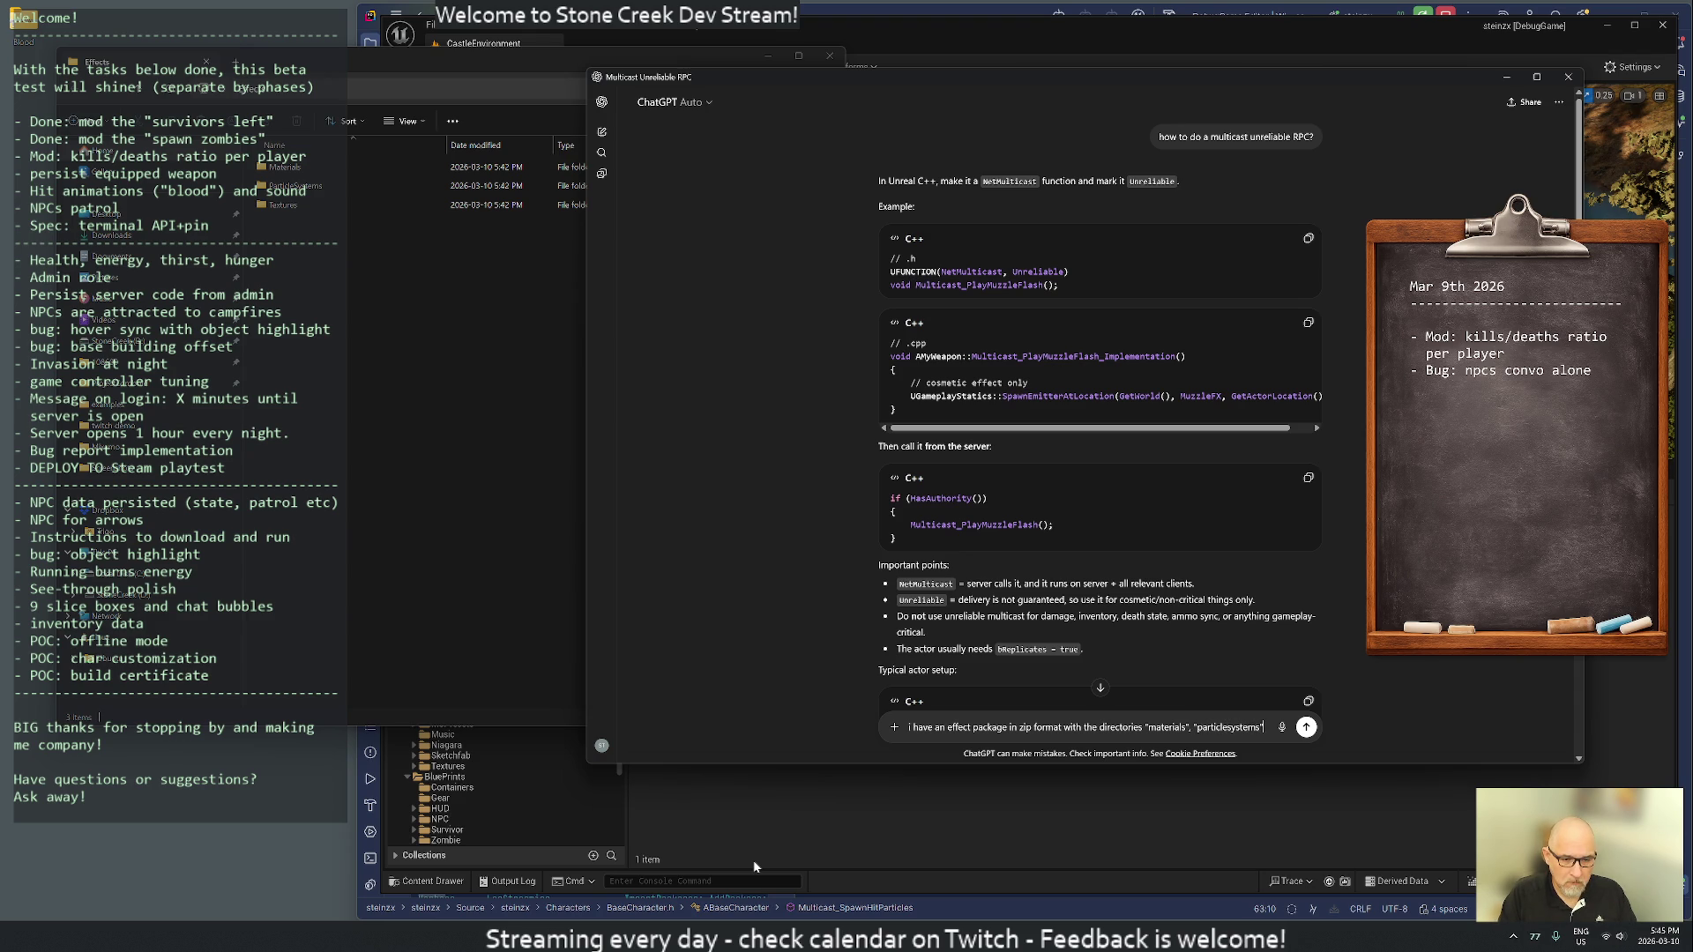
text(and "textures".)
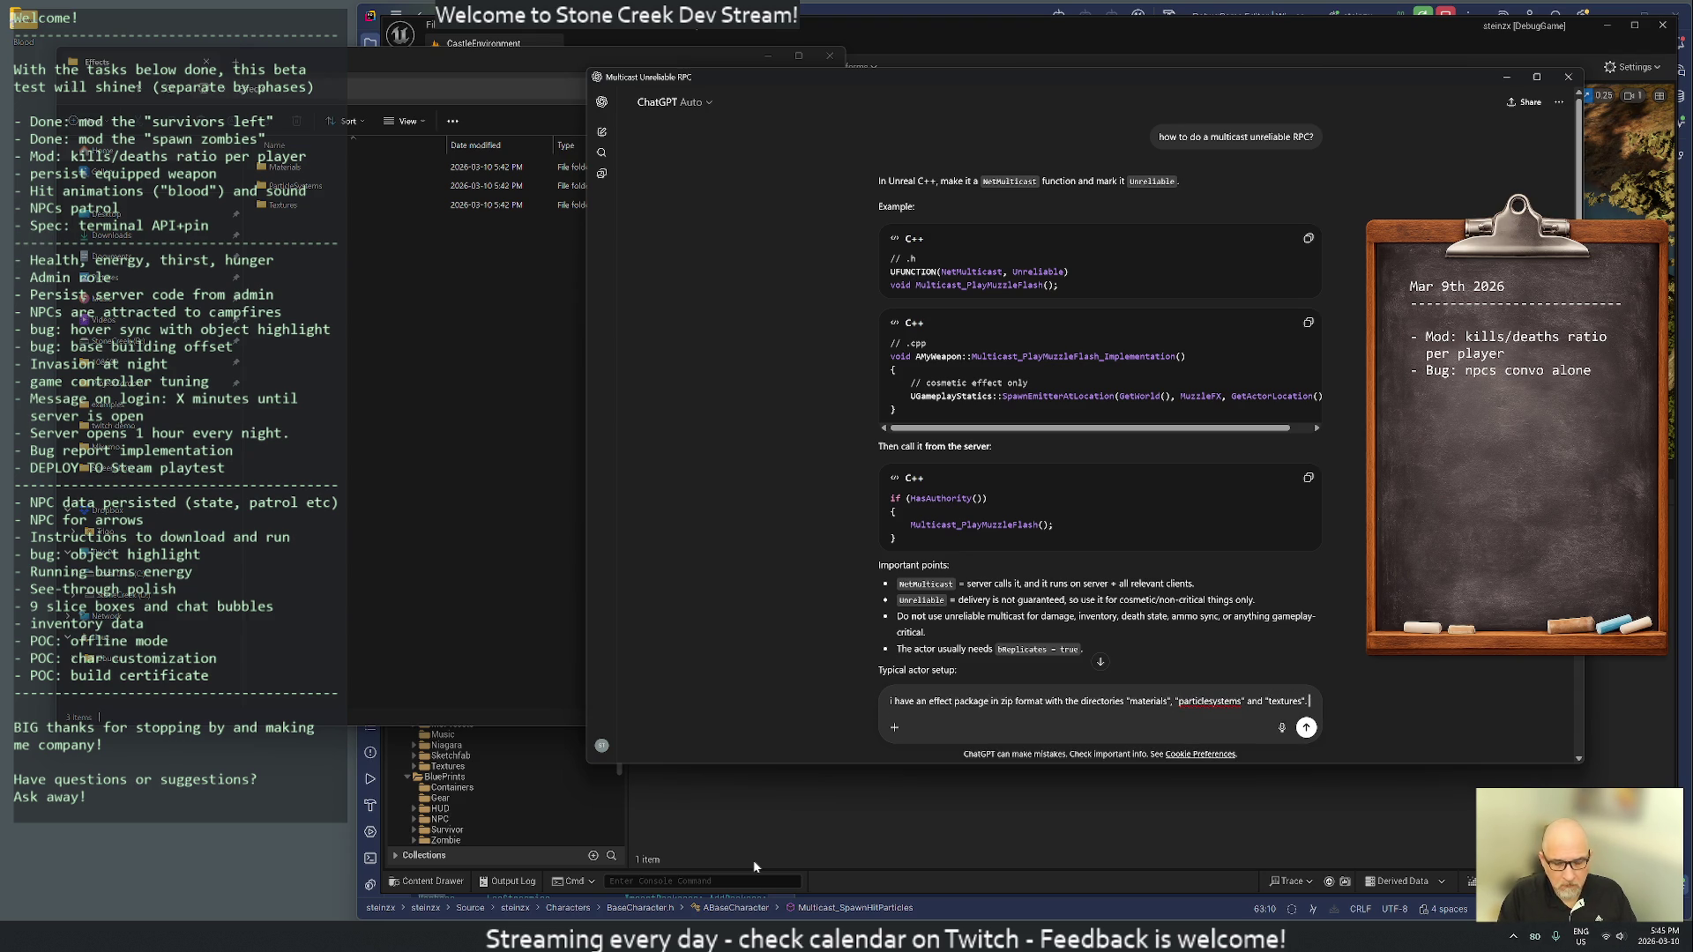
text( How)
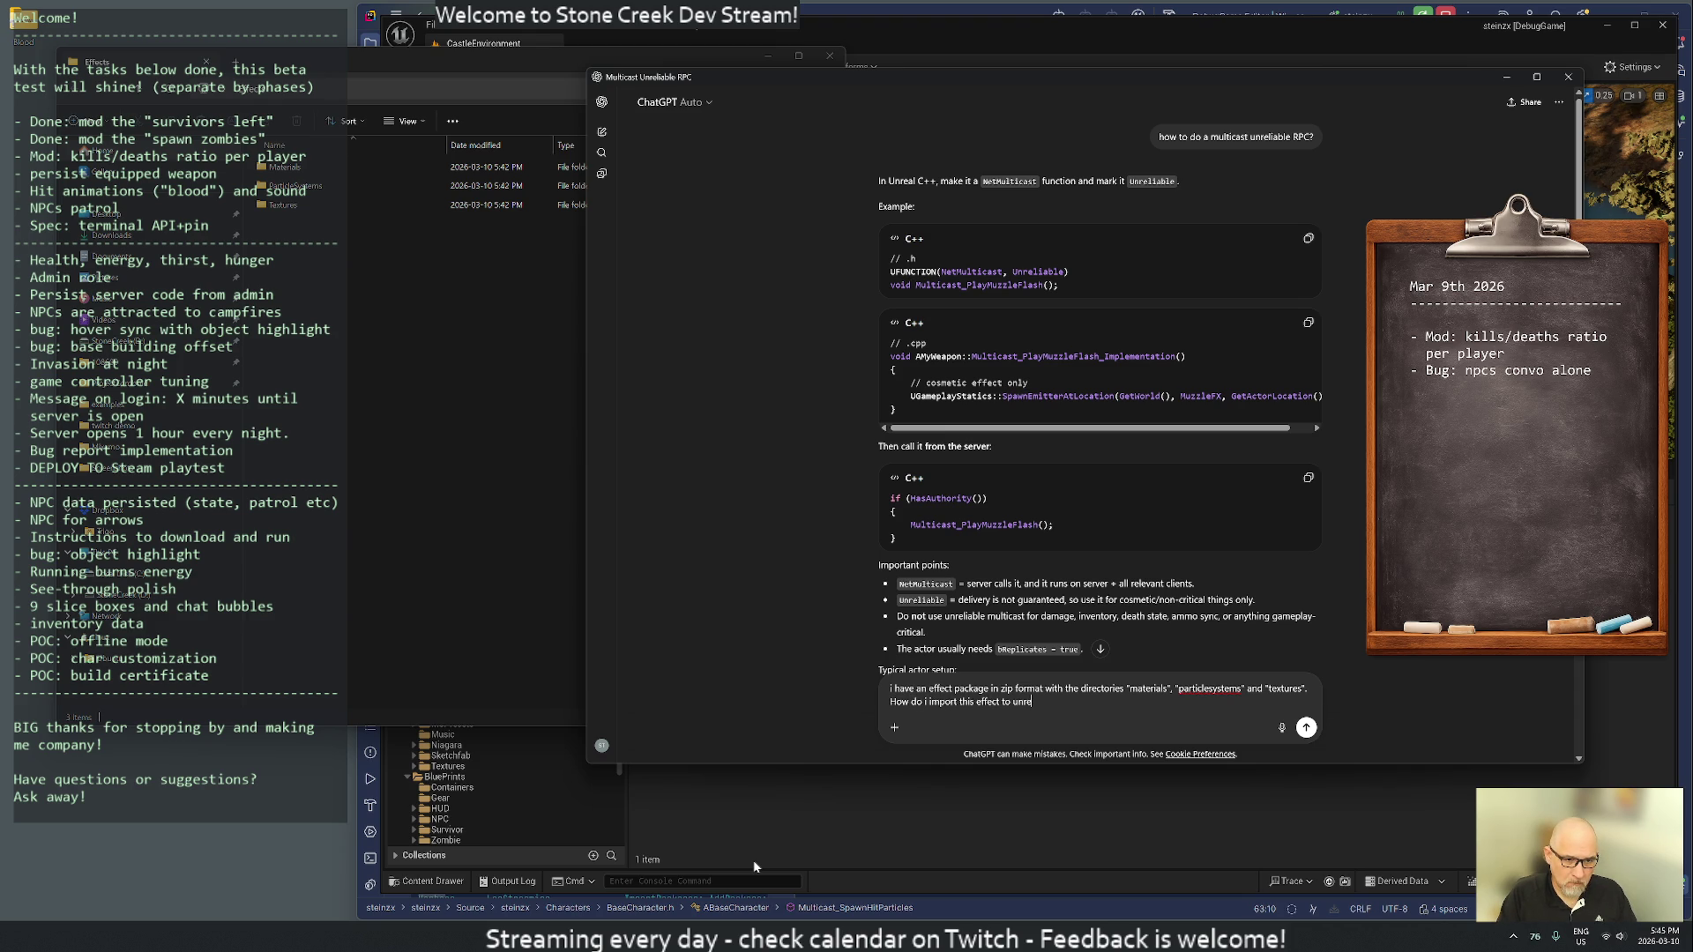
text(al engine?)
key(Return)
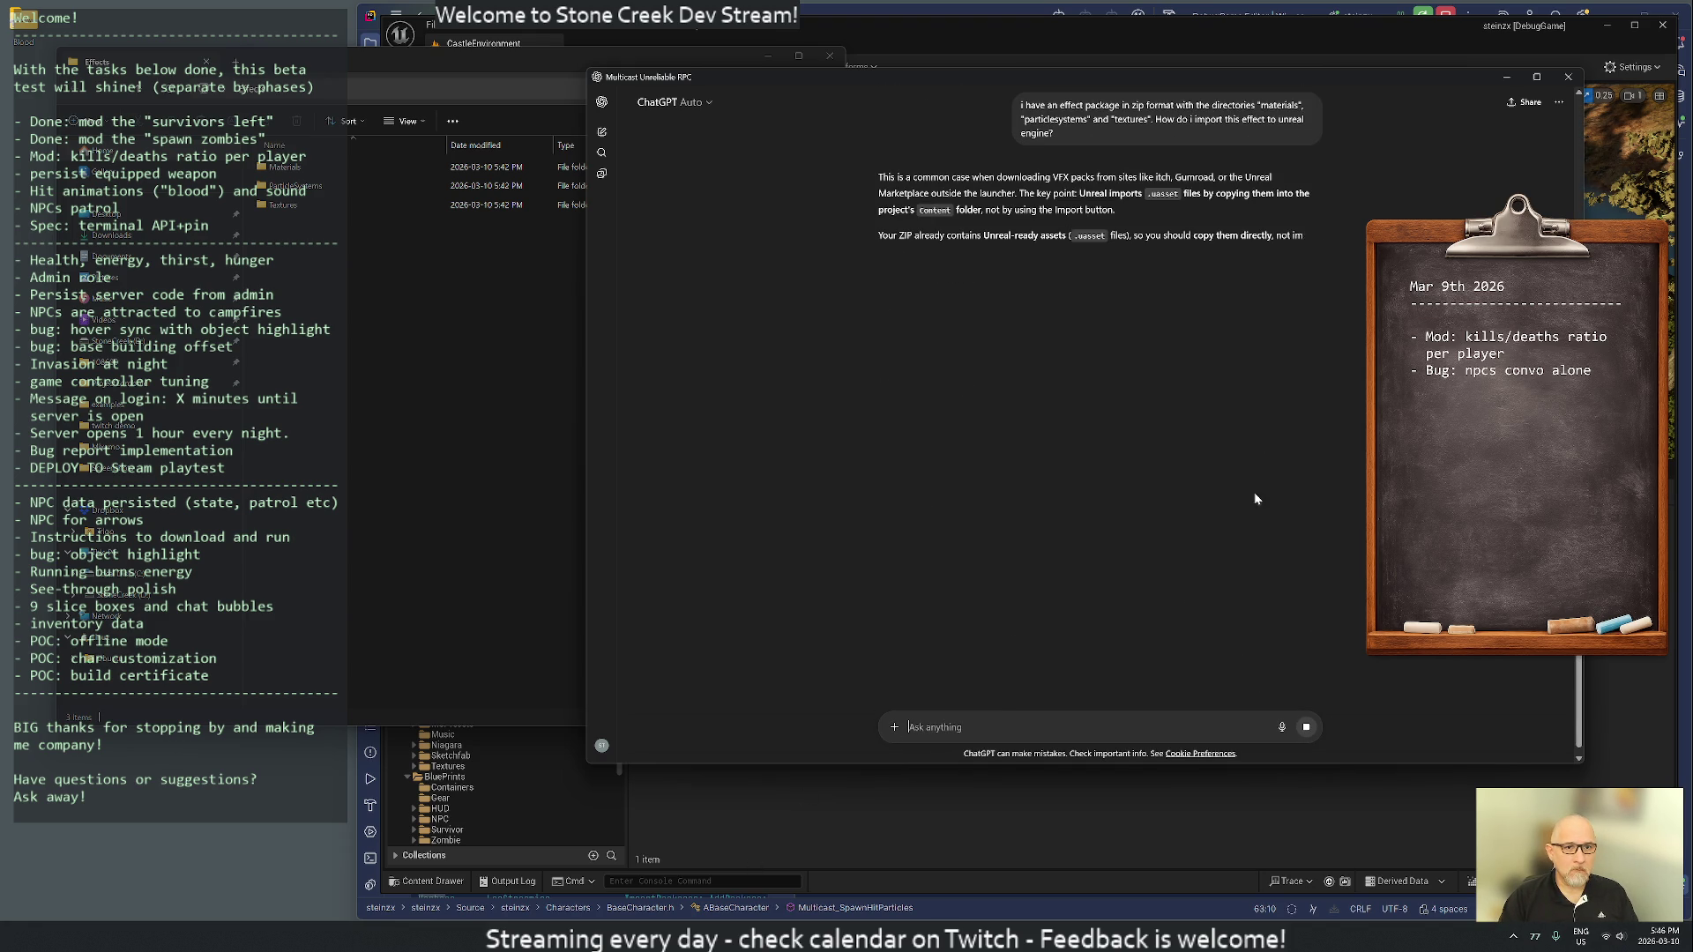
- Read ChatGPT's answer advising to copy the .uasset files directly into the Content folder
mouse_move(904, 177)
mouse_down()
mouse_move(1066, 193)
mouse_move(1072, 210)
mouse_up()
click(1175, 218)
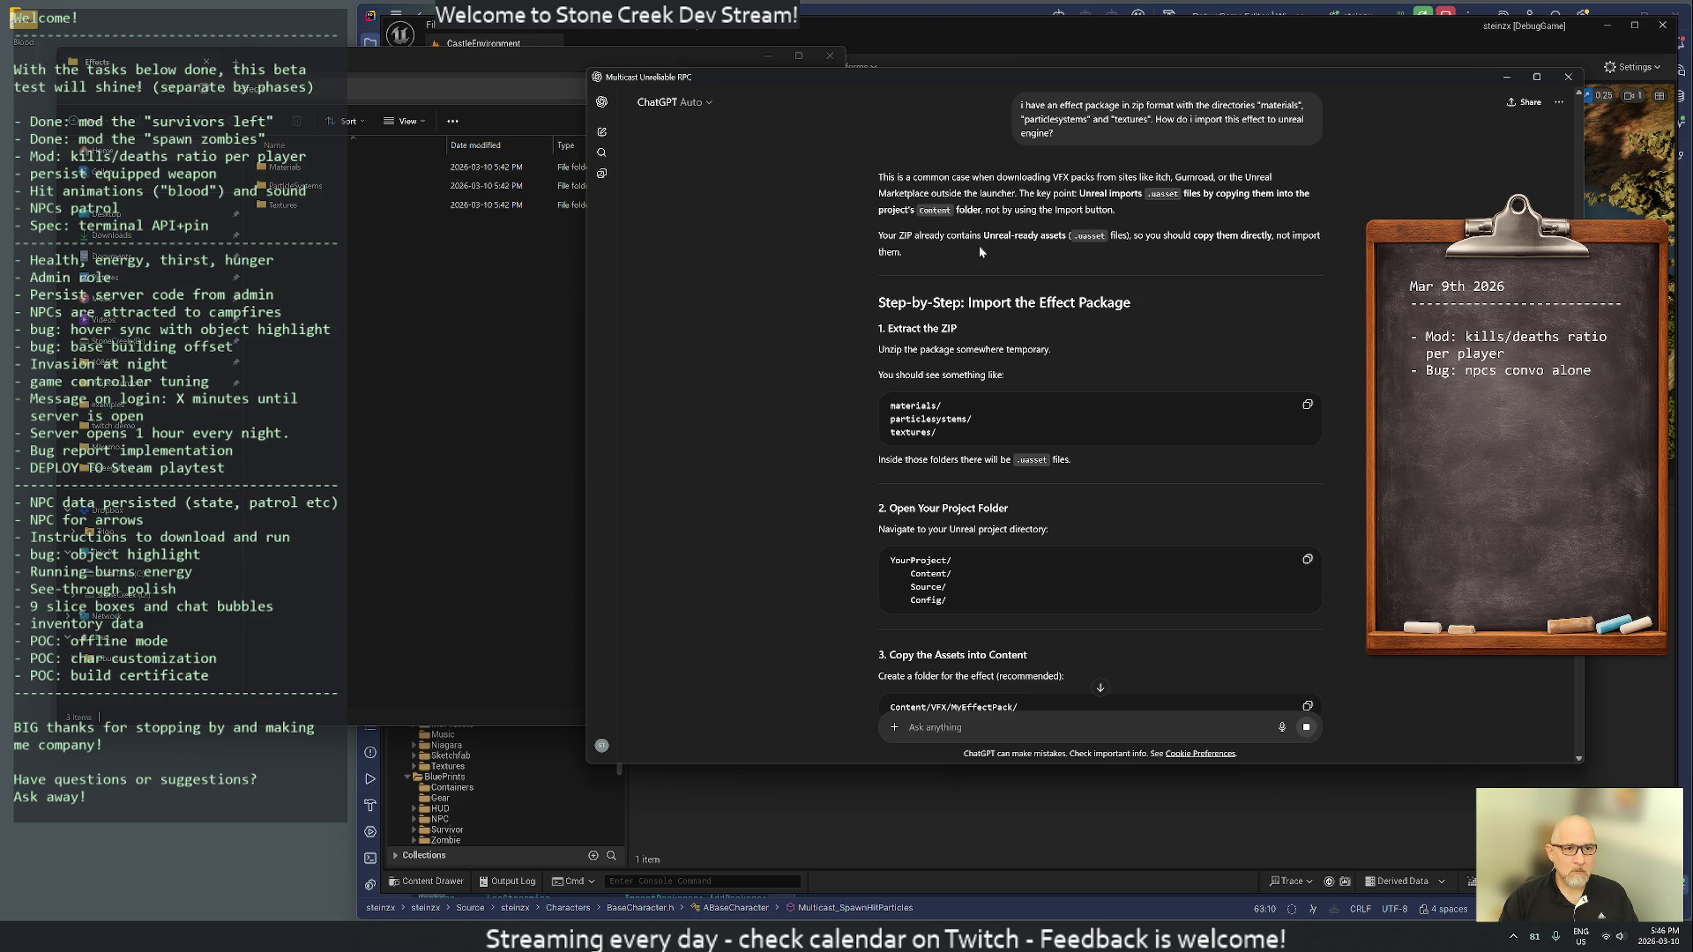
drag(934, 235, 1254, 235)
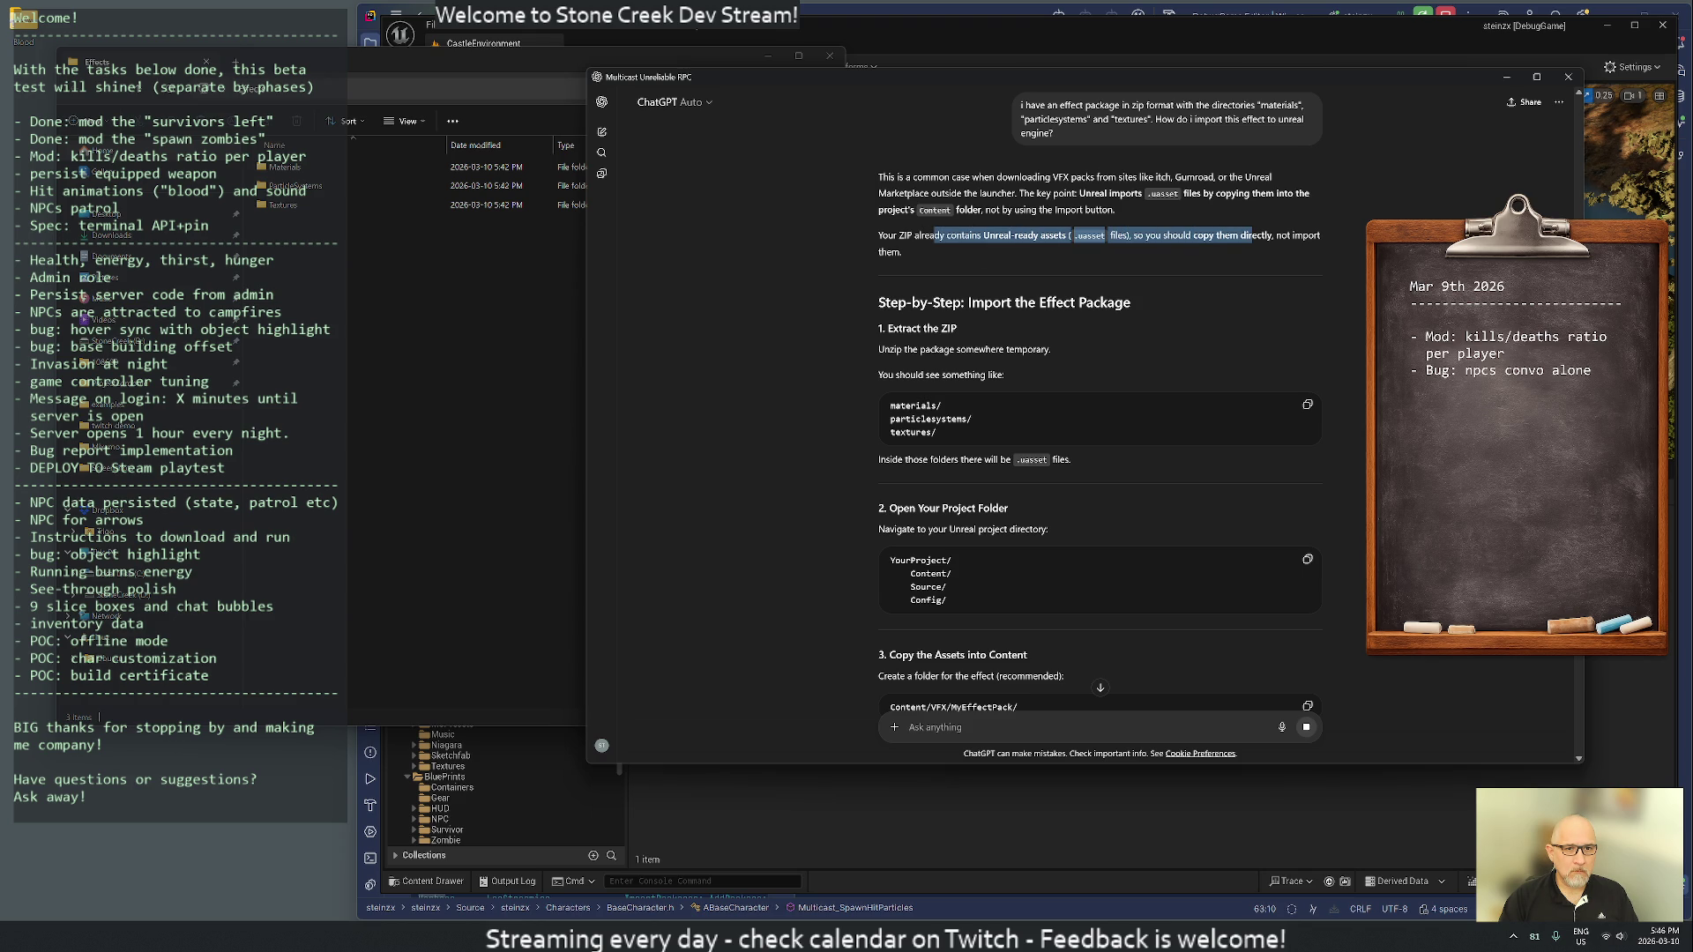
click(1254, 235)
click(358, 343)
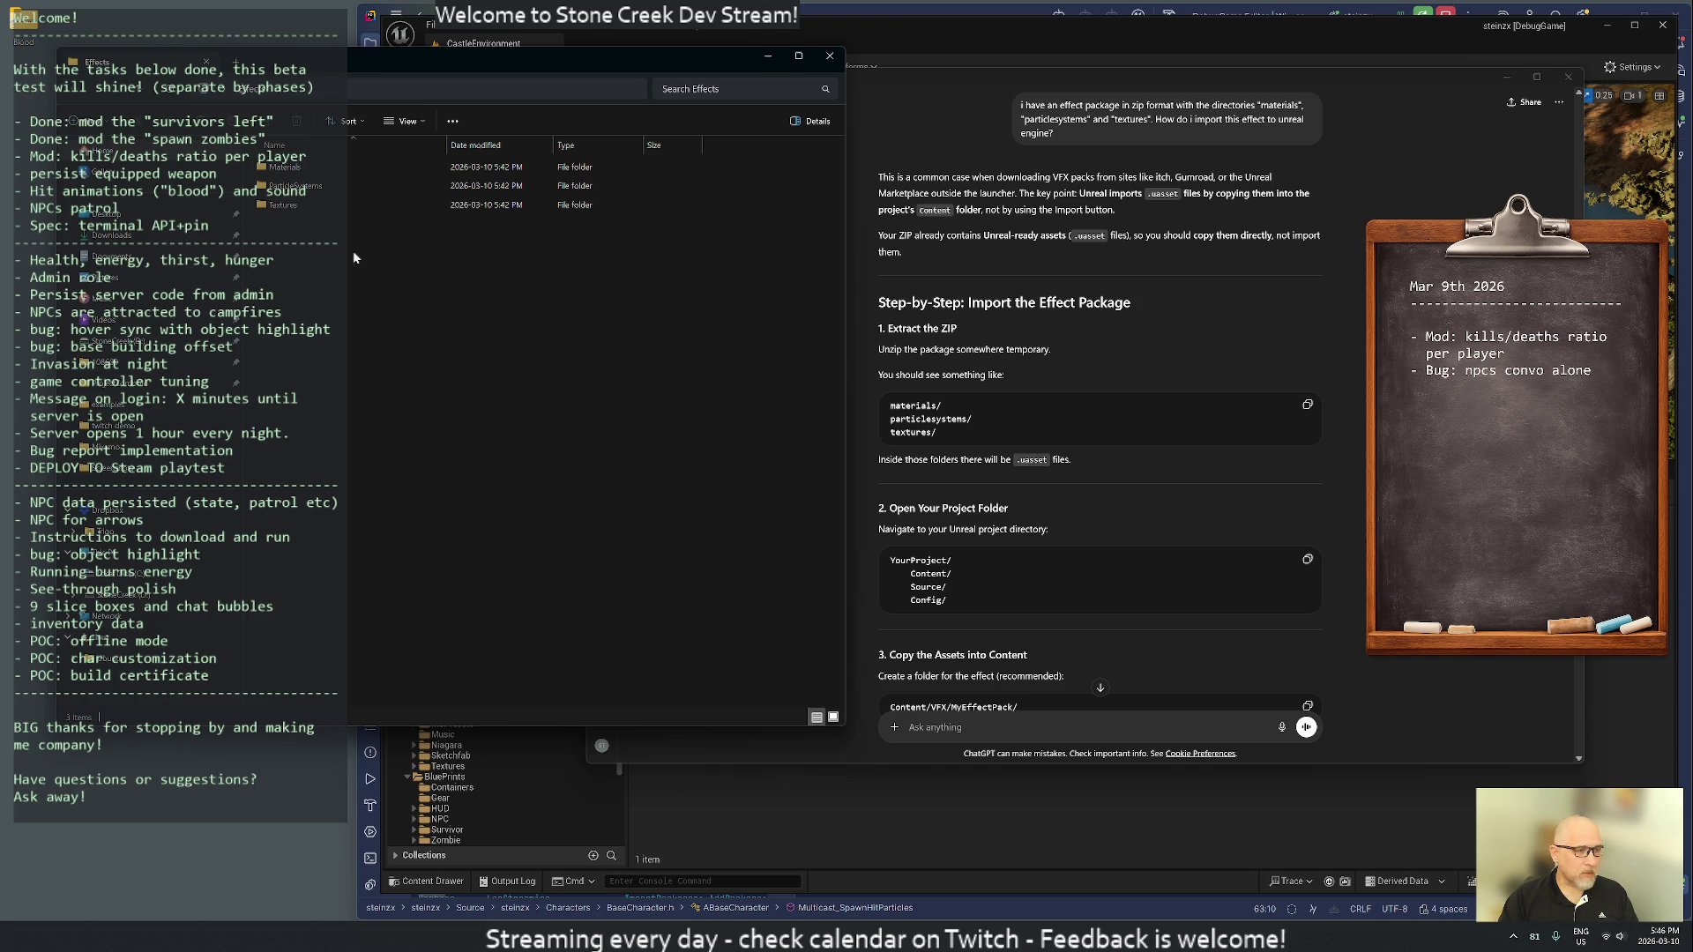
- In a second Explorer window, go to D:\Home\stonecreek\Content\Assets\Effects
key(super+e)
drag(329, 75, 958, 158)
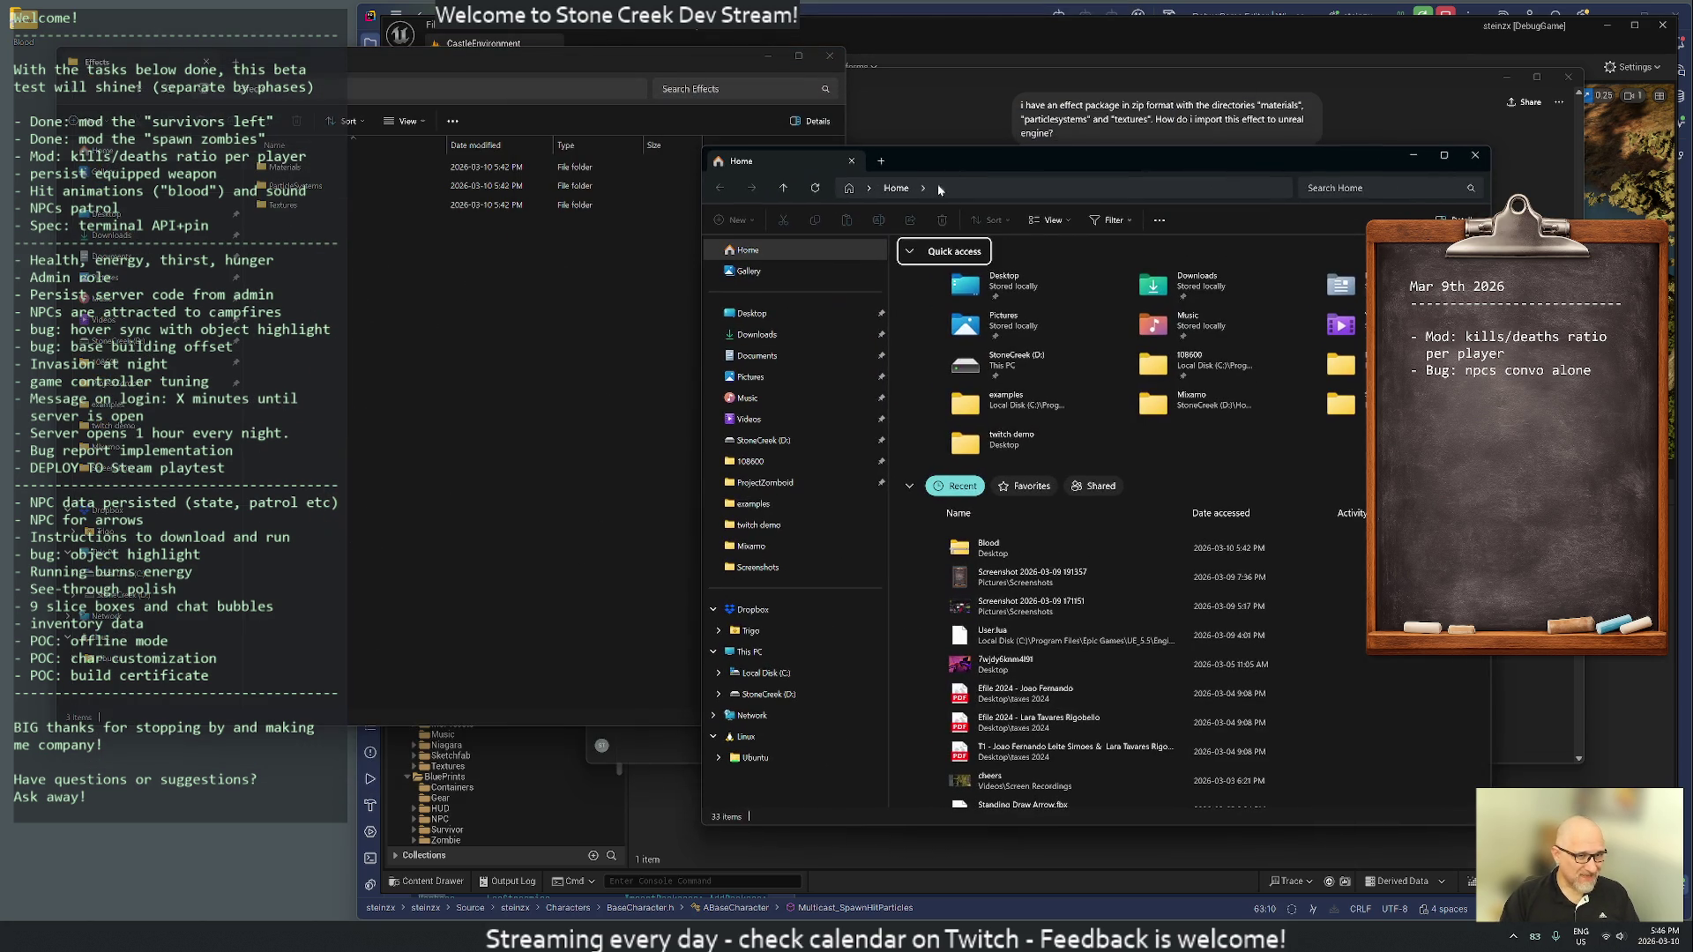
double_click(1018, 362)
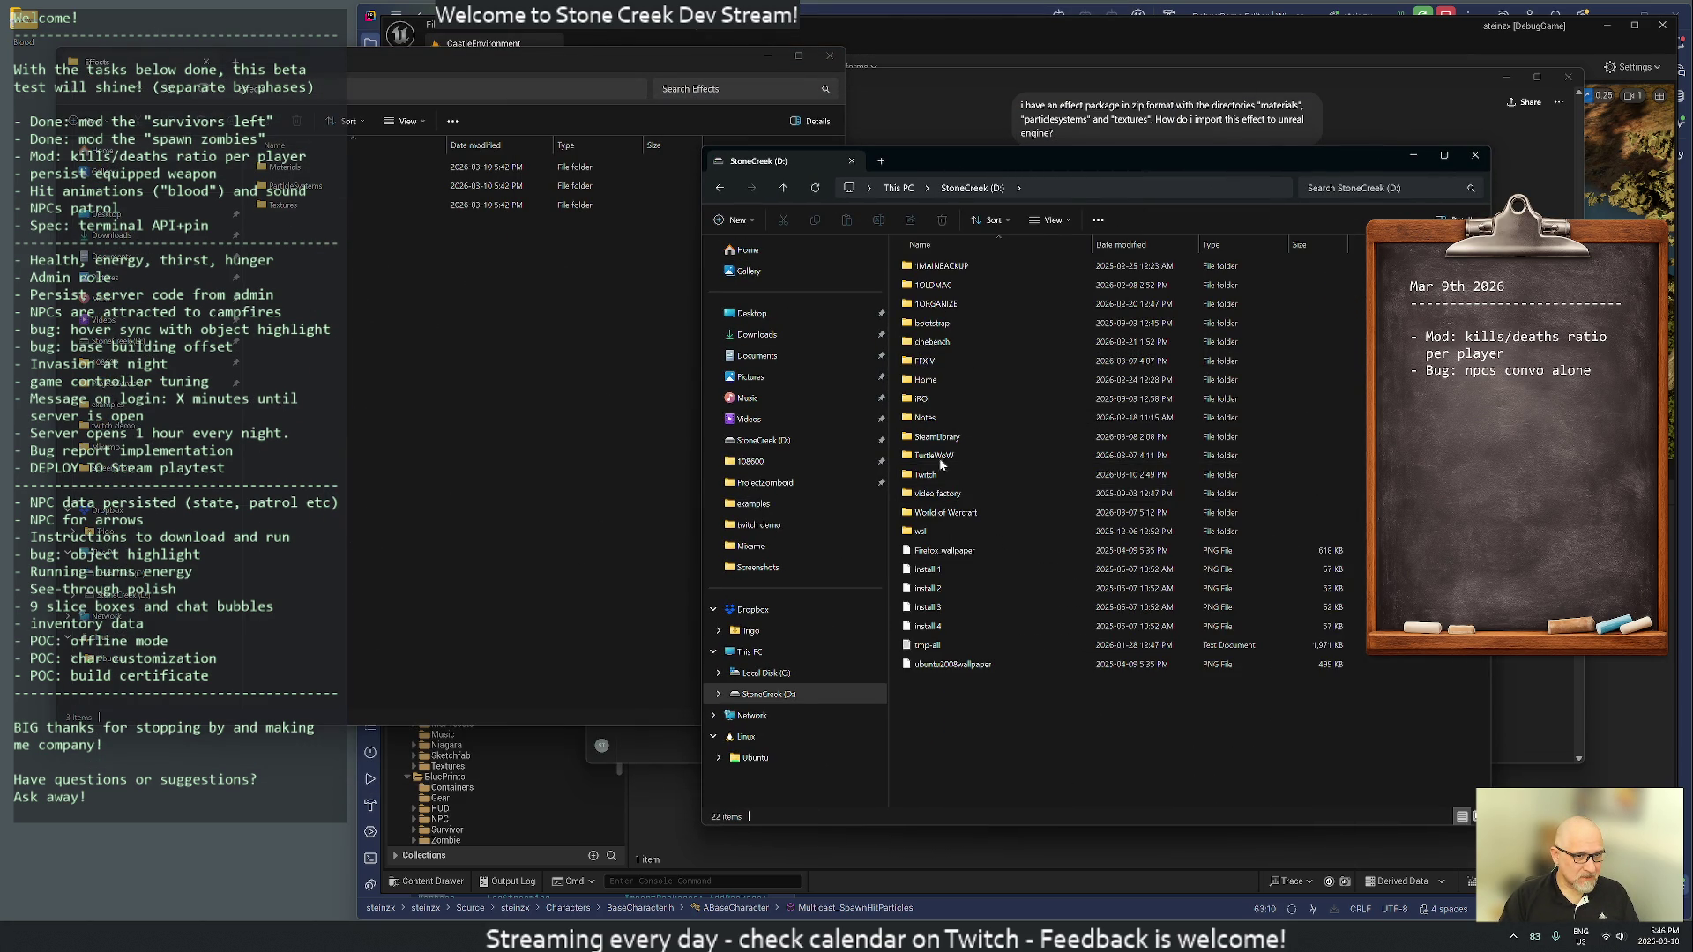
double_click(927, 381)
double_click(931, 594)
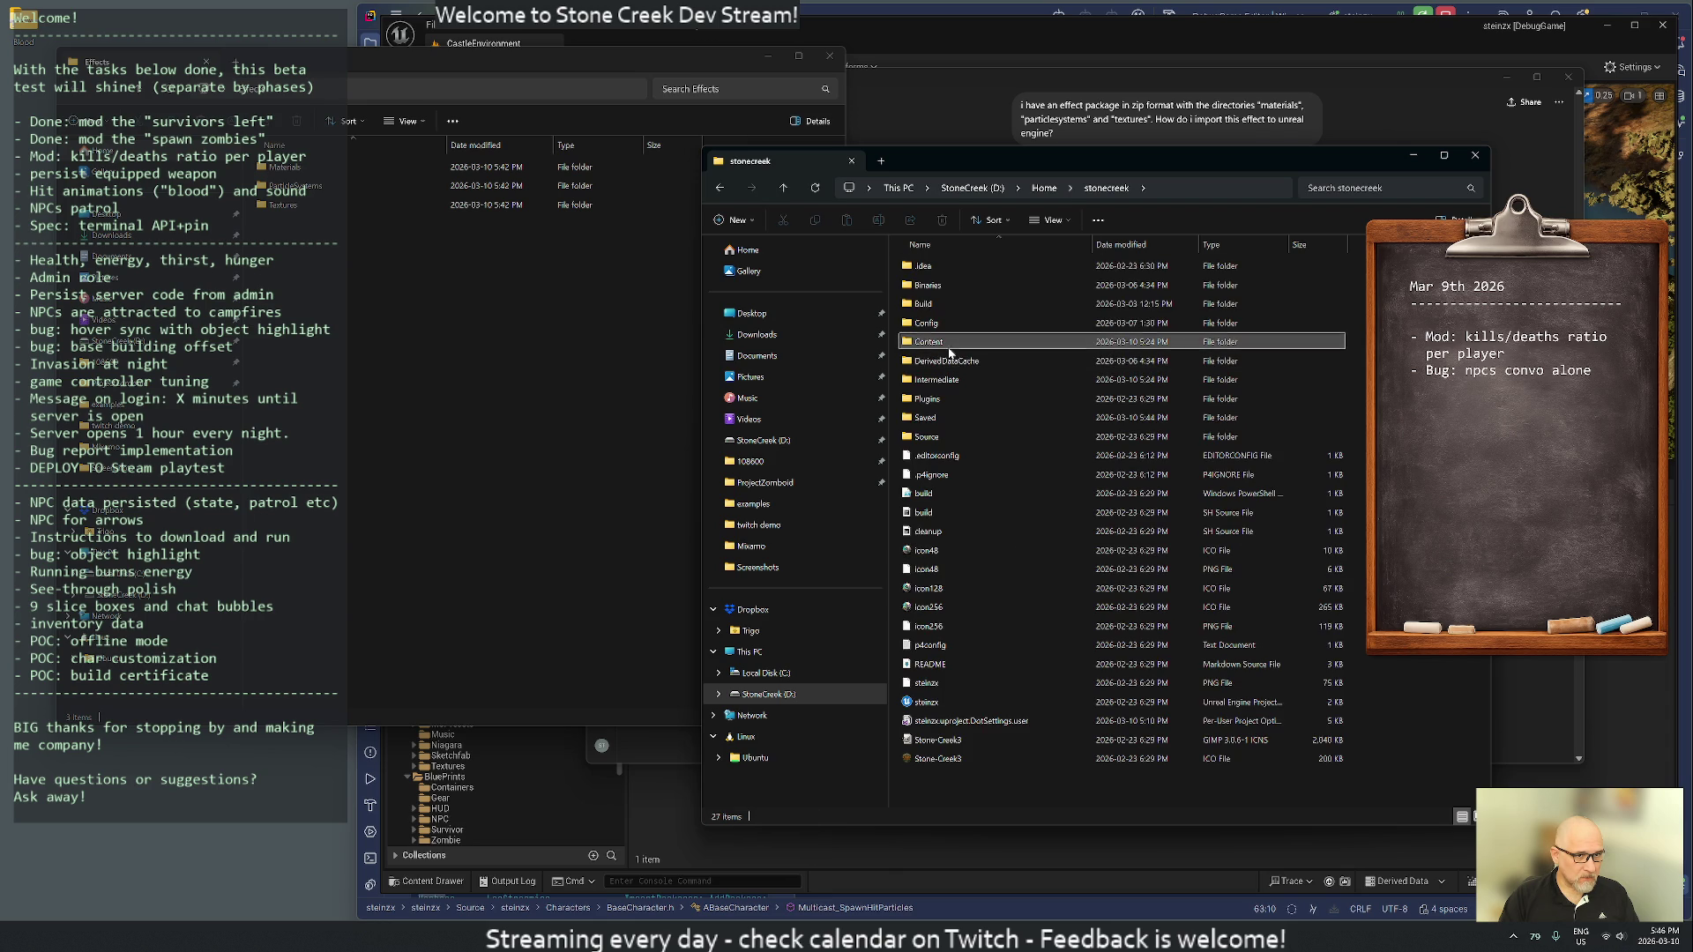
double_click(949, 353)
double_click(928, 266)
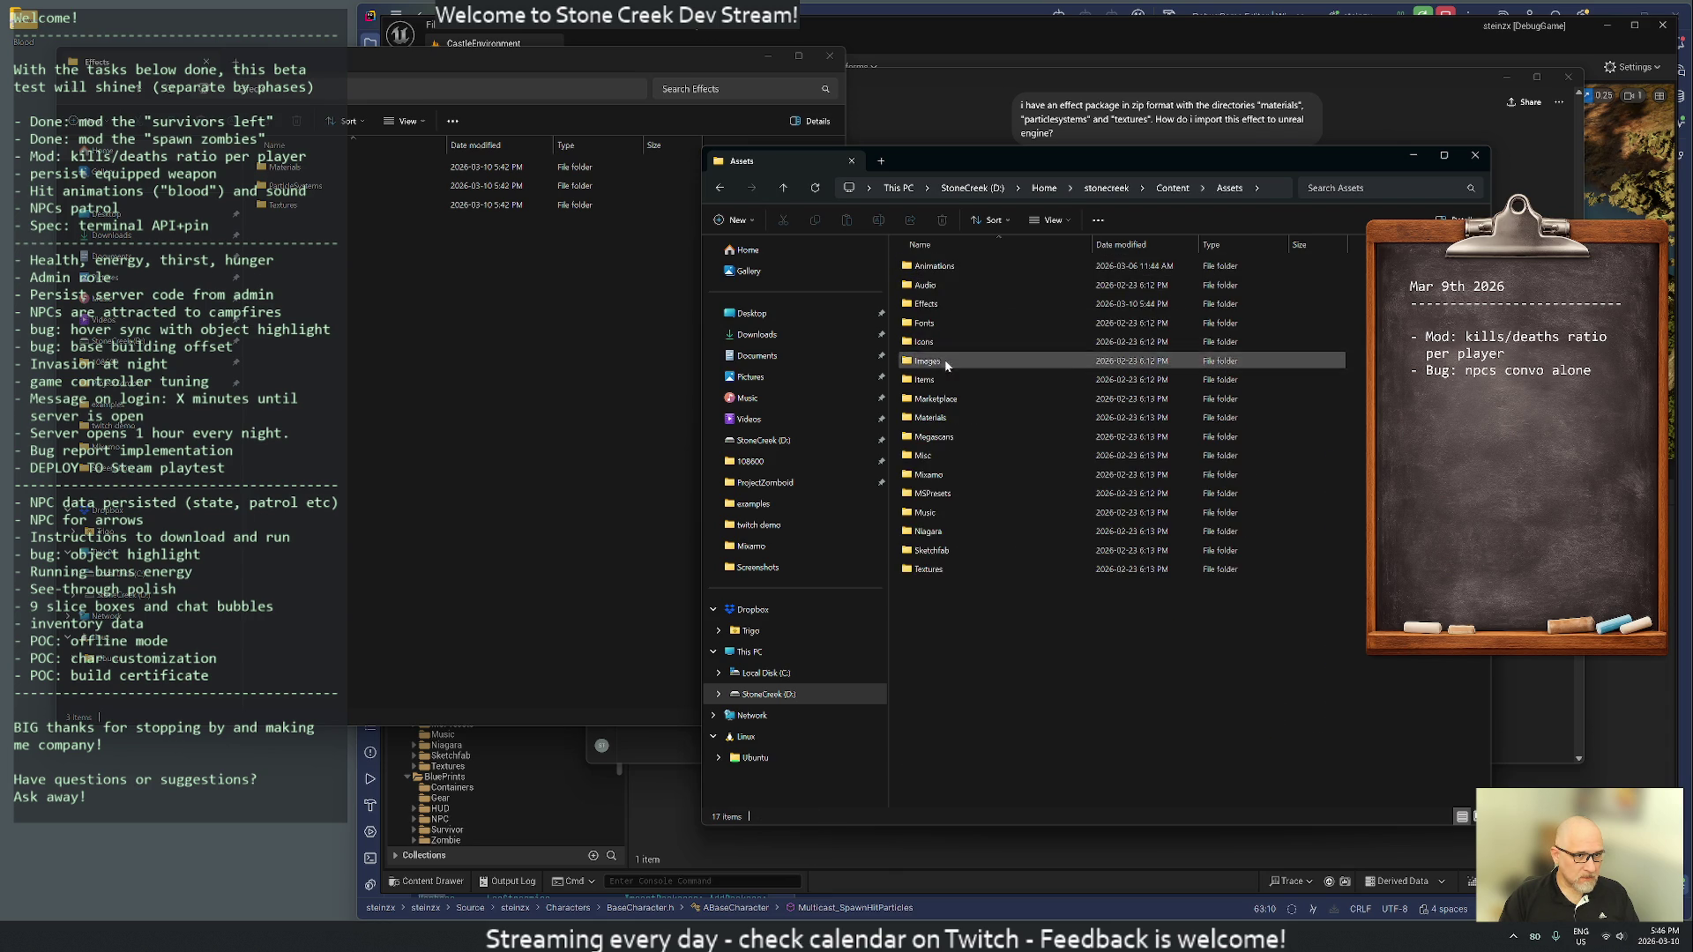
double_click(926, 303)
- Create a Blood folder in Effects and copy the three pack folders into it
drag(369, 249, 291, 177)
right_click(936, 351)
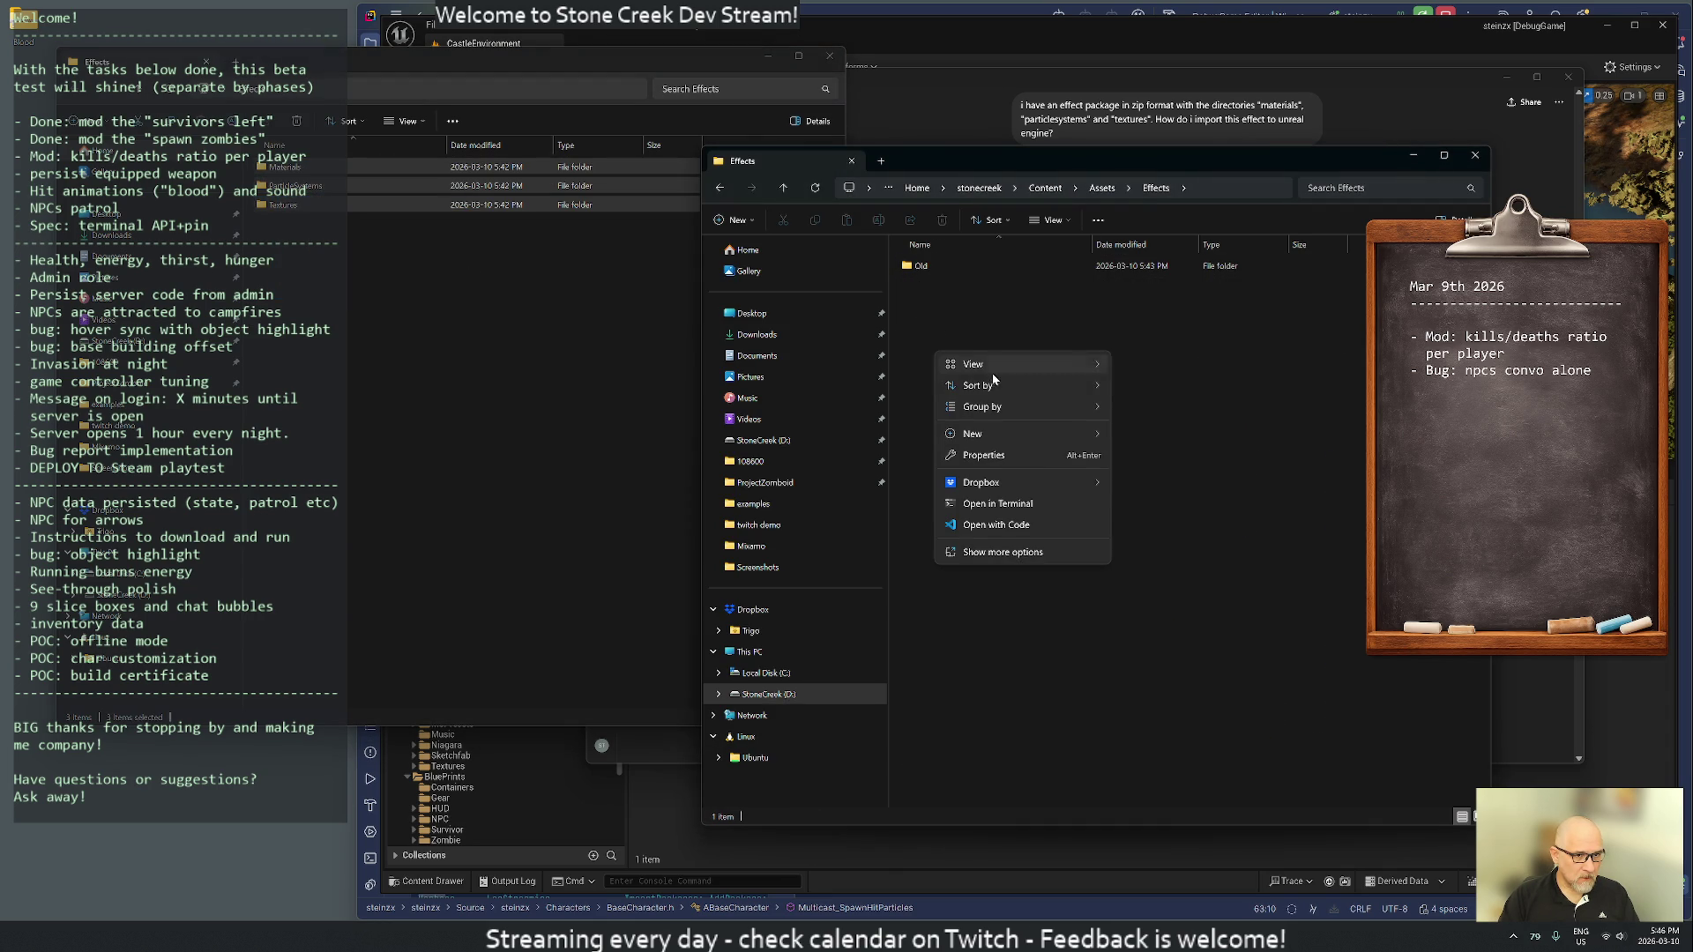
mouse_move(986, 429)
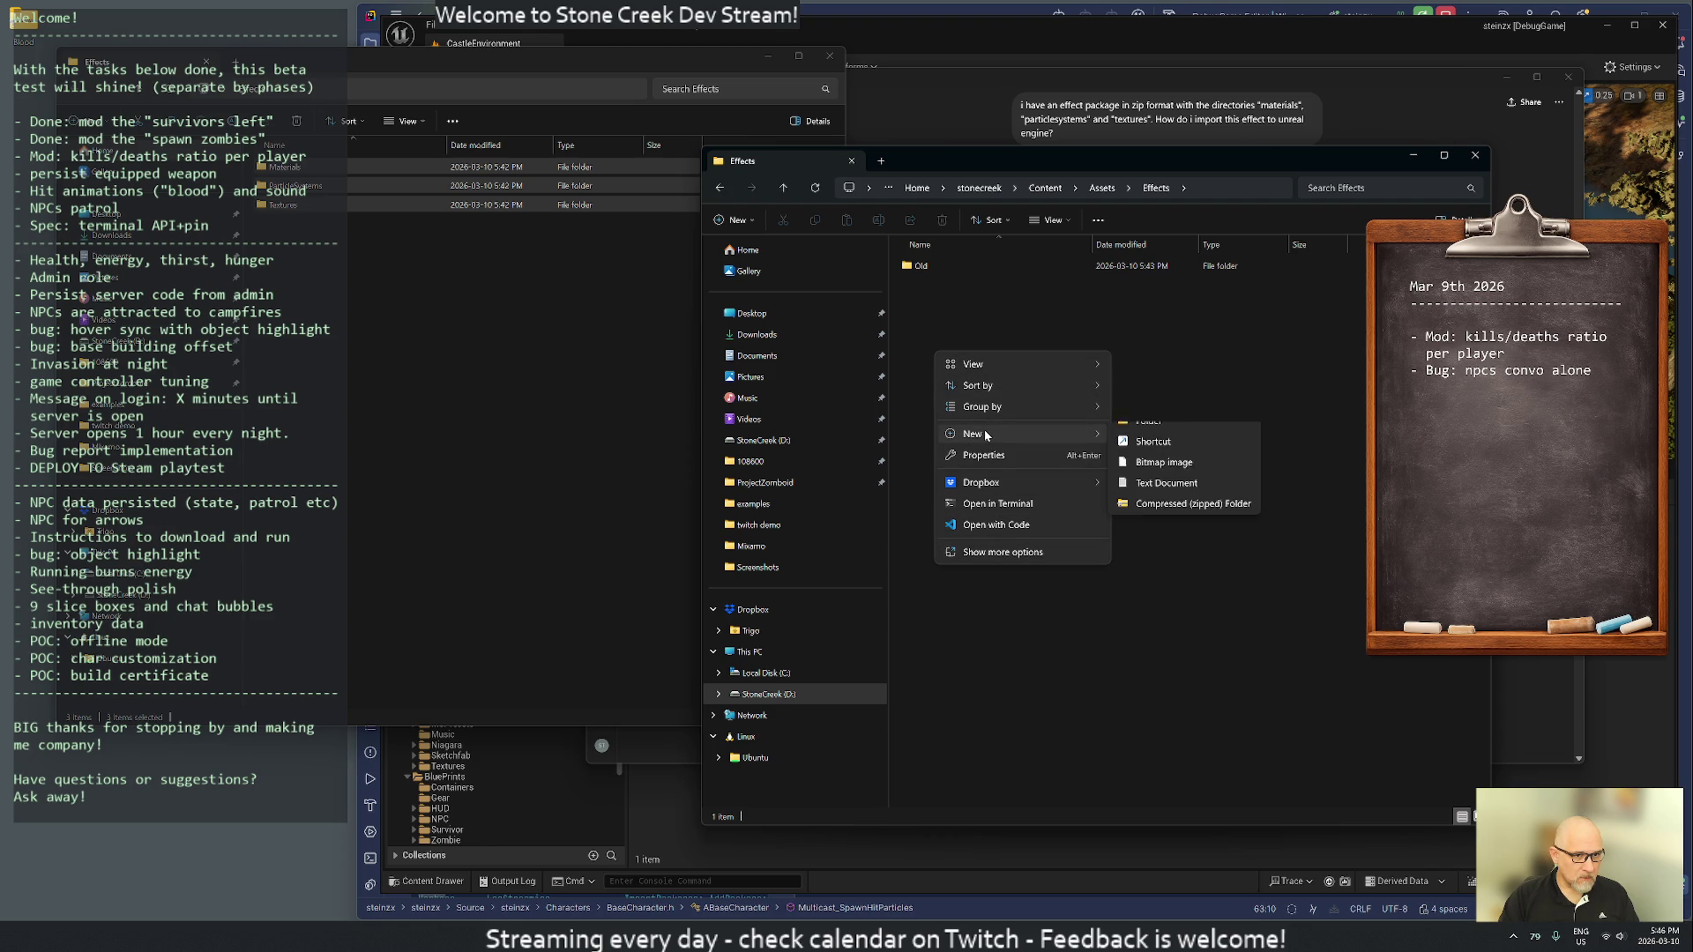
click(1140, 438)
text(Blood)
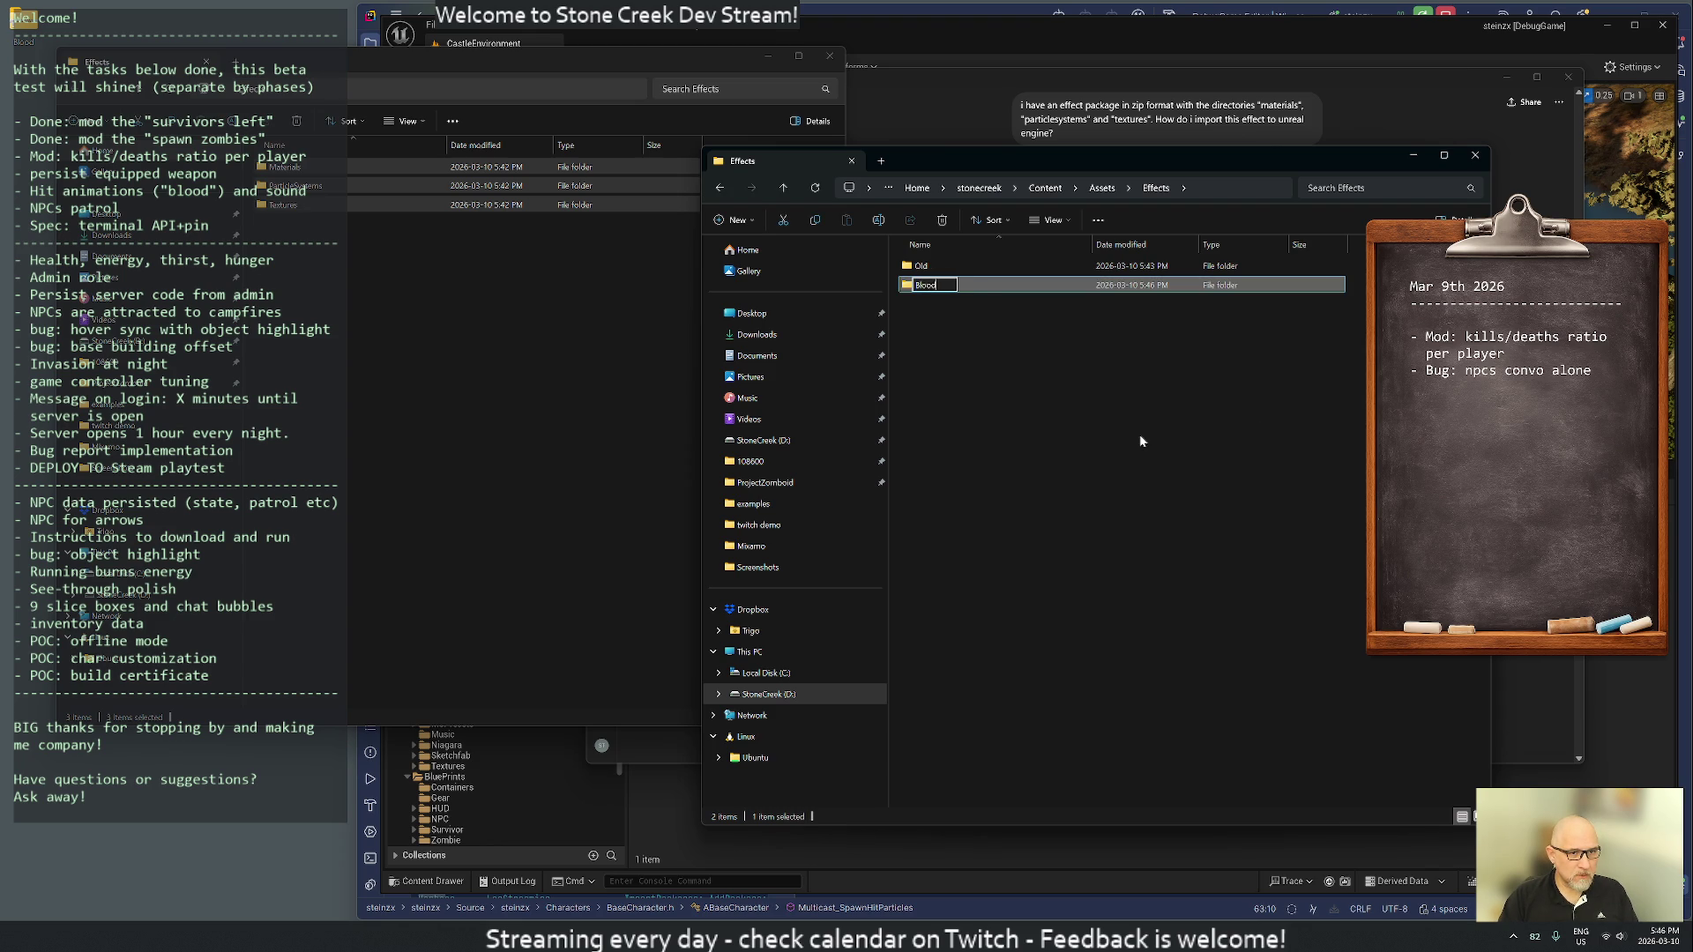
key(Return)
mouse_move(410, 172)
mouse_down()
mouse_move(422, 219)
mouse_move(935, 291)
mouse_up()
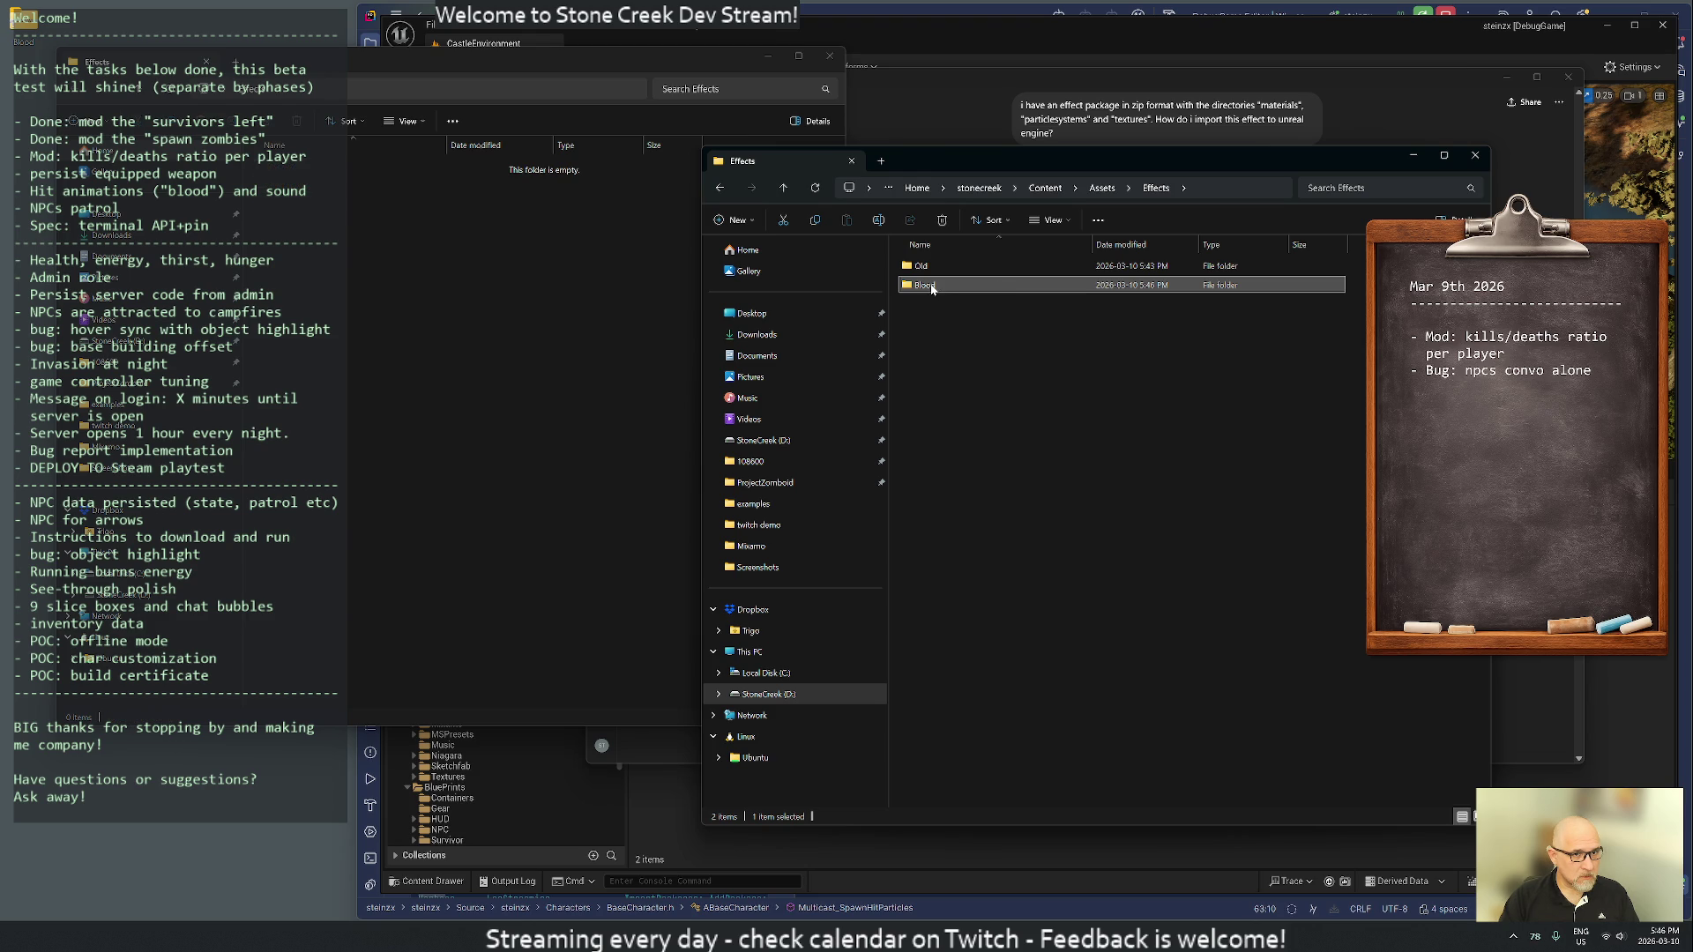
- Close both File Explorer windows and return to the Unreal Editor
click(820, 62)
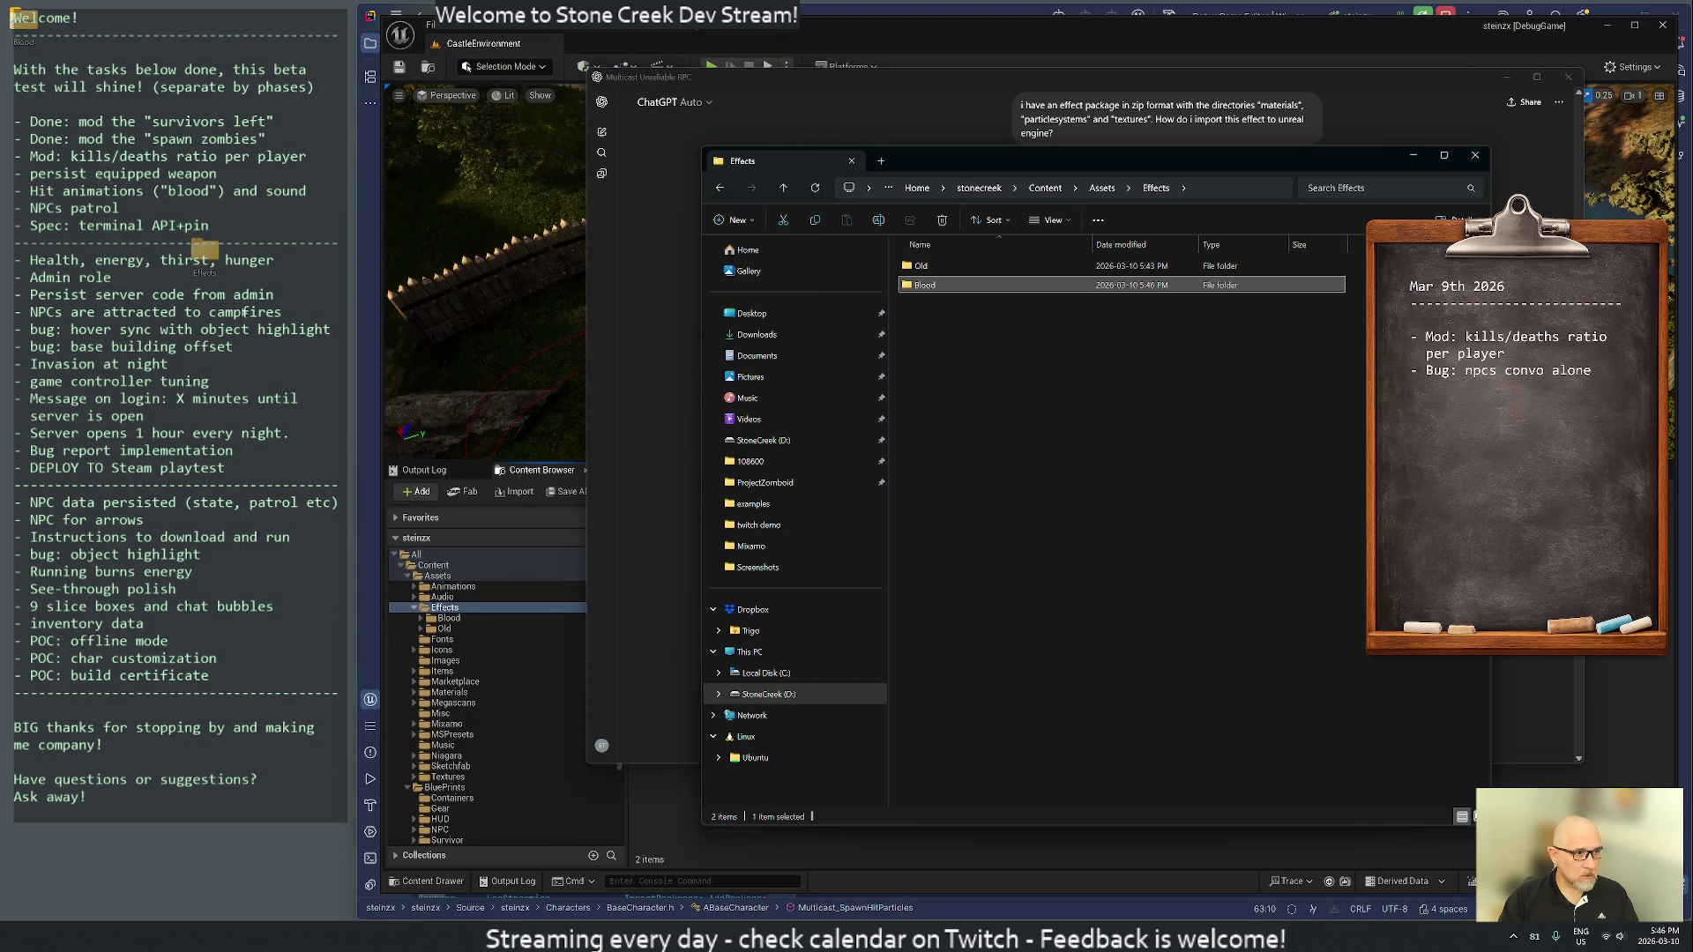
drag(237, 310, 222, 276)
drag(139, 164, 95, 54)
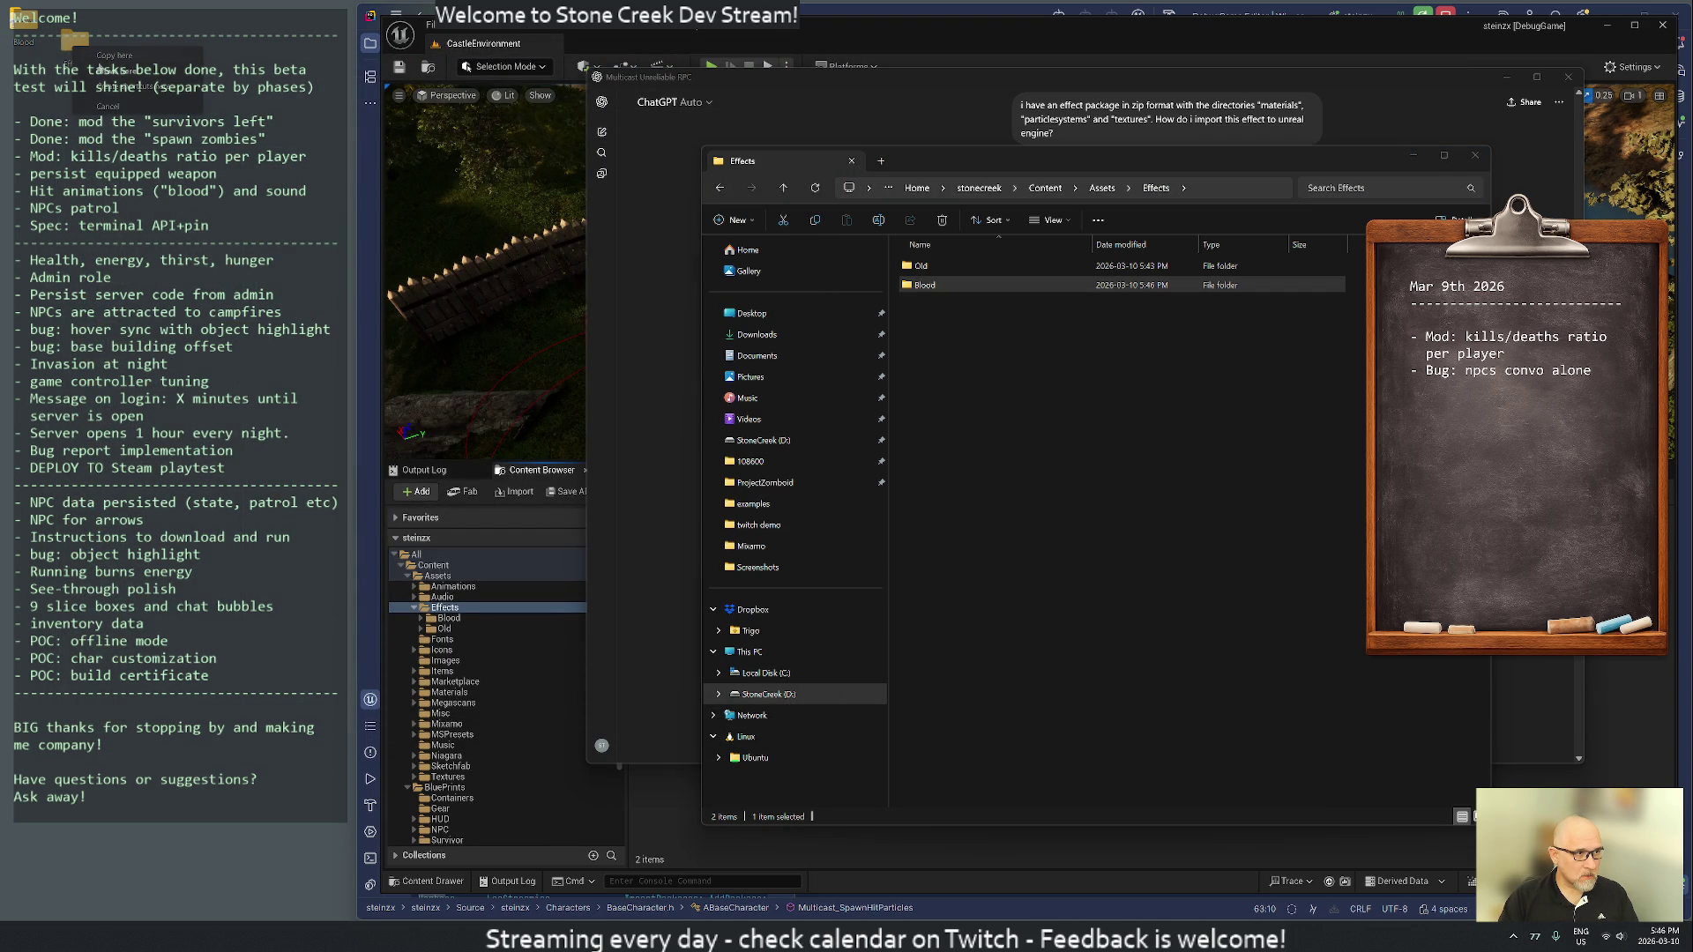
click(113, 55)
right_click(76, 51)
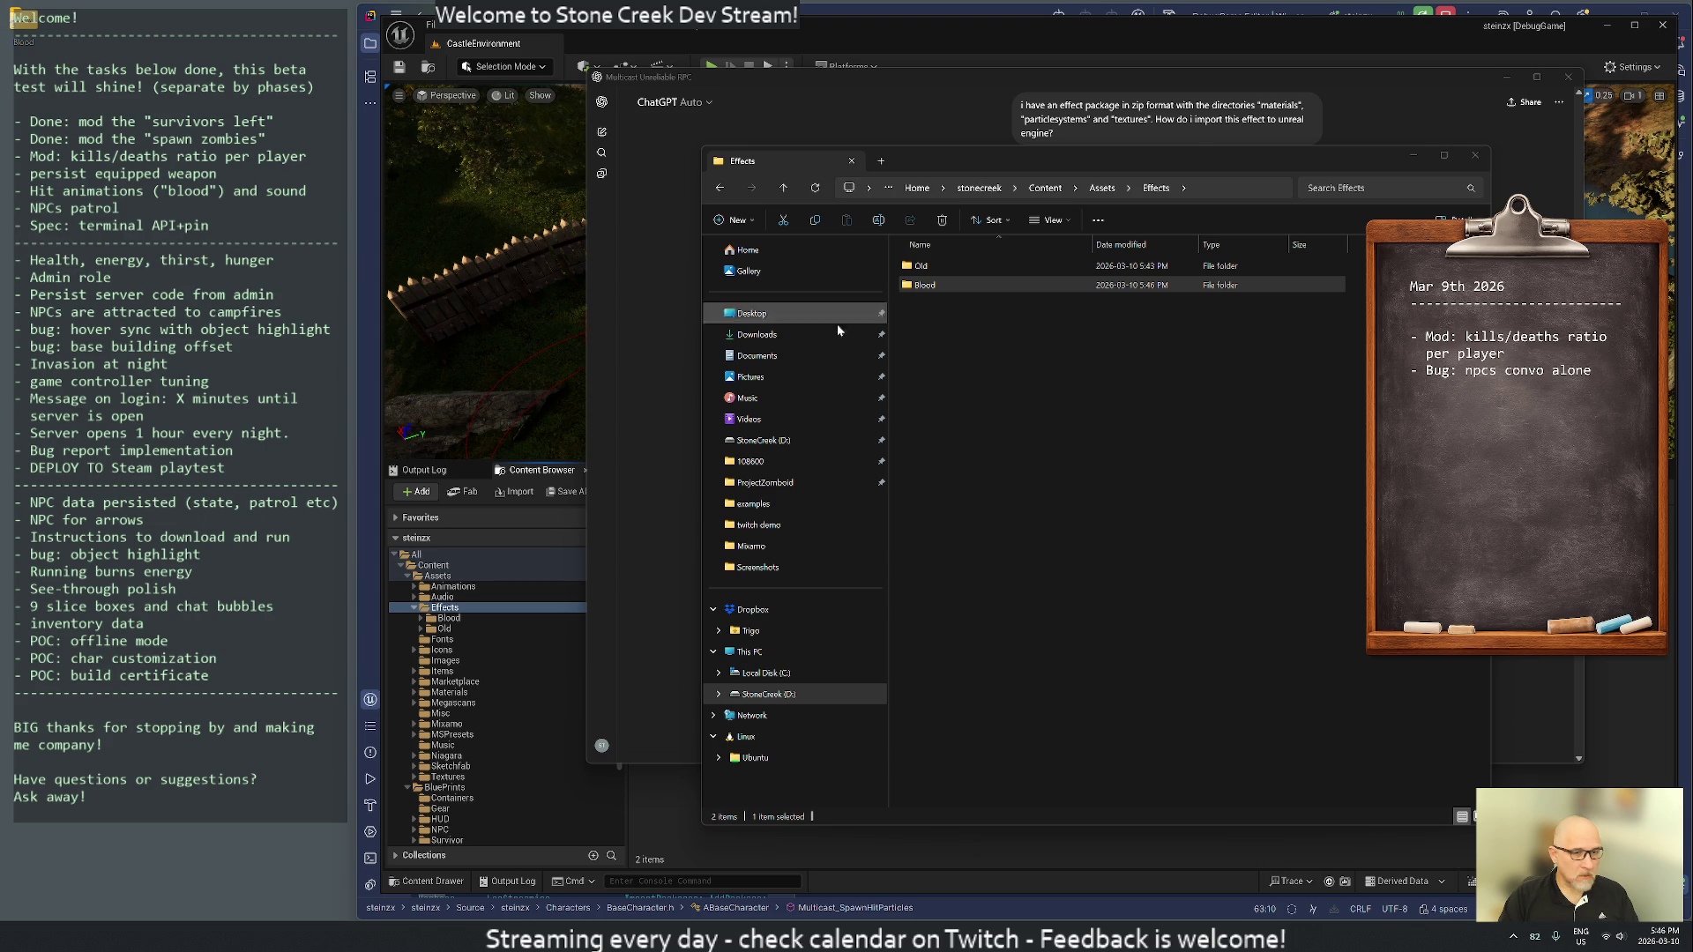
click(1474, 159)
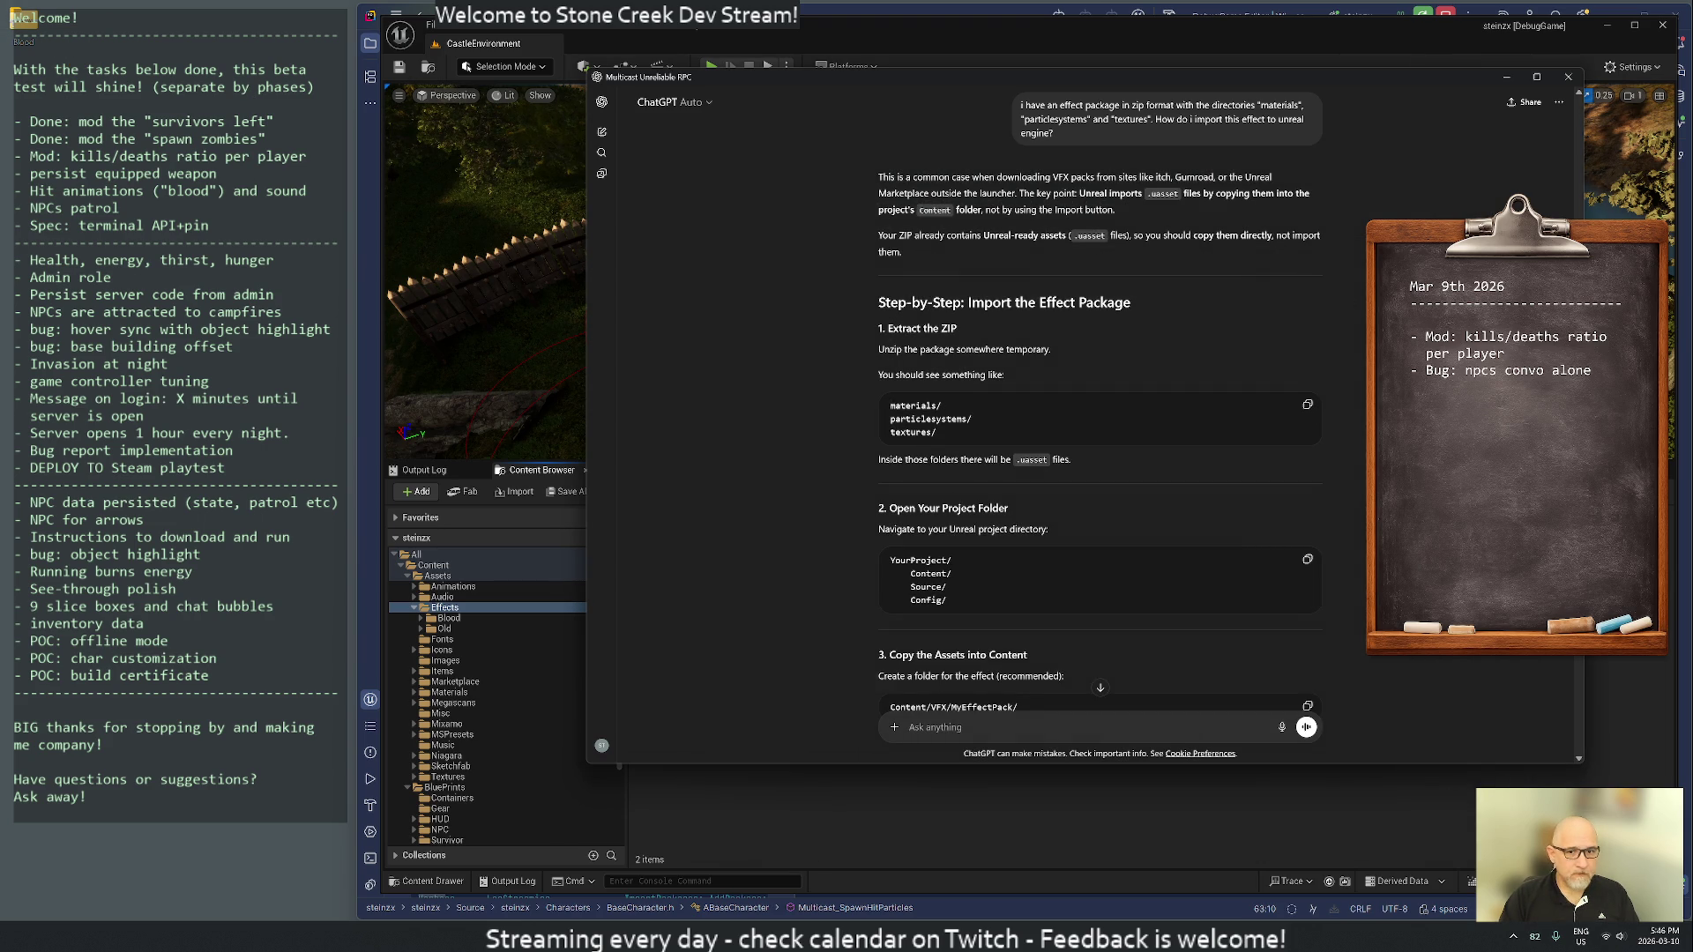
click(1602, 672)
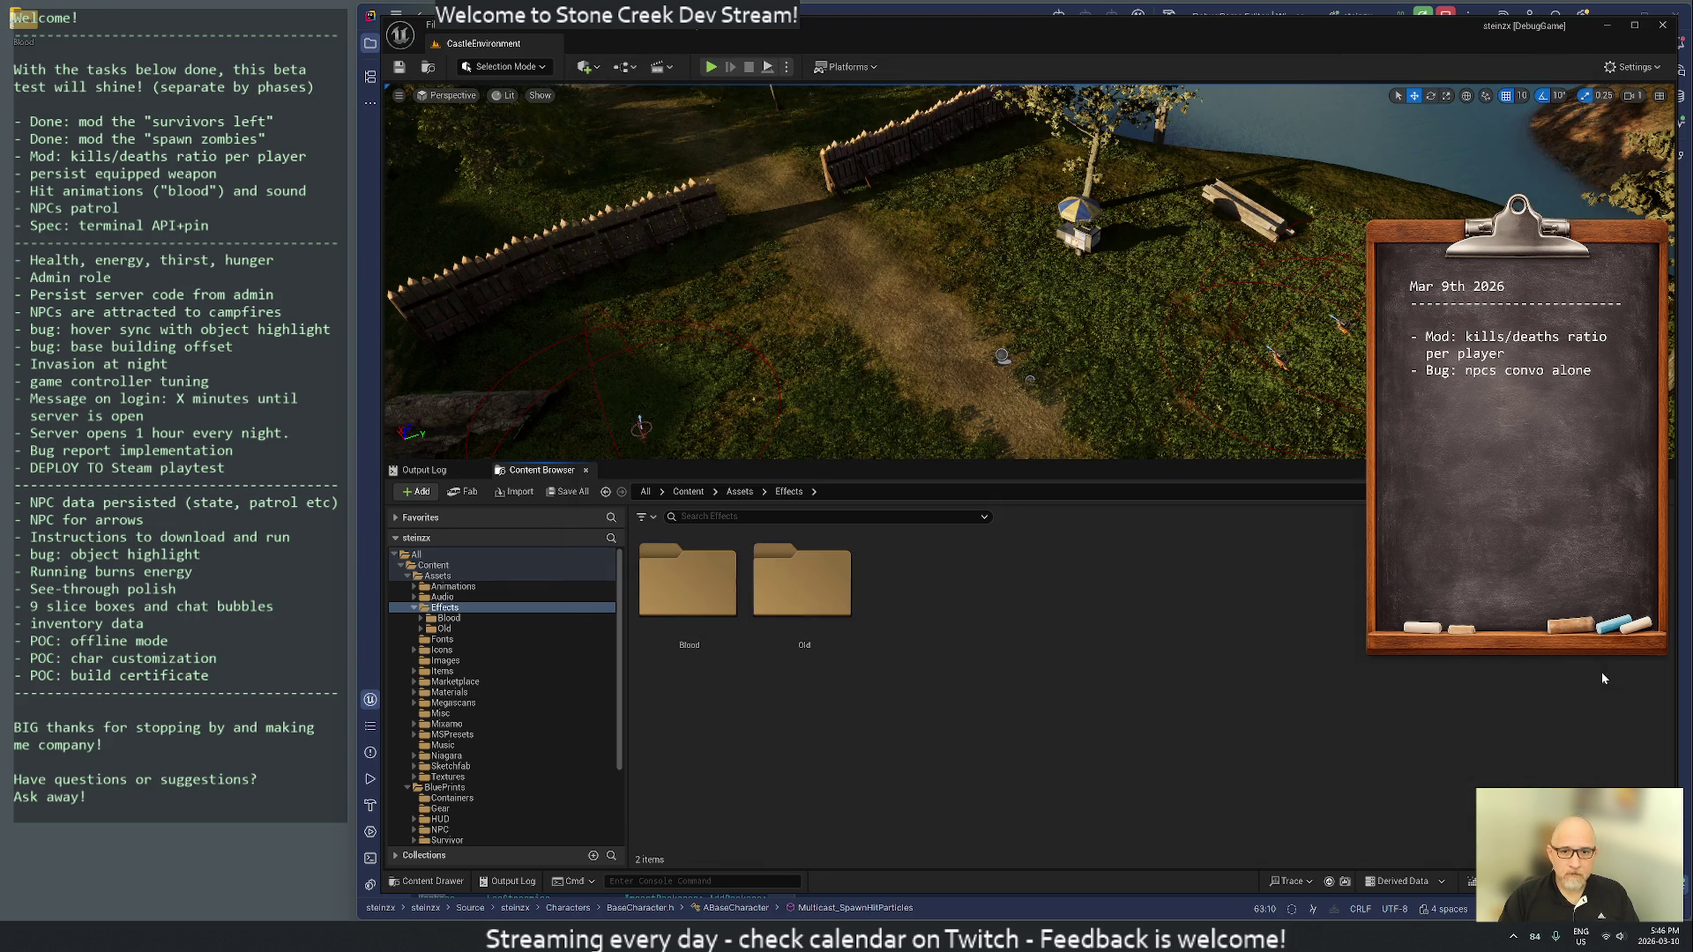
- Browse Blood/ParticleSystems/Gameplay/Player and preview the P_body_bullet_impact particle effect
click(448, 620)
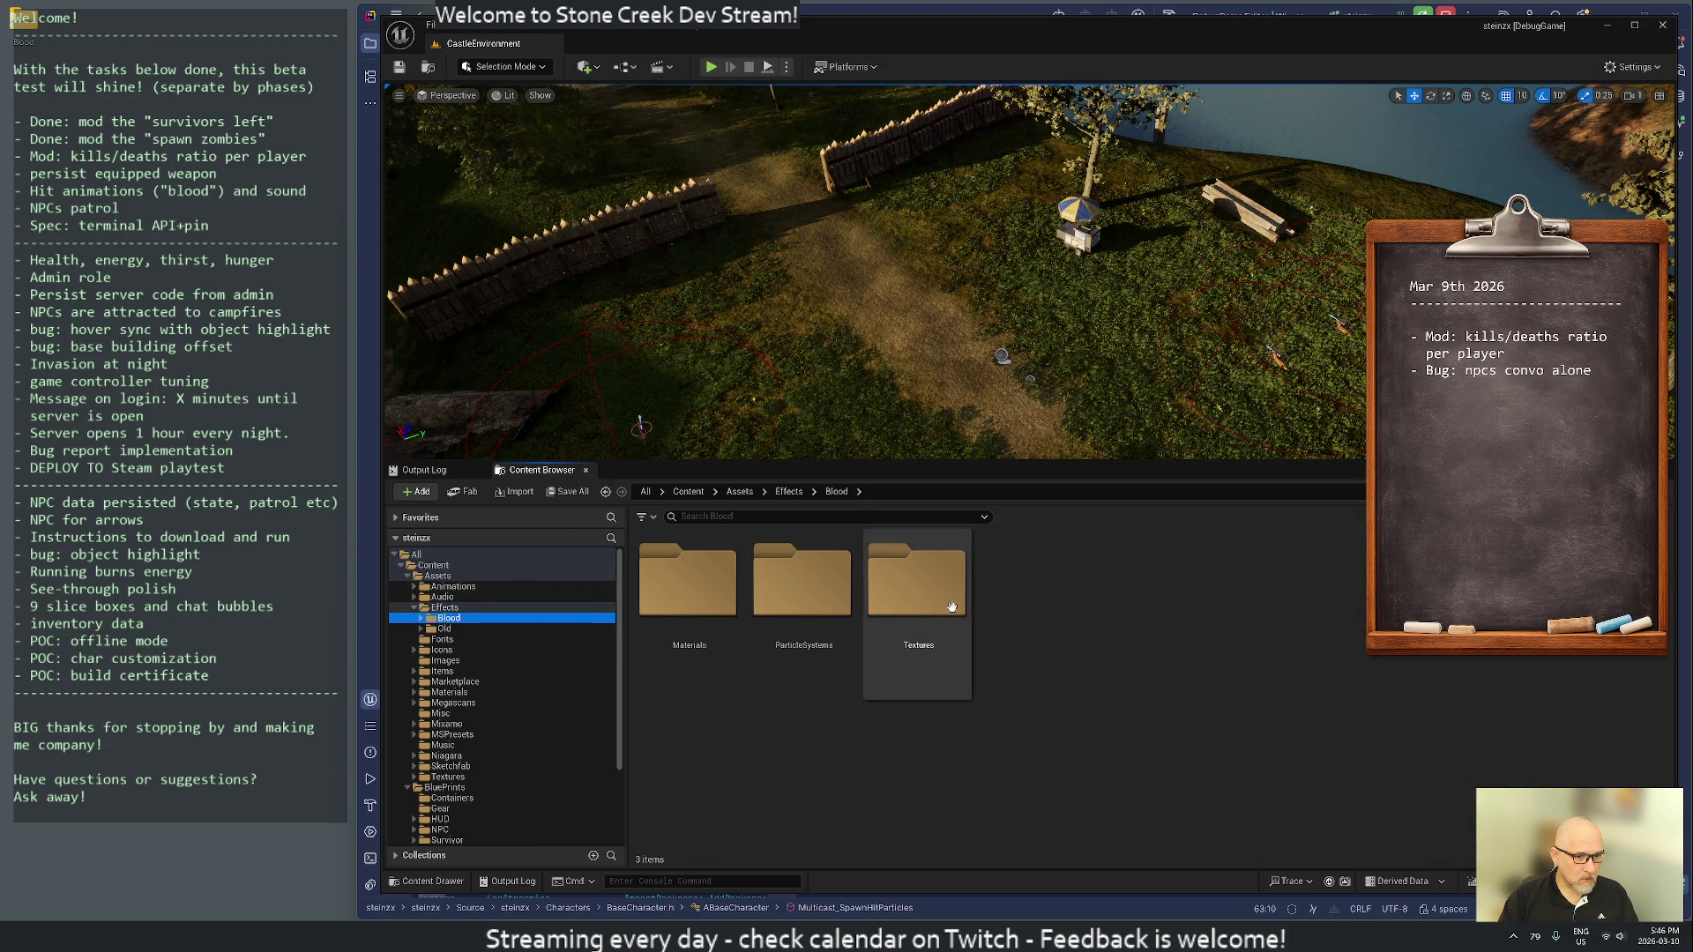
double_click(802, 586)
double_click(690, 584)
double_click(688, 582)
double_click(695, 606)
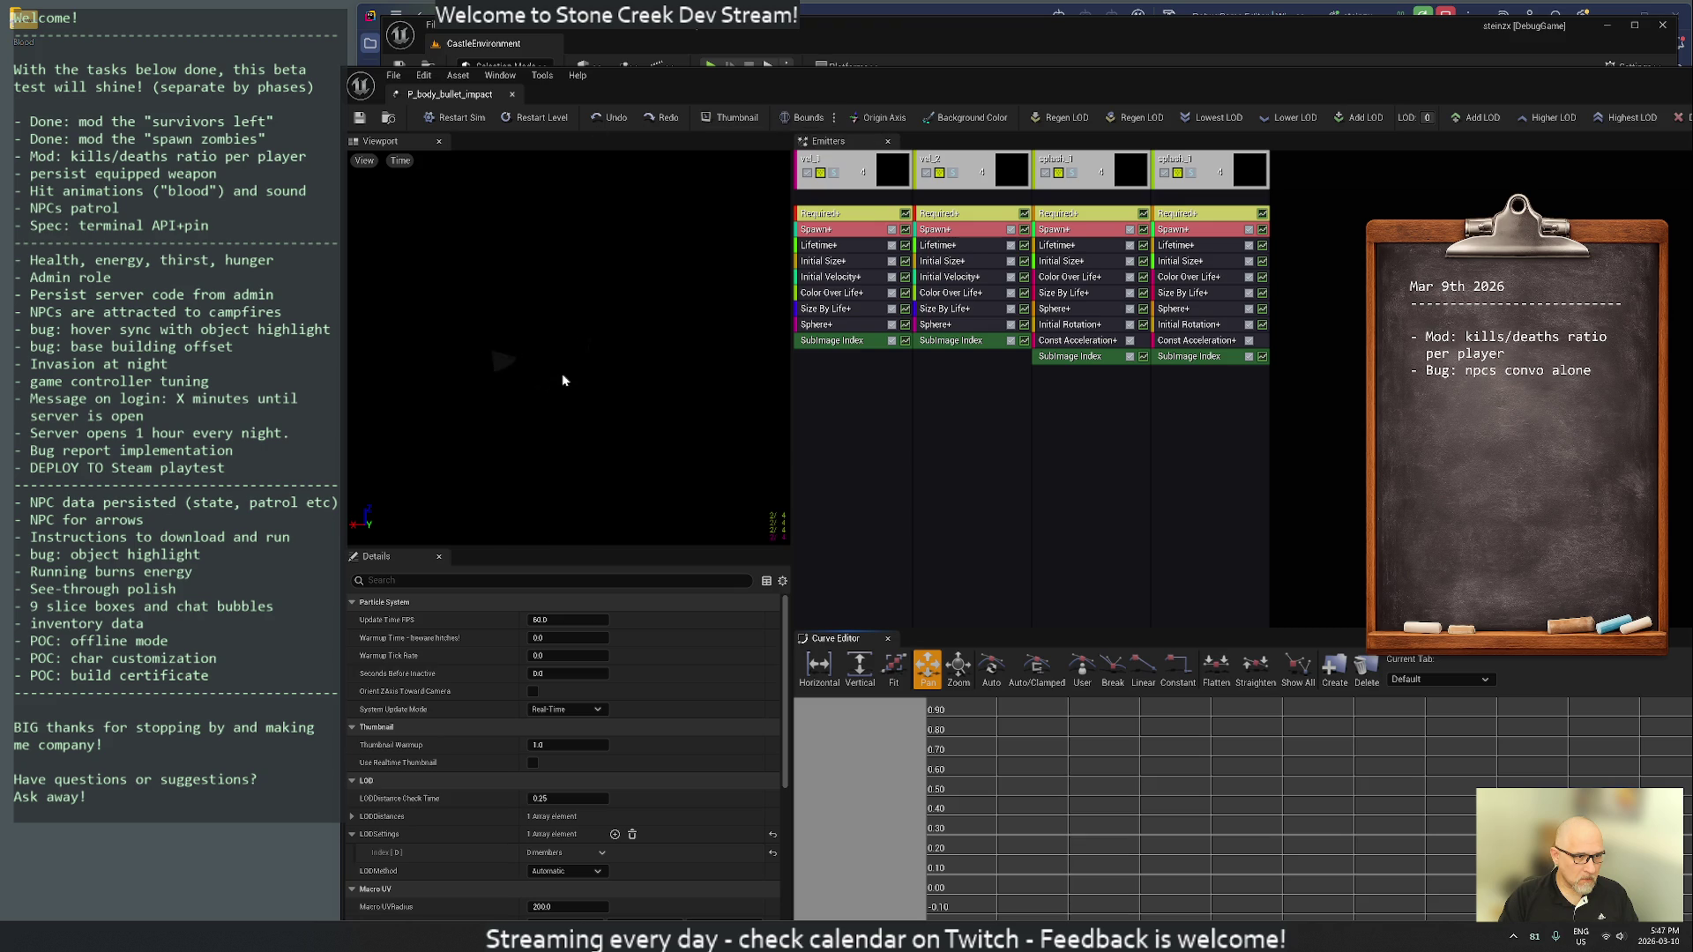
click(512, 94)
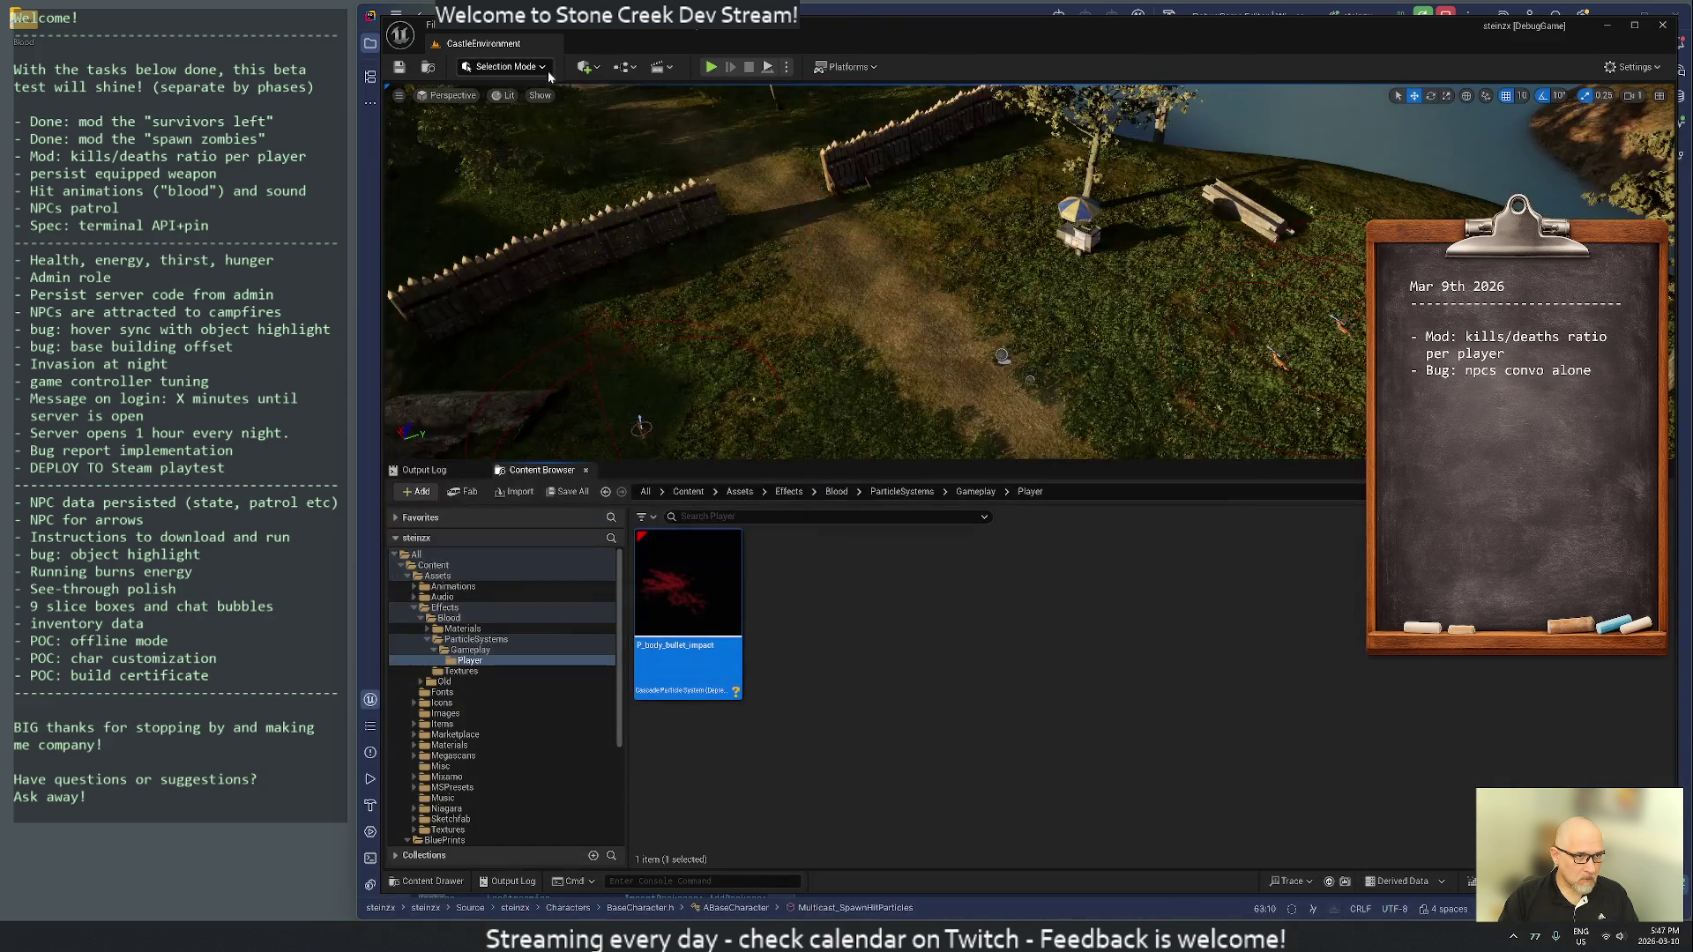
- Start renaming P_body_bullet_impact but cancel to keep its original name, then show Effects
right_click(675, 582)
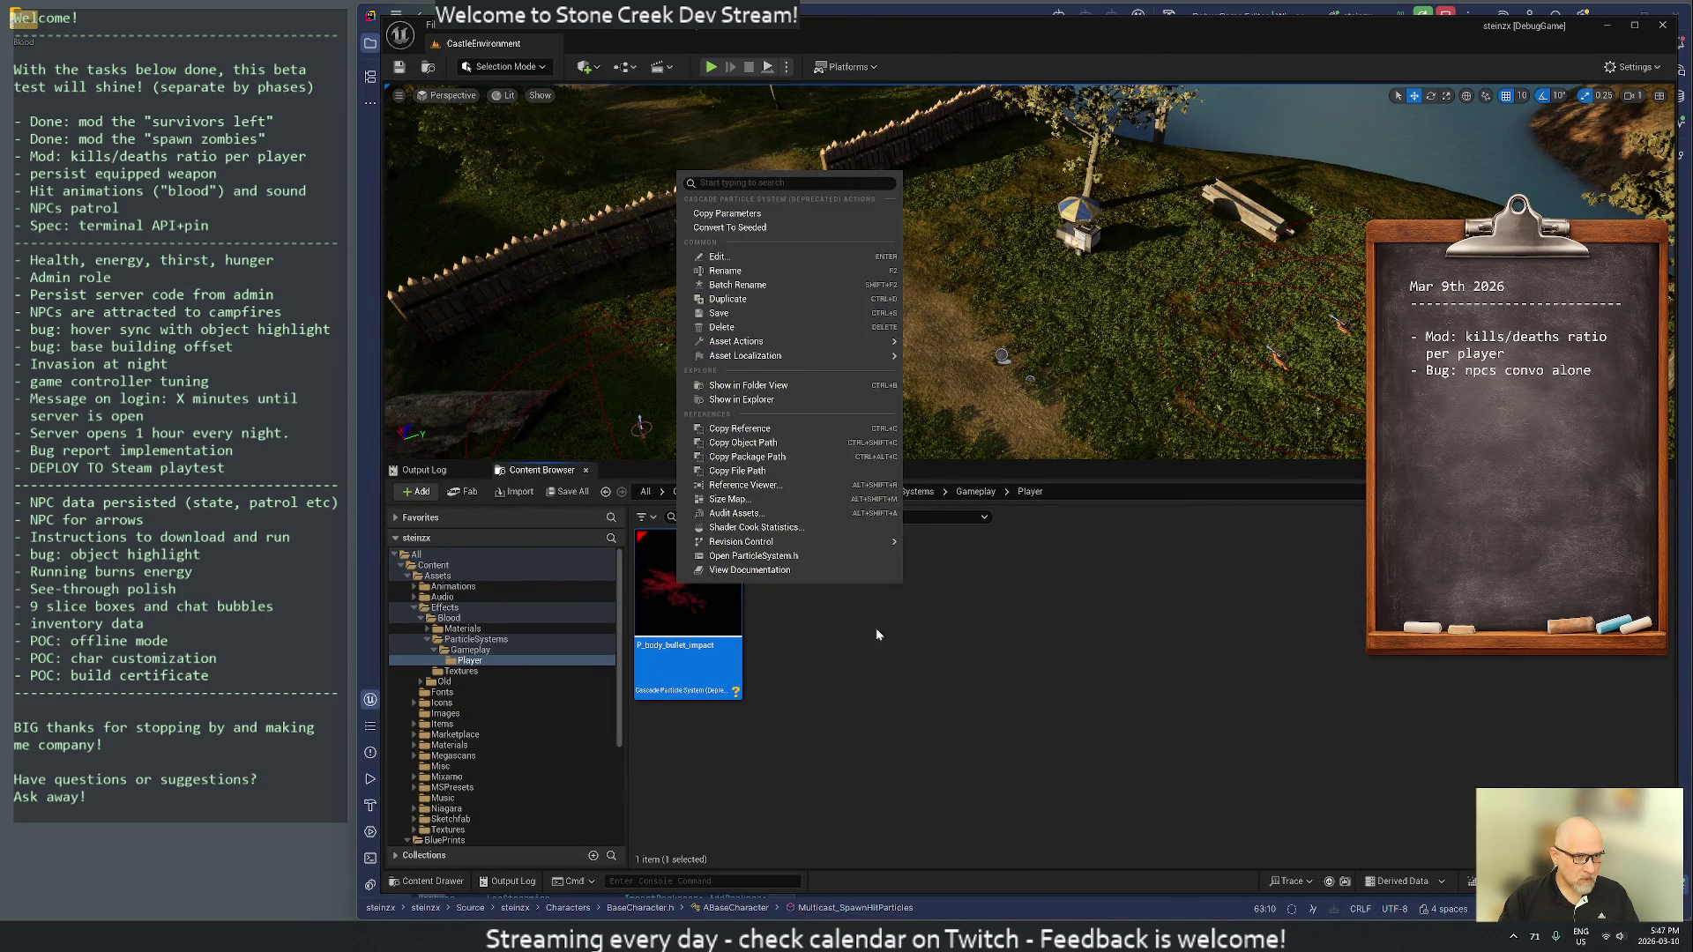
click(1110, 614)
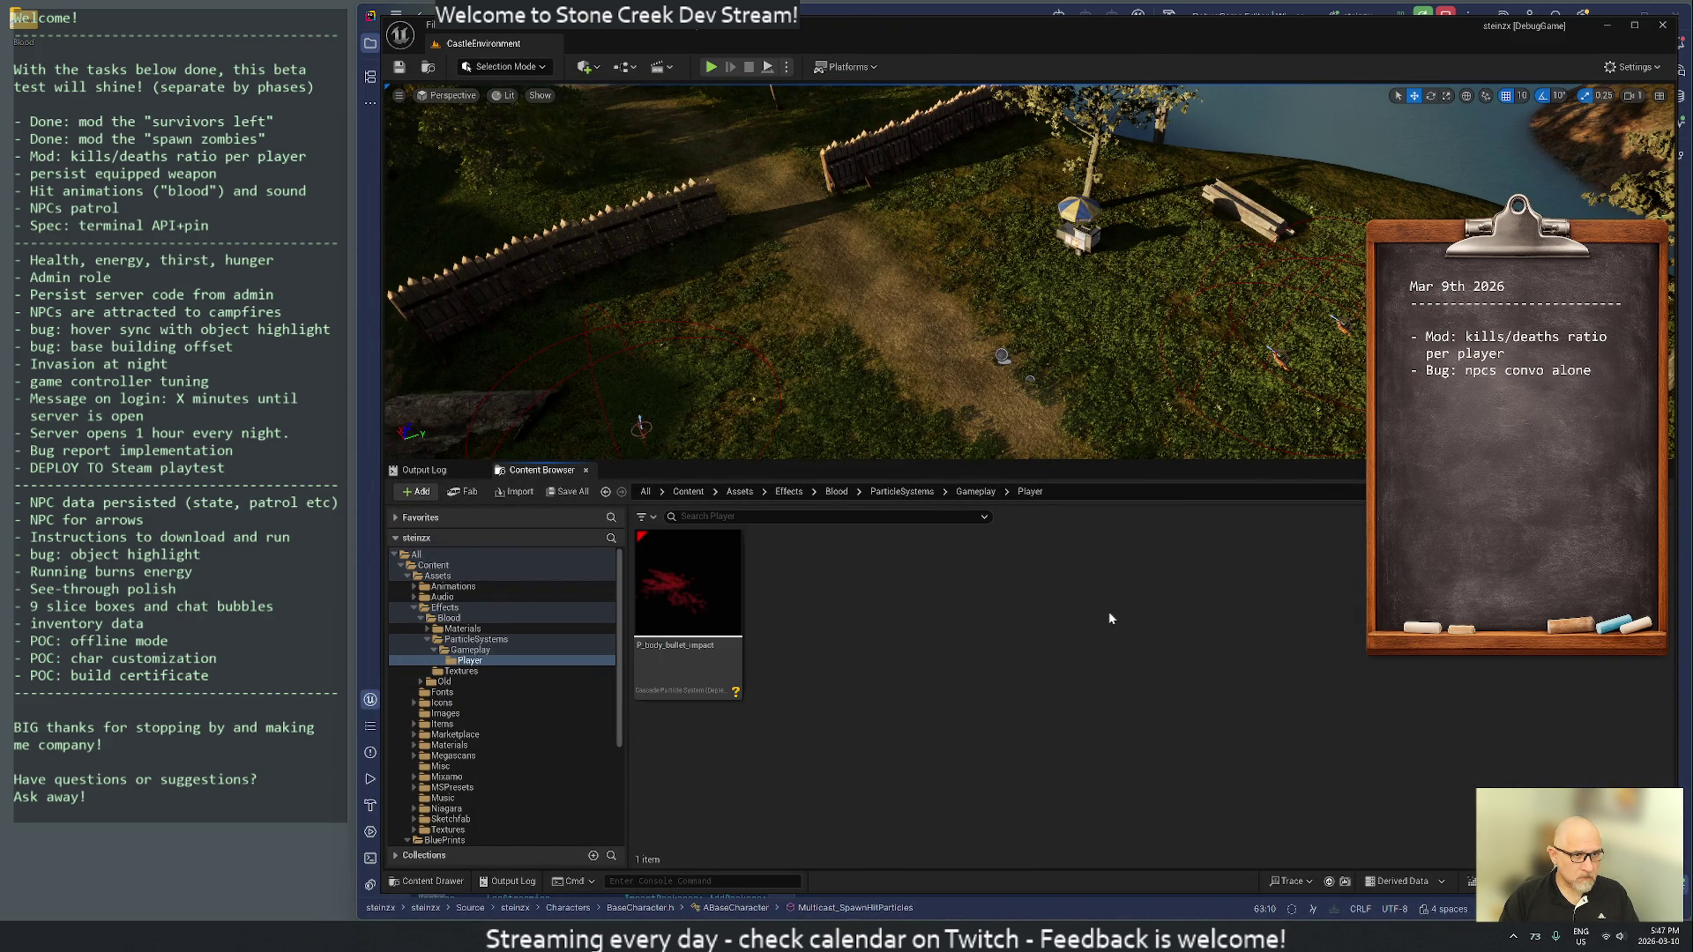
right_click(693, 582)
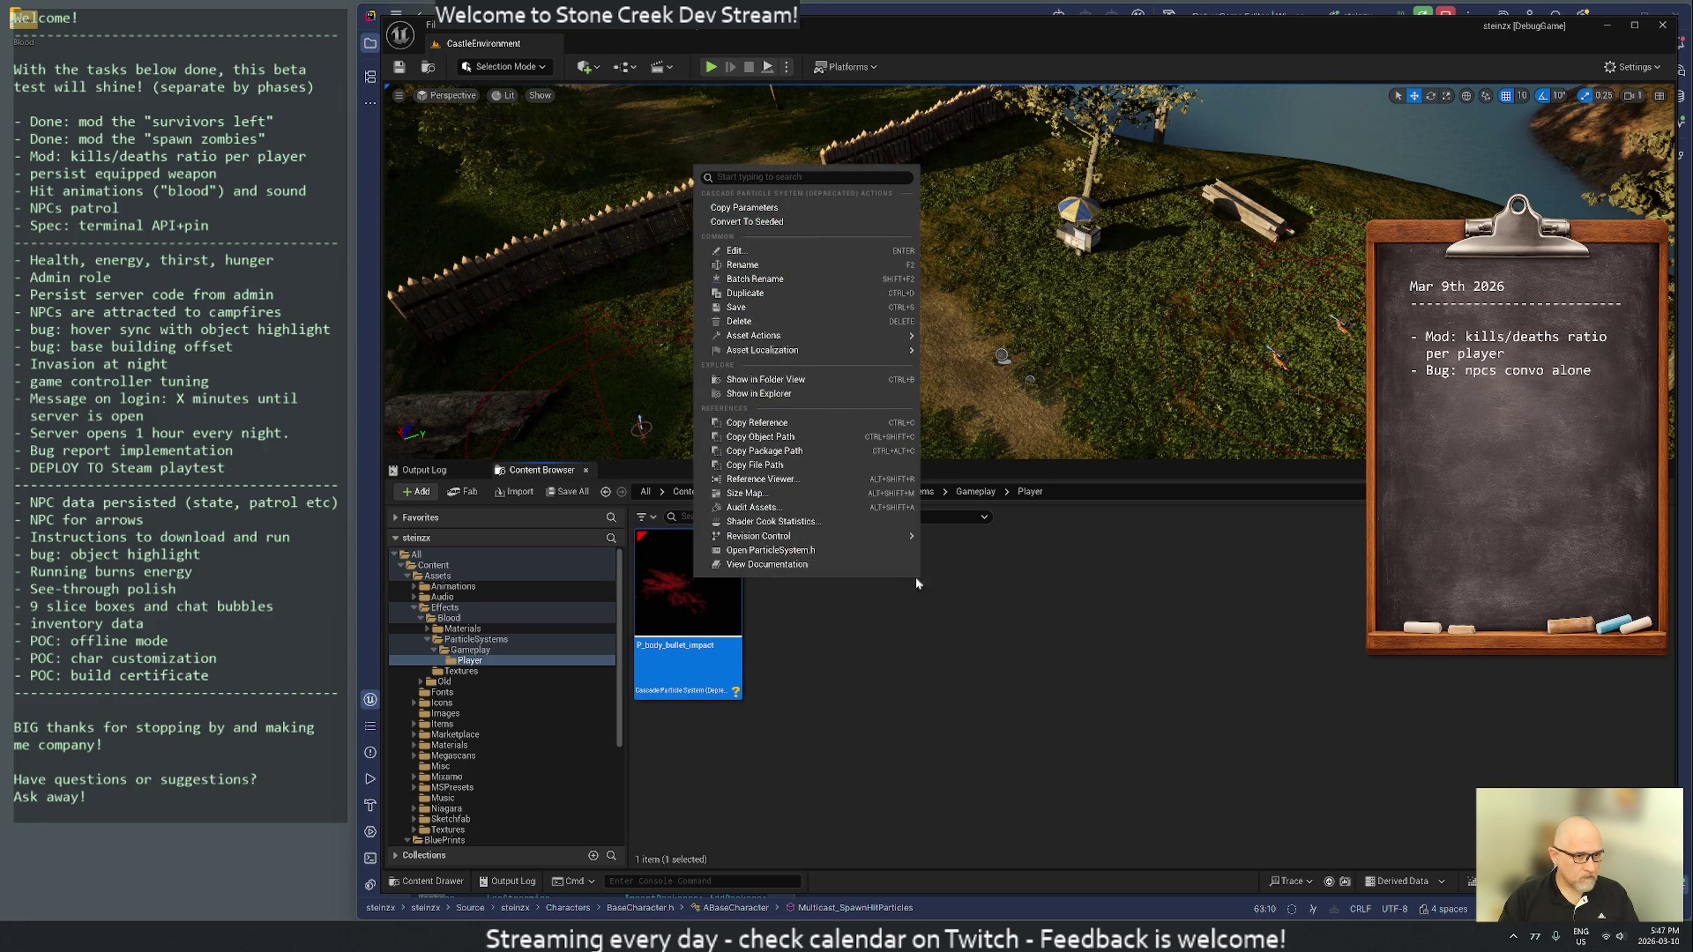
click(820, 600)
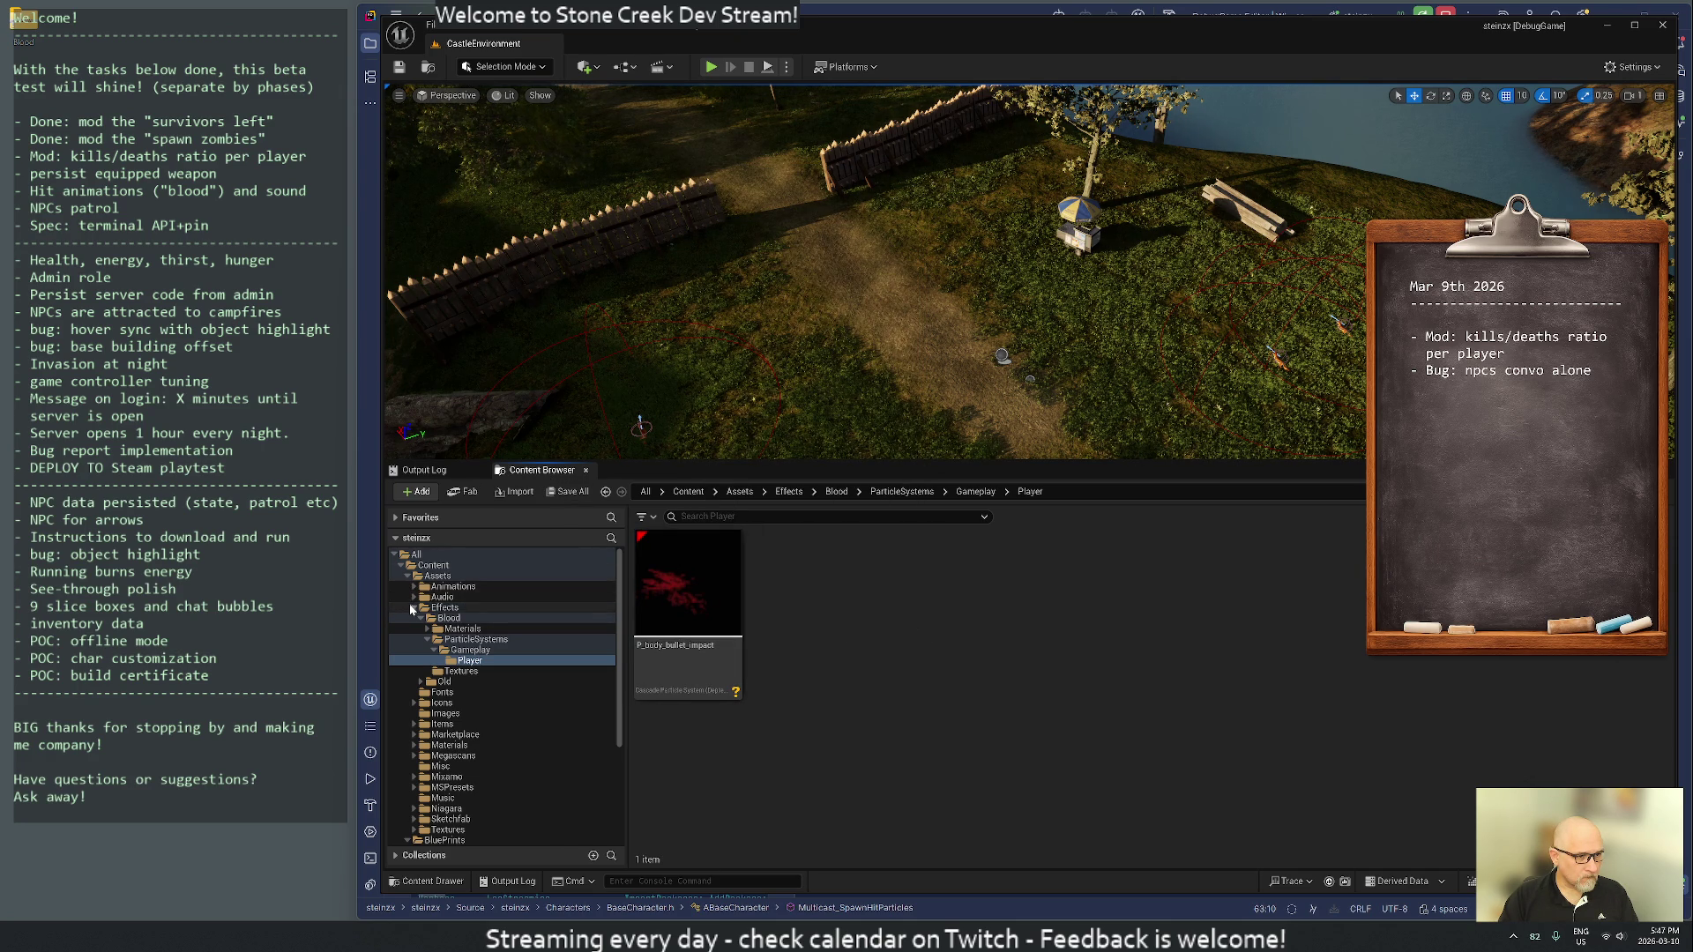
click(667, 651)
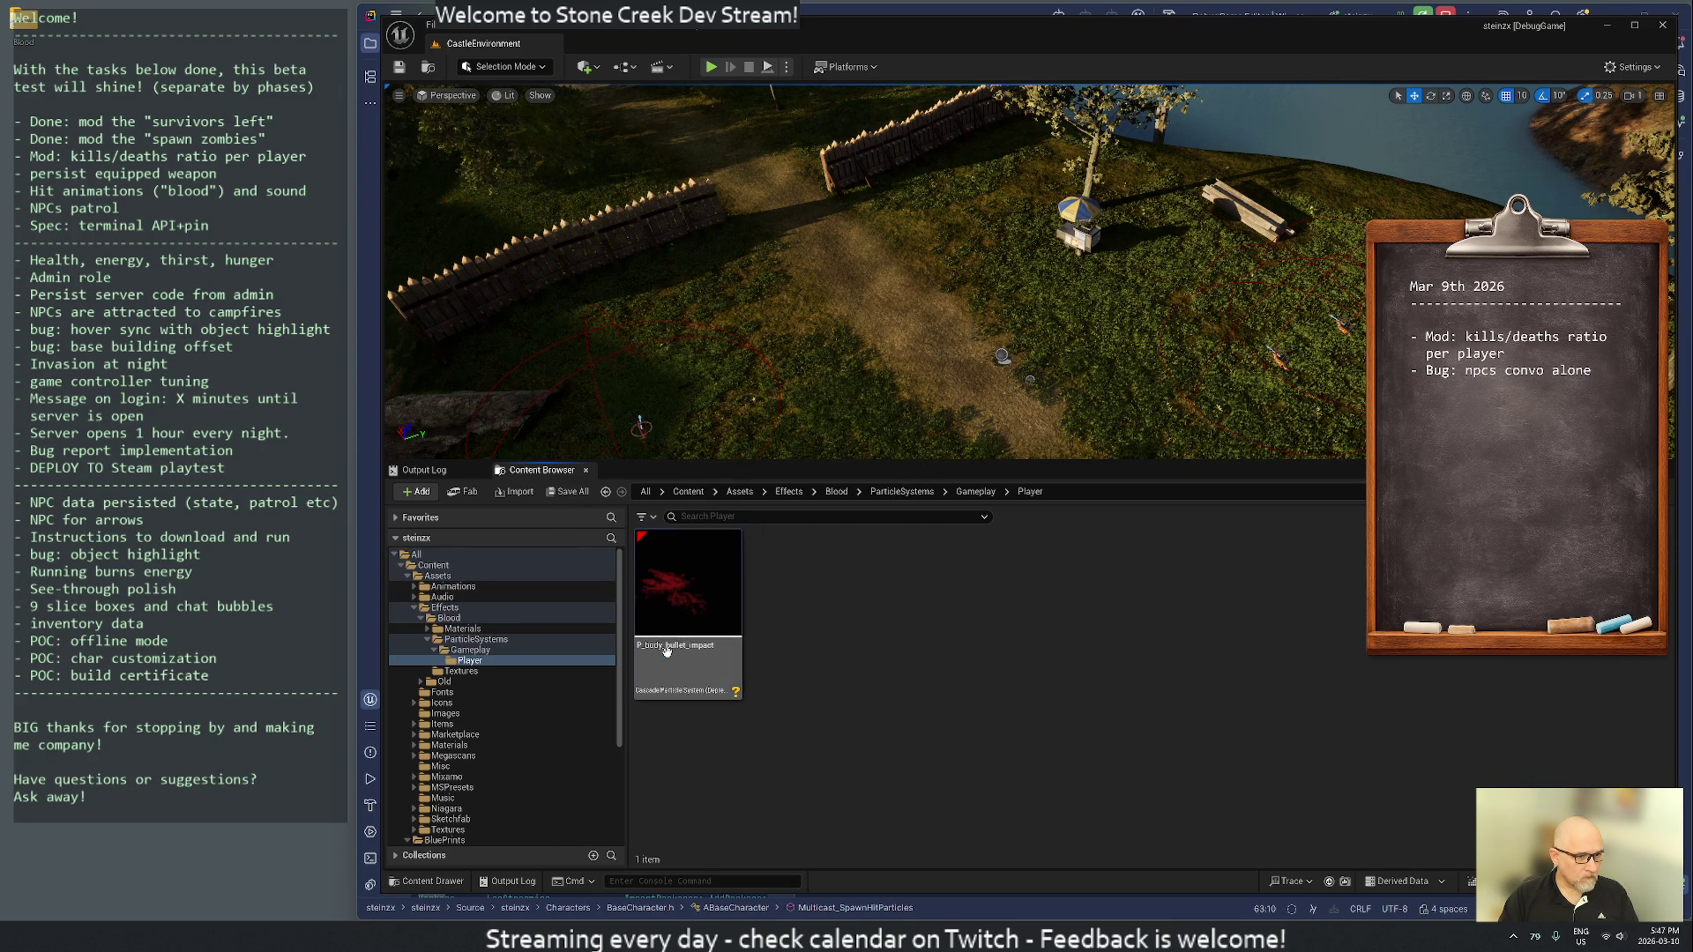
right_click(667, 651)
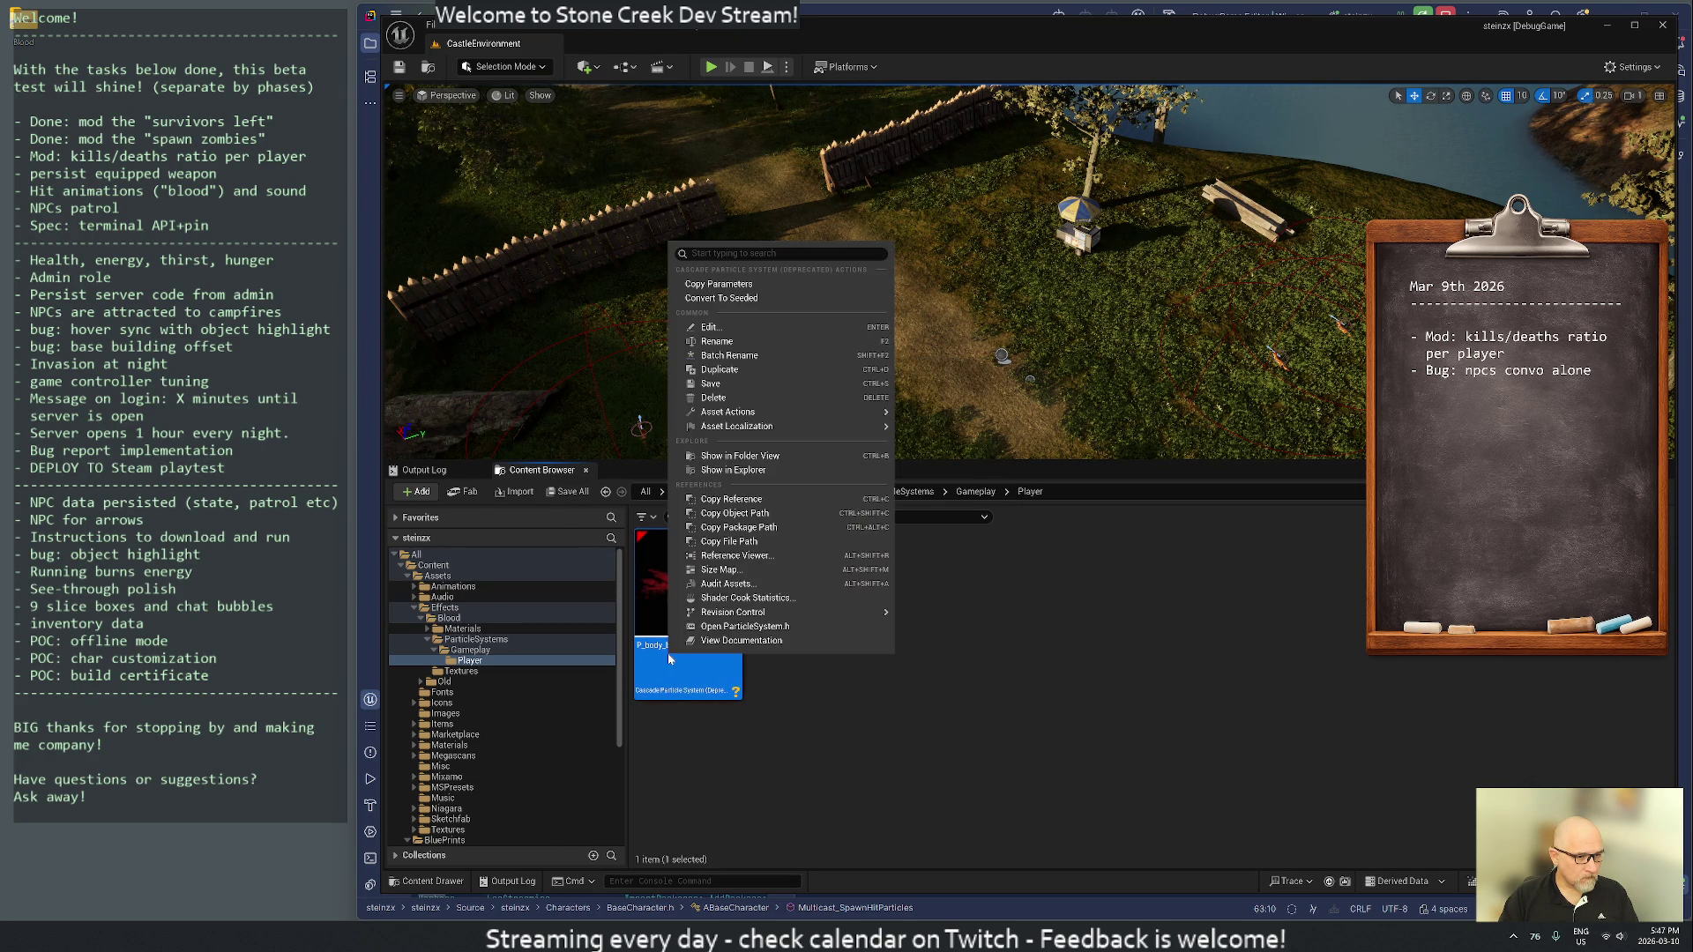
click(716, 355)
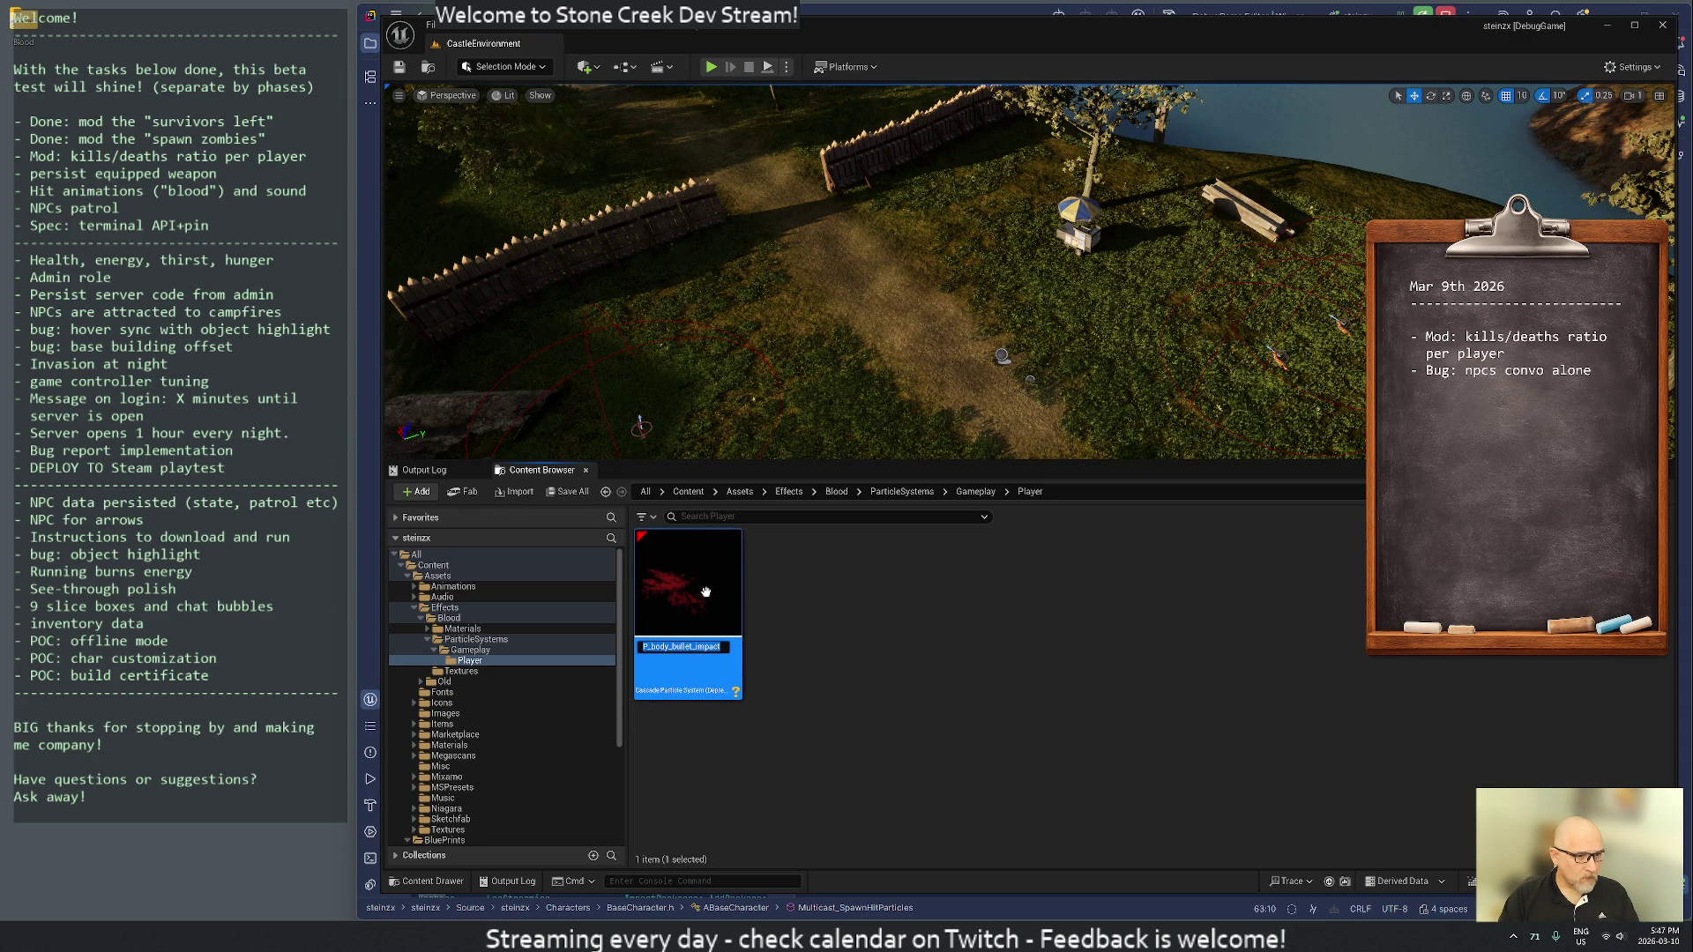
click(679, 758)
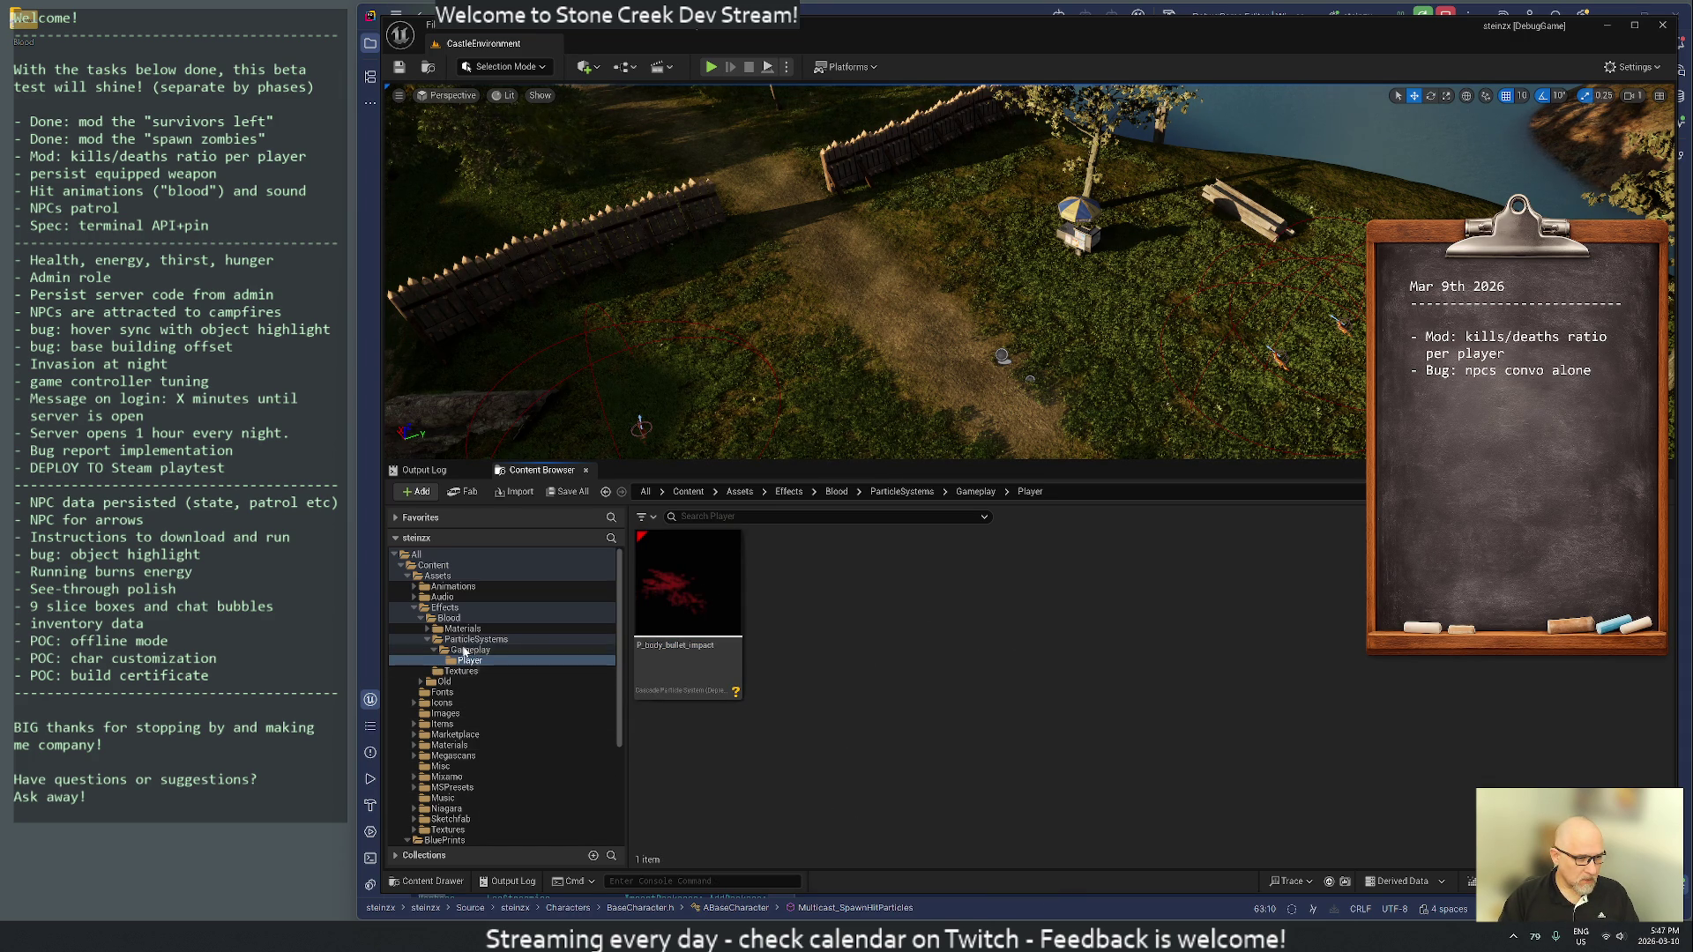
ctrl+click(444, 607)
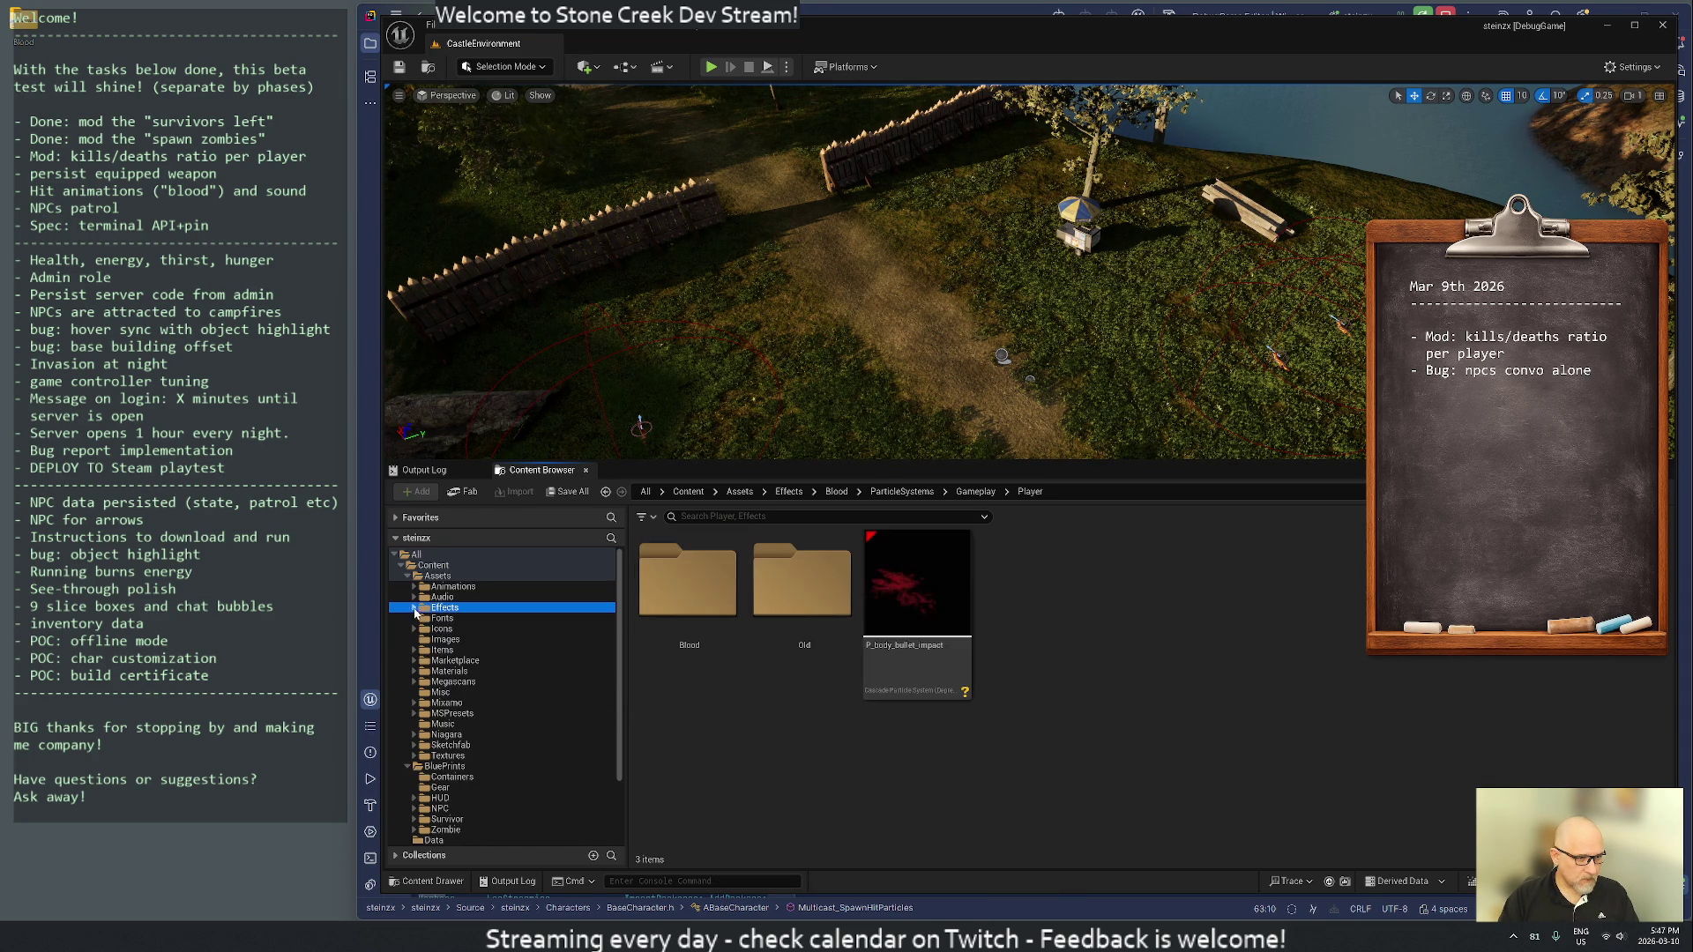
- Open the BP_Zombie blueprint from the Zombie blueprints folder
ctrl+click(438, 575)
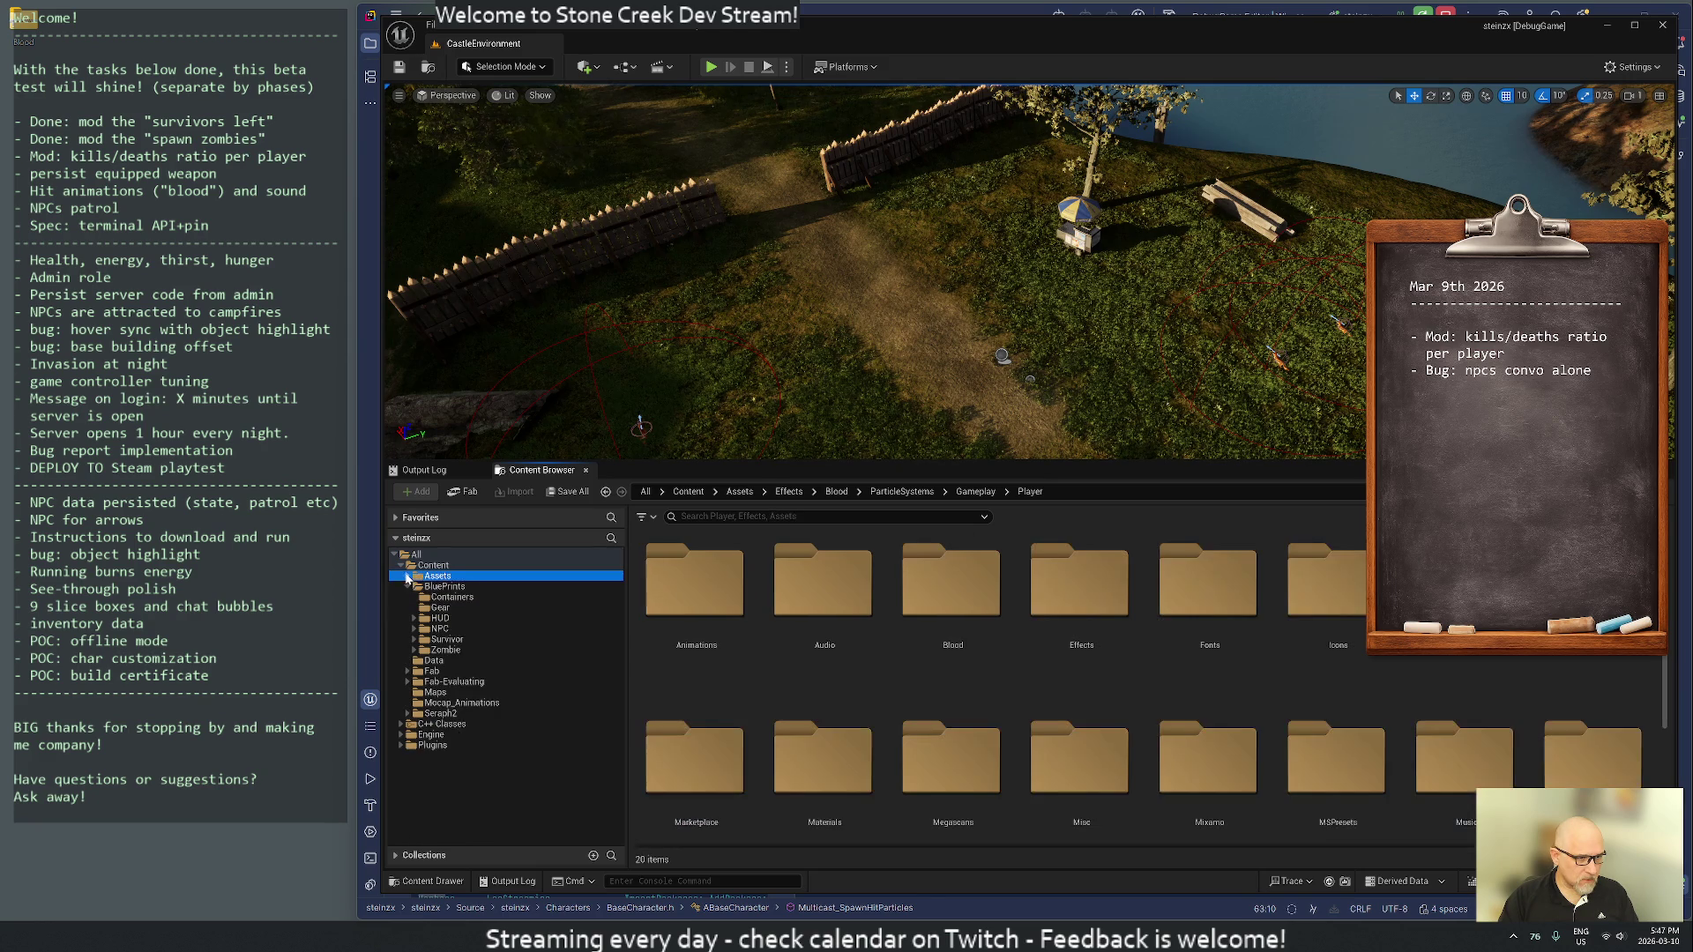
click(450, 651)
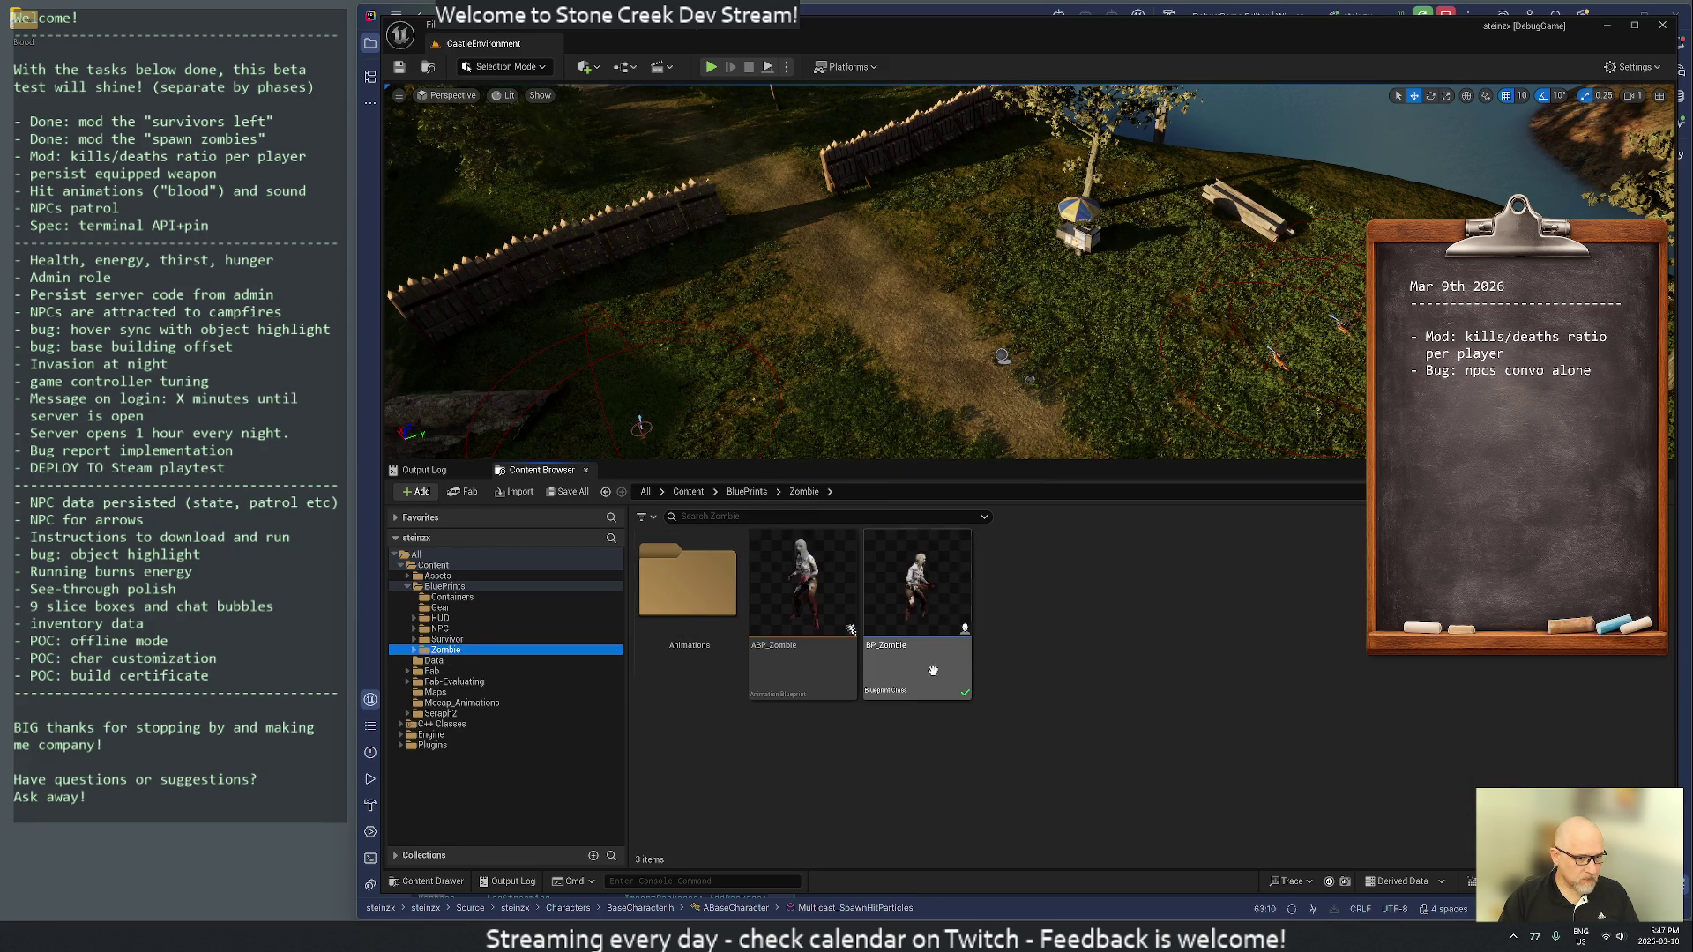
double_click(938, 602)
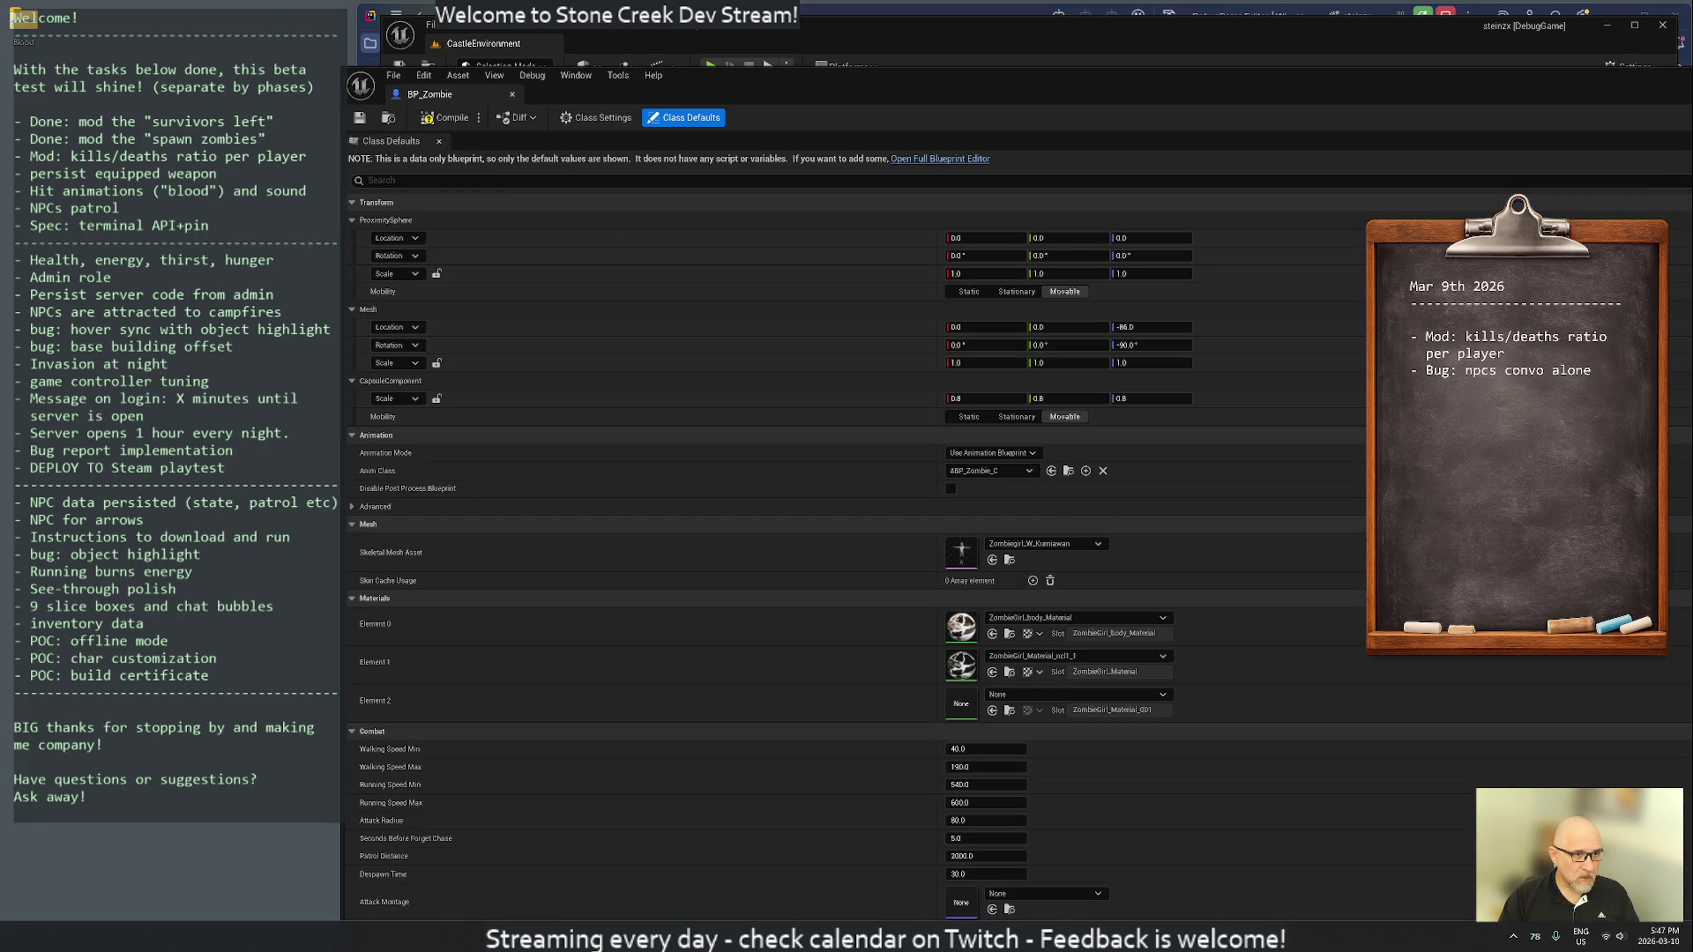
- Set BP_Zombie's Hit Particles to P_body_bullet_impact, save, and close the blueprint
click(487, 176)
text(hit)
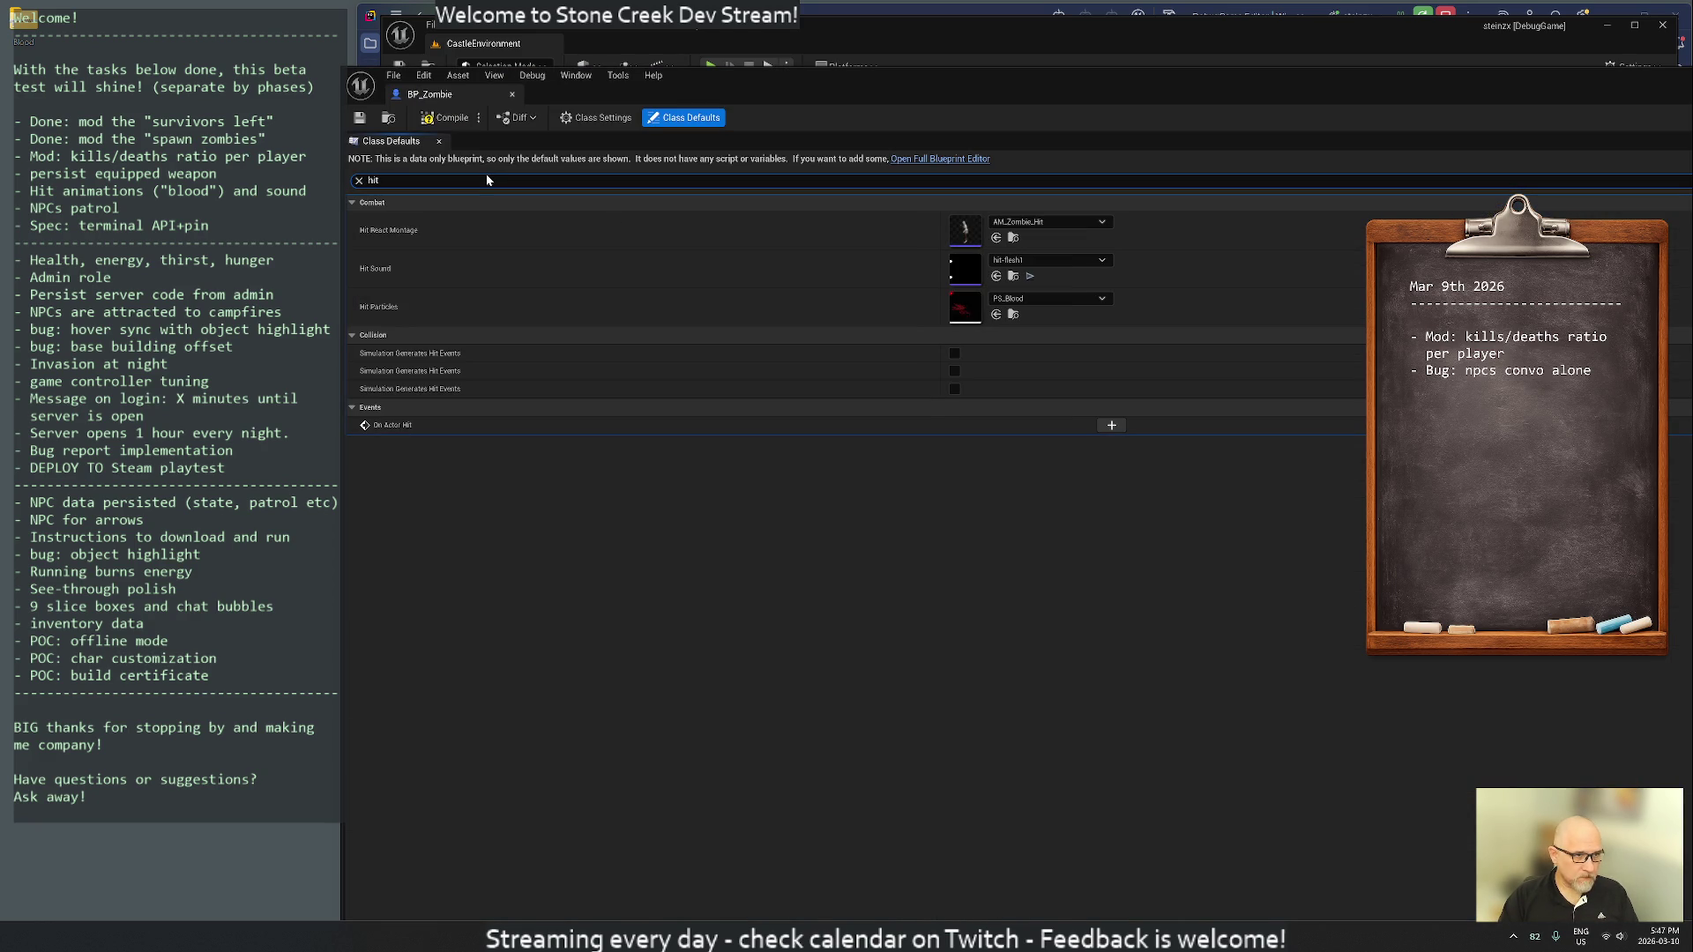
click(1050, 298)
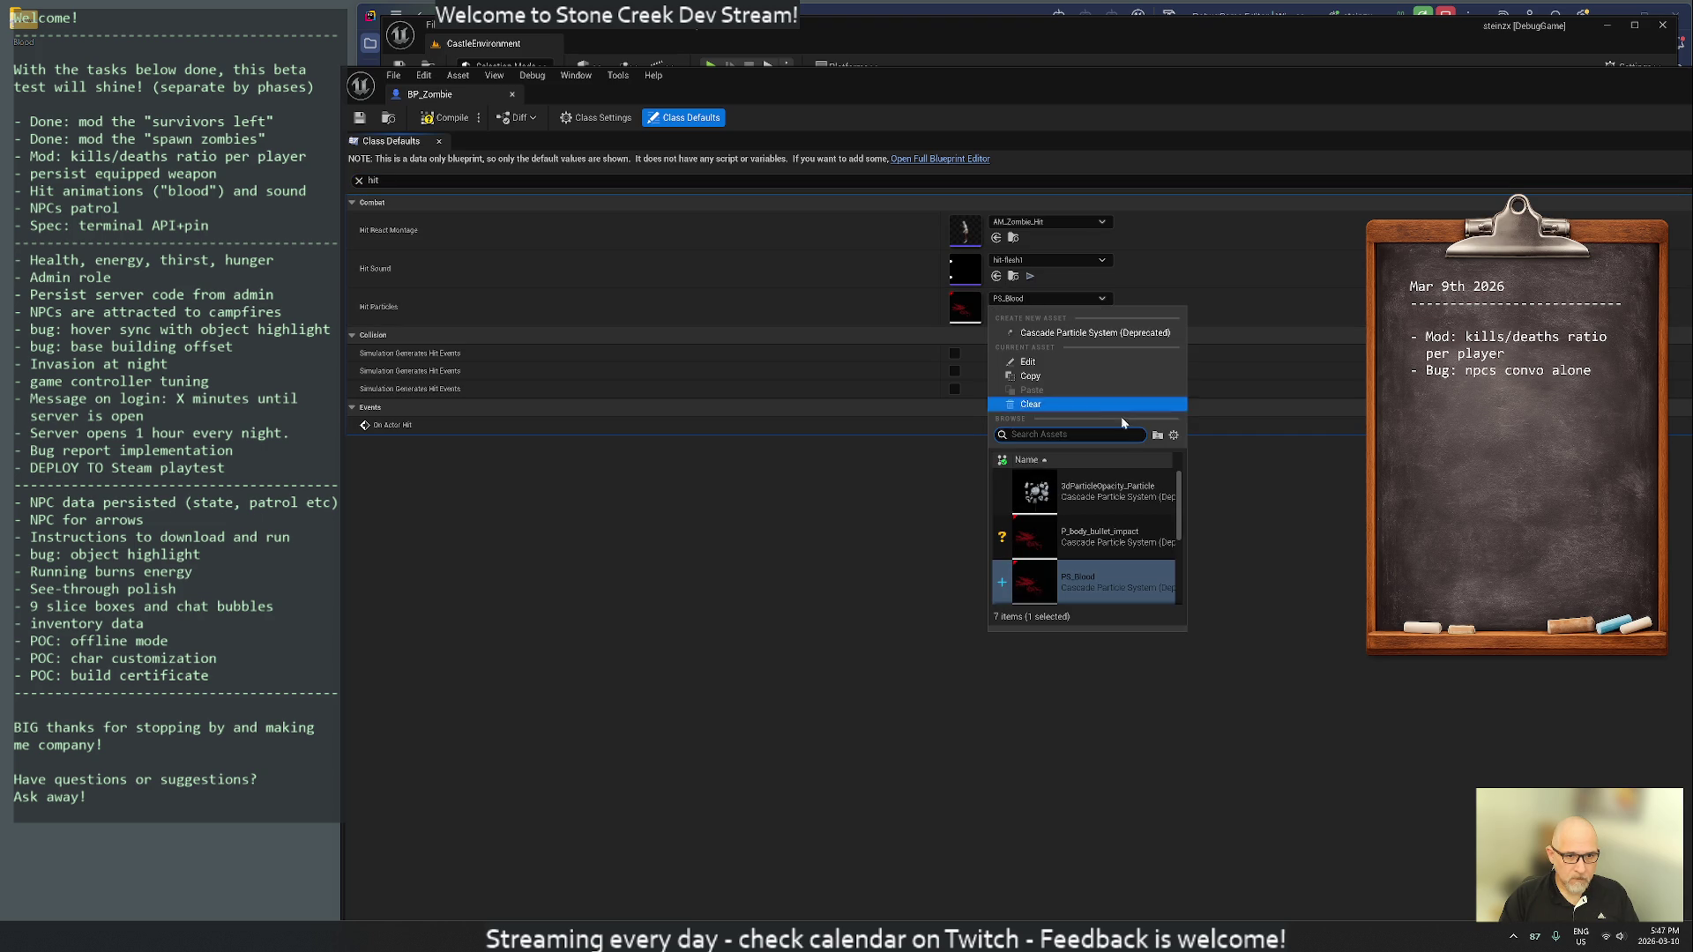
click(1108, 542)
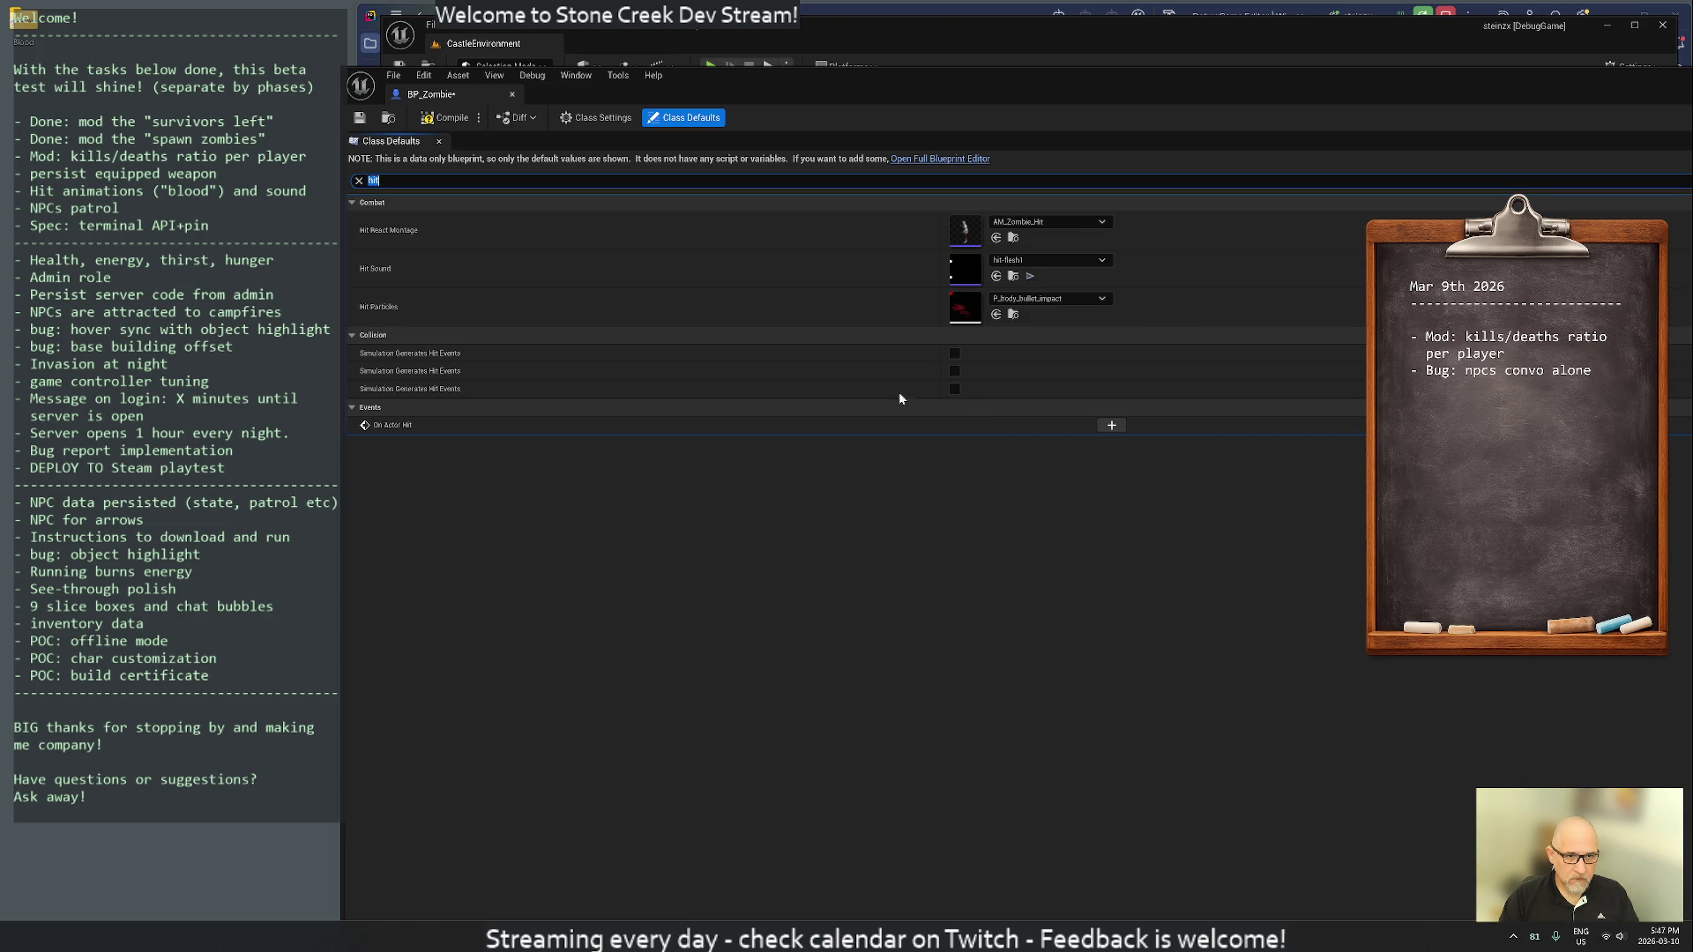
click(360, 117)
click(512, 95)
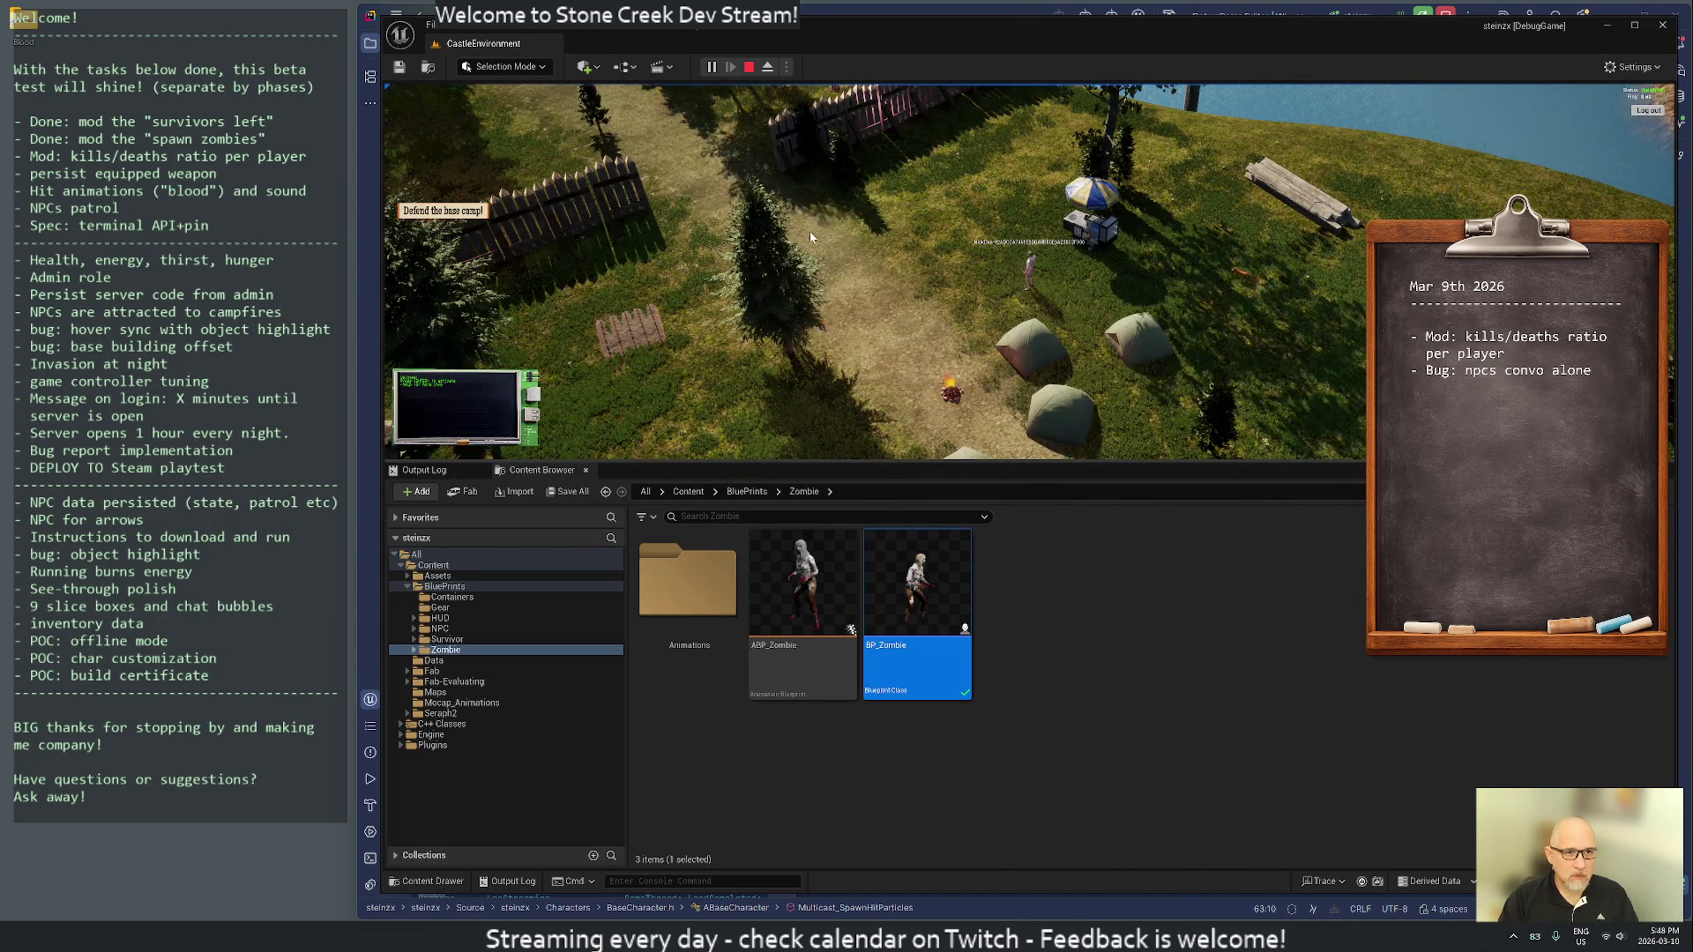
- Walk the character left across the camp and uphill past the fence
key(a)
key(w)
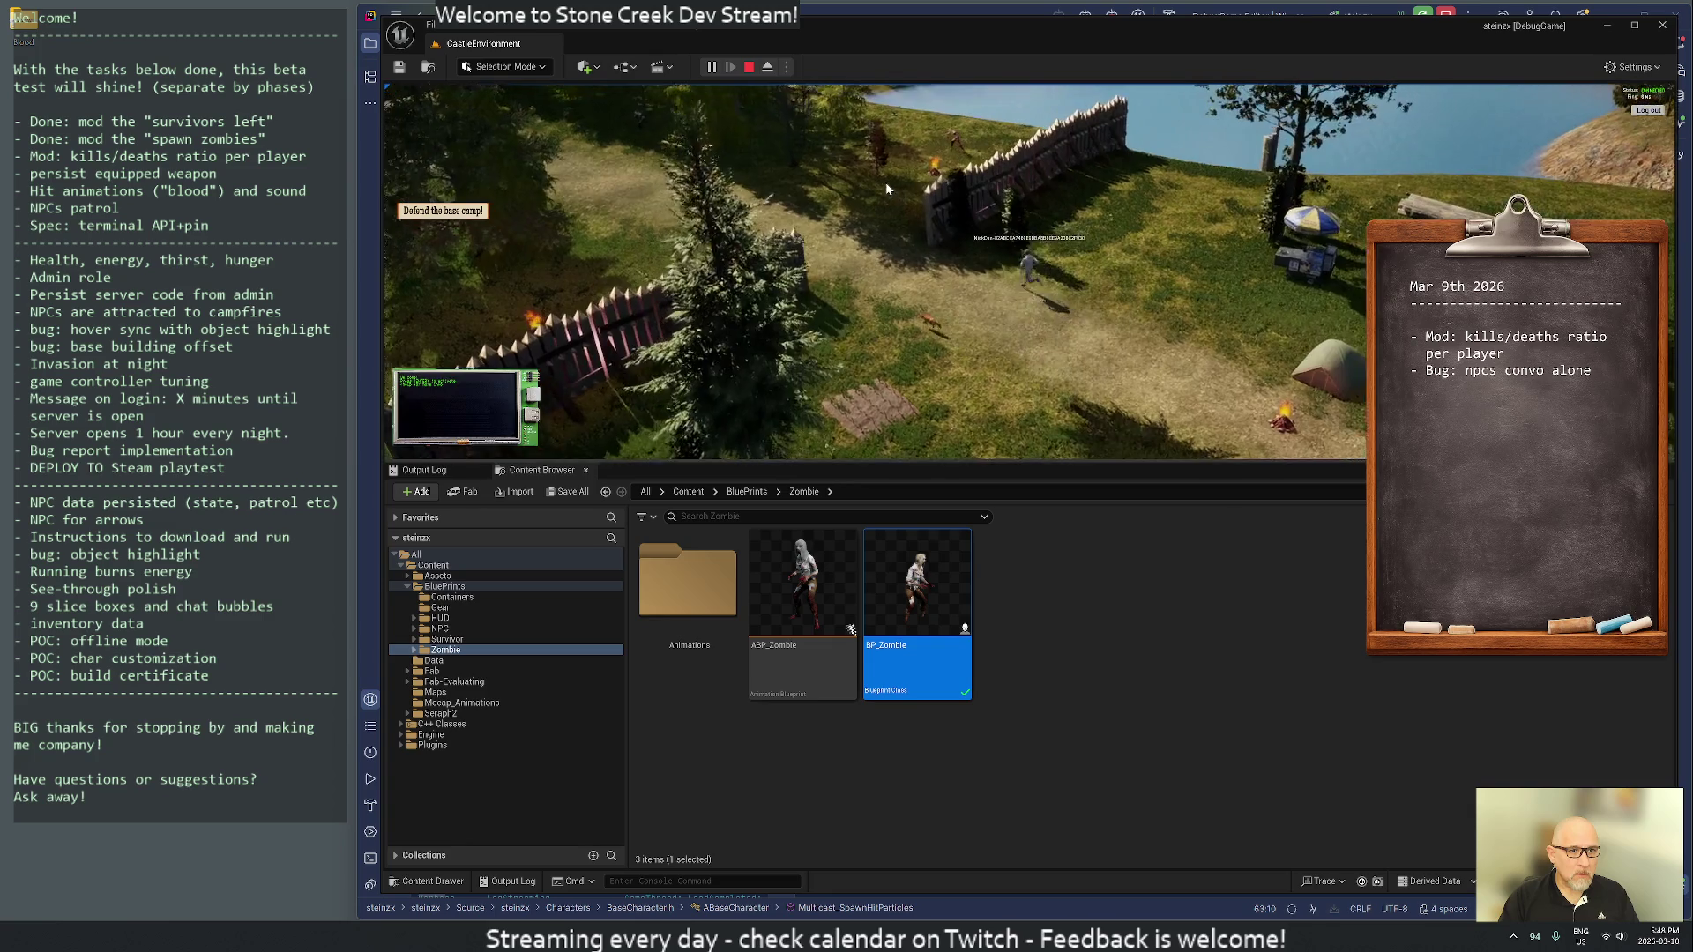
key(w)
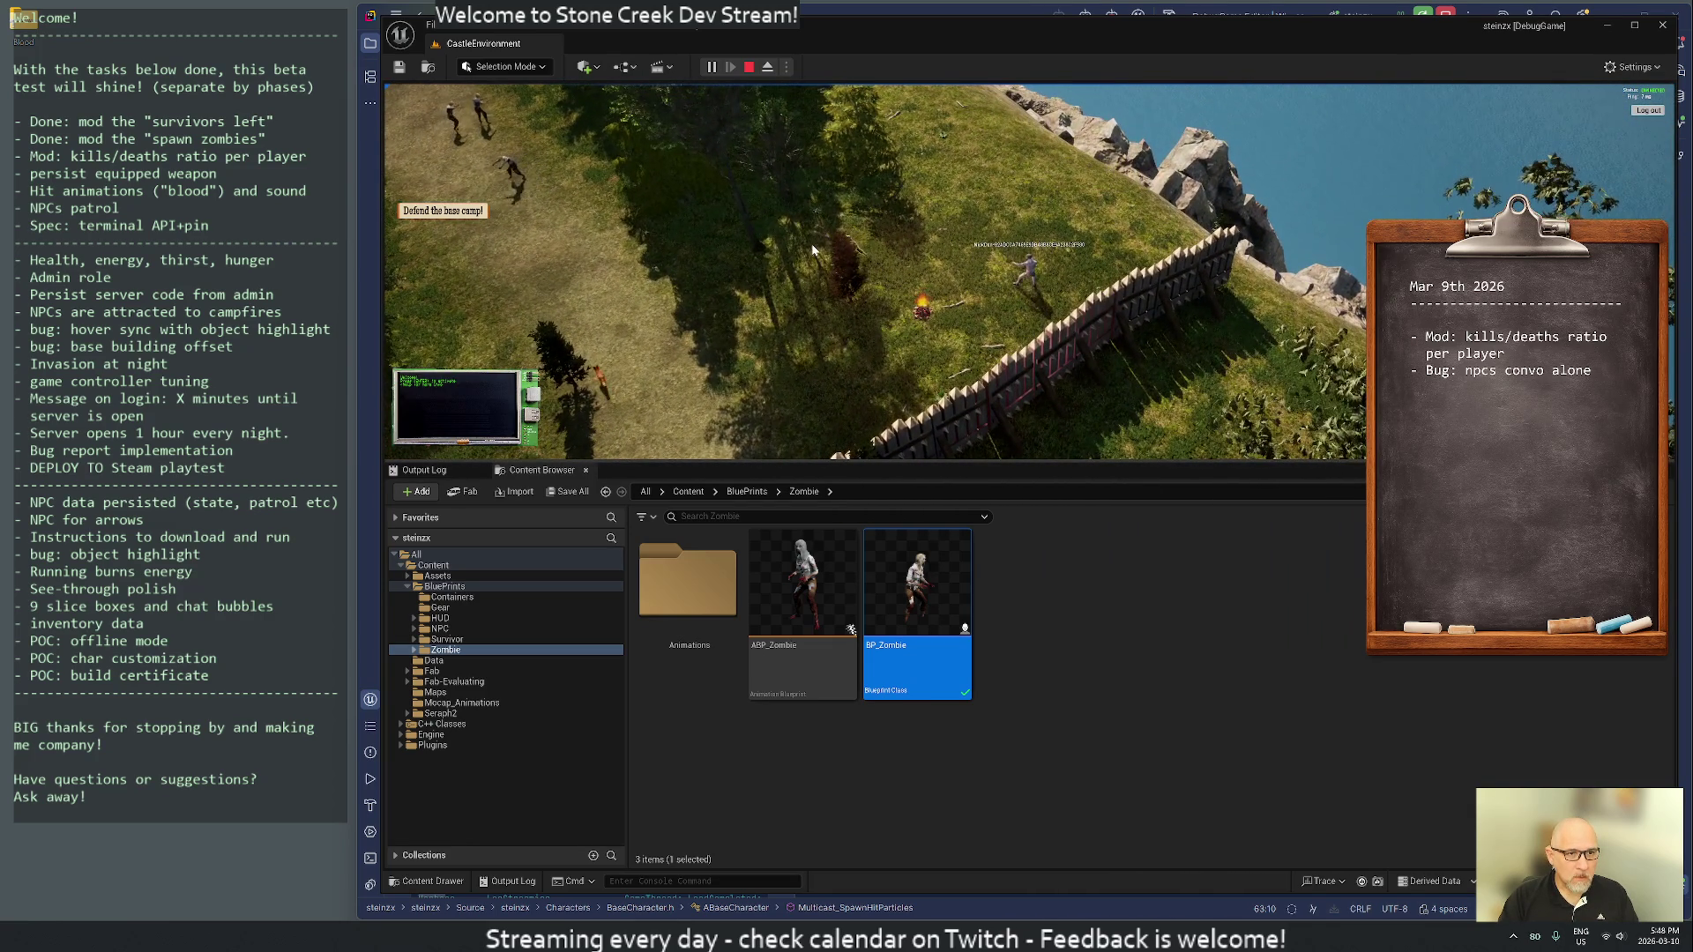
key(w)
key(w)
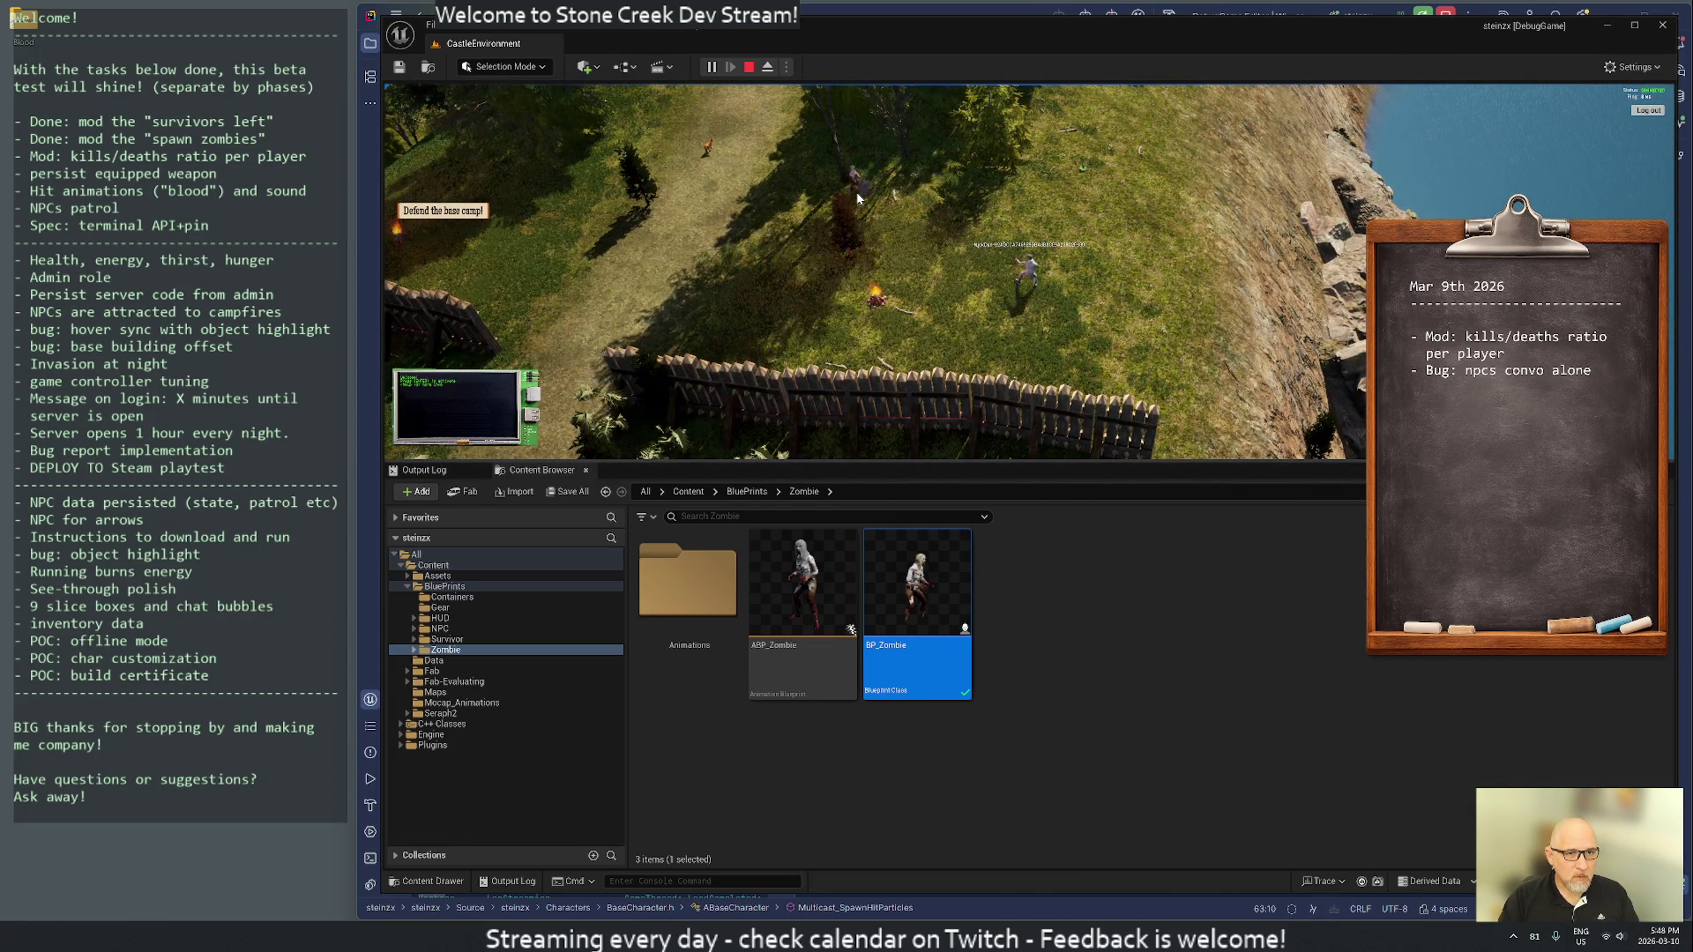
key(w)
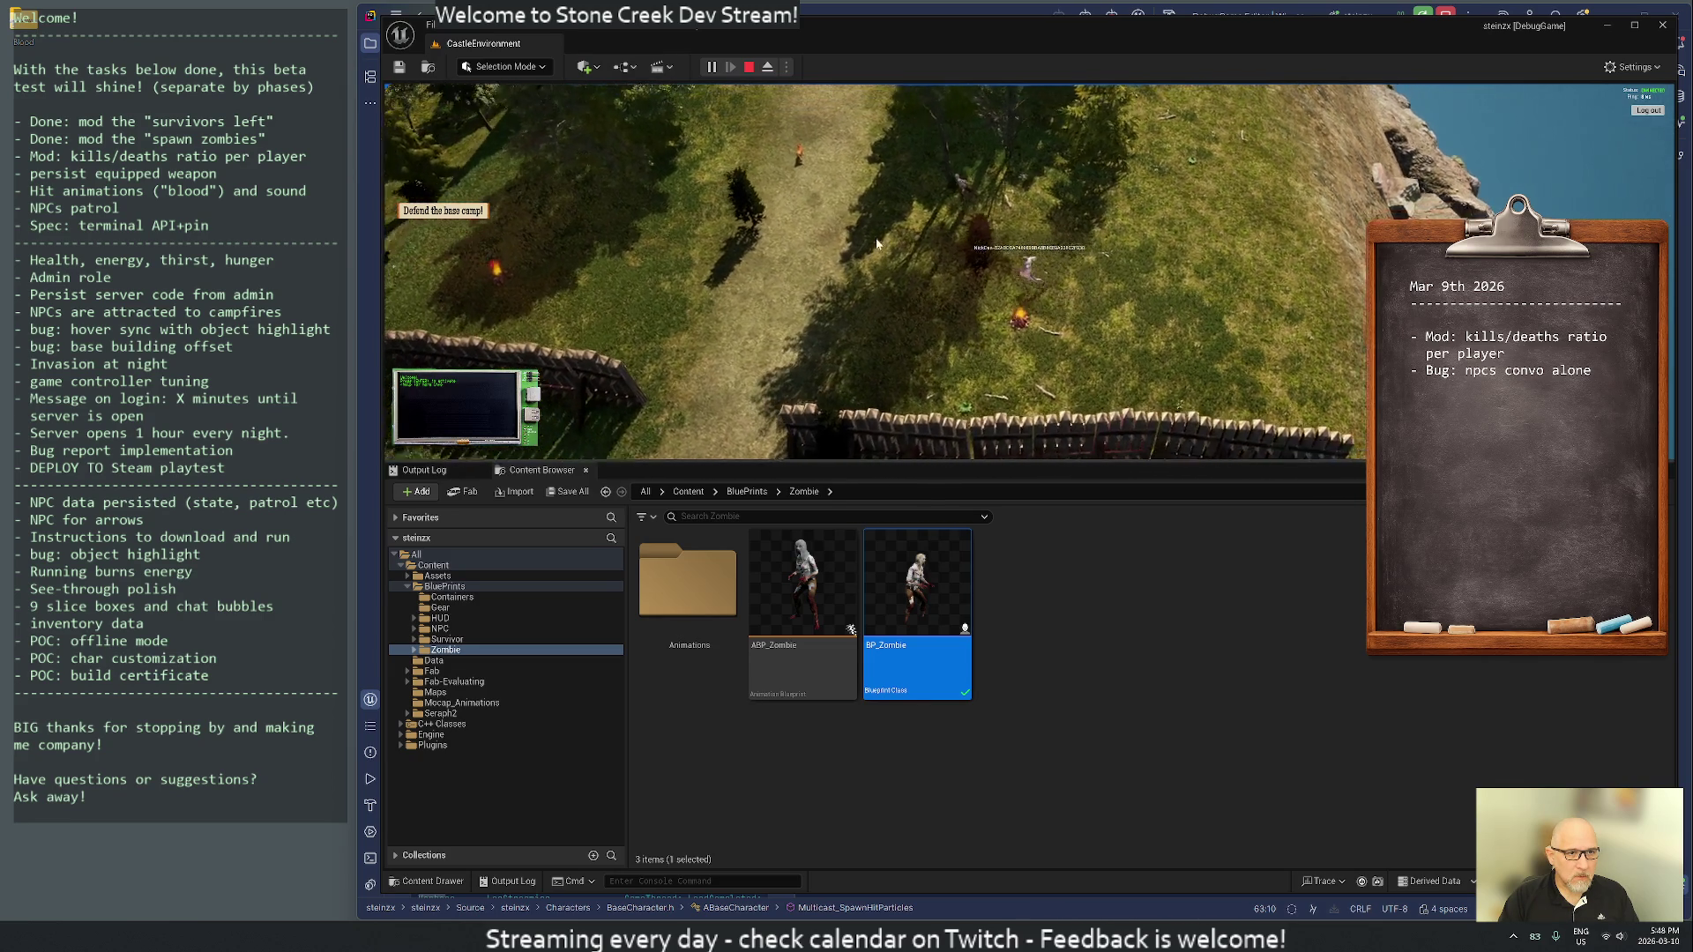
key(w)
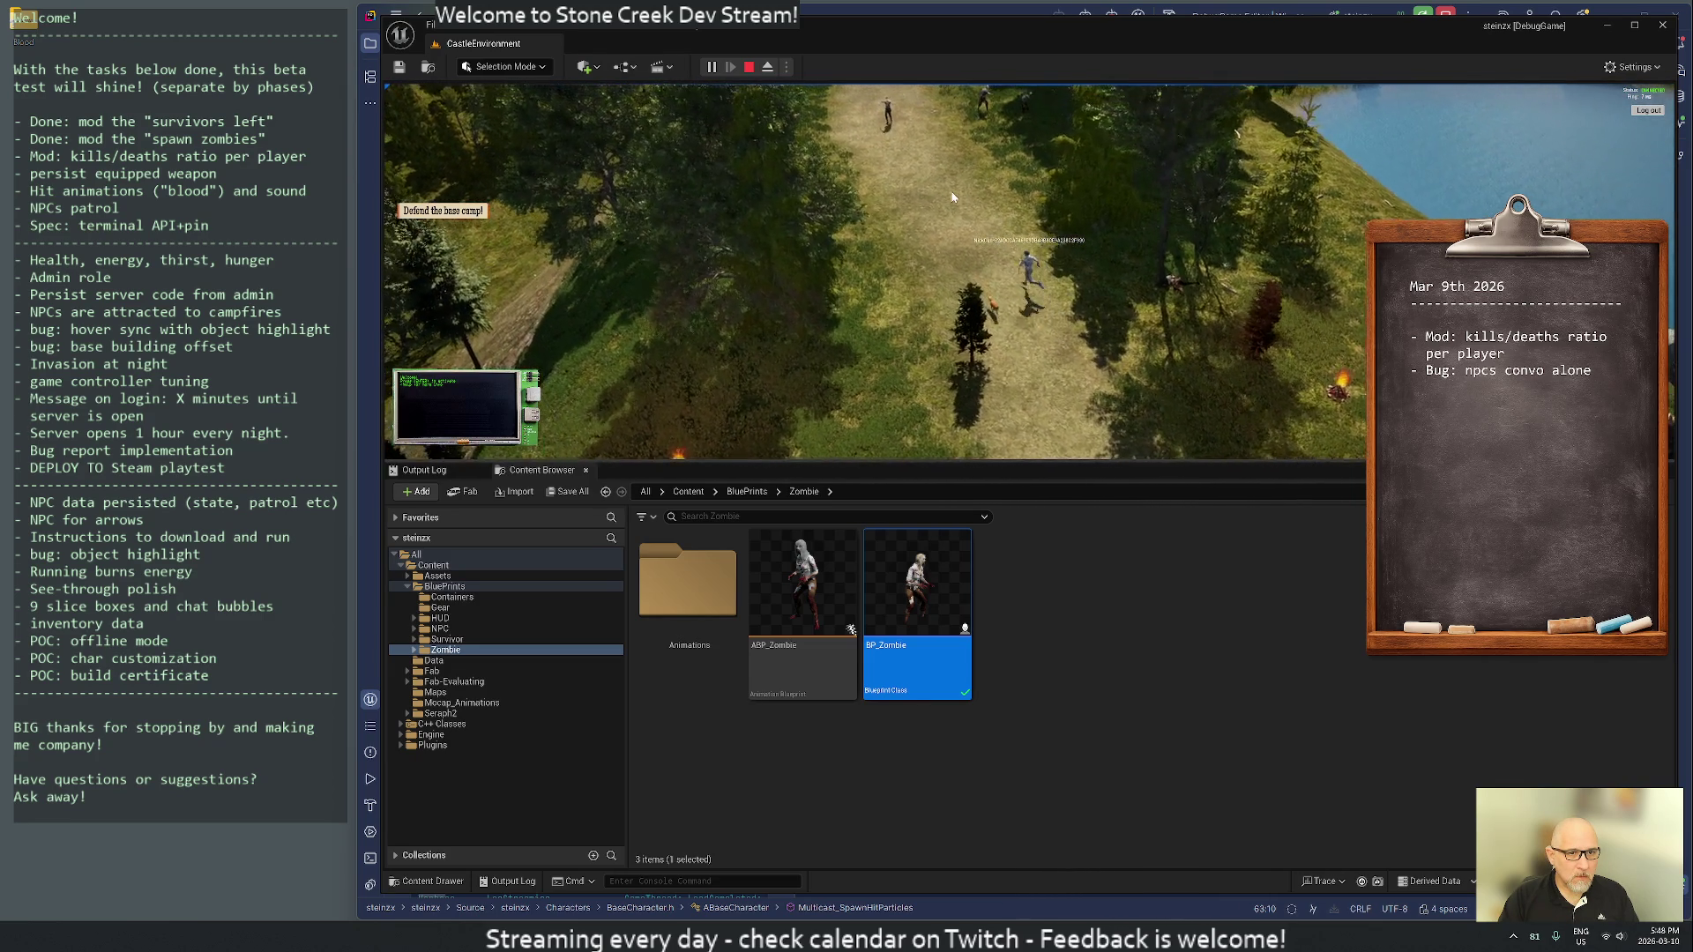
key(w)
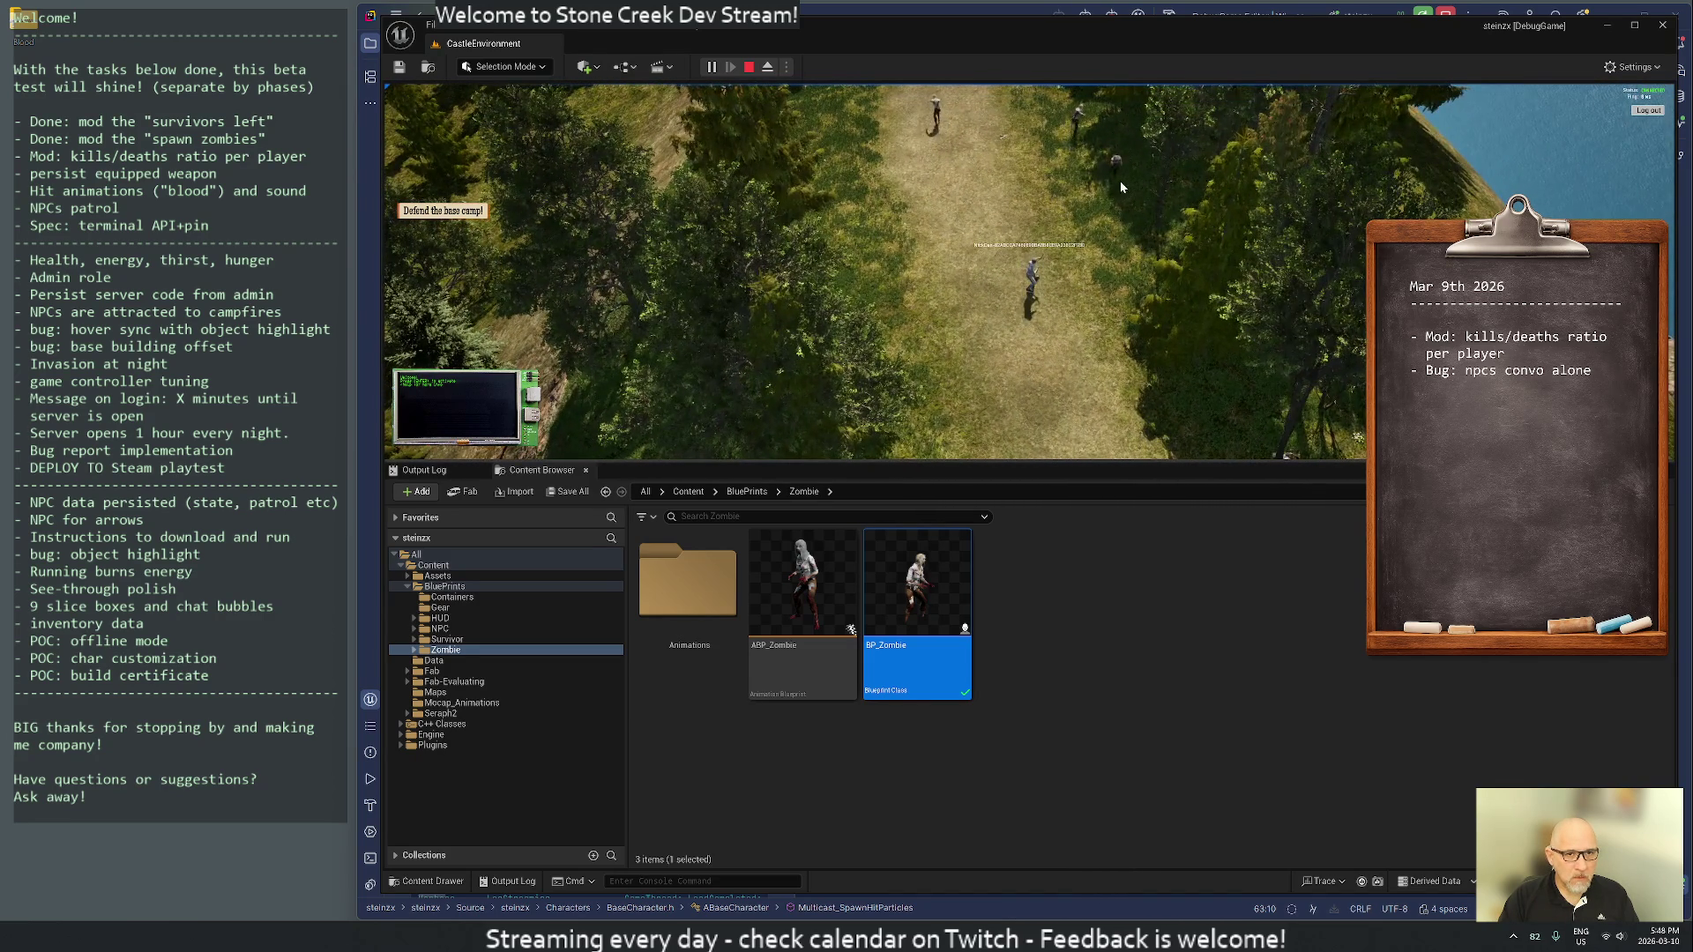
- Run up the path to the zombies and fence gate, walk back to camp, and stop the play test
key(w)
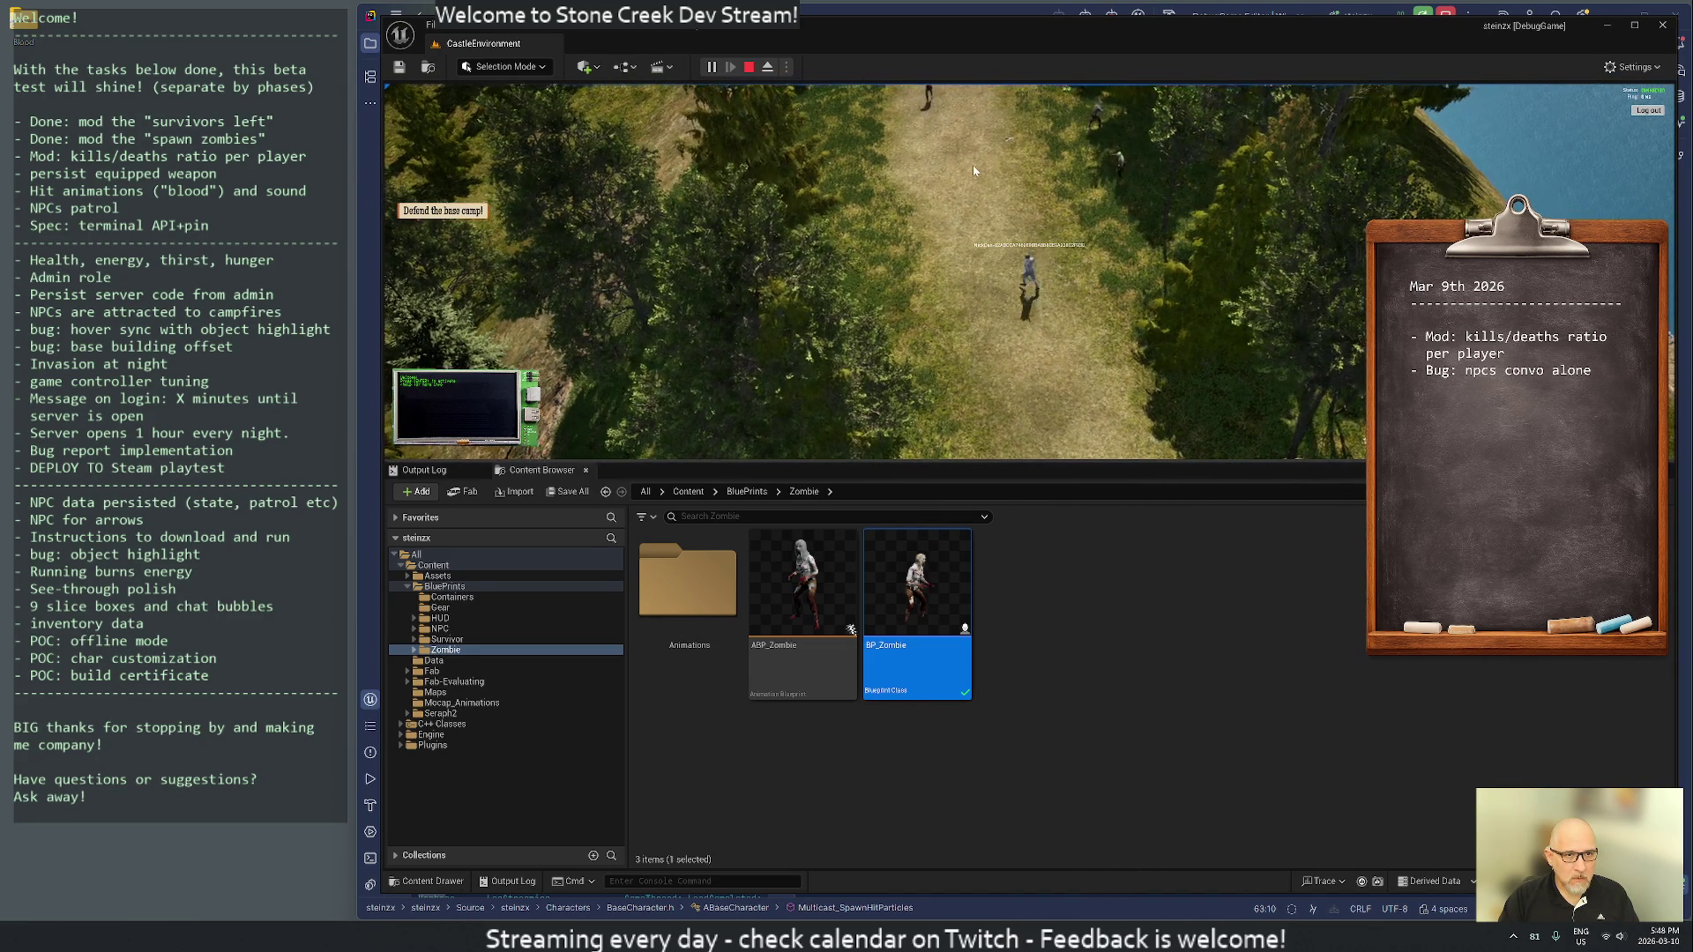
key(w)
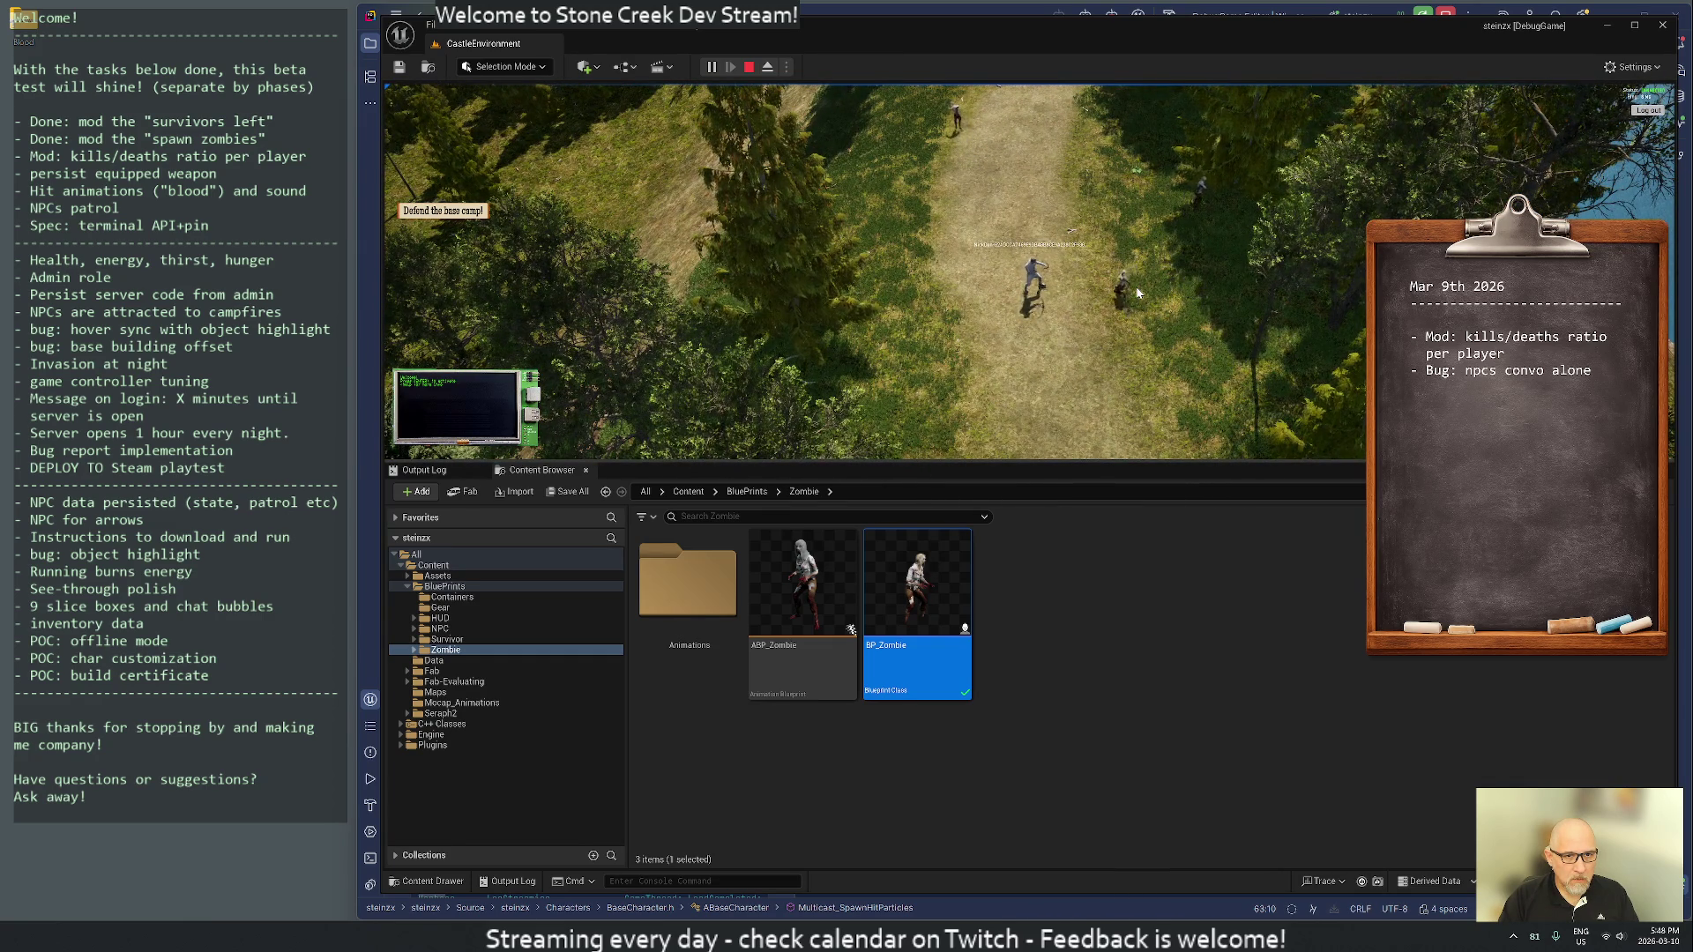
key(w)
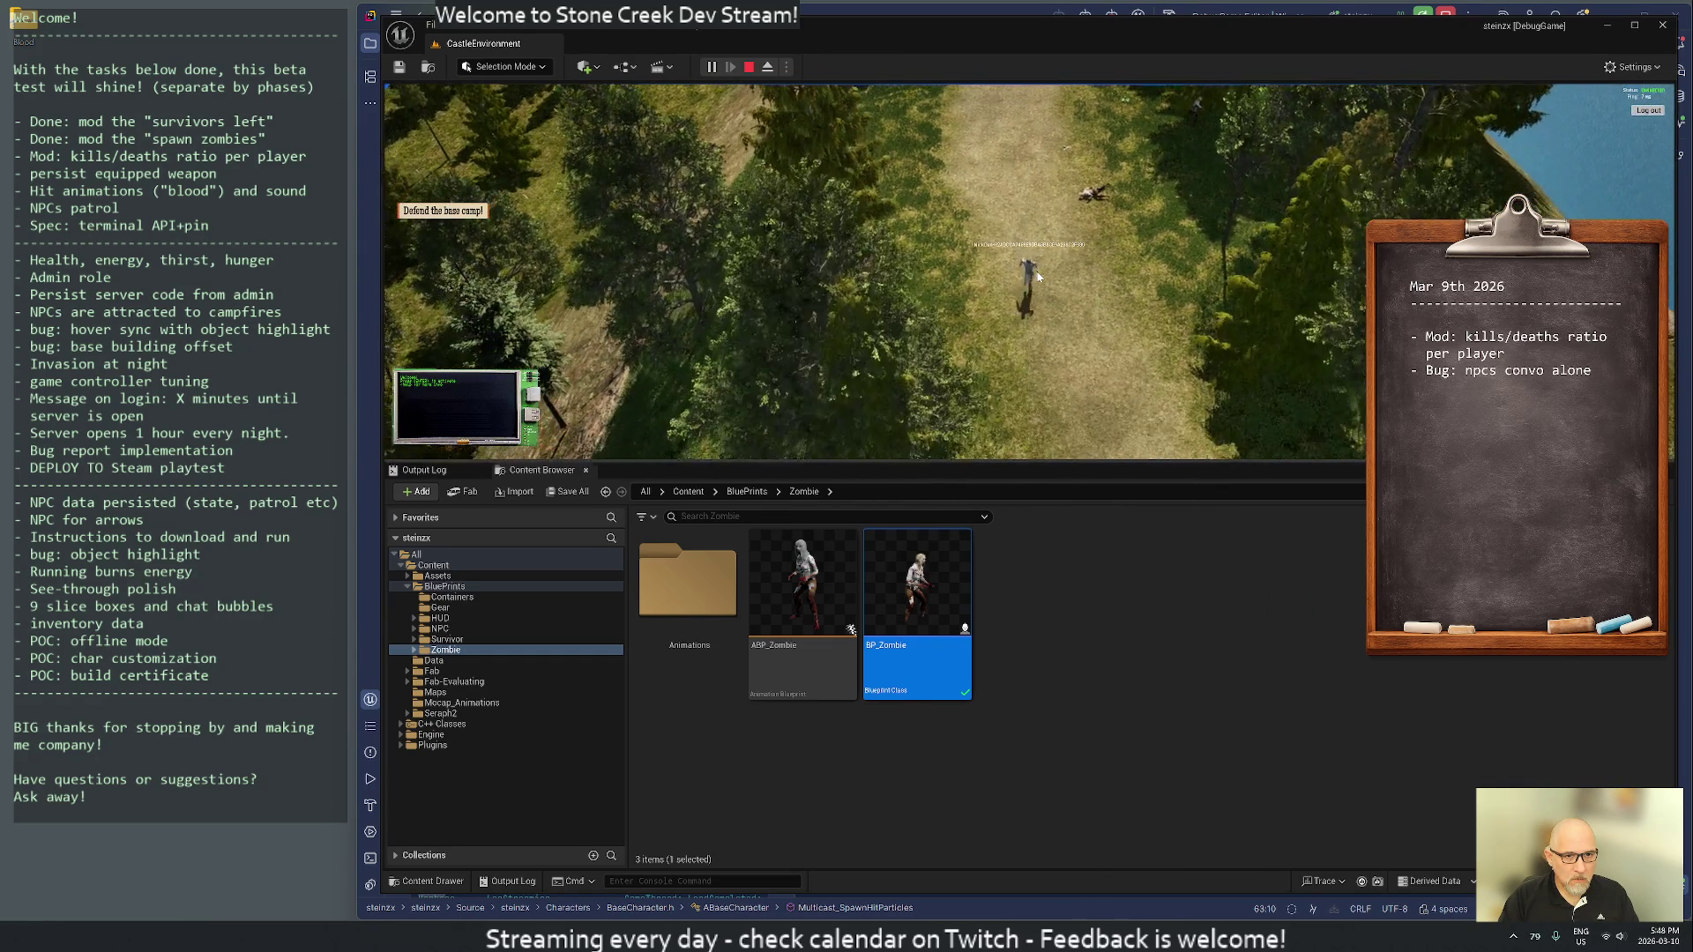
key(w)
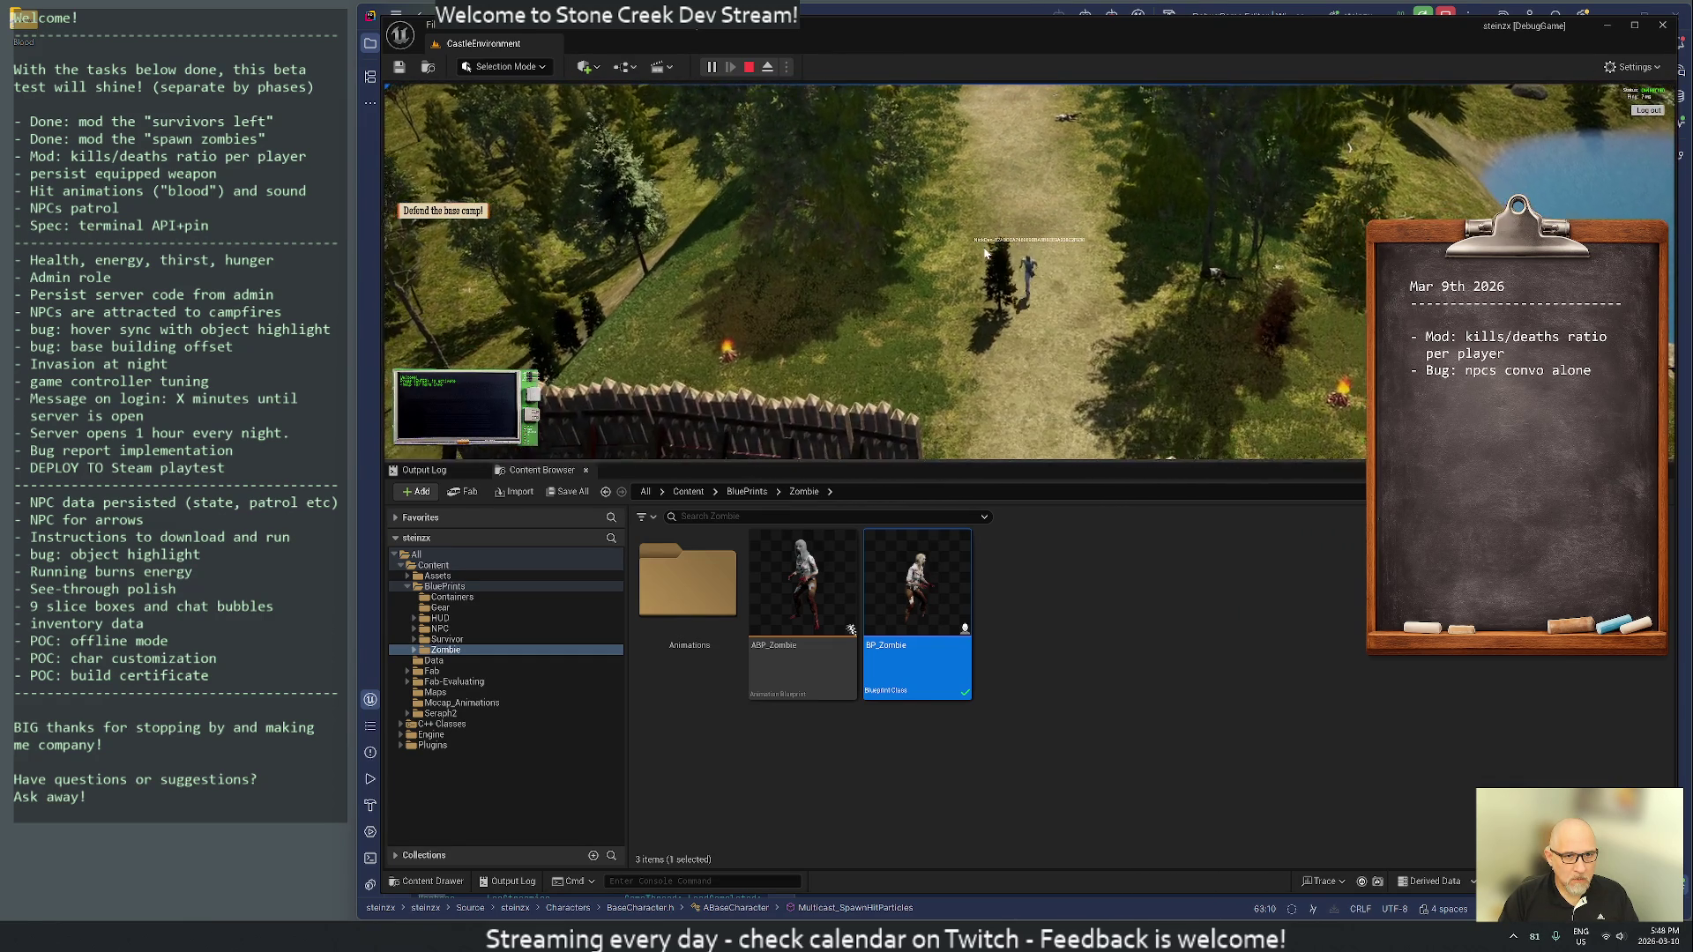
key(w)
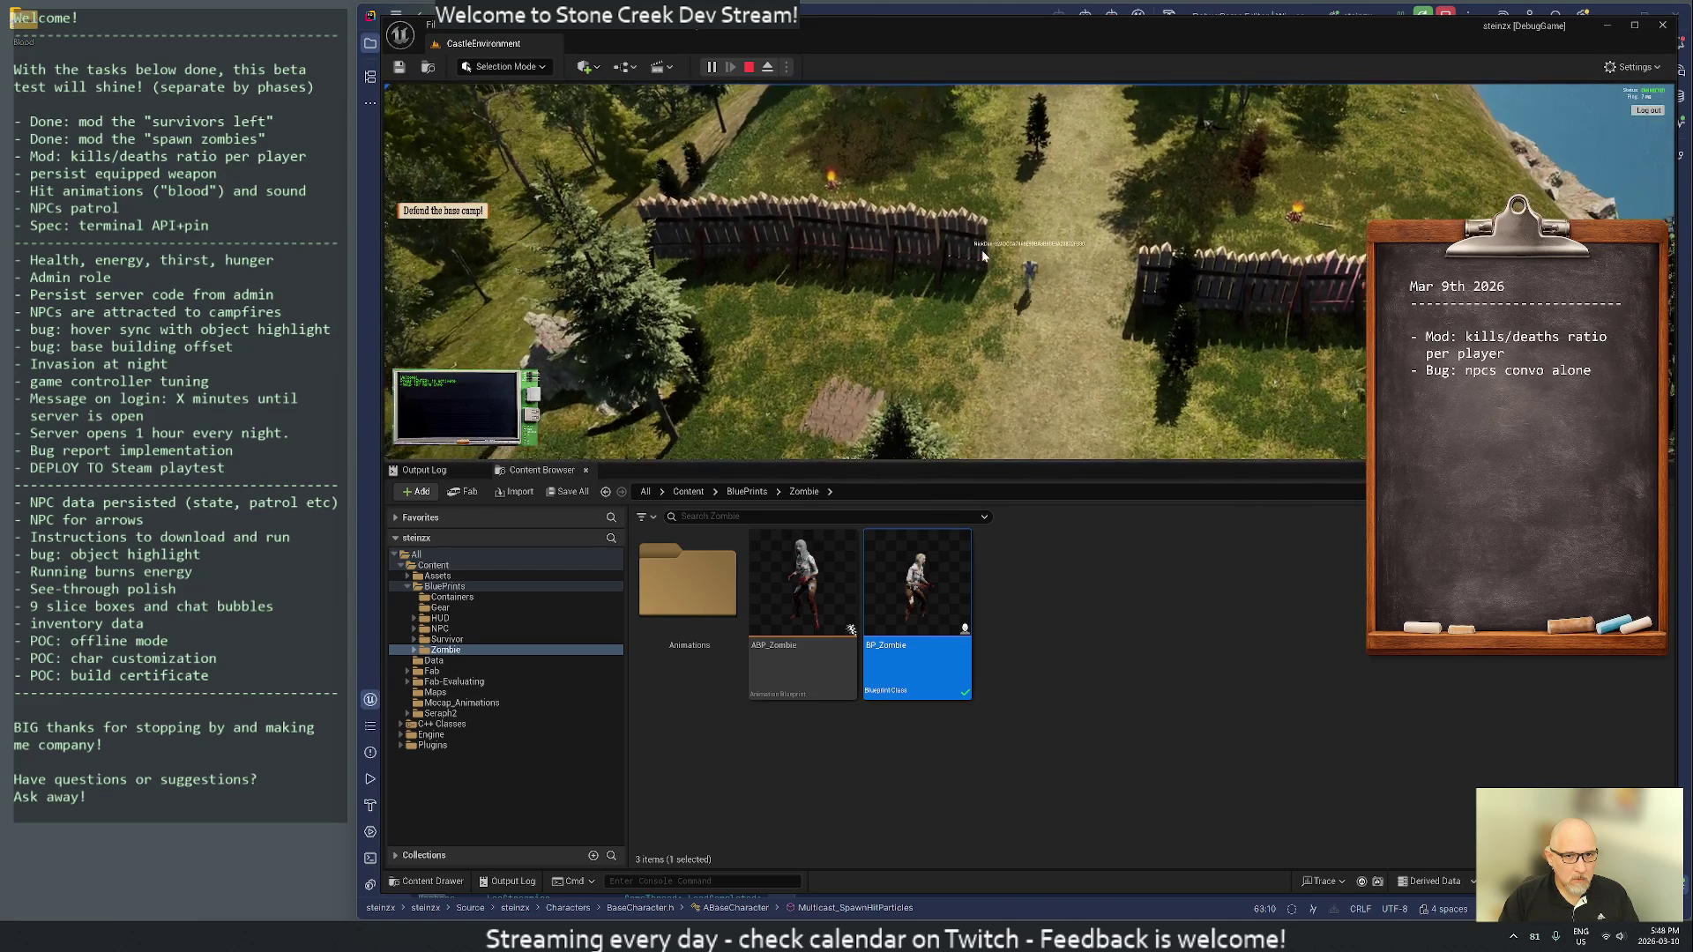
key(s)
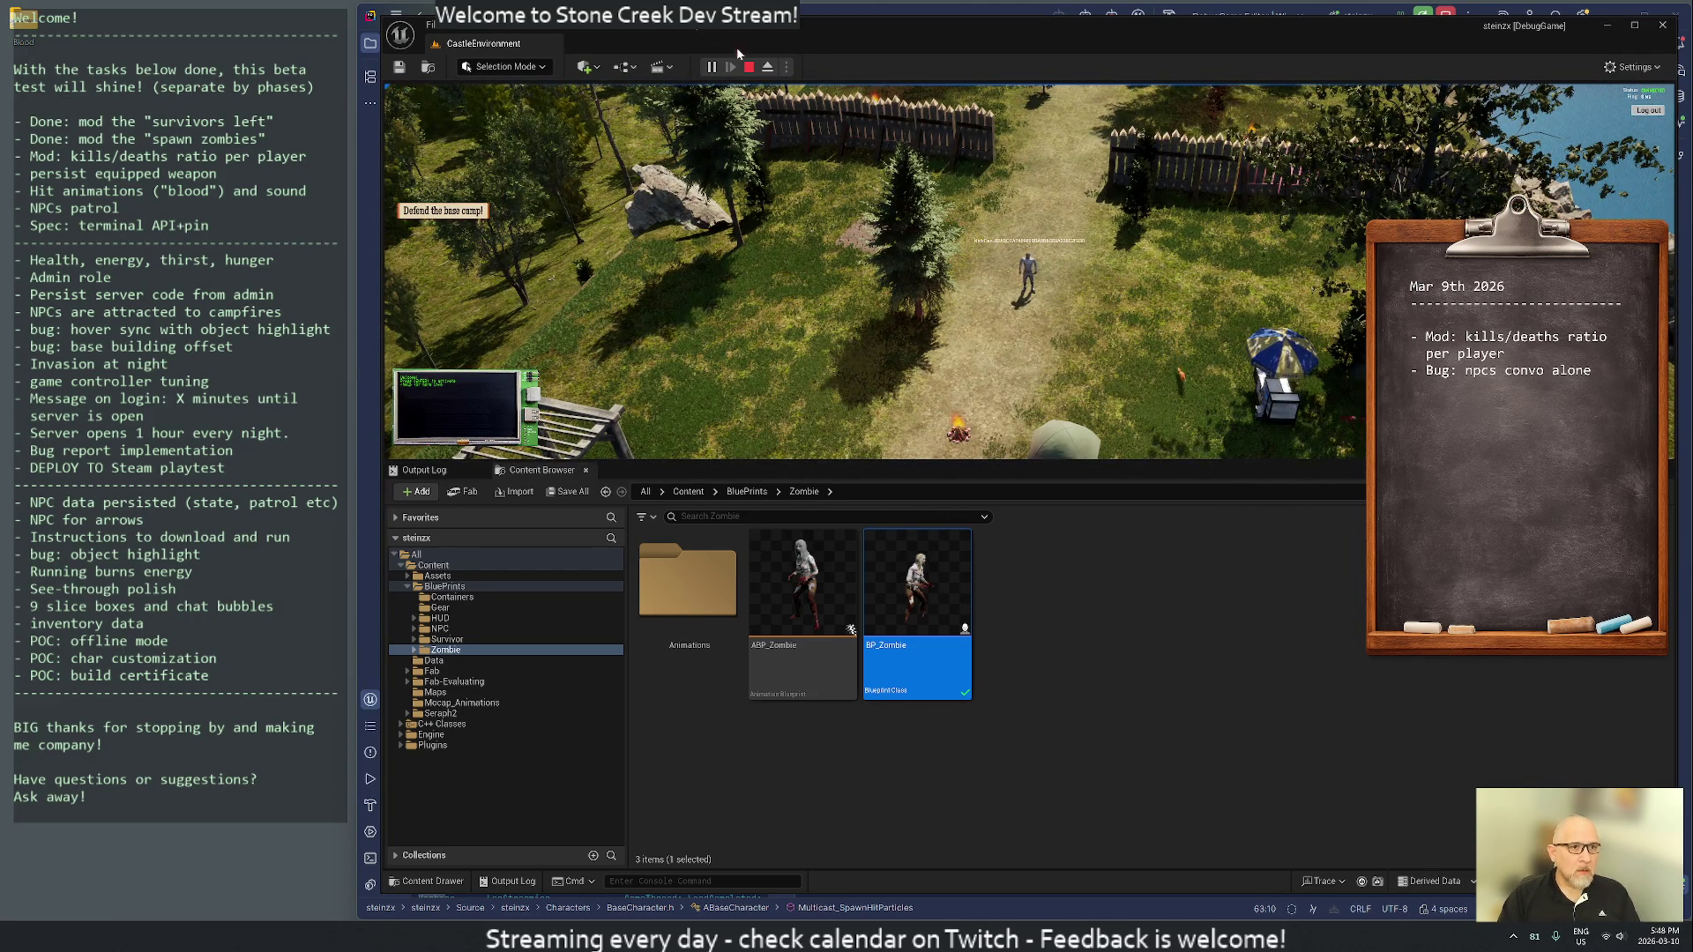
click(748, 67)
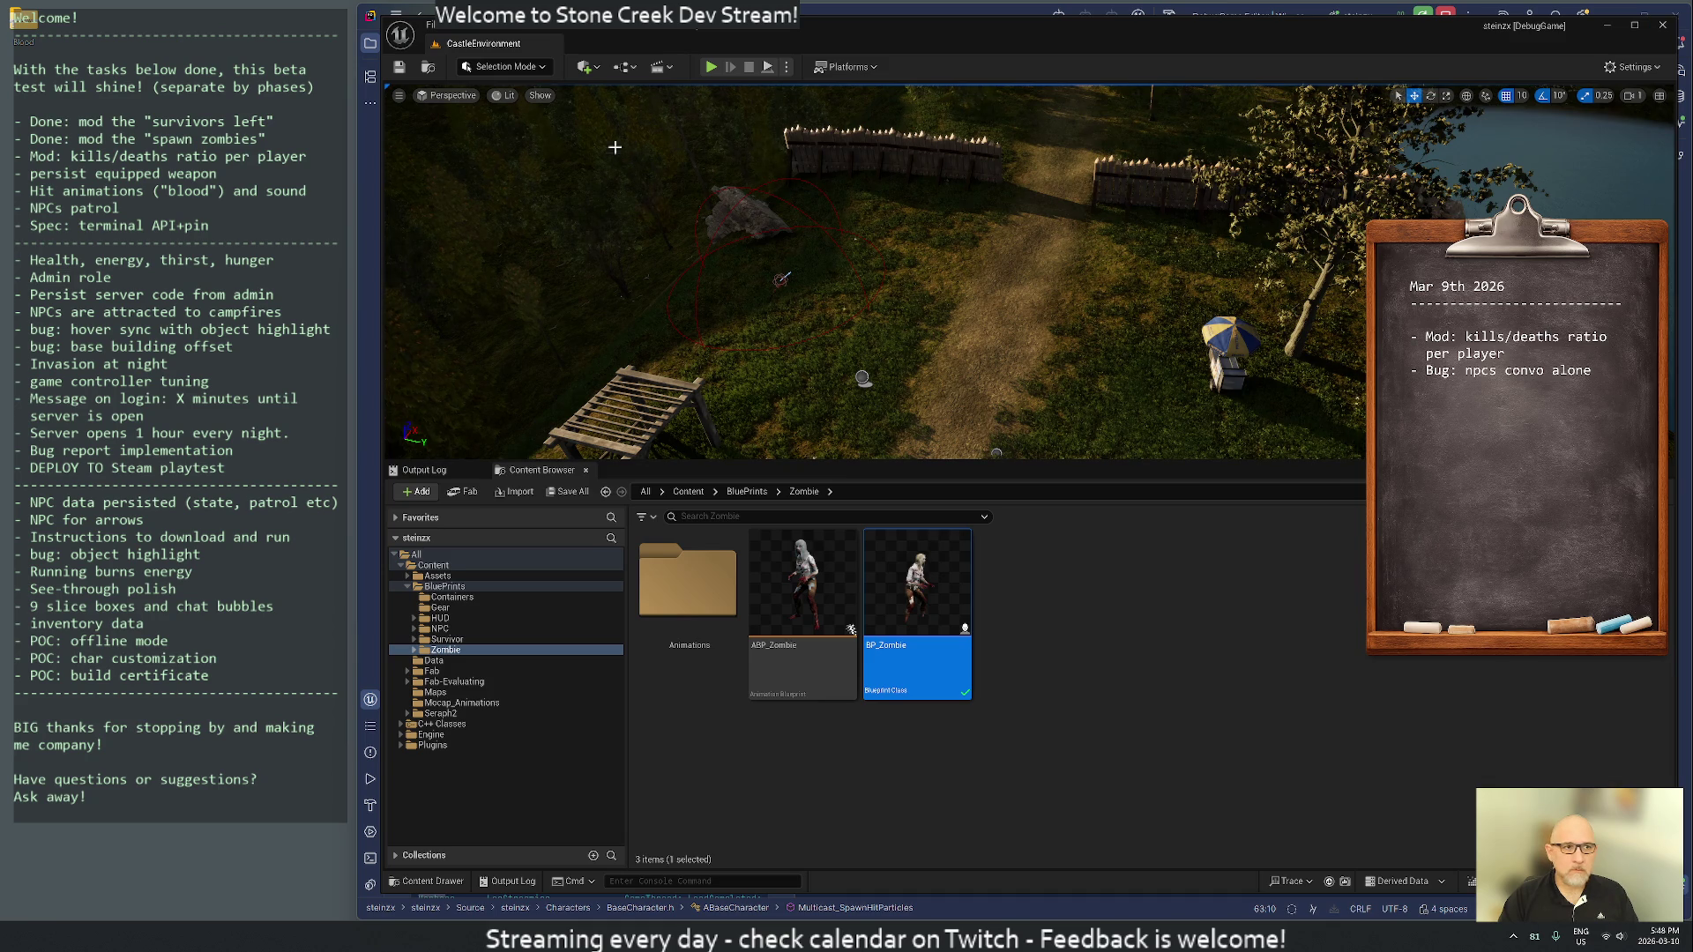
- Check the Build menu, then return to ChatGPT's broken-materials and Niagara-versus-Cascade advice
click(582, 28)
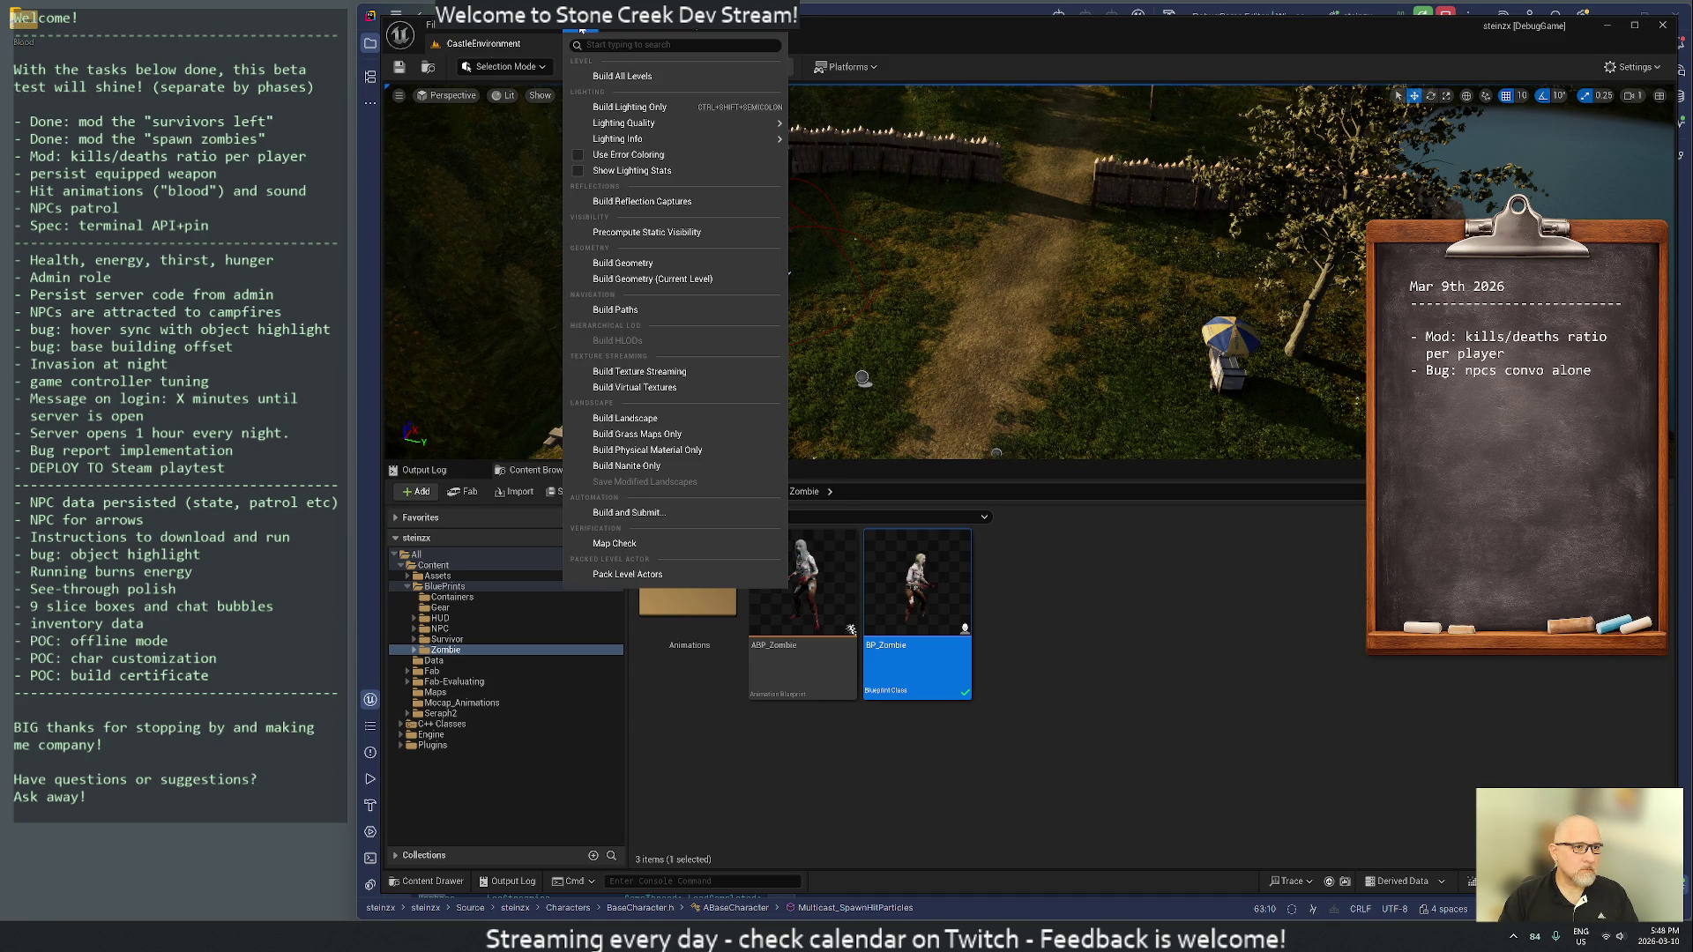
mouse_move(618, 138)
mouse_move(878, 160)
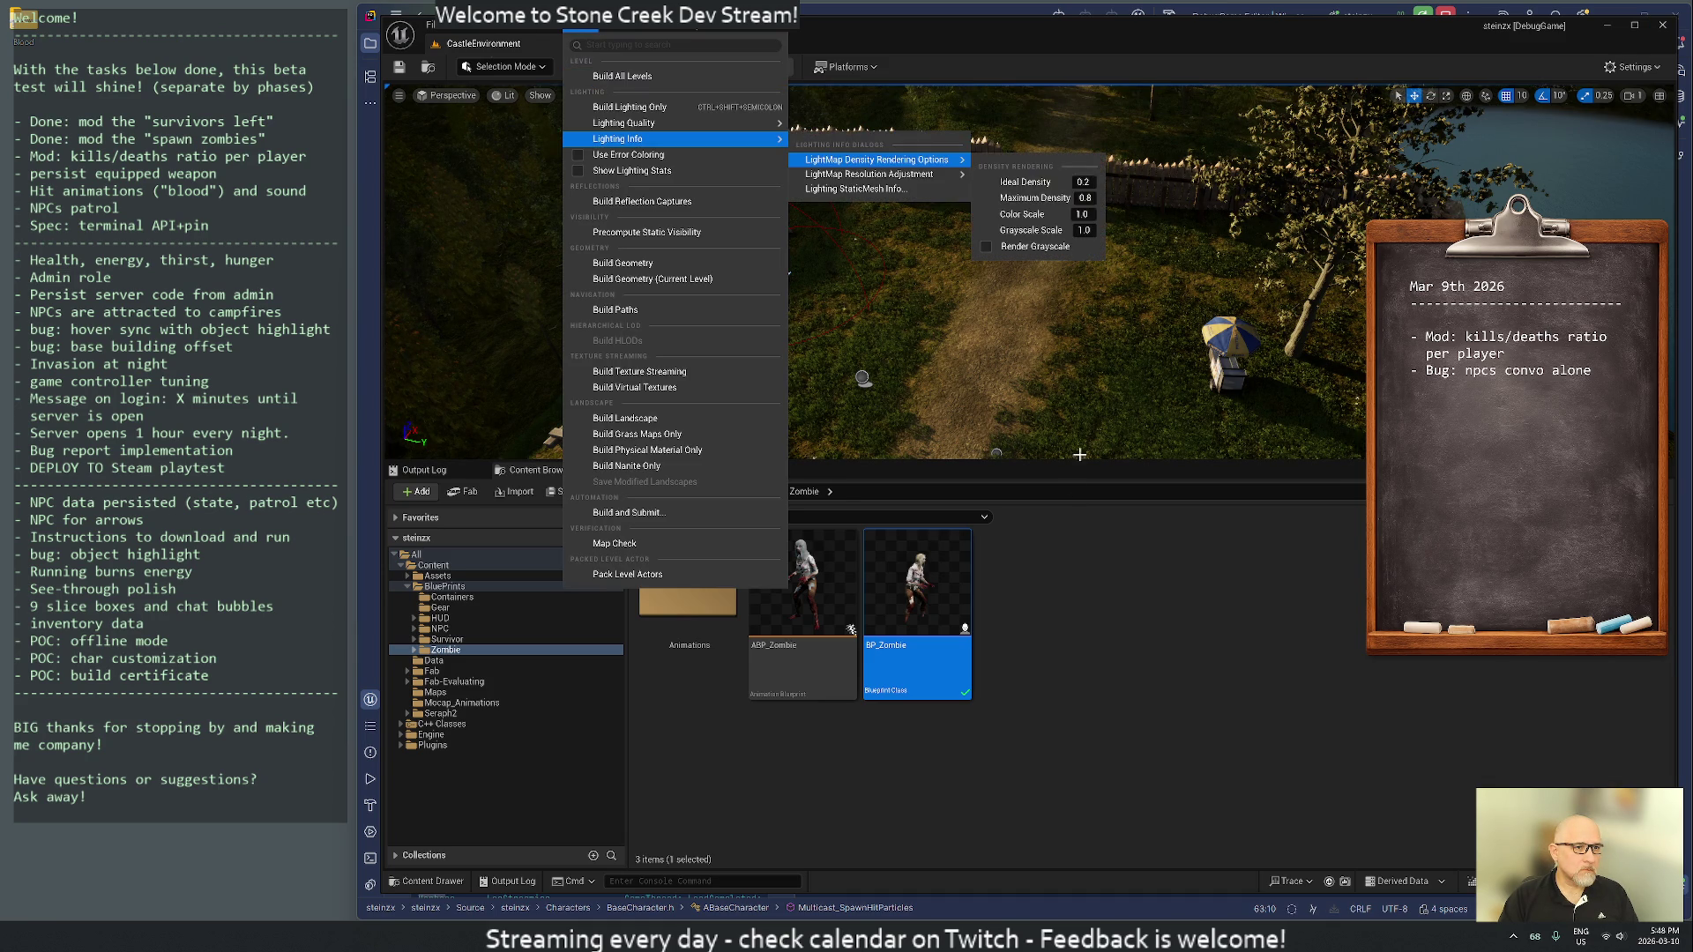
click(1110, 656)
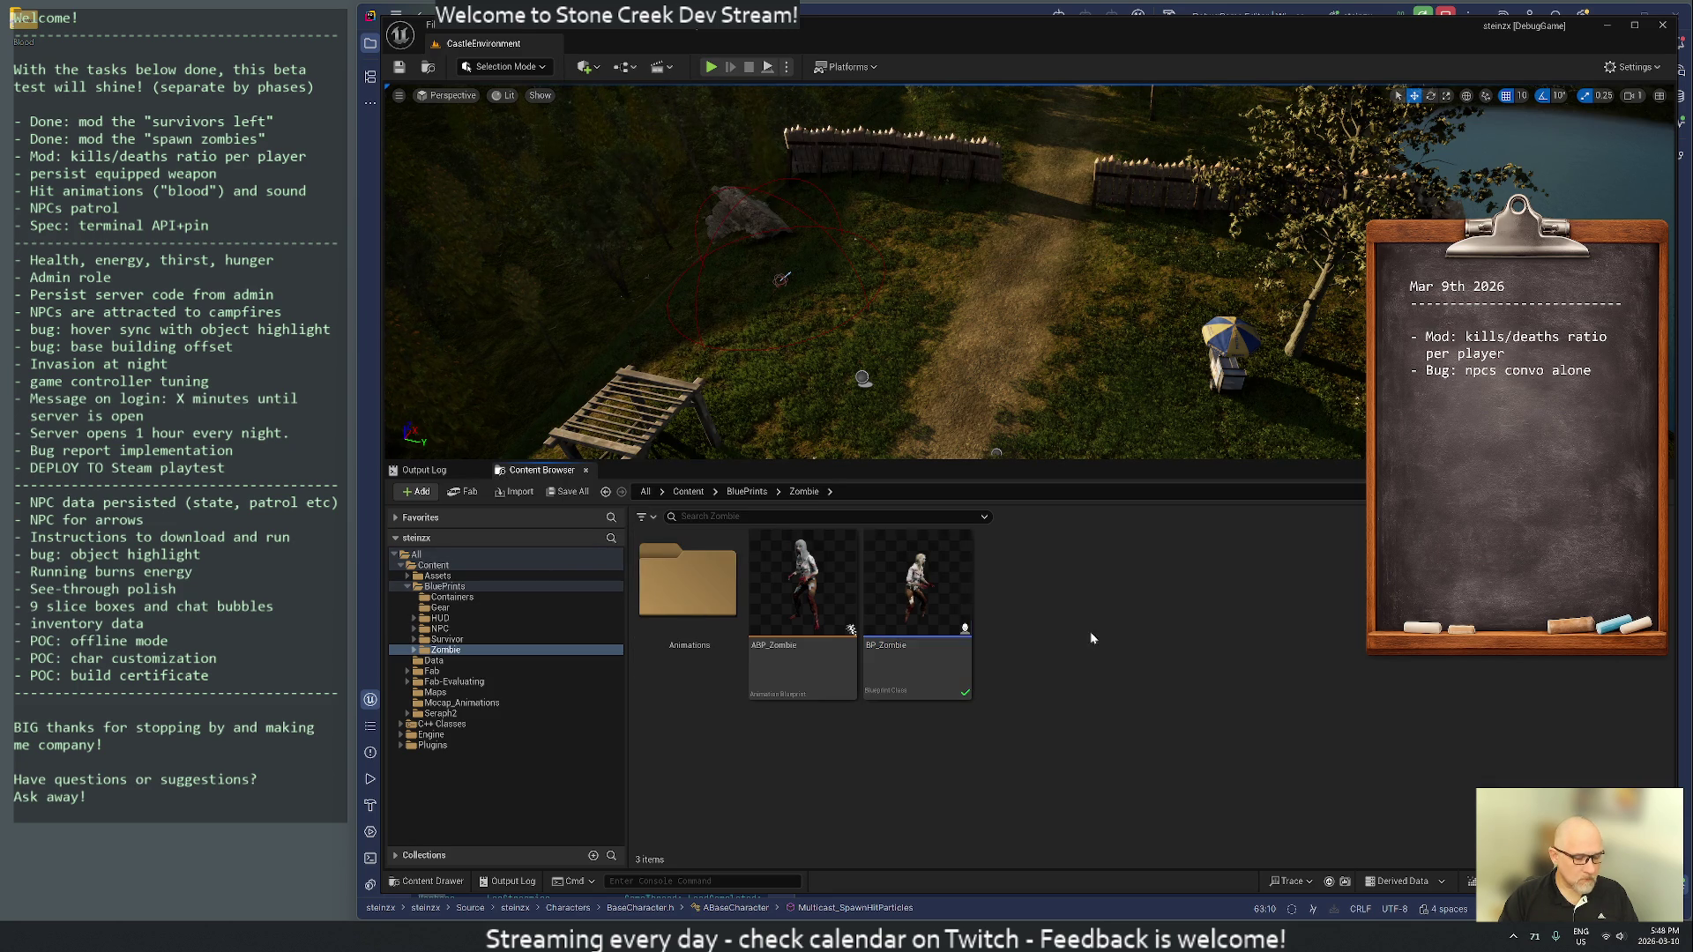
key(alt+Tab)
scroll(1087, 531, down, 15)
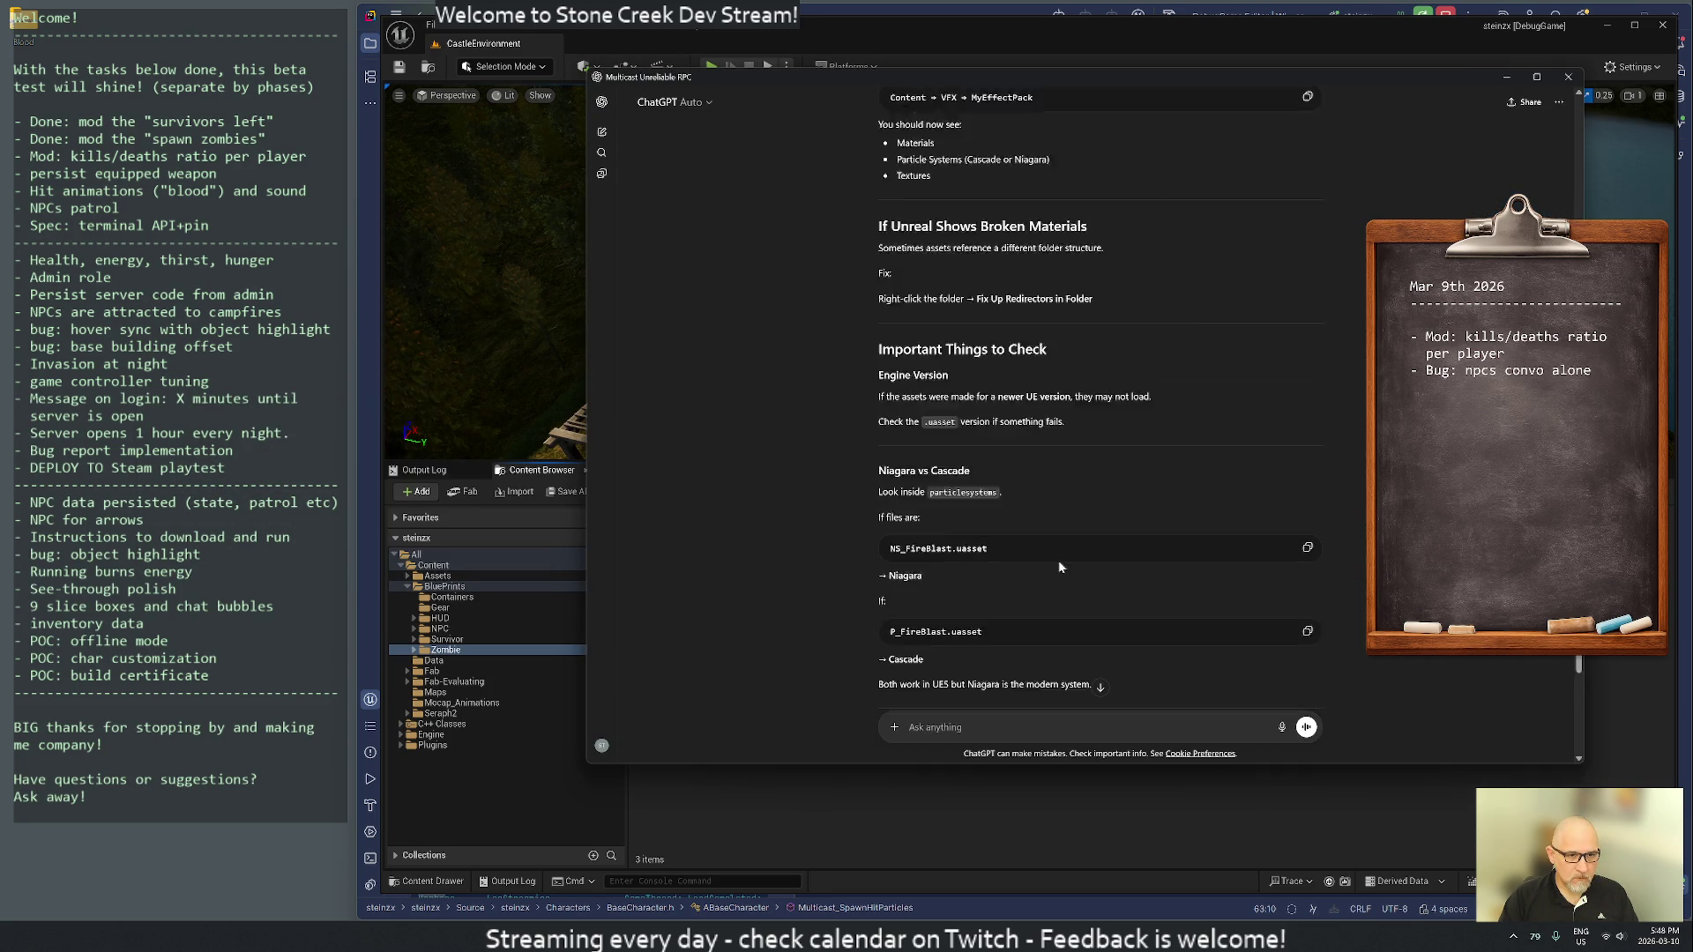
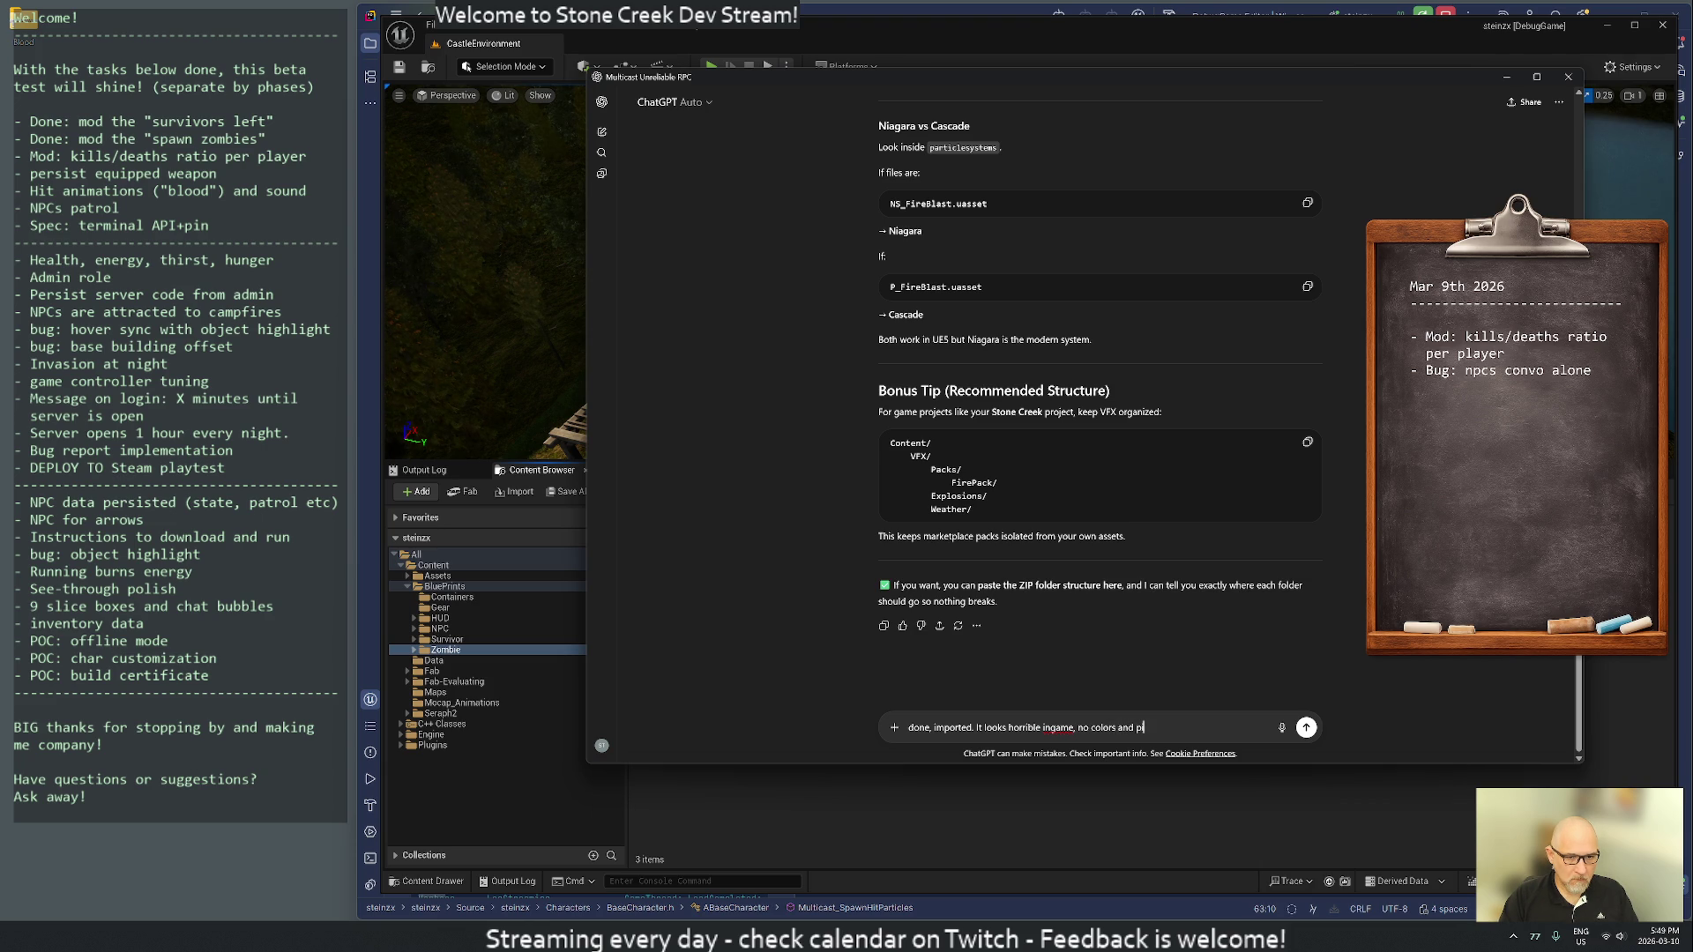
- Send ChatGPT the report about the colourless, pixelated blood effect, then return to Unreal
key(Return)
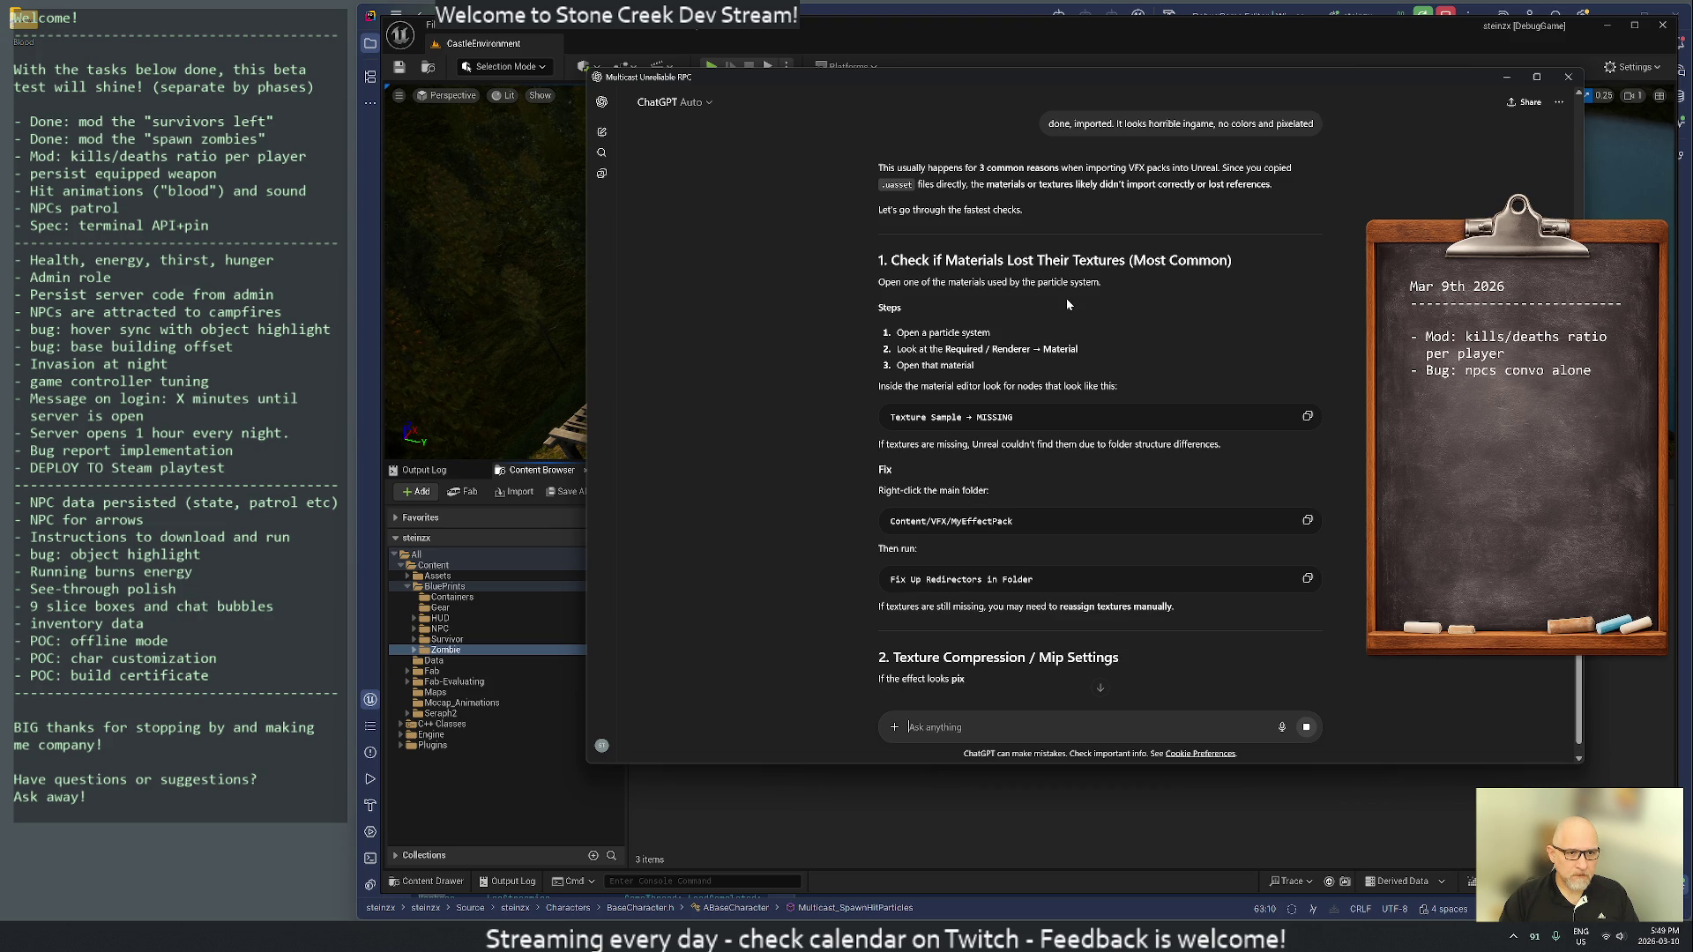
mouse_move(1032, 77)
mouse_down()
mouse_move(1023, 128)
mouse_move(644, 119)
mouse_move(712, 155)
mouse_up()
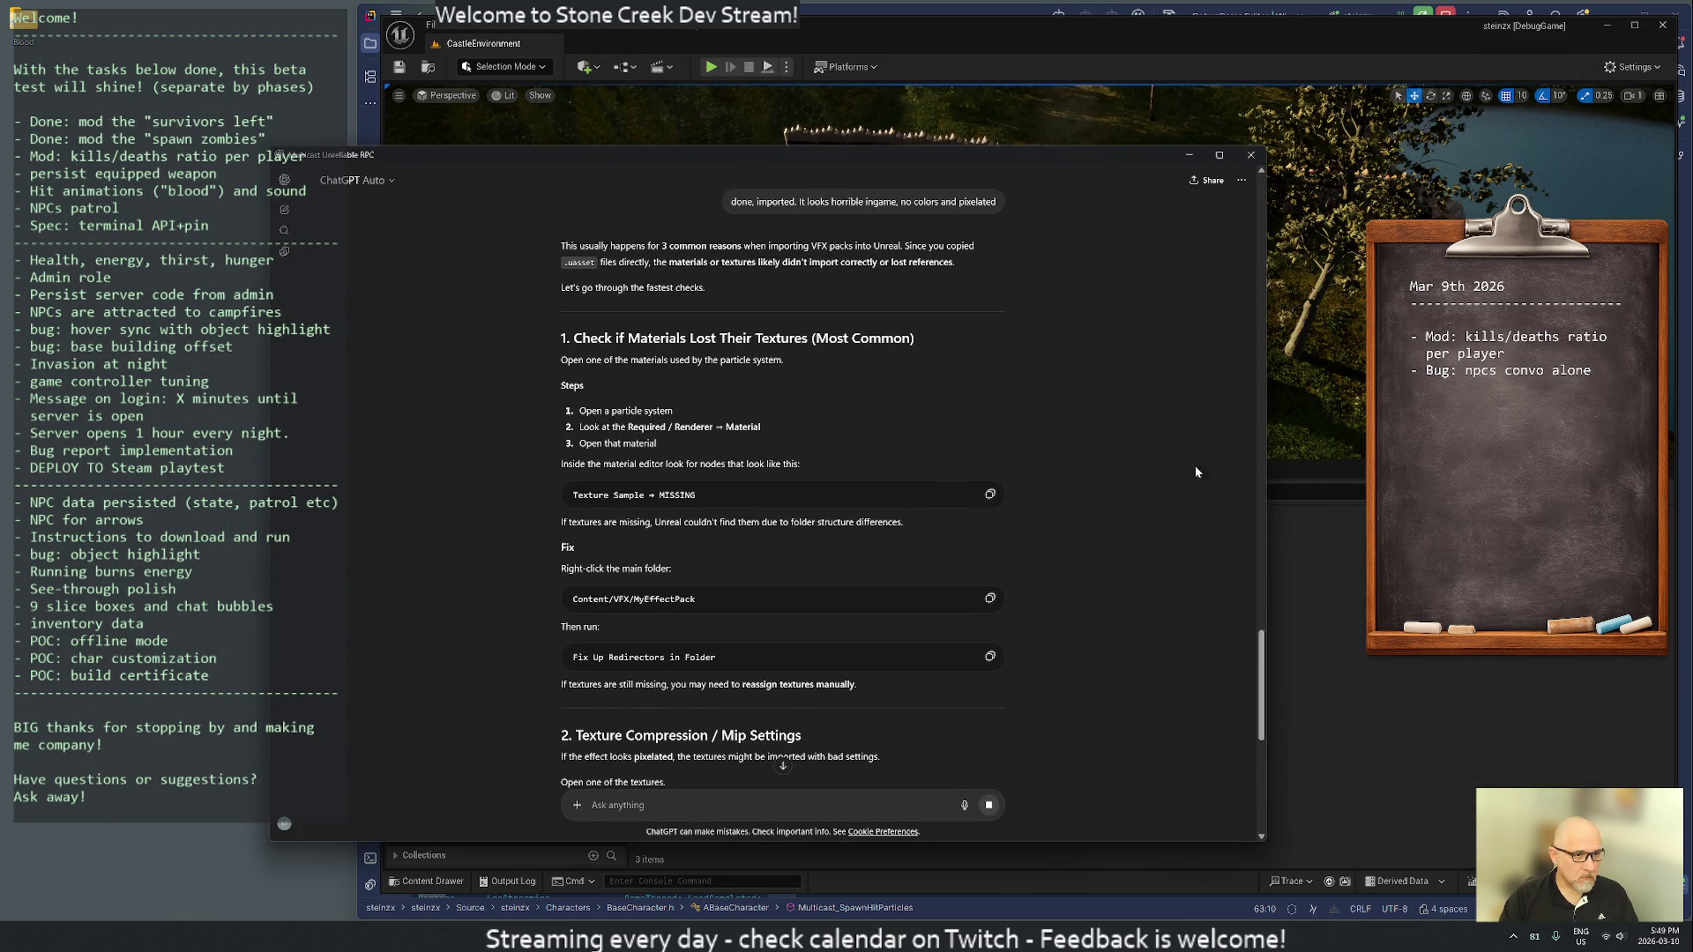
key(alt+Tab)
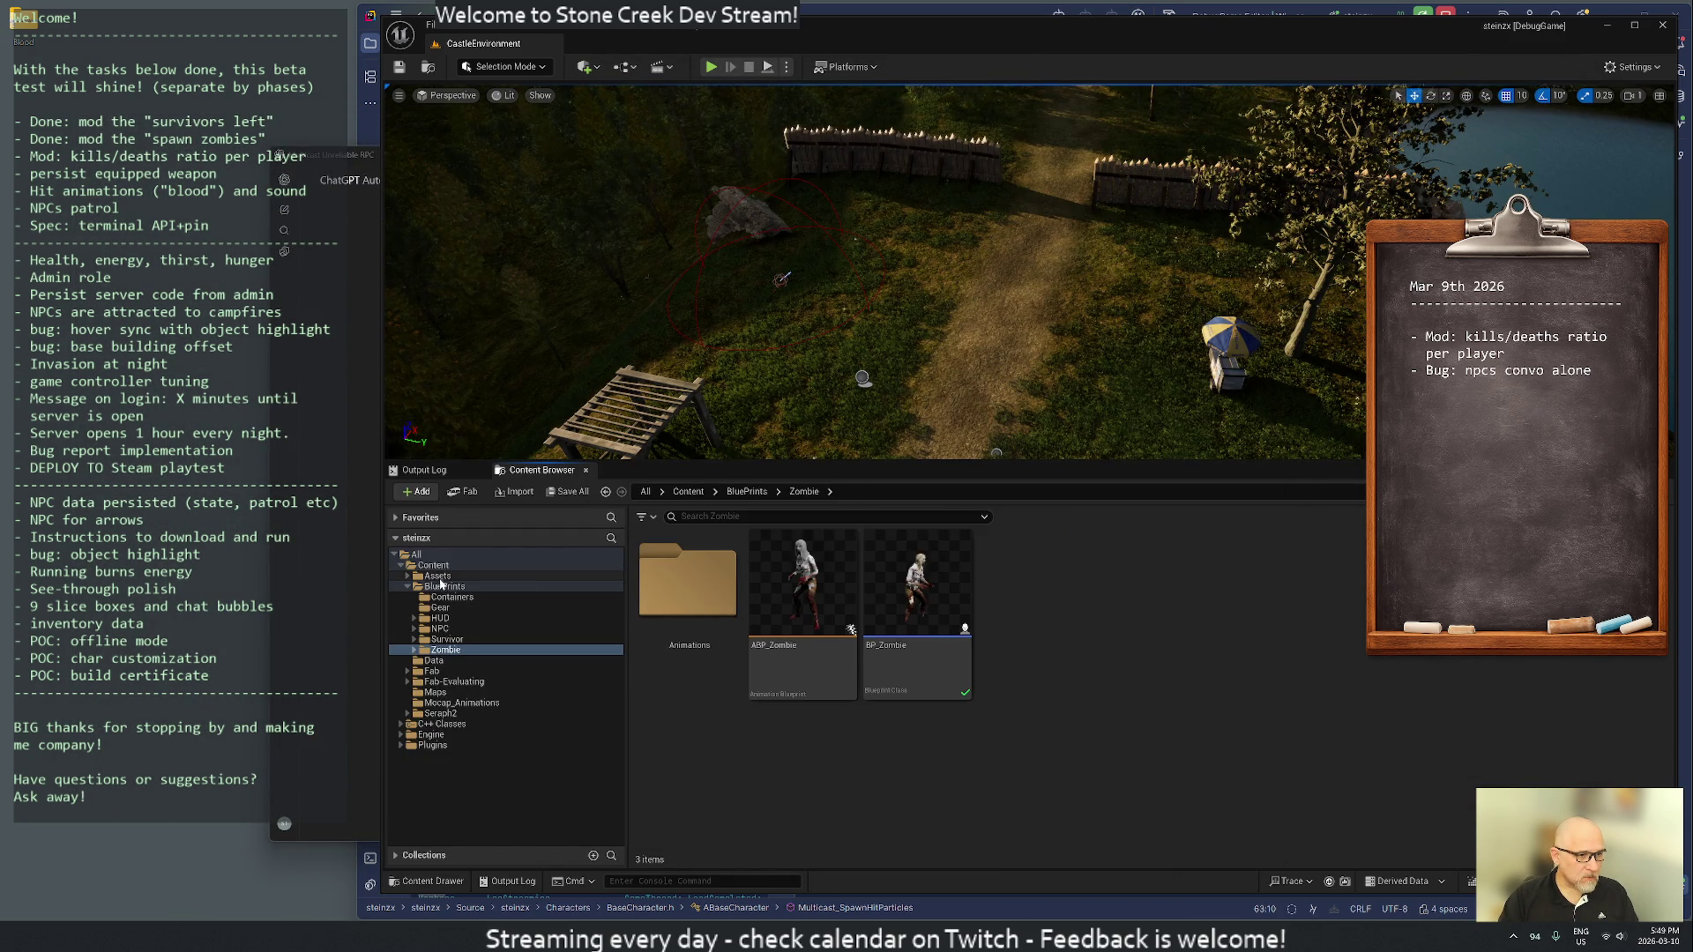
- Open P_body_bullet_impact from Assets/Effects/Blood/ParticleSystems/Gameplay/Player in the particle editor
double_click(434, 577)
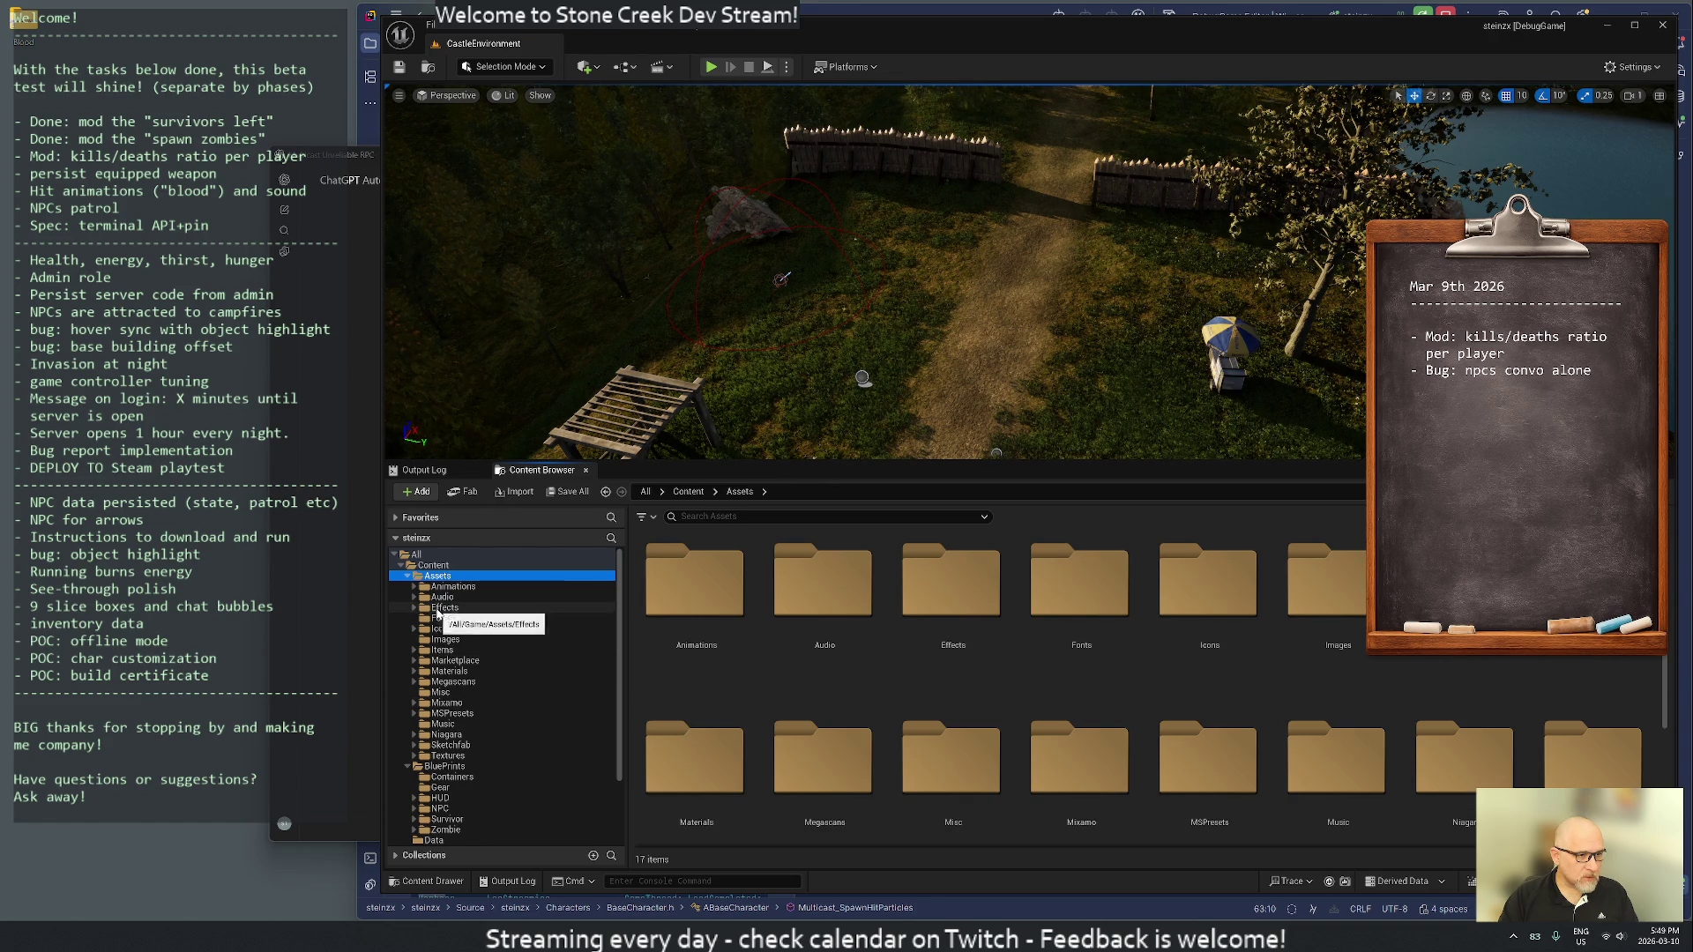
double_click(436, 608)
double_click(688, 586)
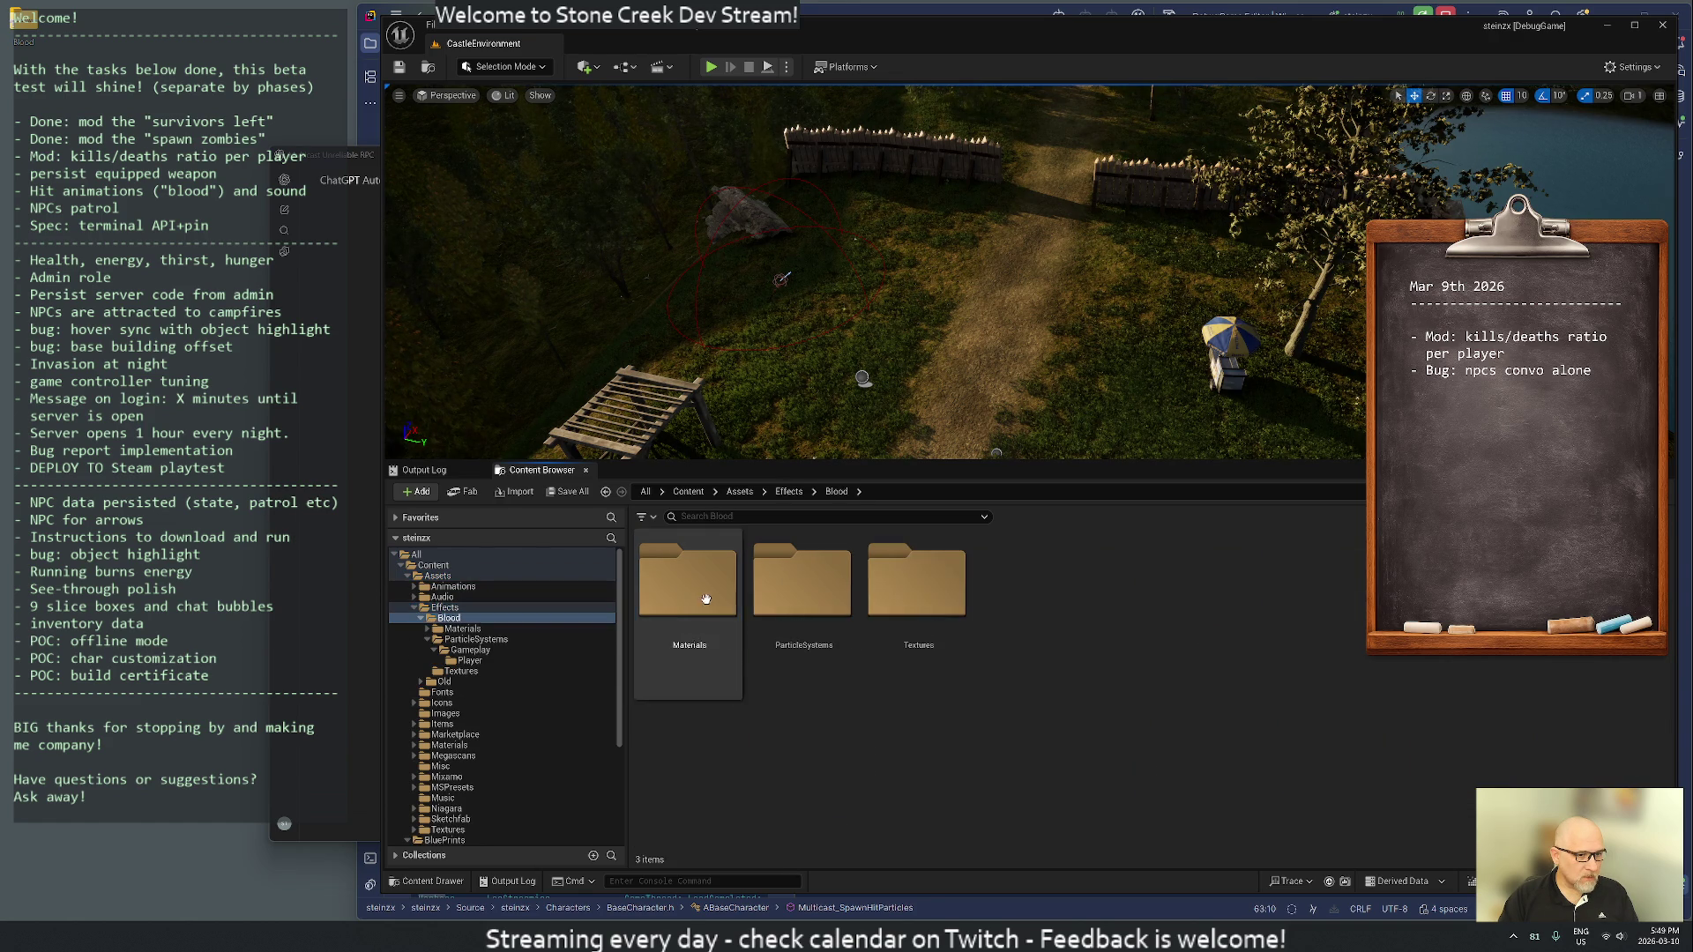
double_click(835, 609)
double_click(696, 591)
double_click(719, 595)
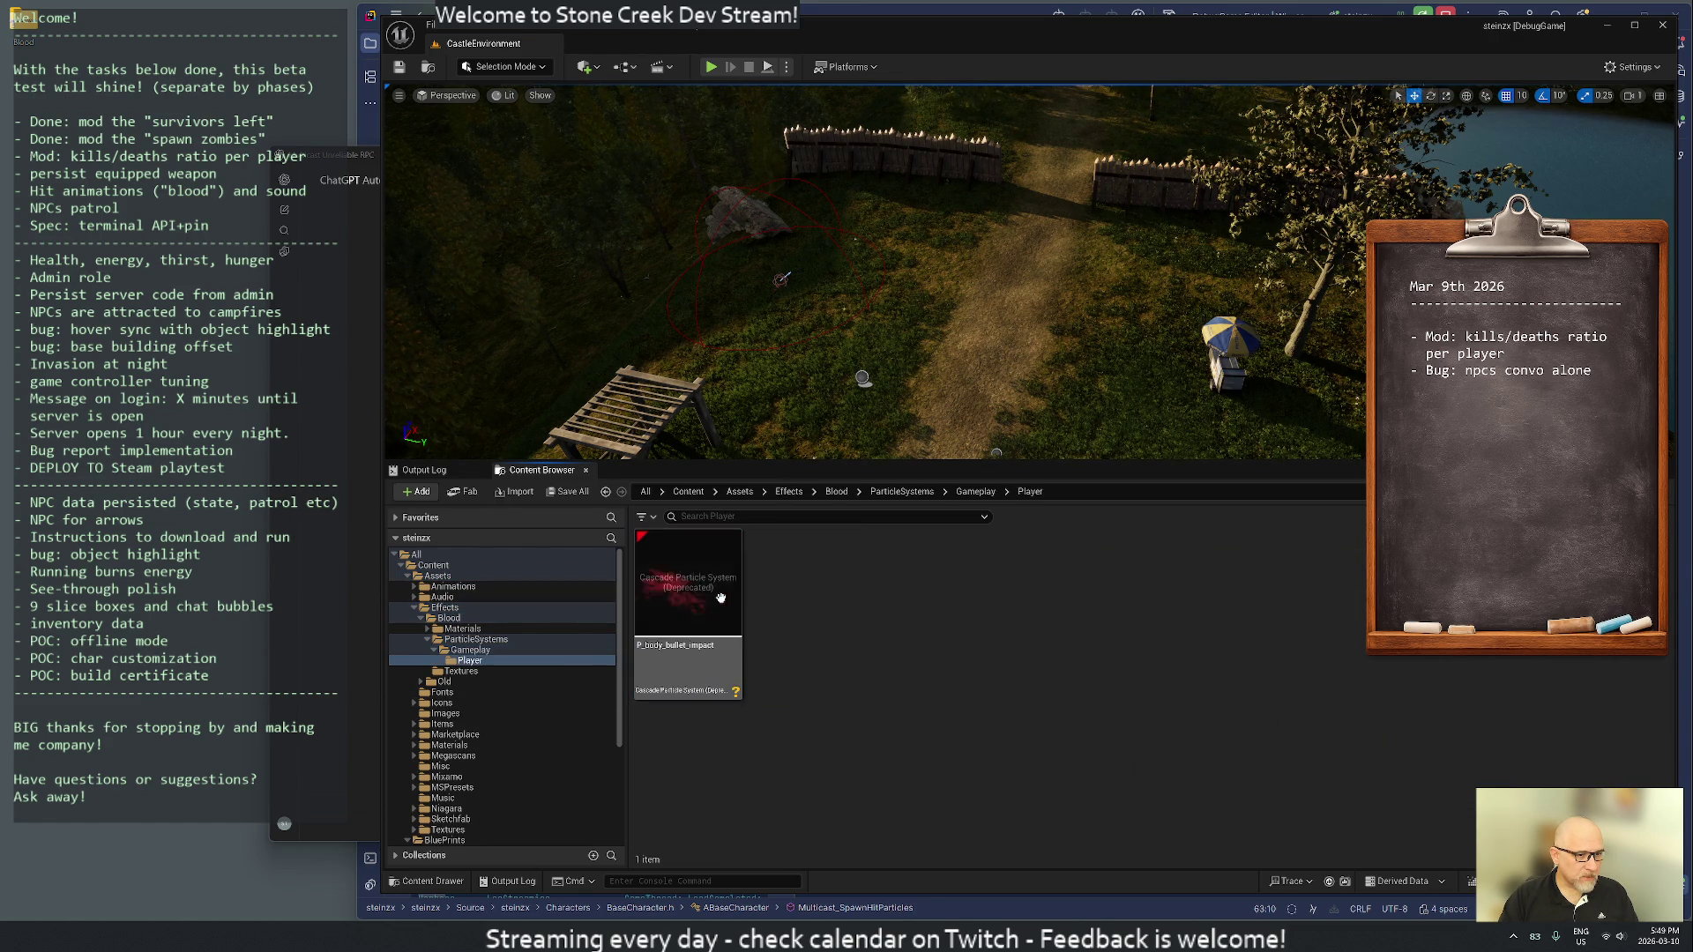
double_click(720, 599)
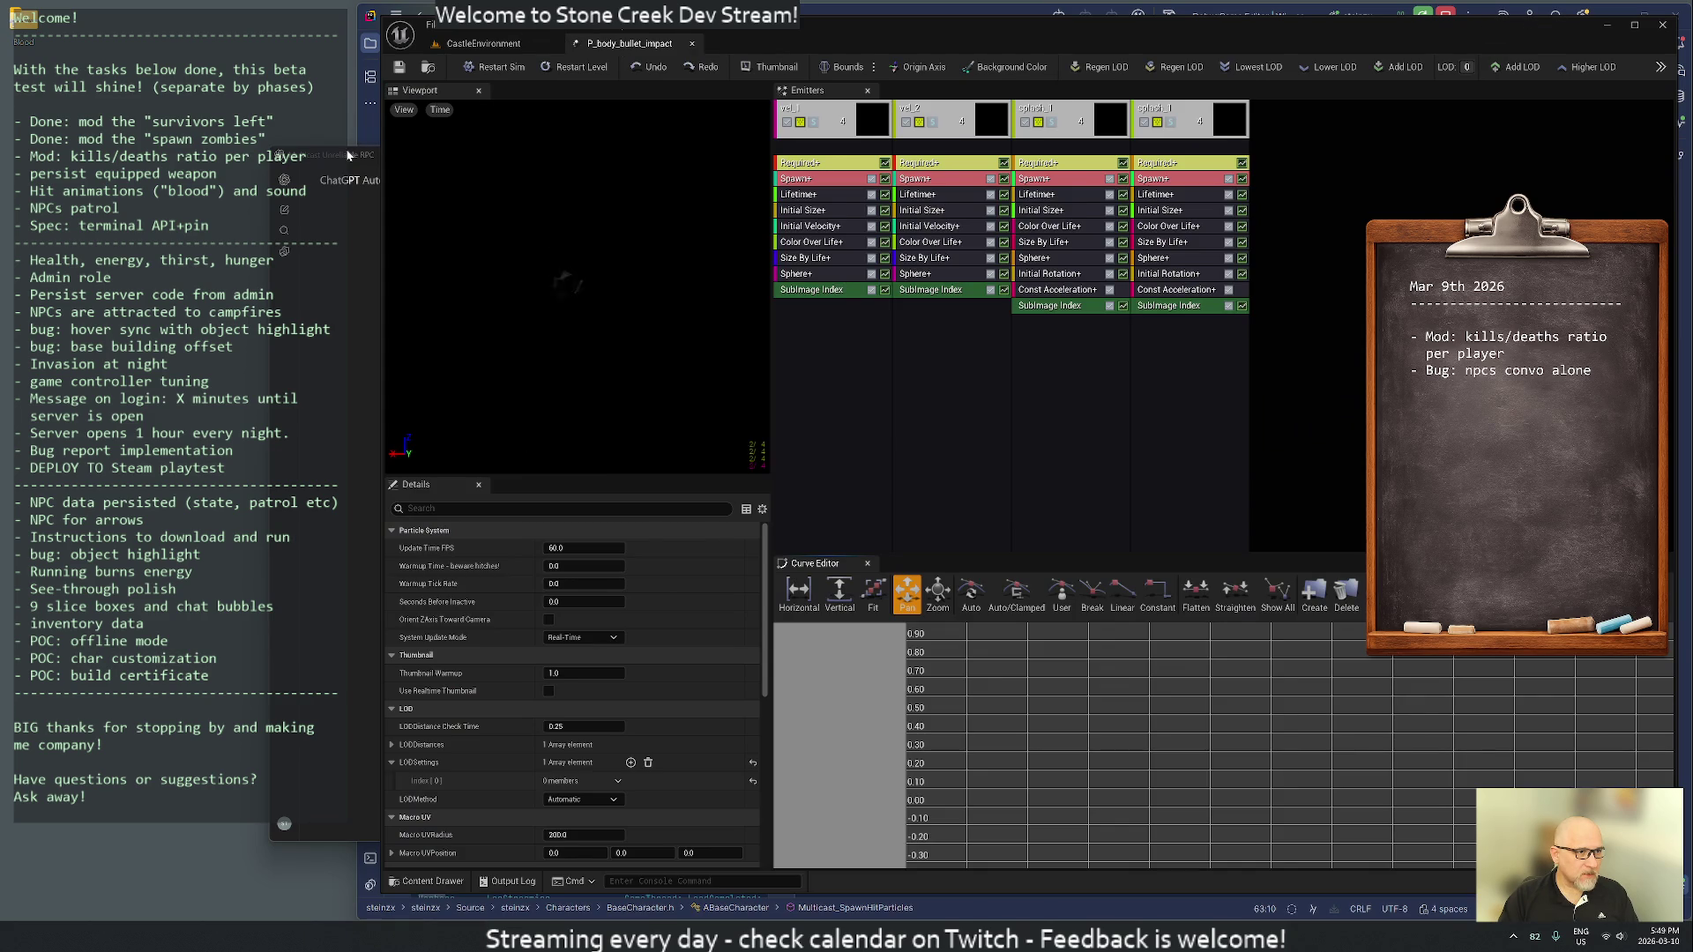
- Keep ChatGPT's answer beside the editor and check that vel_1's Material is None
click(348, 155)
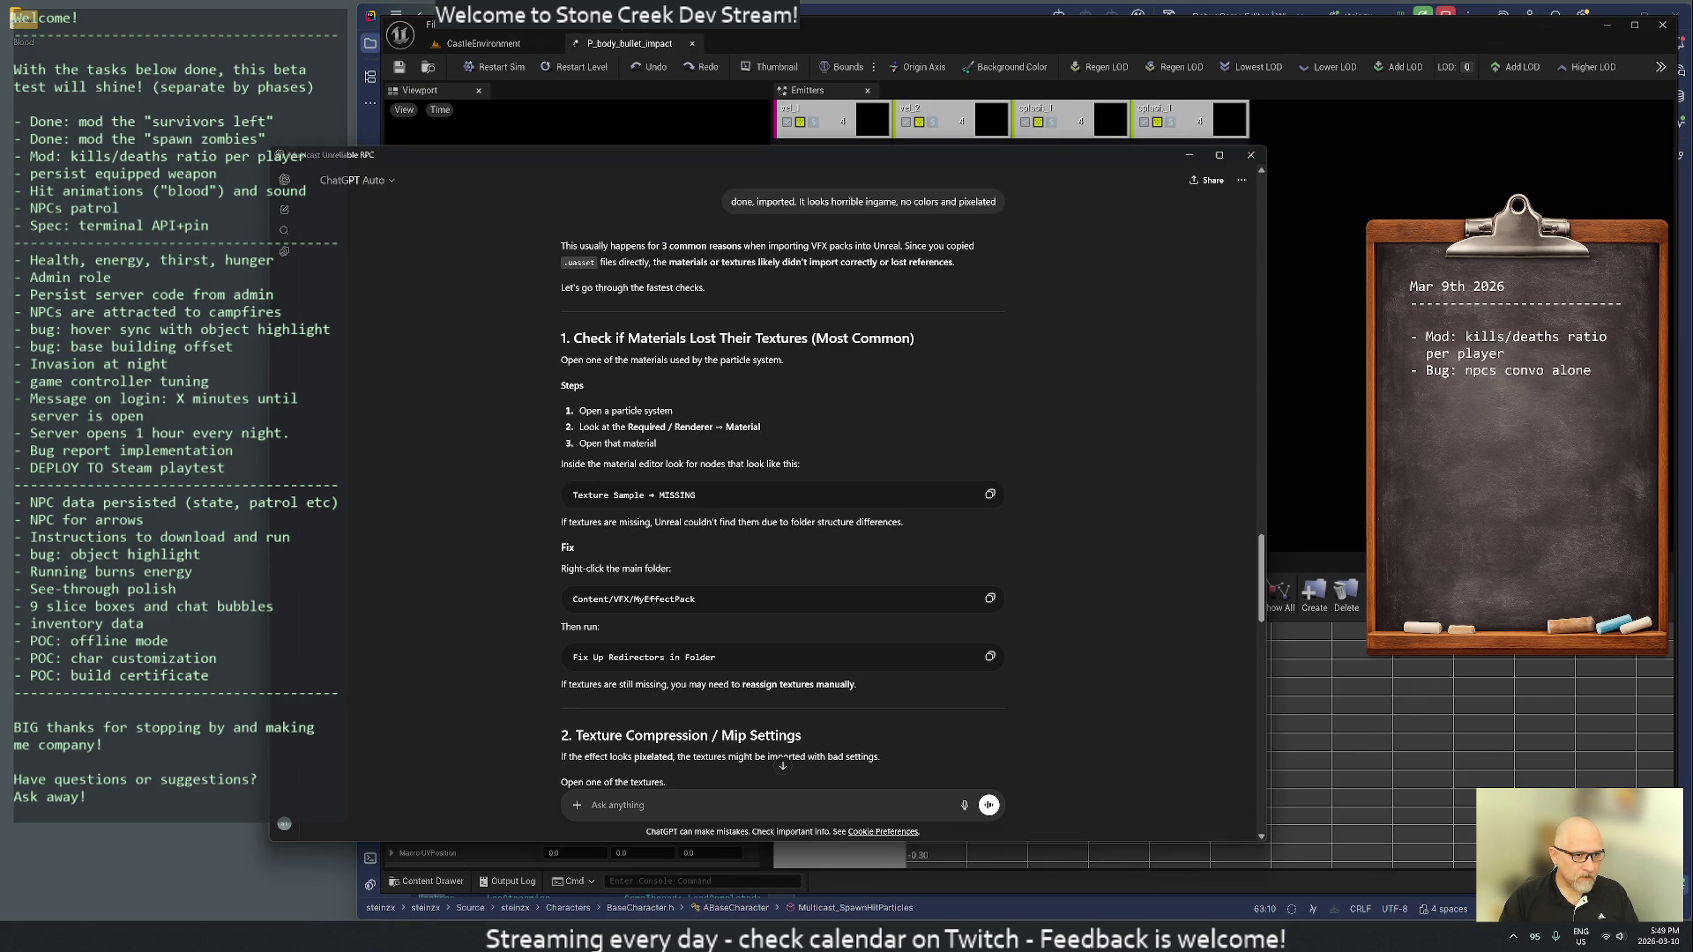
mouse_move(607, 181)
mouse_down()
mouse_move(697, 167)
mouse_move(1513, 252)
mouse_move(979, 138)
mouse_move(979, 123)
mouse_up()
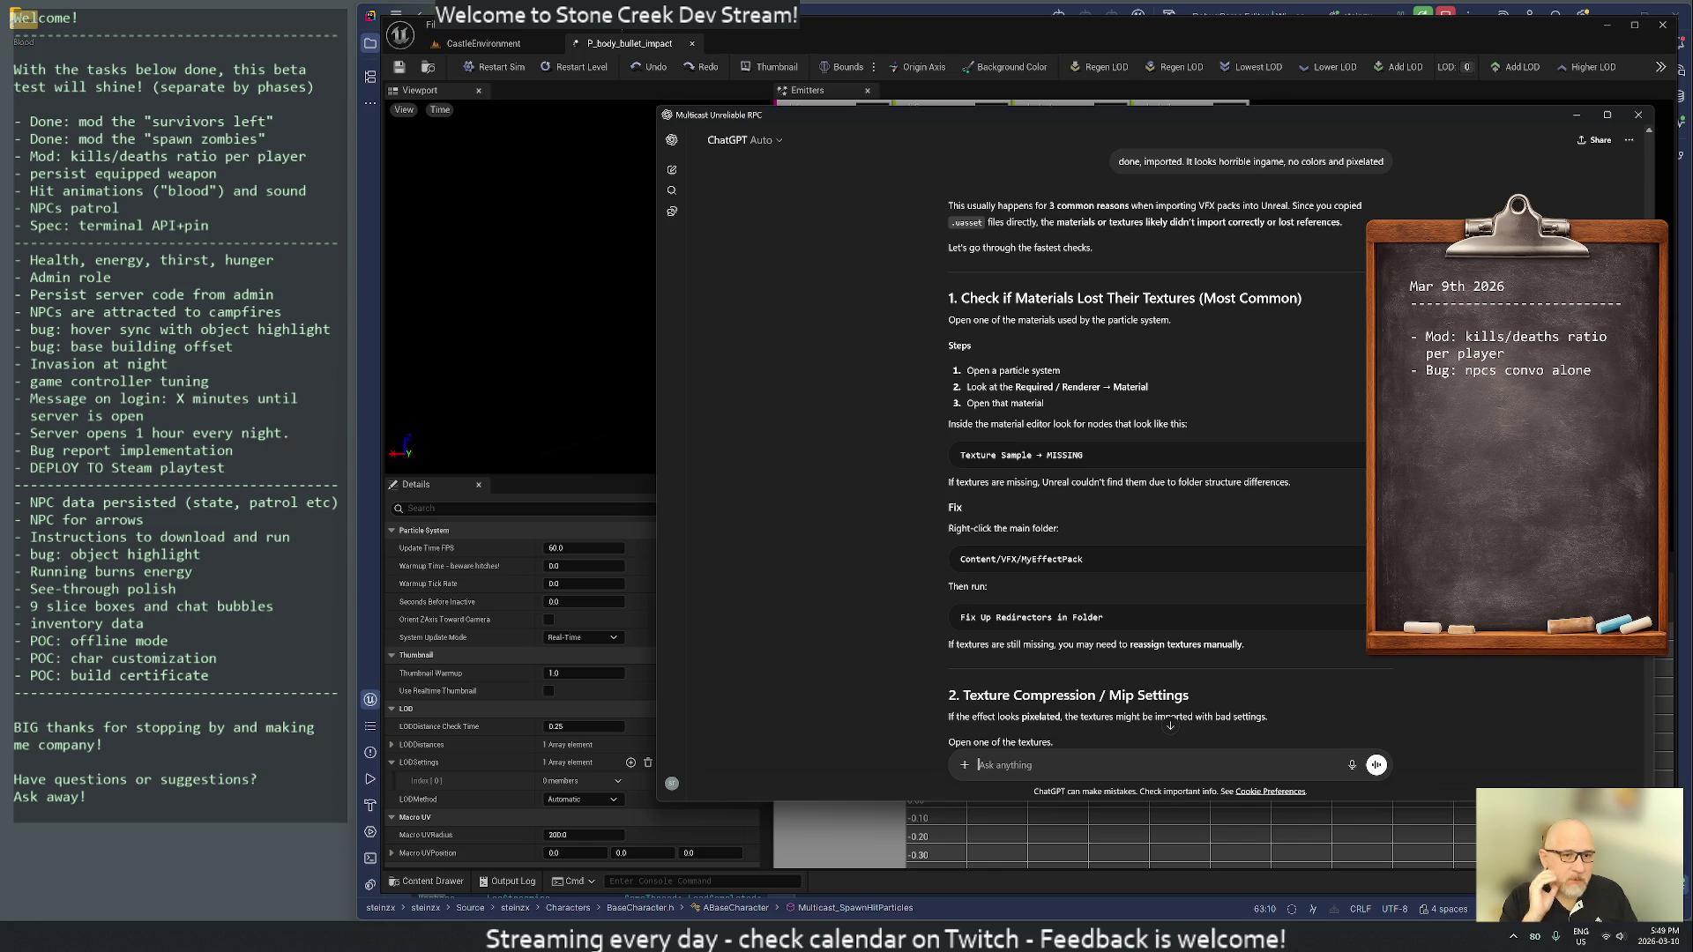
click(532, 481)
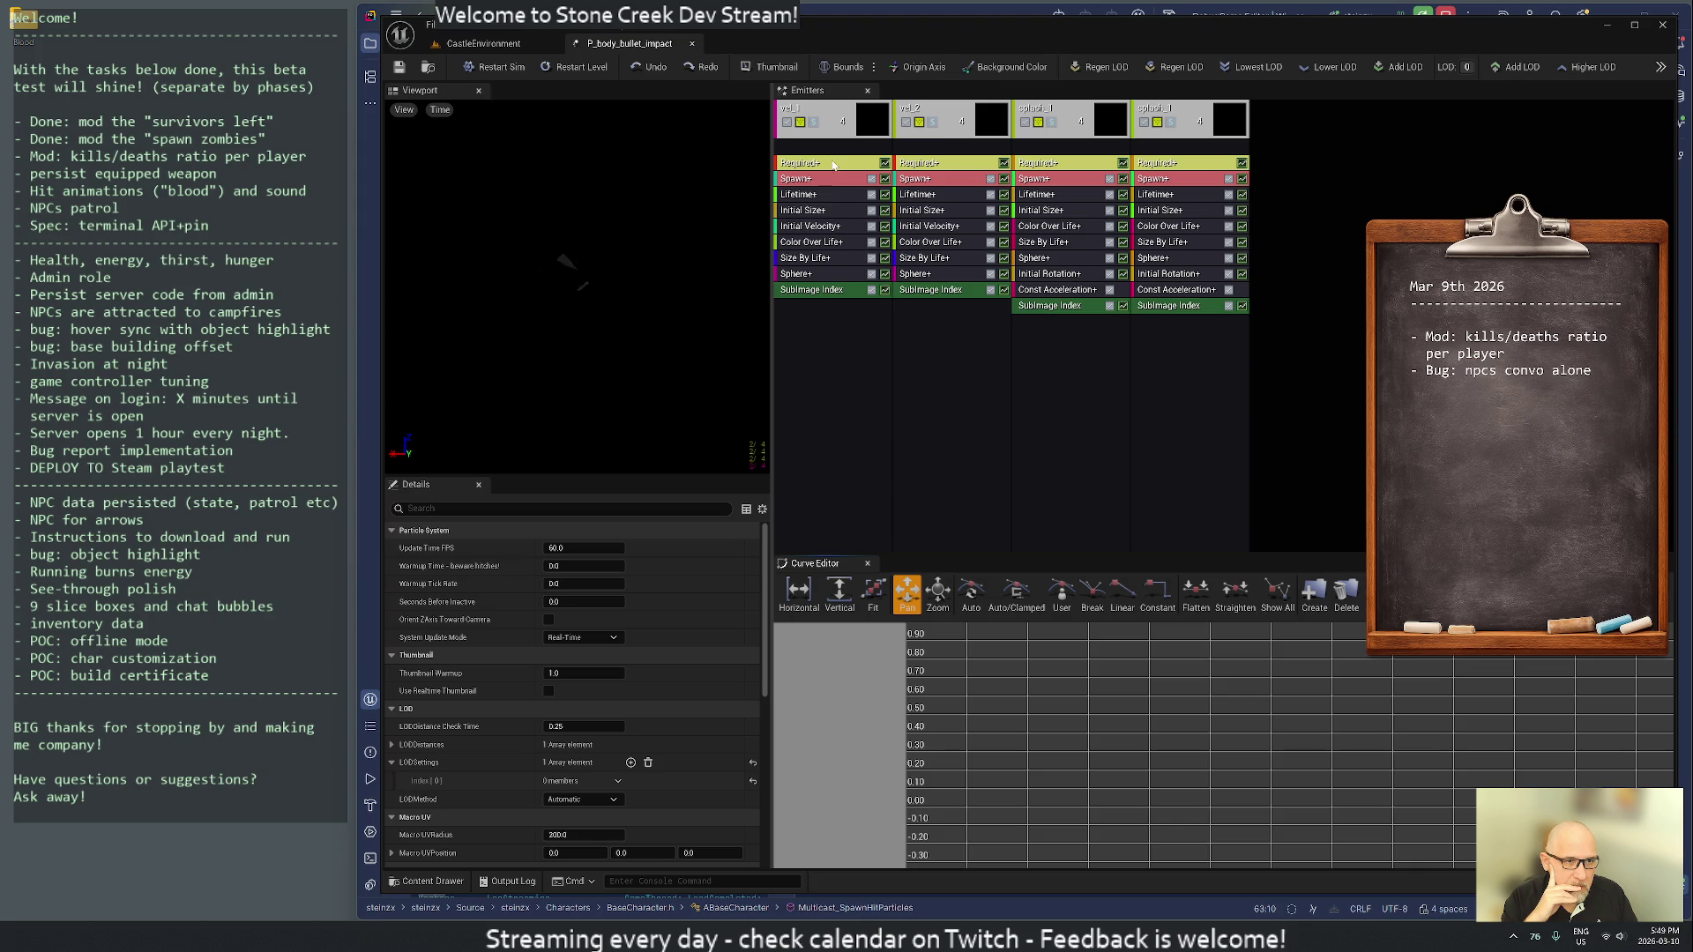
click(835, 164)
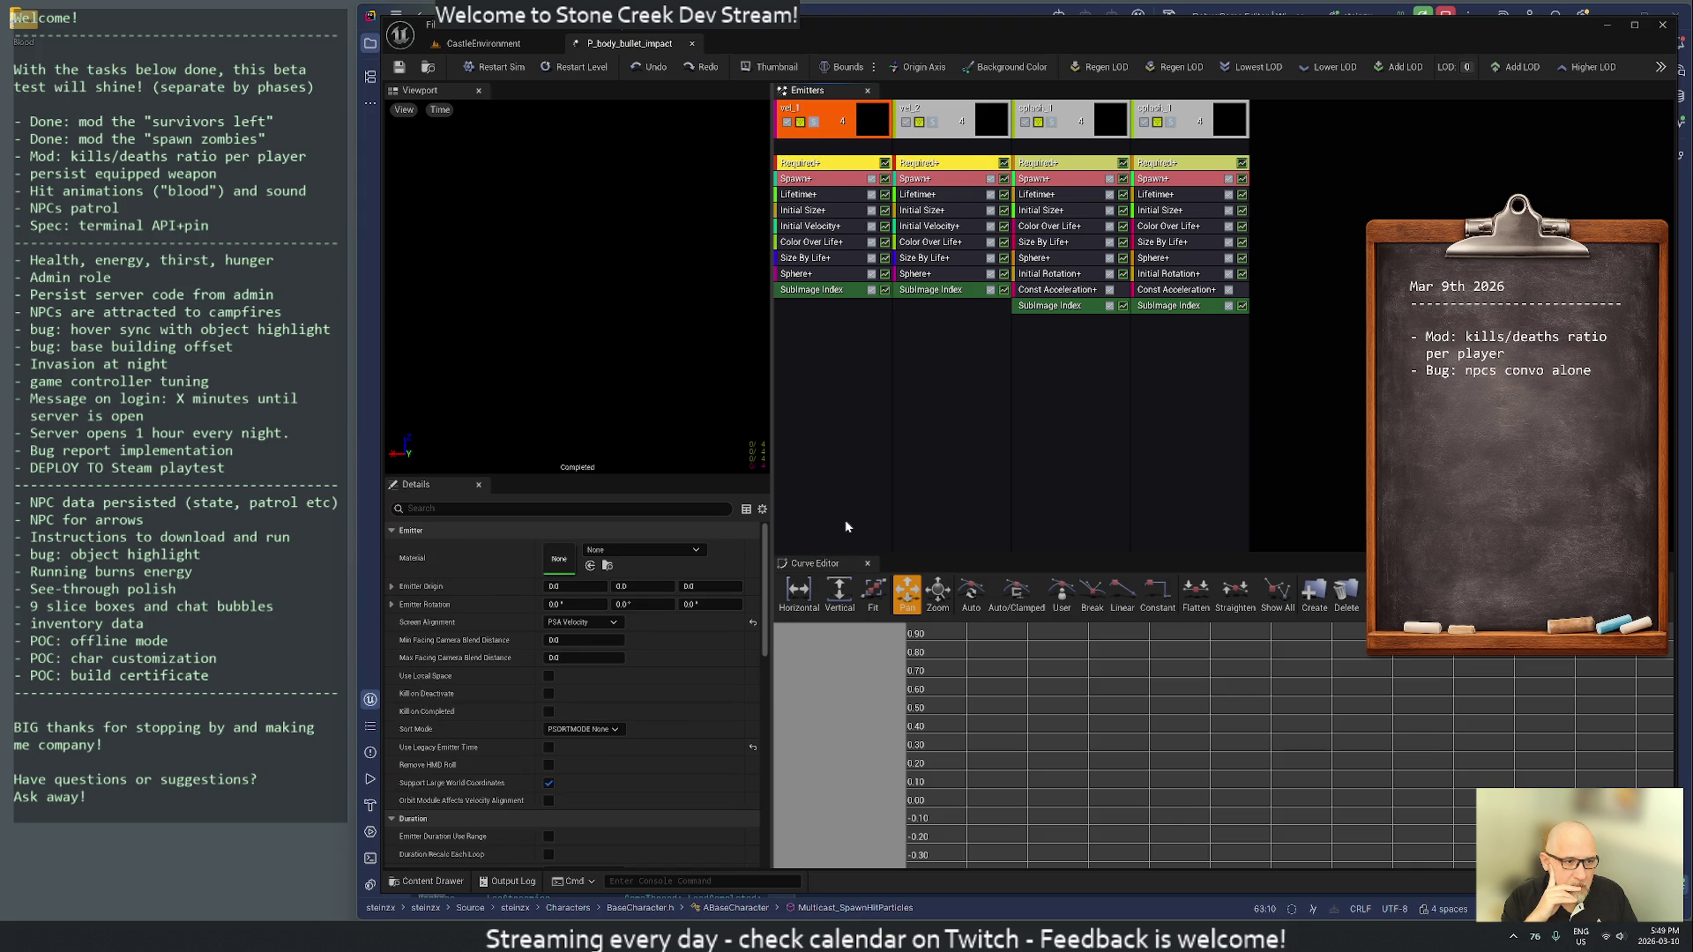
scroll(630, 628, down, 3)
scroll(629, 627, up, 3)
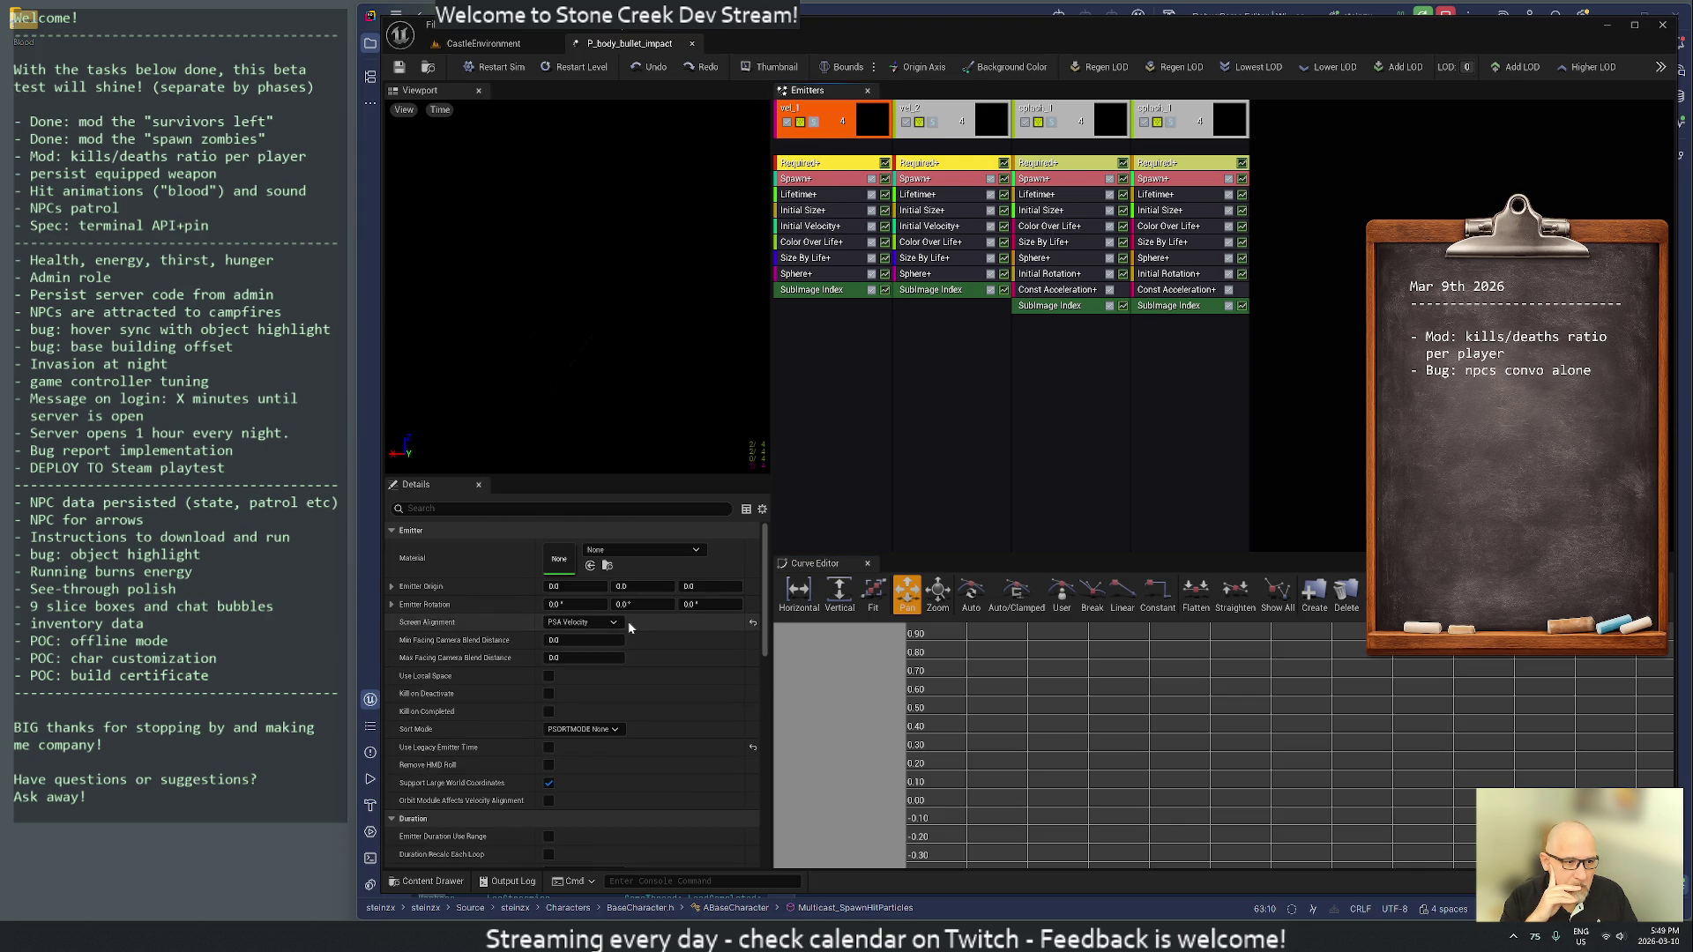
click(626, 552)
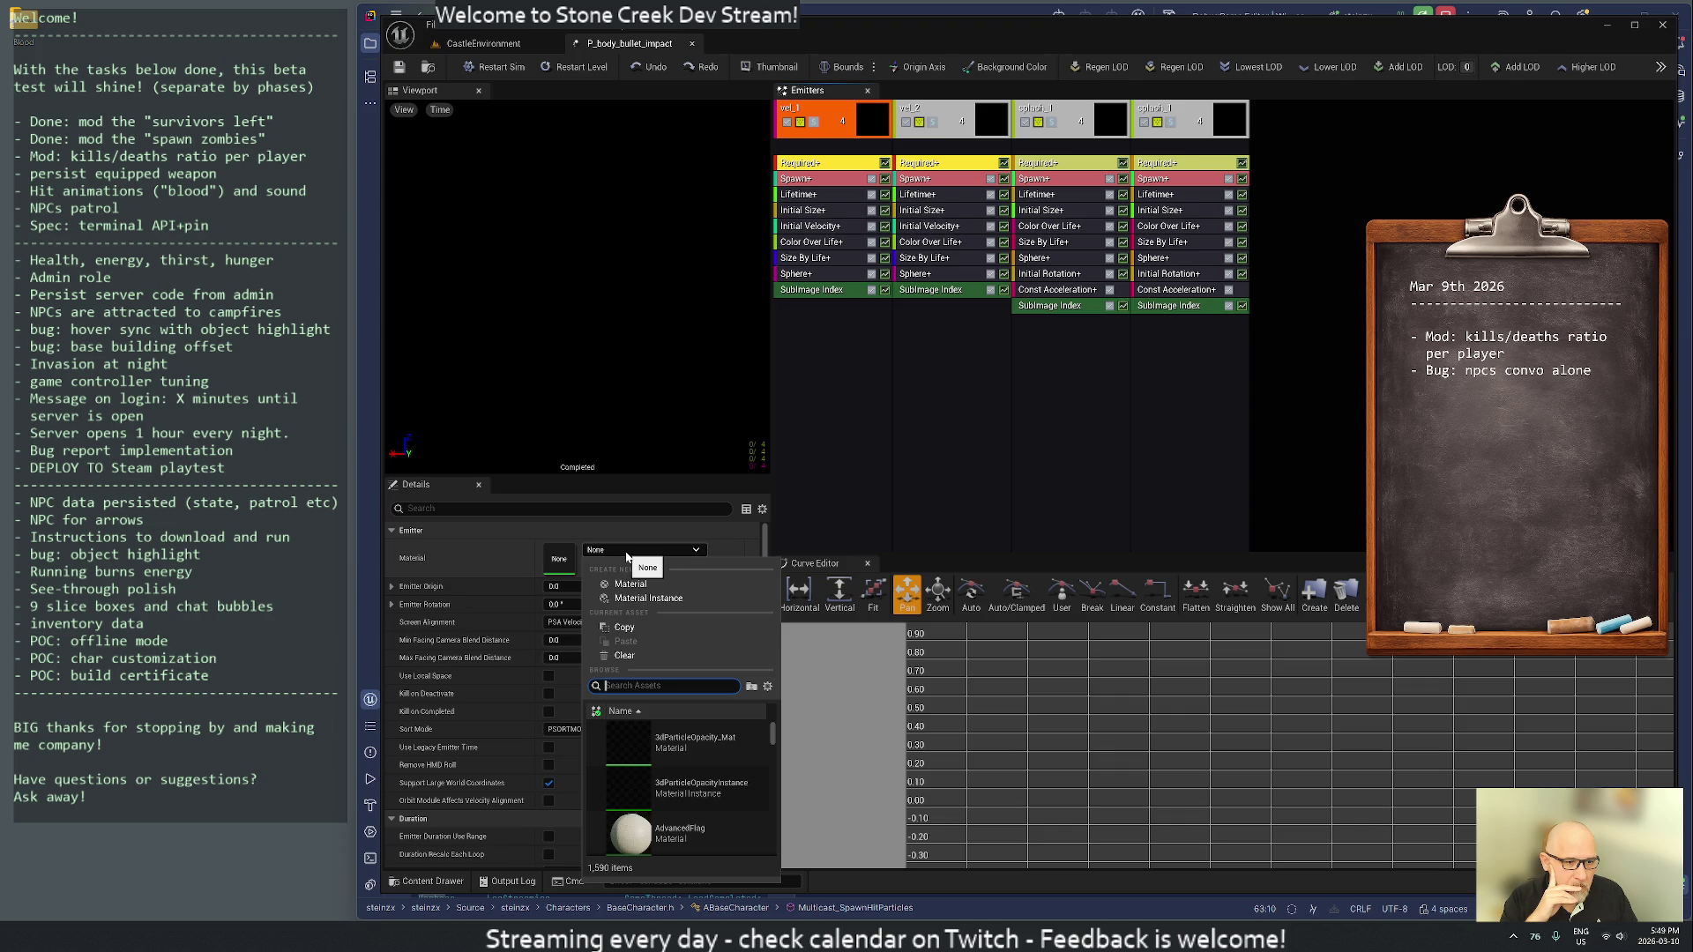
click(626, 552)
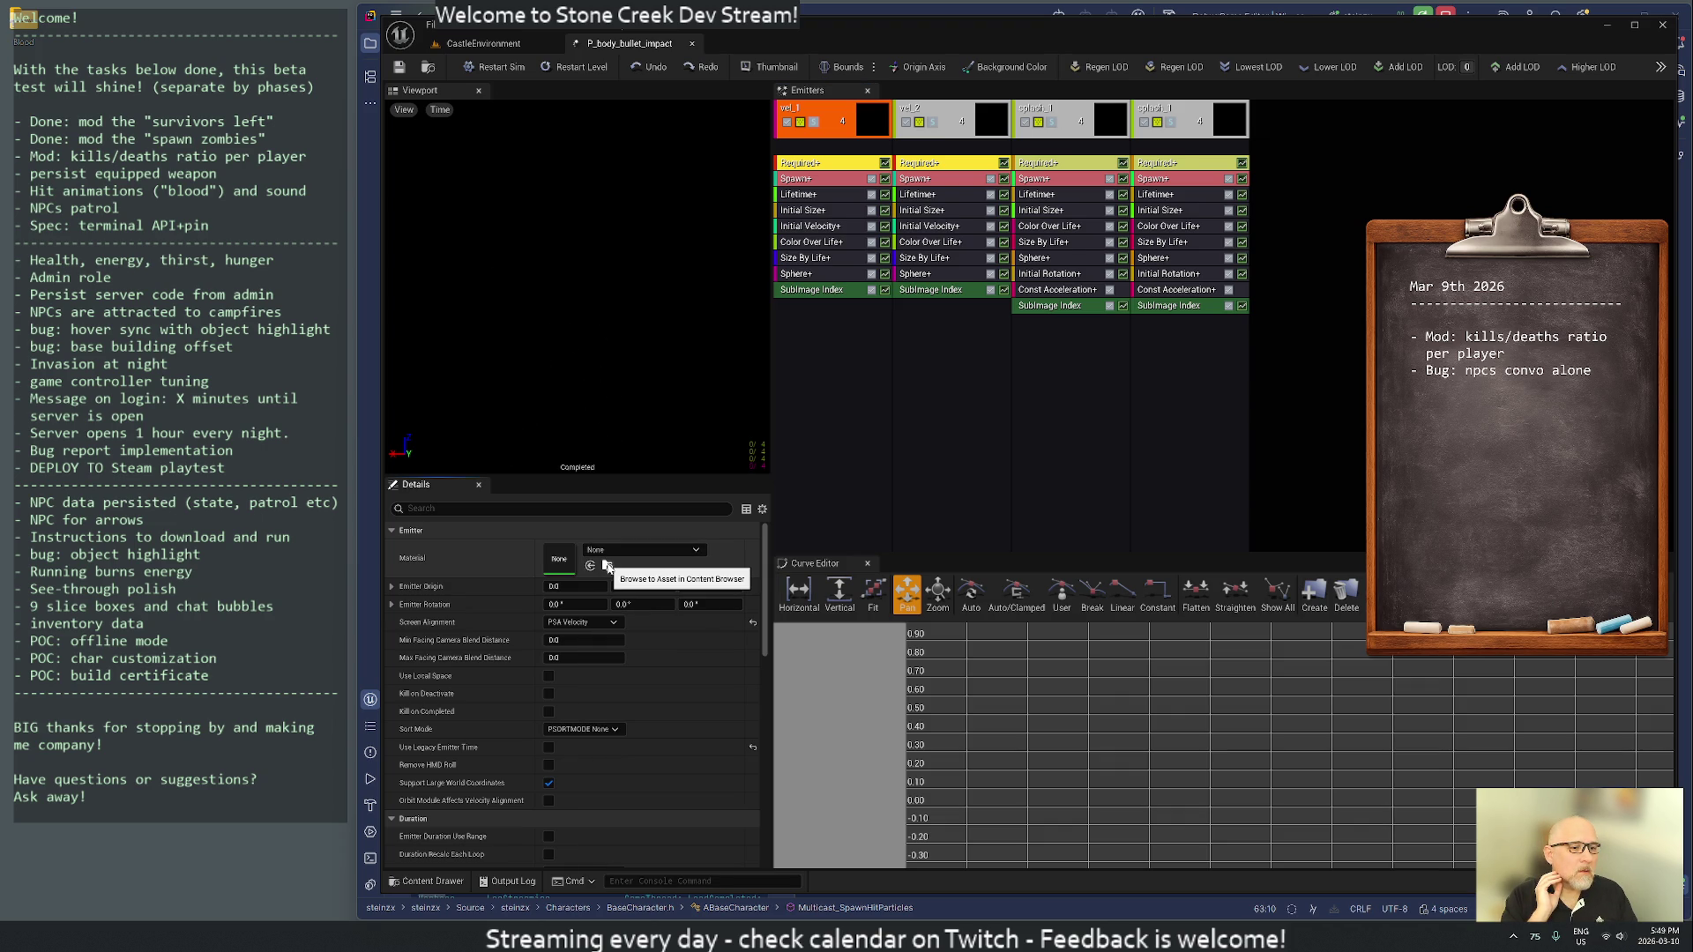
click(485, 44)
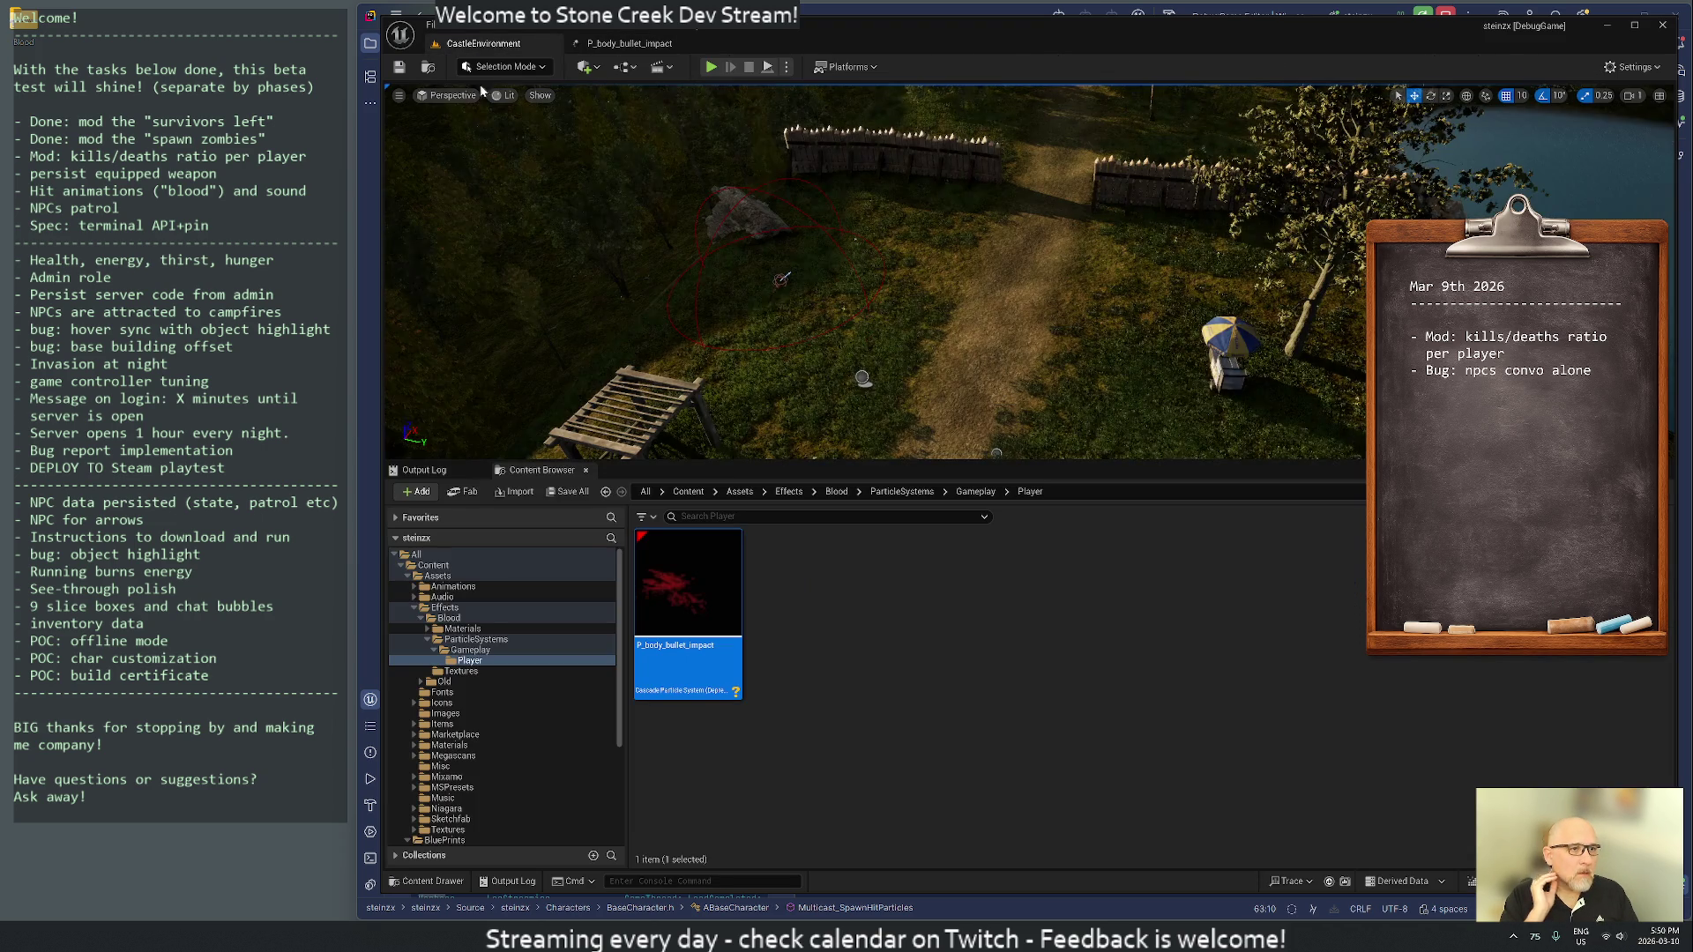
- Open the M_impact_splash_subUV material from Blood/Materials/Gameplay and frame its graph
click(476, 629)
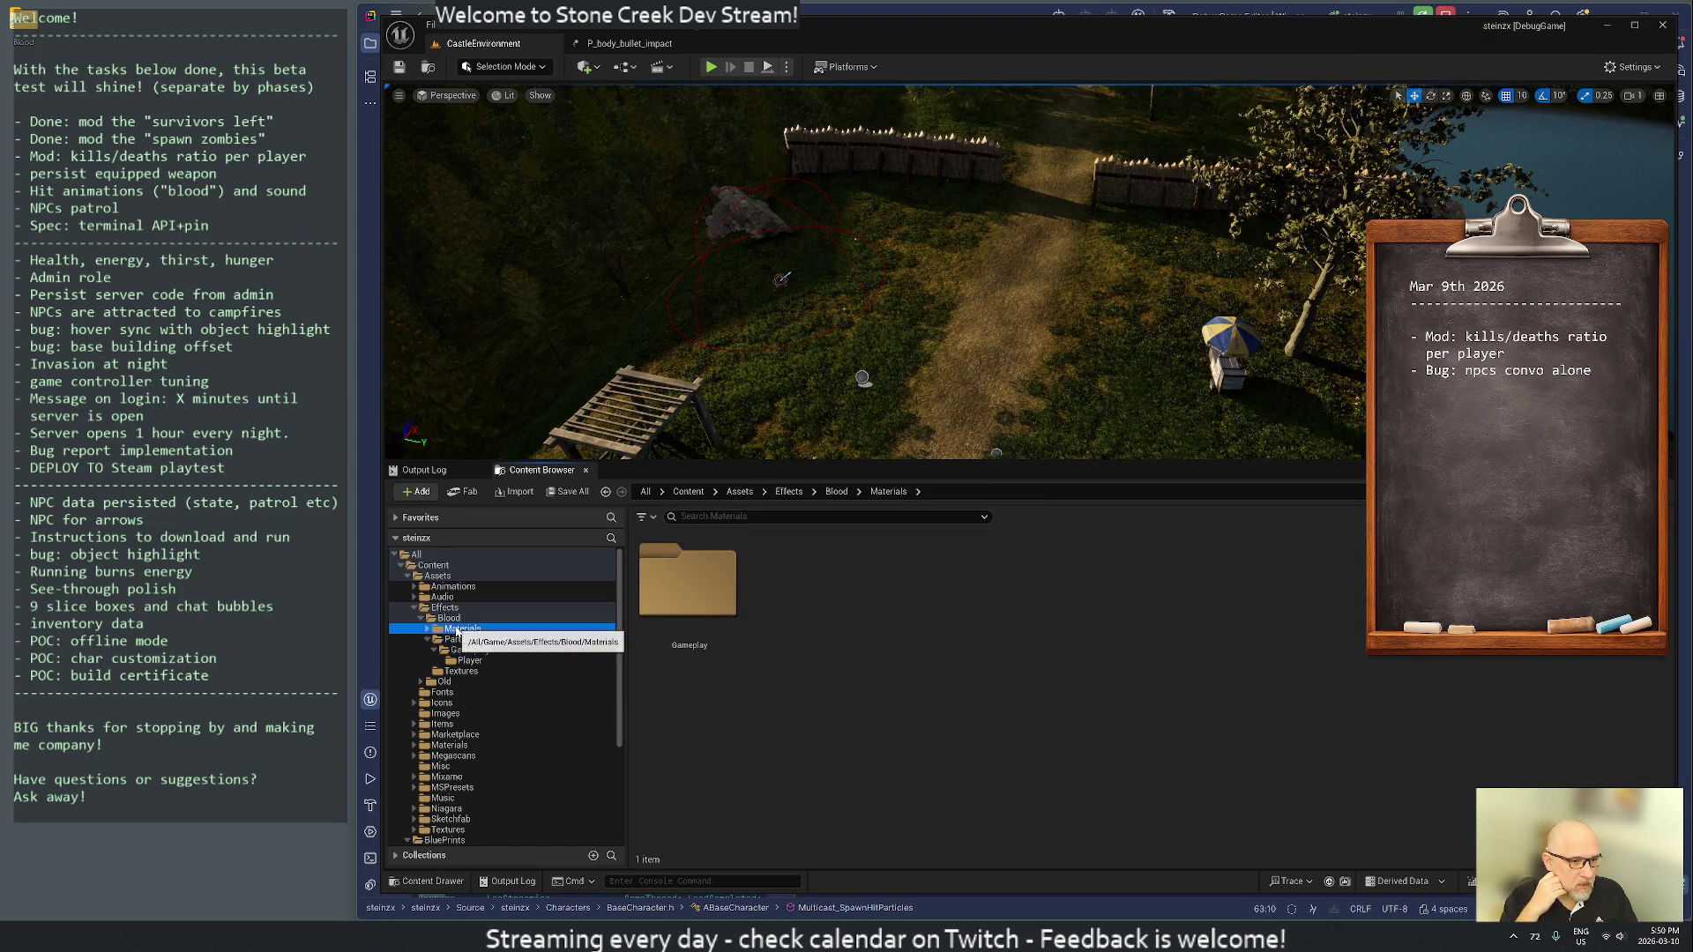
double_click(643, 604)
double_click(643, 604)
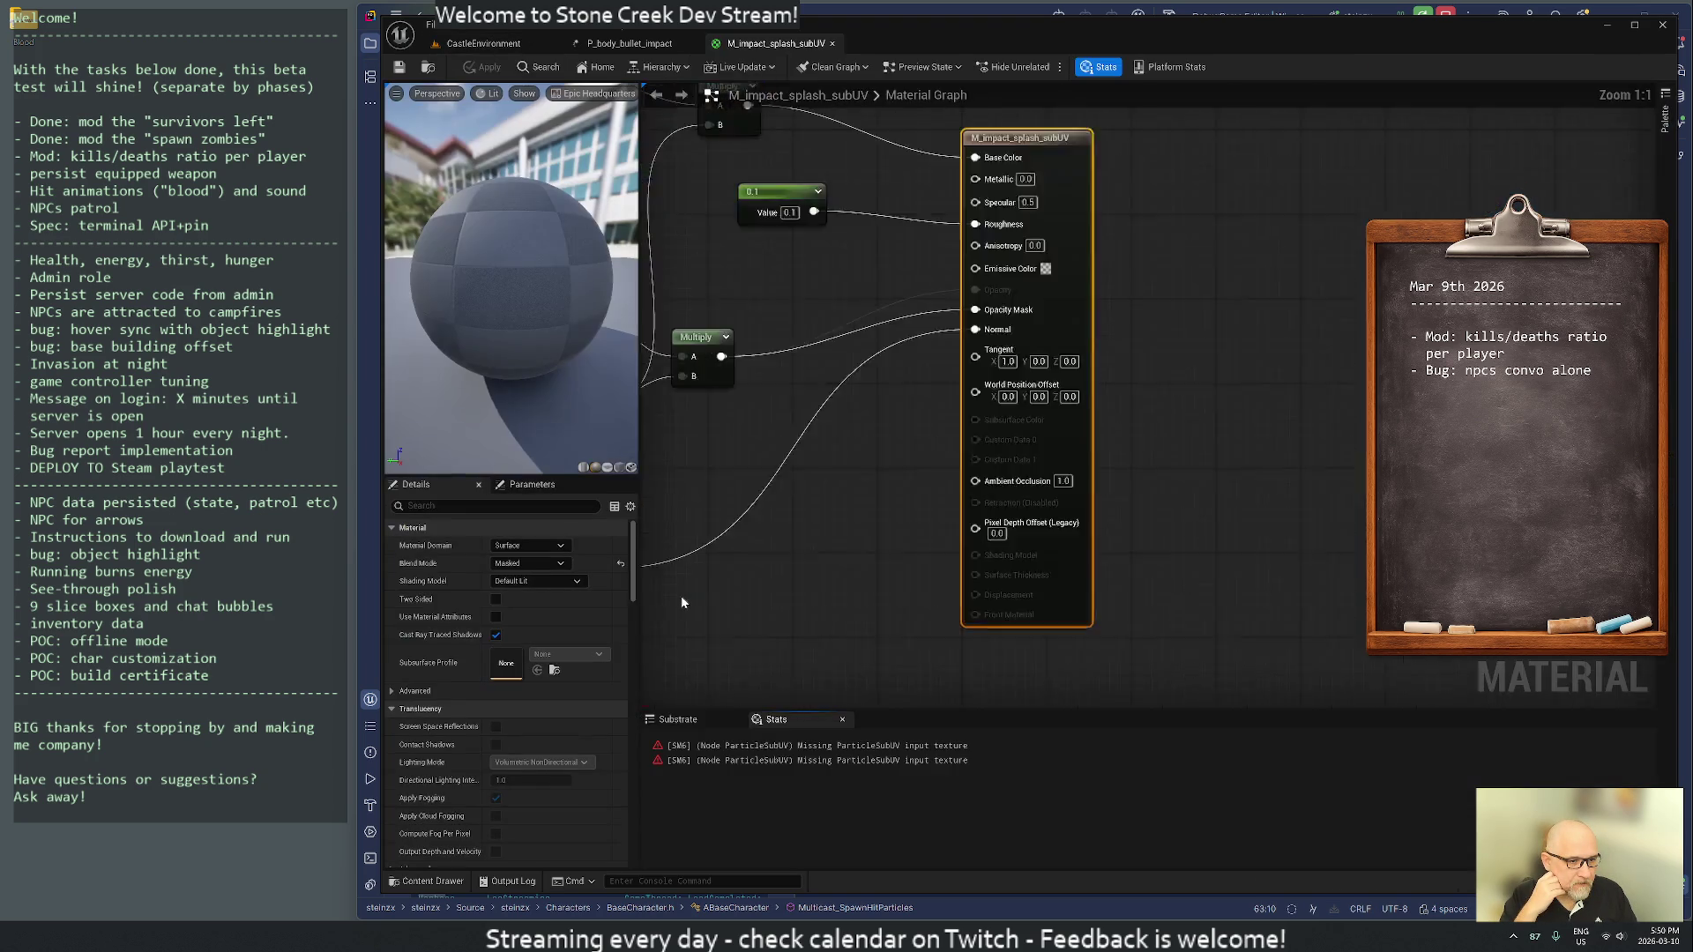
scroll(1018, 370, down, 2)
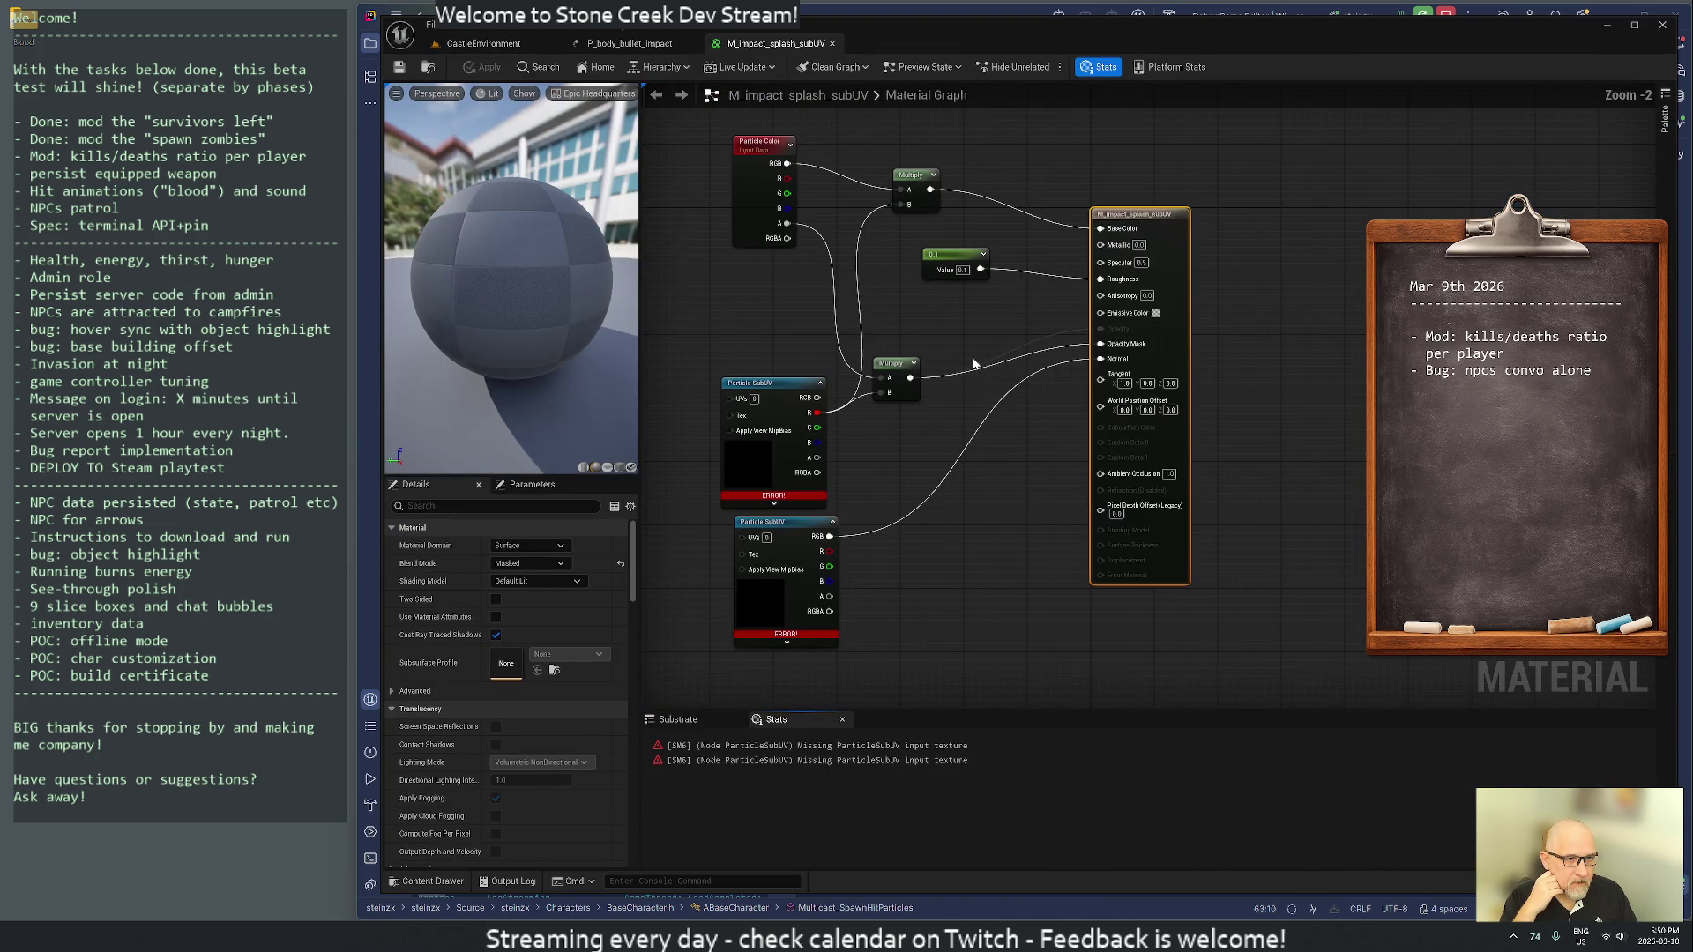
drag(754, 318, 906, 331)
drag(777, 324, 846, 330)
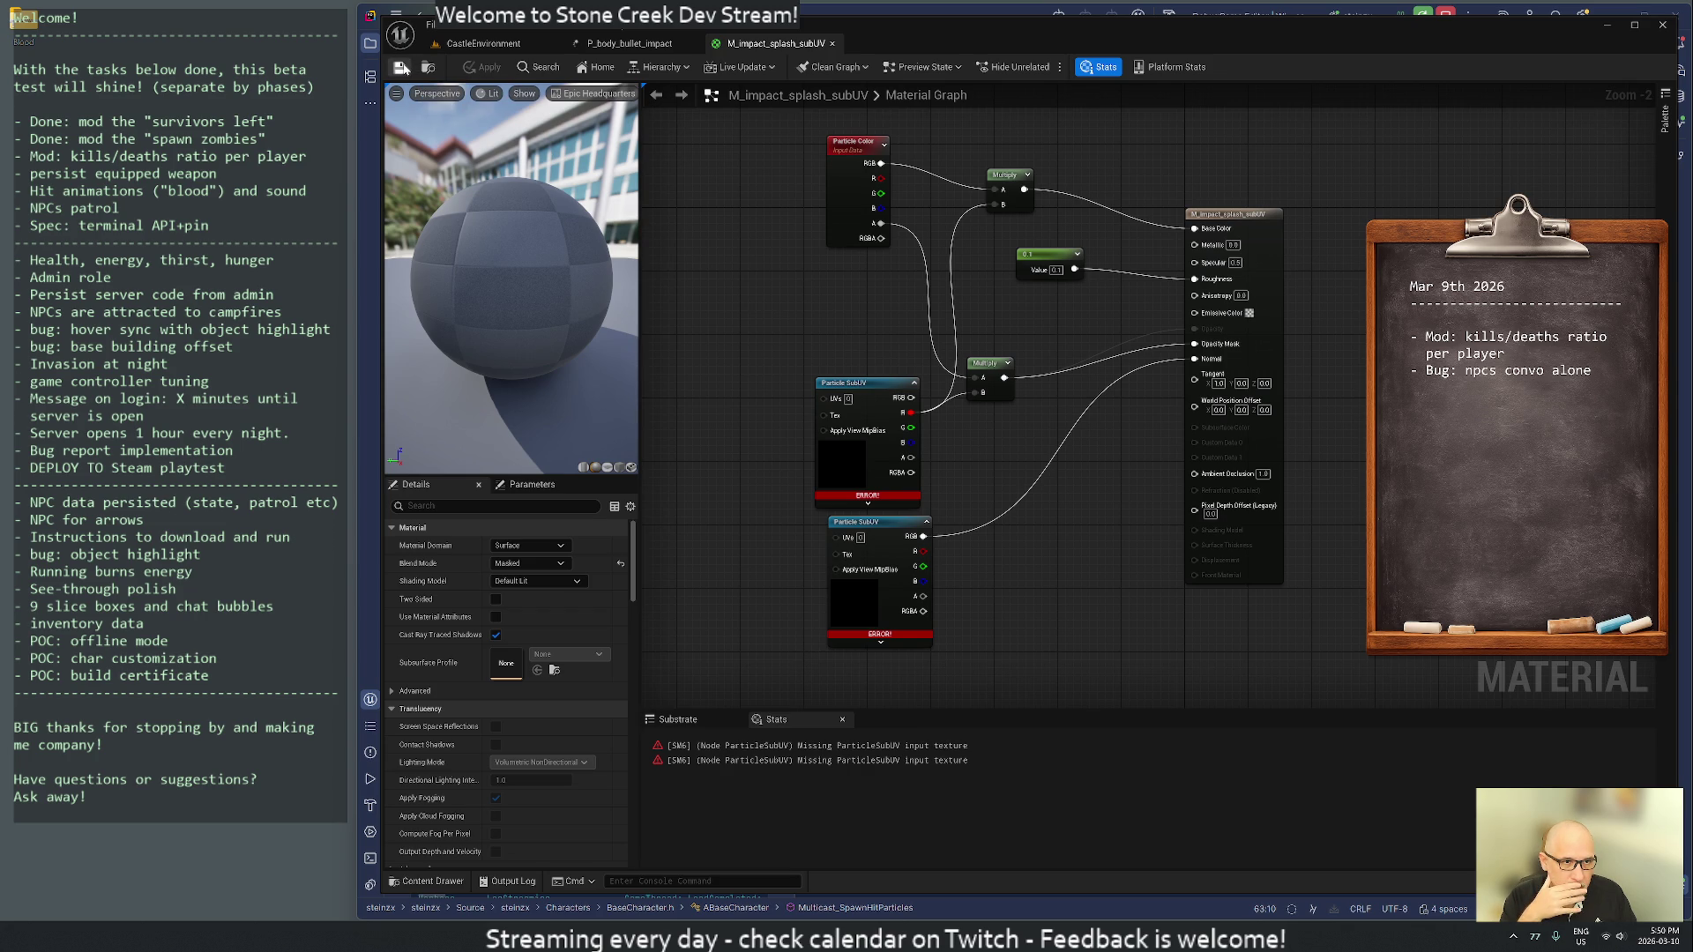
- Jump to the Particle SubUV node flagged for a missing texture and inspect its Texture
click(743, 749)
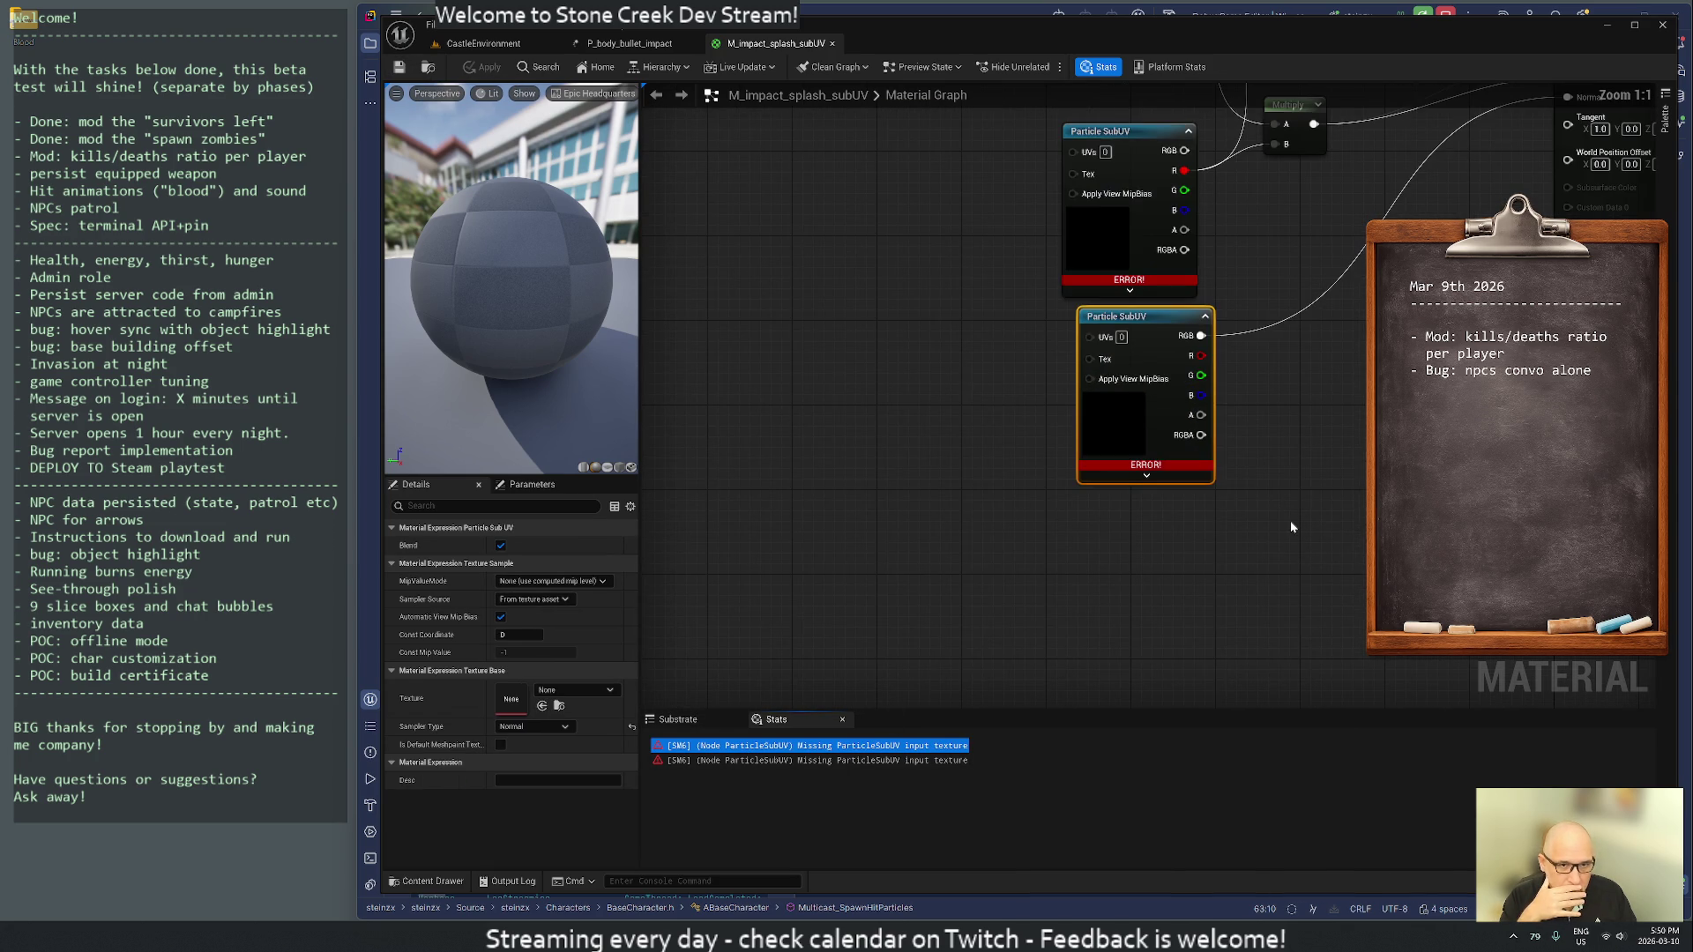
drag(1027, 365, 973, 402)
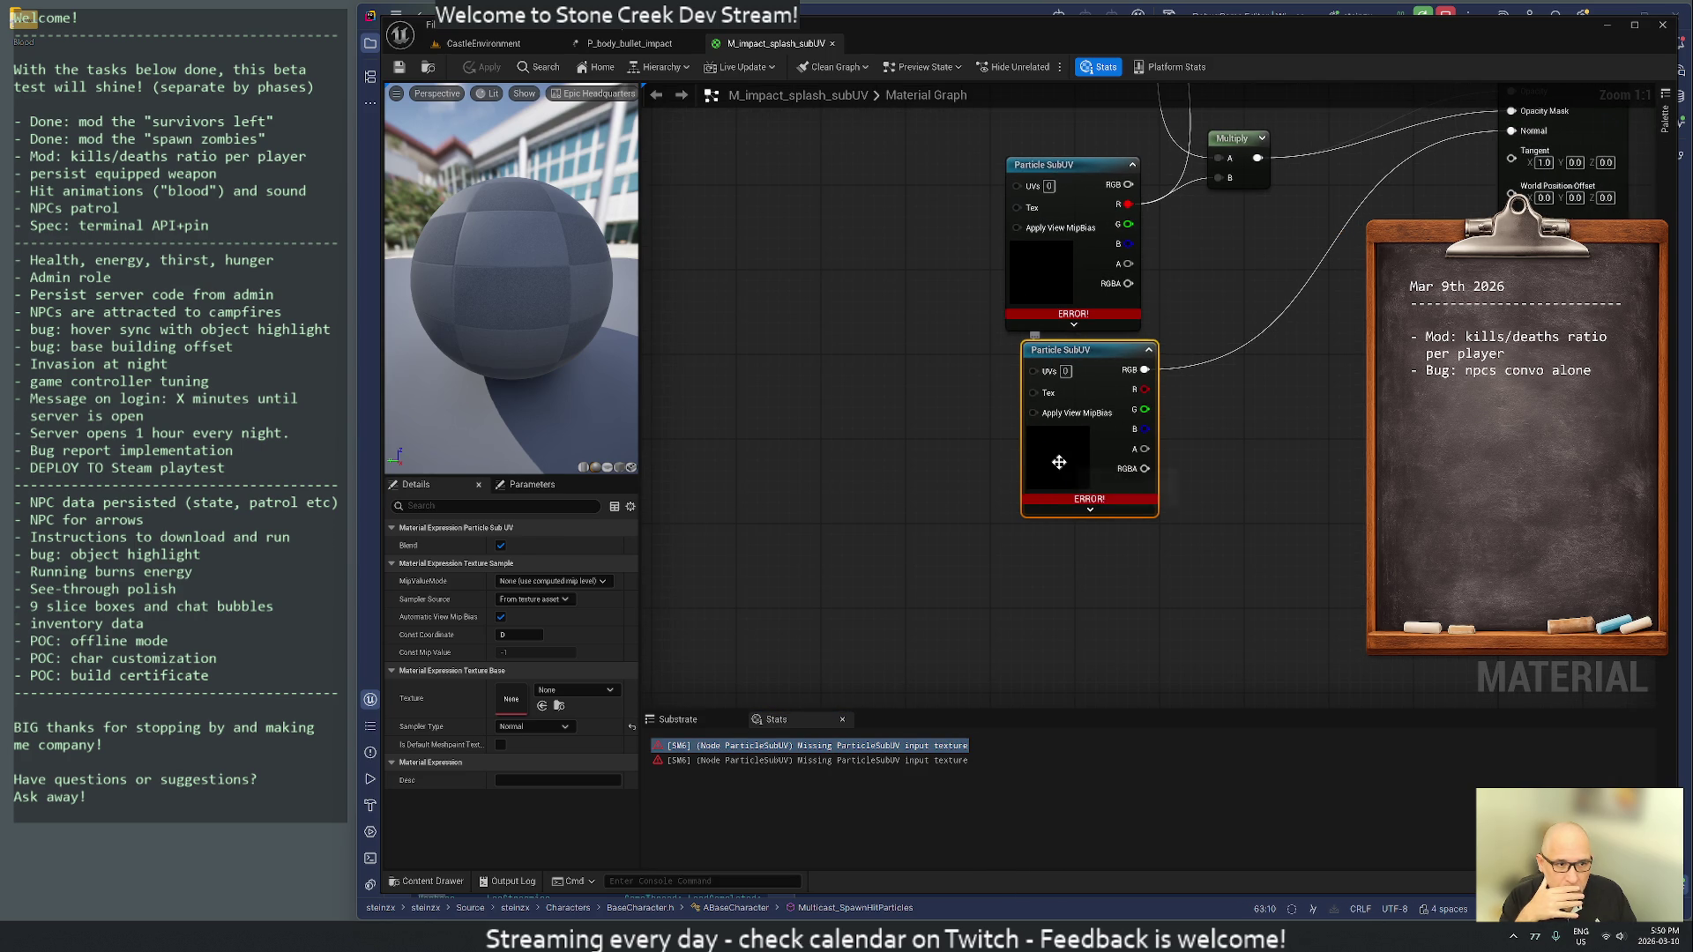
click(560, 691)
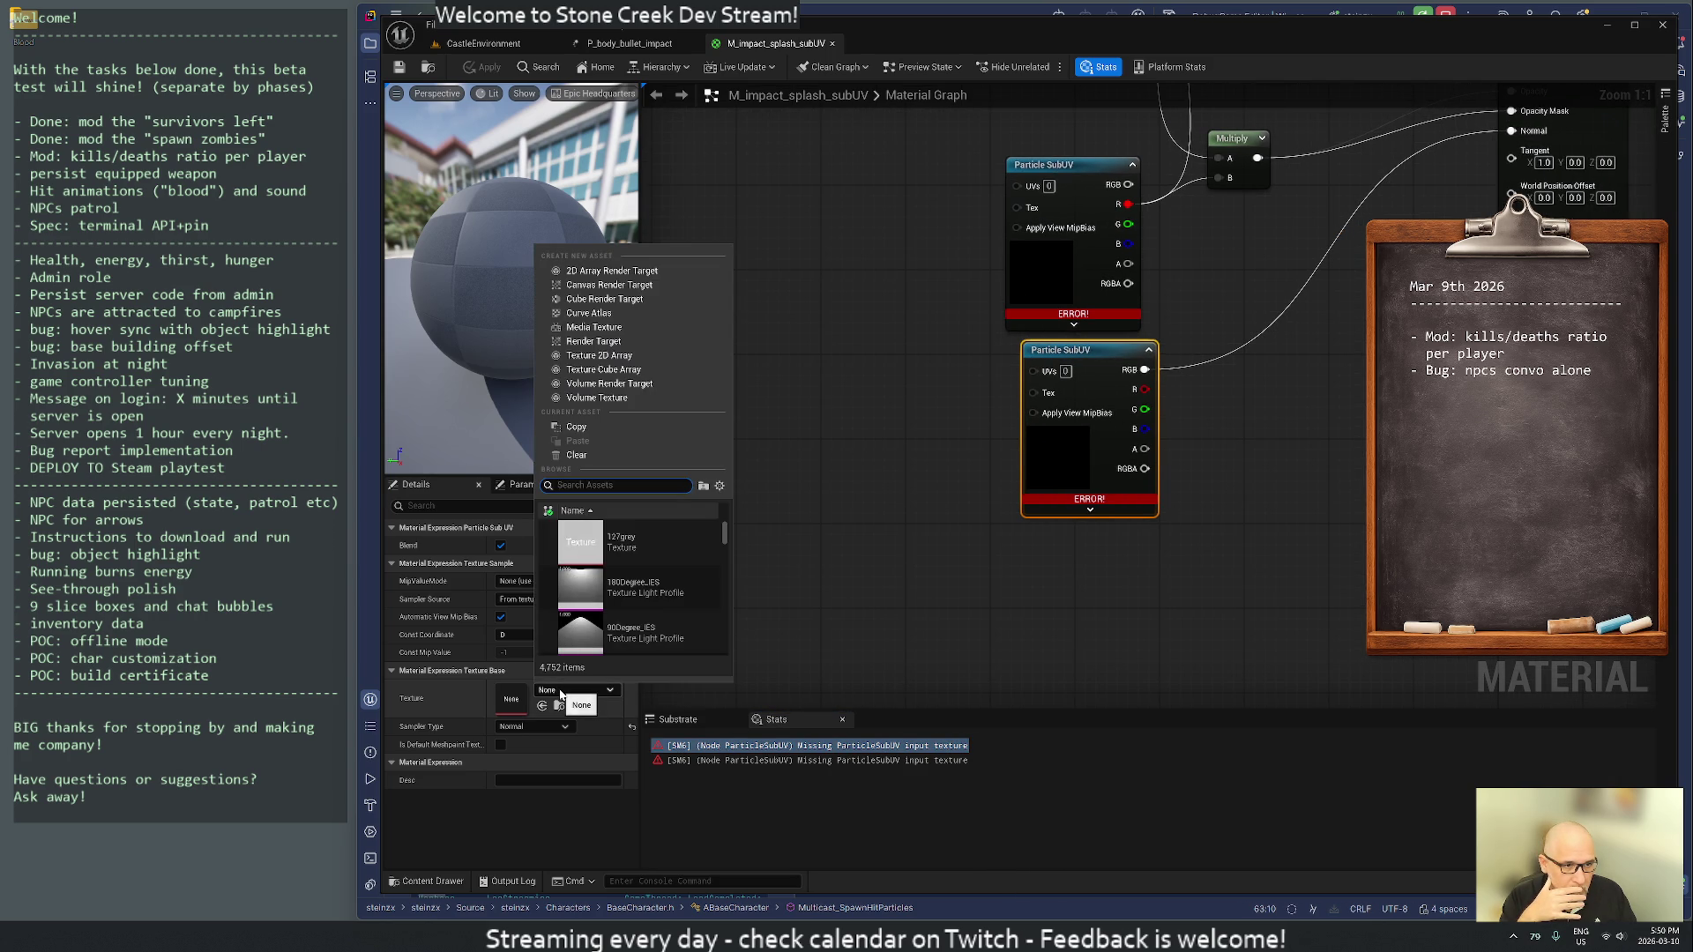
click(670, 397)
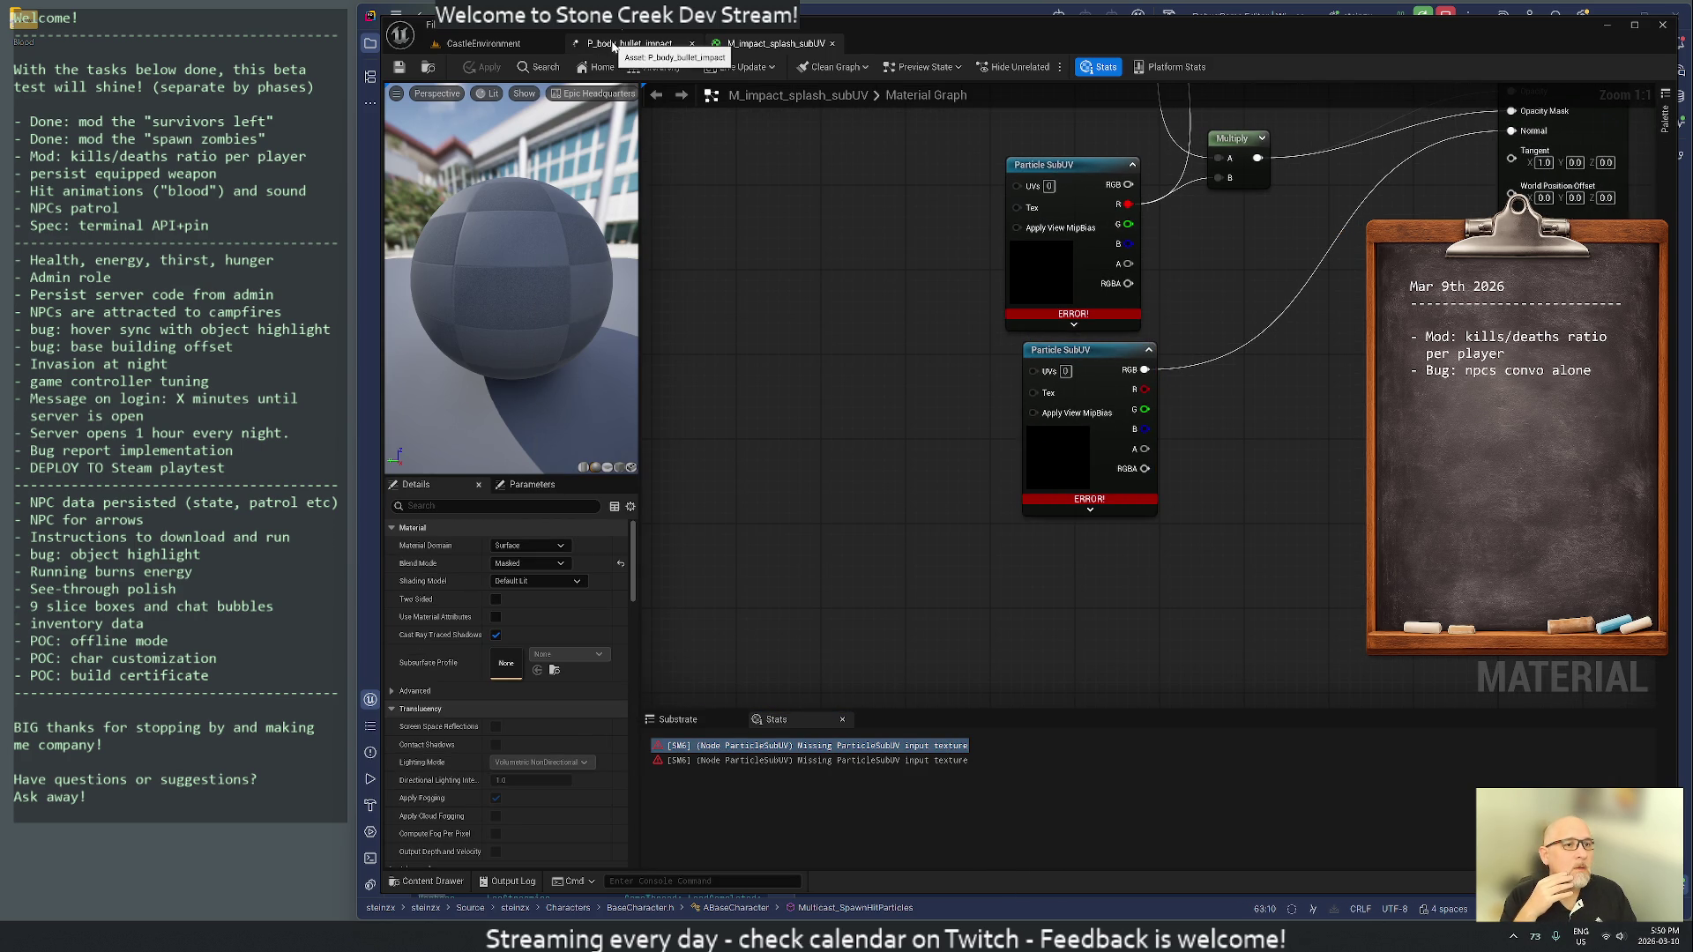
click(497, 44)
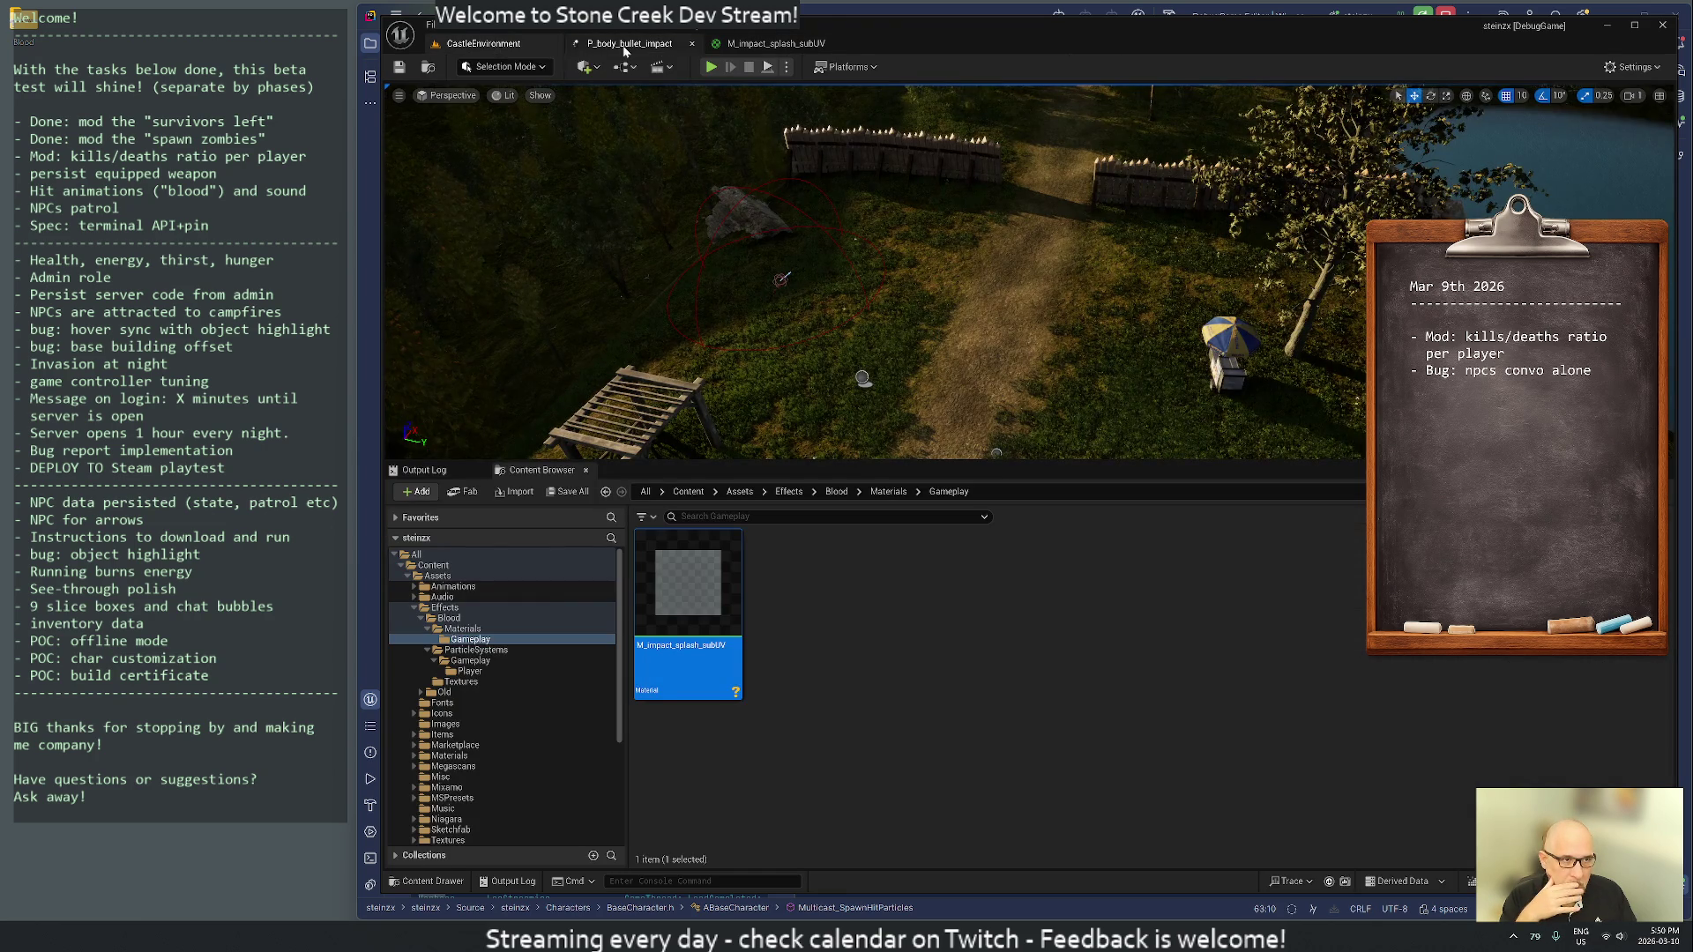
- Assign M_impact_splash_subUV to vel_1, review the other emitters, and close P_body_bullet_impact
click(617, 44)
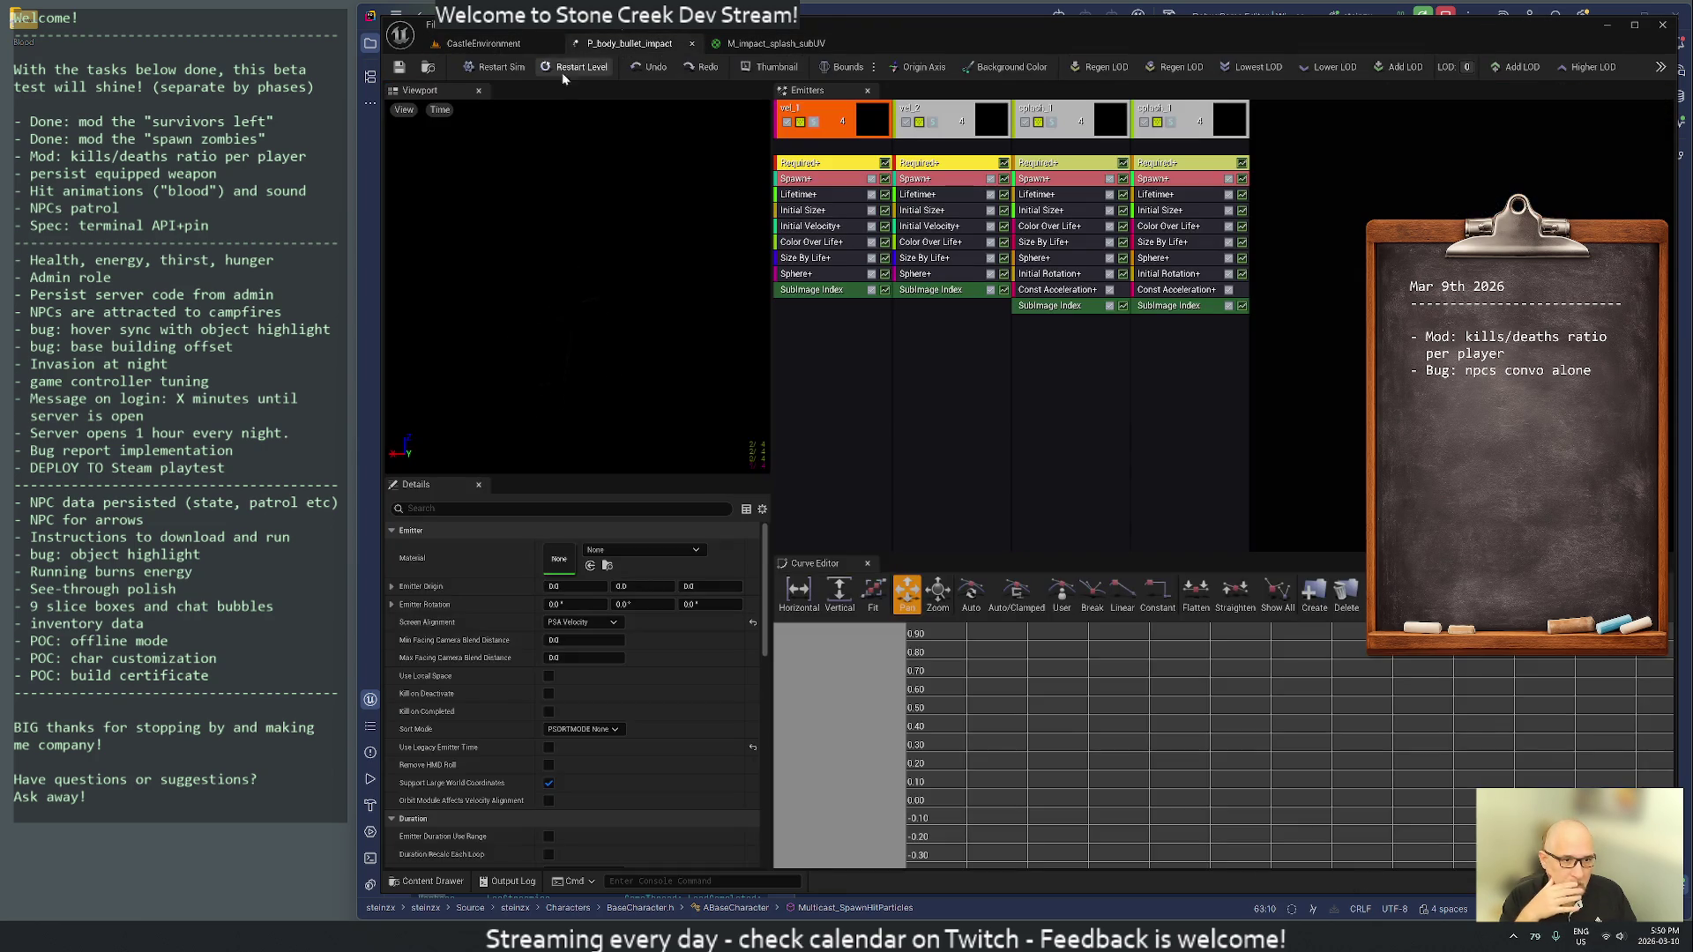
click(591, 567)
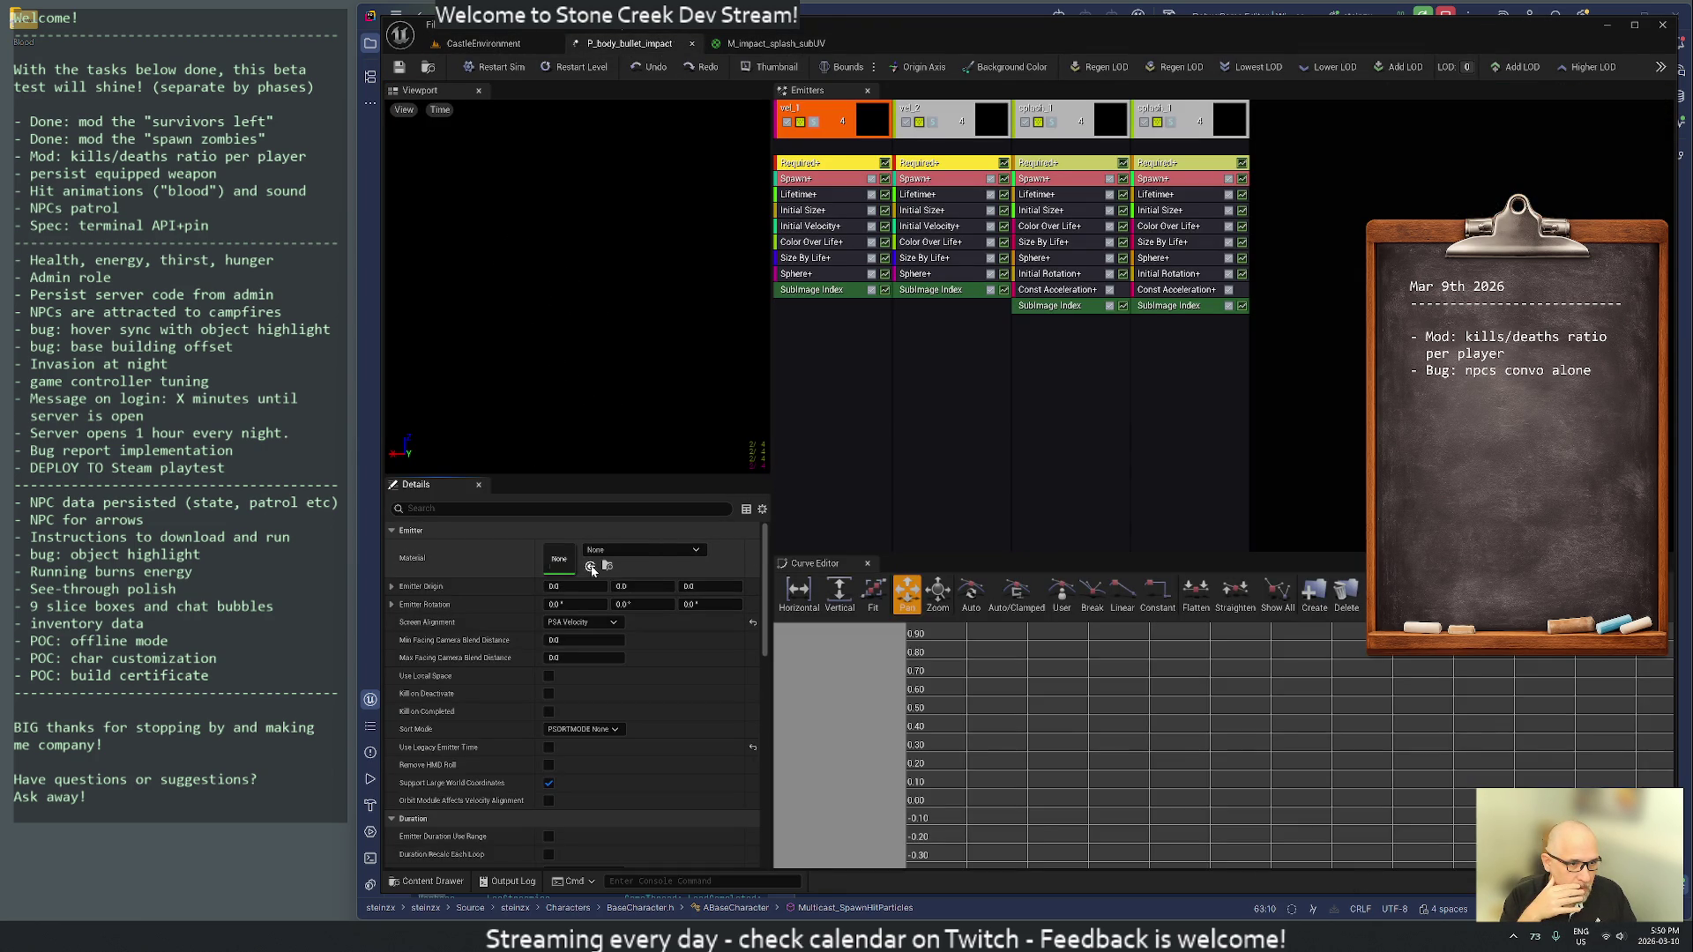
click(946, 135)
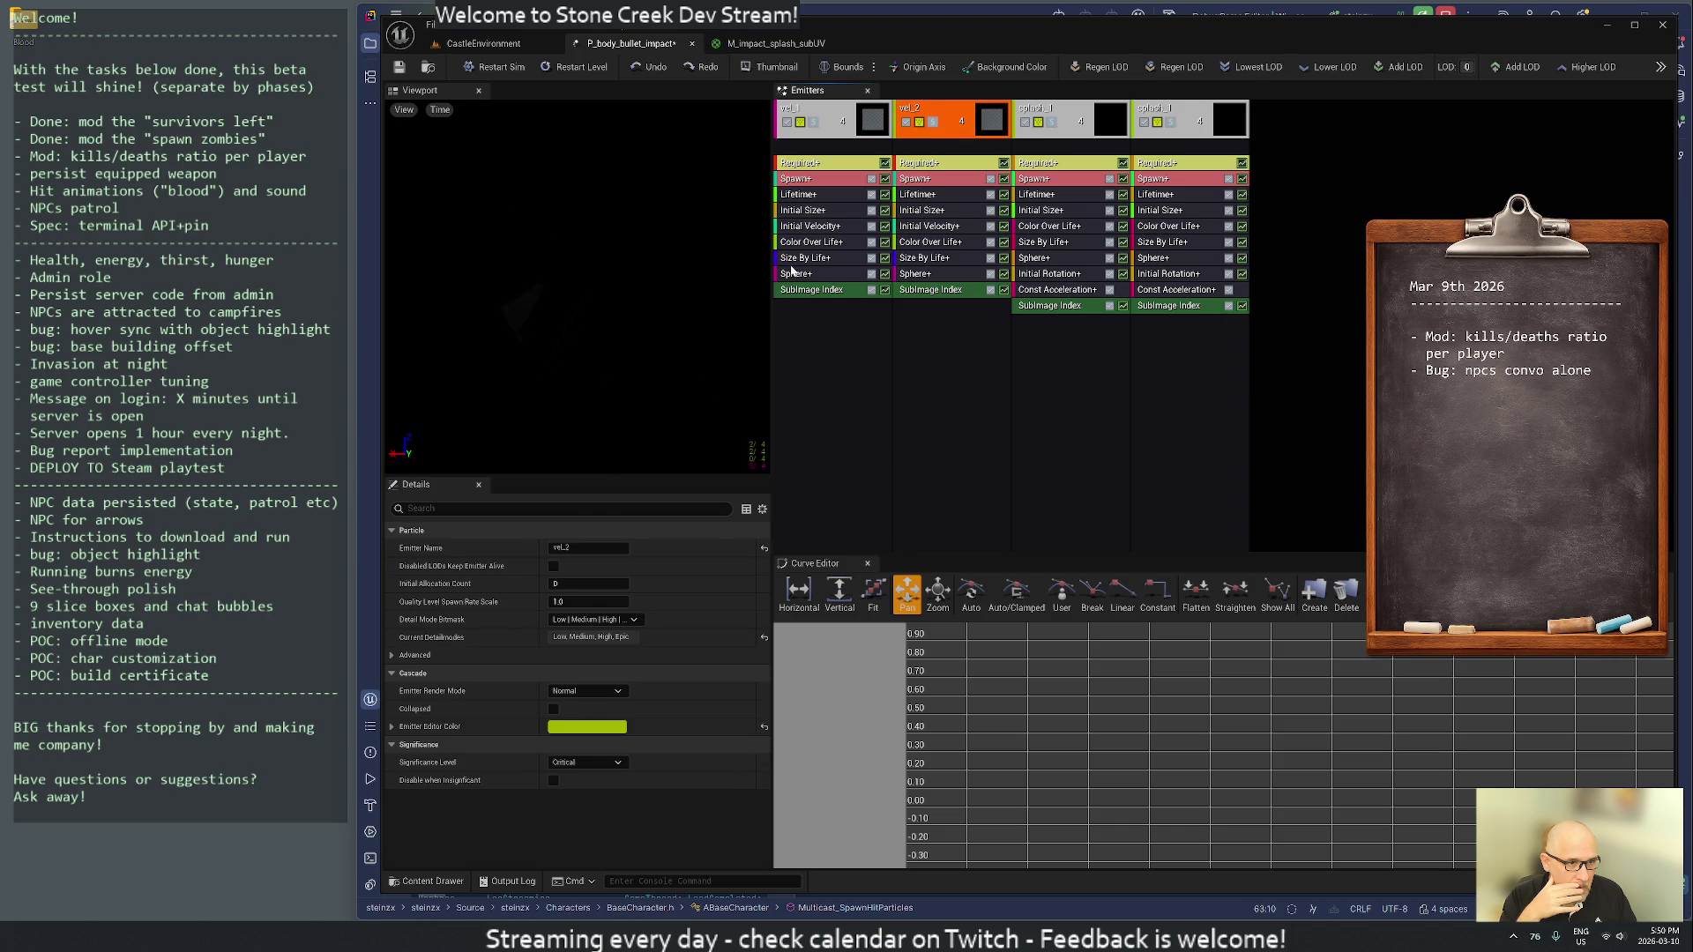
click(1061, 134)
click(1157, 135)
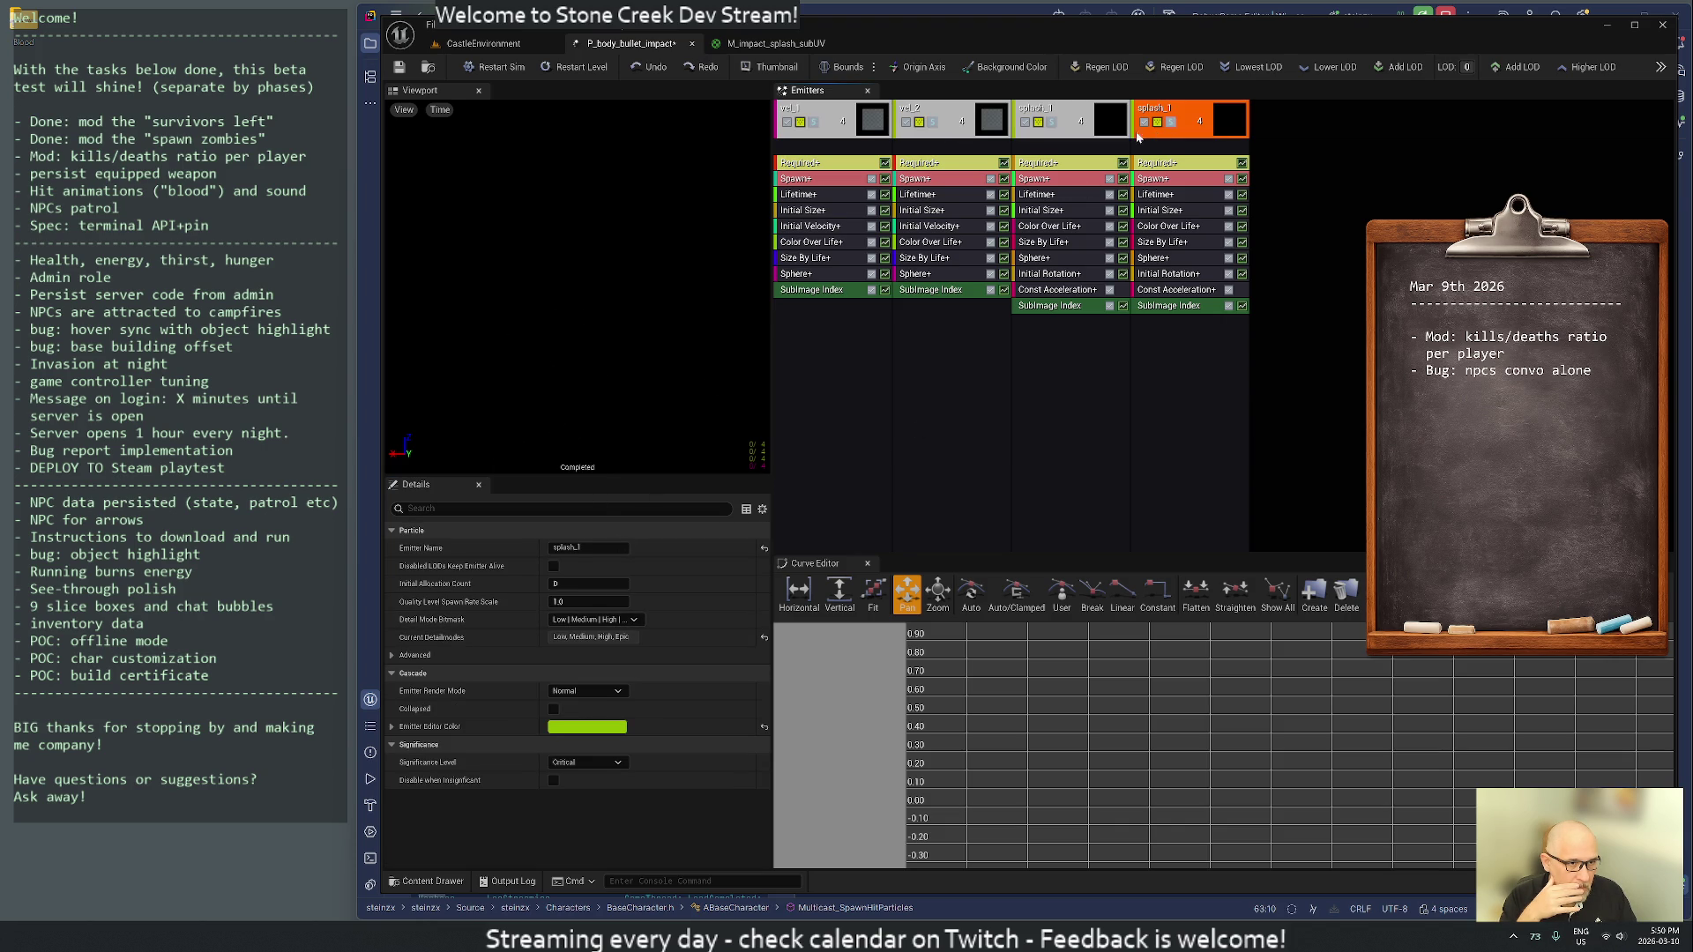
middle_click(648, 46)
mouse_move(692, 593)
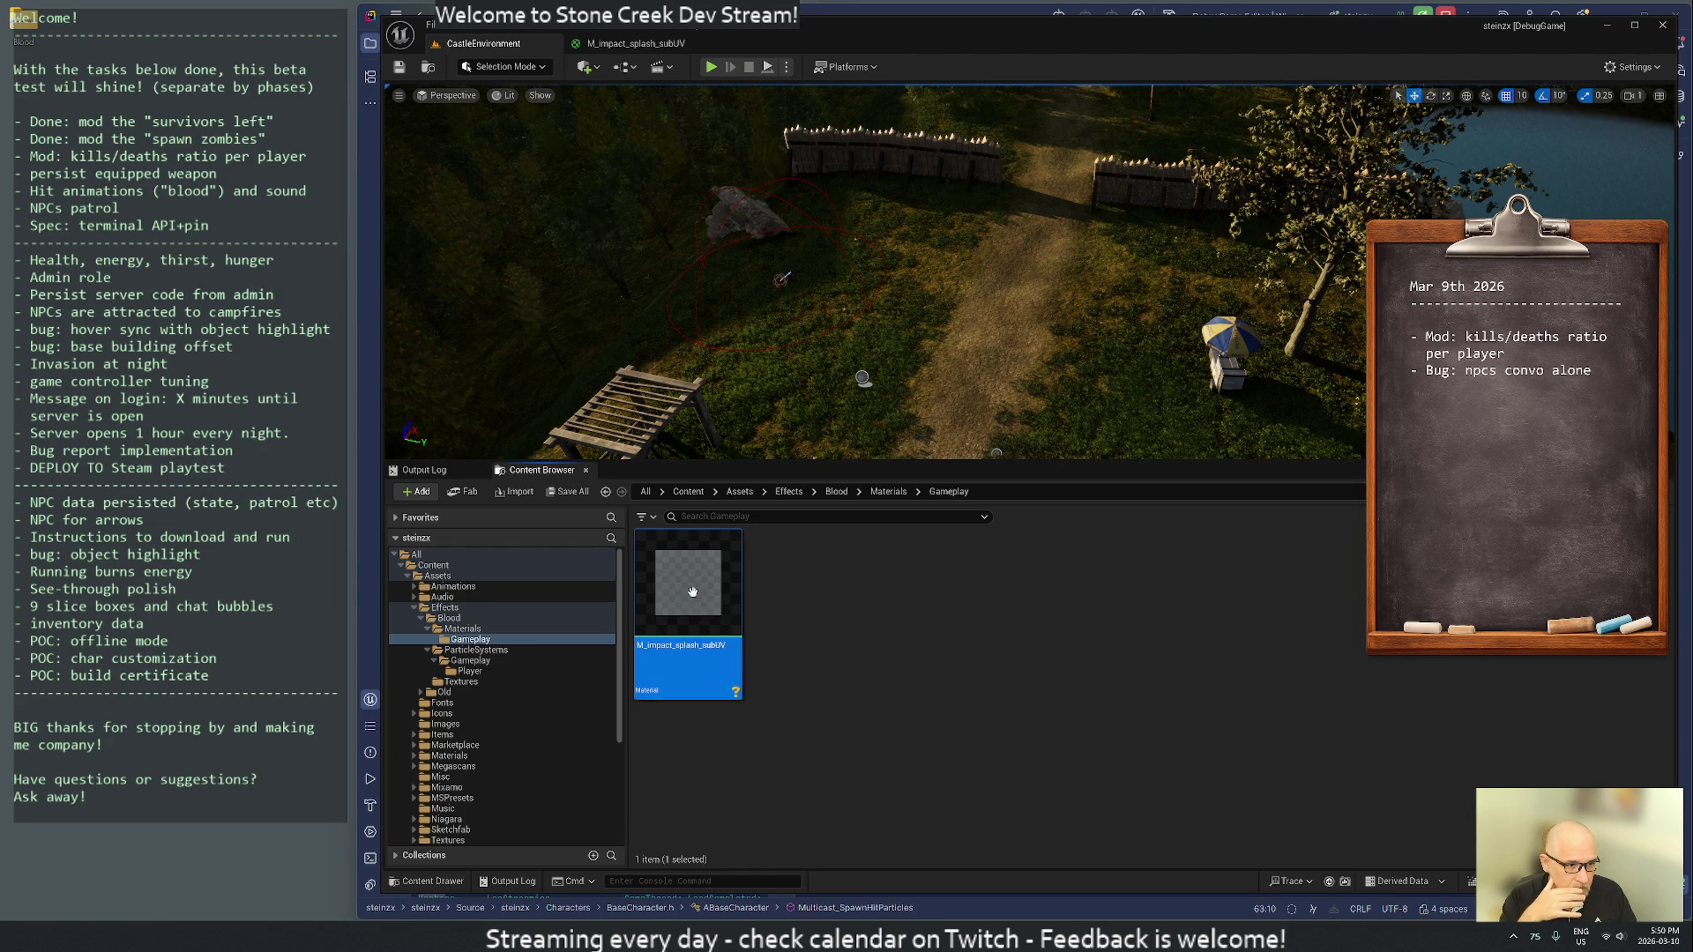
- Open M_impact_splash_subUV and select T_blood_various in the blood Textures folder
click(438, 684)
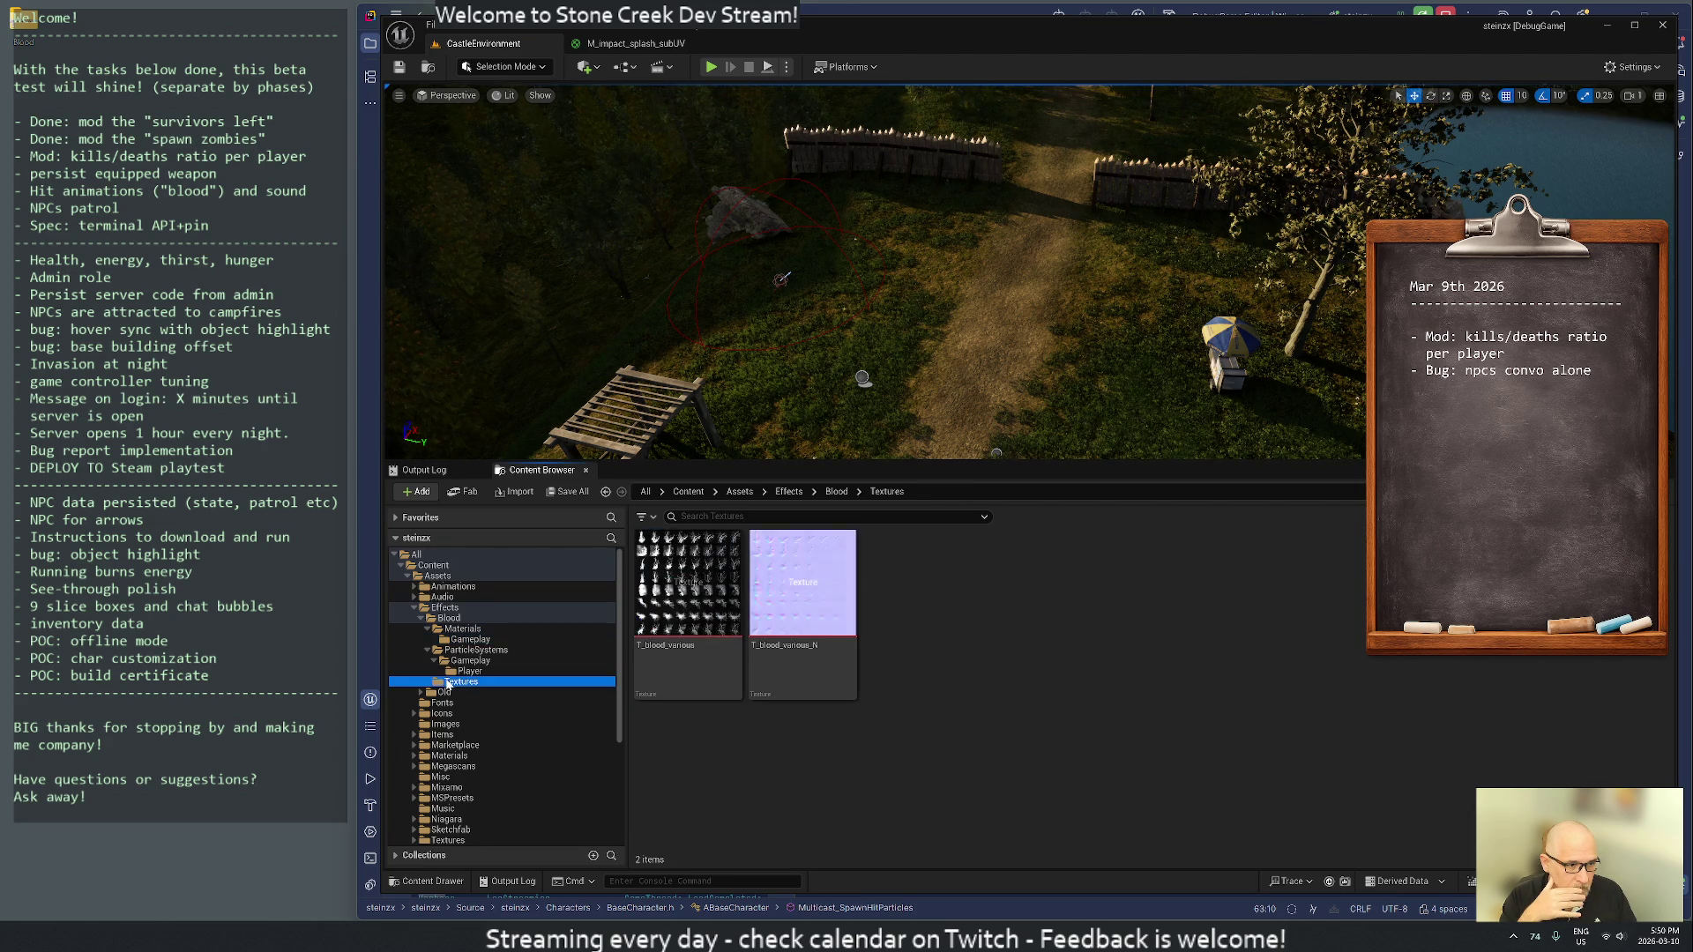
click(487, 641)
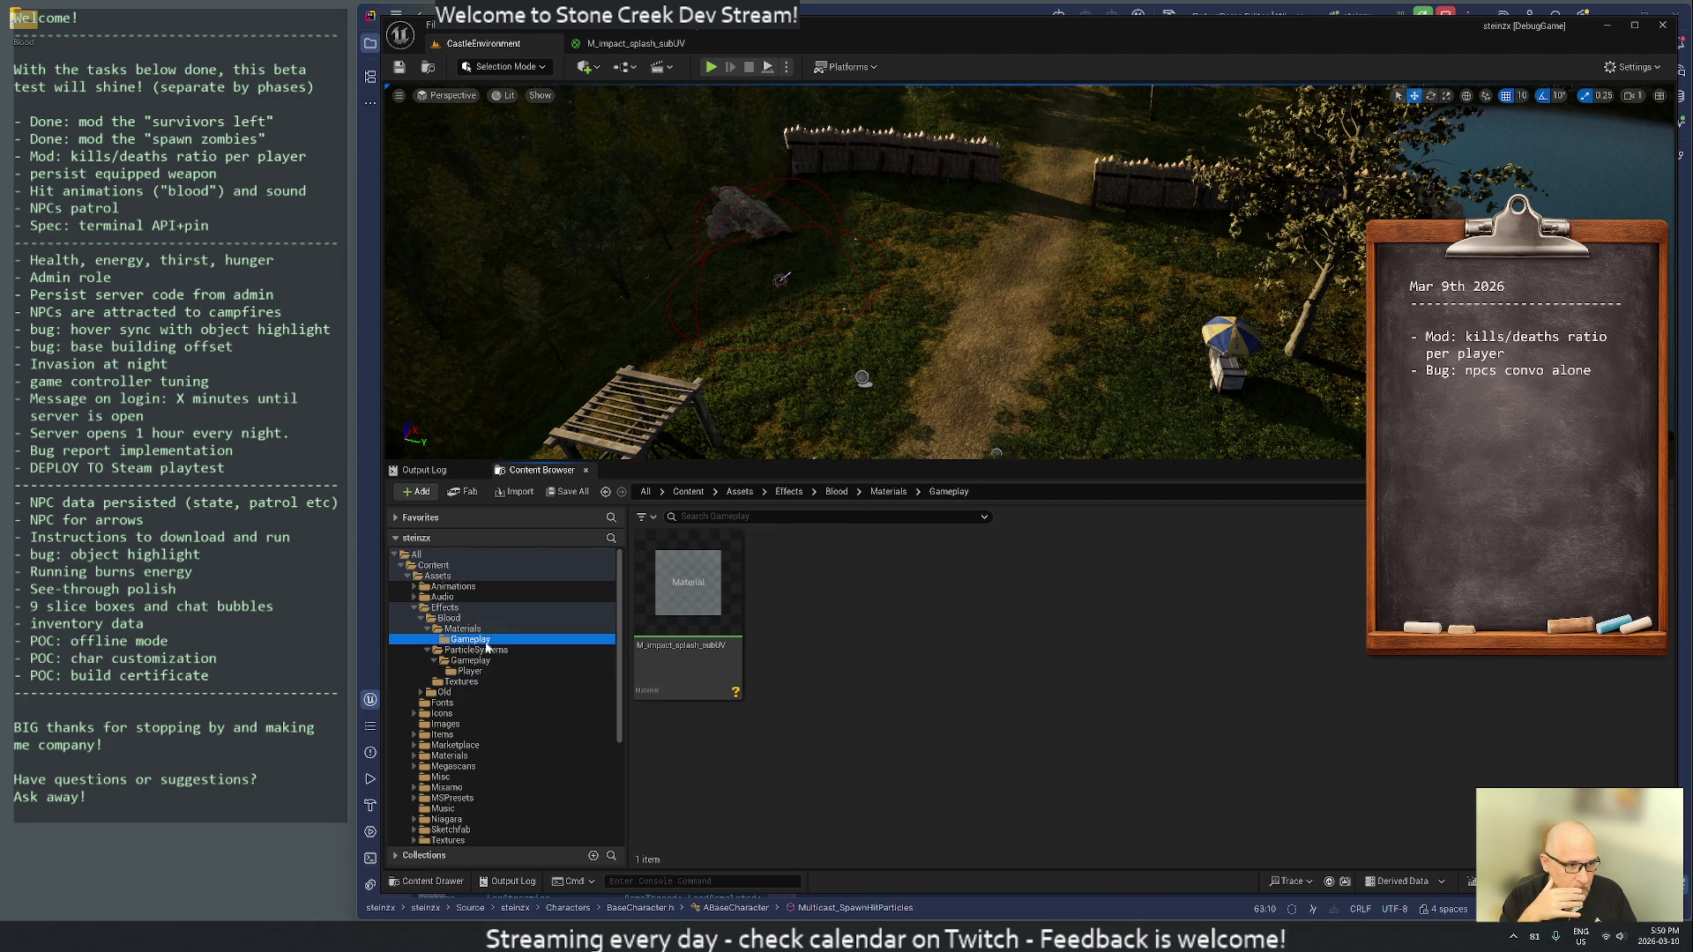
click(689, 608)
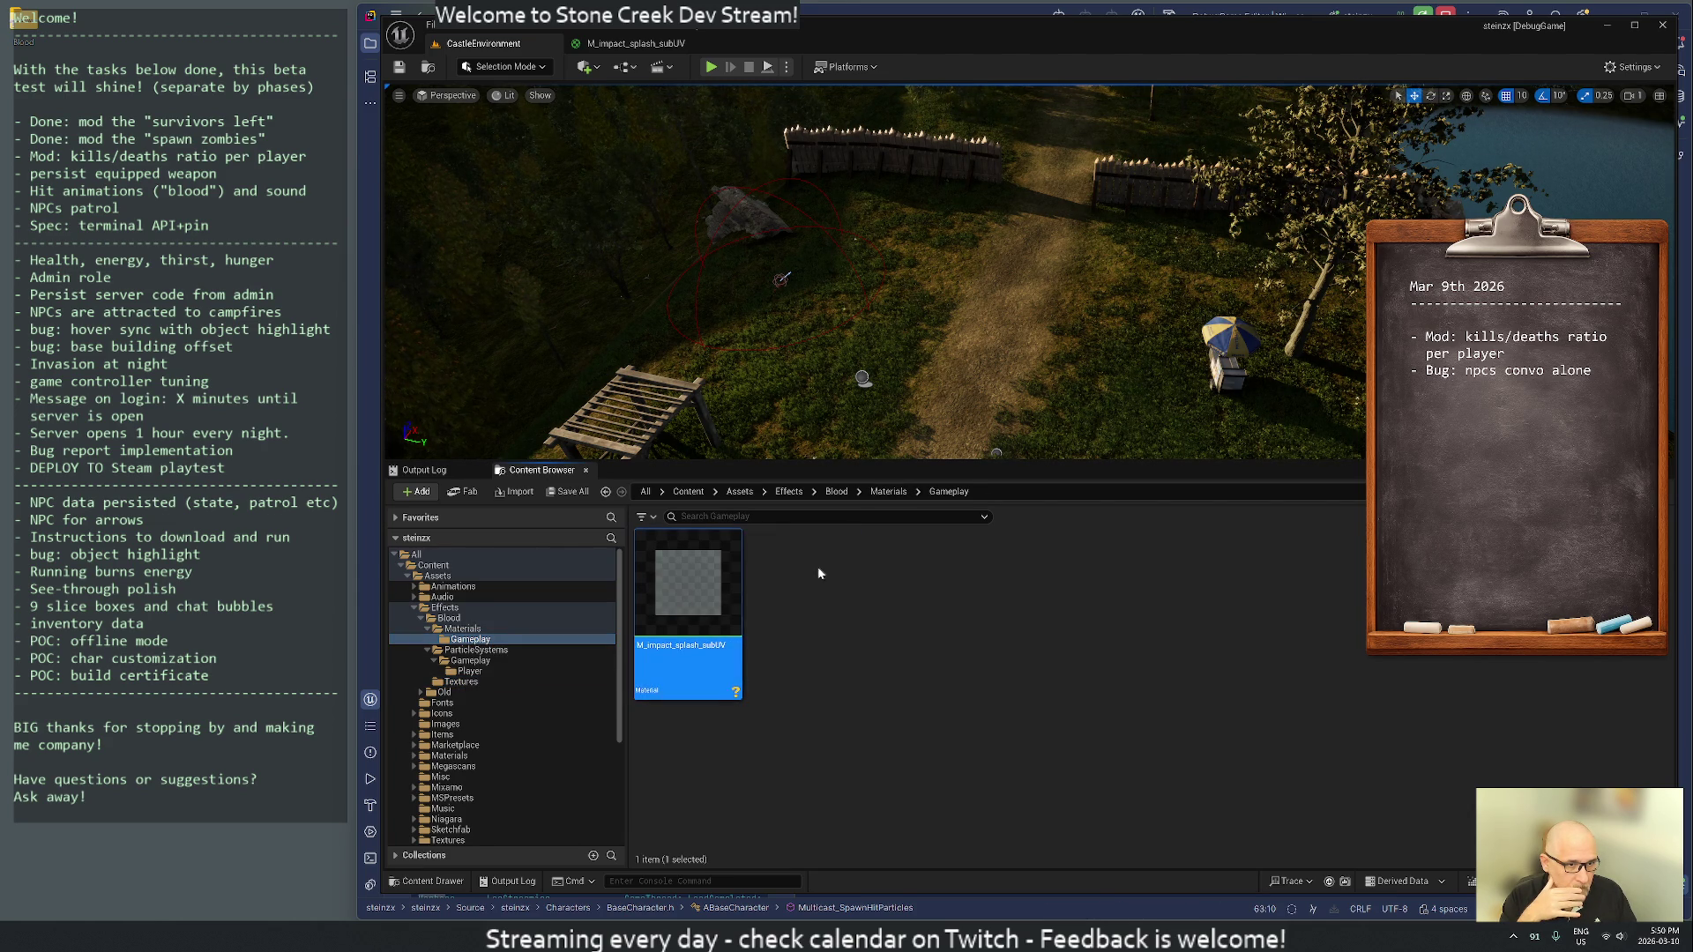
double_click(685, 669)
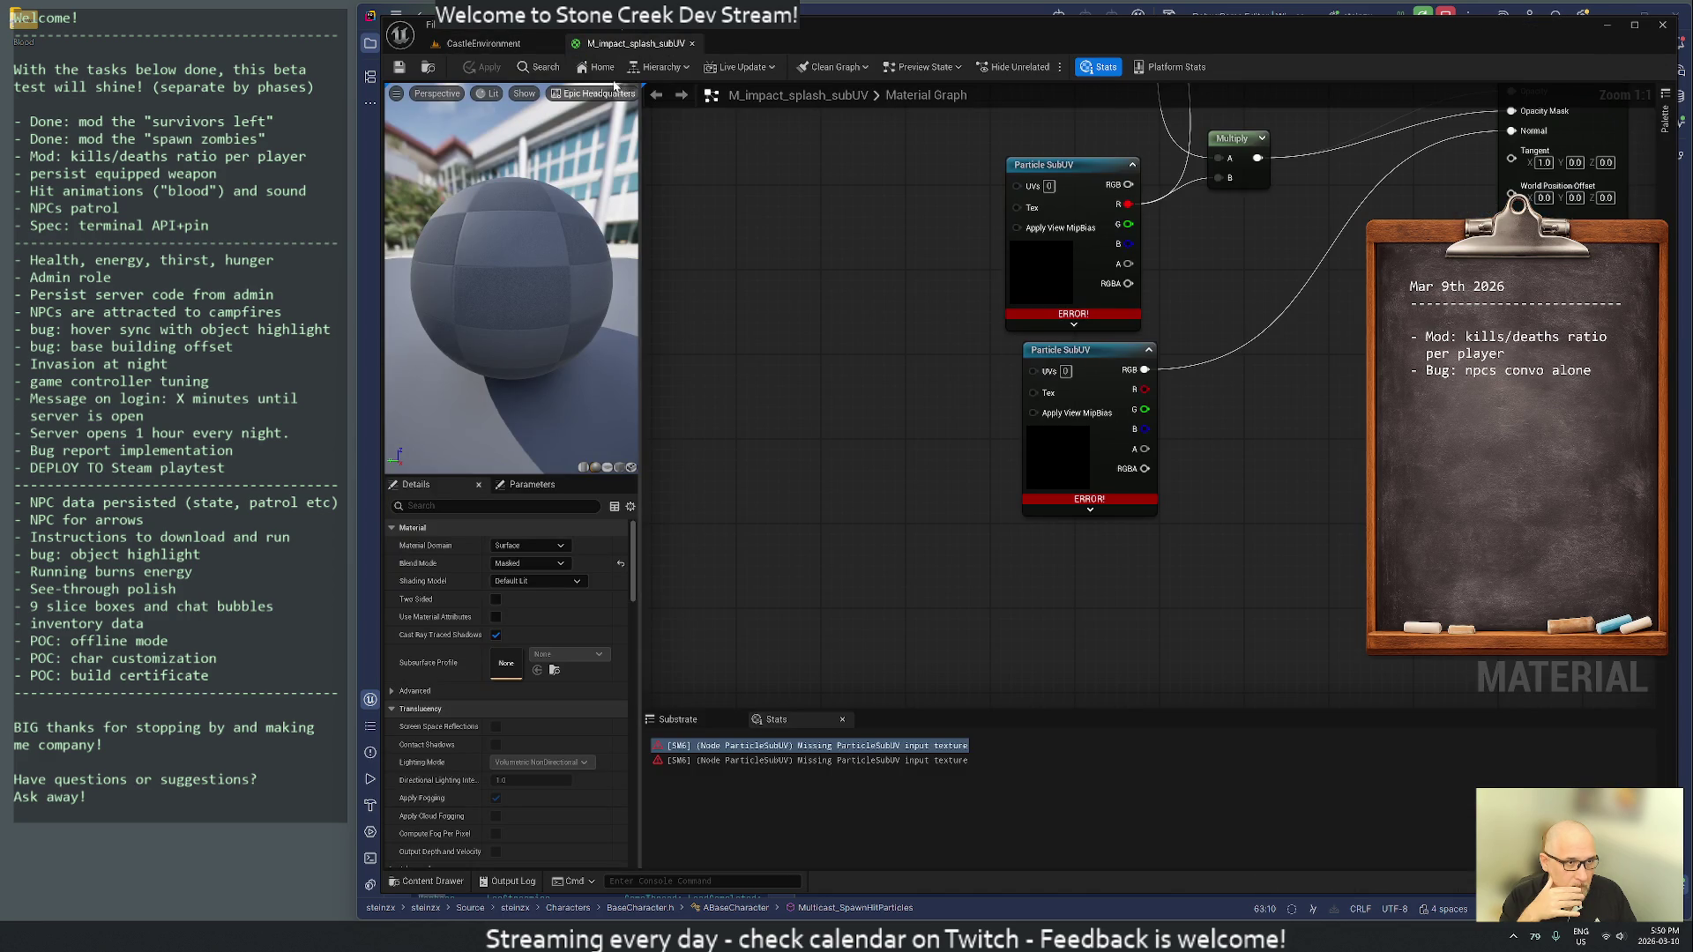
double_click(753, 30)
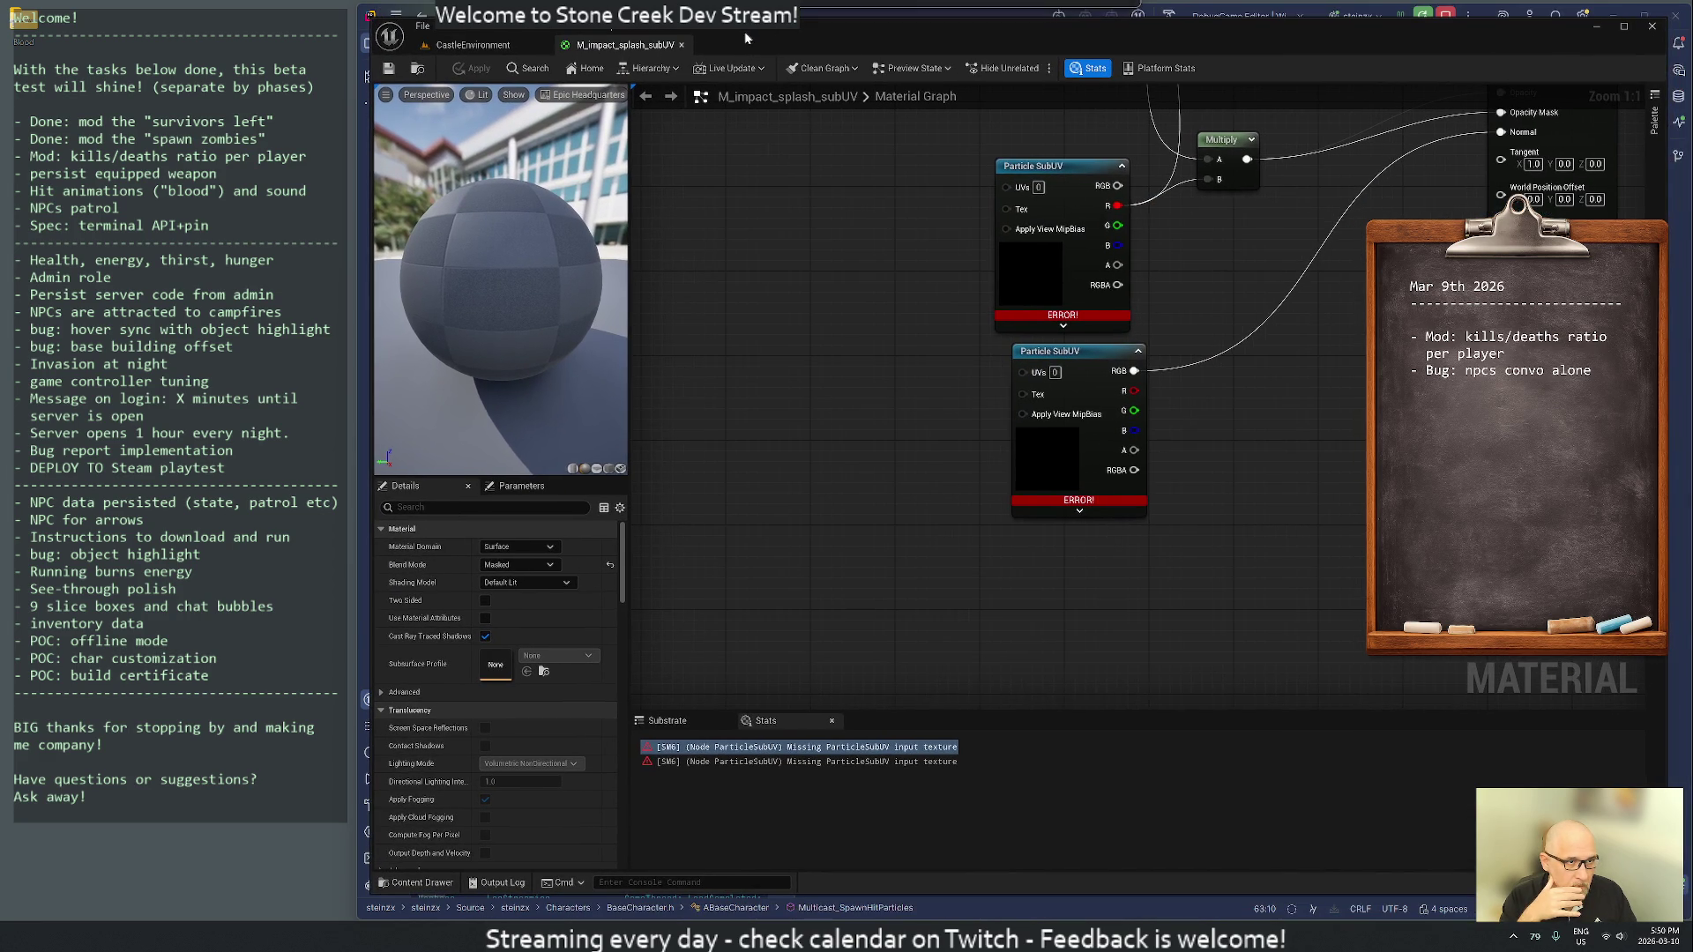
click(464, 46)
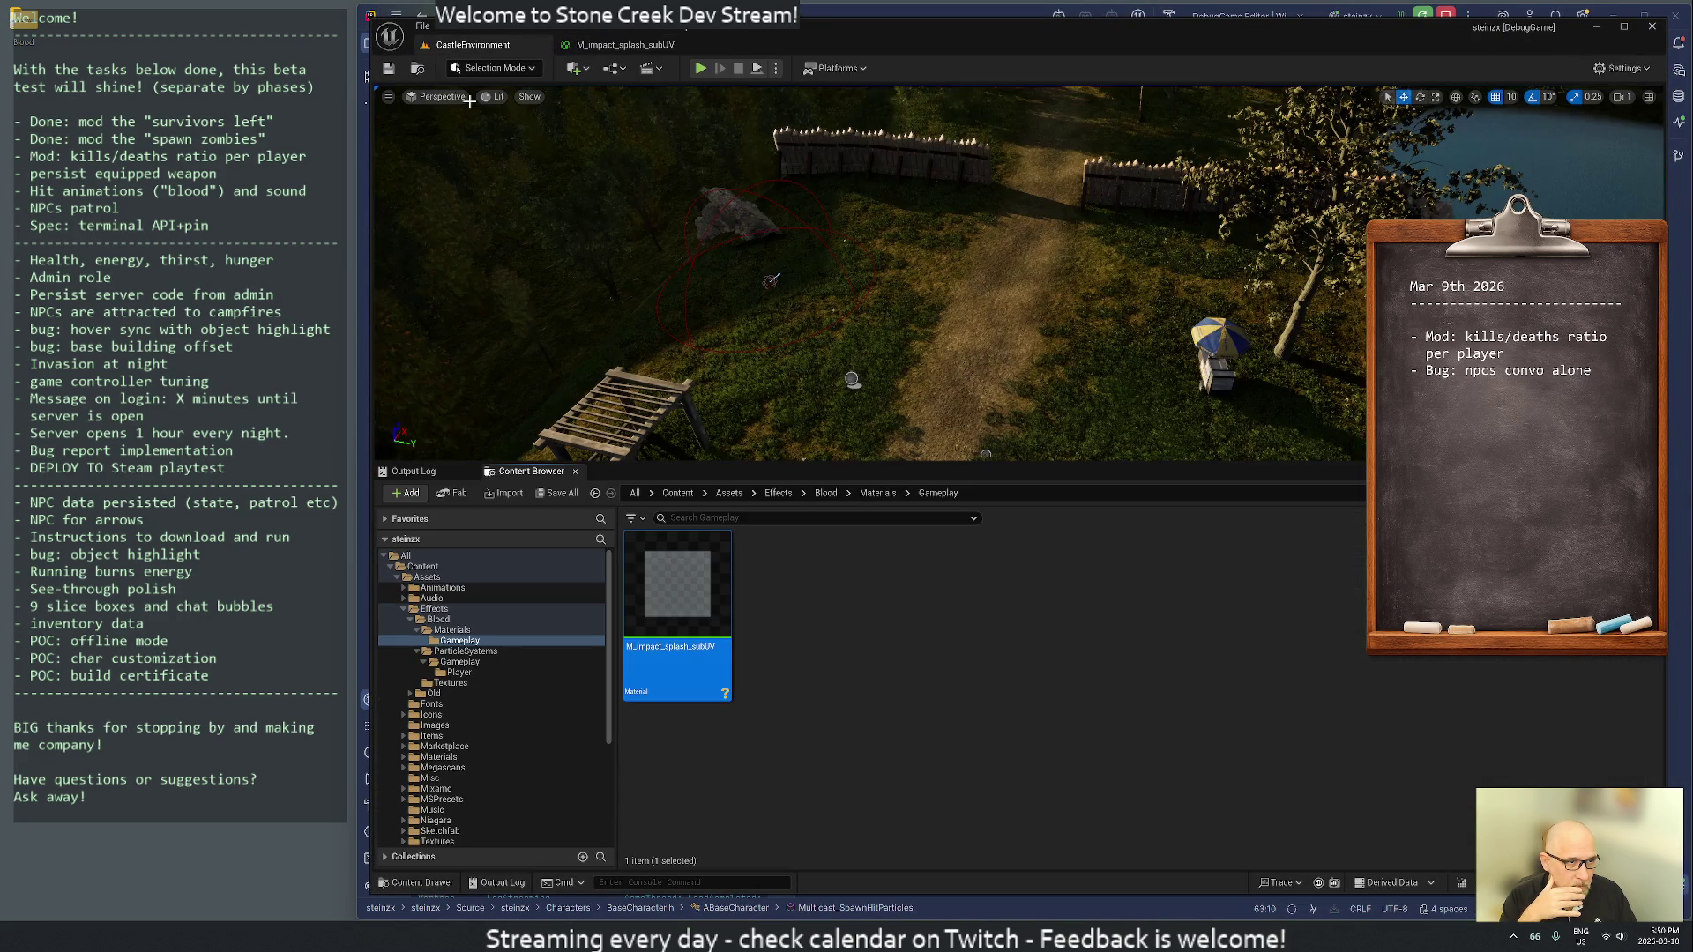
click(457, 683)
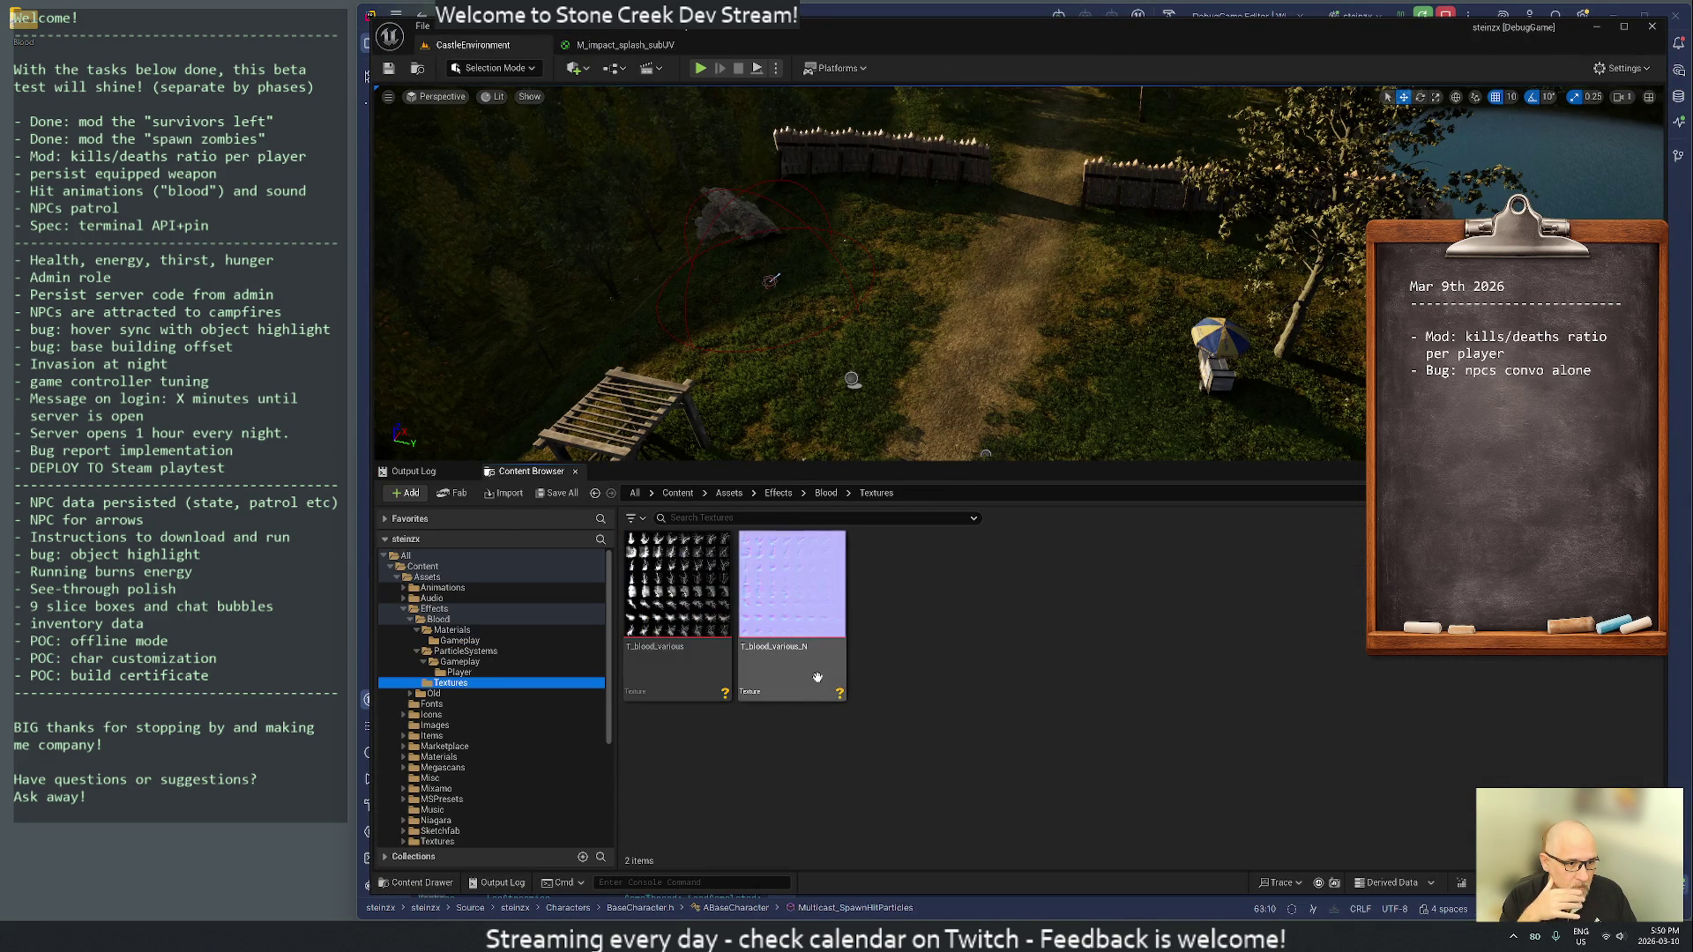
click(667, 670)
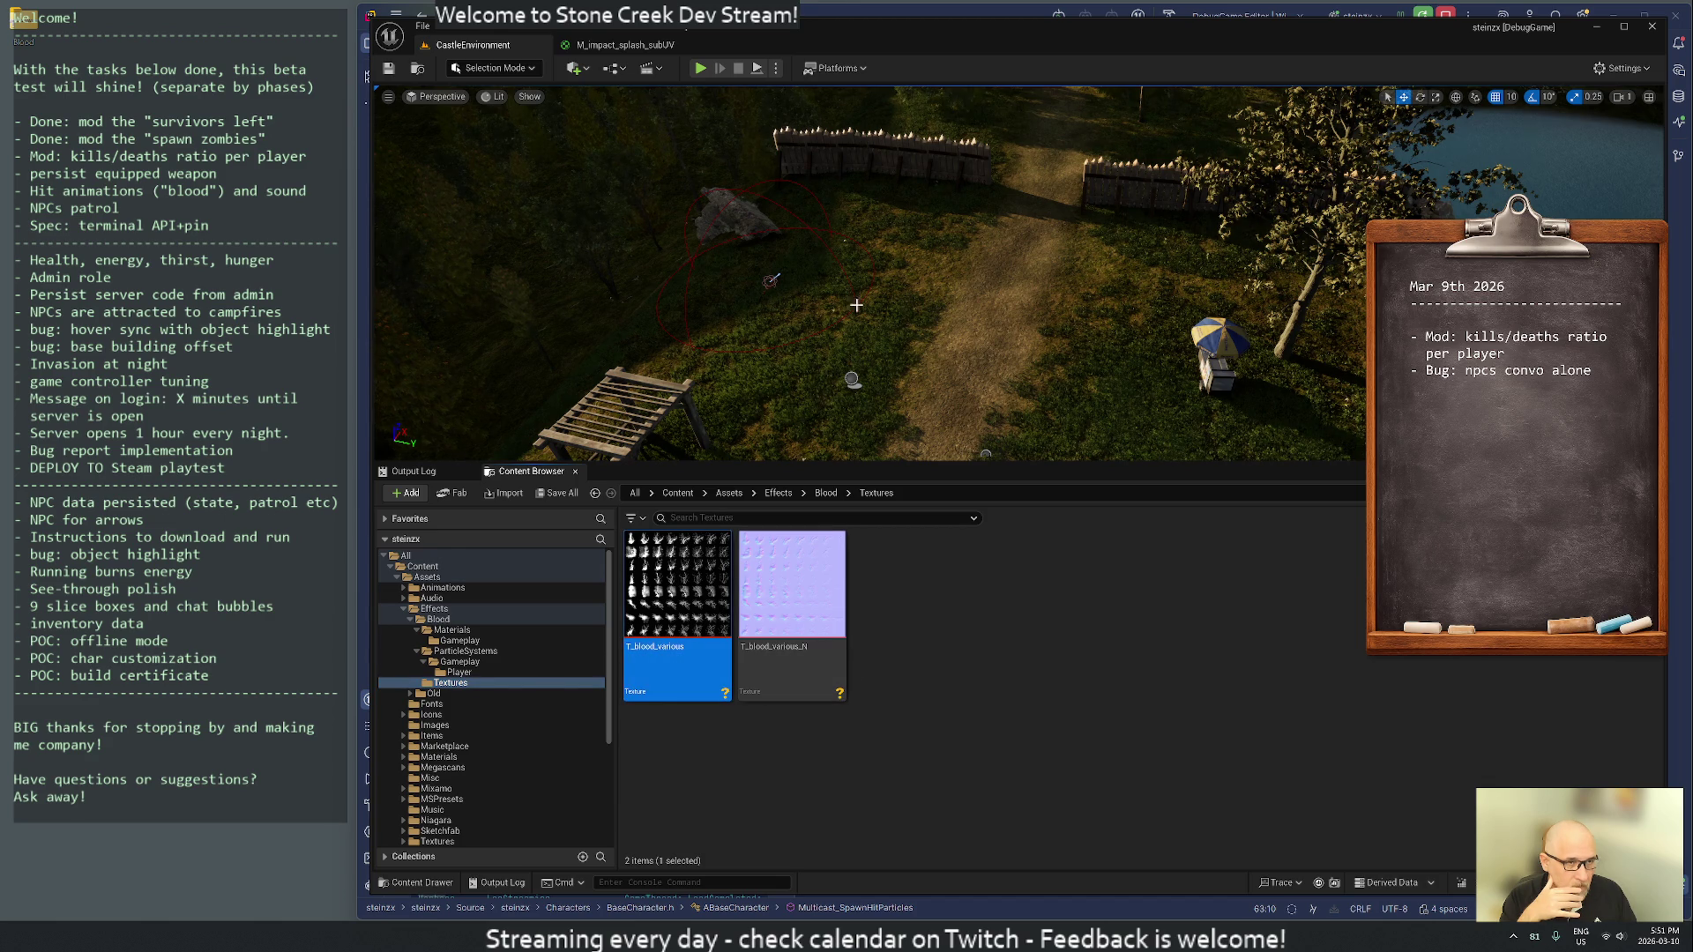
click(622, 45)
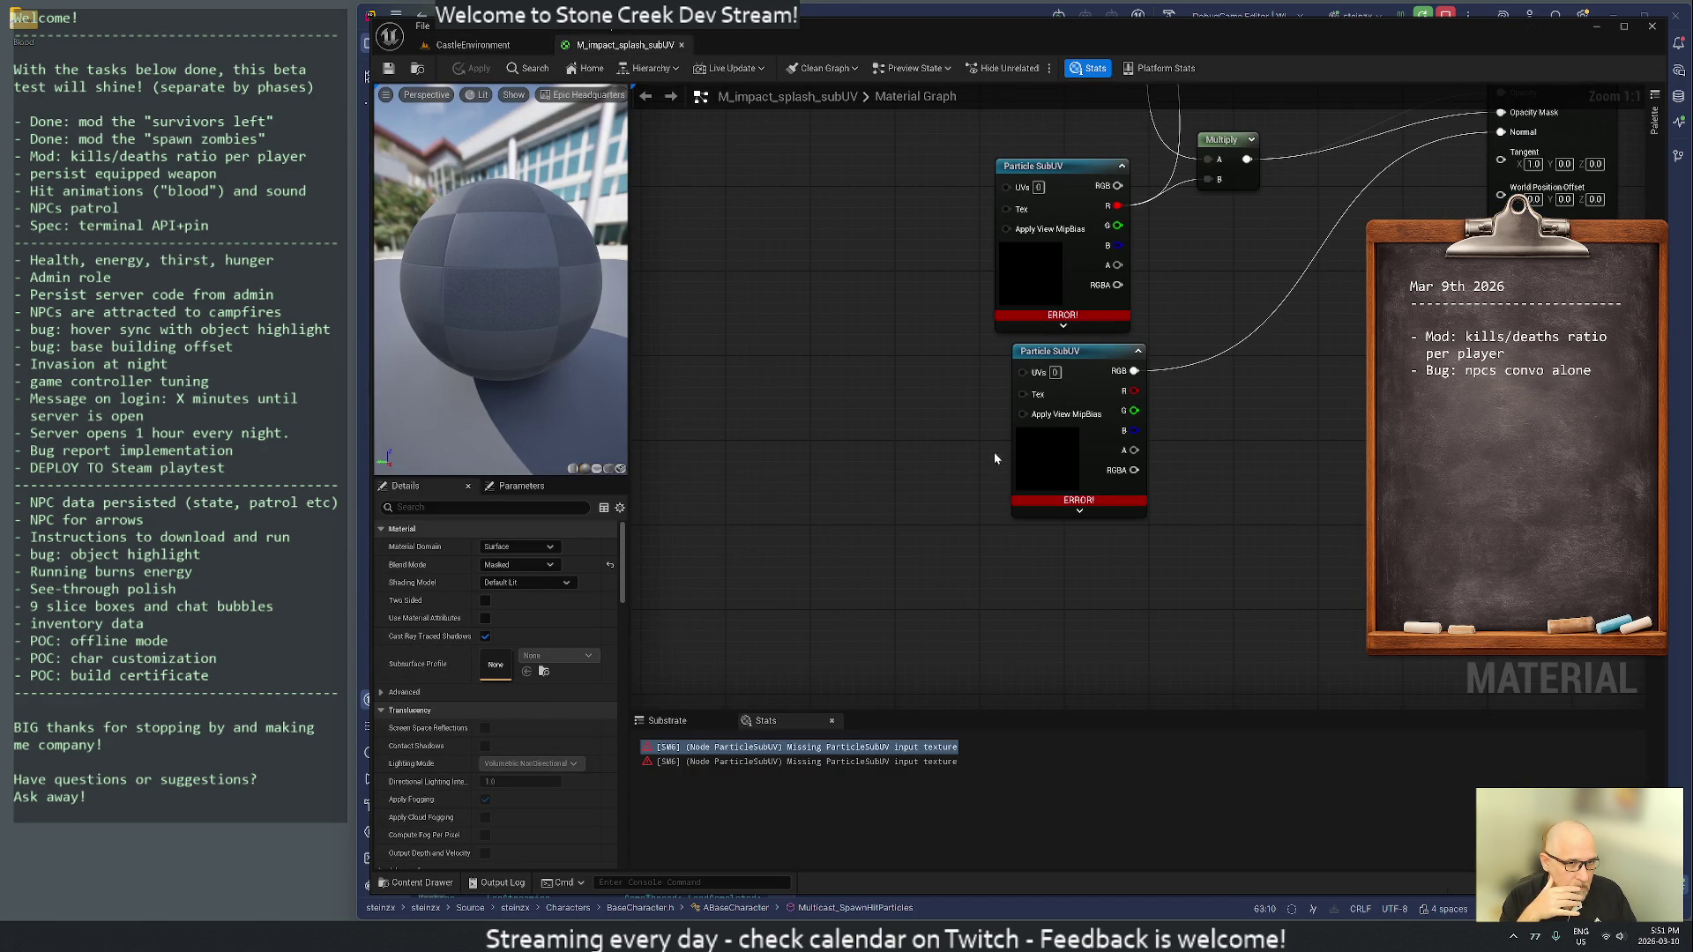
- Assign T_blood_various to both Particle SubUV nodes and apply the material
click(1057, 460)
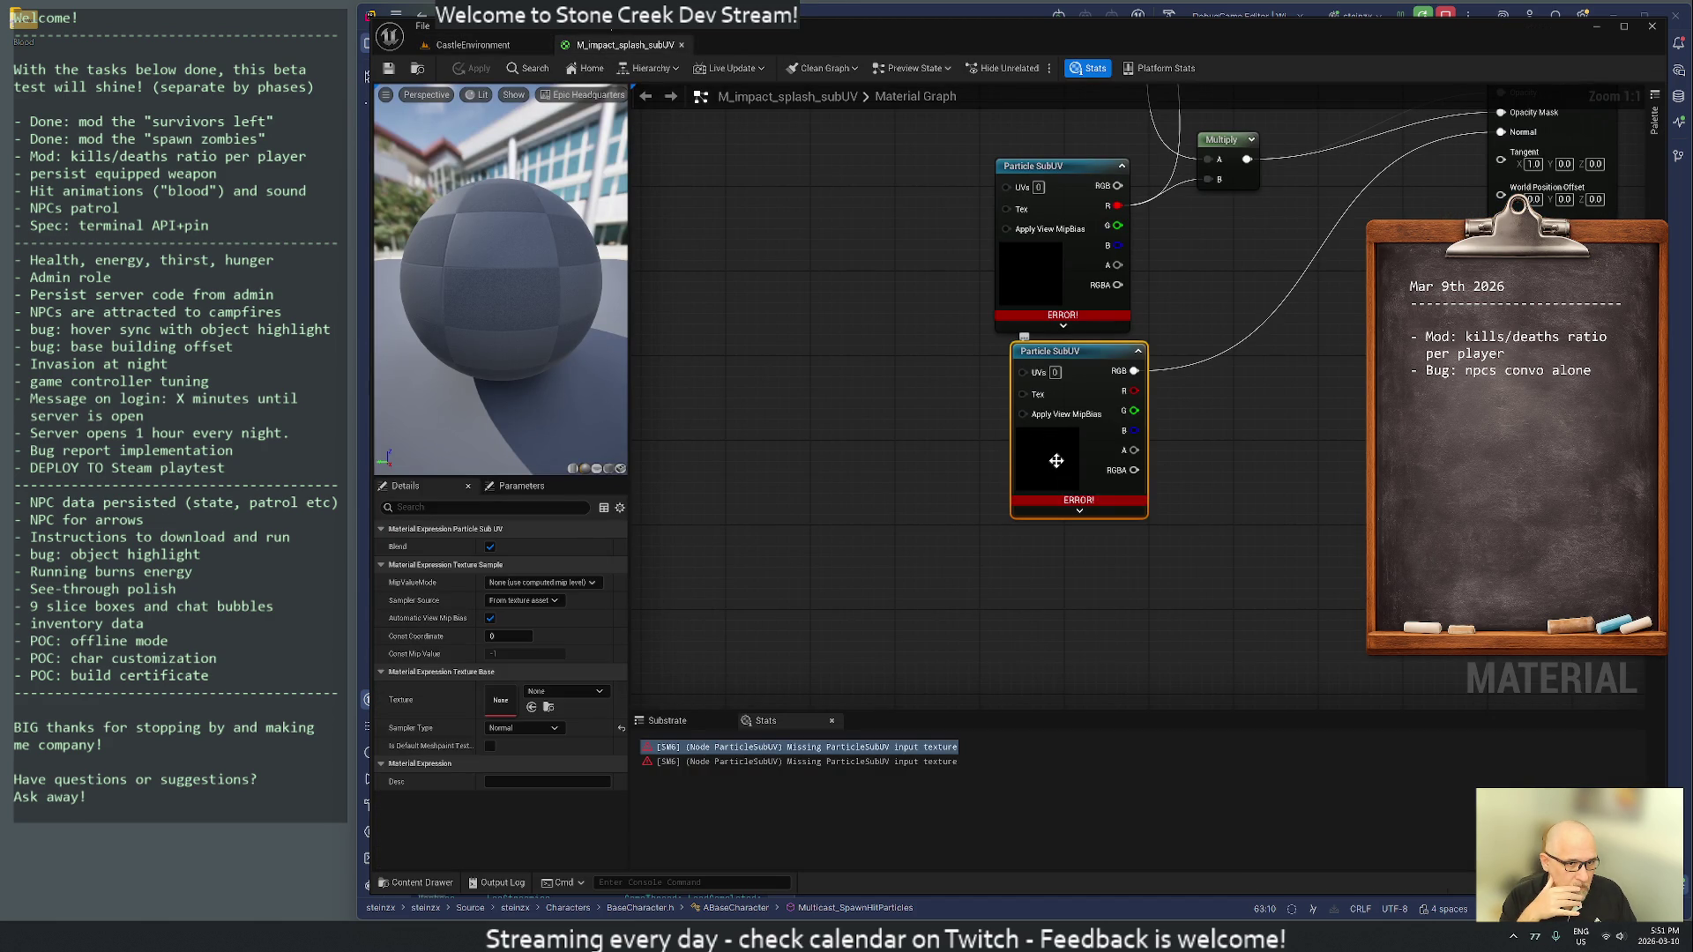
click(532, 708)
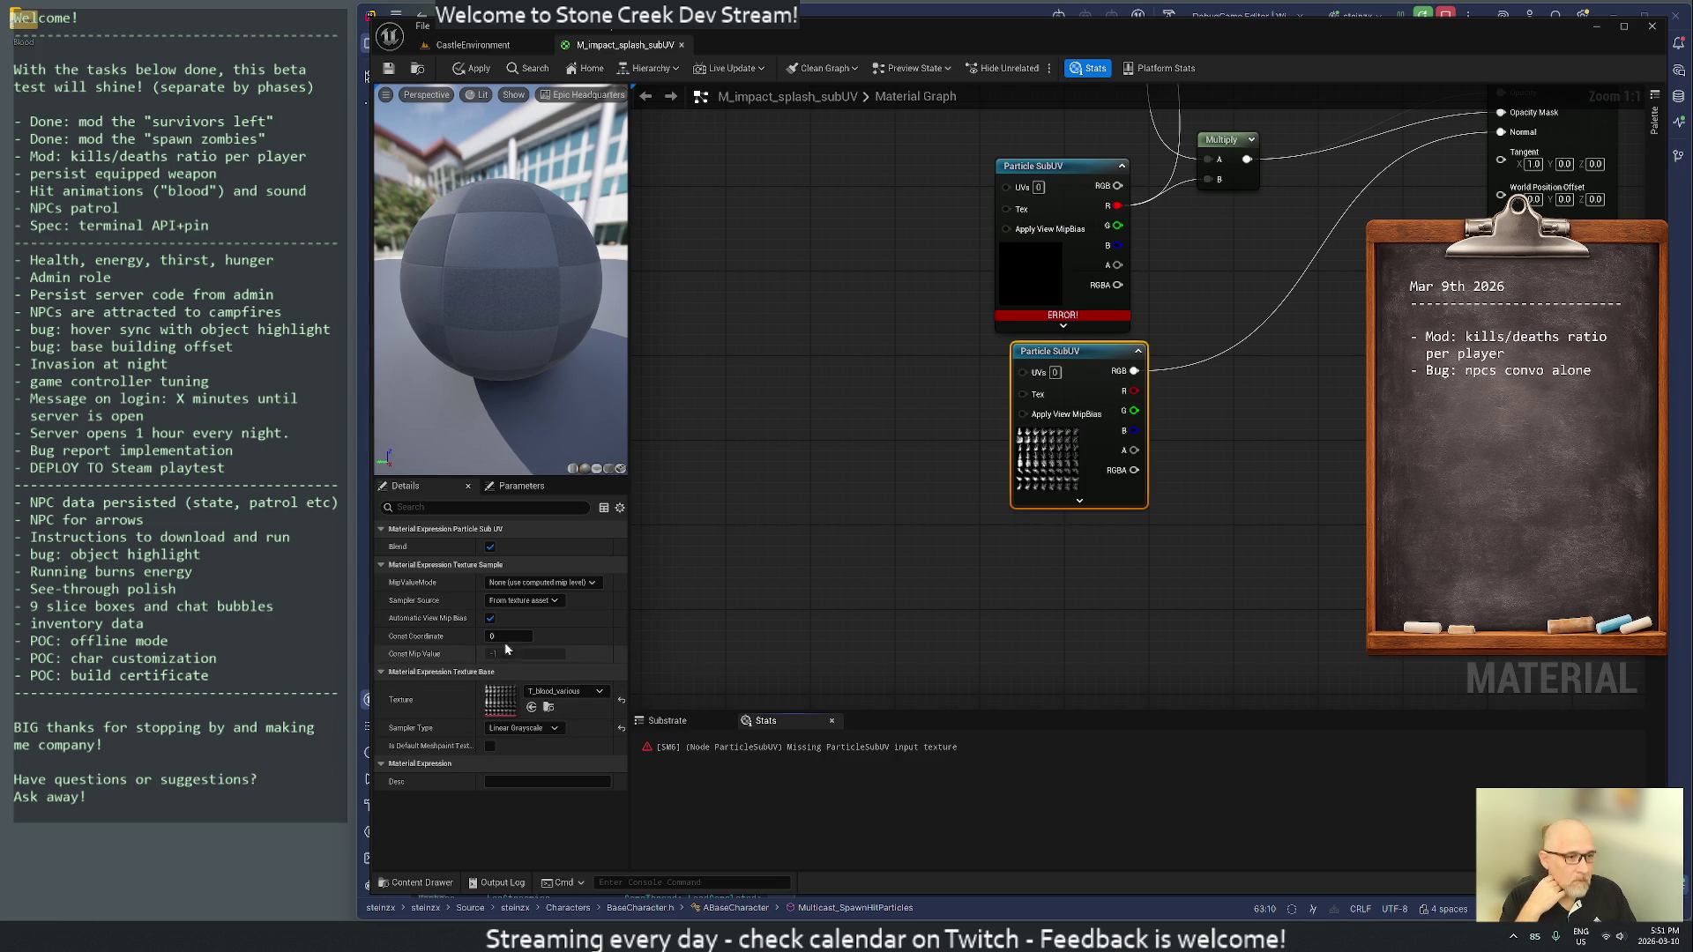
click(1026, 265)
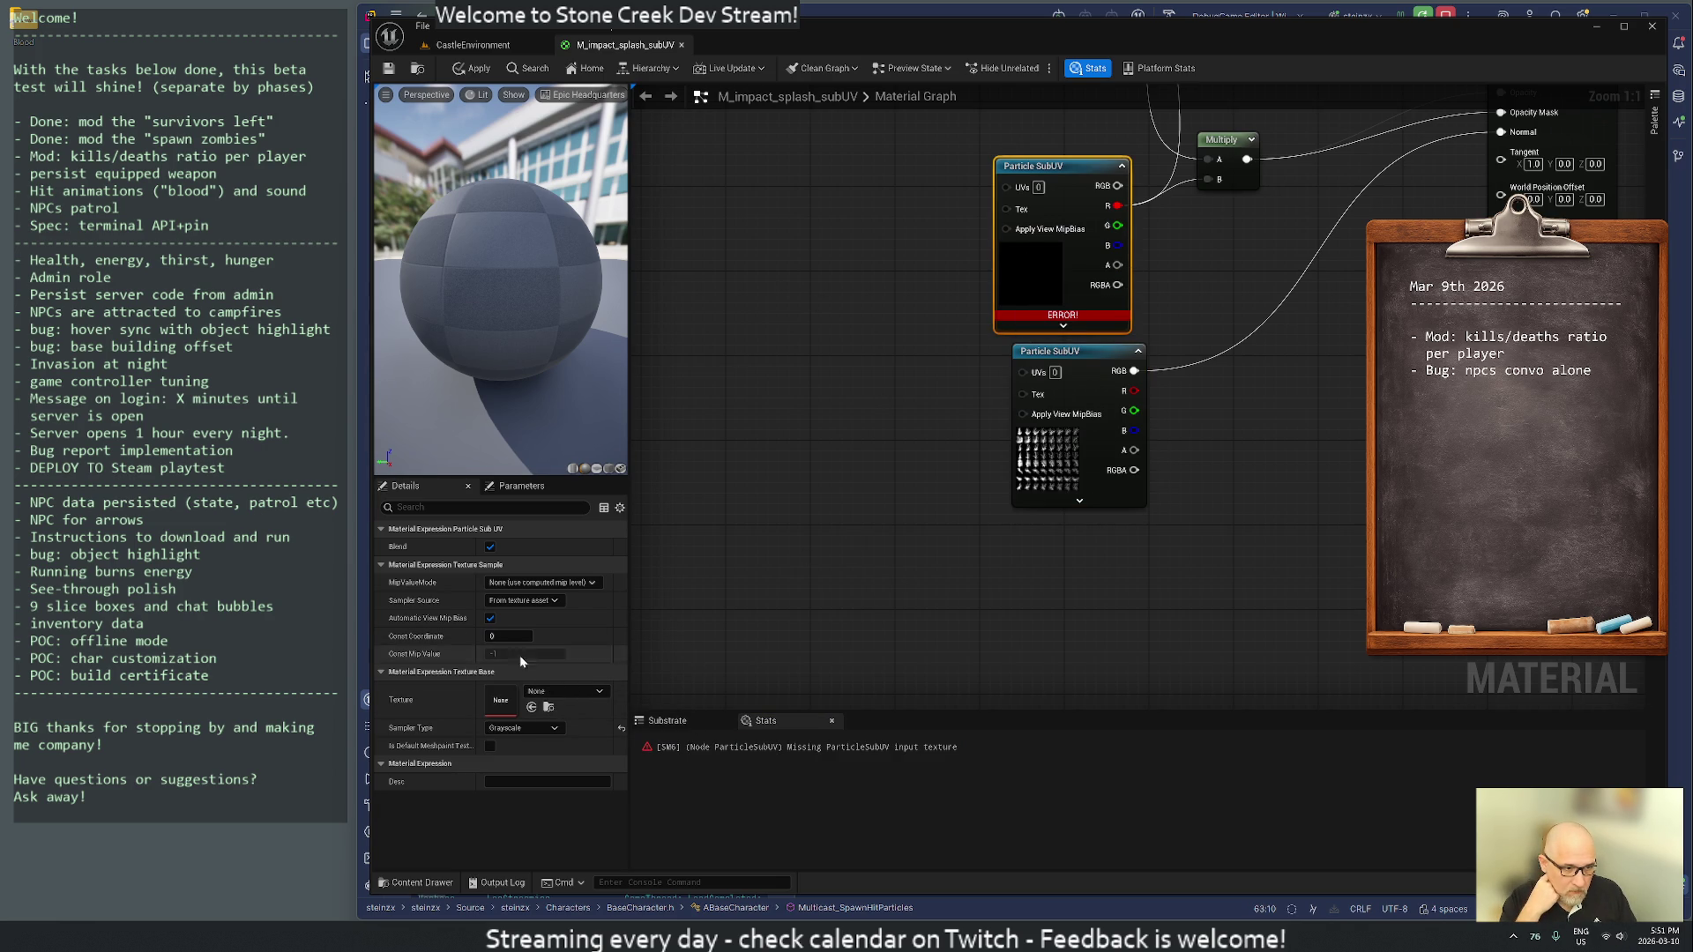
click(531, 708)
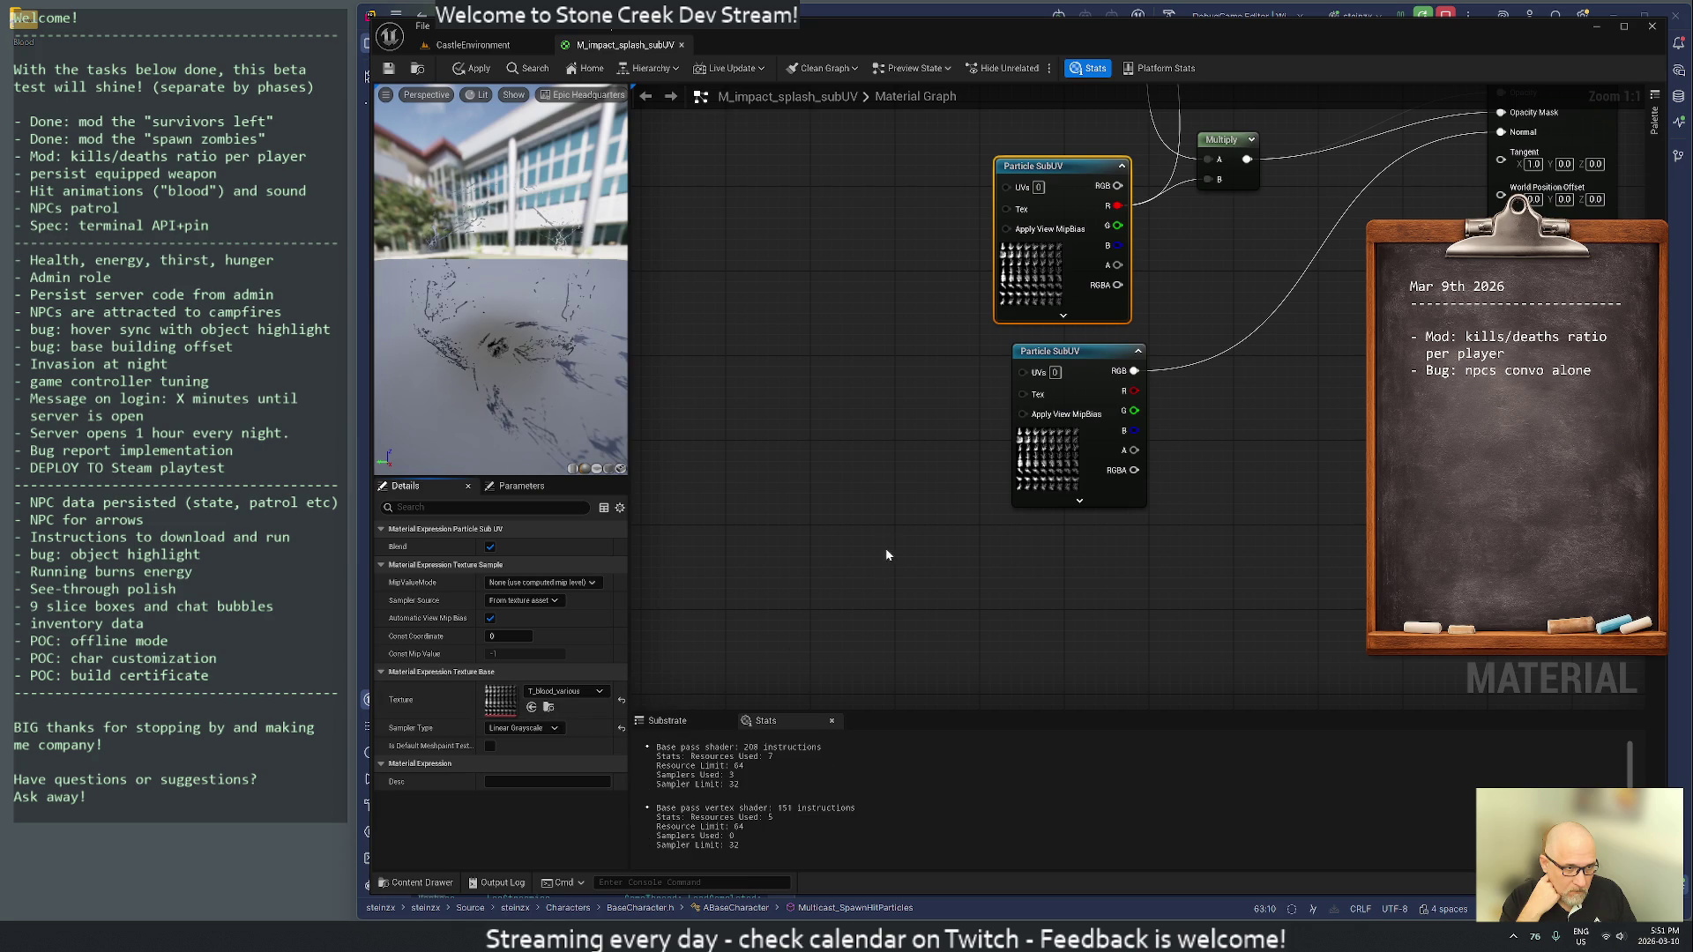
click(389, 69)
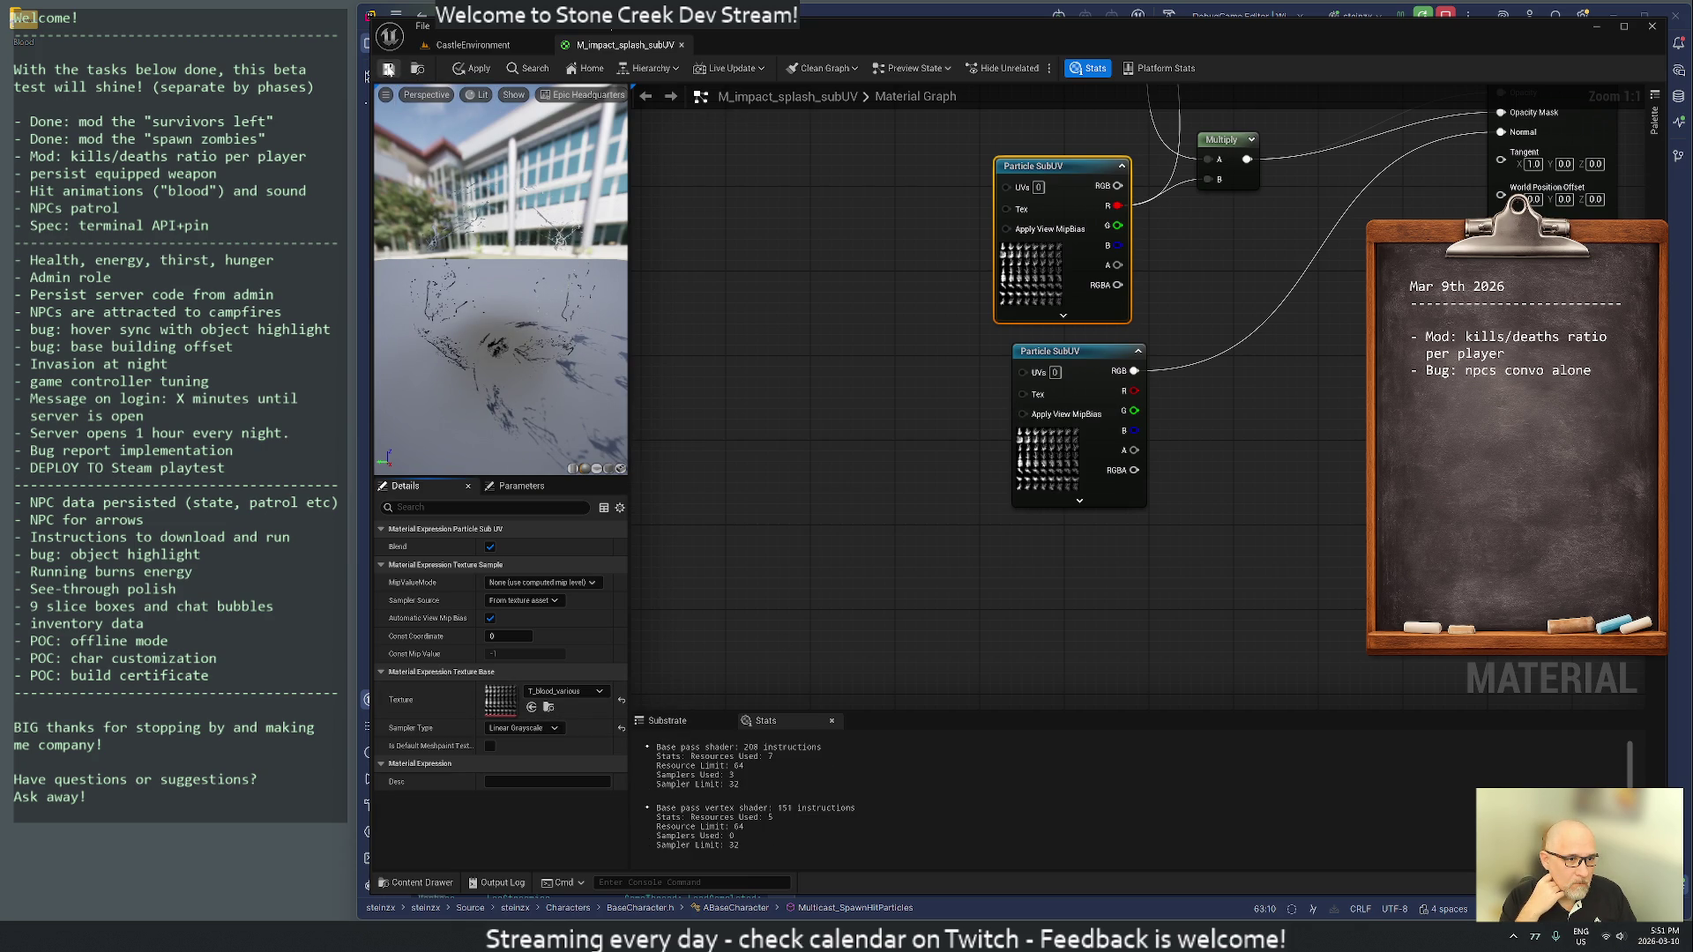
right_click(860, 371)
click(878, 234)
click(877, 234)
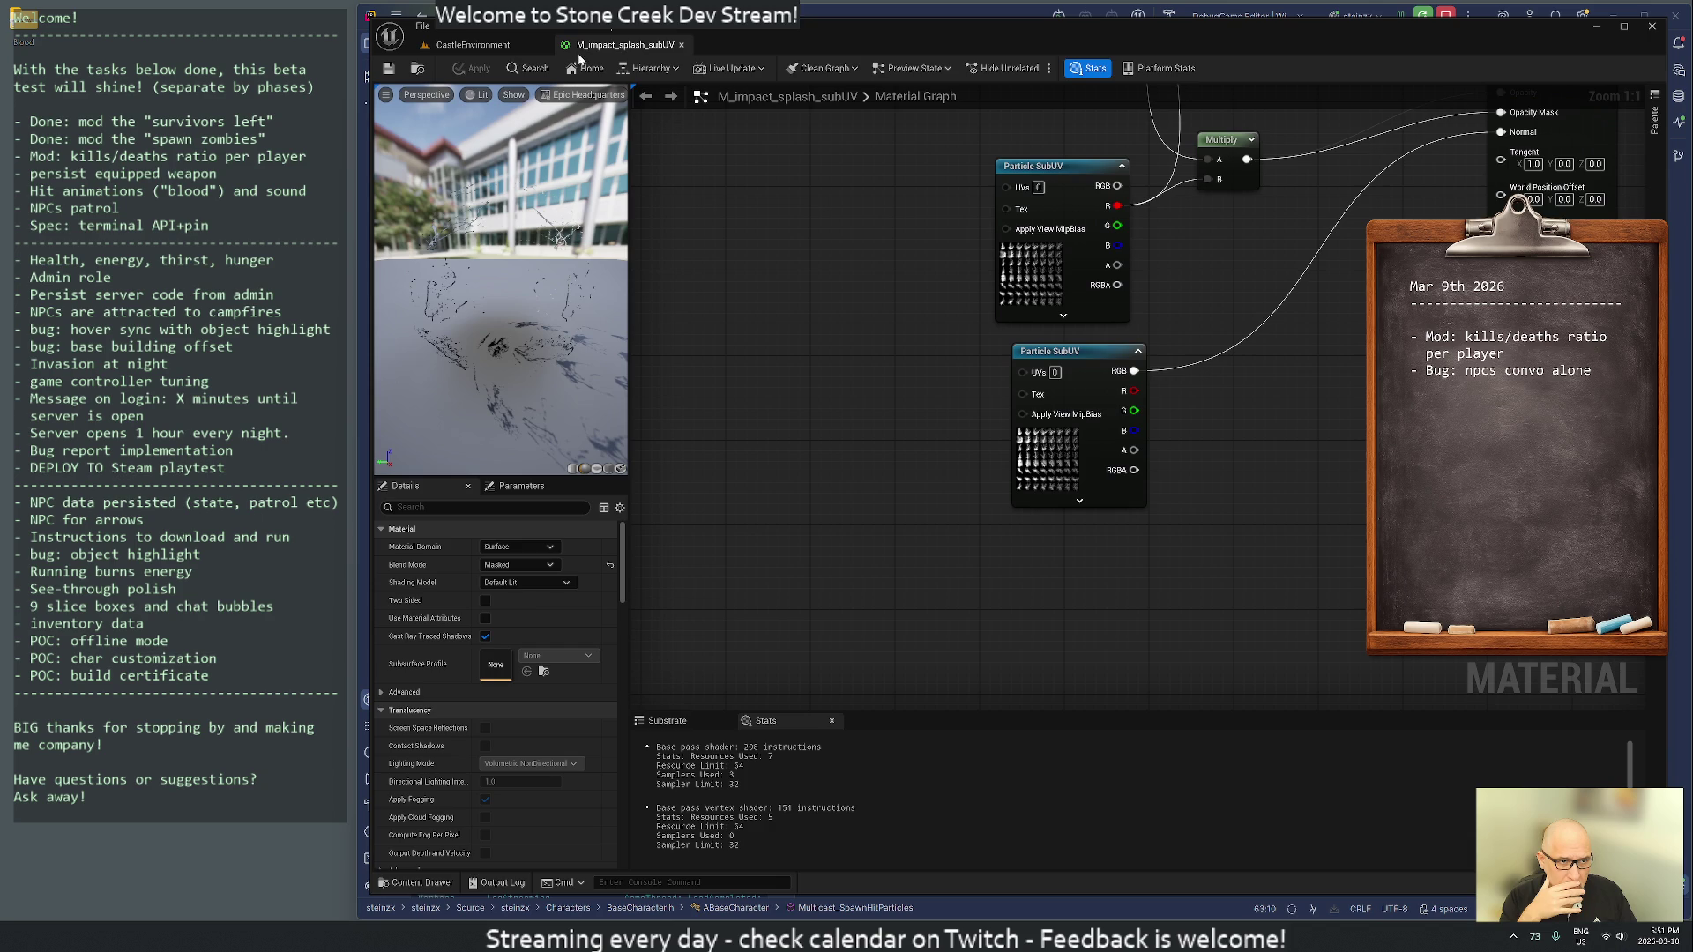
- Close the splash material, reopen and close P_body_bullet_impact, then playtest the level
click(680, 44)
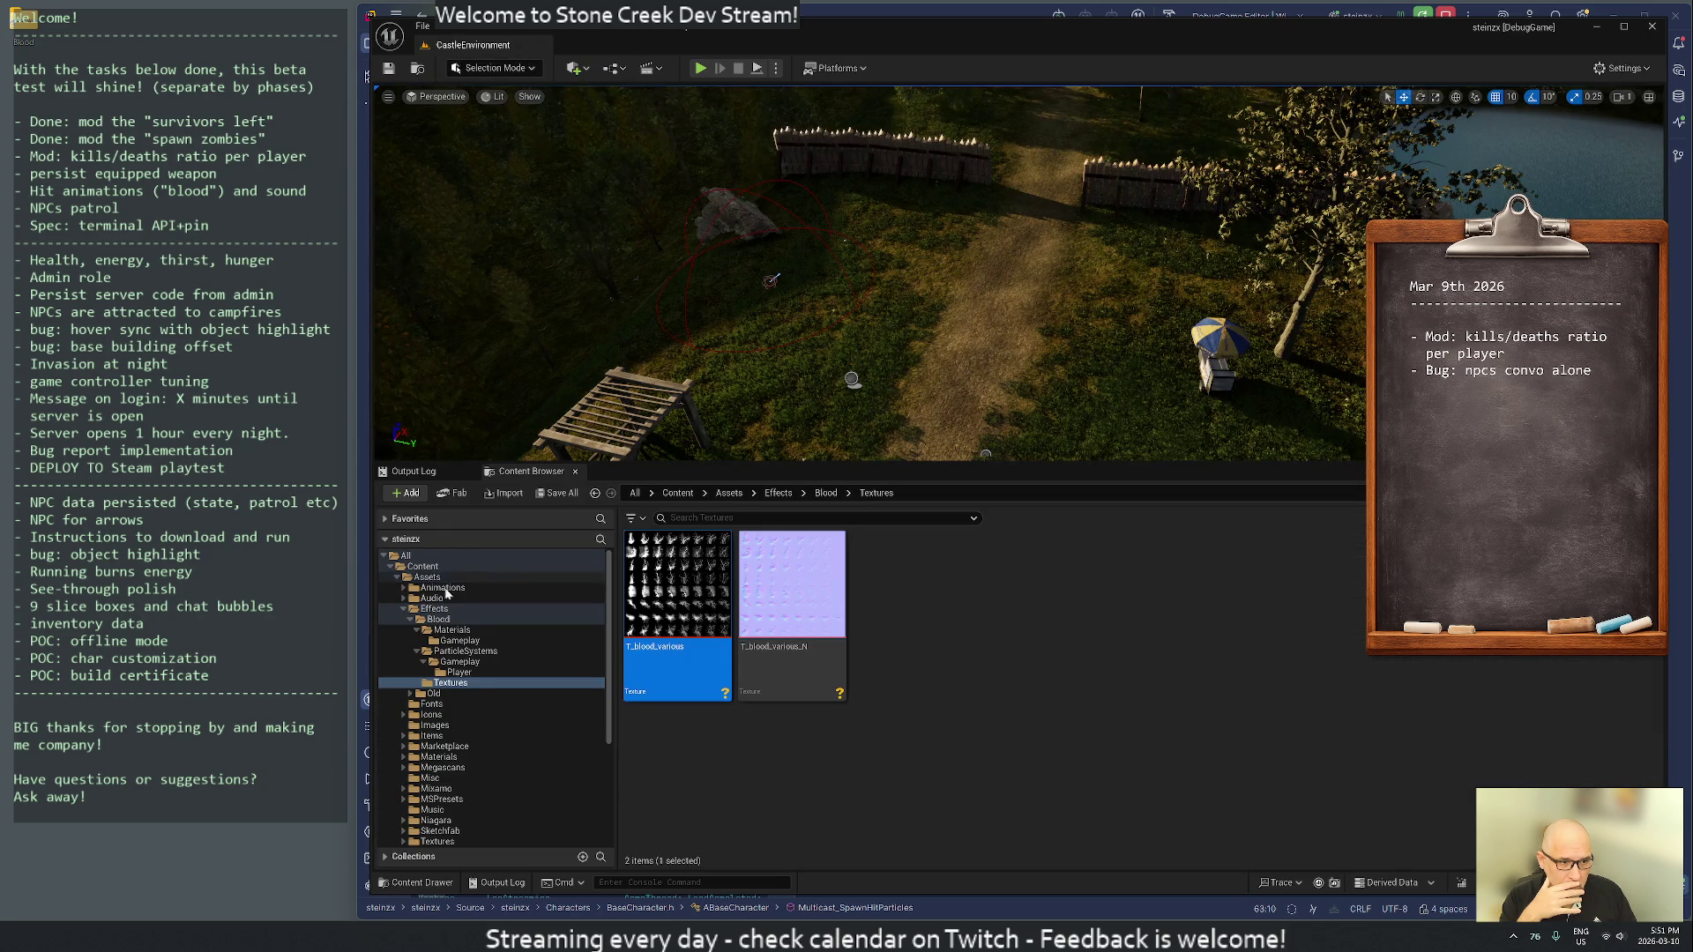
click(462, 662)
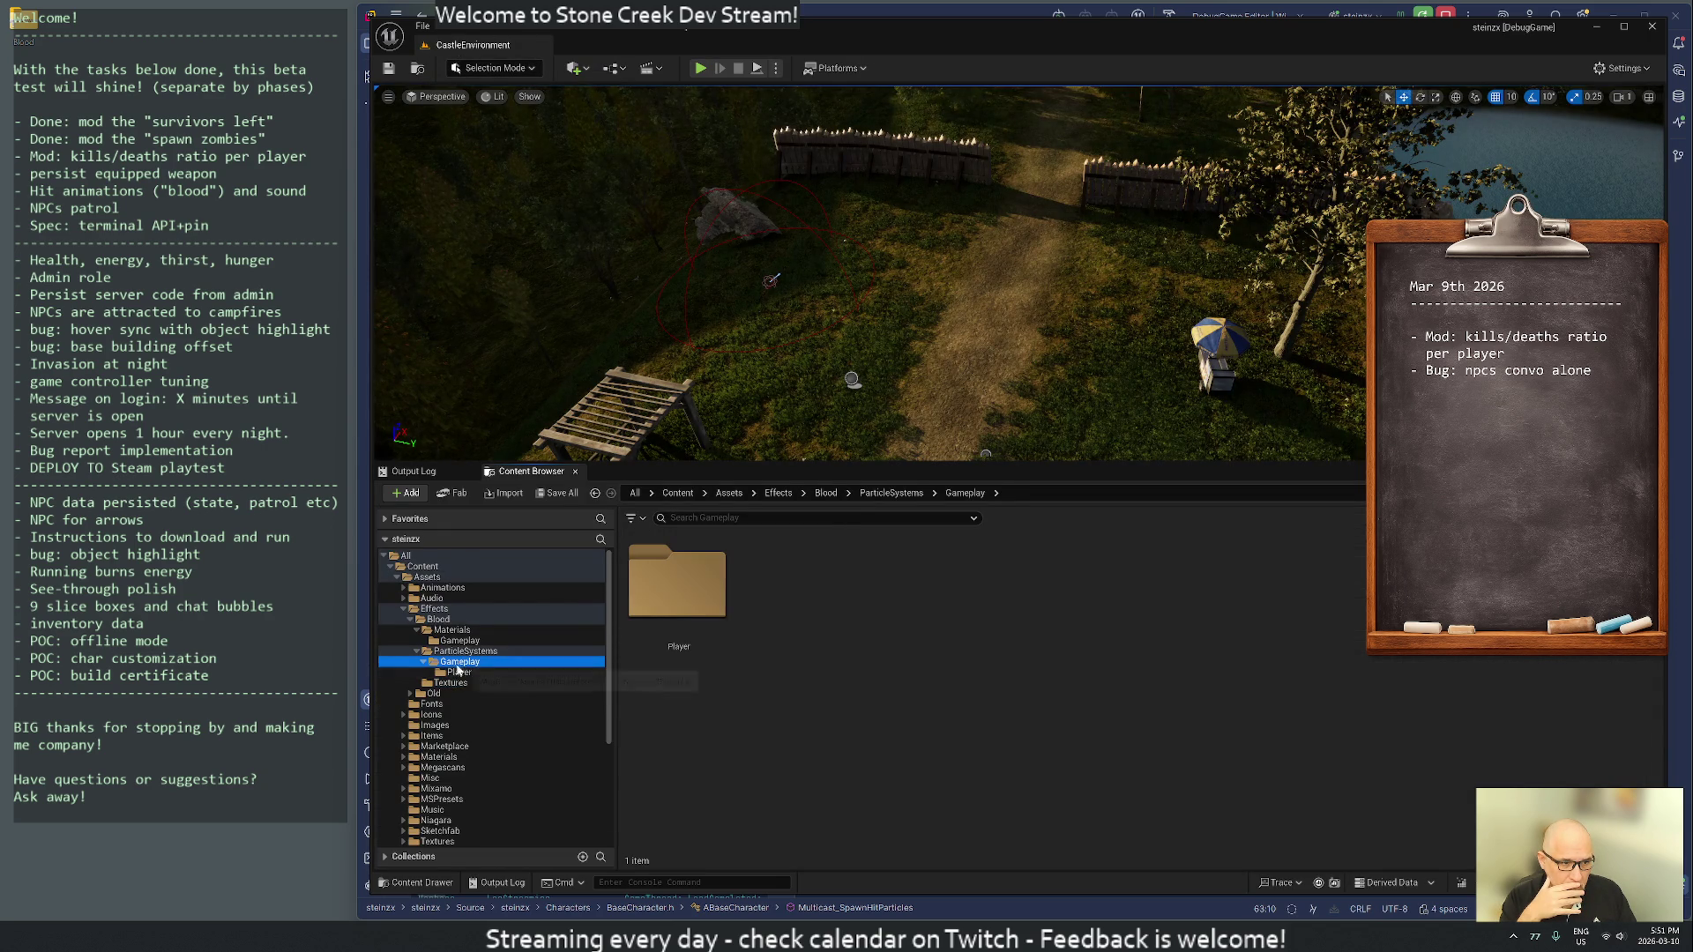
click(458, 672)
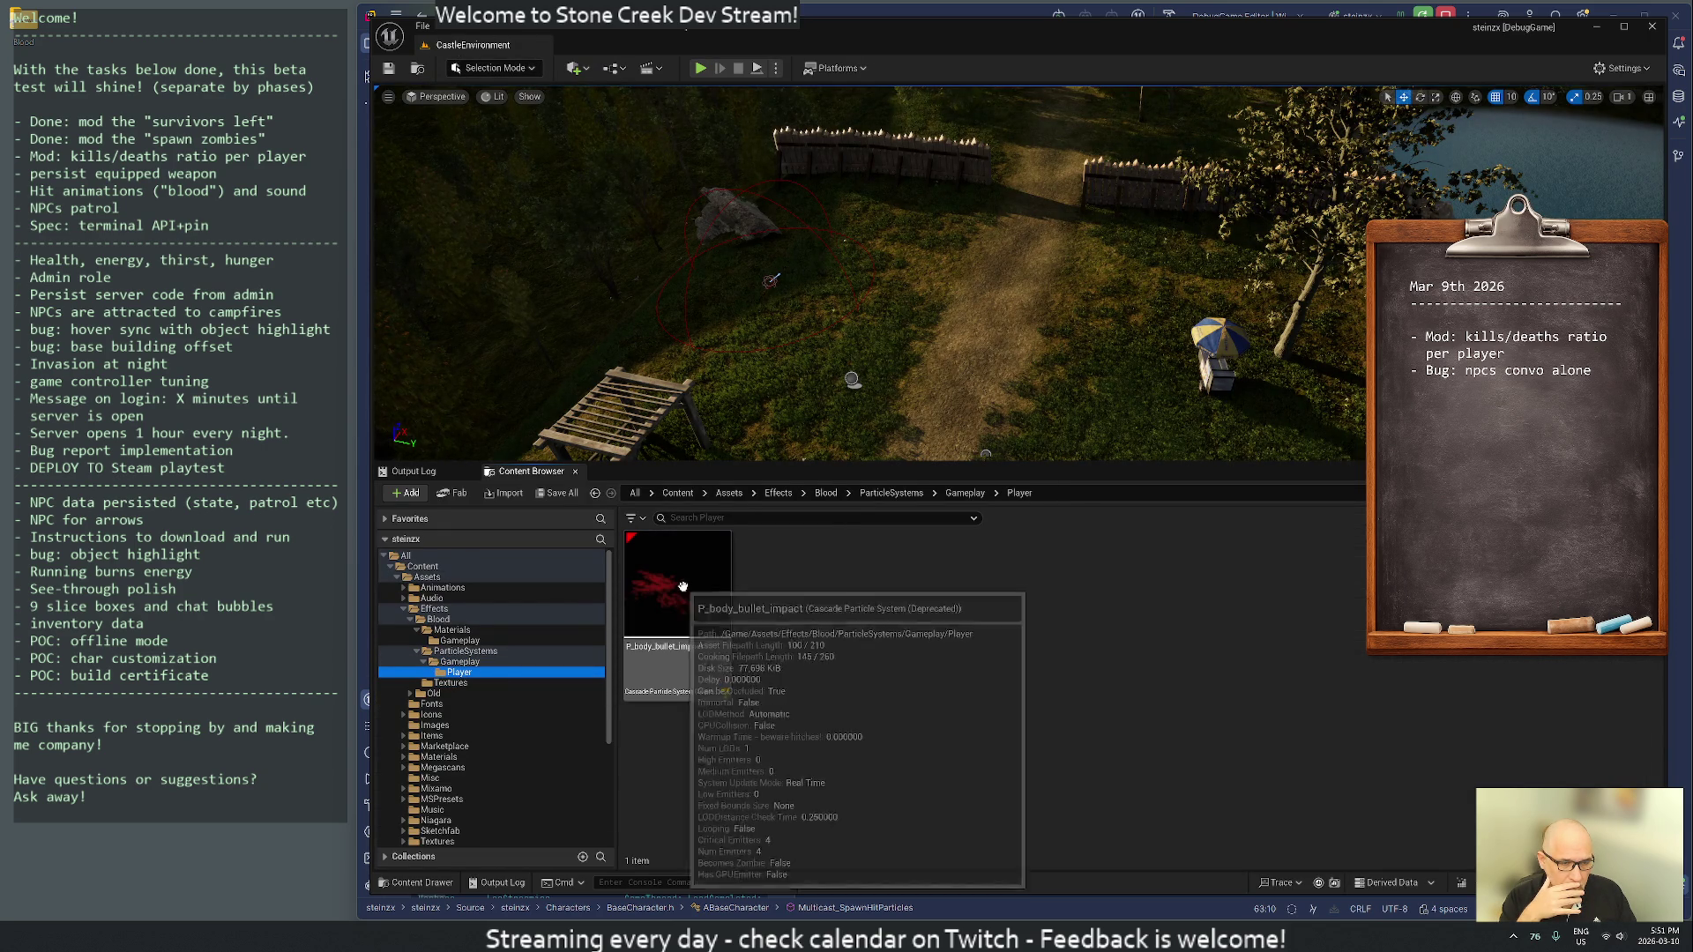
double_click(683, 586)
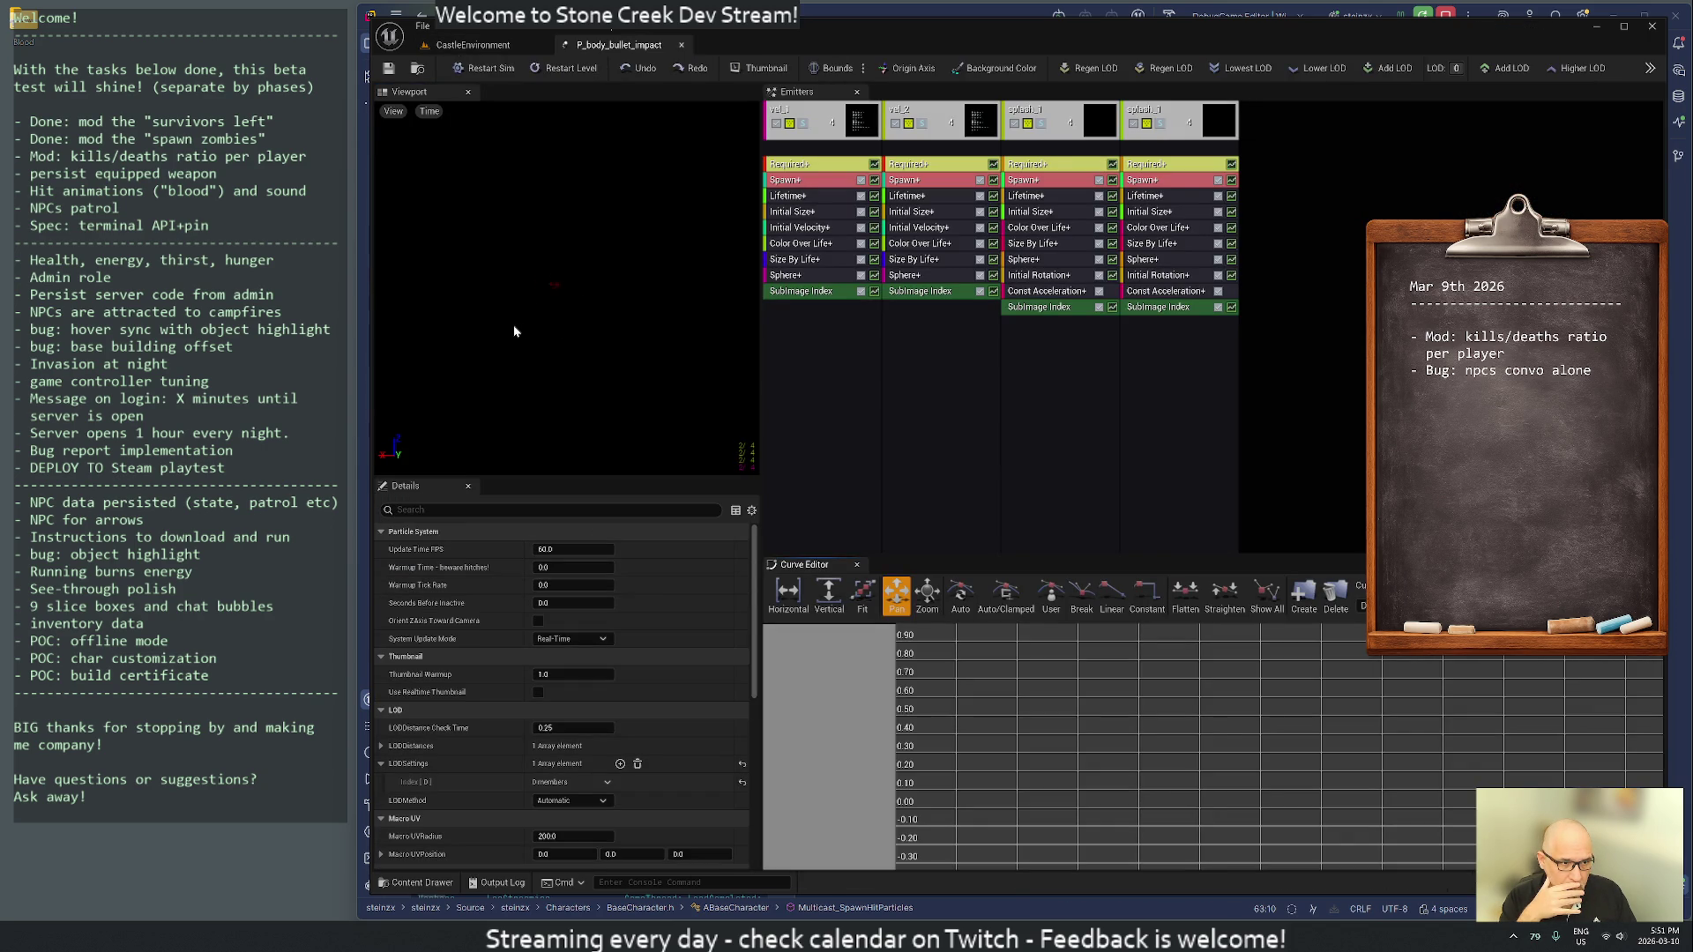
middle_click(596, 44)
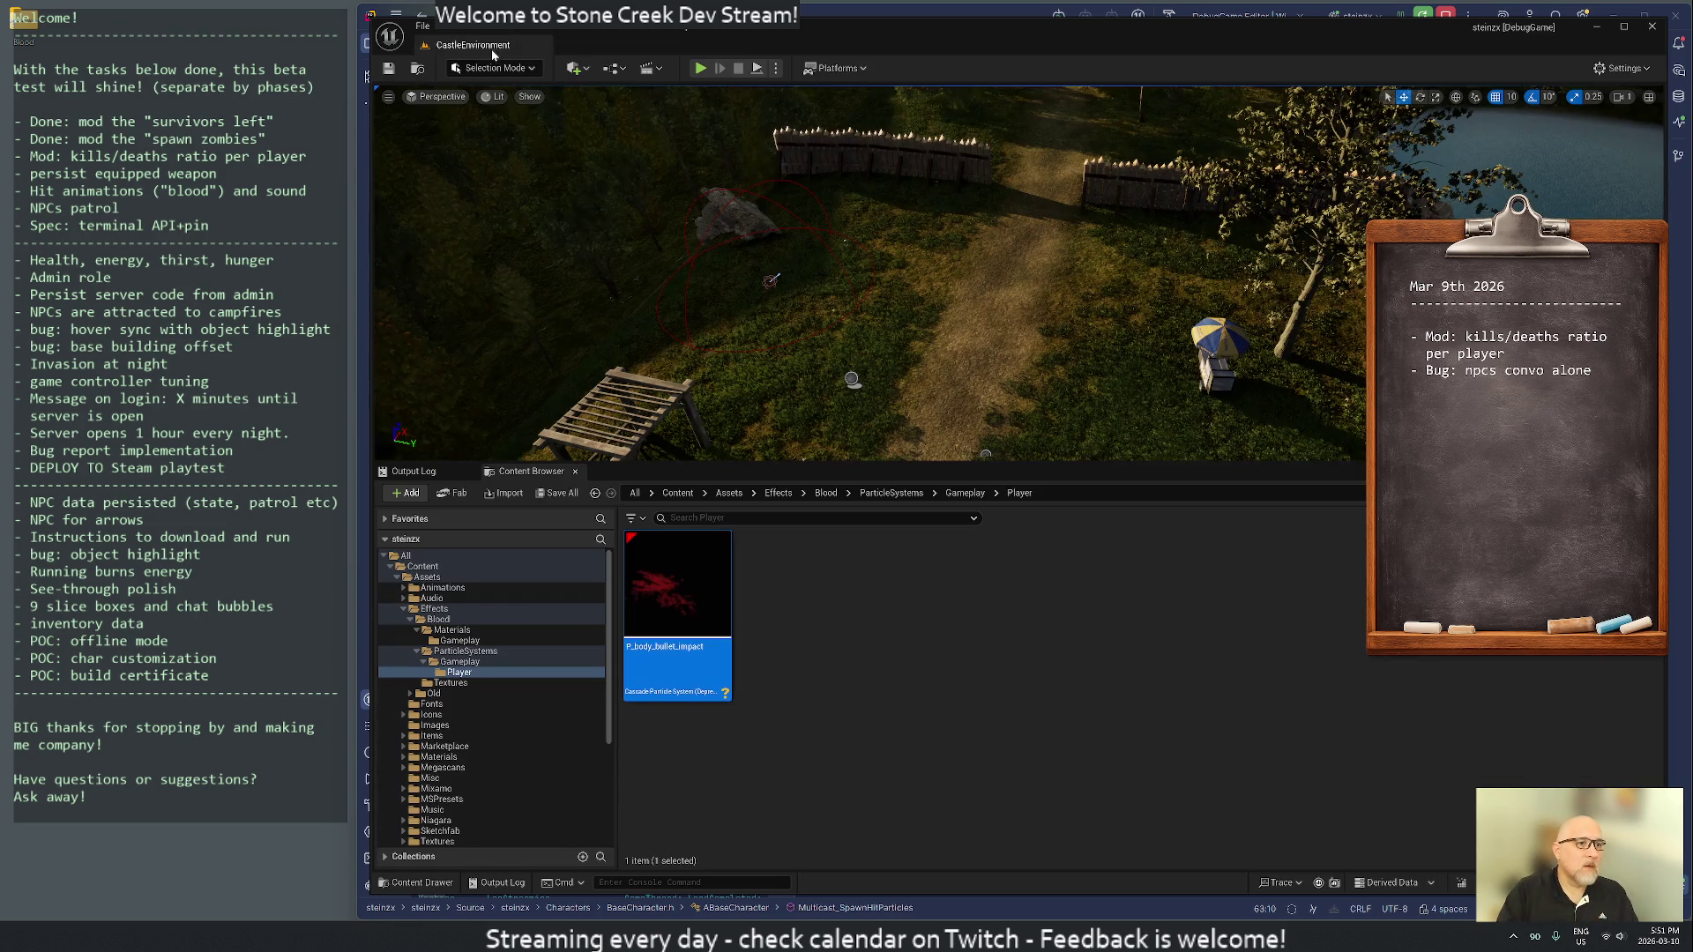
click(699, 68)
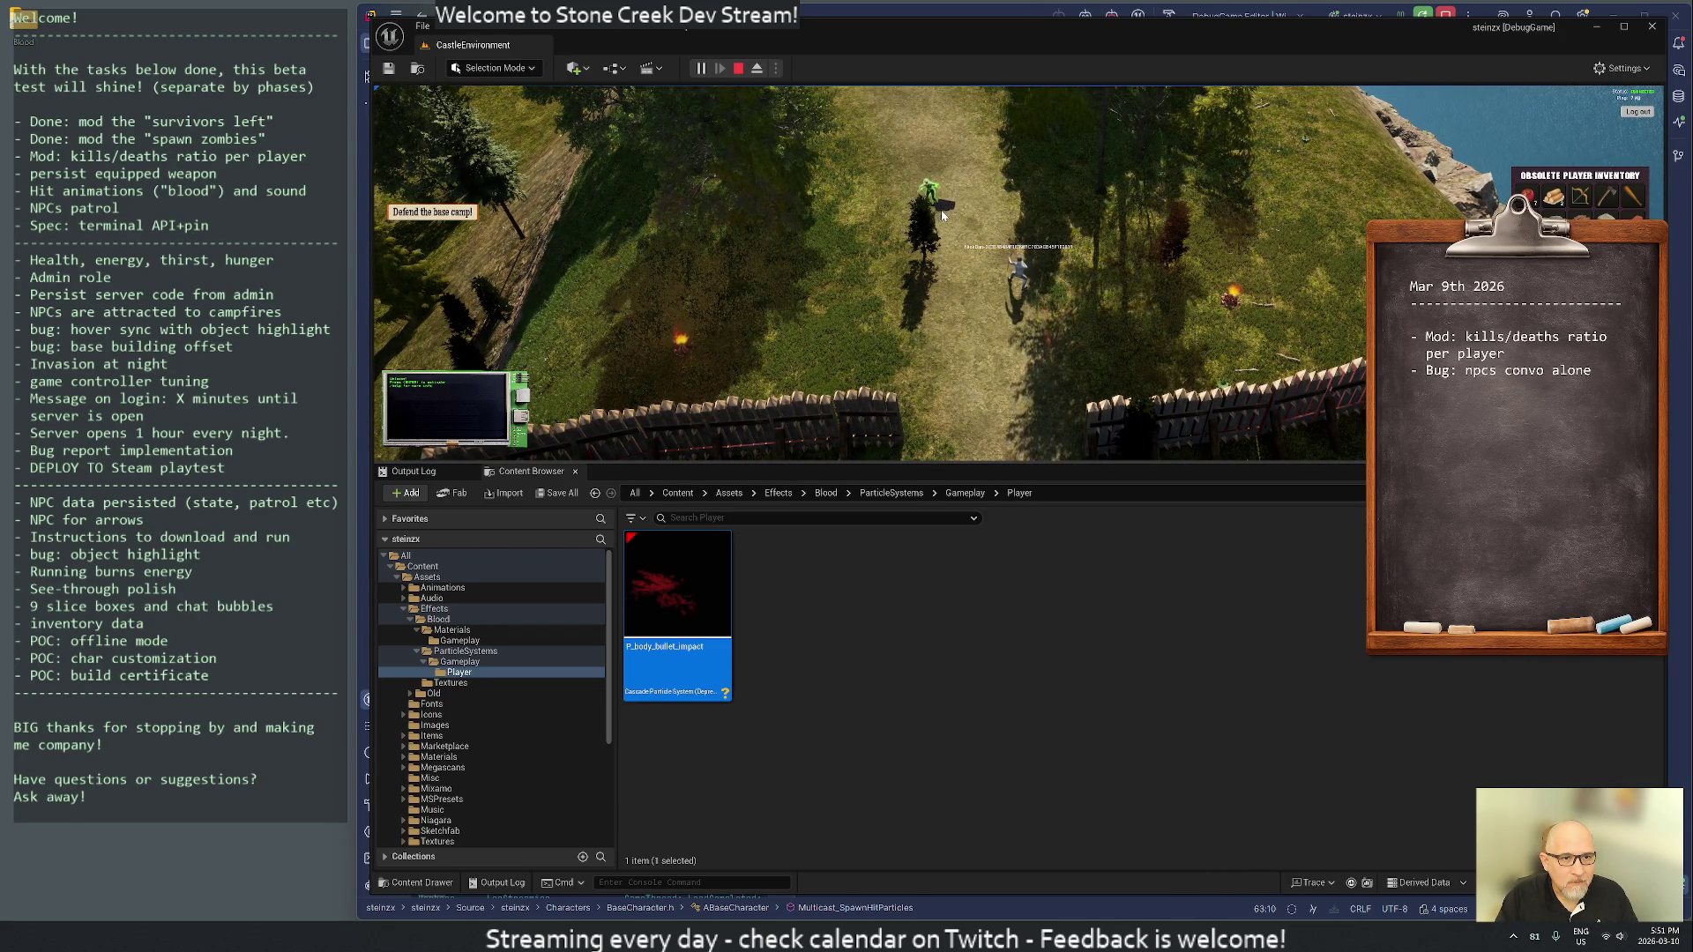
scroll(955, 240, up, 3)
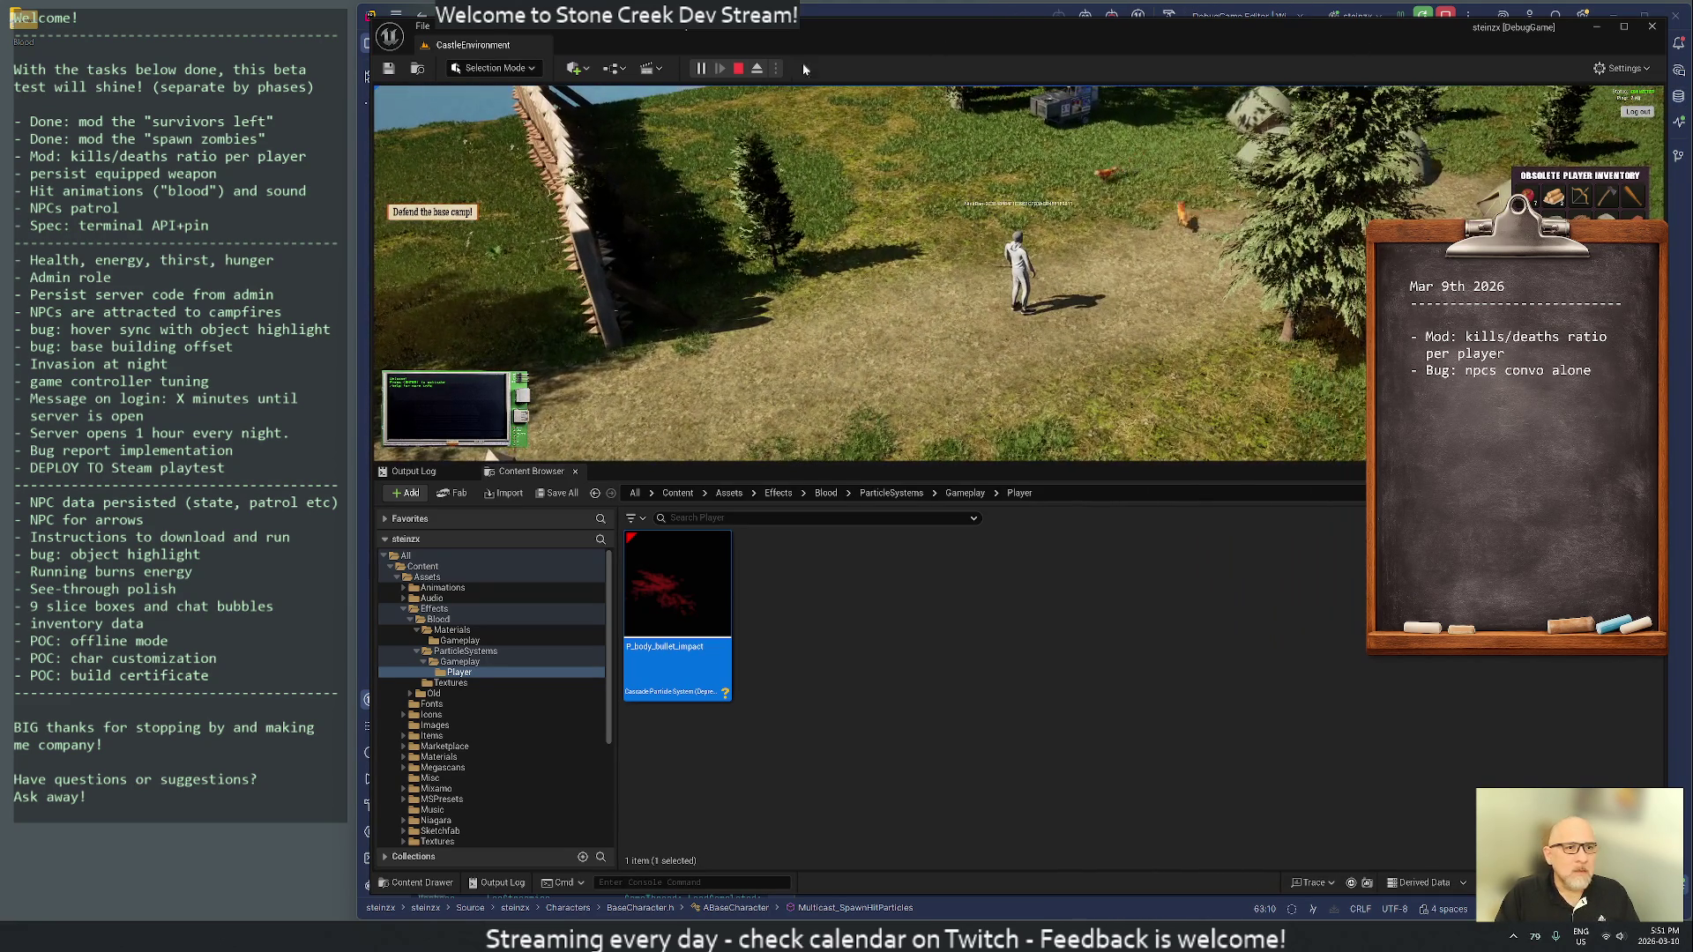
click(741, 69)
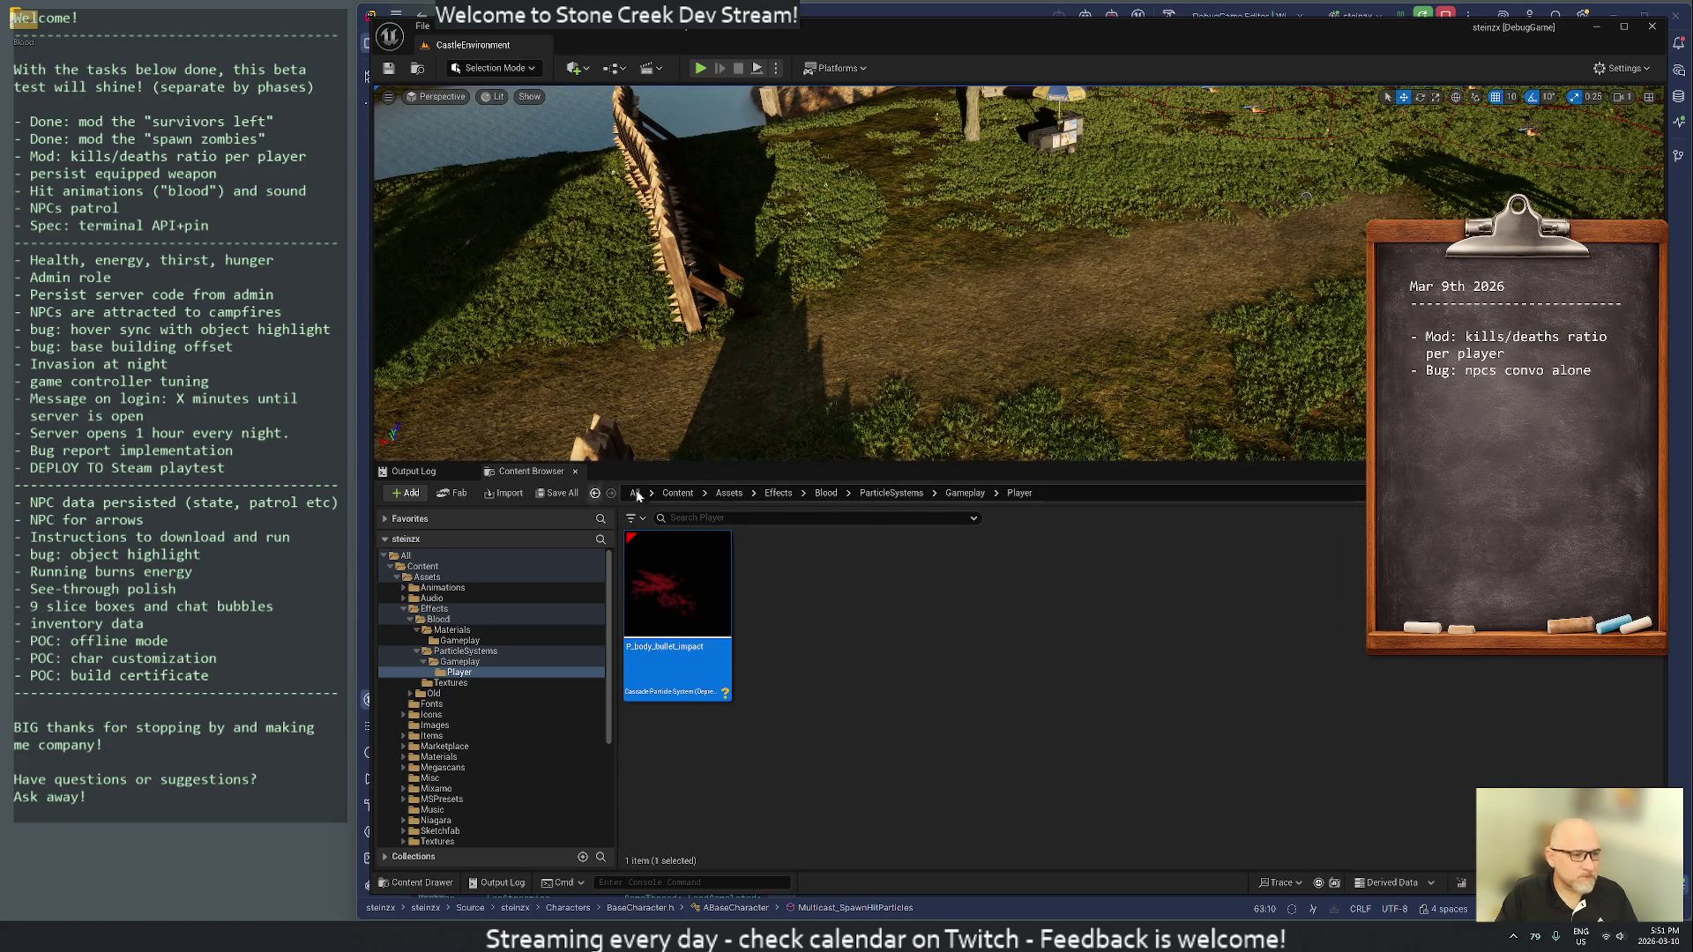
- Close Unreal Editor, read ChatGPT's missing-texture advice, and bring up File Explorer
click(1658, 26)
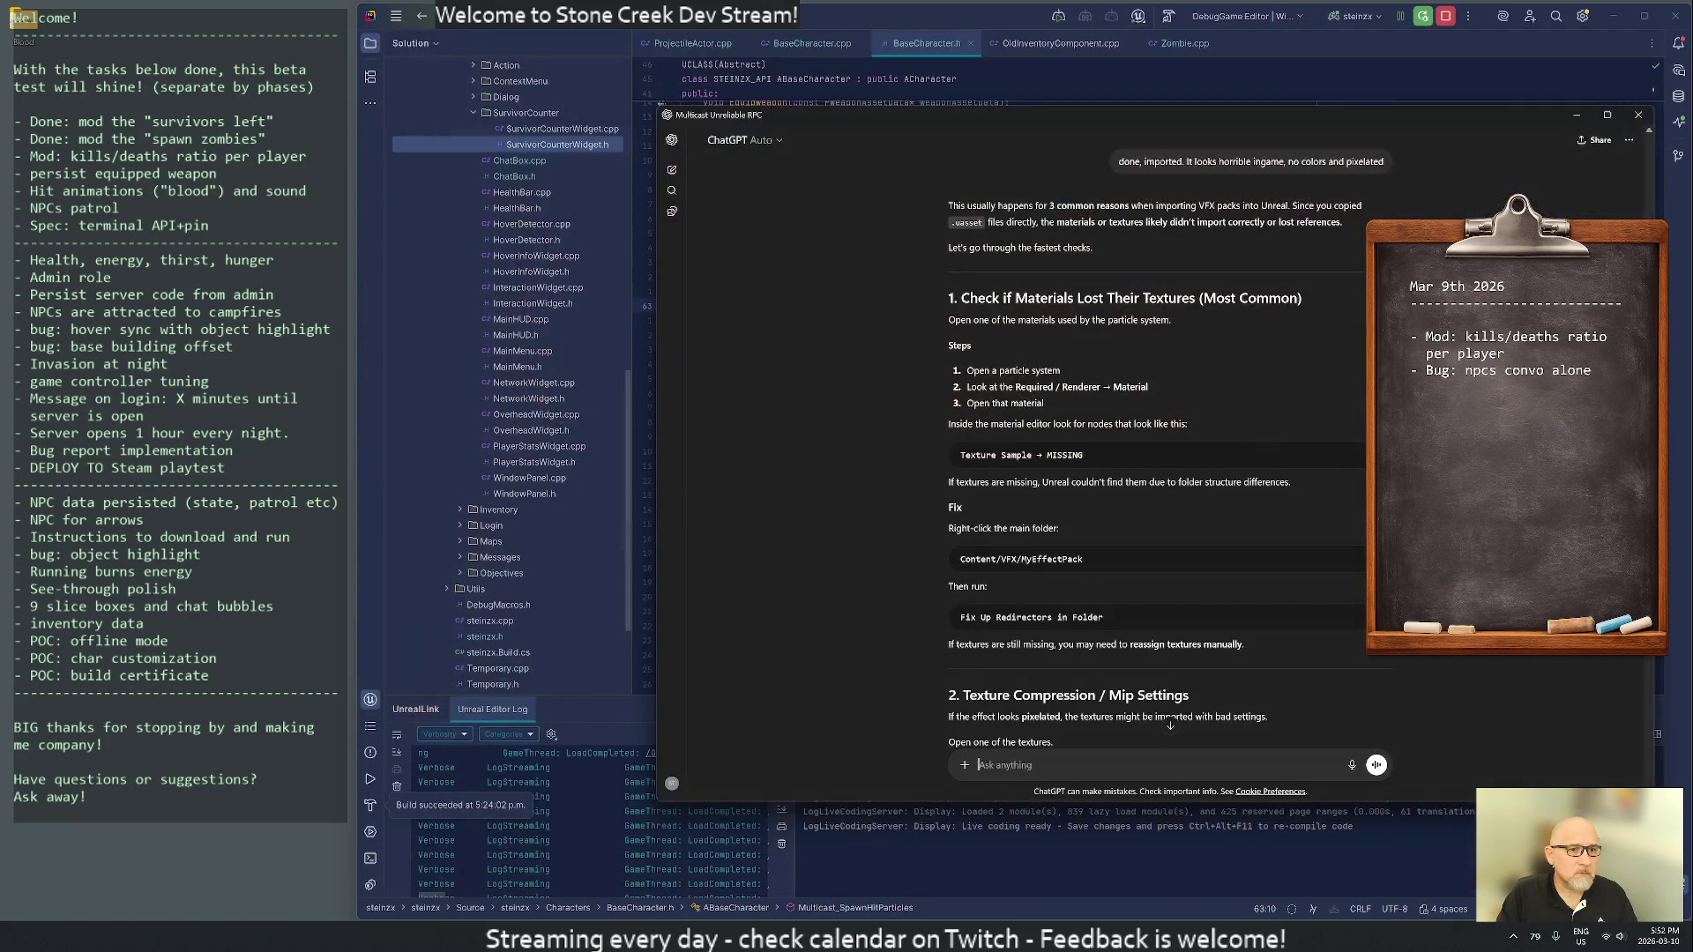
scroll(1305, 441, down, 4)
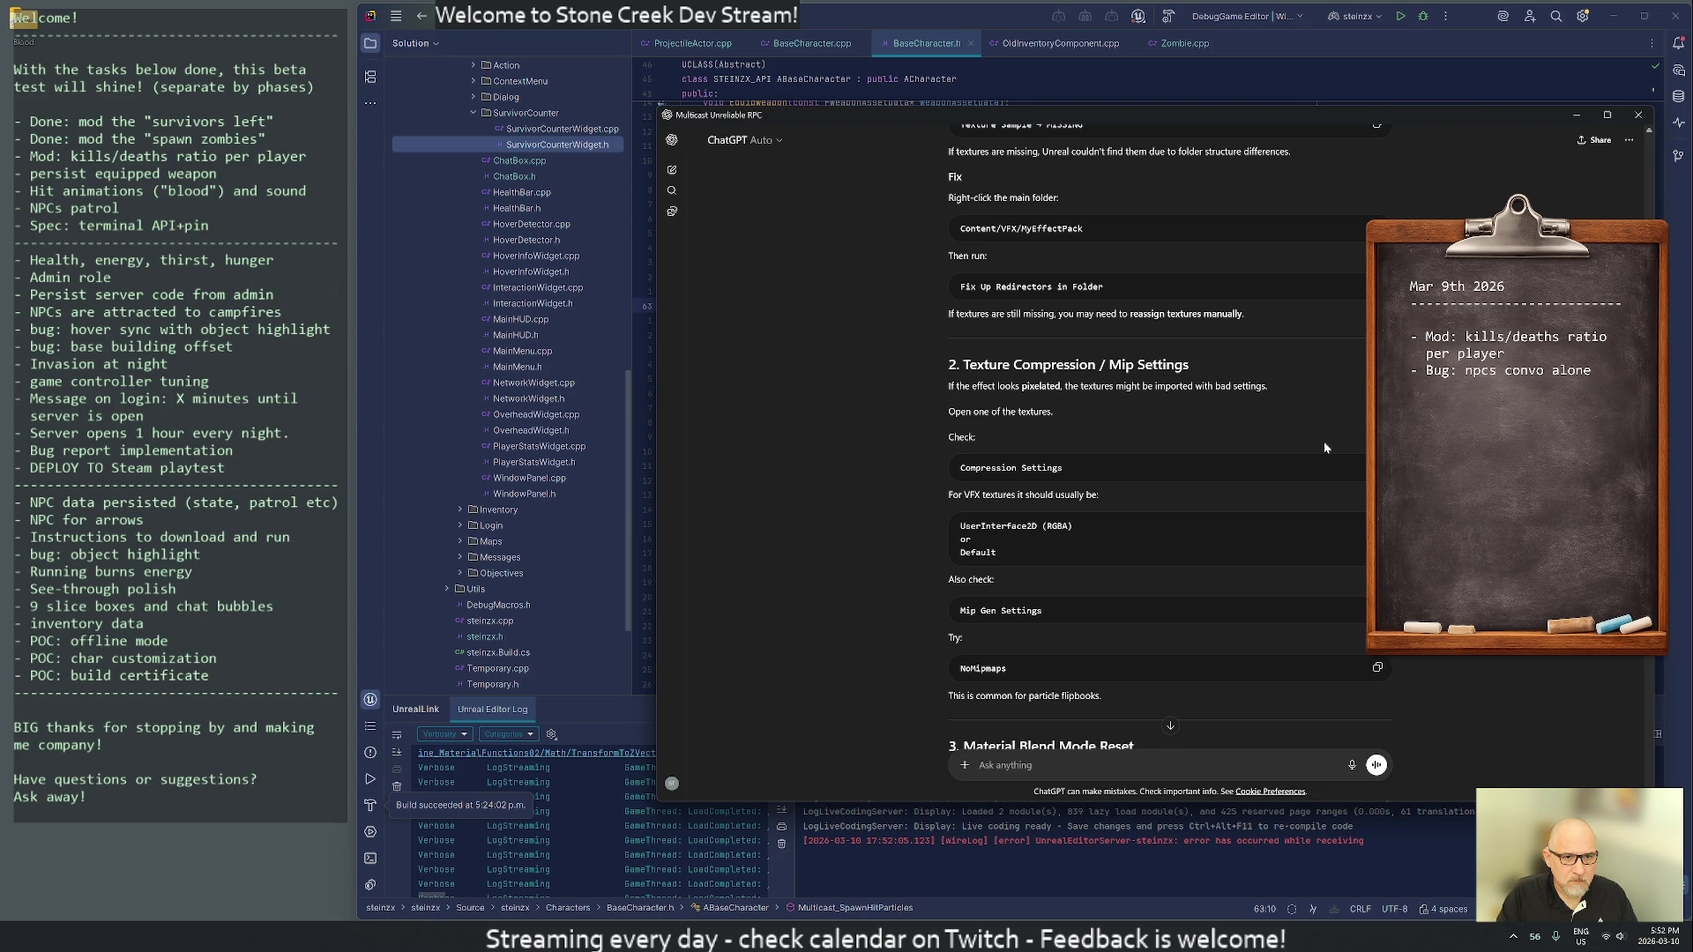
scroll(1325, 448, up, 4)
scroll(1242, 396, up, 1)
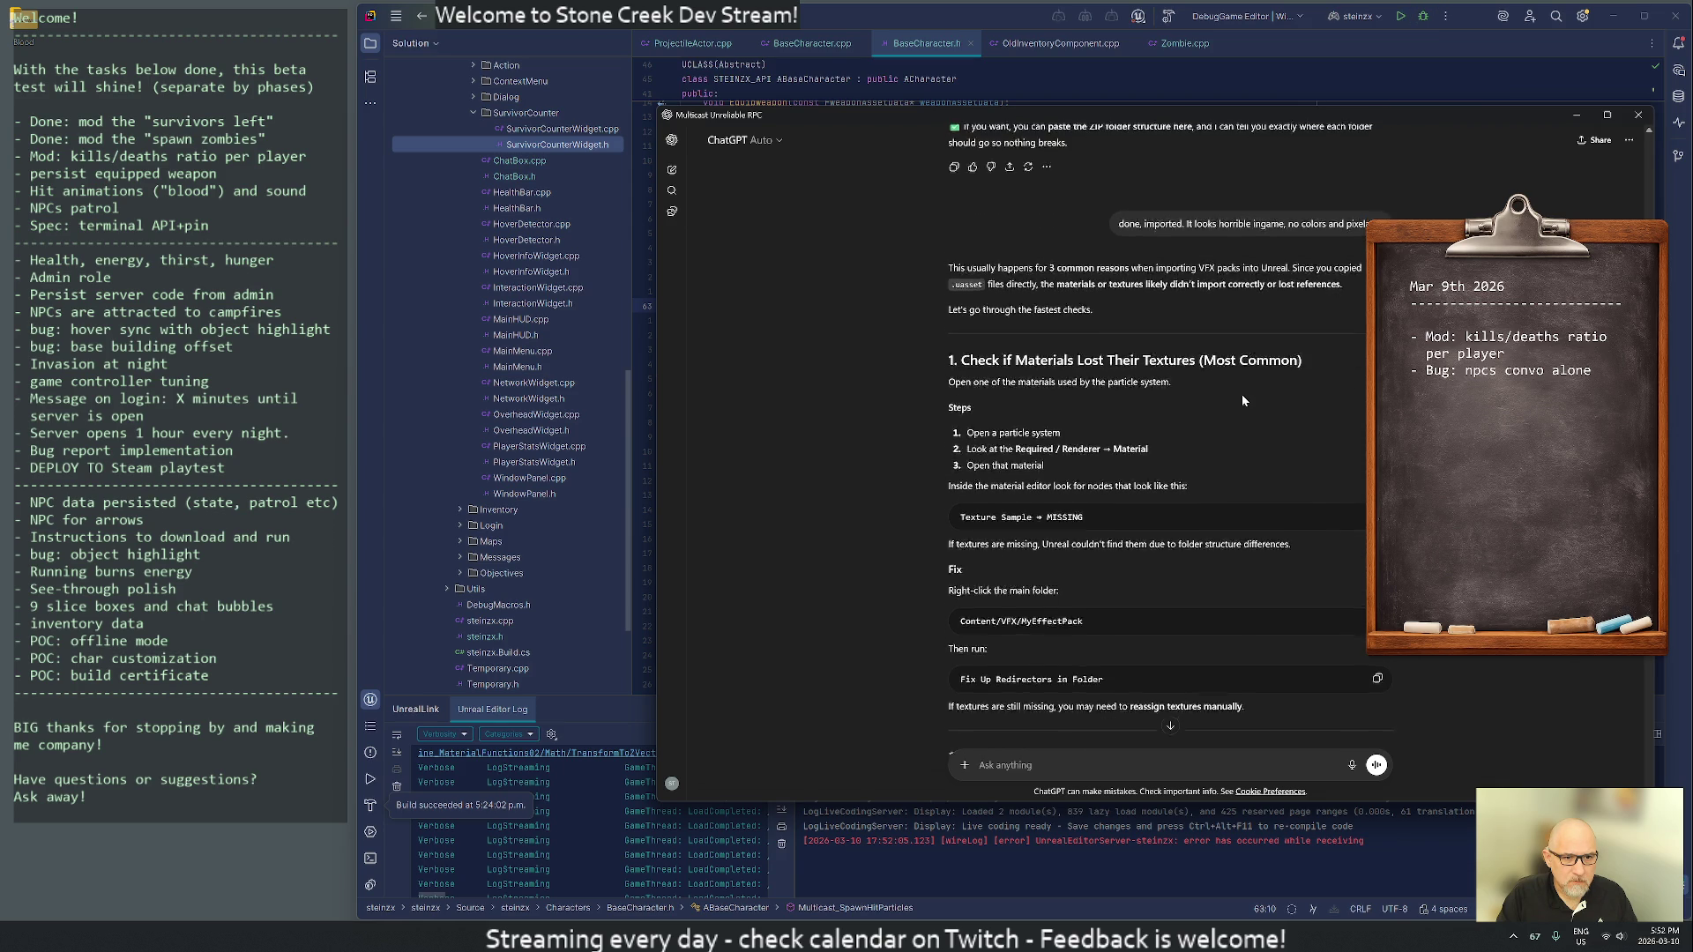
scroll(1241, 396, down, 3)
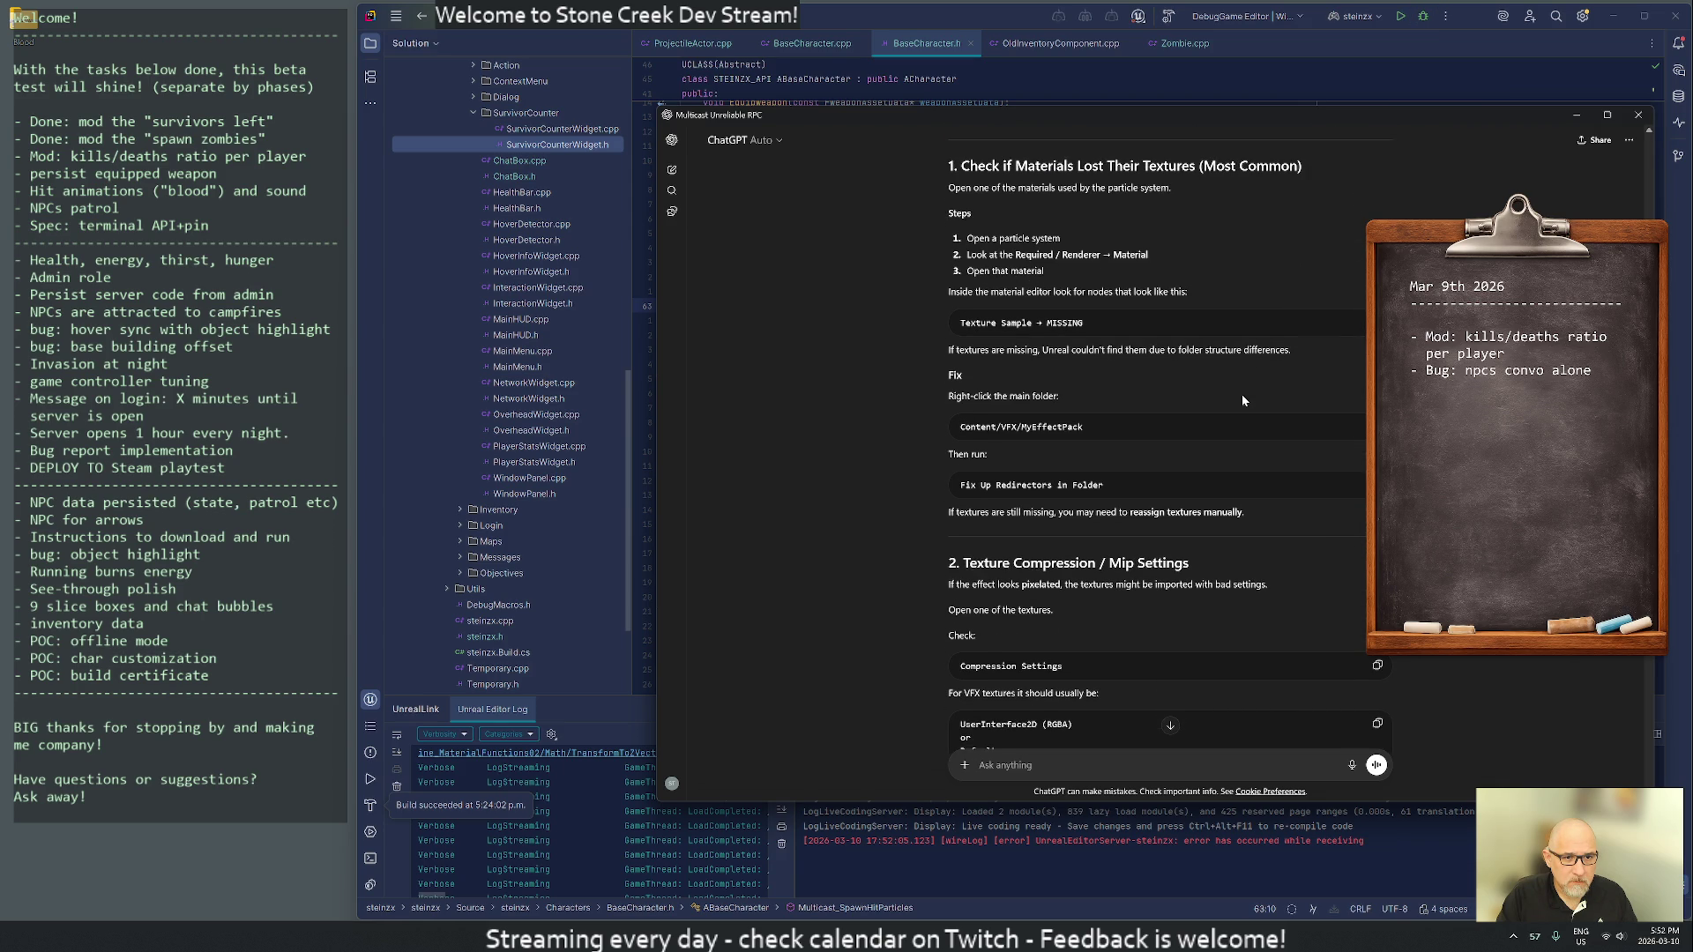
scroll(1241, 401, down, 3)
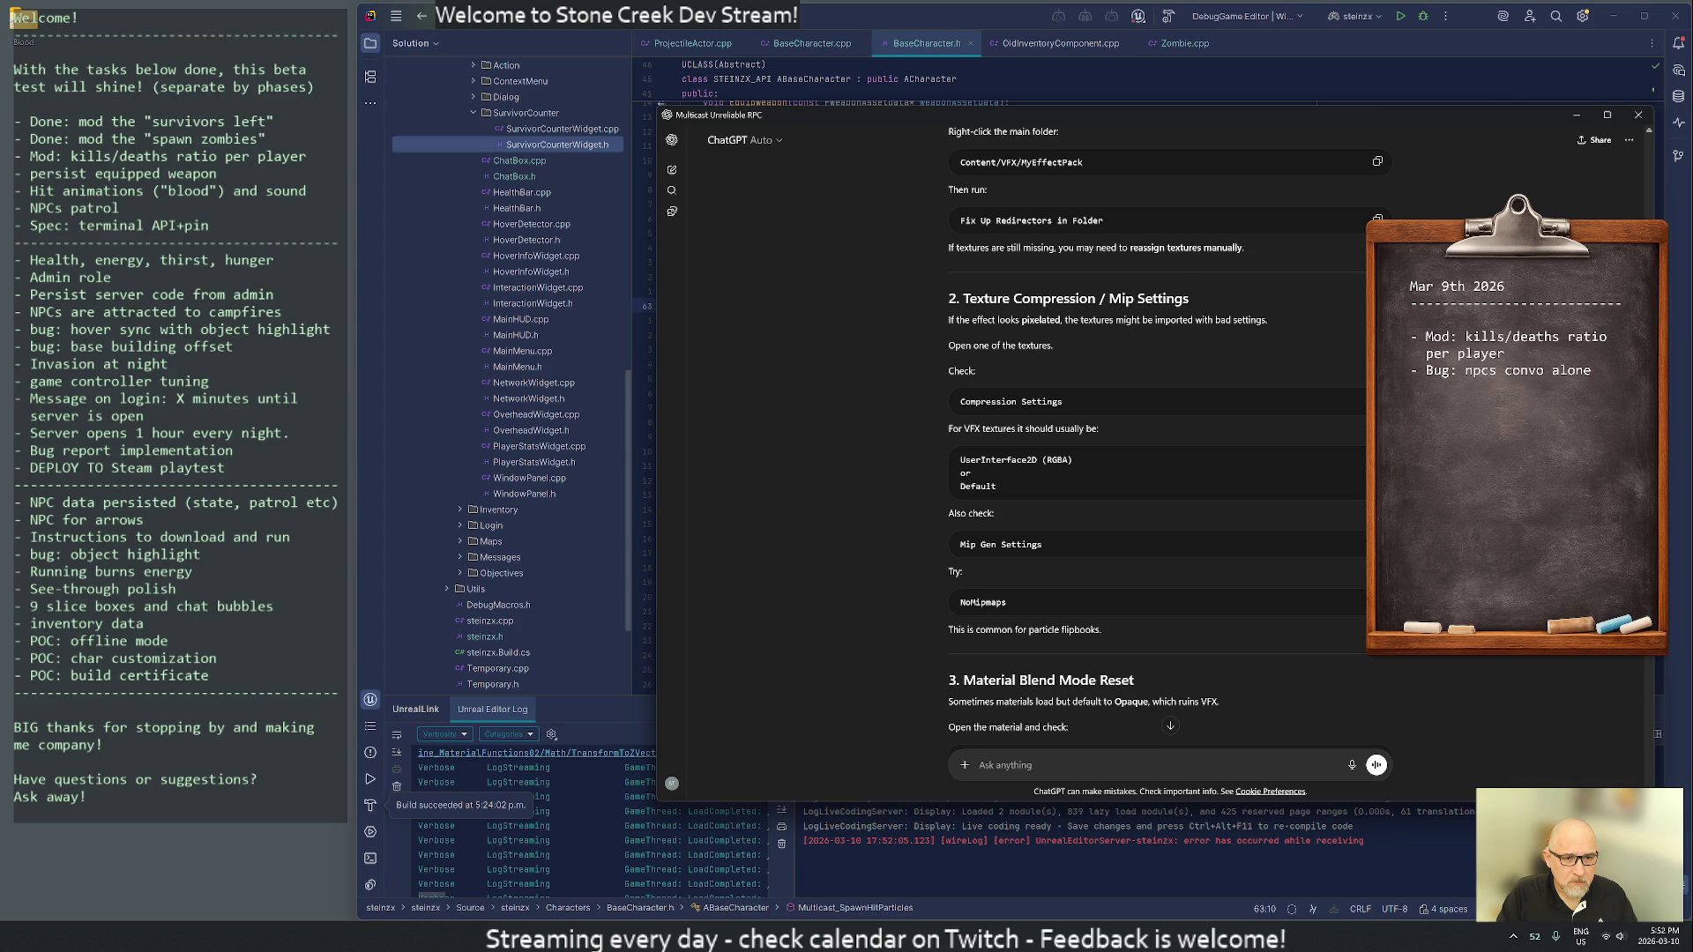
scroll(1217, 397, up, 3)
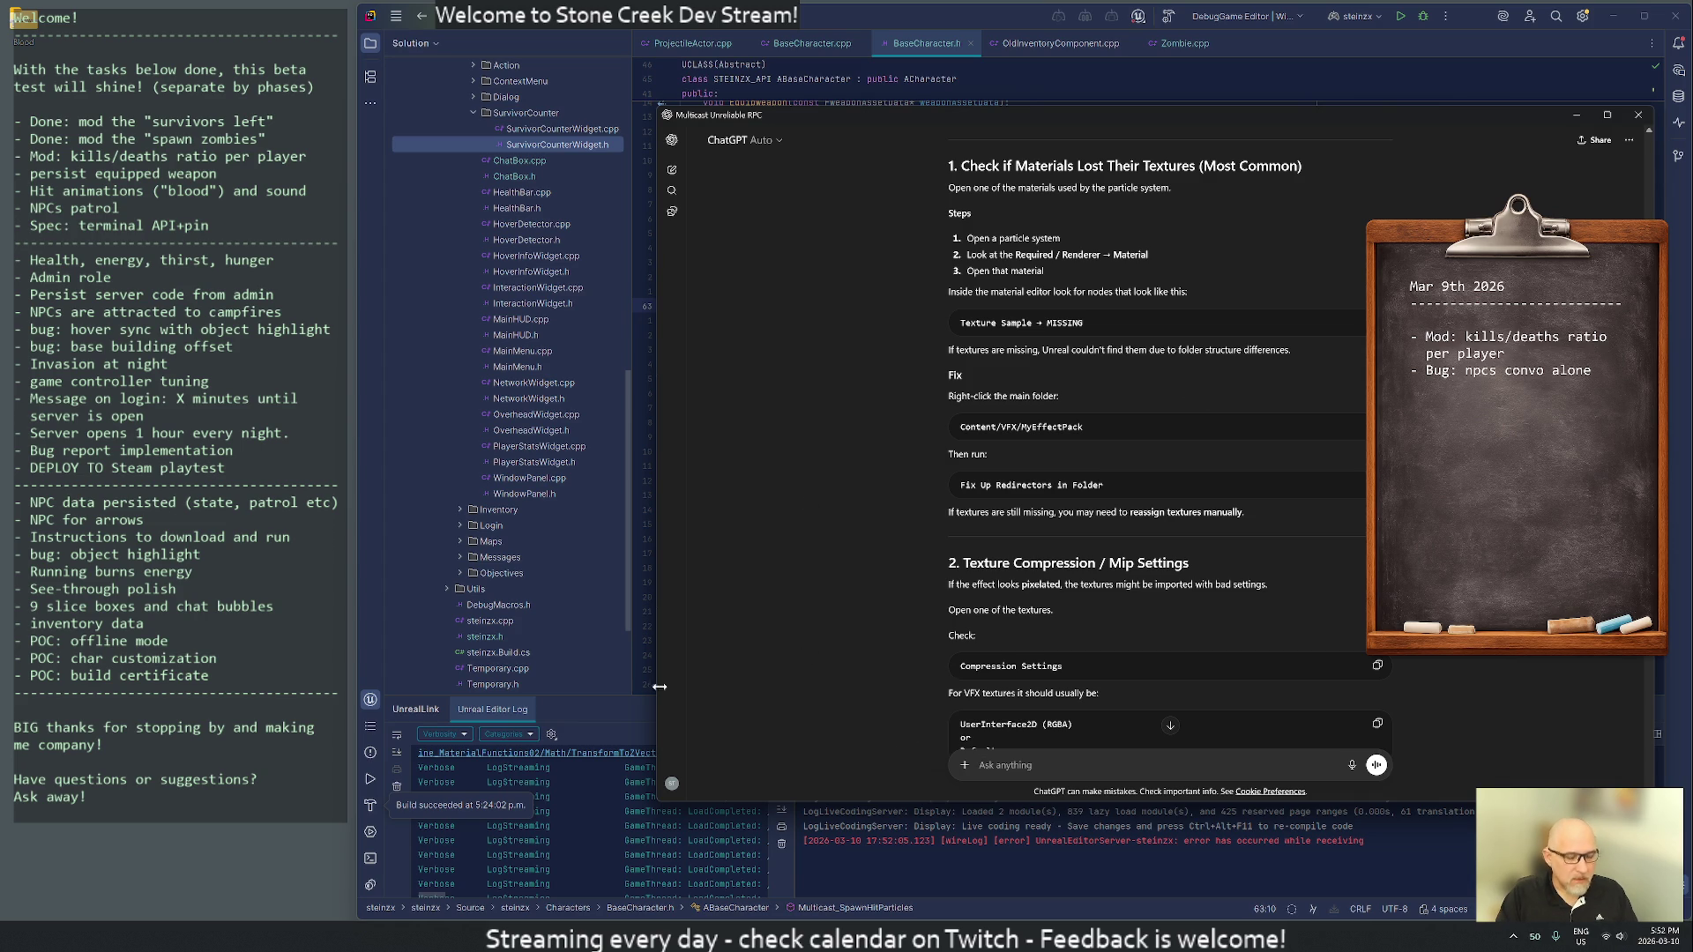
key(super+e)
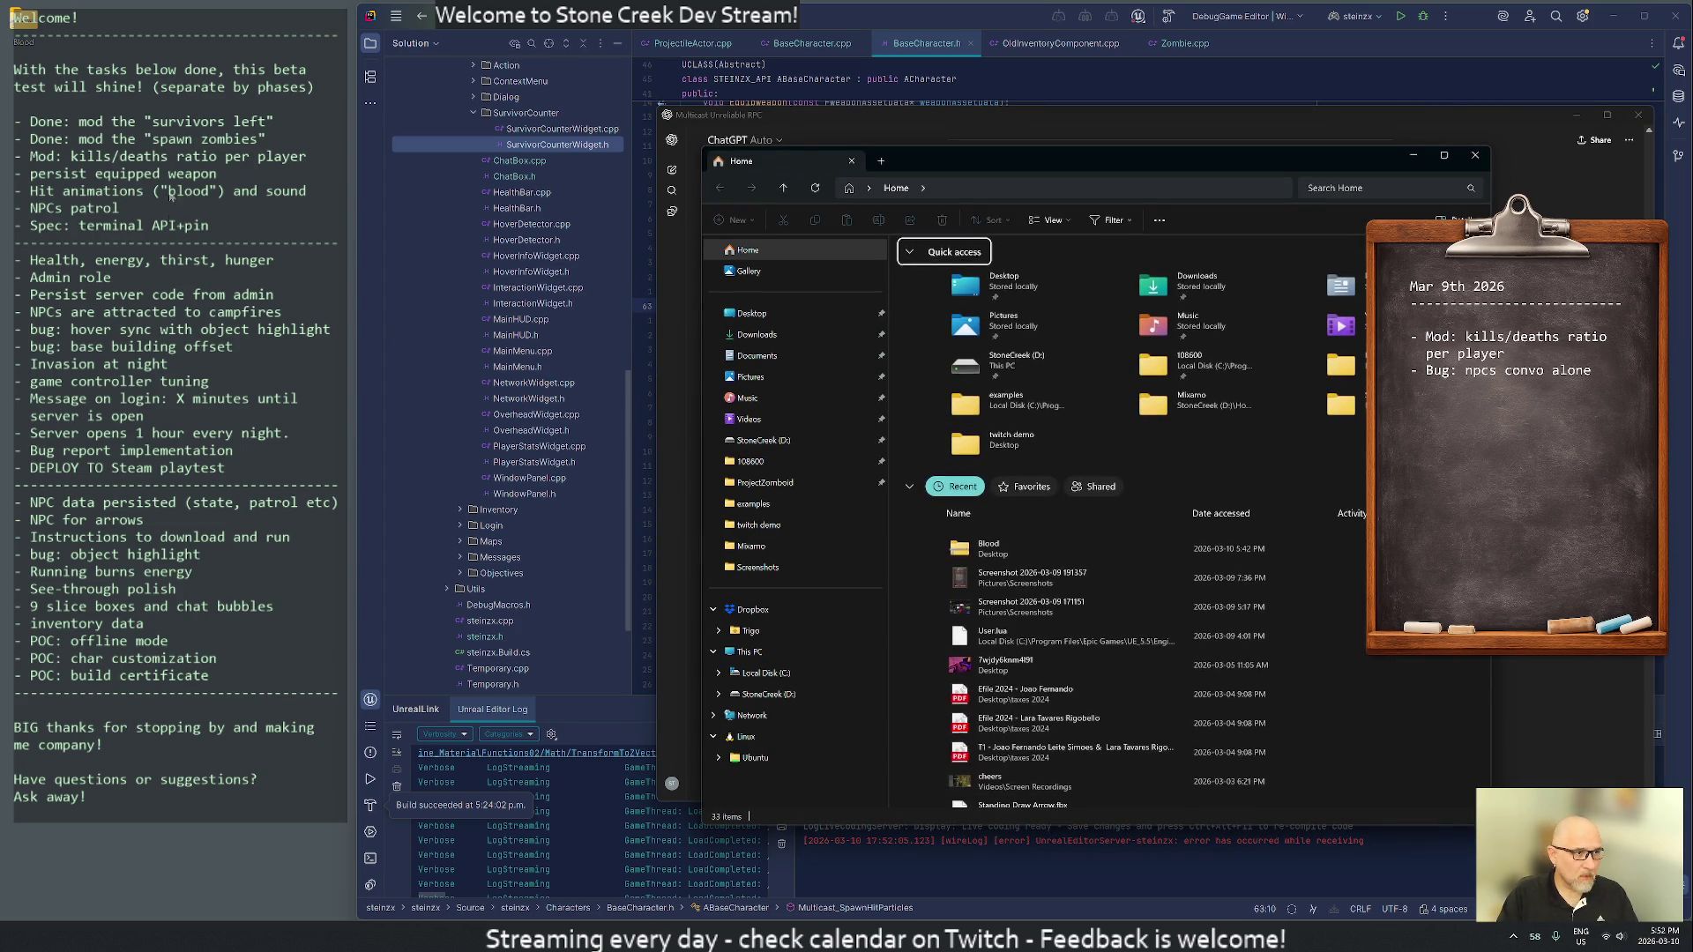
- Extract Effects from the Blood zip to the desktop and browse to stonecreek's Content/Assets/Effects/Blood
double_click(24, 25)
drag(943, 282, 215, 310)
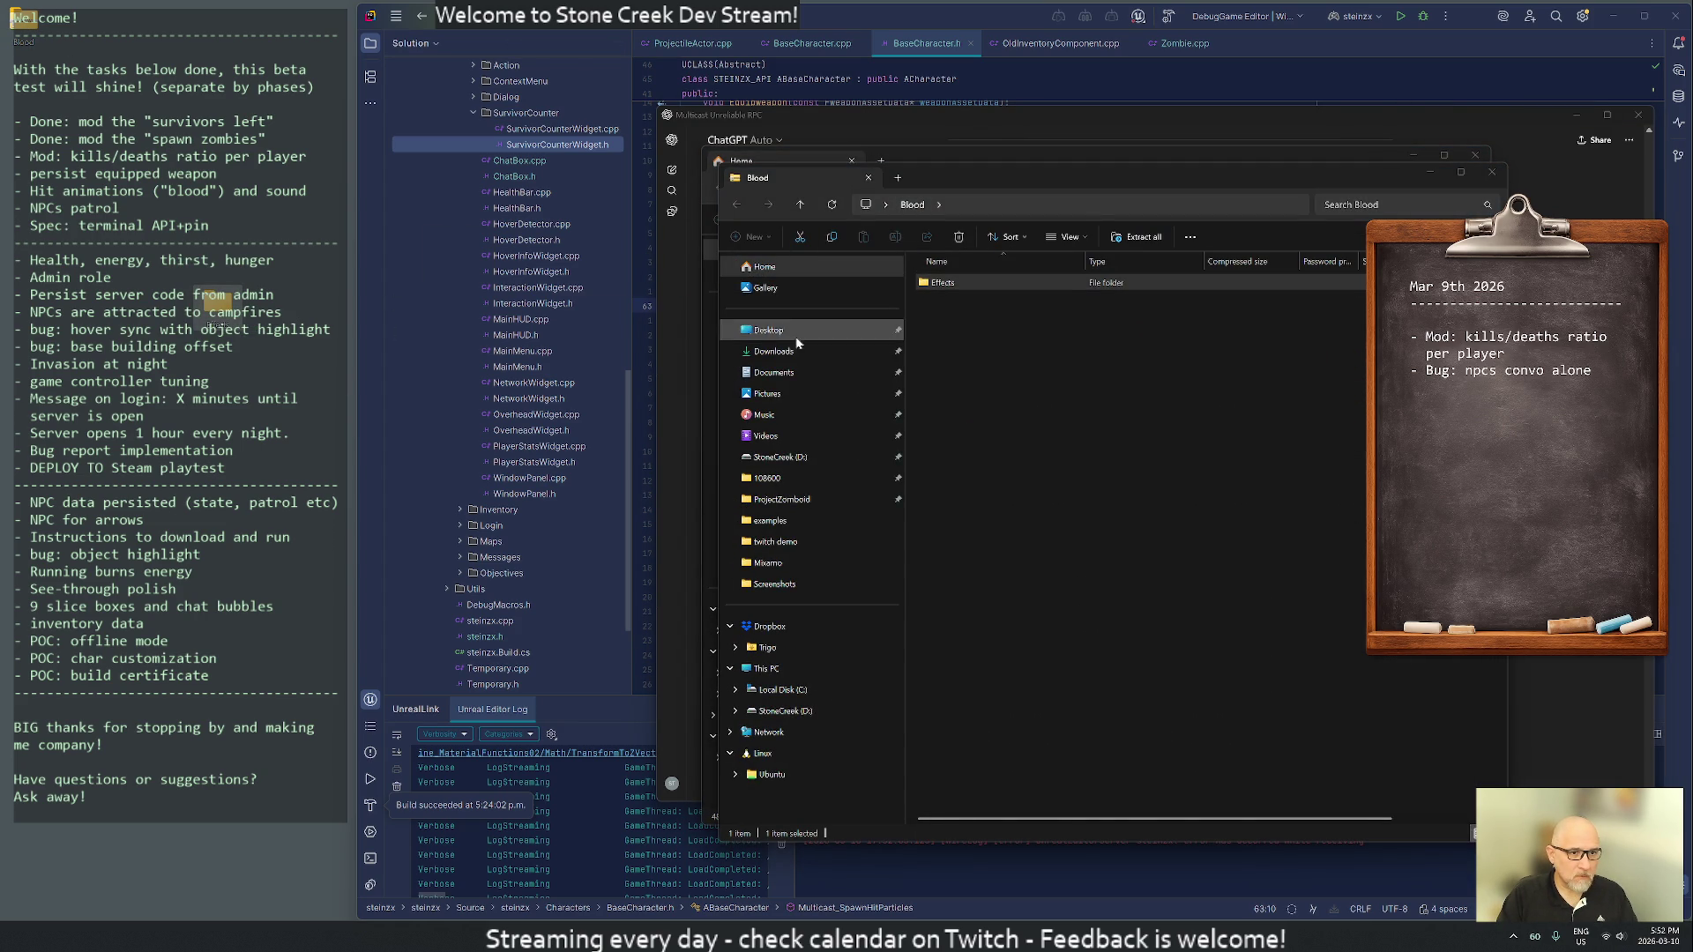
click(784, 710)
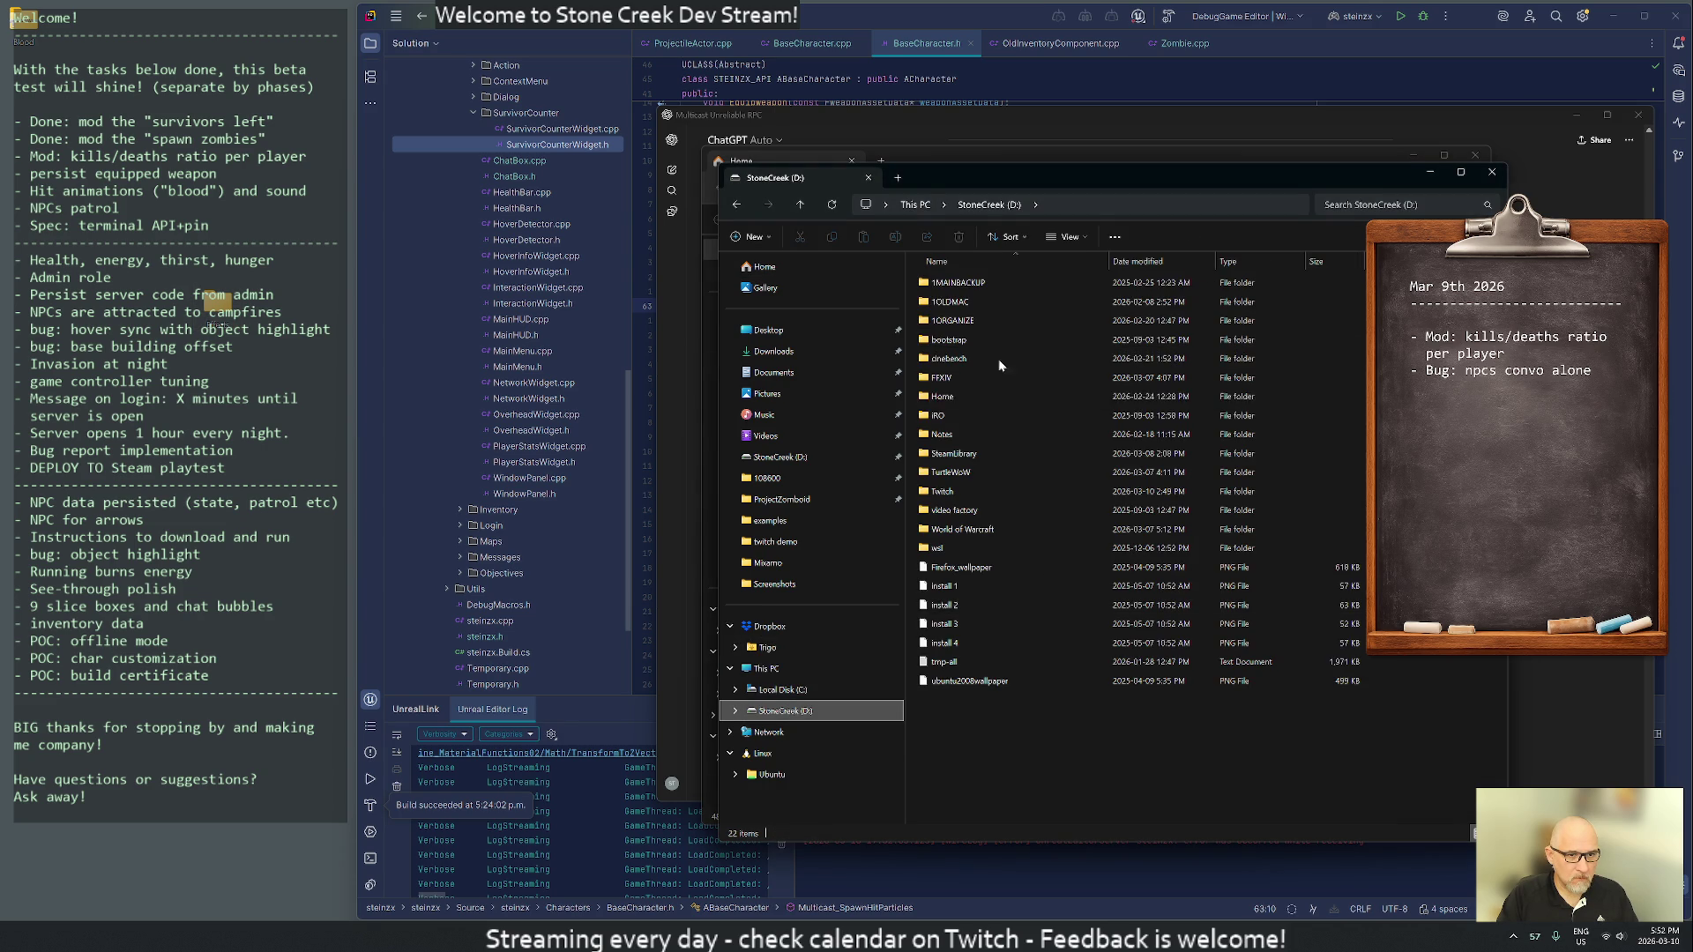
double_click(965, 398)
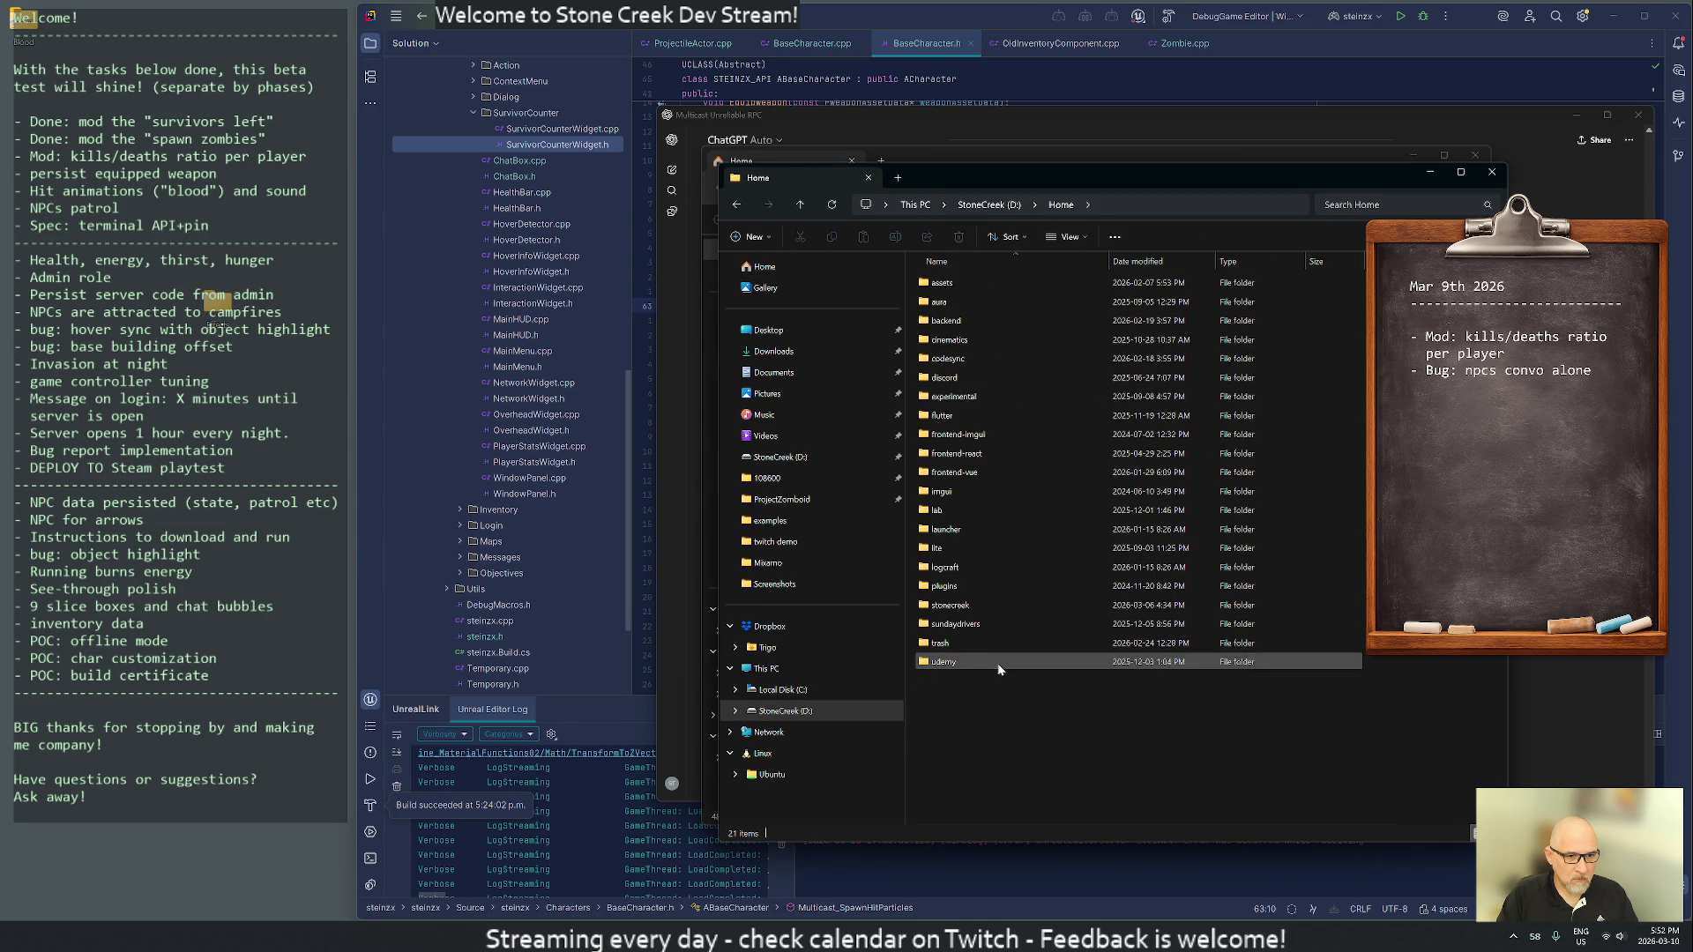
double_click(949, 605)
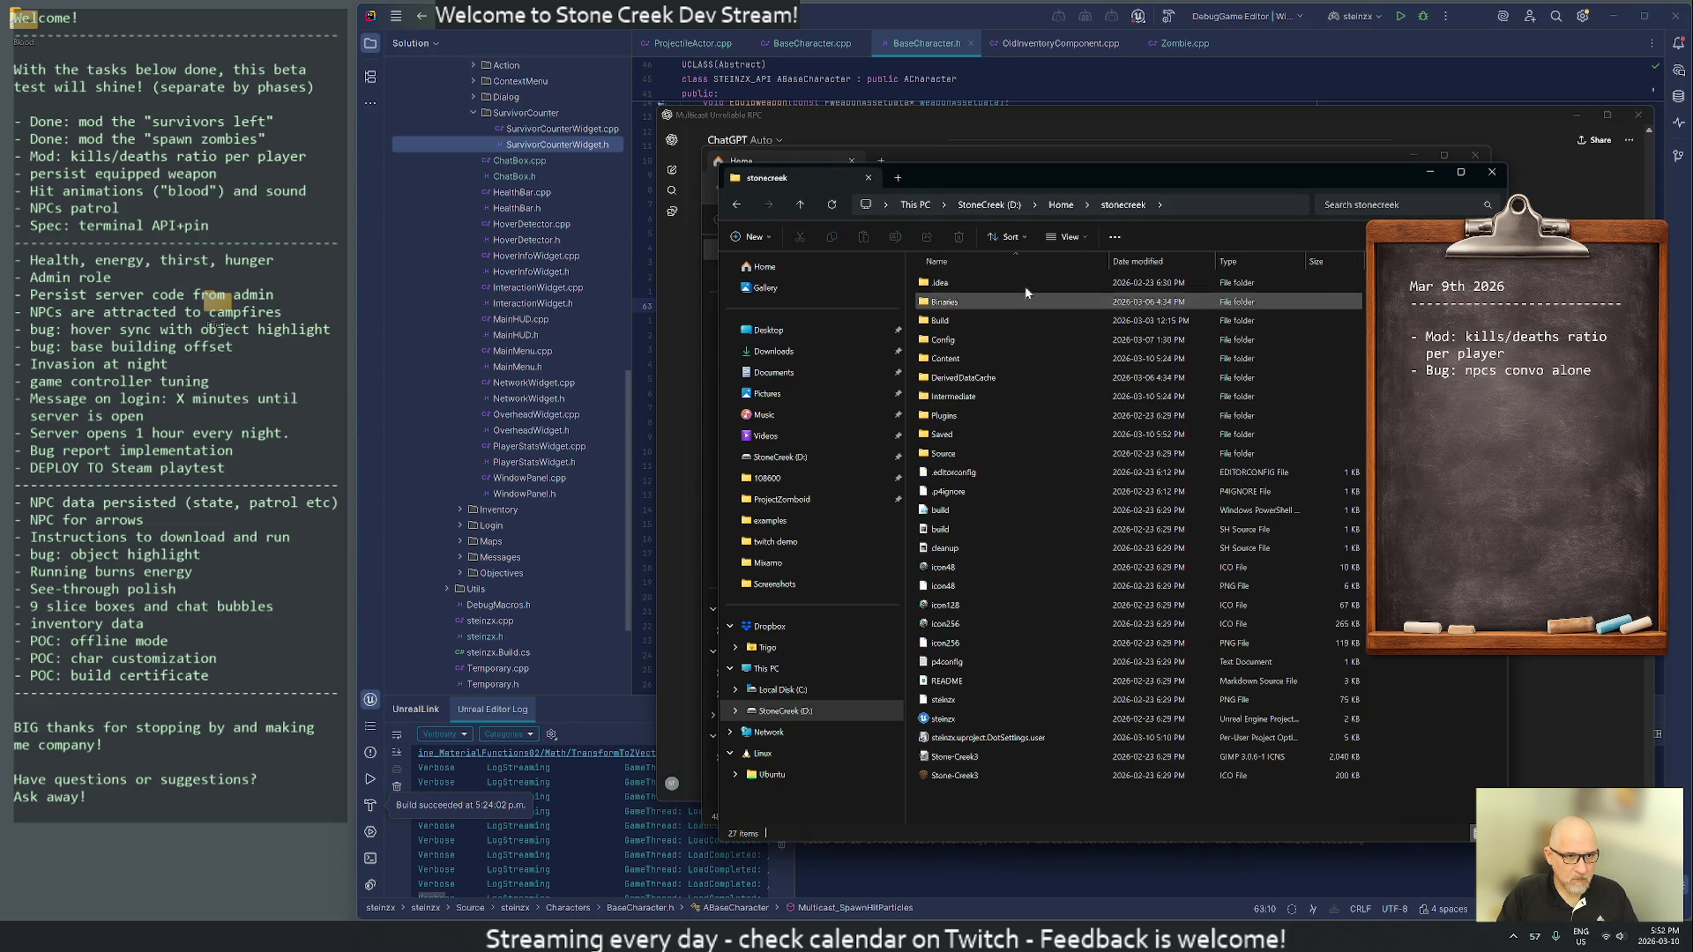
double_click(968, 357)
click(942, 290)
double_click(942, 288)
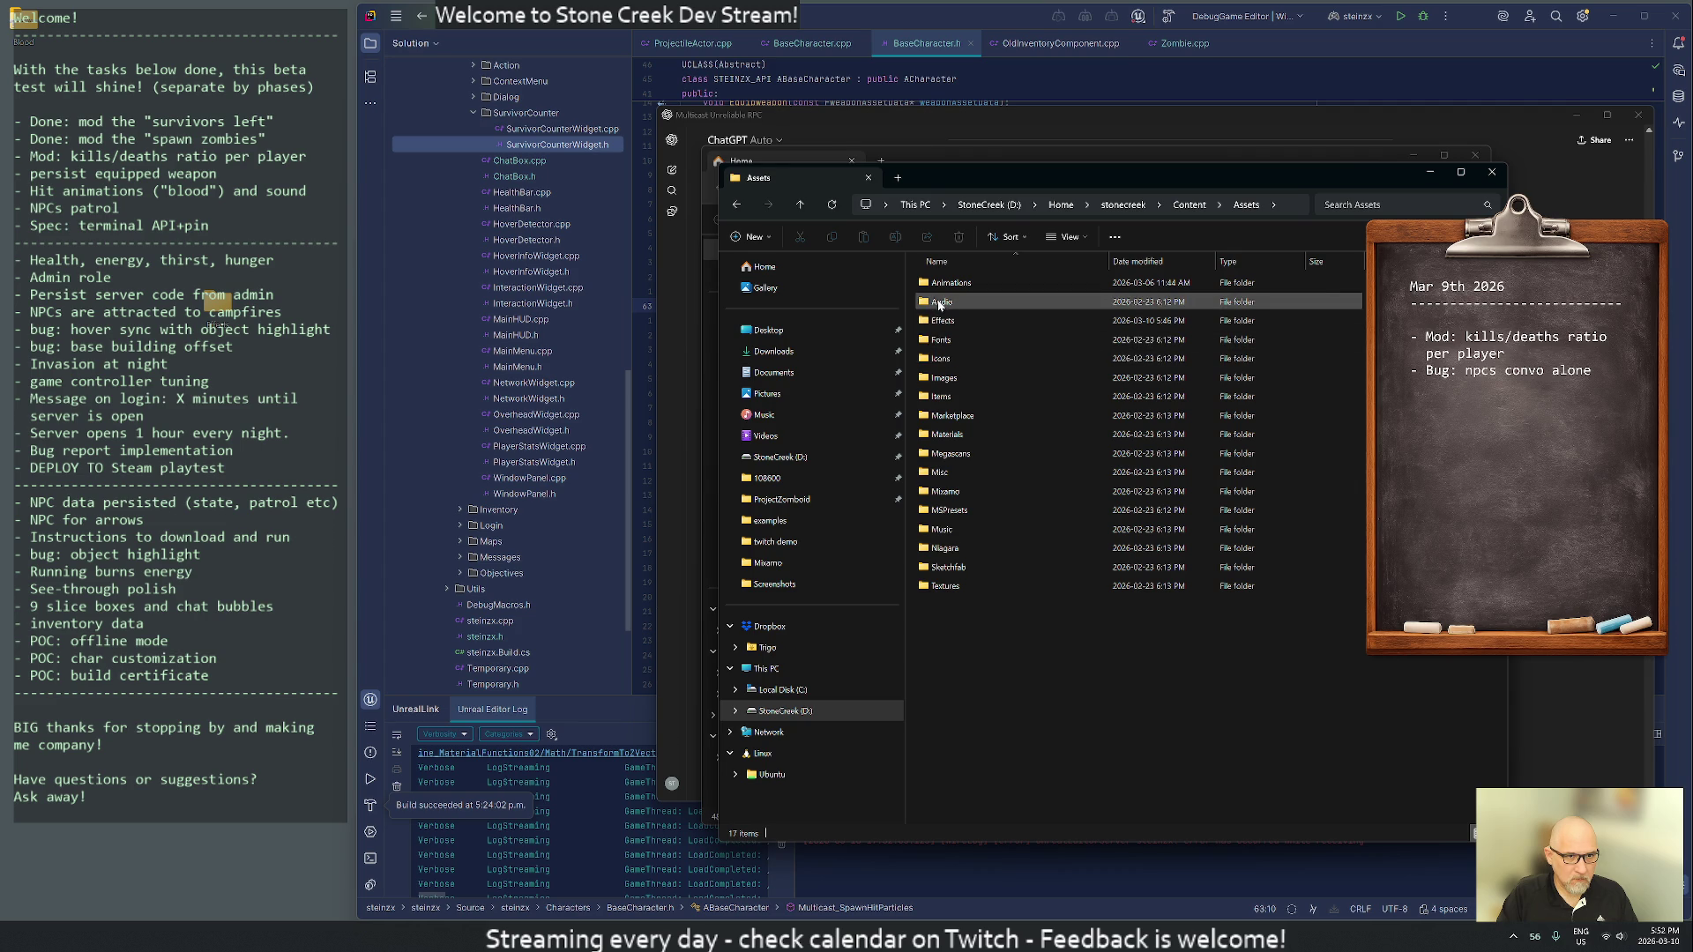
double_click(944, 320)
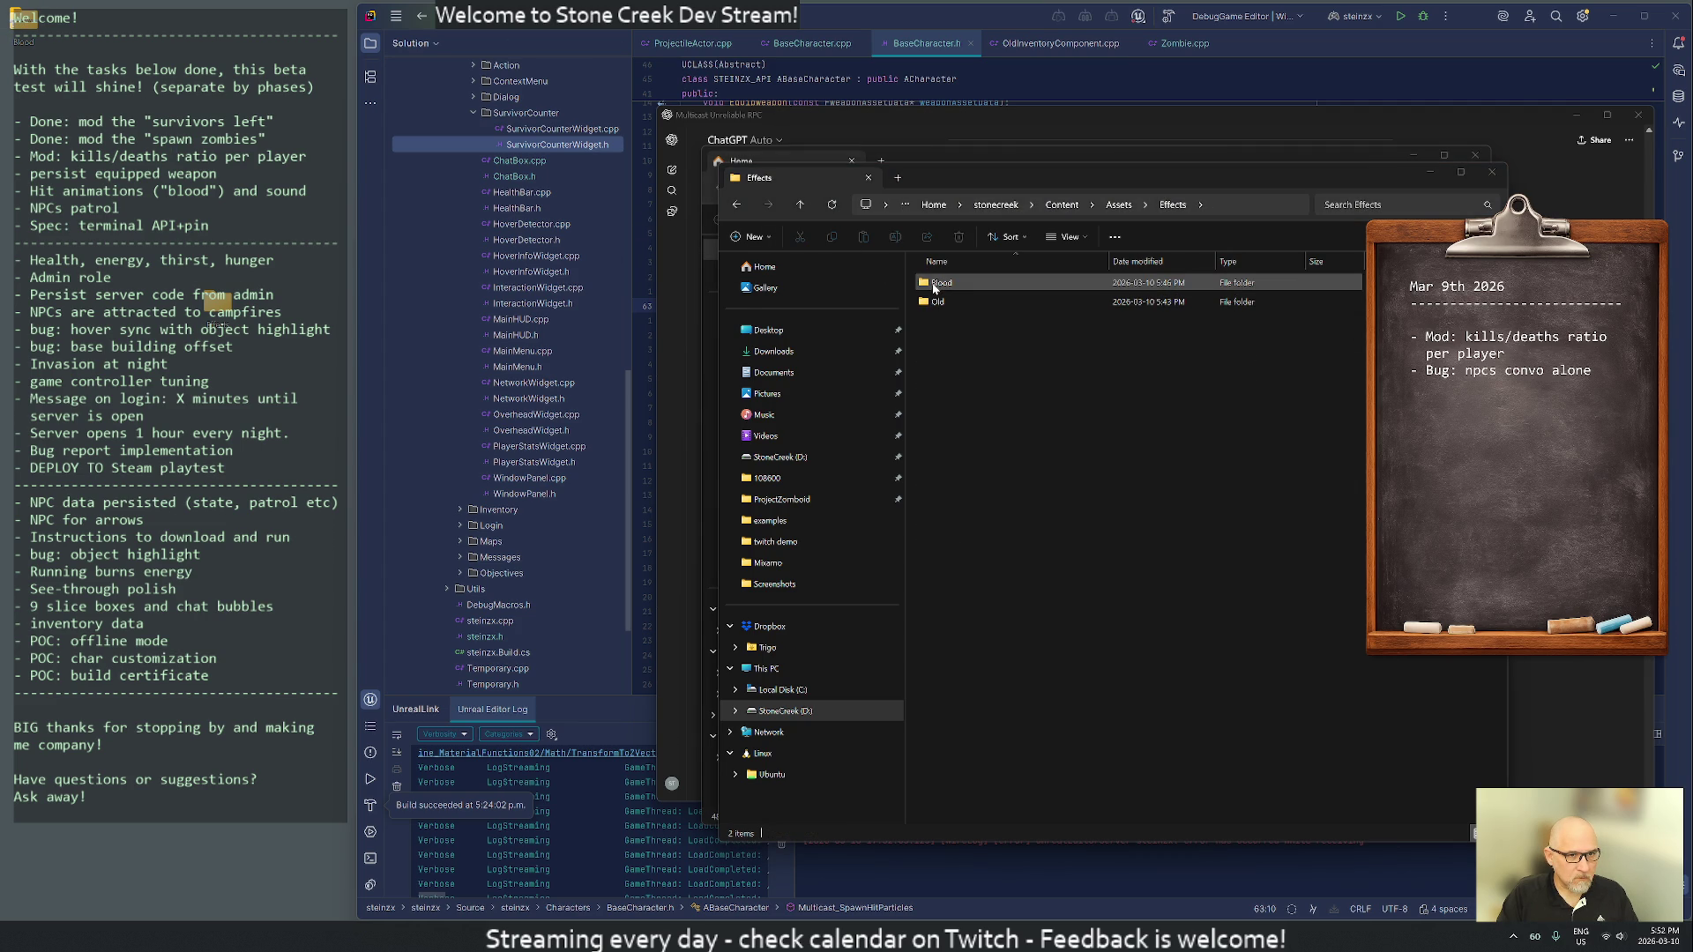
double_click(940, 283)
- Delete the old Blood folder, move in the new one renamed Blood, and relaunch Unreal
drag(994, 401, 938, 282)
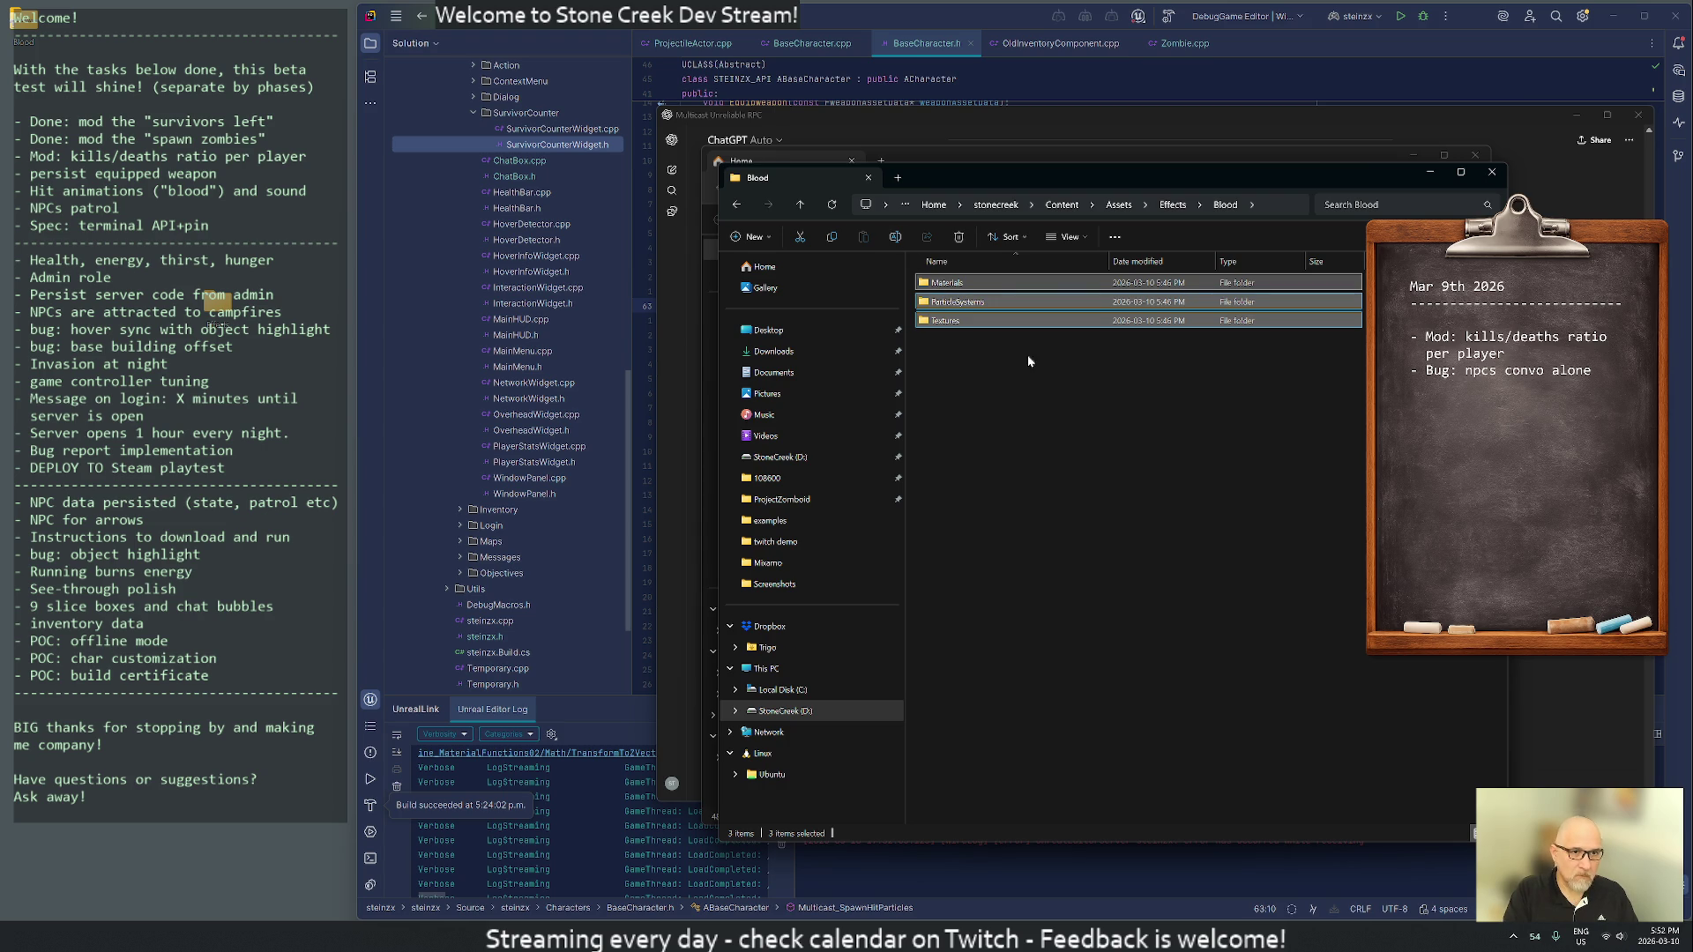
key(alt+Left)
key(Delete)
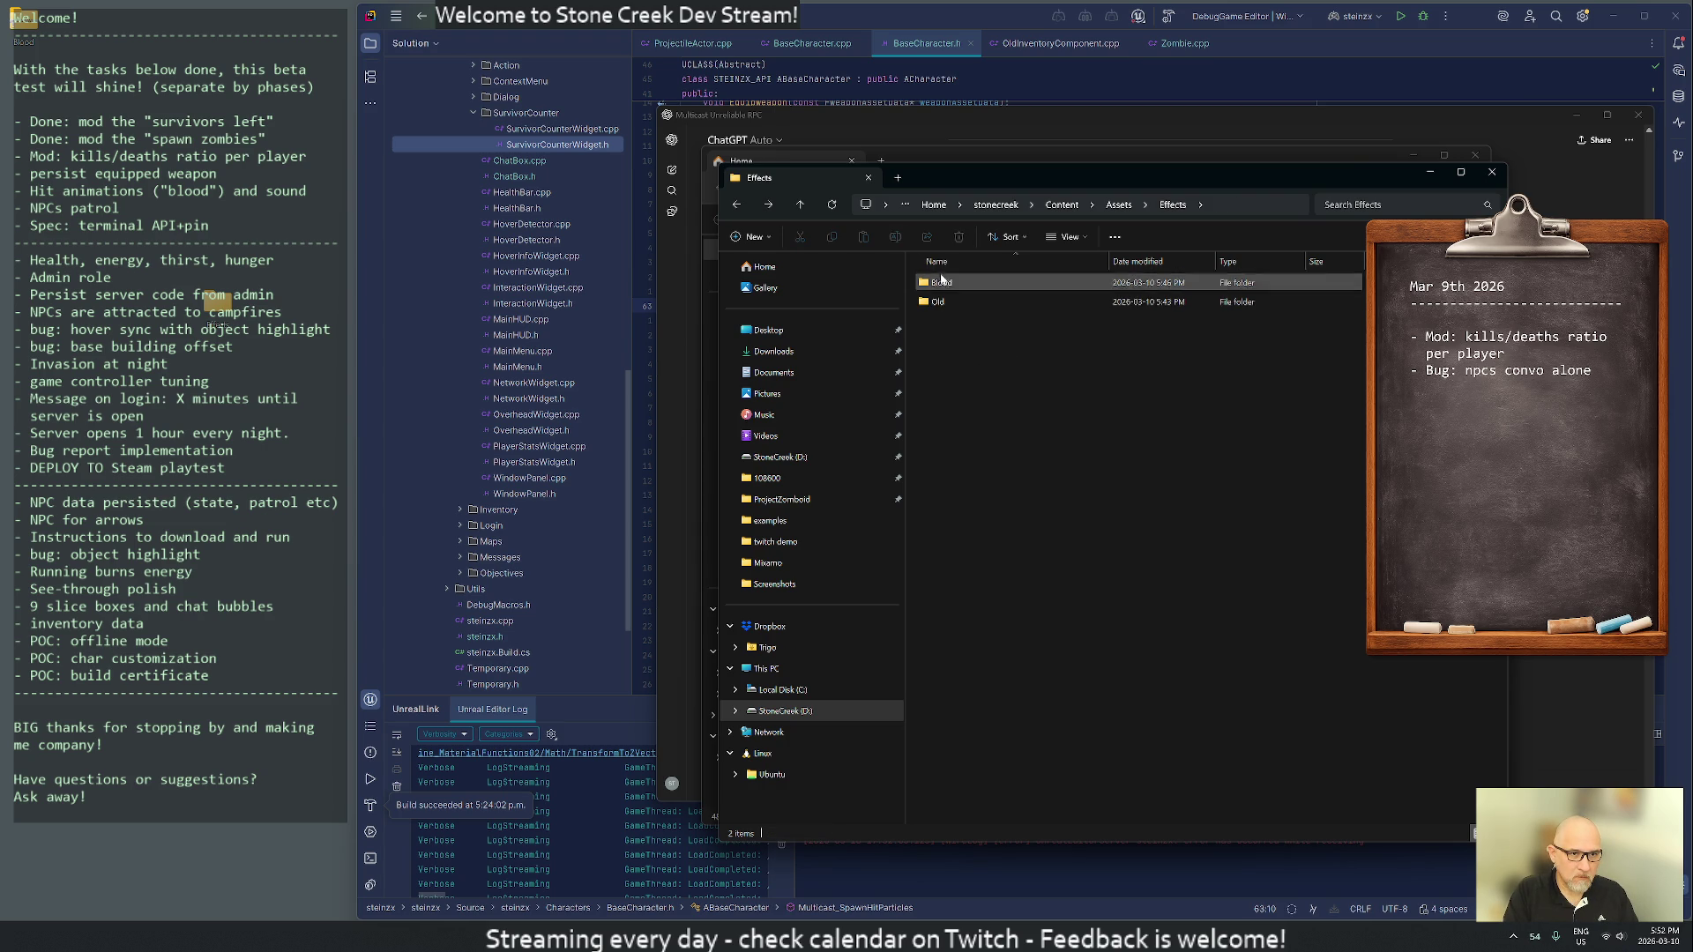
mouse_move(218, 314)
mouse_down()
mouse_move(882, 371)
mouse_move(957, 393)
mouse_move(953, 372)
mouse_up()
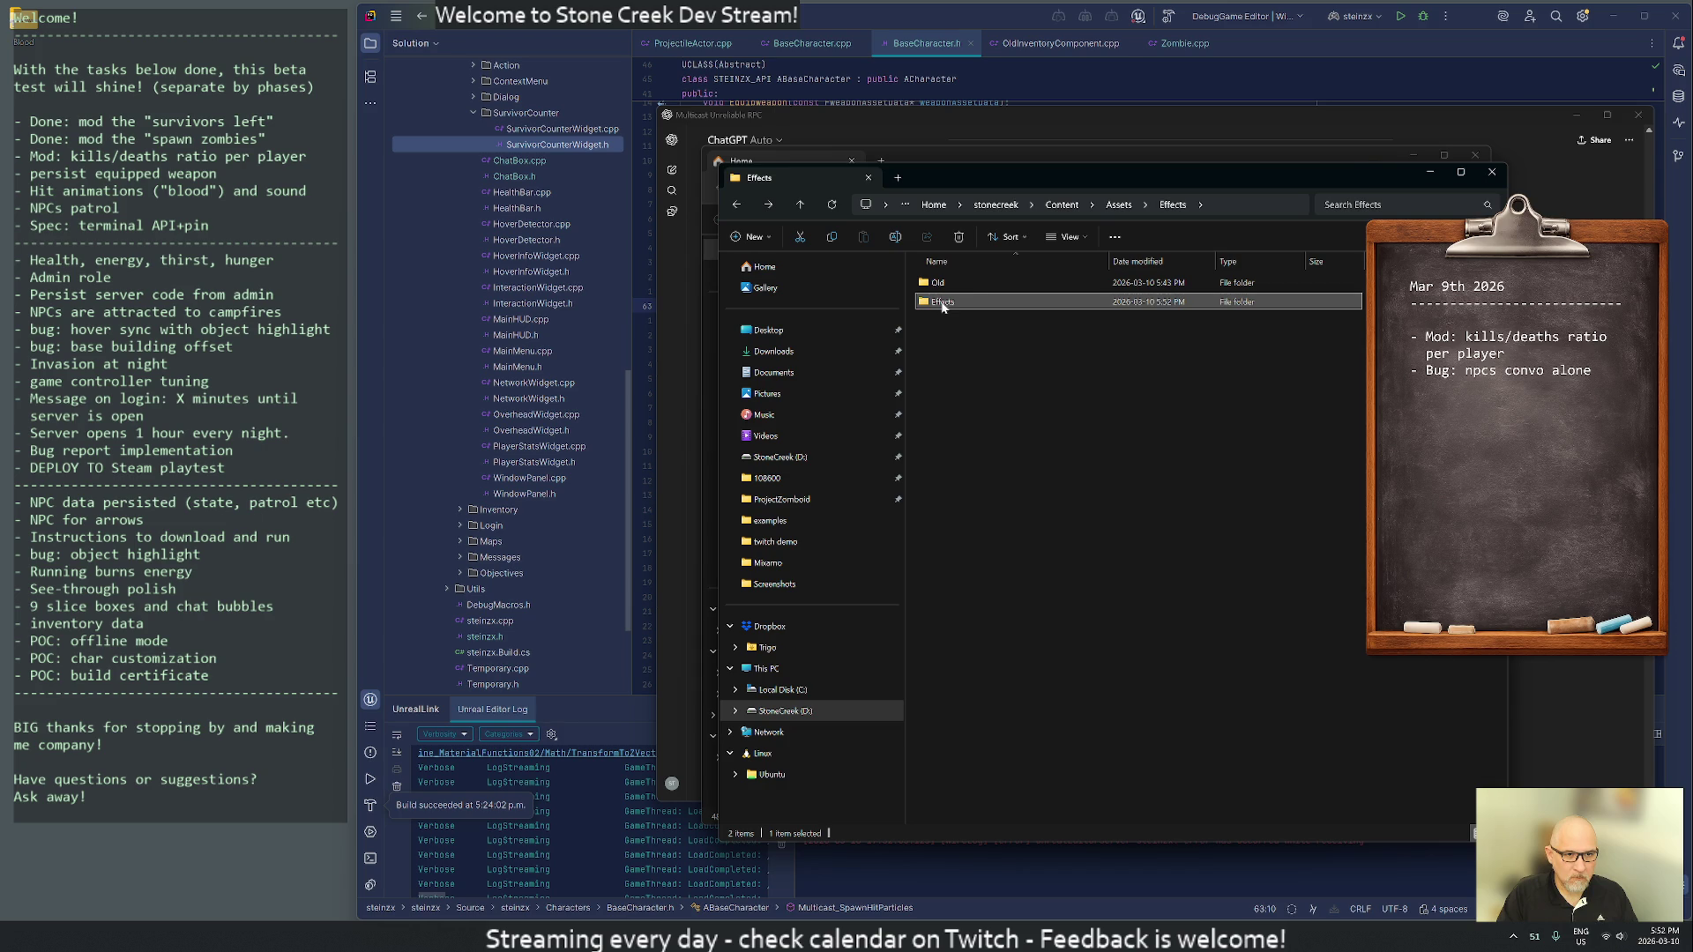
key(F2)
text(Blood)
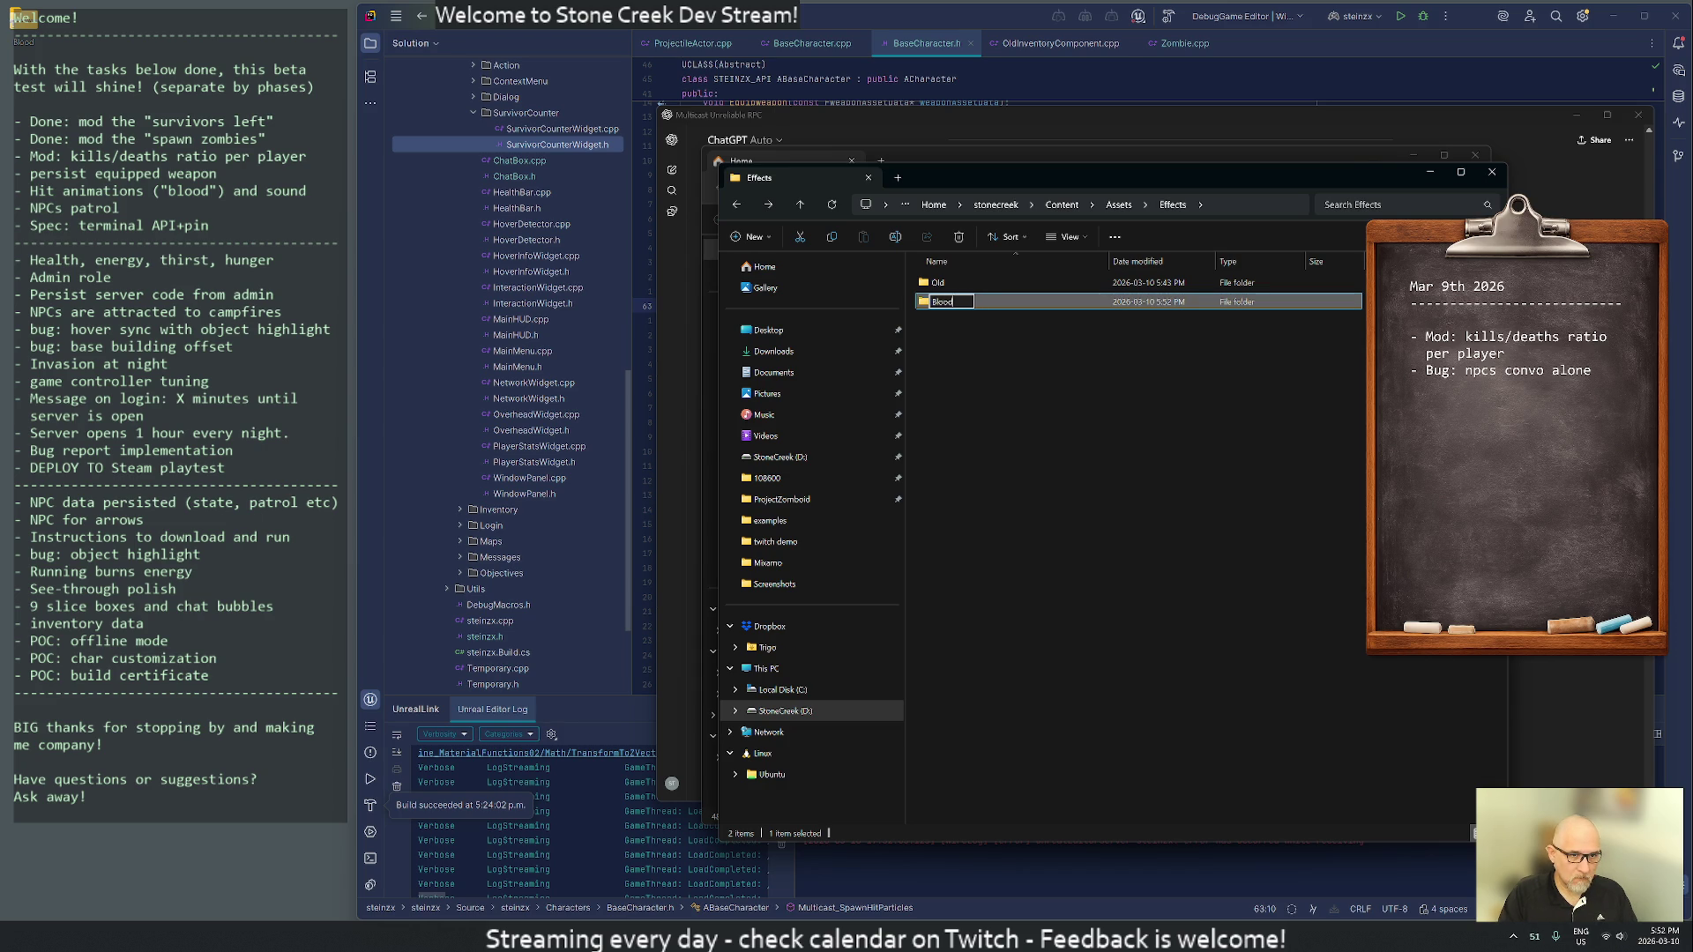
key(Return)
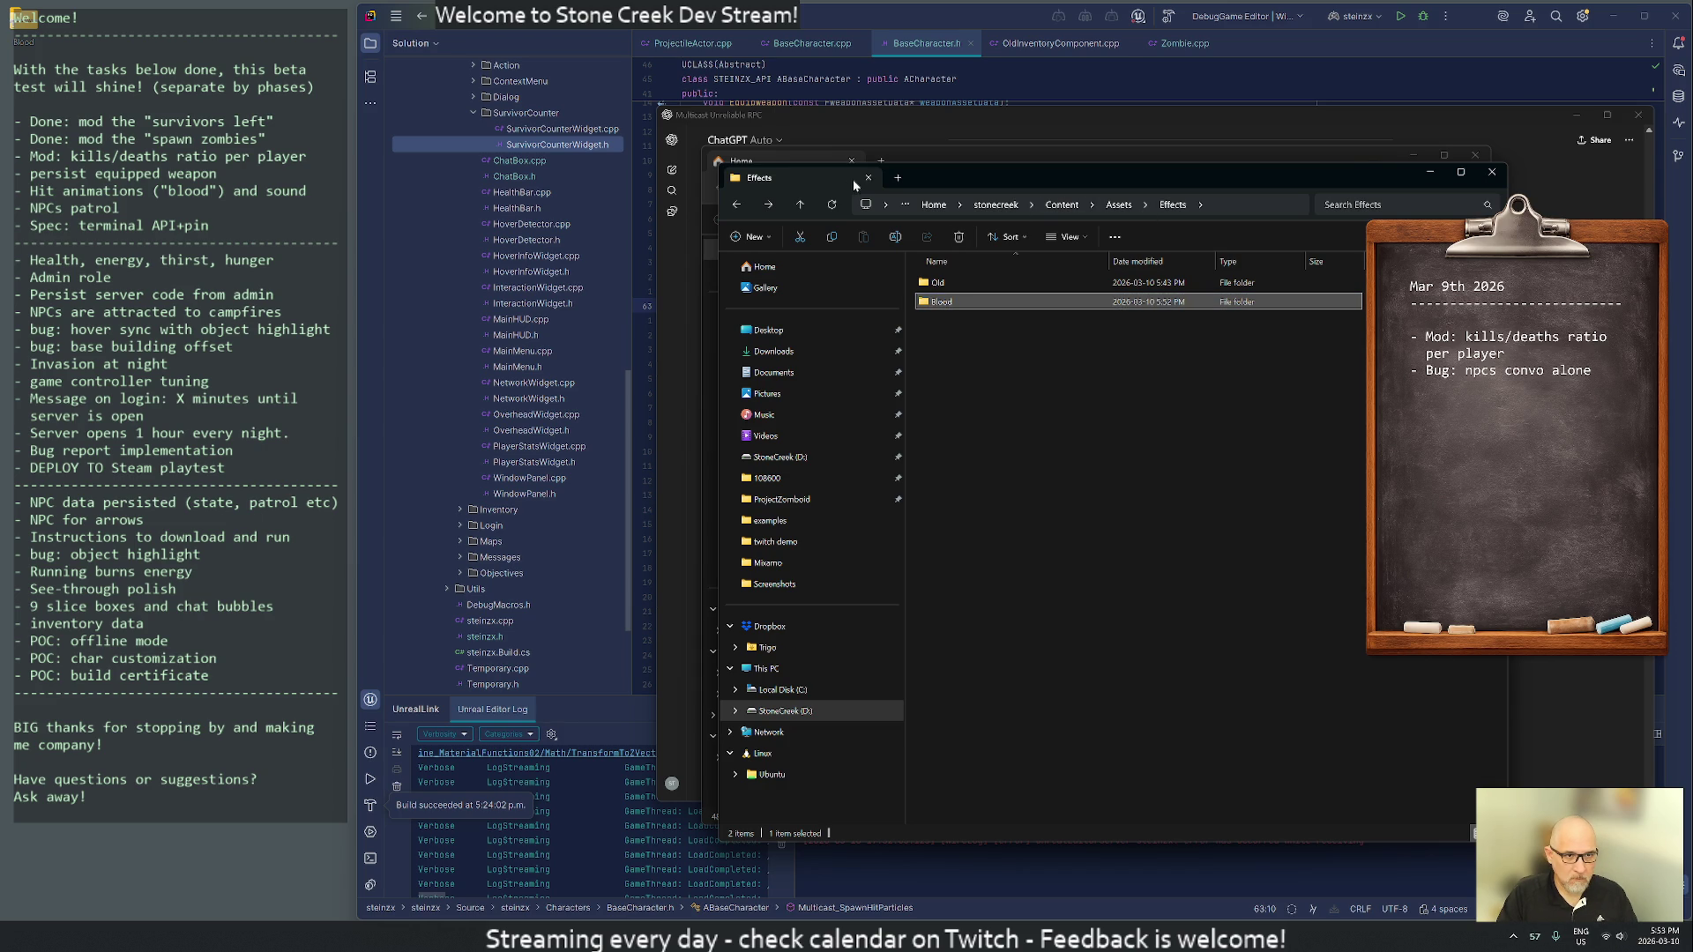
click(867, 178)
click(851, 160)
click(1405, 18)
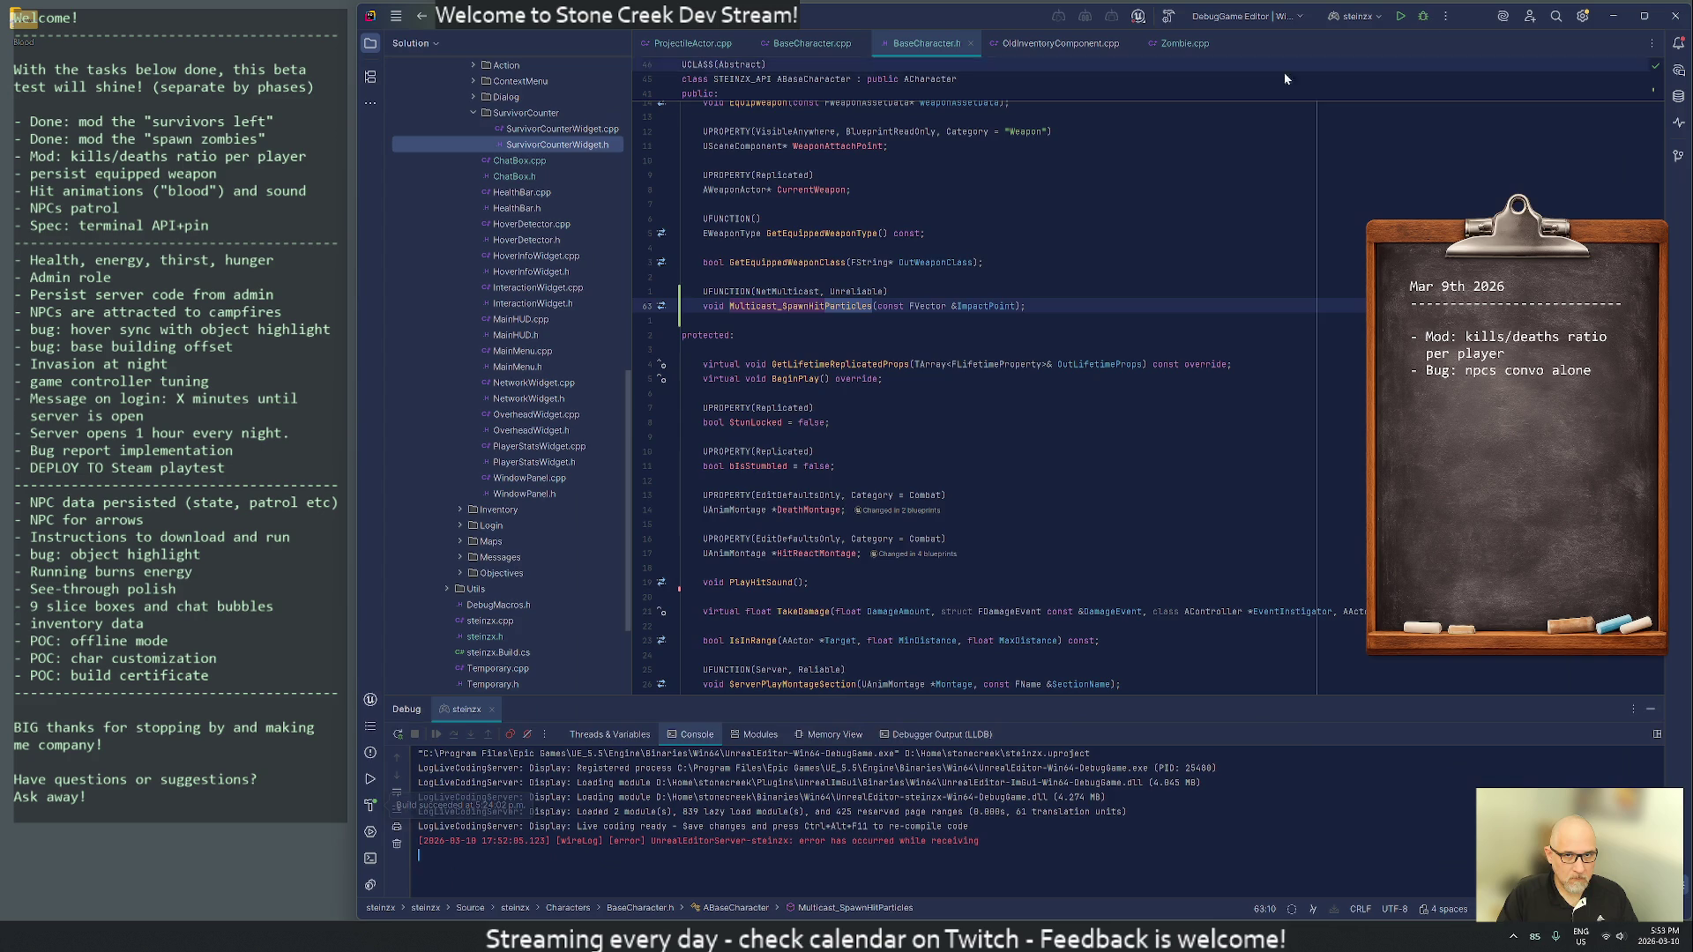
- Review ChatGPT's answer and BaseCharacter.h while Rider's debug session launches Unreal Editor
key(alt+Tab)
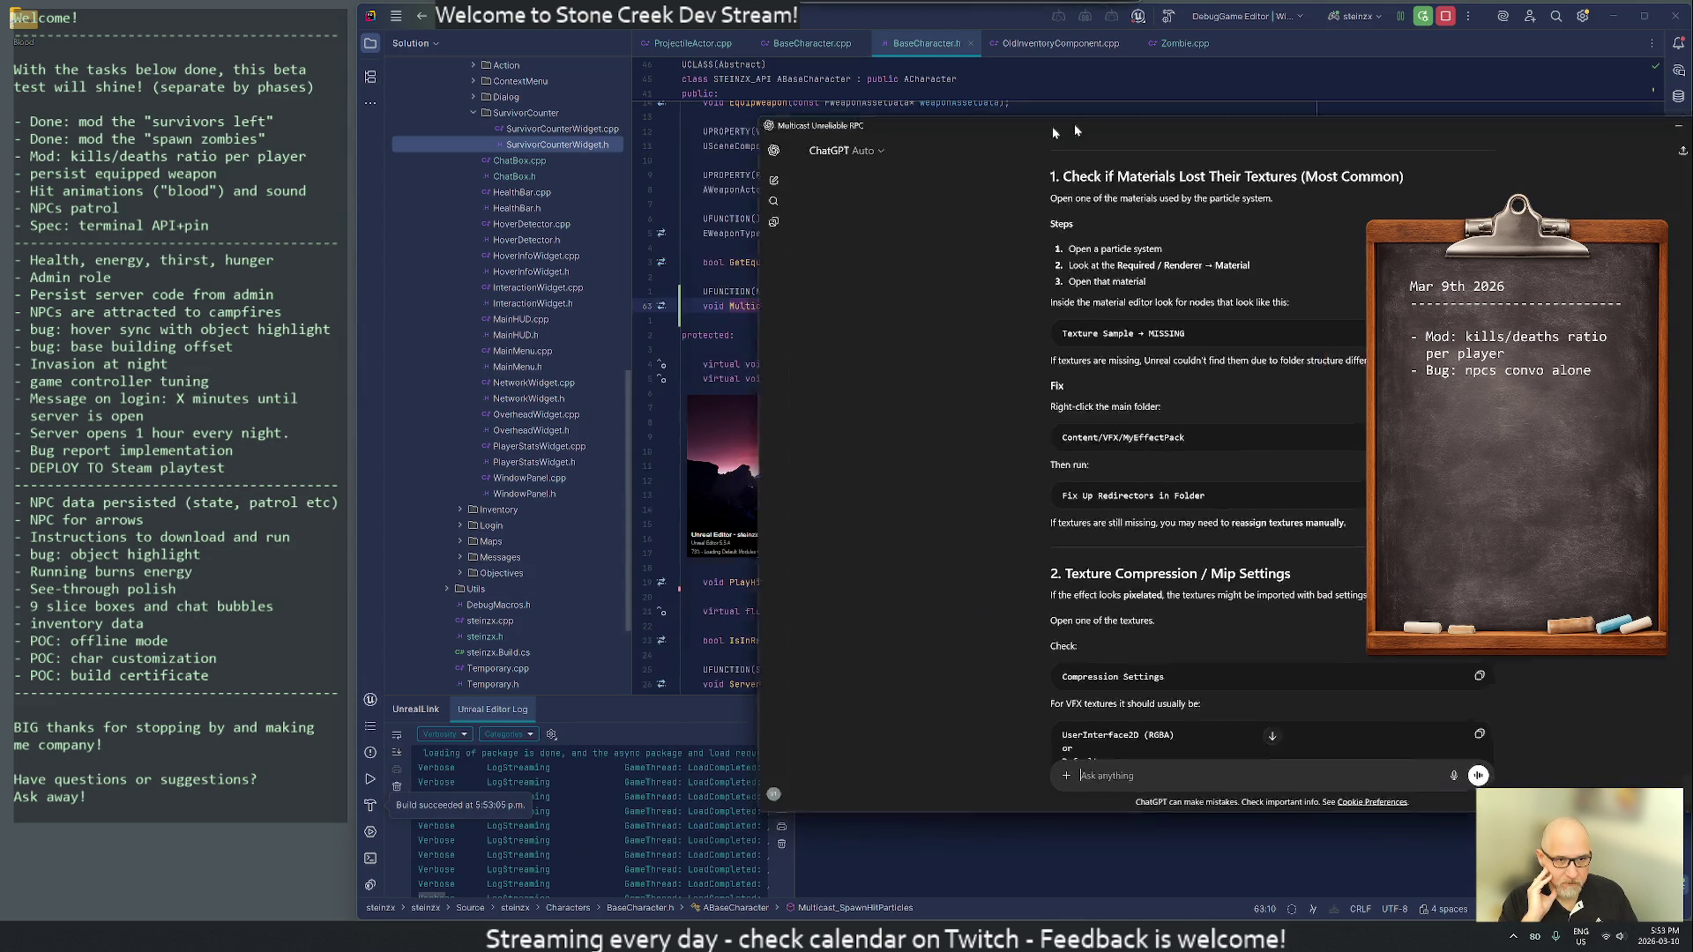
drag(896, 137, 817, 92)
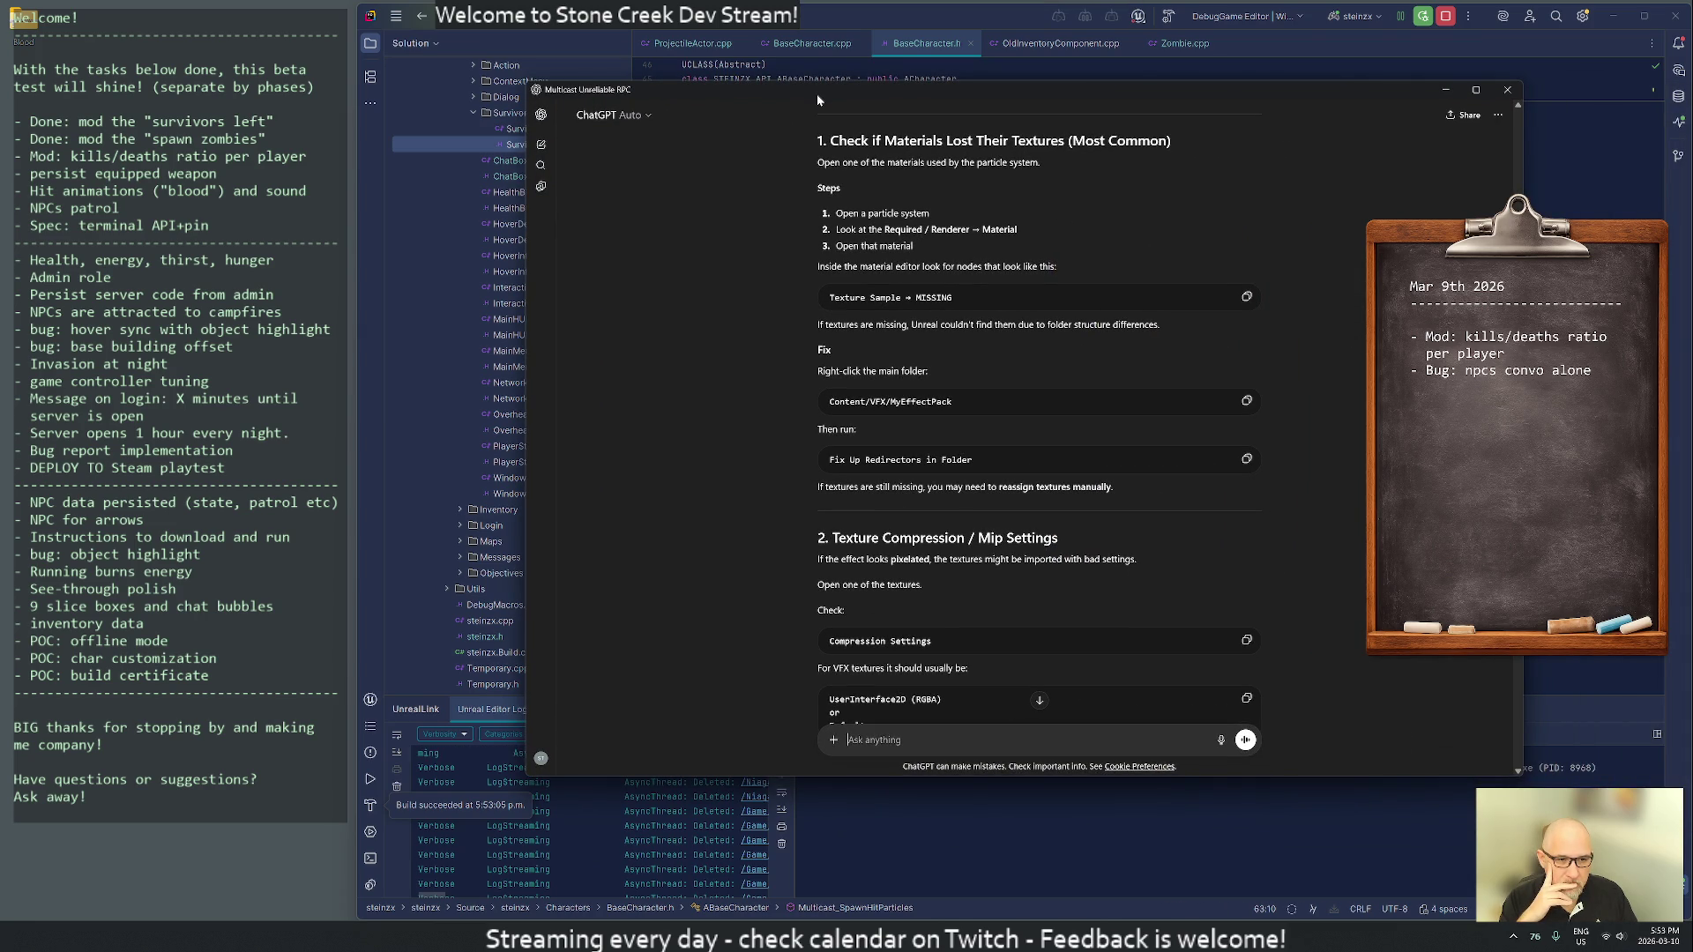
scroll(807, 477, down, 3)
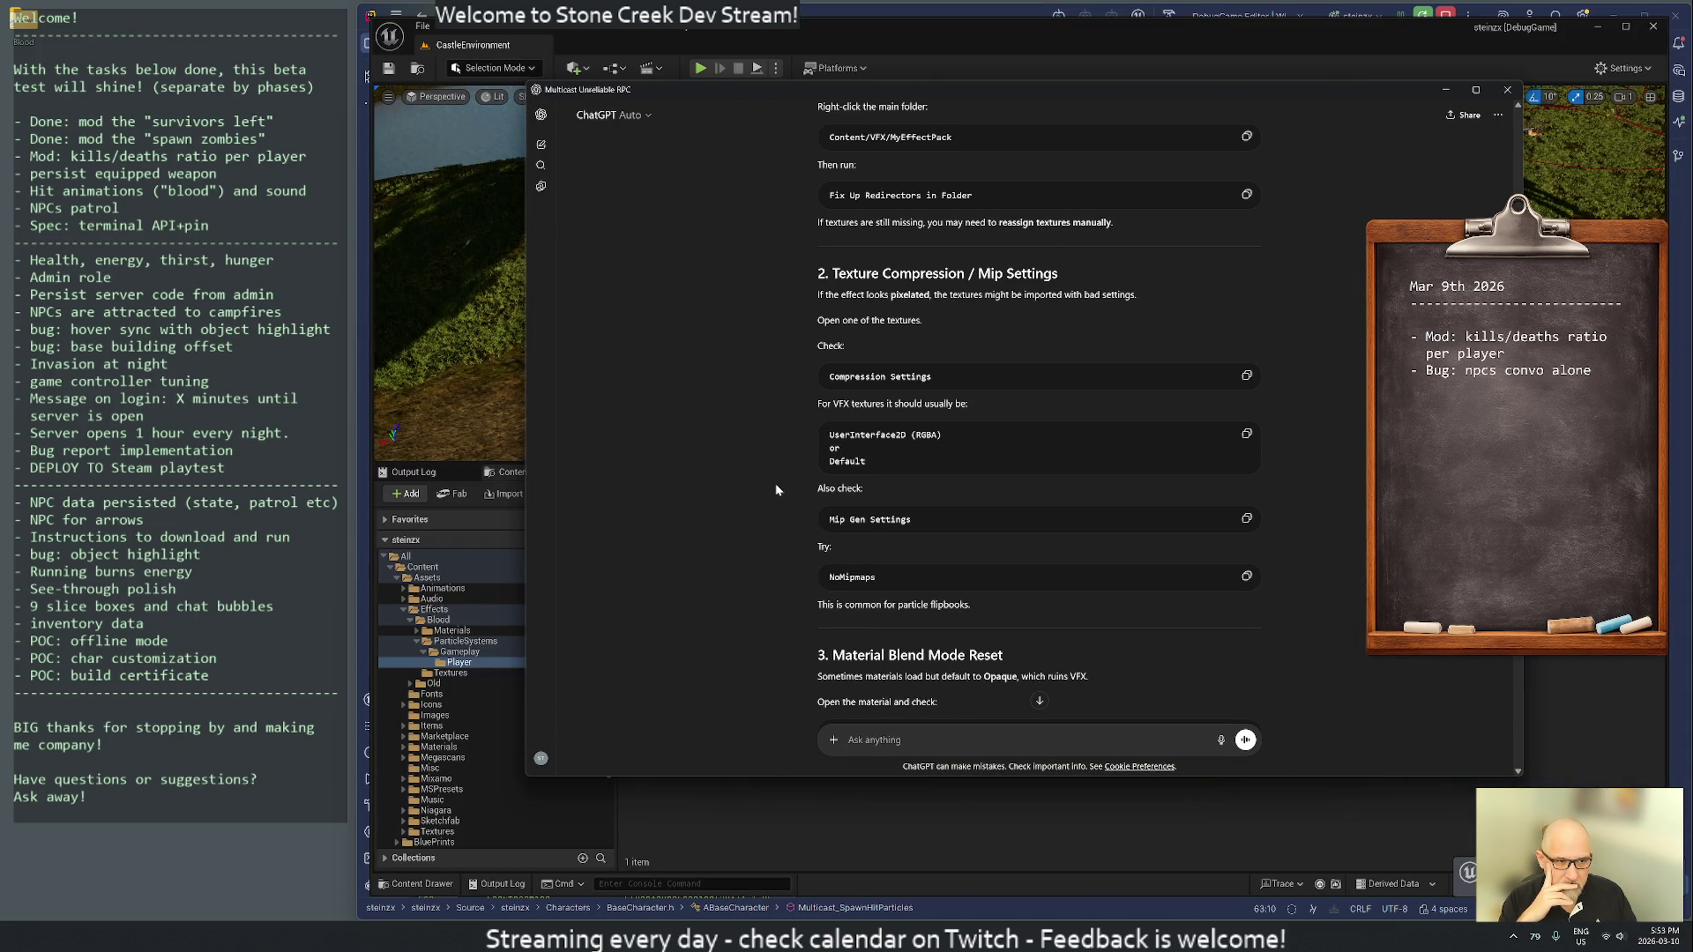
key(alt+Tab)
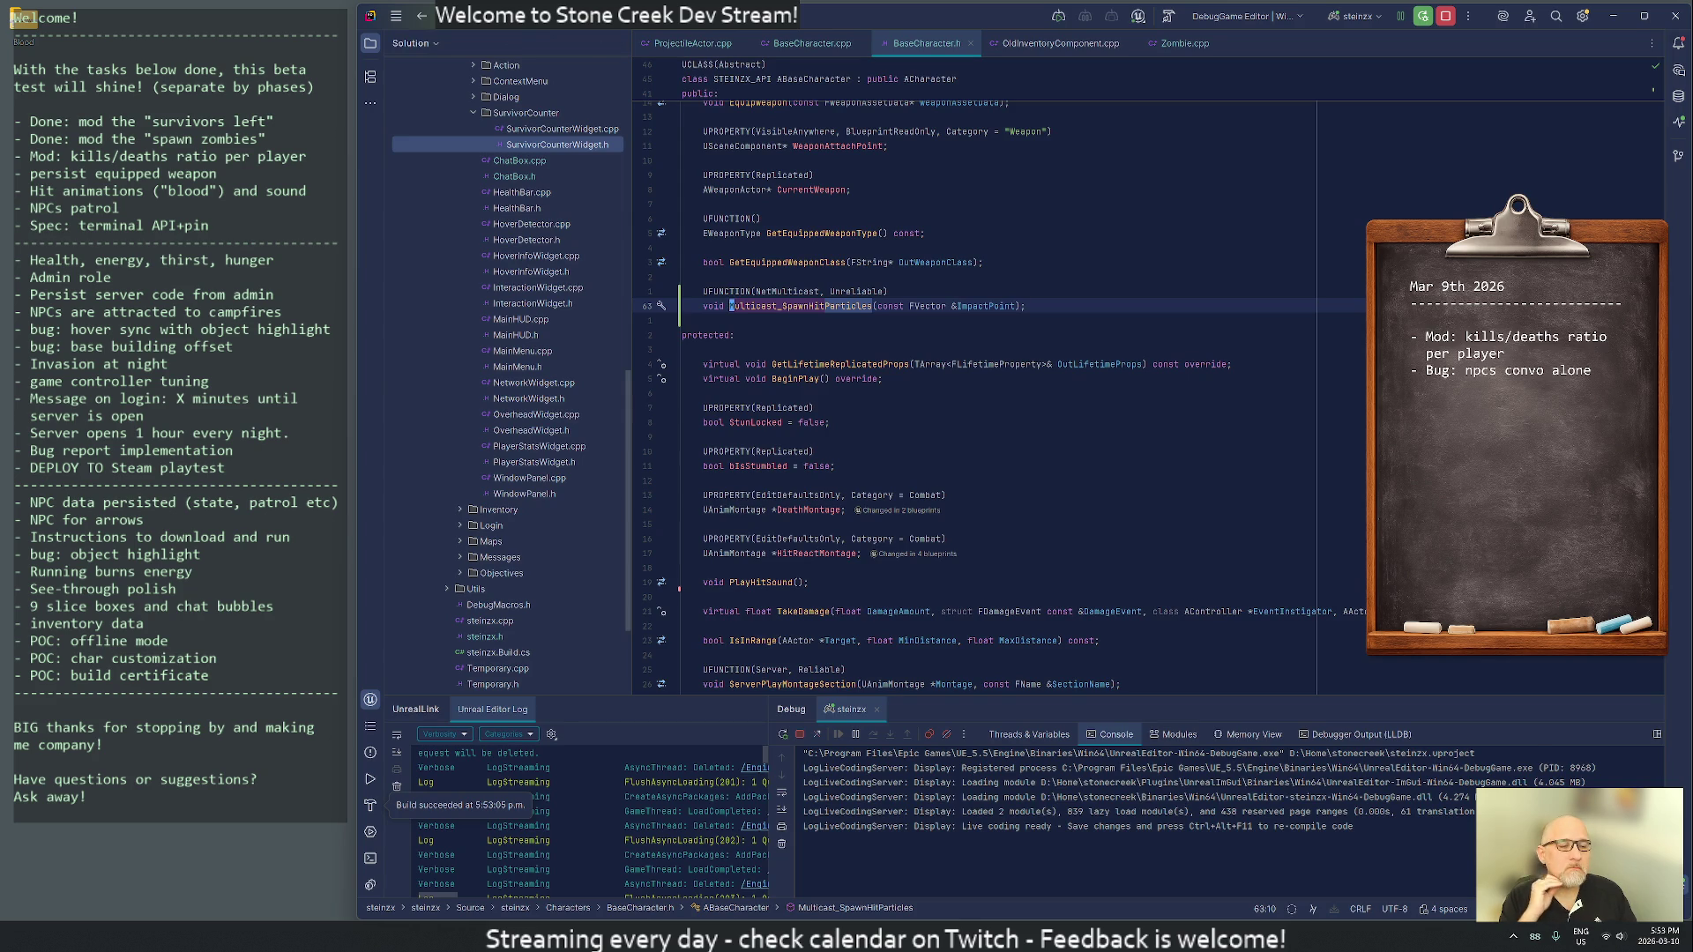
key(alt+Tab)
key(alt+Tab)
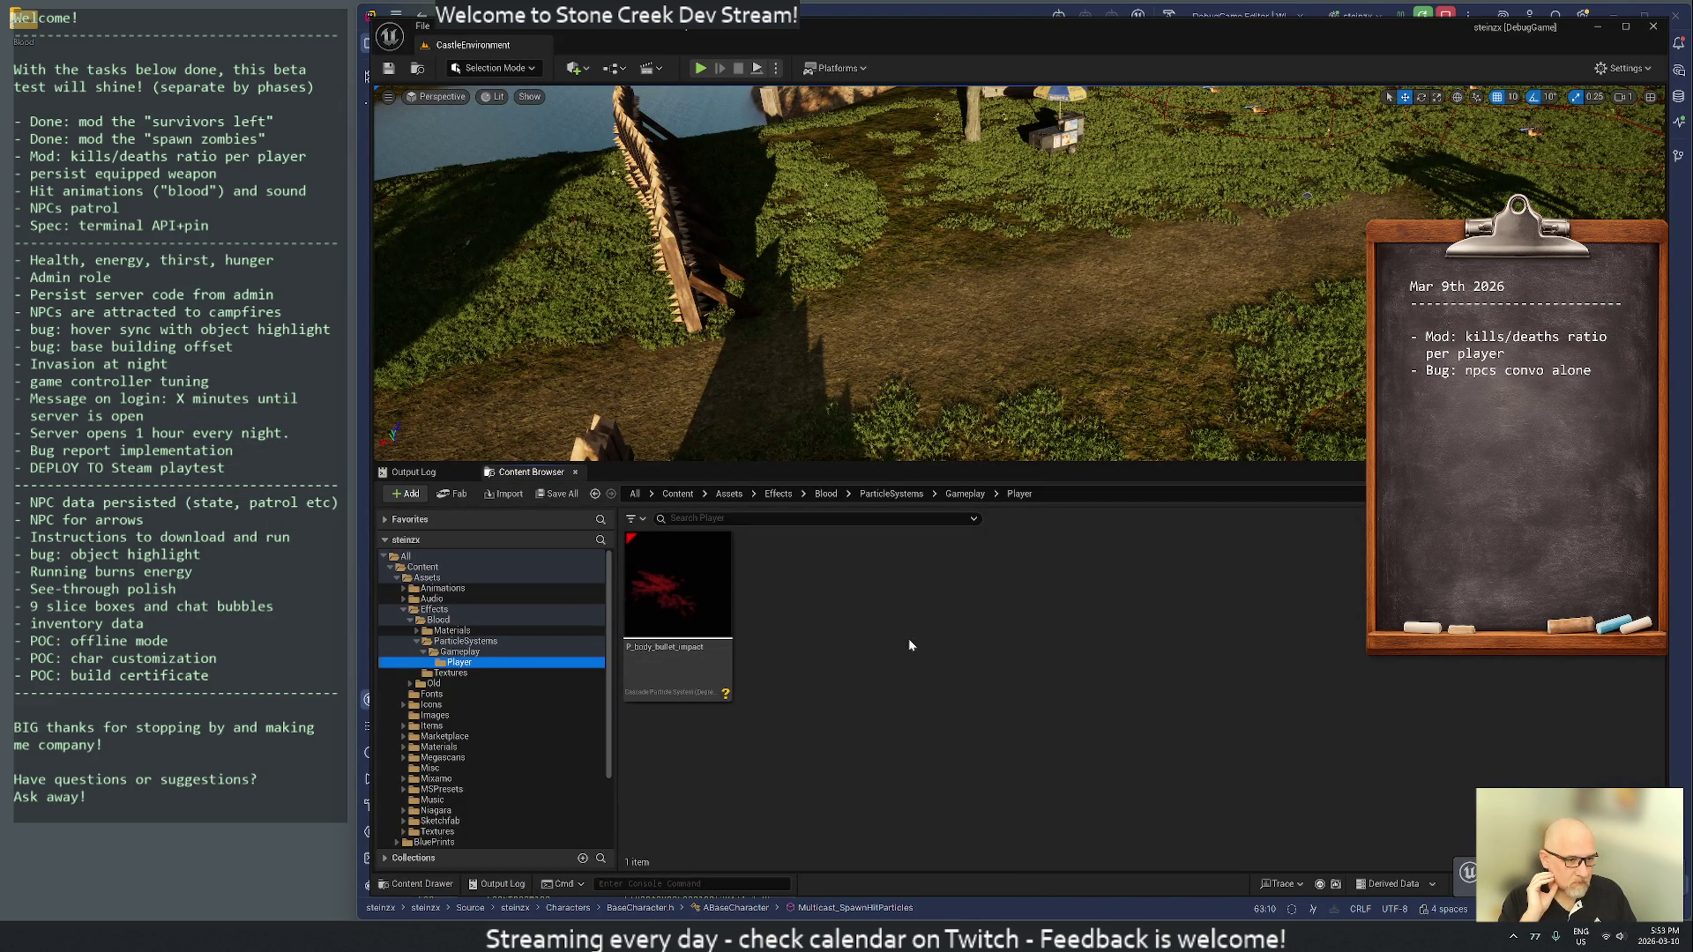
- Briefly open P_body_bullet_impact, then check the Blood folder's shader cook statistics
click(700, 598)
double_click(700, 598)
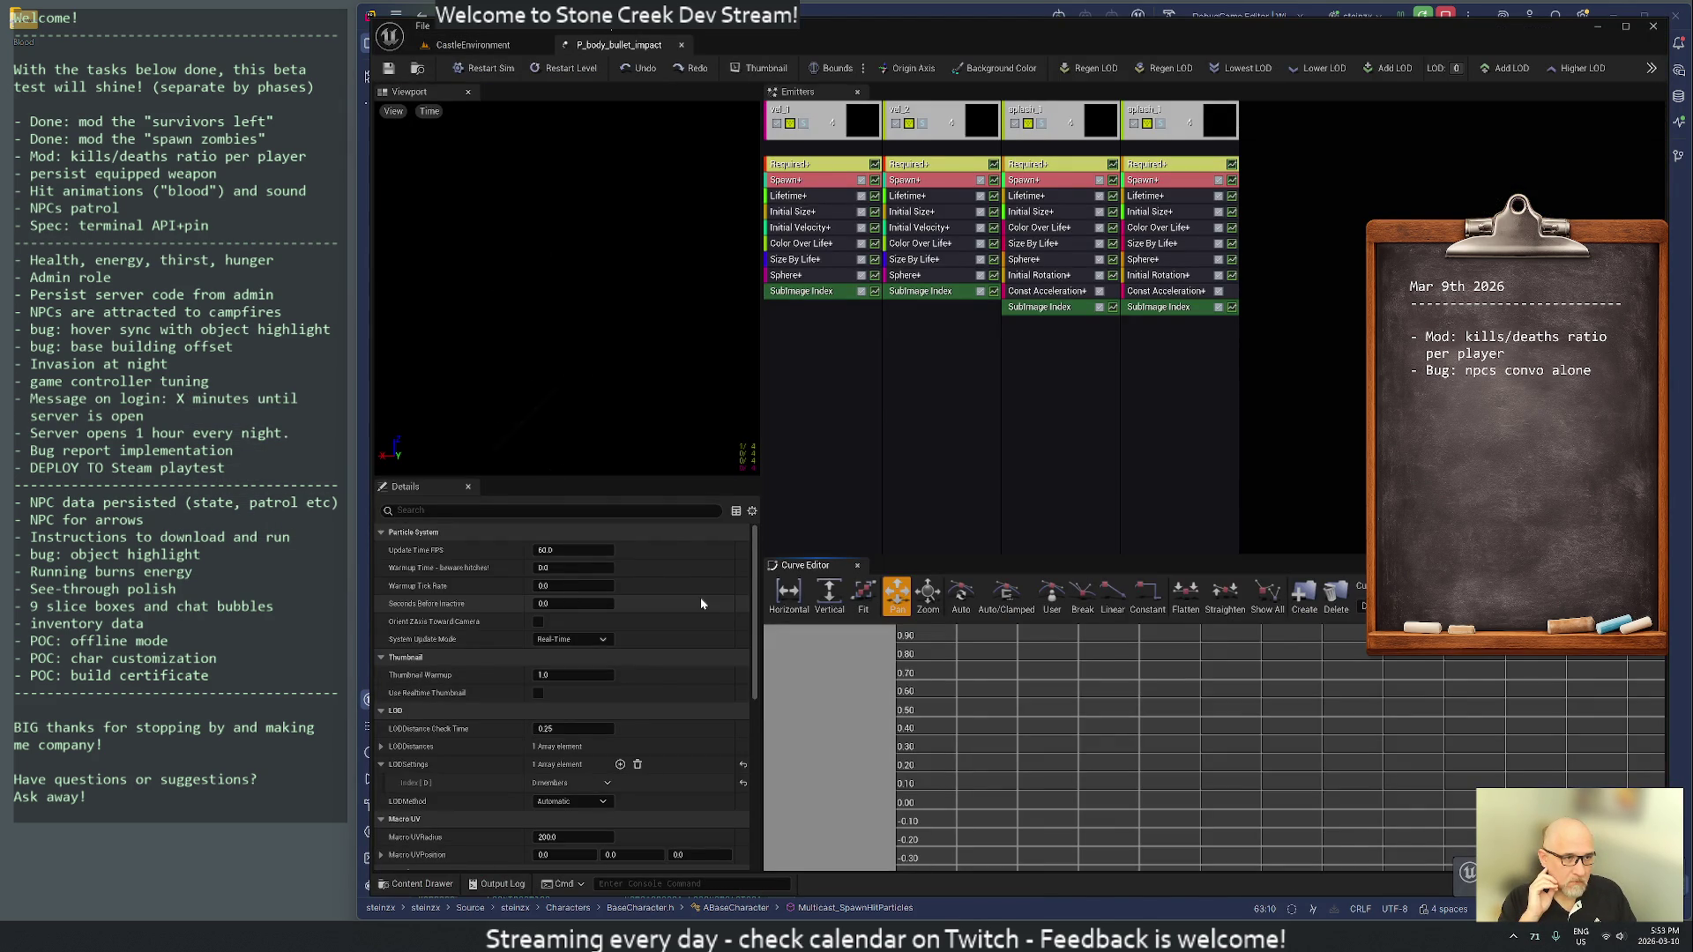
middle_click(664, 47)
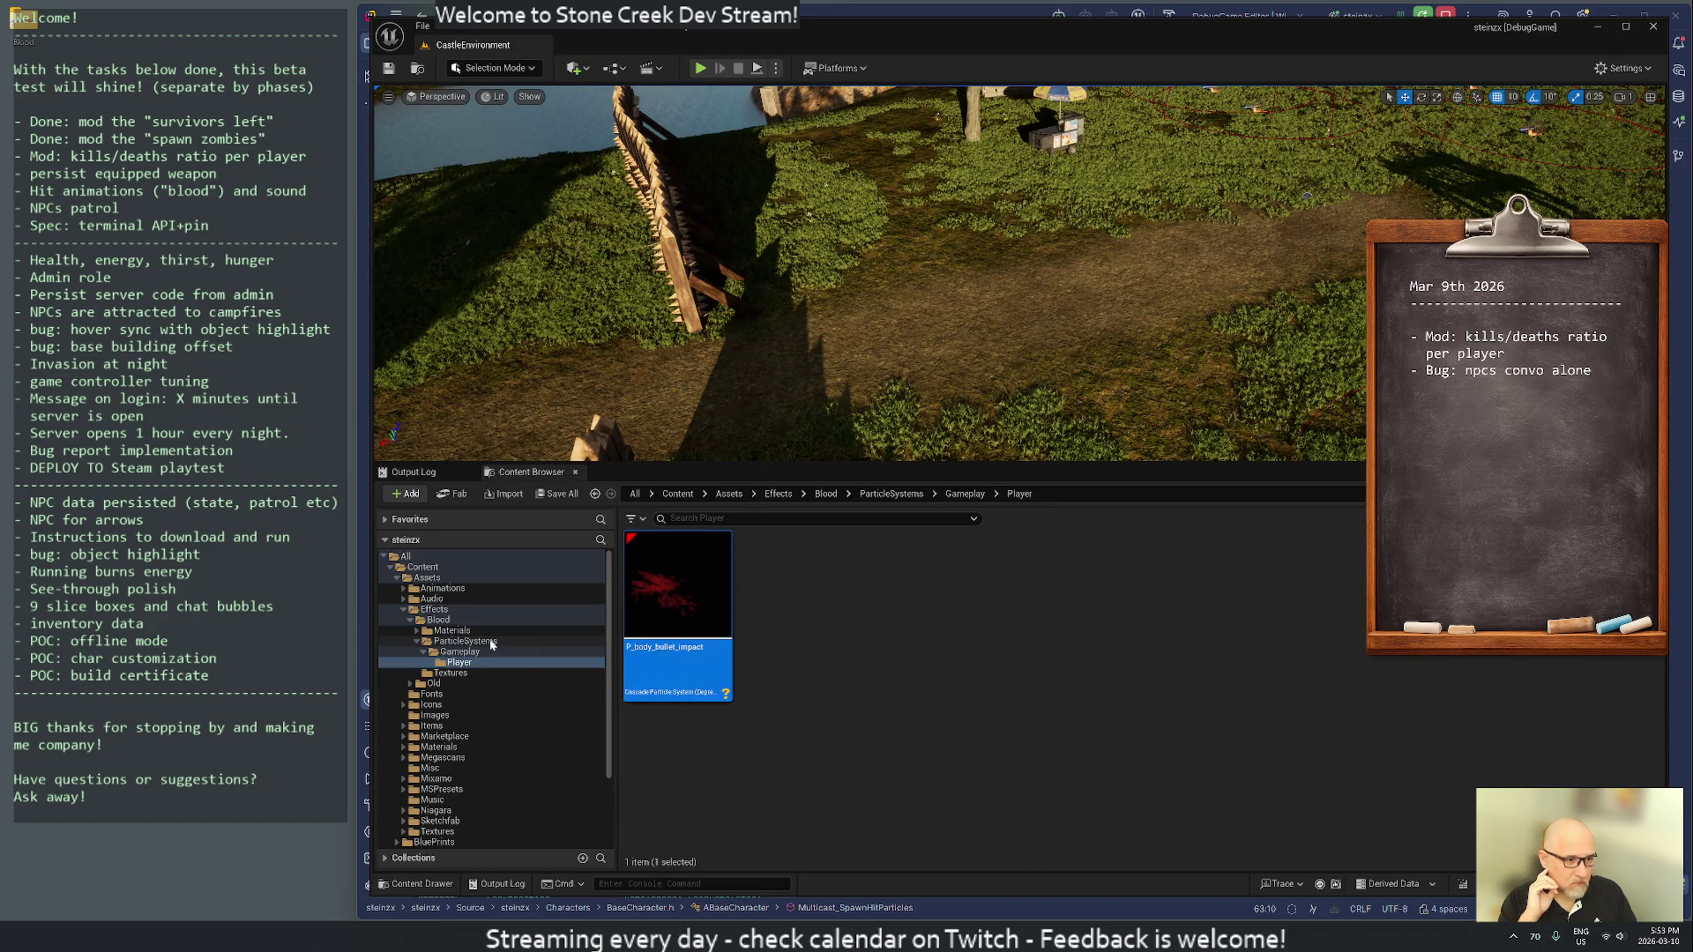
right_click(438, 620)
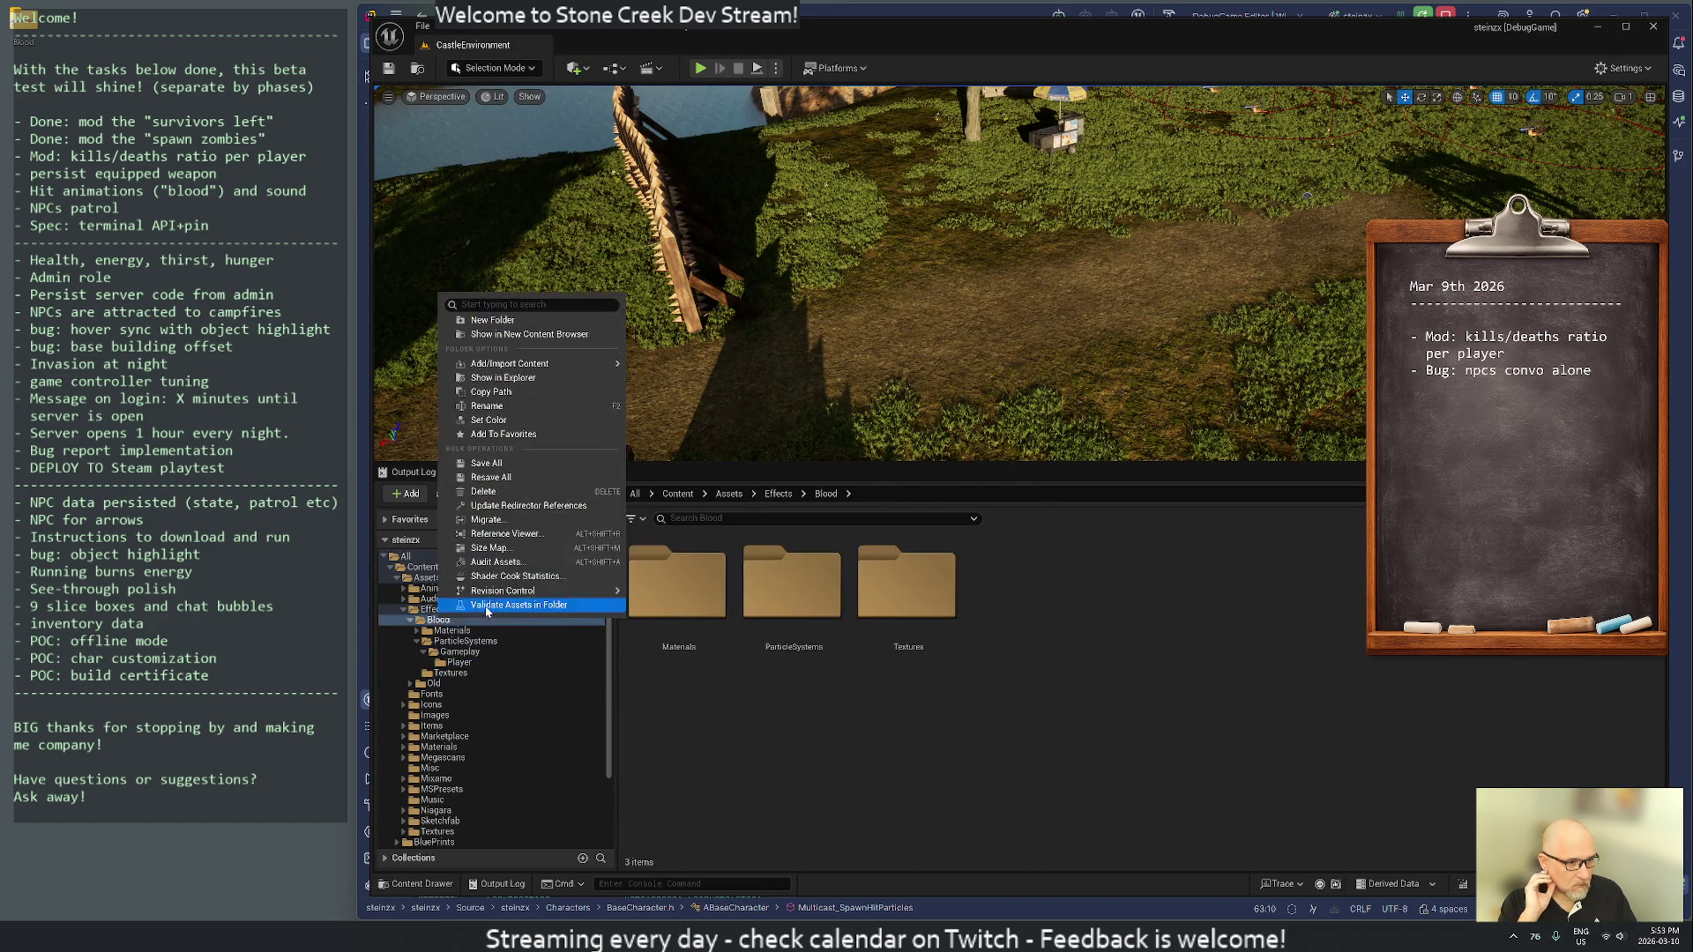
click(491, 509)
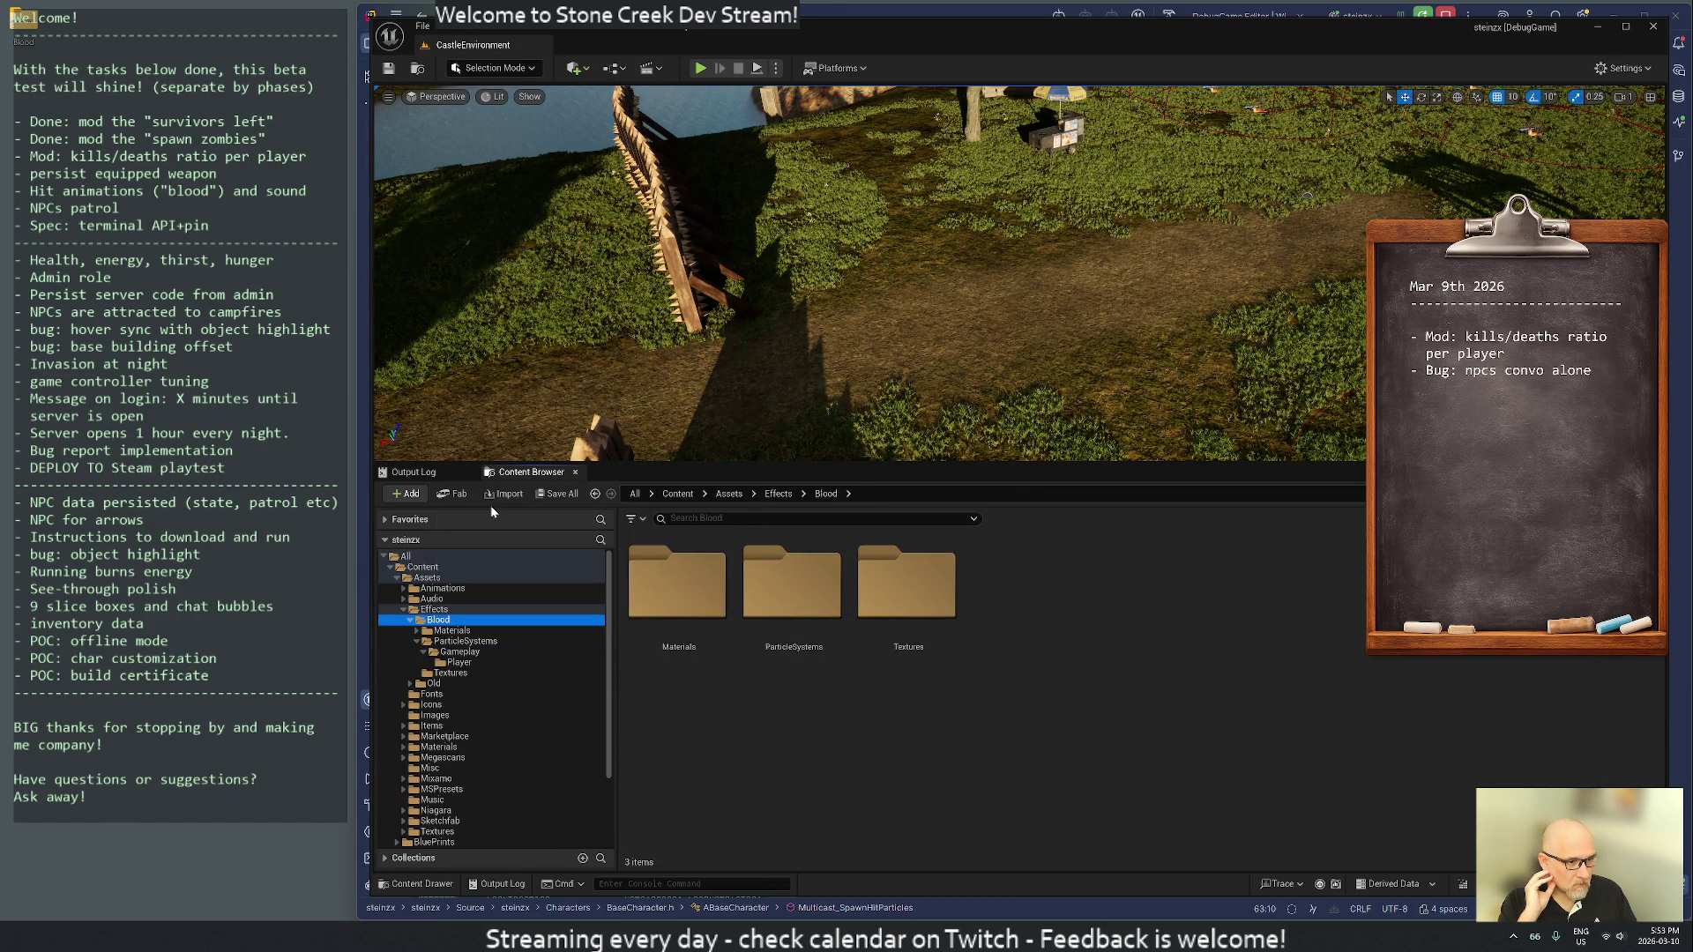
right_click(464, 620)
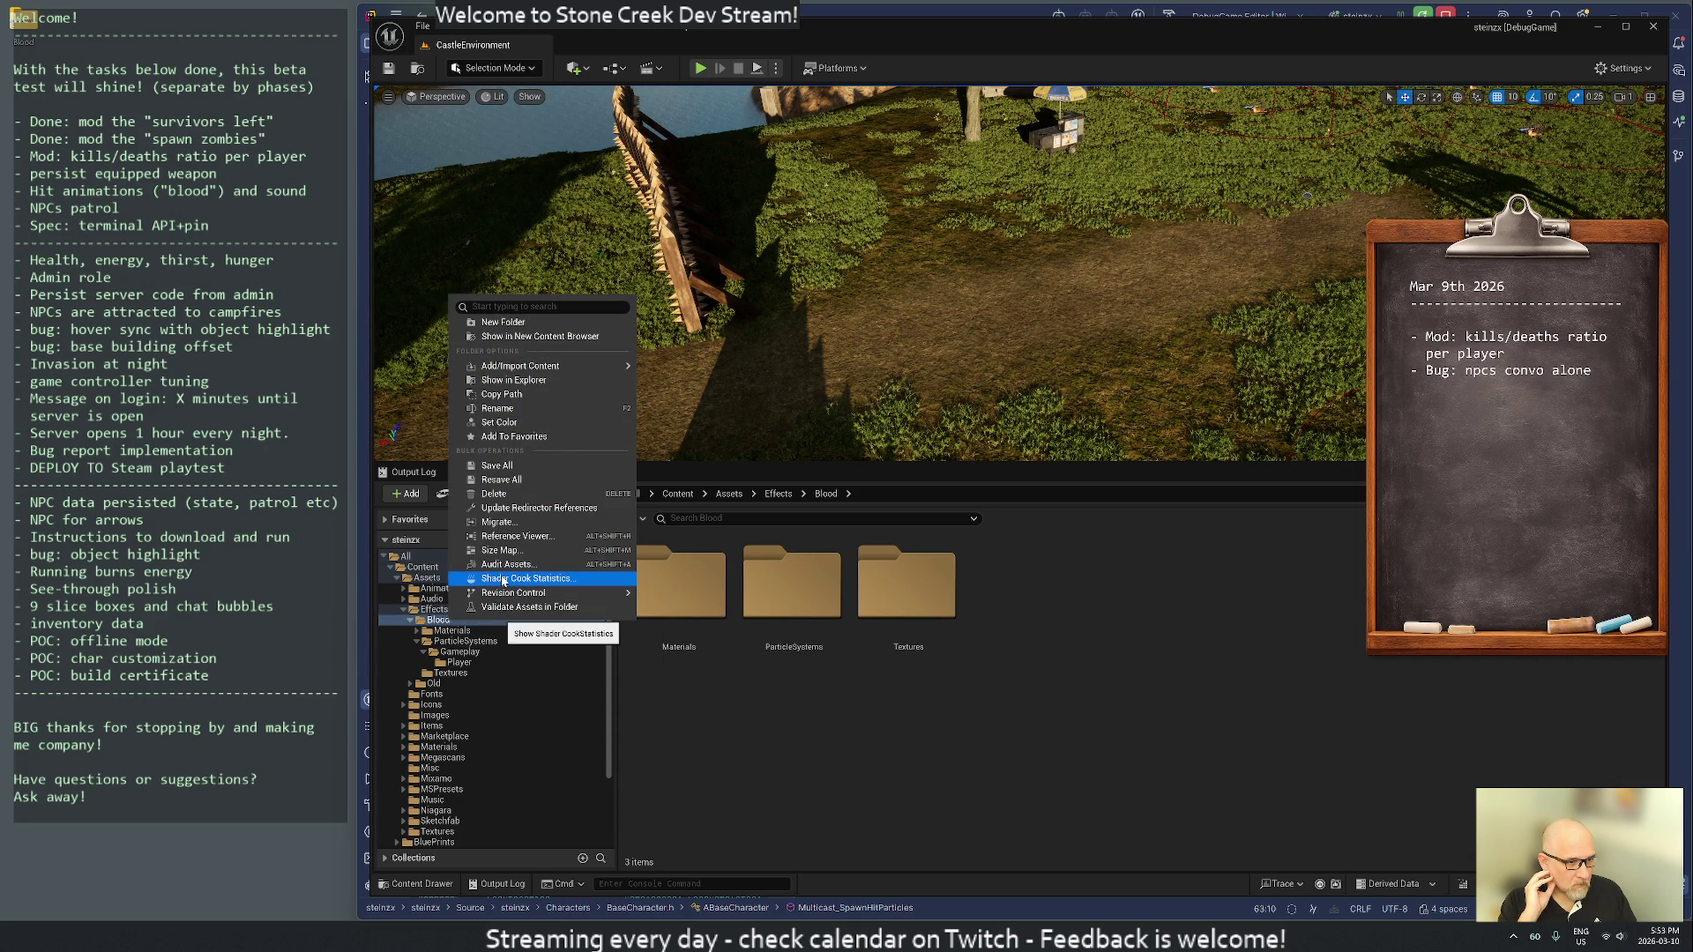
click(503, 579)
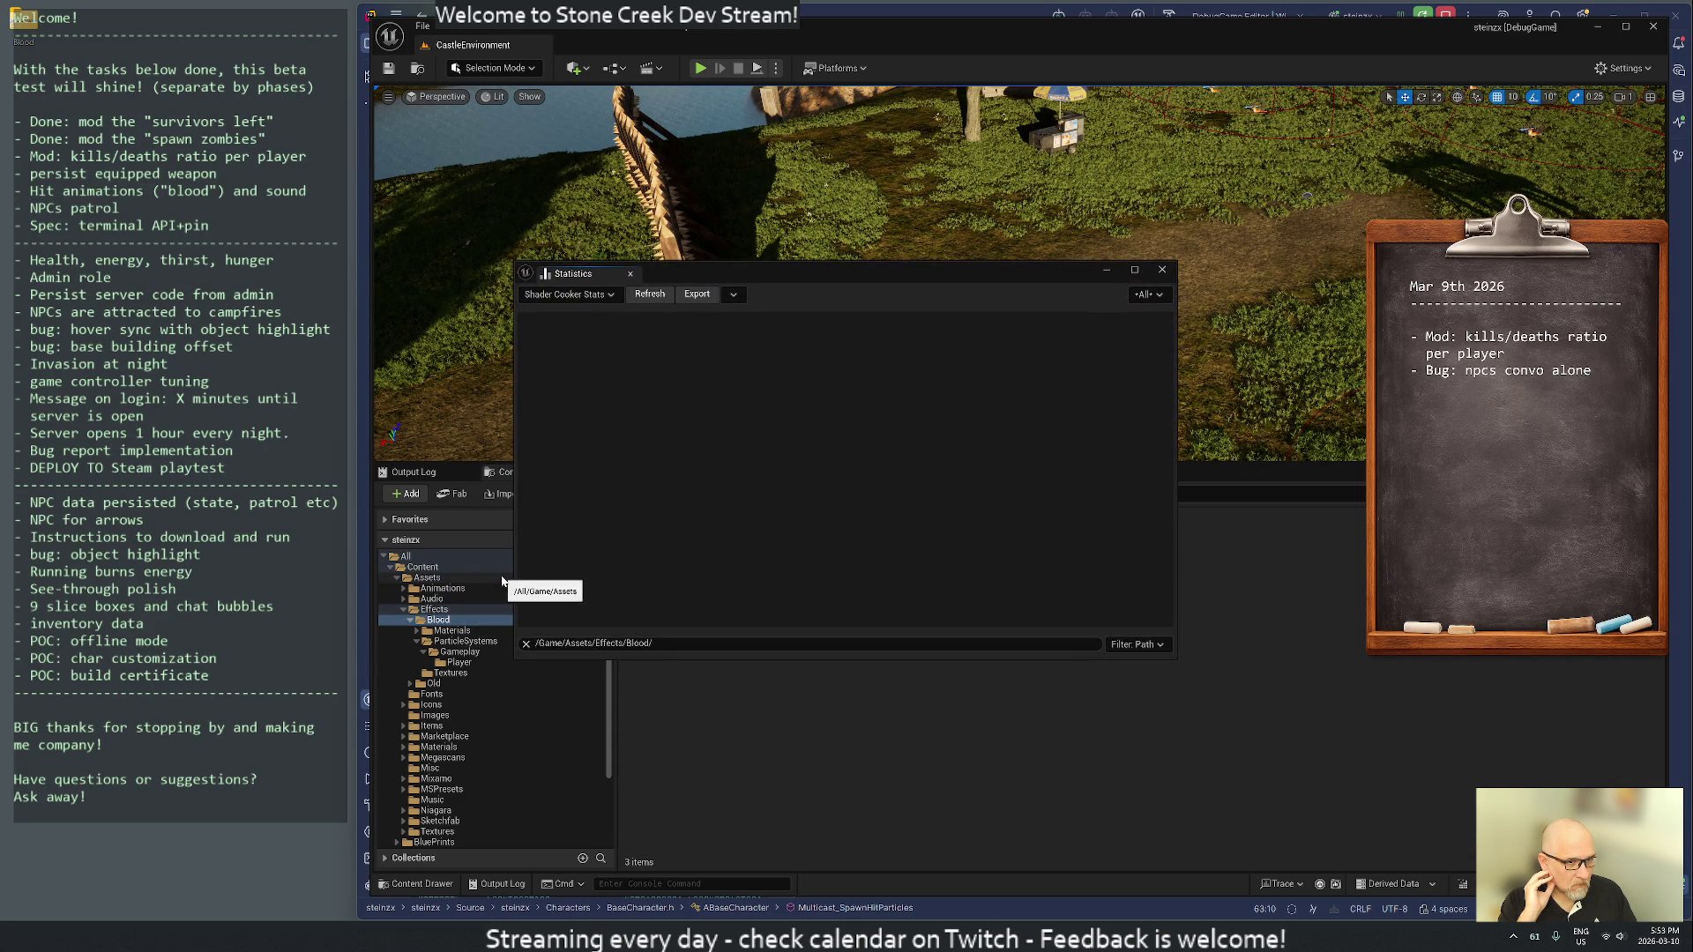
click(1163, 271)
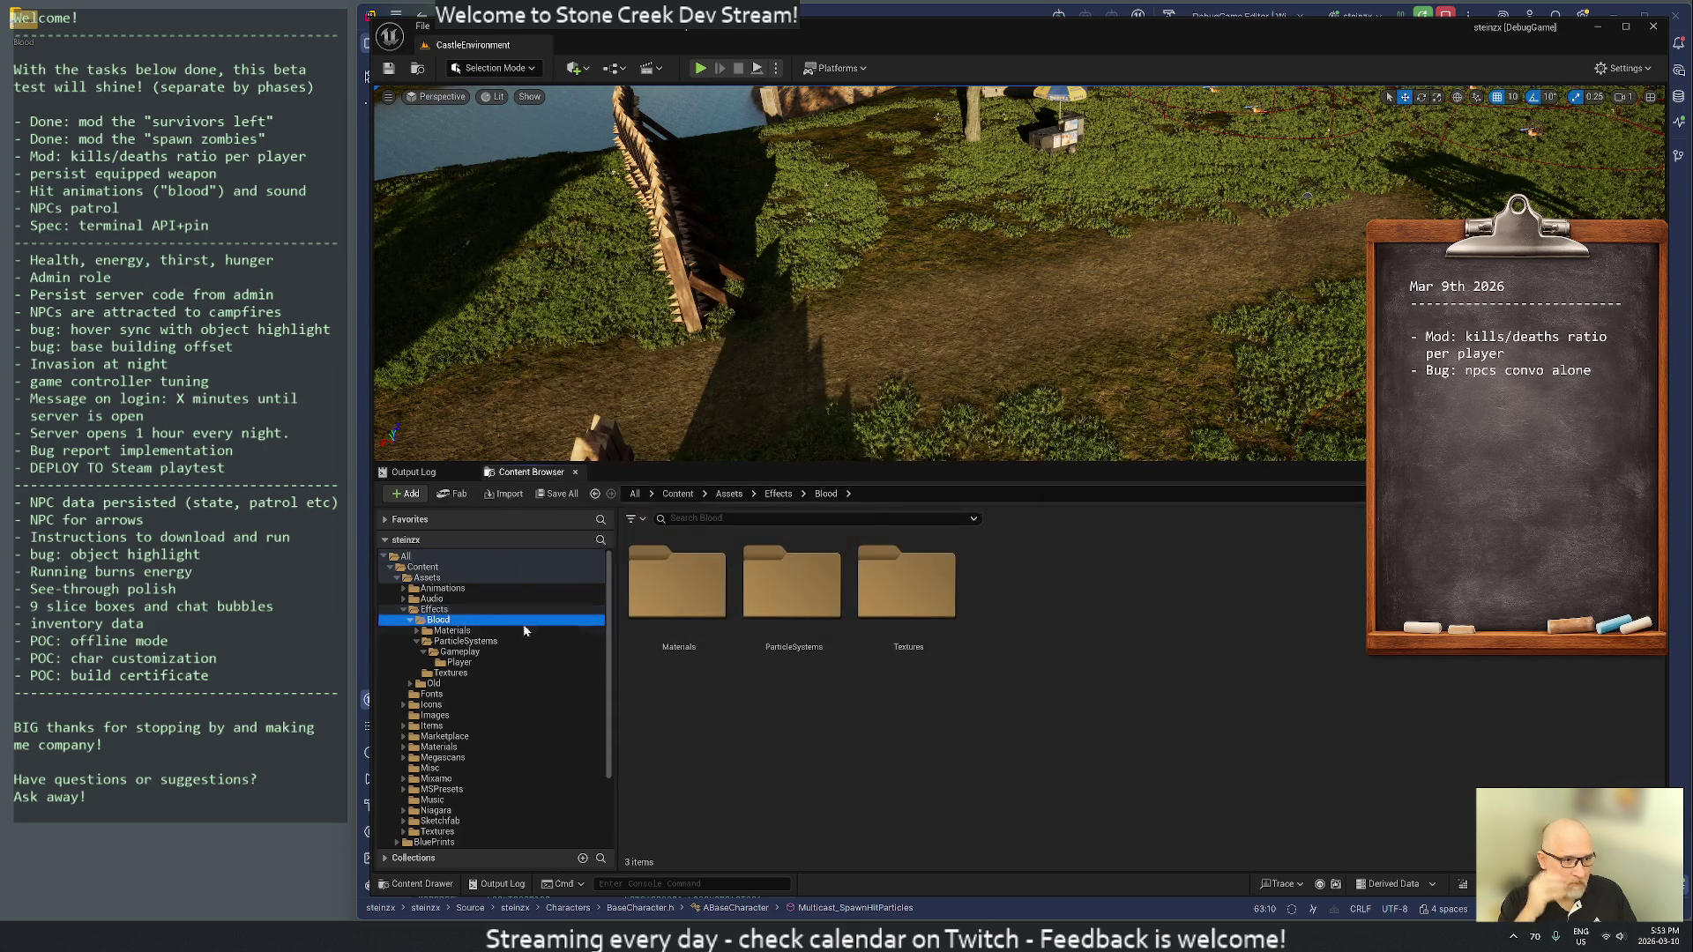
right_click(438, 620)
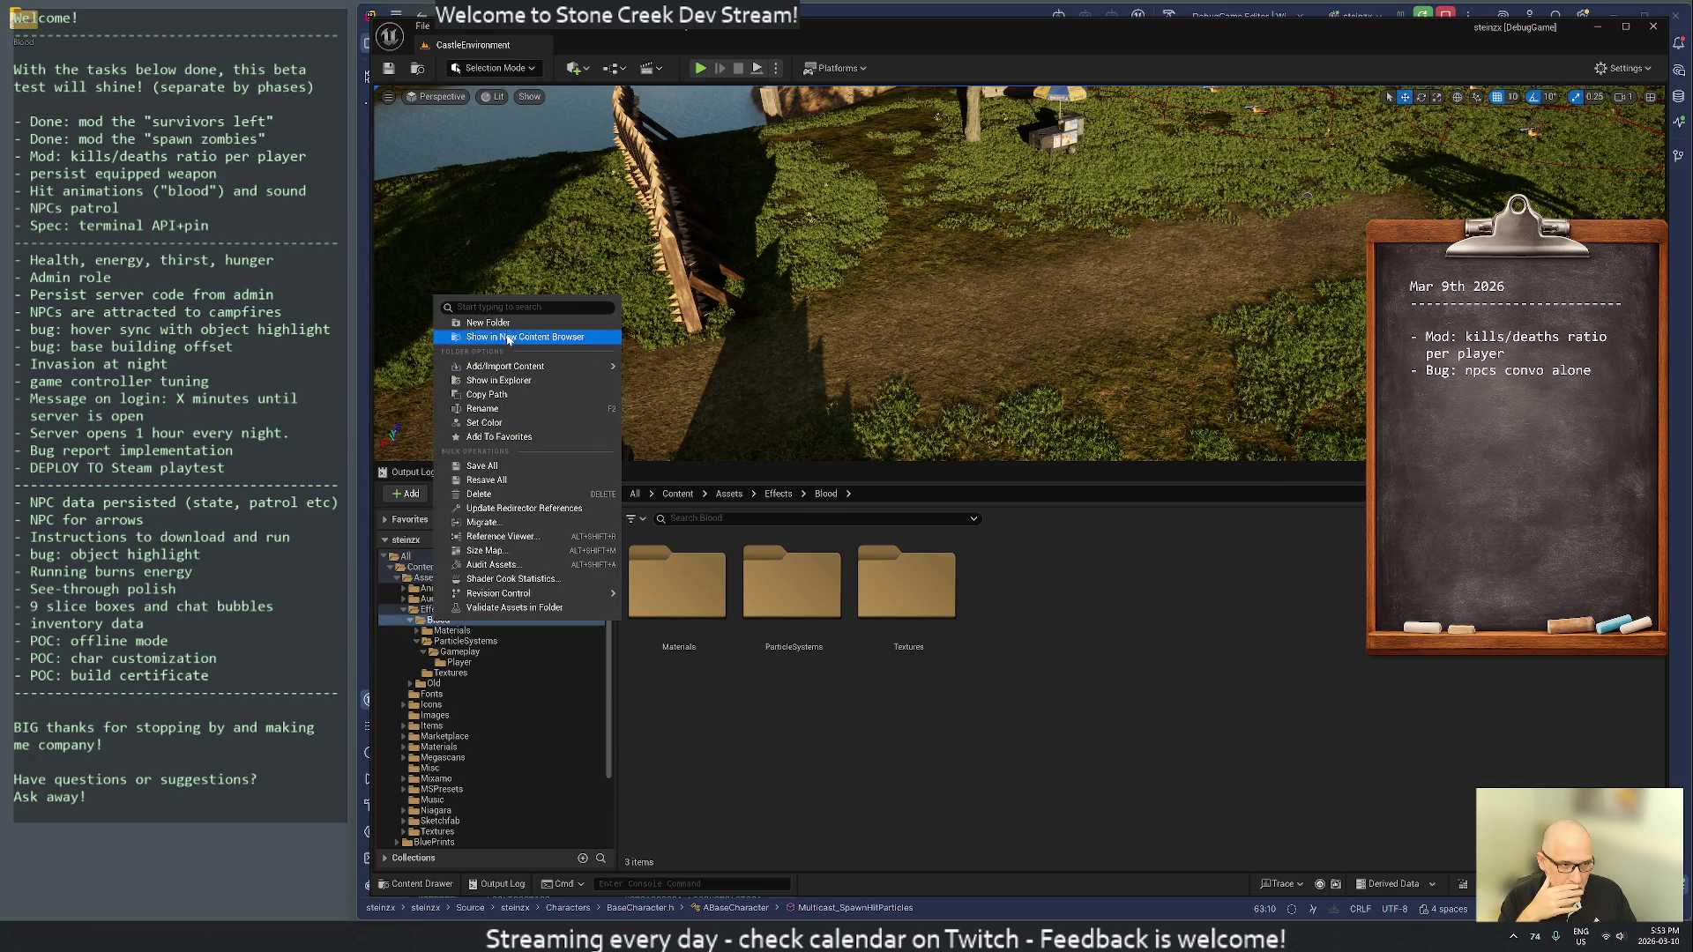
click(499, 509)
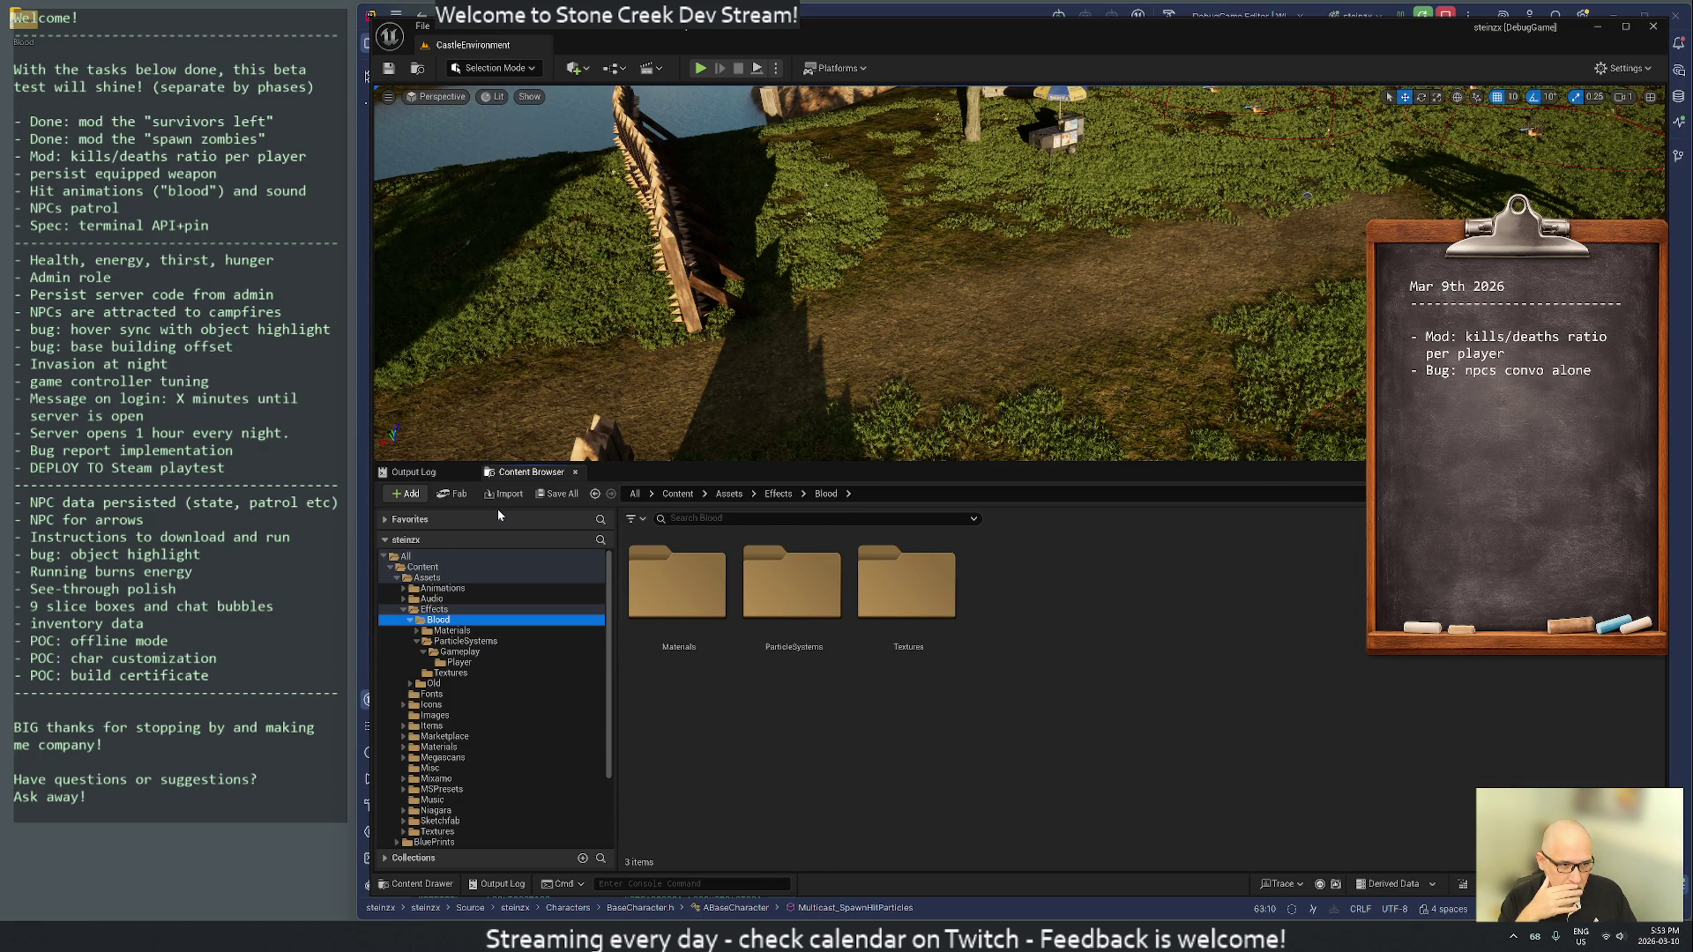
- Open P_body_bullet_impact from Blood/ParticleSystems/Gameplay/Player in the particle editor
double_click(799, 605)
double_click(697, 587)
double_click(699, 586)
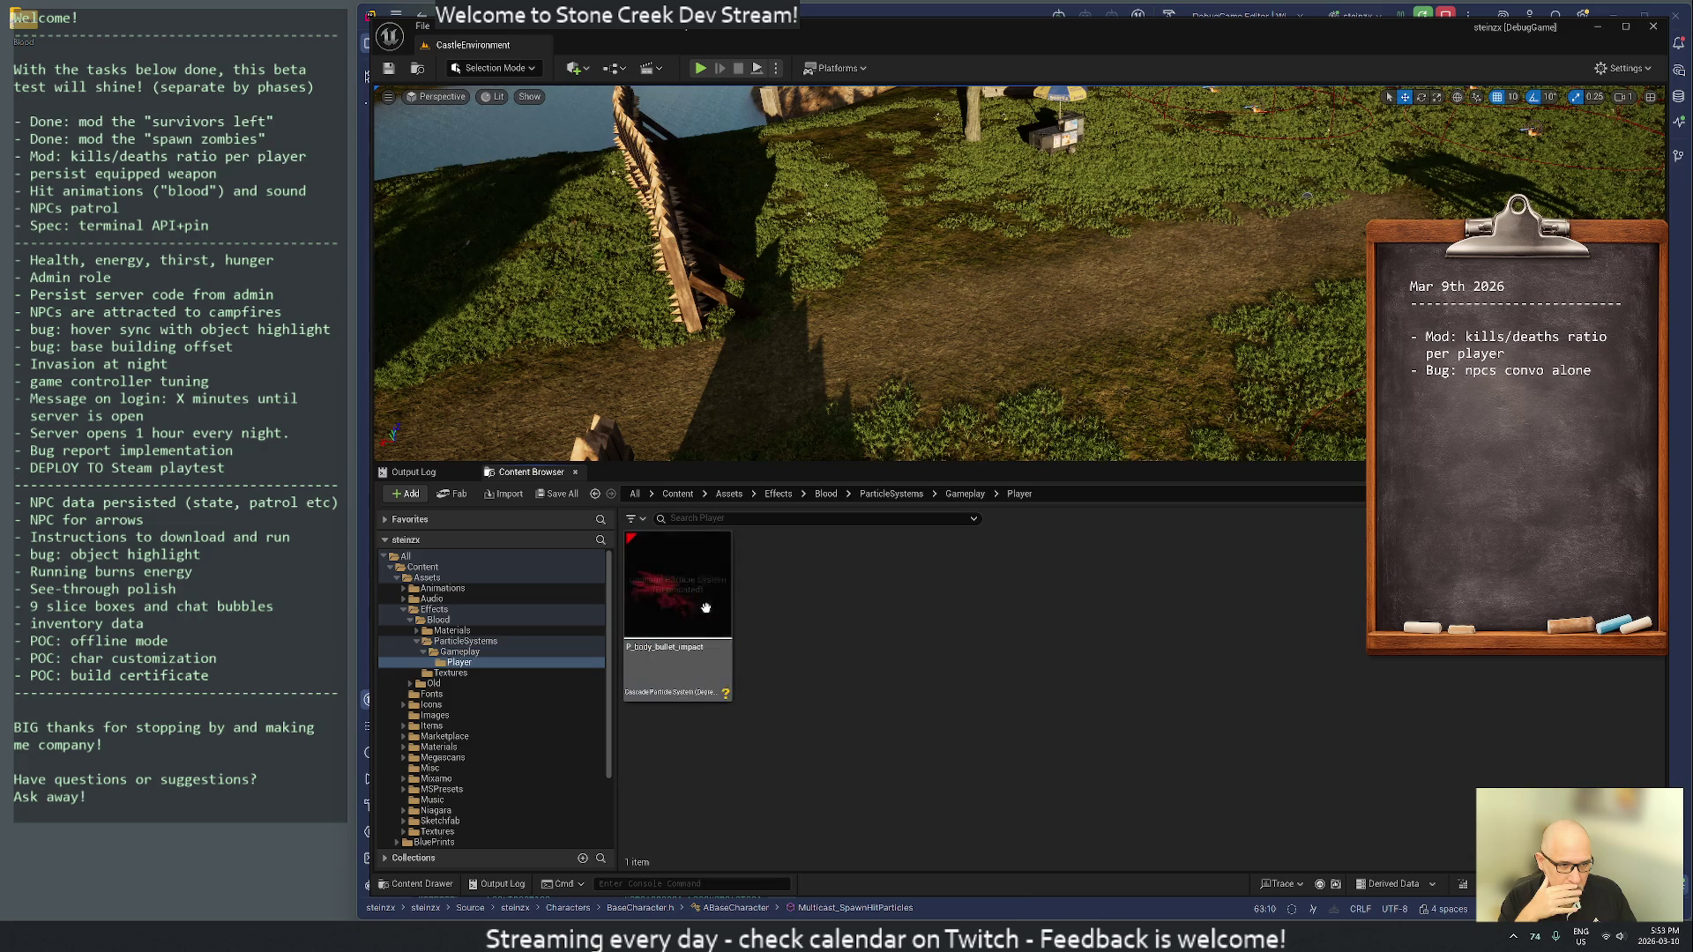
double_click(700, 585)
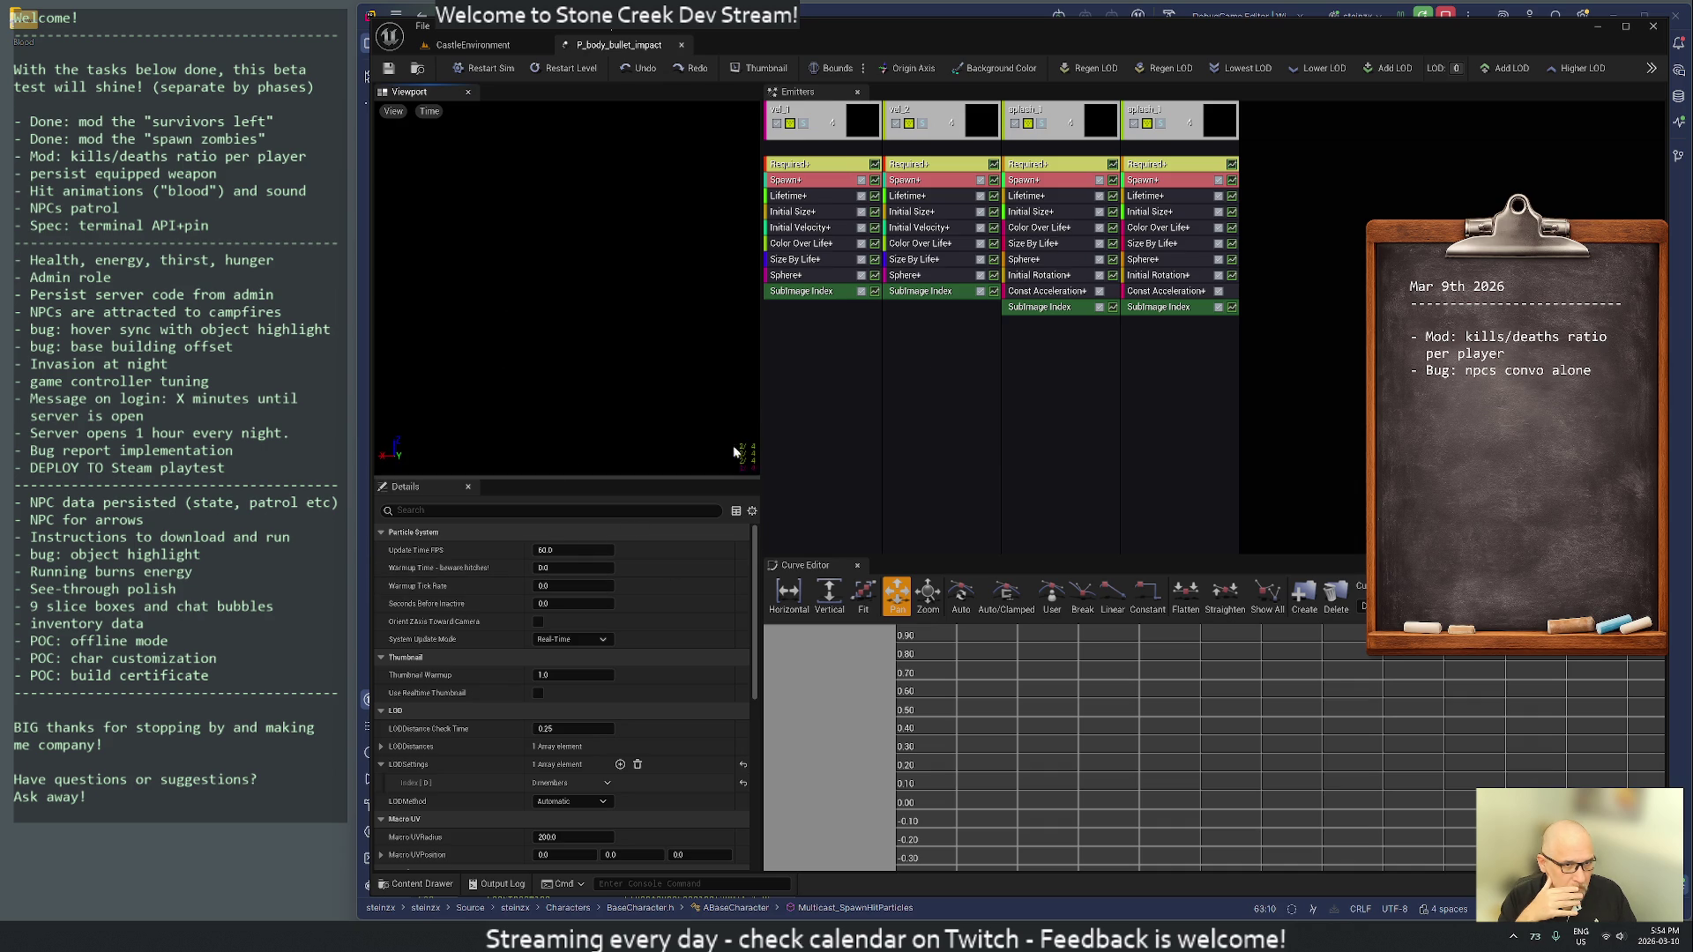
- Inspect the vel_1, vel_2, splash_1 and fourth emitters of the bullet-impact particle system
click(810, 147)
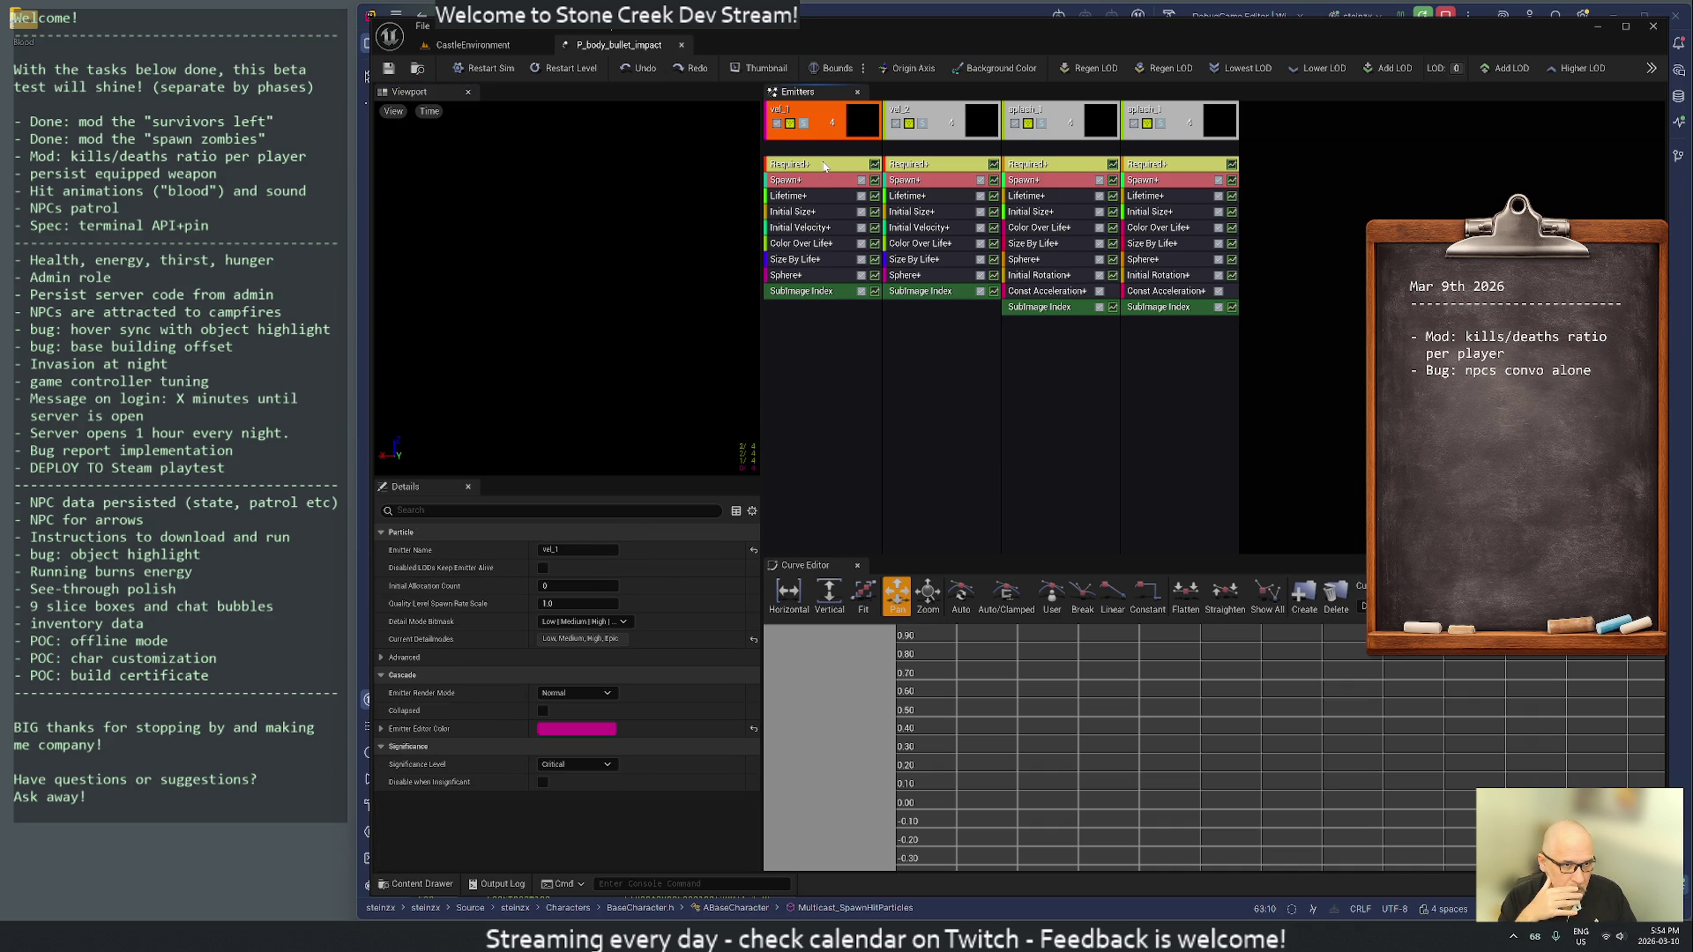
click(915, 140)
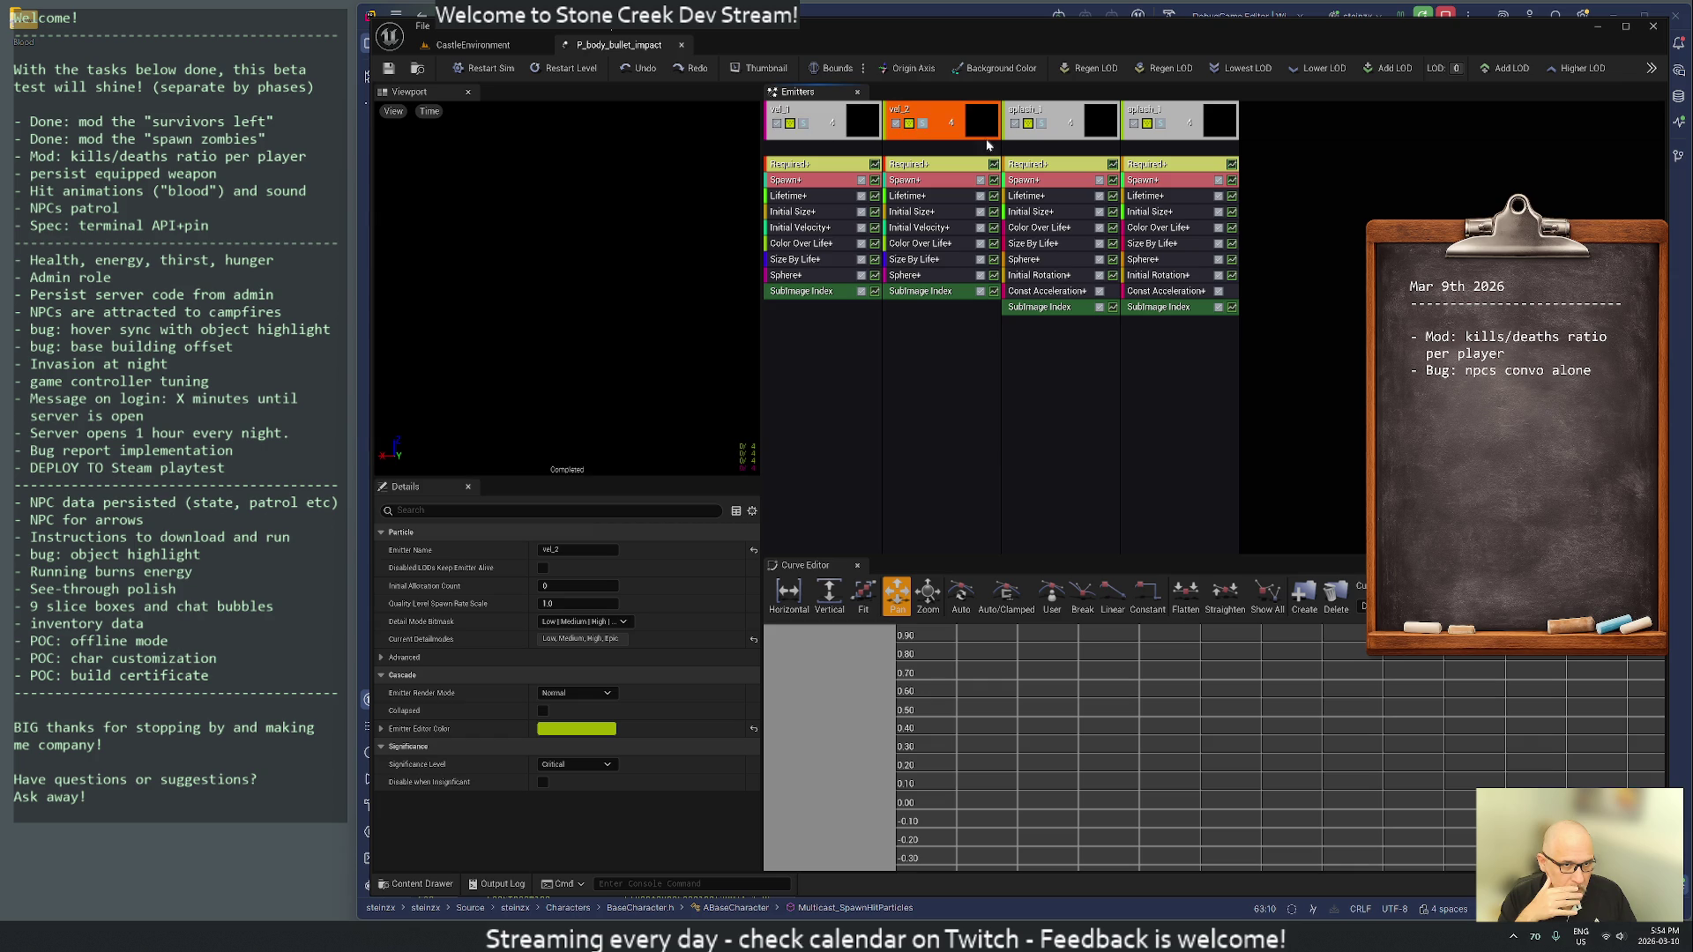
click(1044, 141)
click(1162, 144)
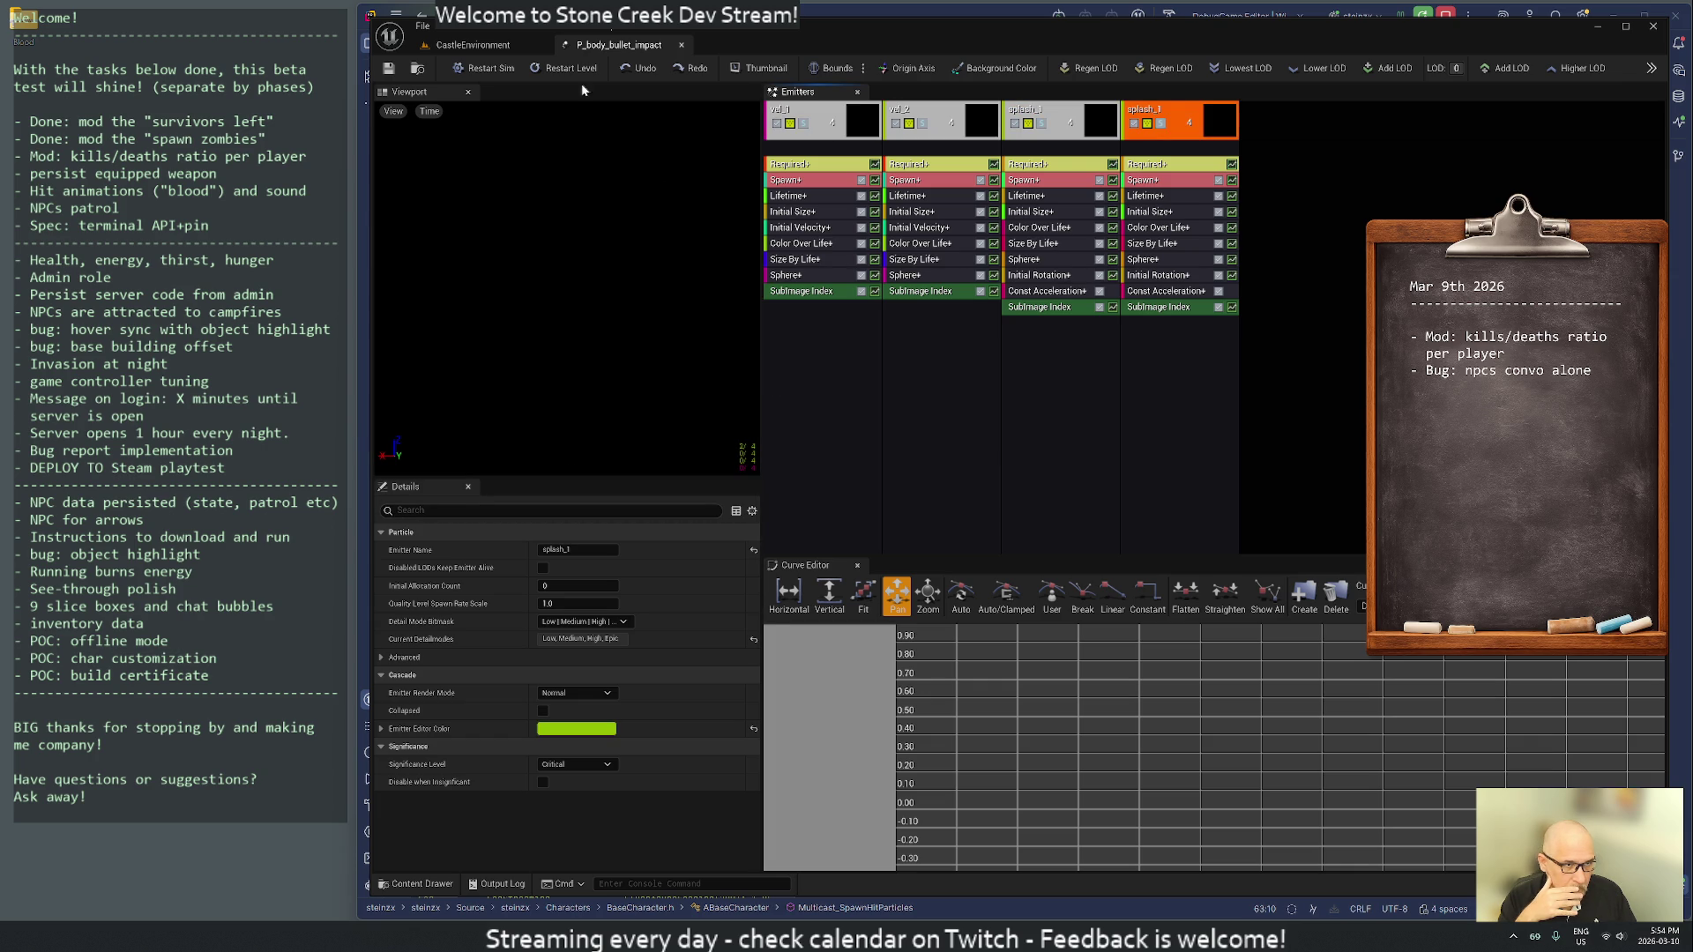
- Close the particle editor and open M_impact_splash_subUV from Blood > Materials > Gameplay
click(681, 44)
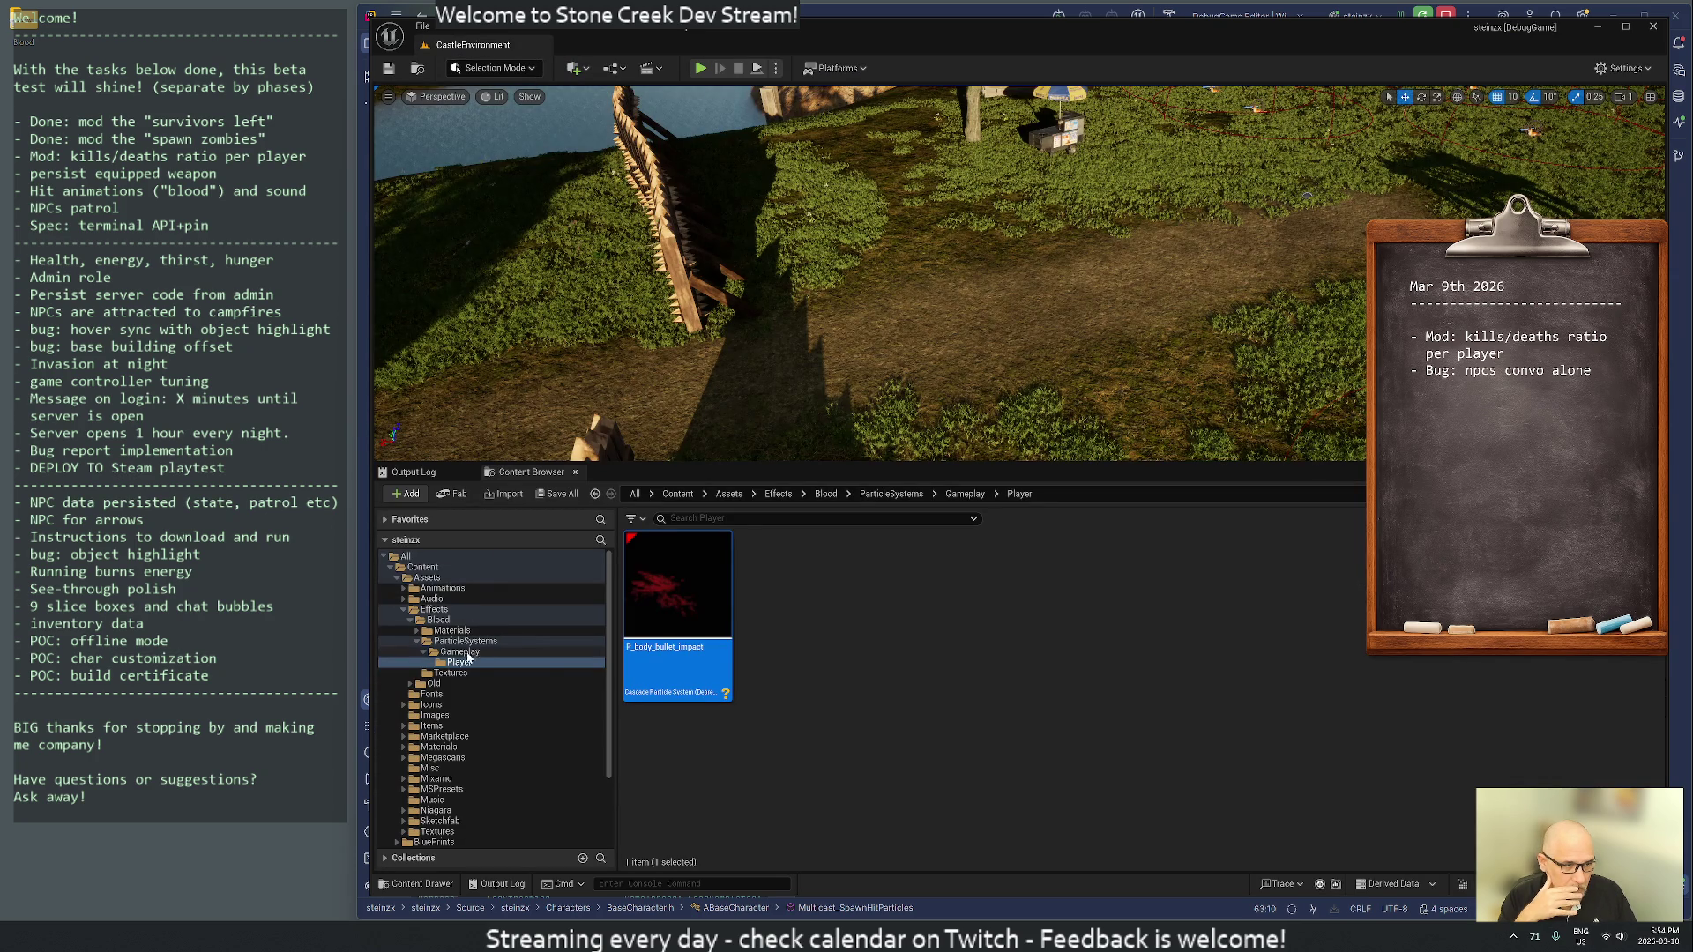
click(453, 631)
double_click(673, 576)
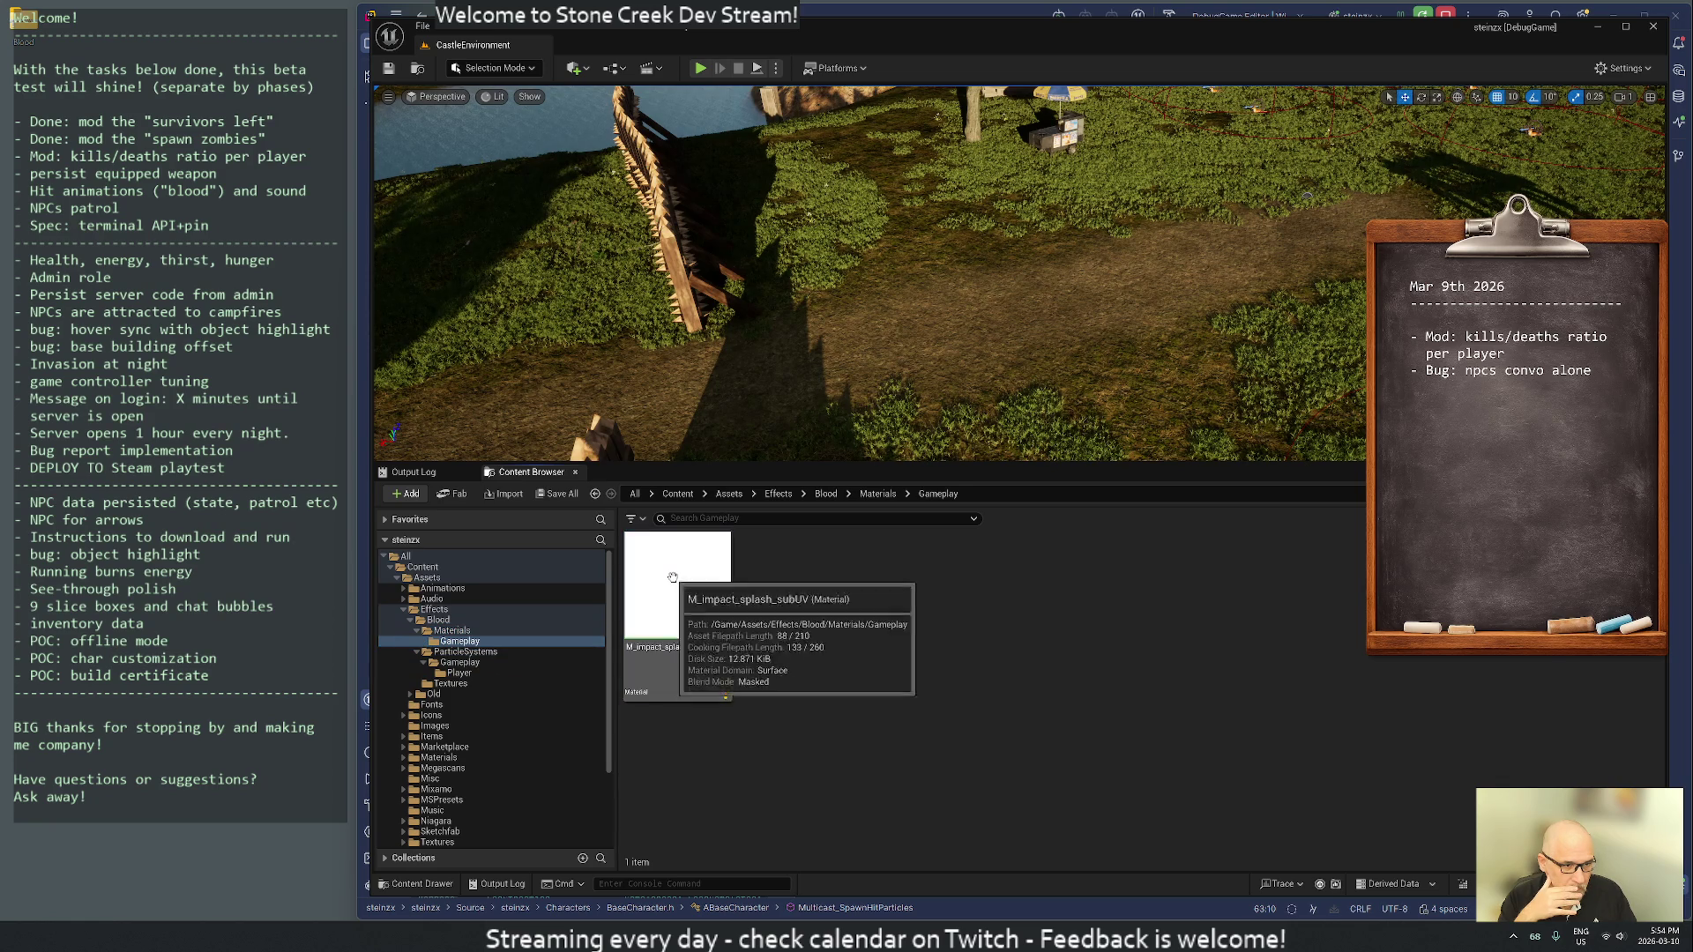
double_click(672, 577)
drag(776, 490, 1015, 414)
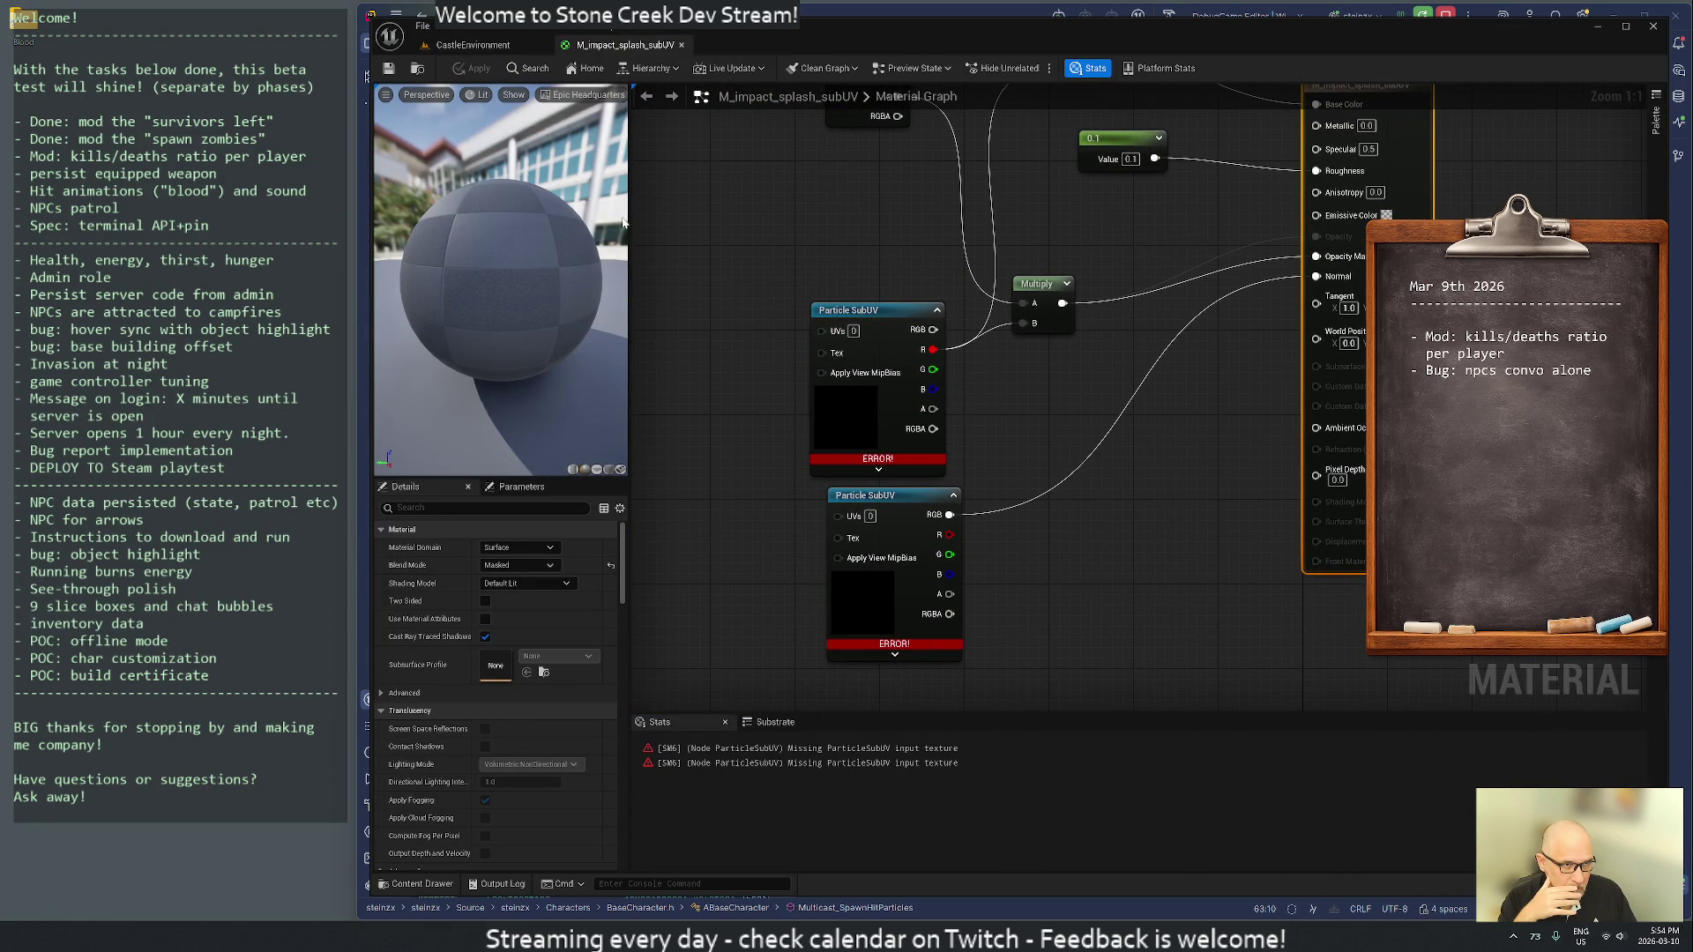
- Assign T_blood_various to the upper Particle SubUV node of the splash material
click(472, 44)
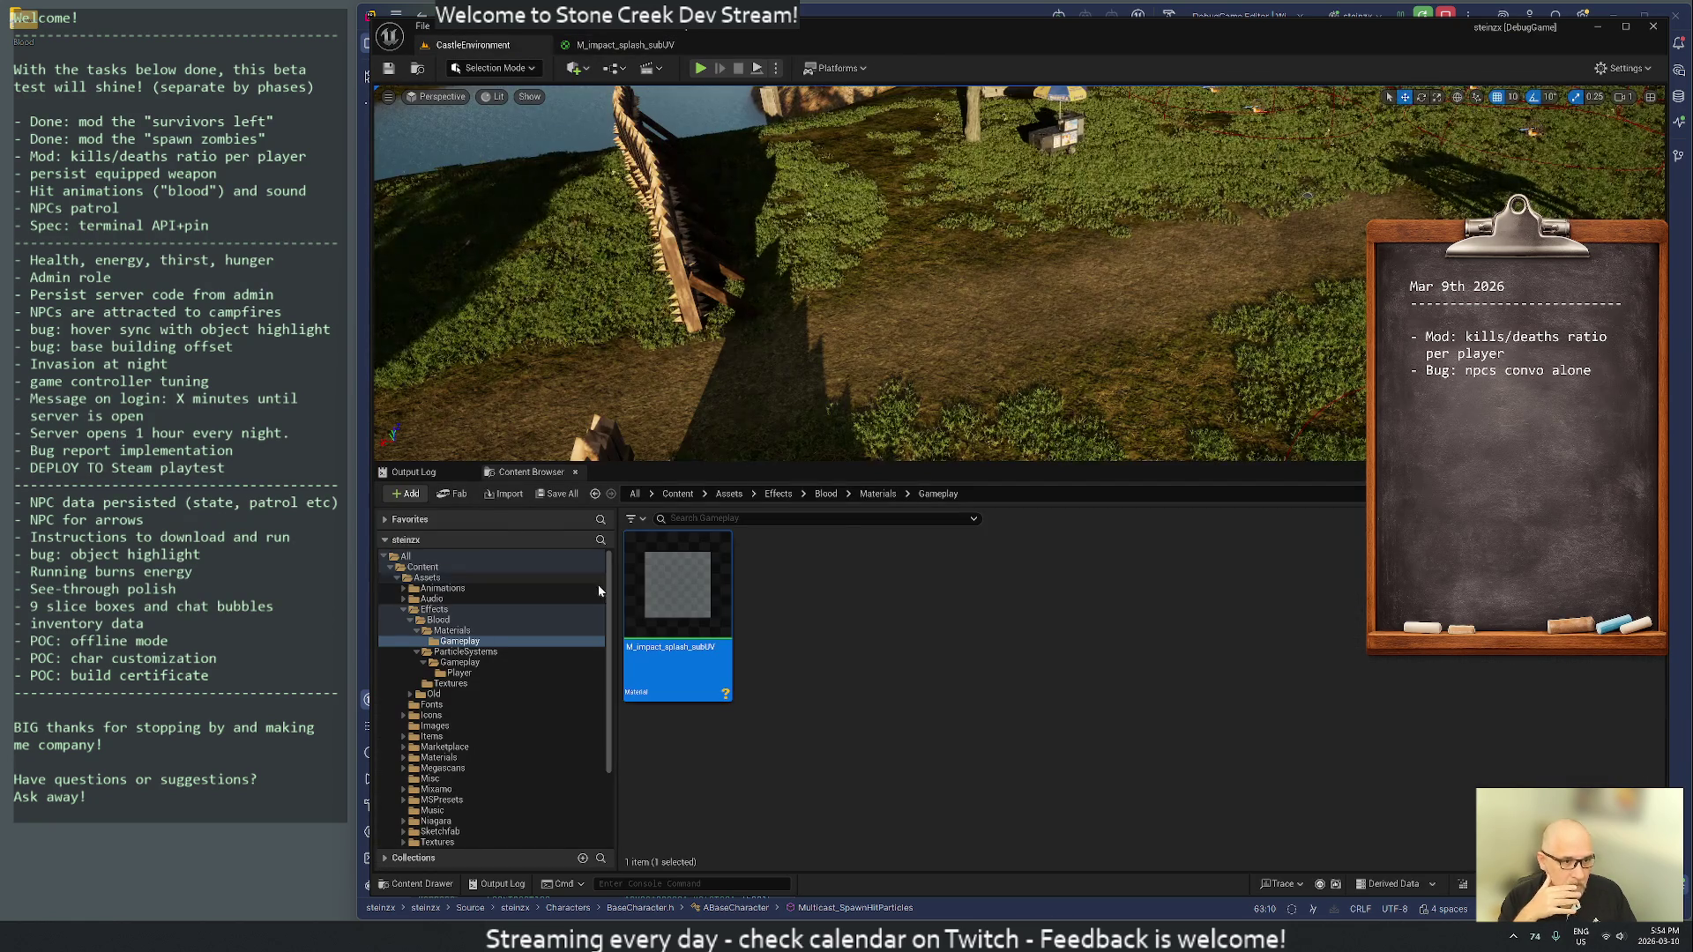
right_click(663, 615)
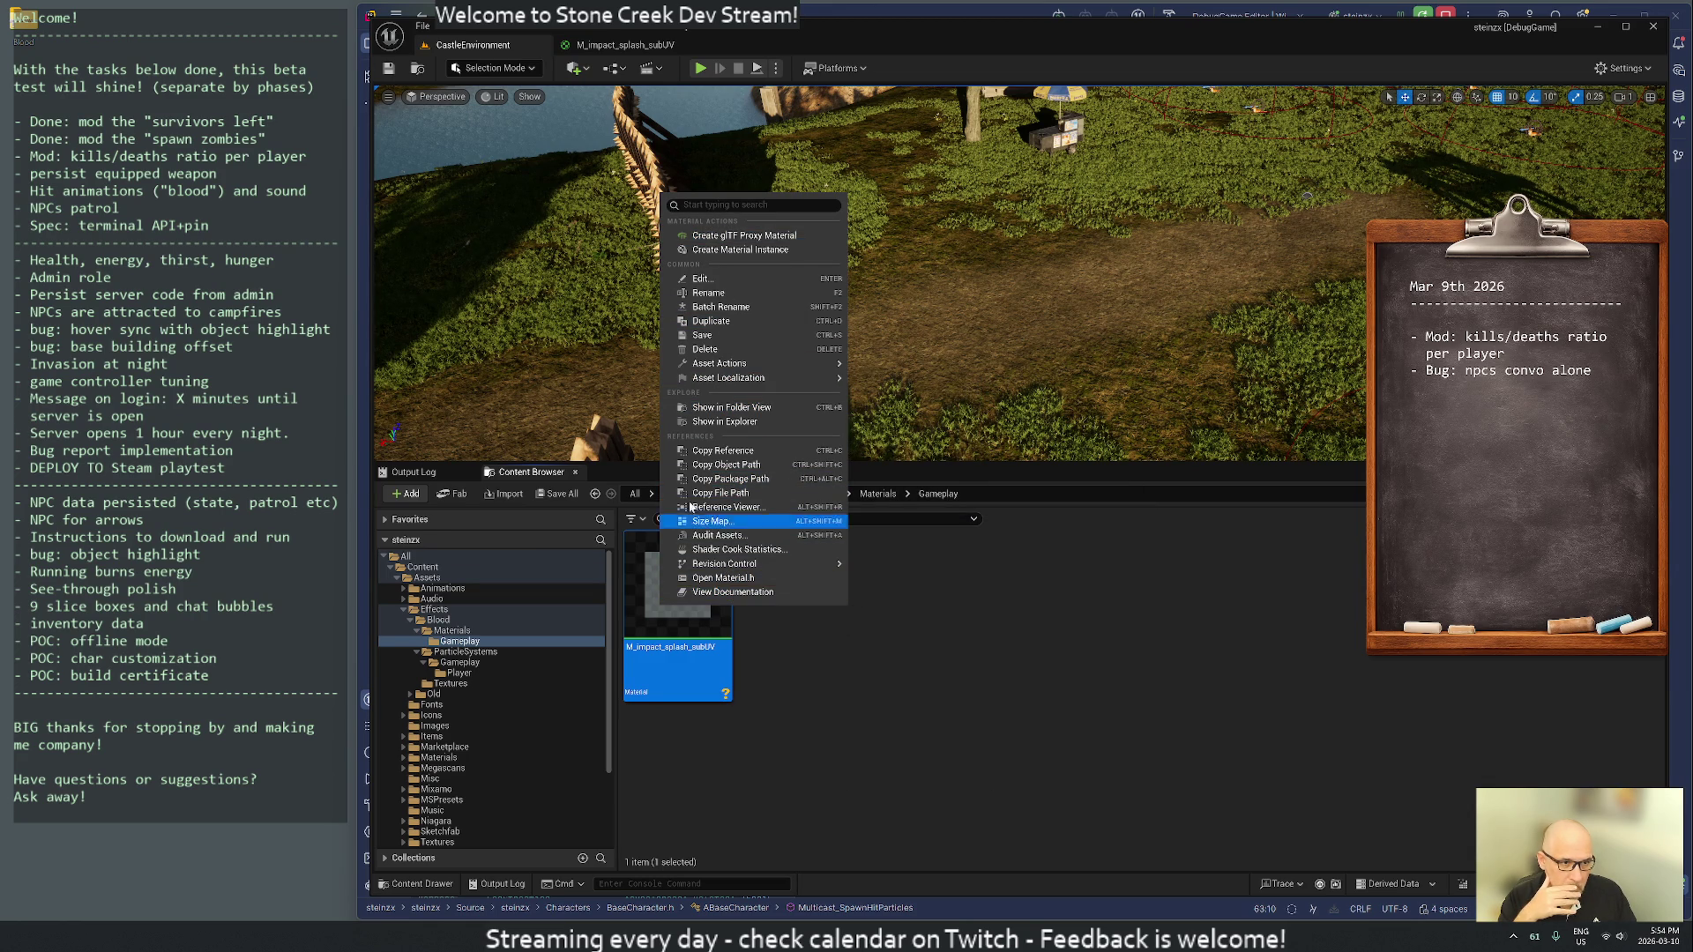
double_click(650, 607)
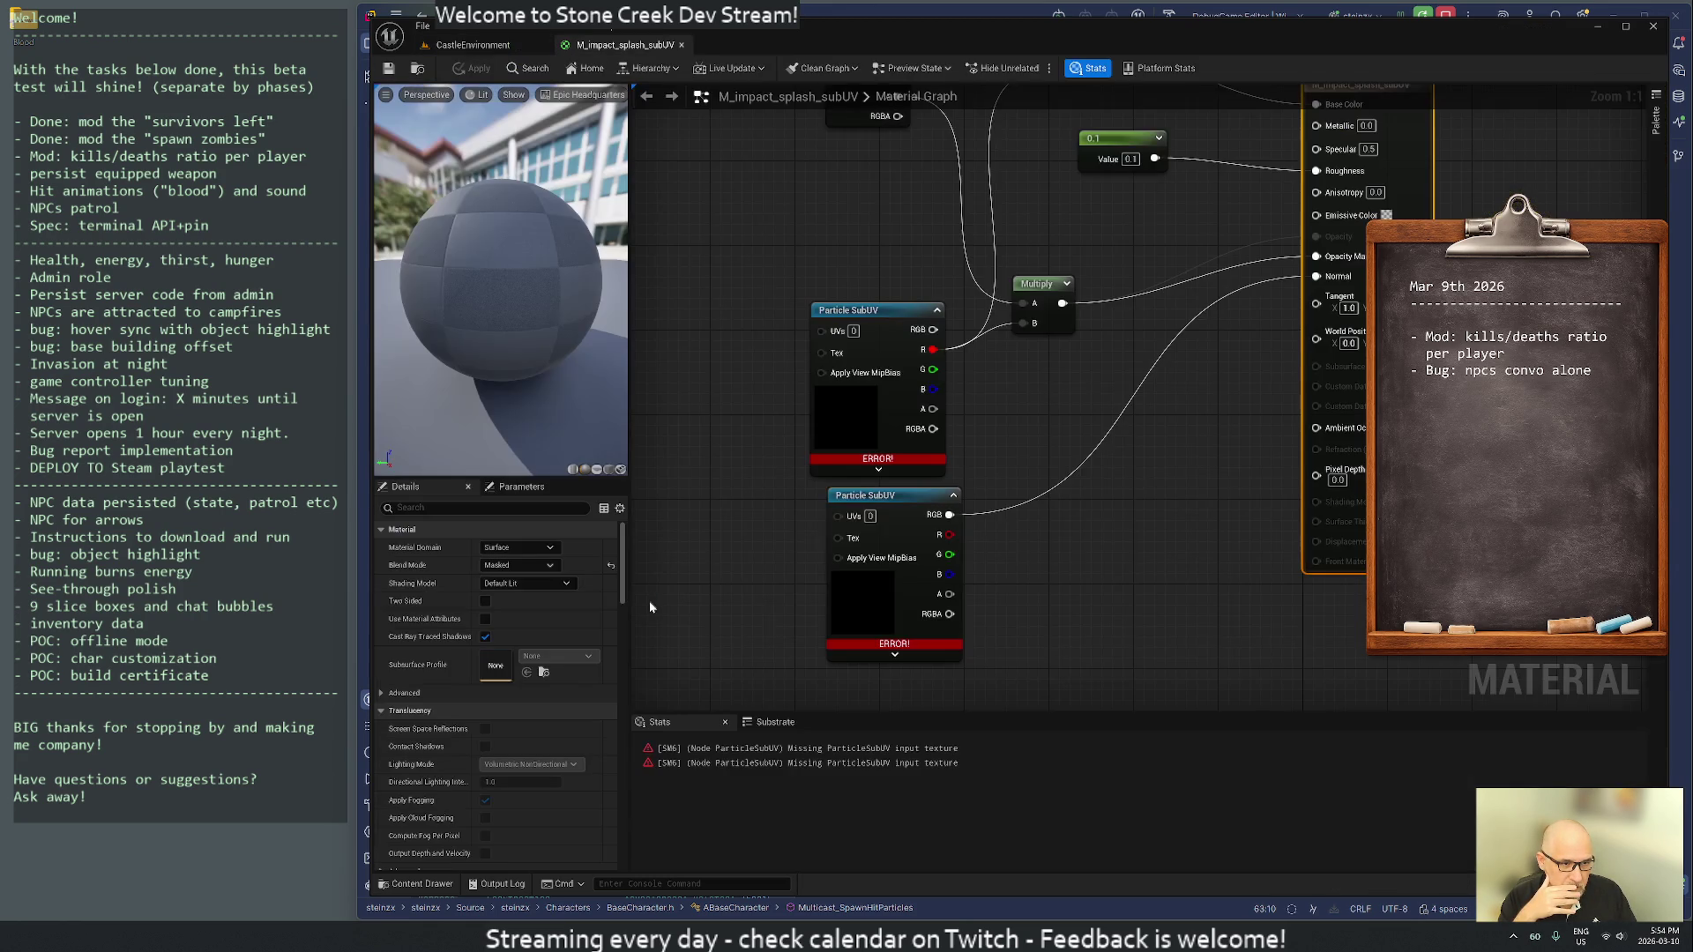
click(851, 415)
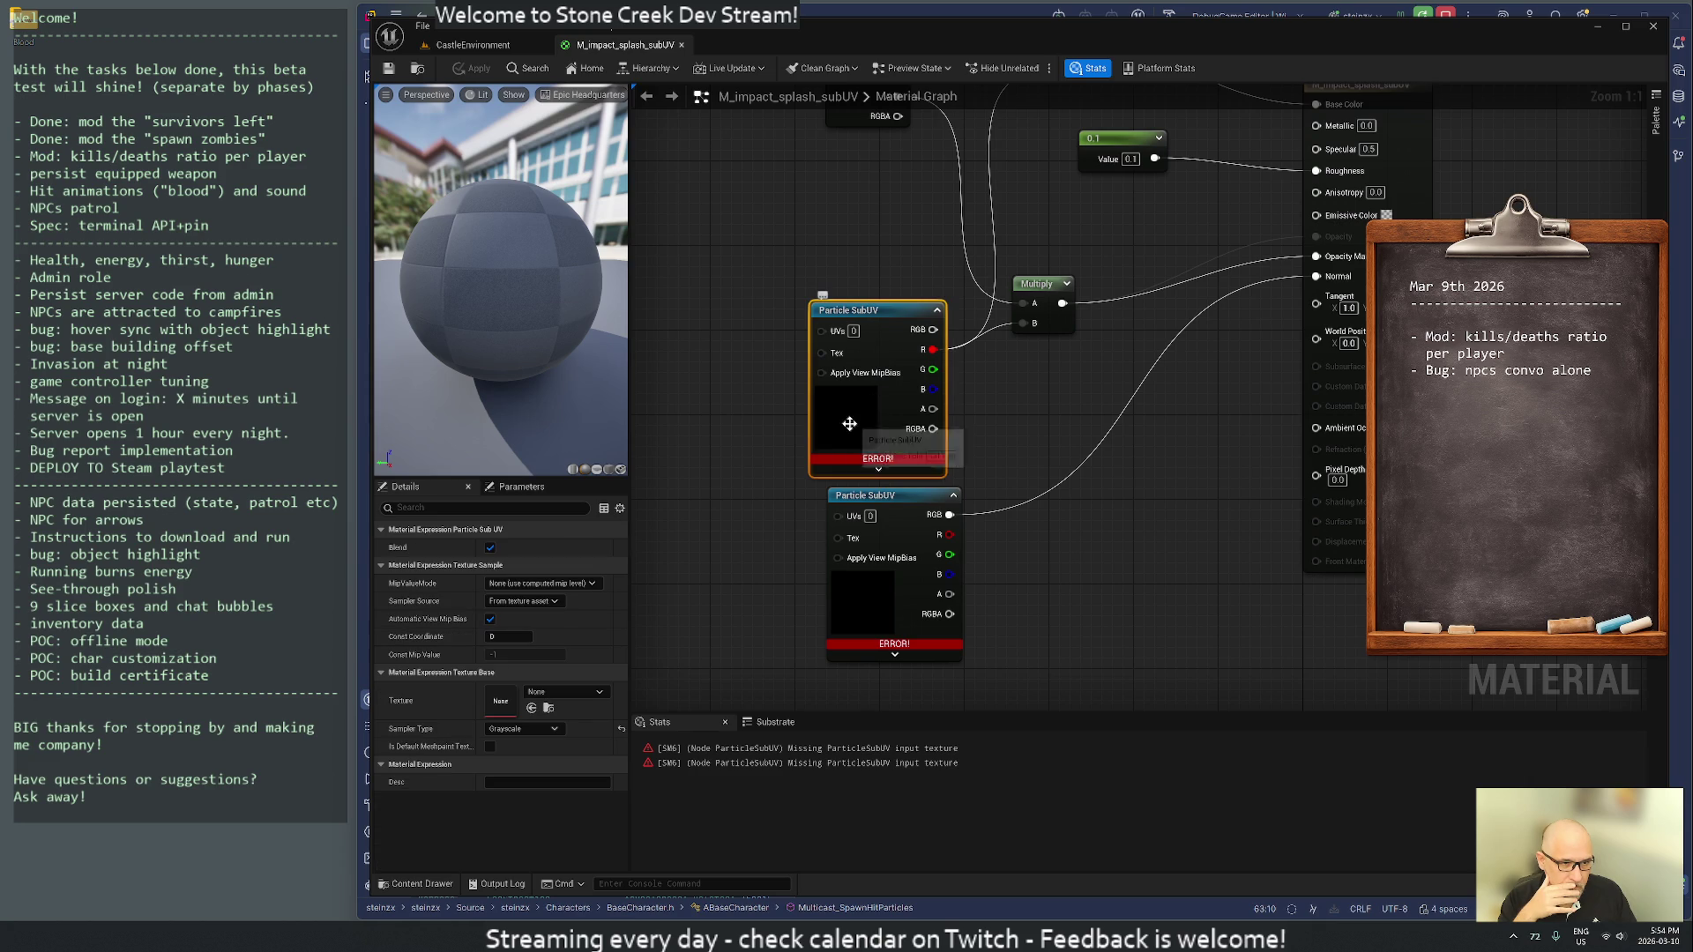
click(531, 709)
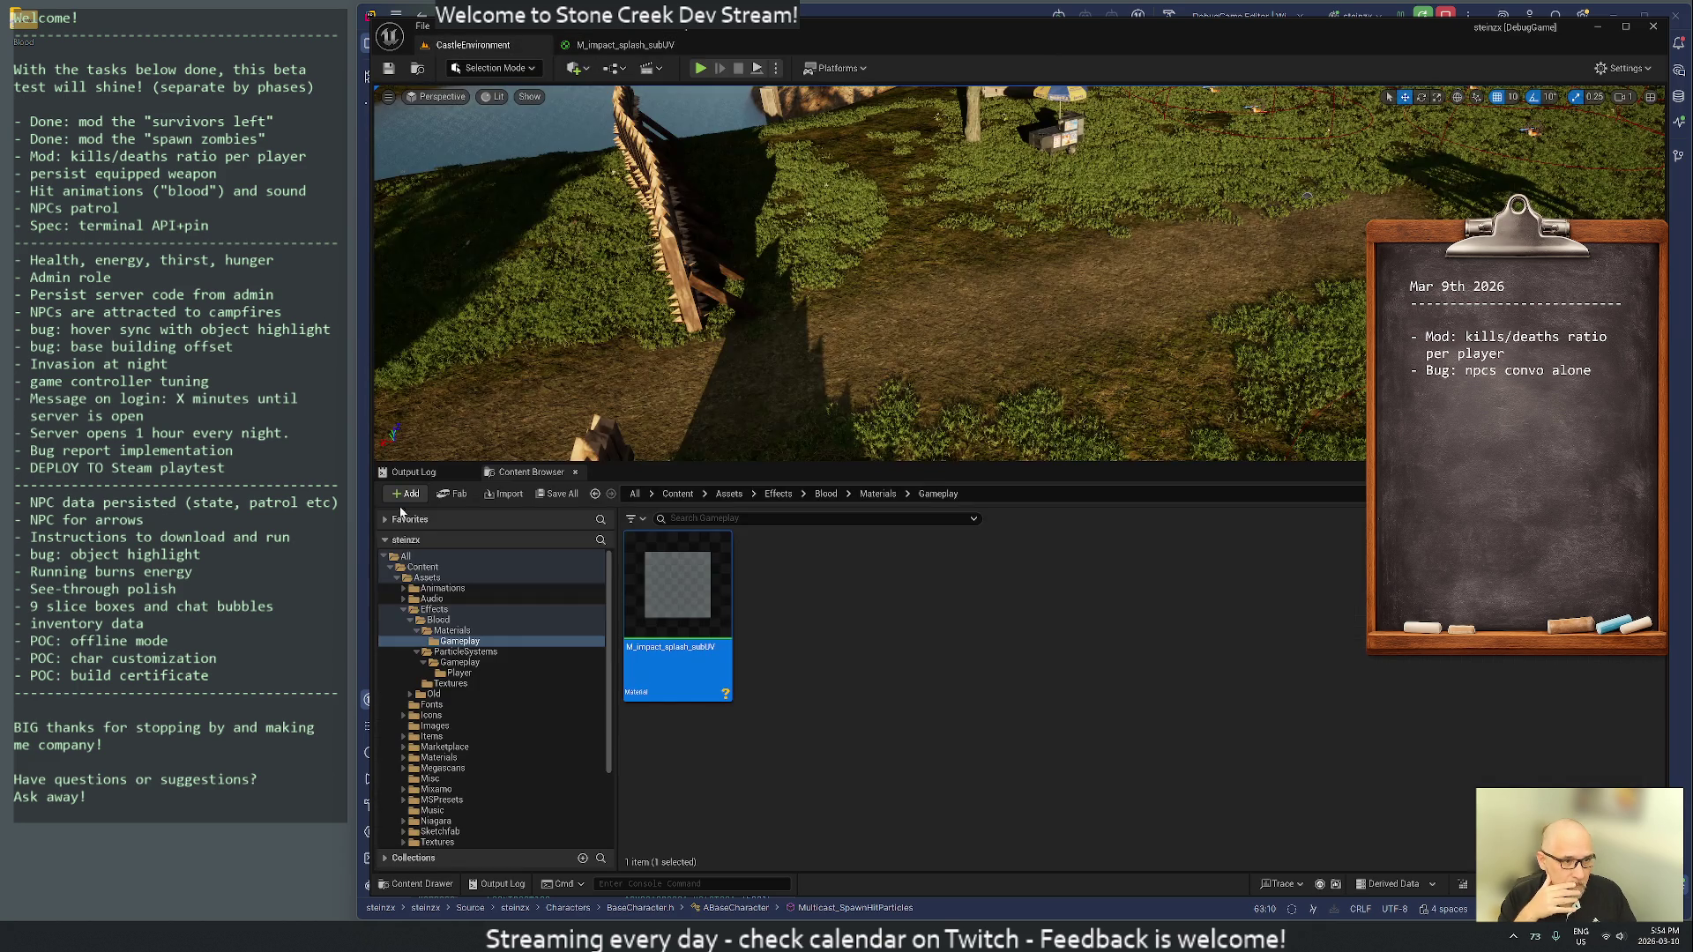
click(450, 684)
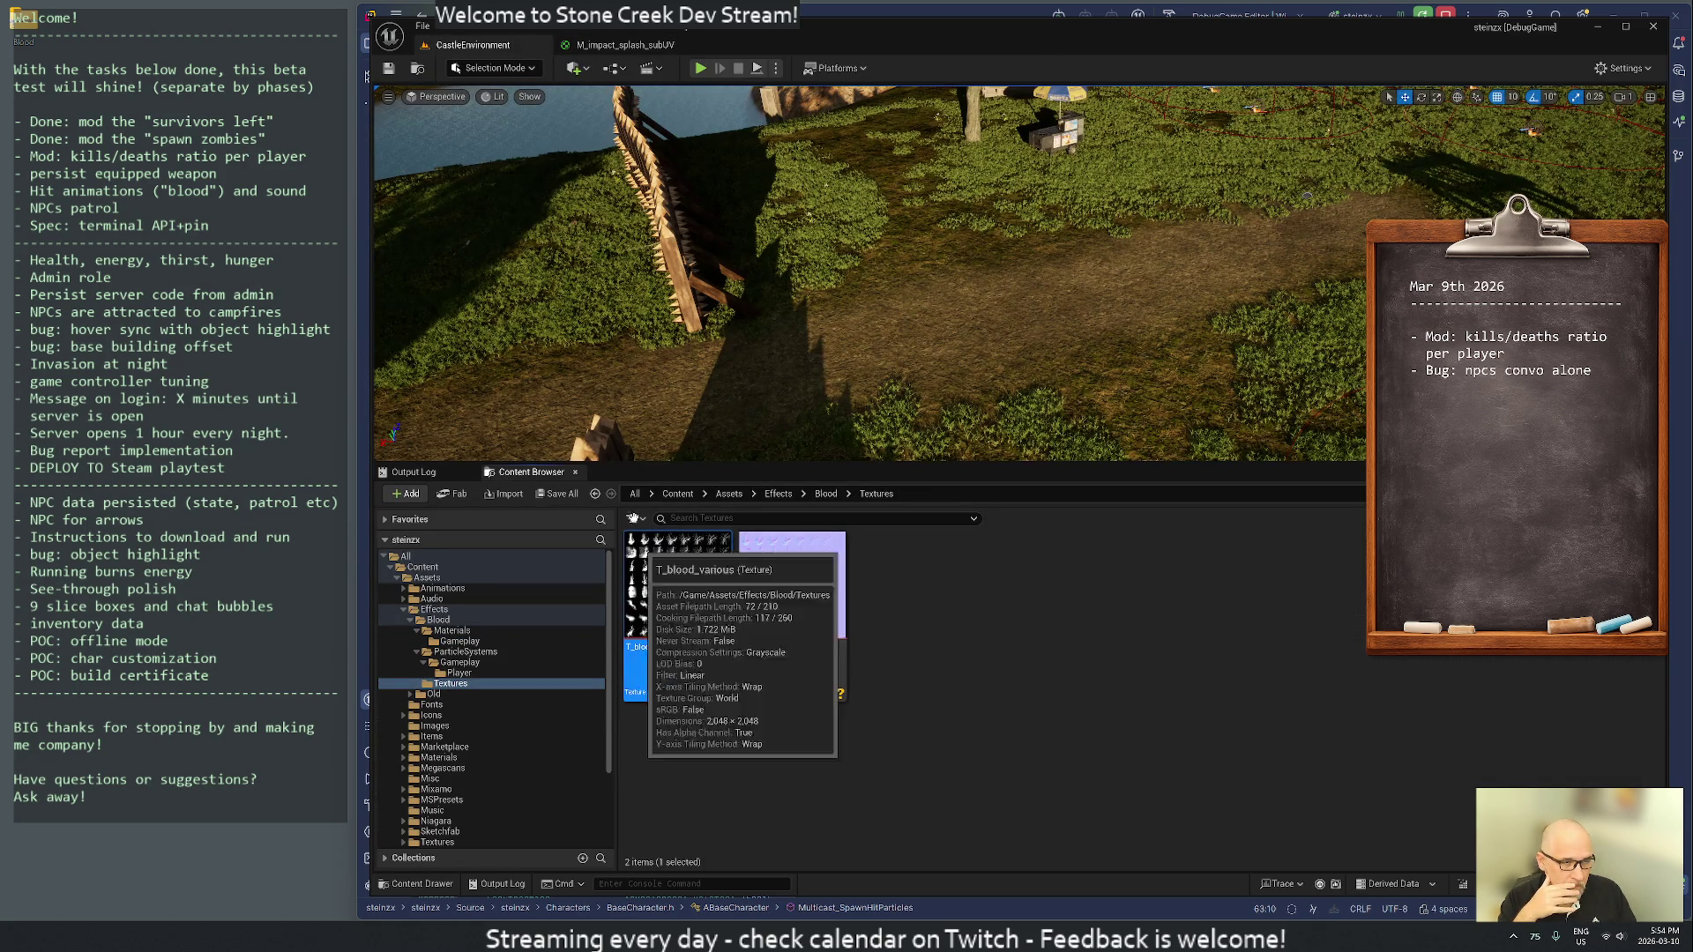
click(599, 46)
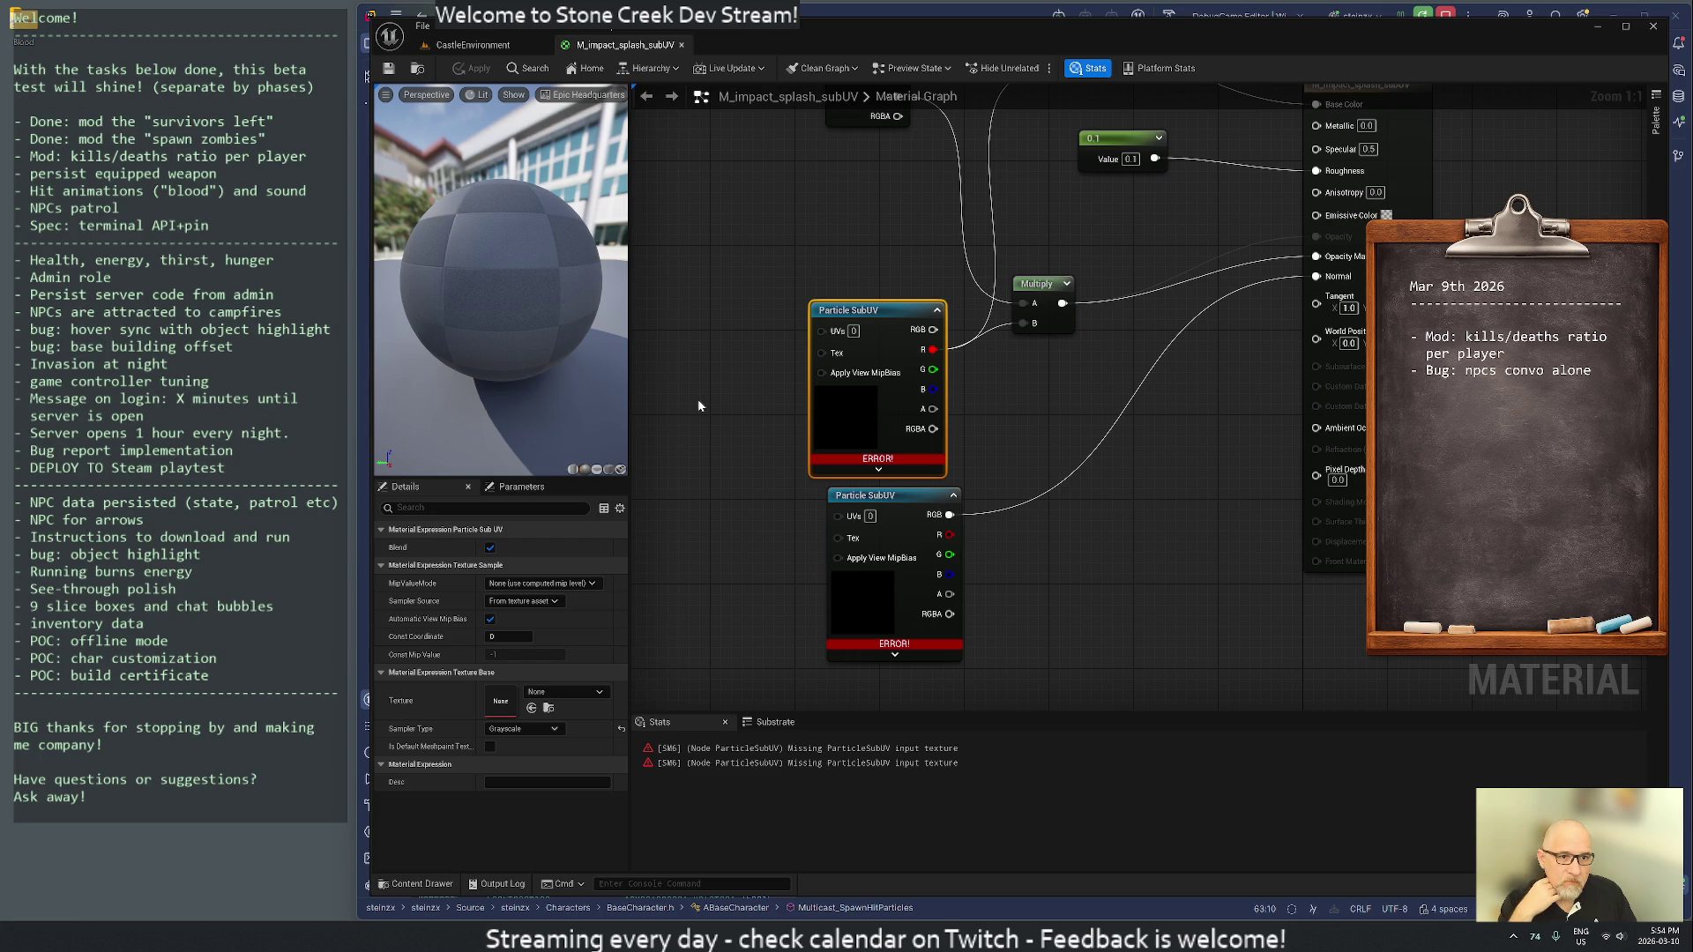
click(530, 708)
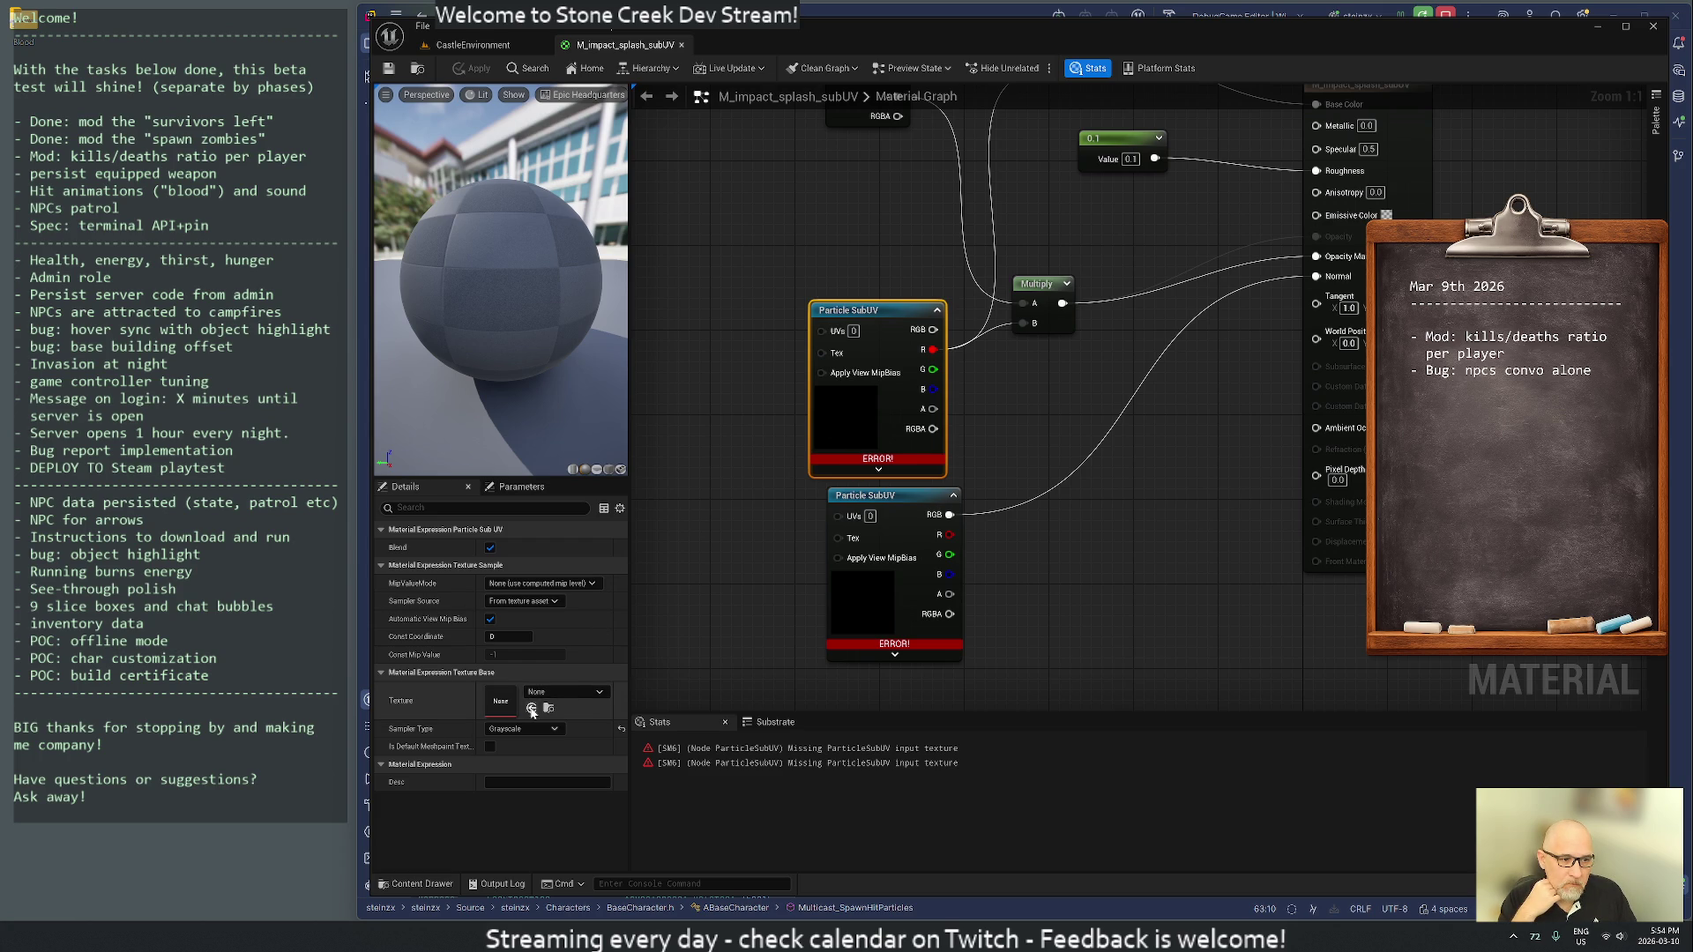
- Assign T_blood_various_N to the lower Particle SubUV node and apply the material
mouse_move(768, 407)
mouse_down()
mouse_move(735, 588)
mouse_move(749, 420)
mouse_up()
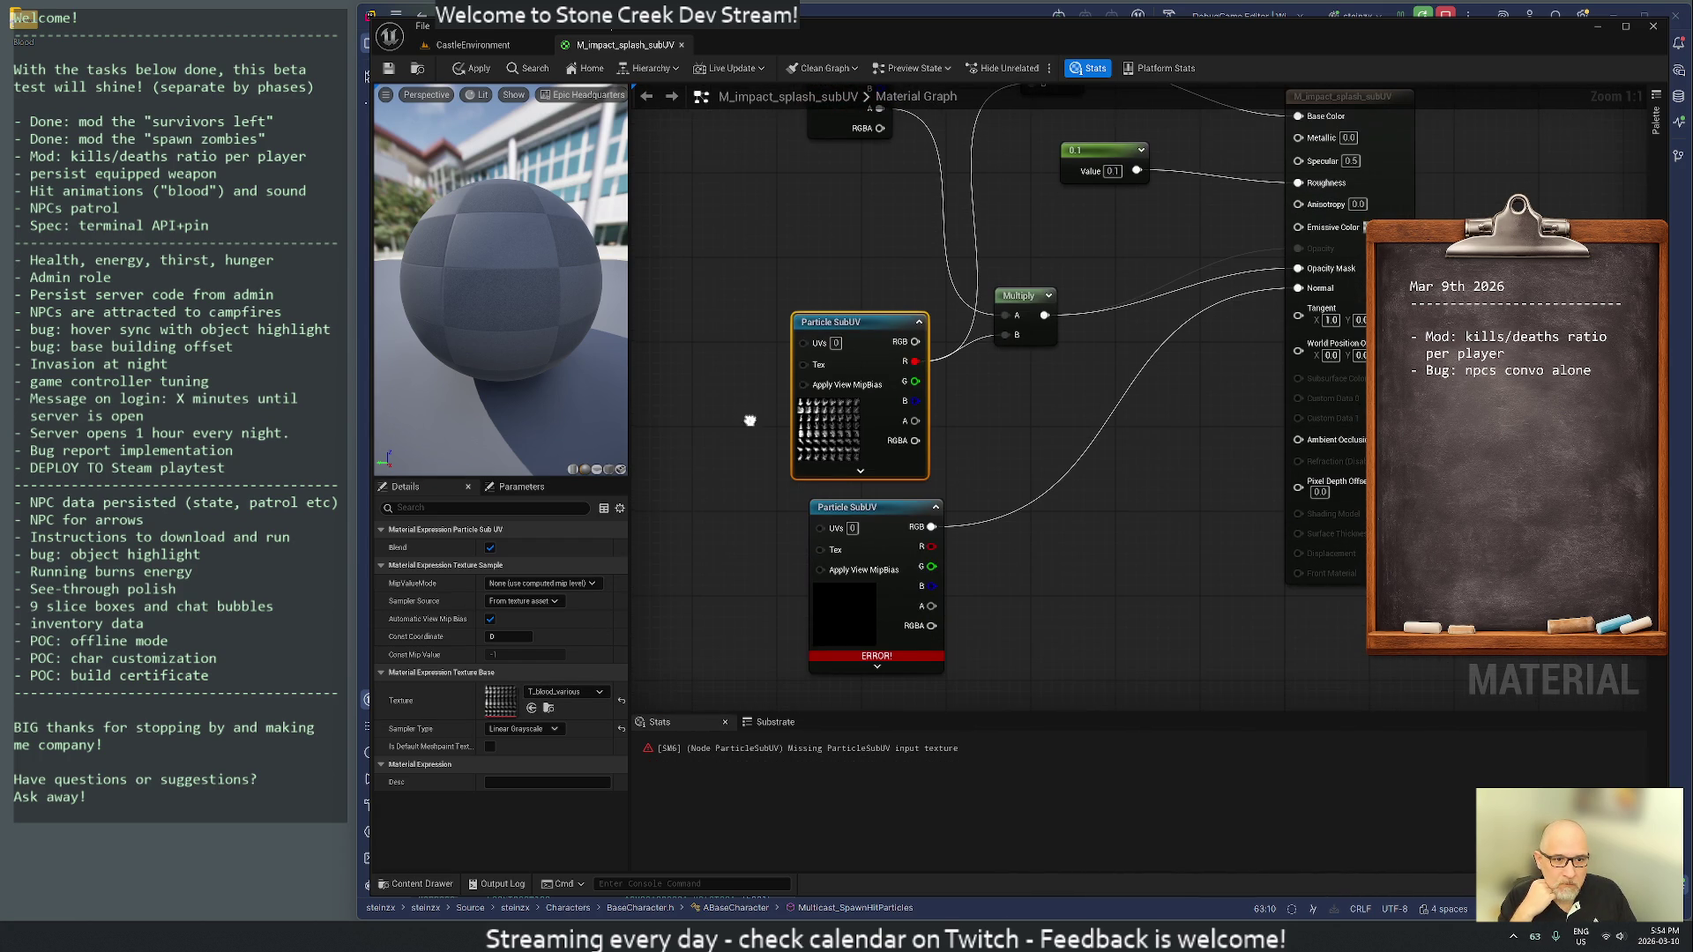
click(881, 507)
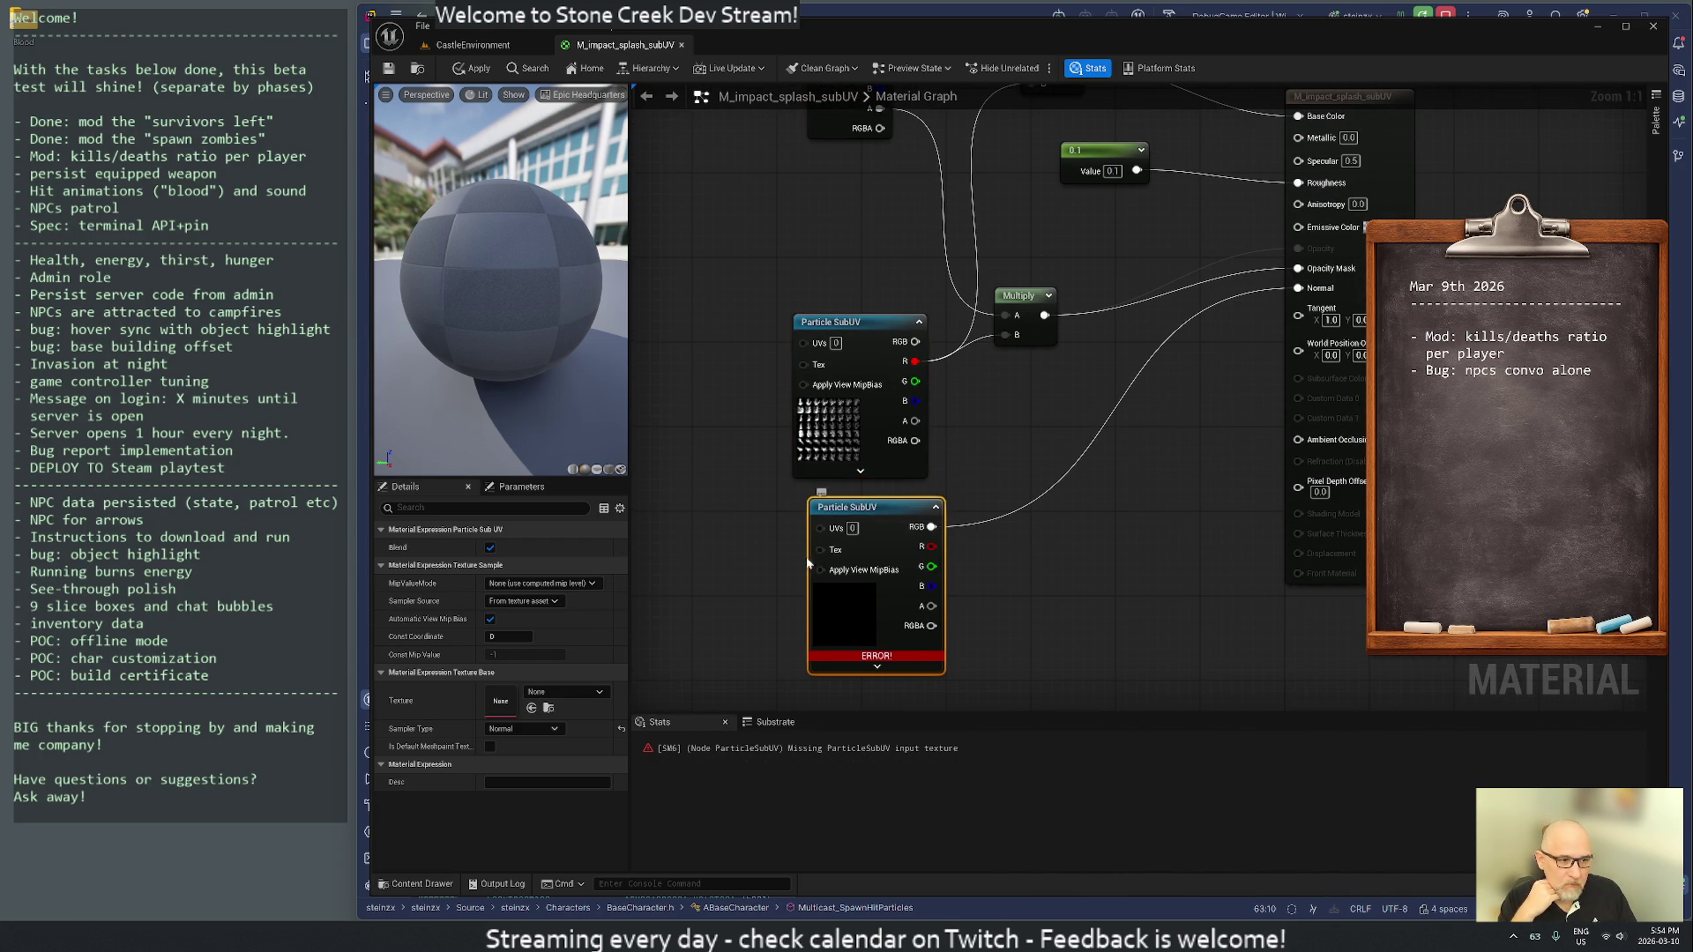
click(473, 44)
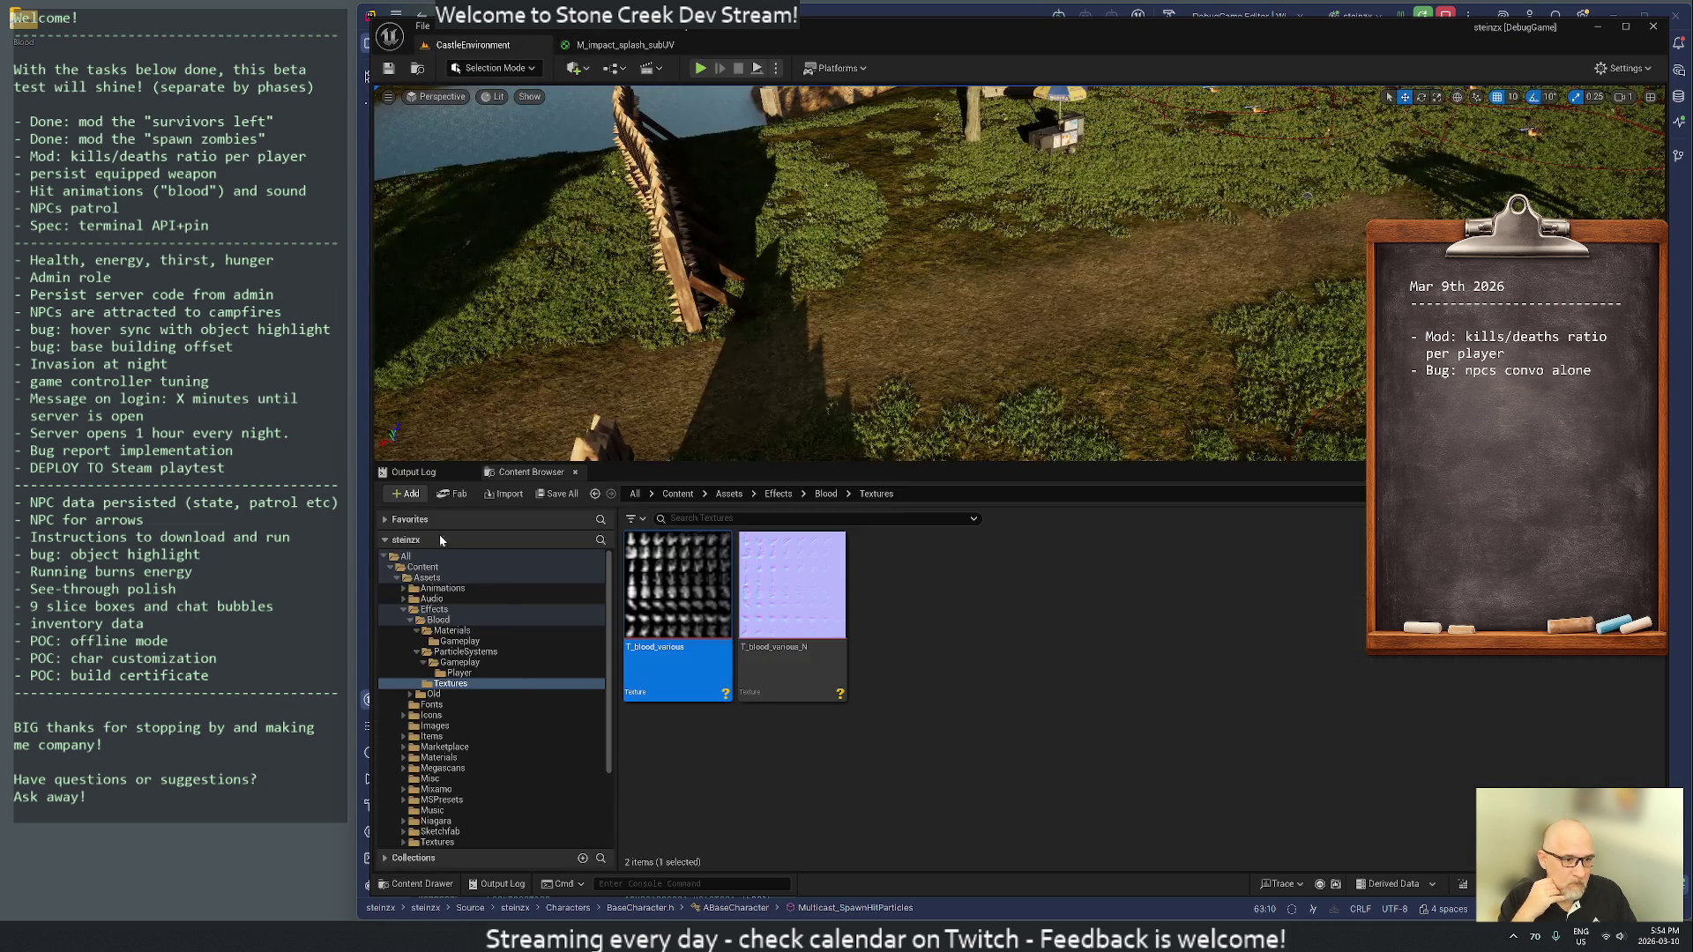
click(780, 609)
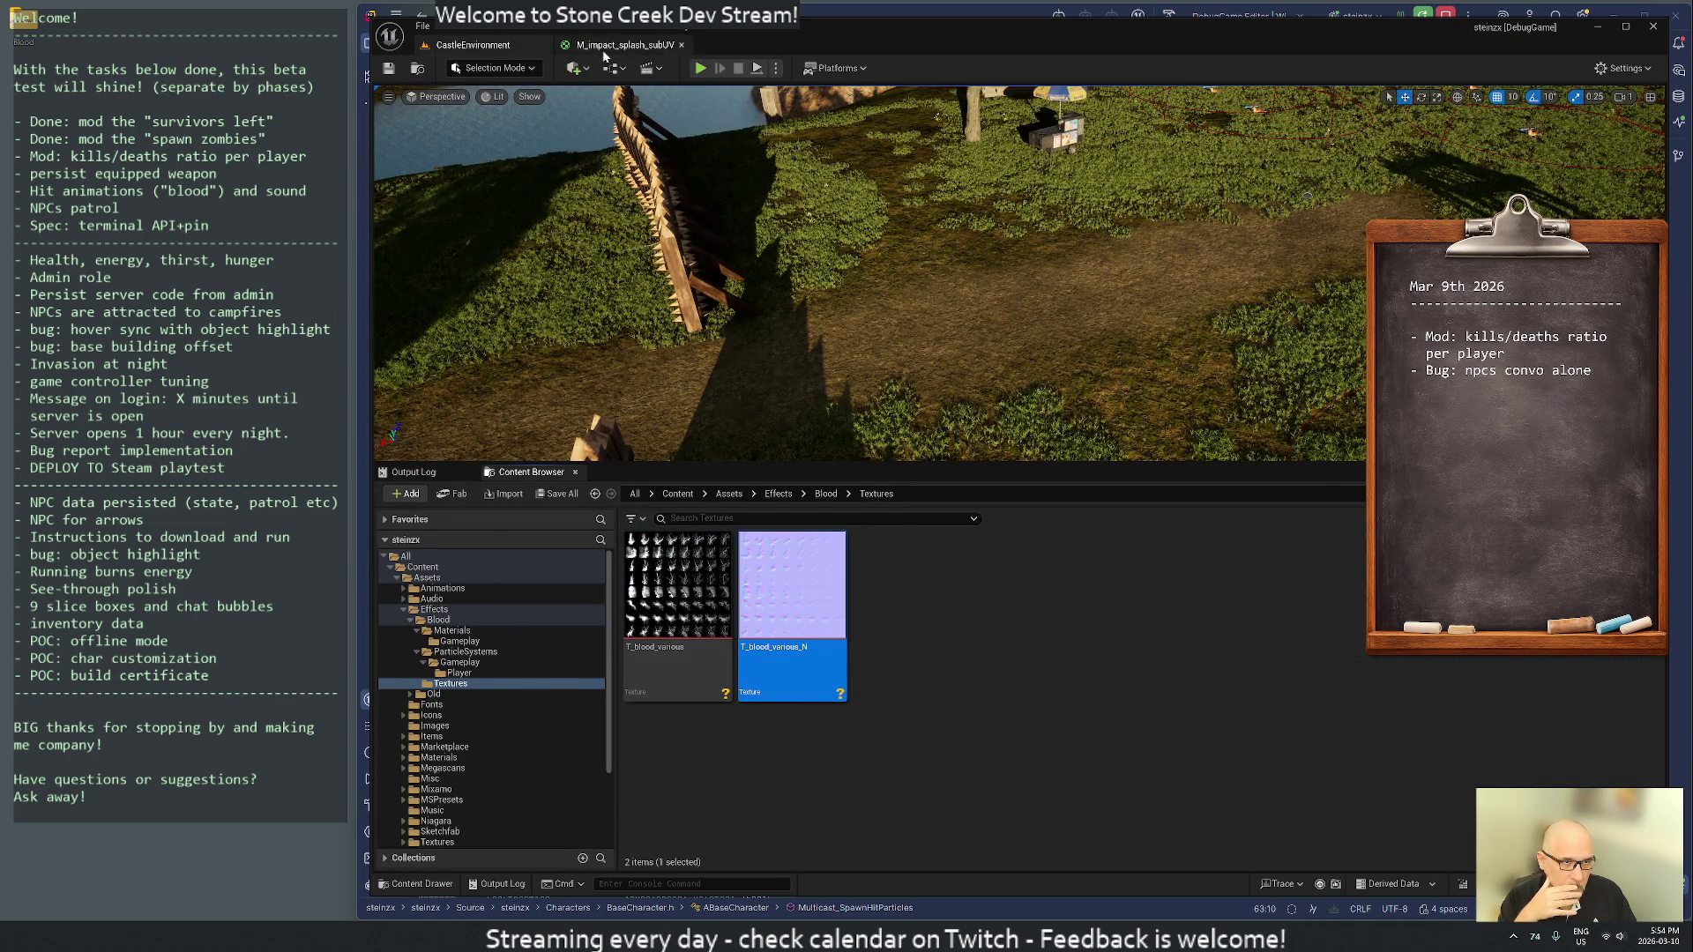
click(626, 44)
click(532, 707)
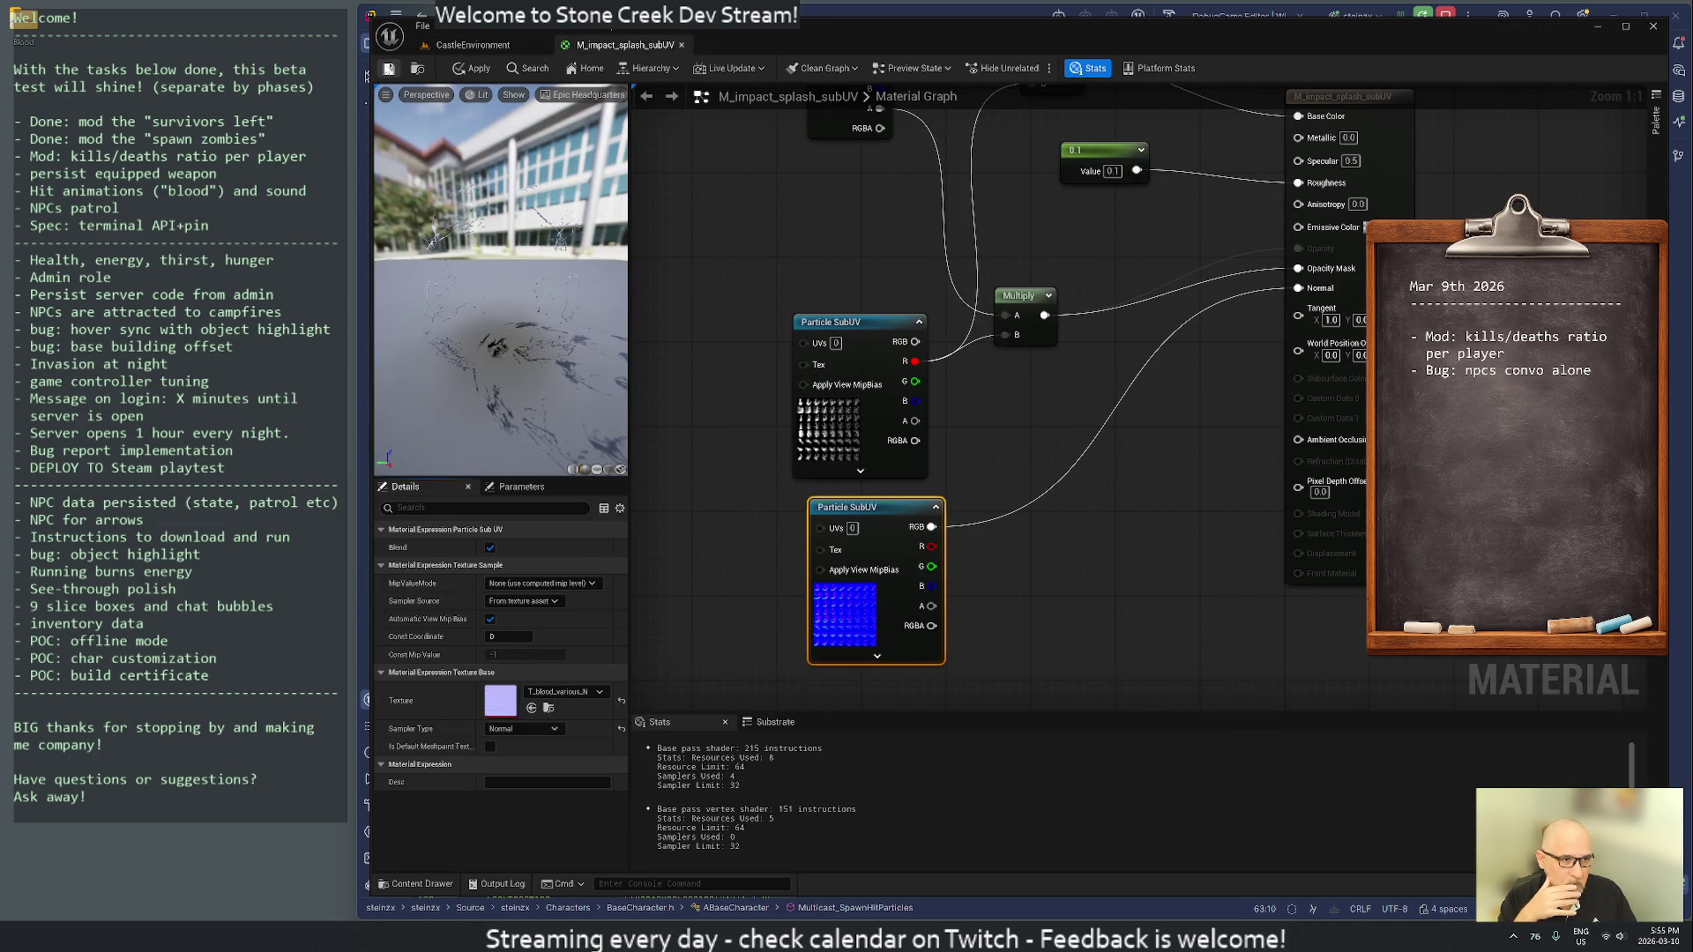
click(389, 69)
- Review the material settings and the Particle Color node before returning to the level editor
click(779, 258)
scroll(772, 283, down, 3)
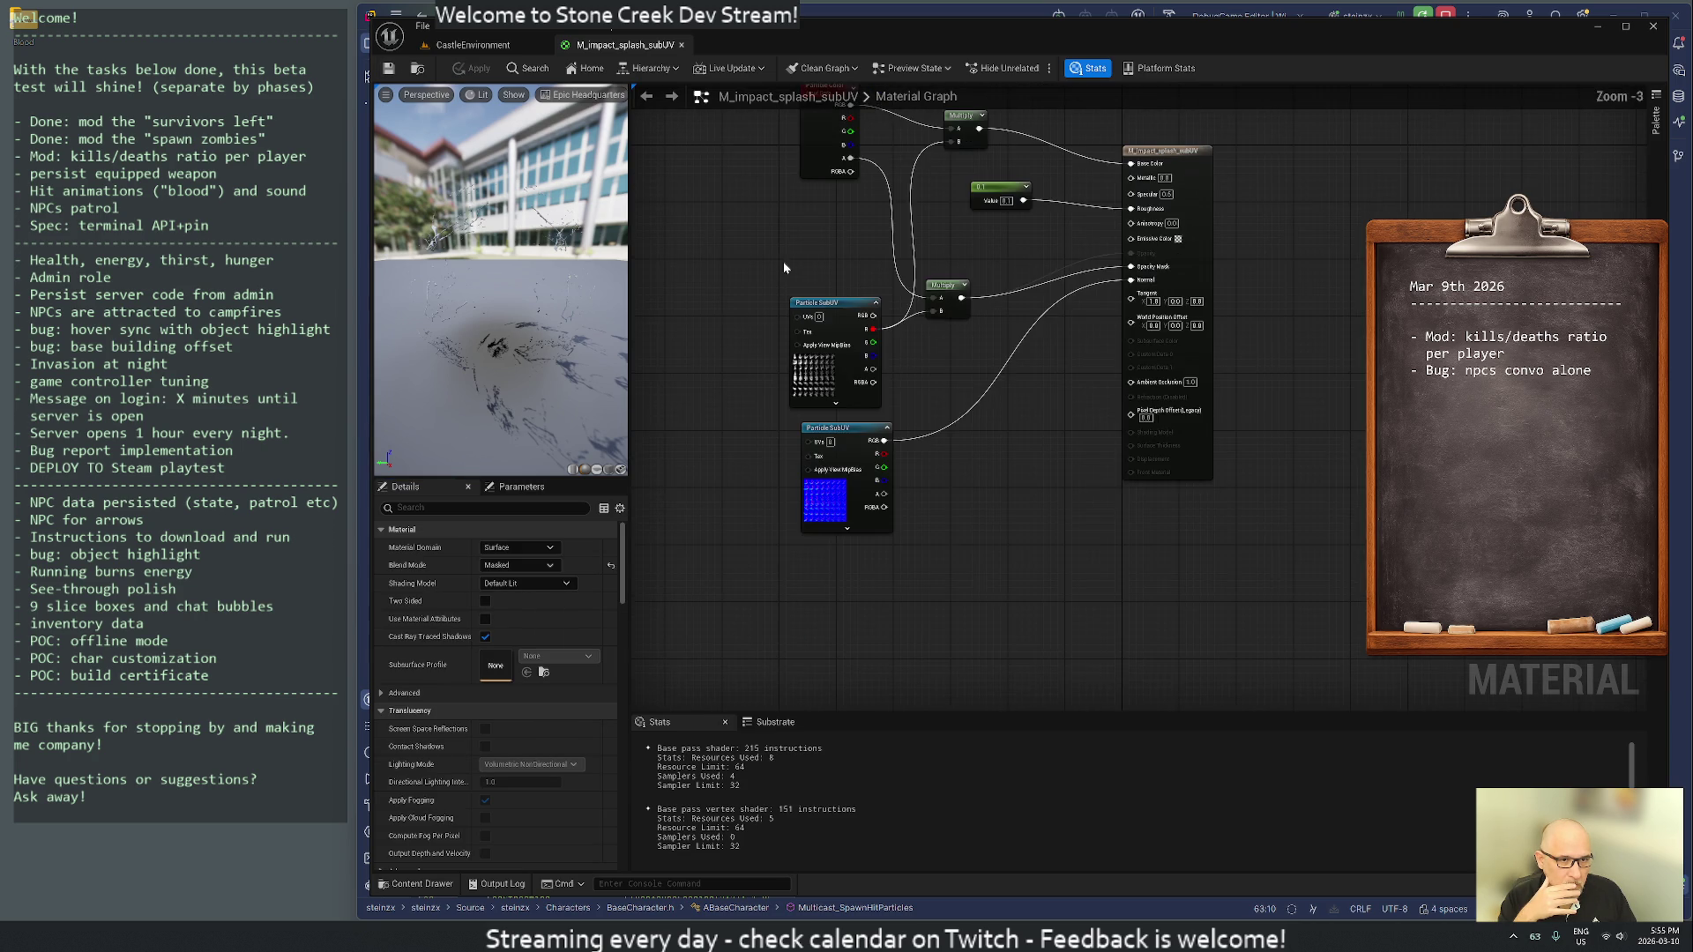
drag(764, 303, 750, 359)
click(798, 233)
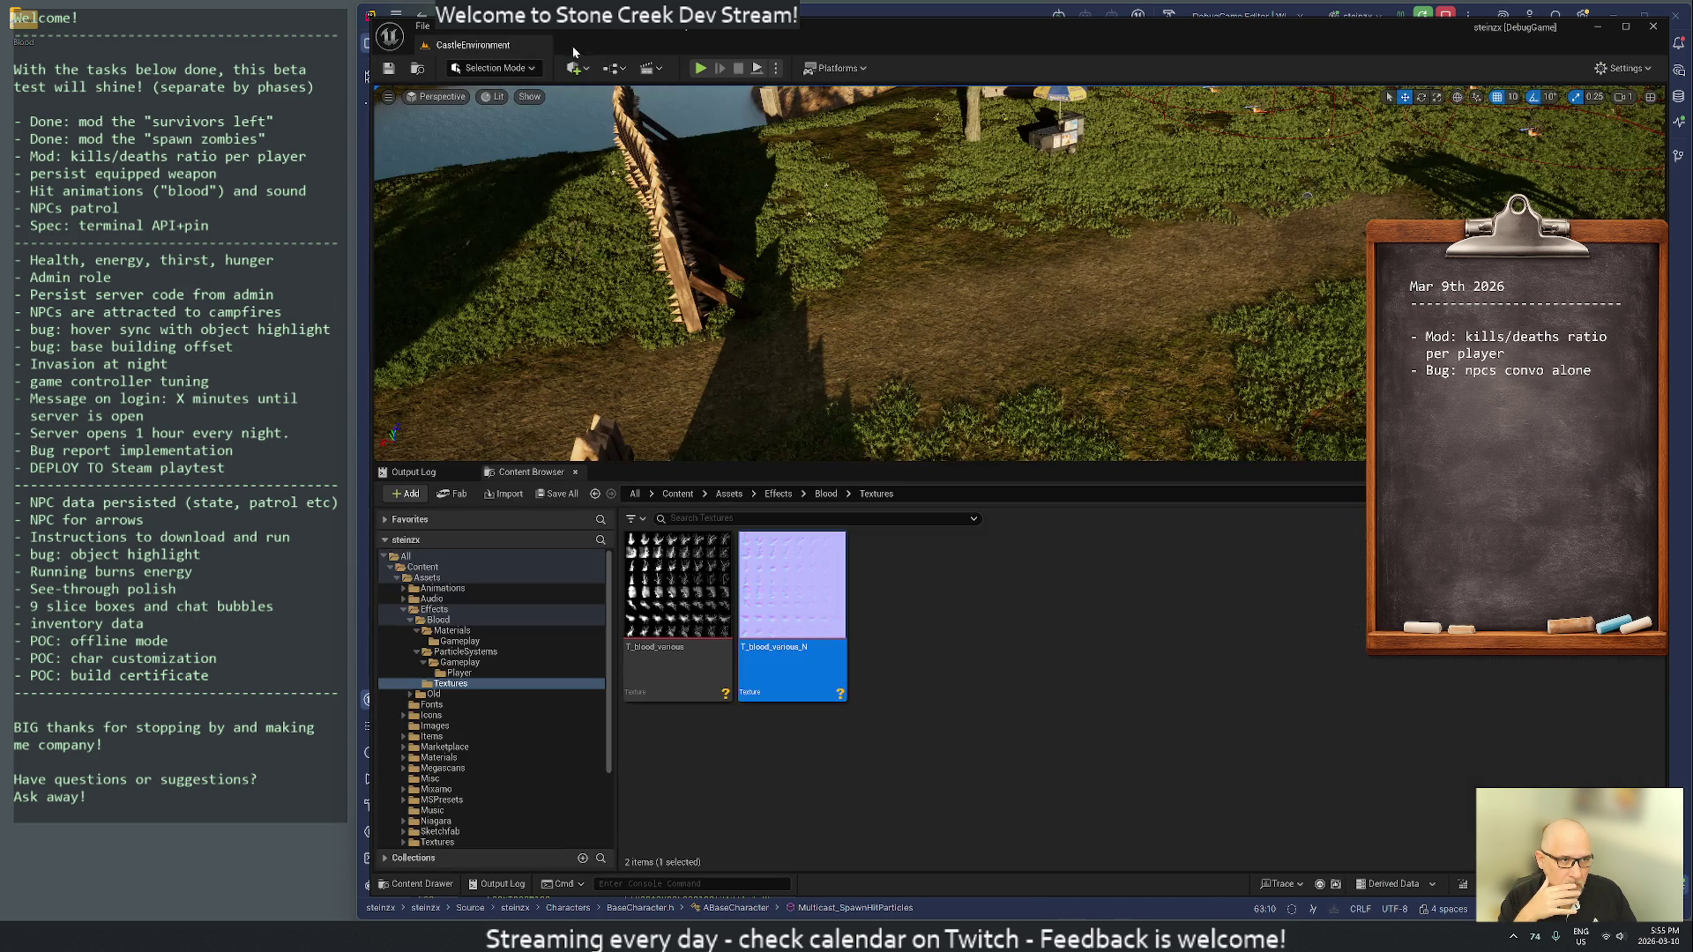
click(477, 45)
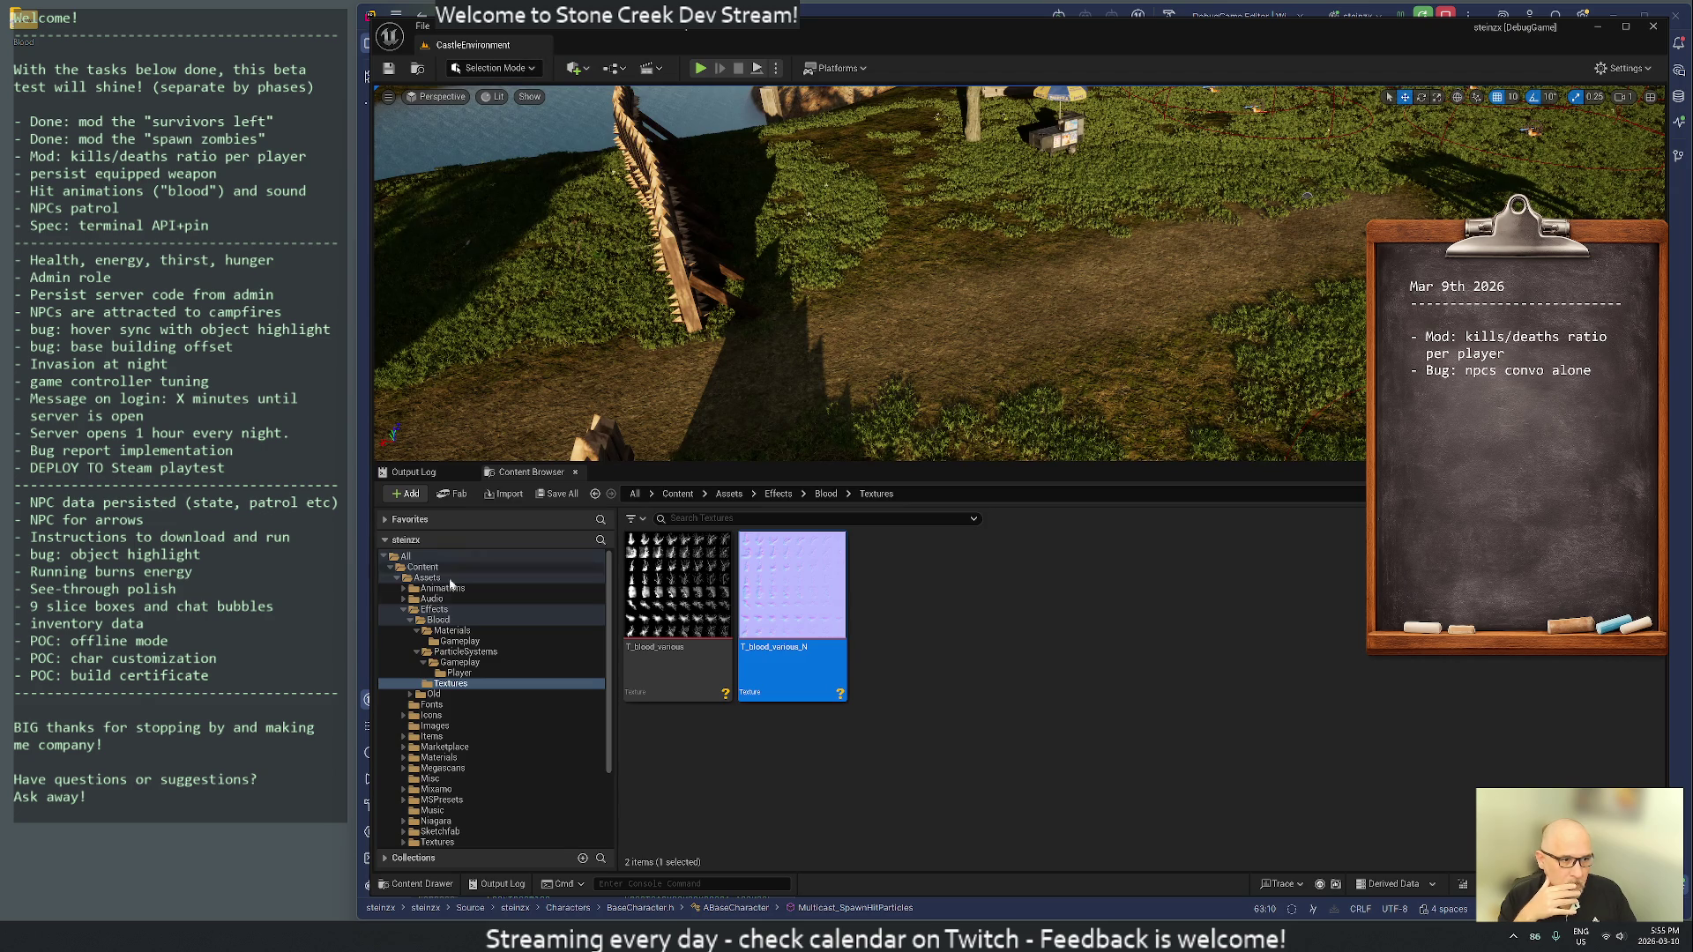
- Playtest by walking up the dirt path, attacking a zombie, then ending Play In Editor
double_click(407, 609)
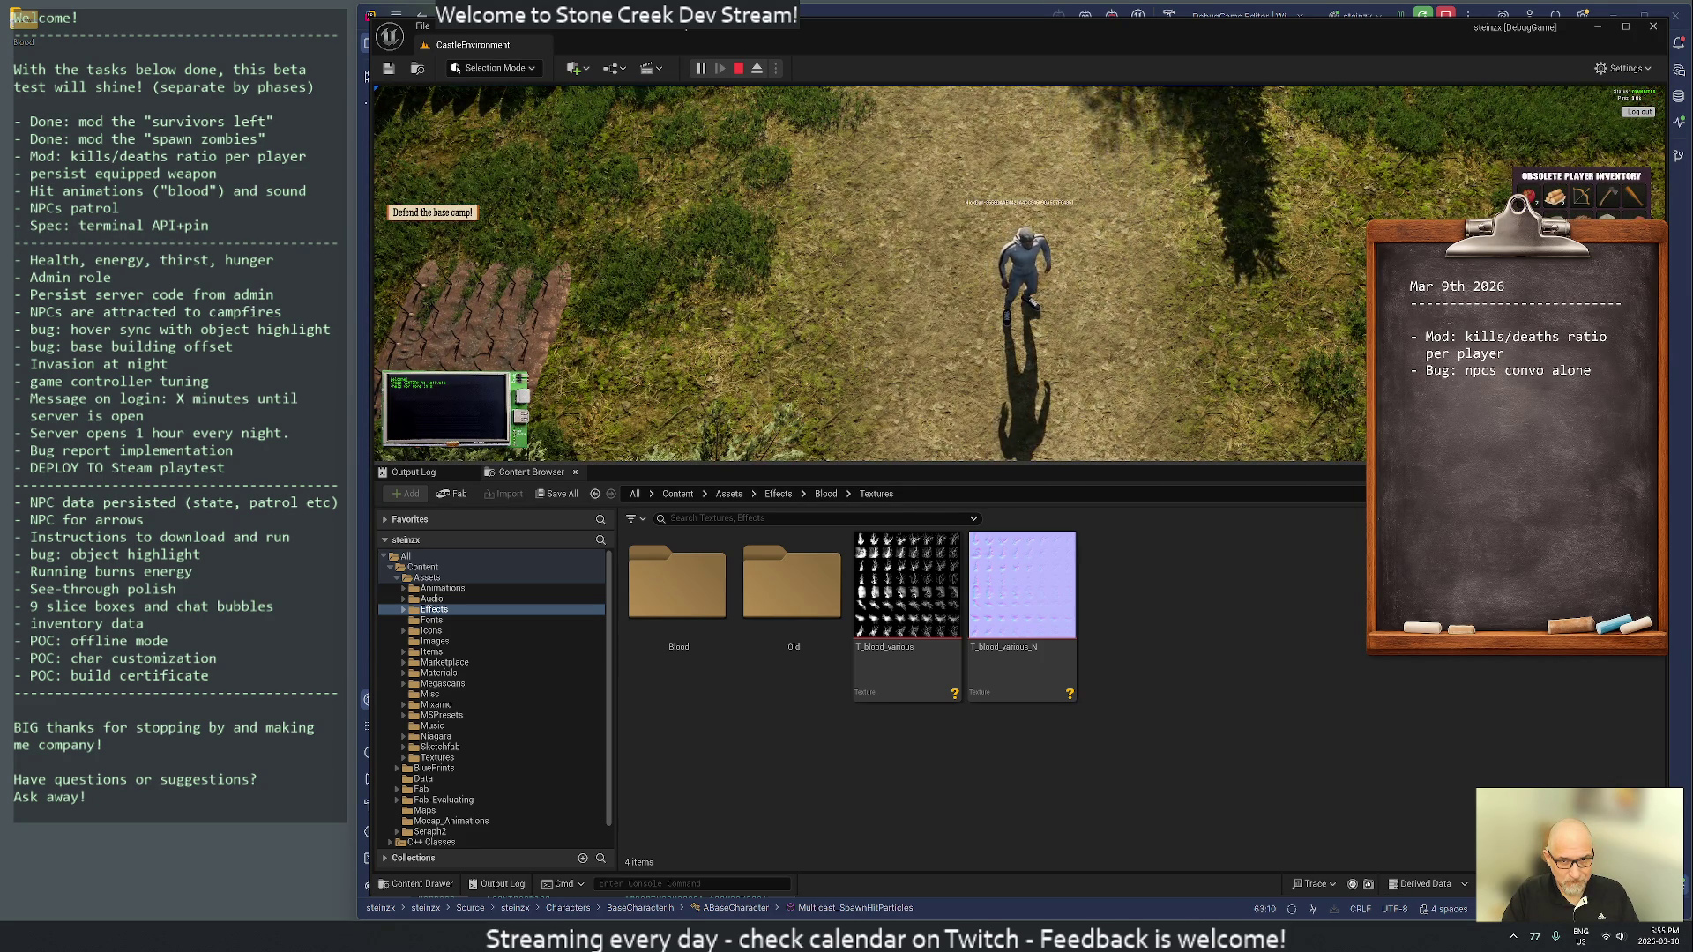
scroll(1136, 260, down, 5)
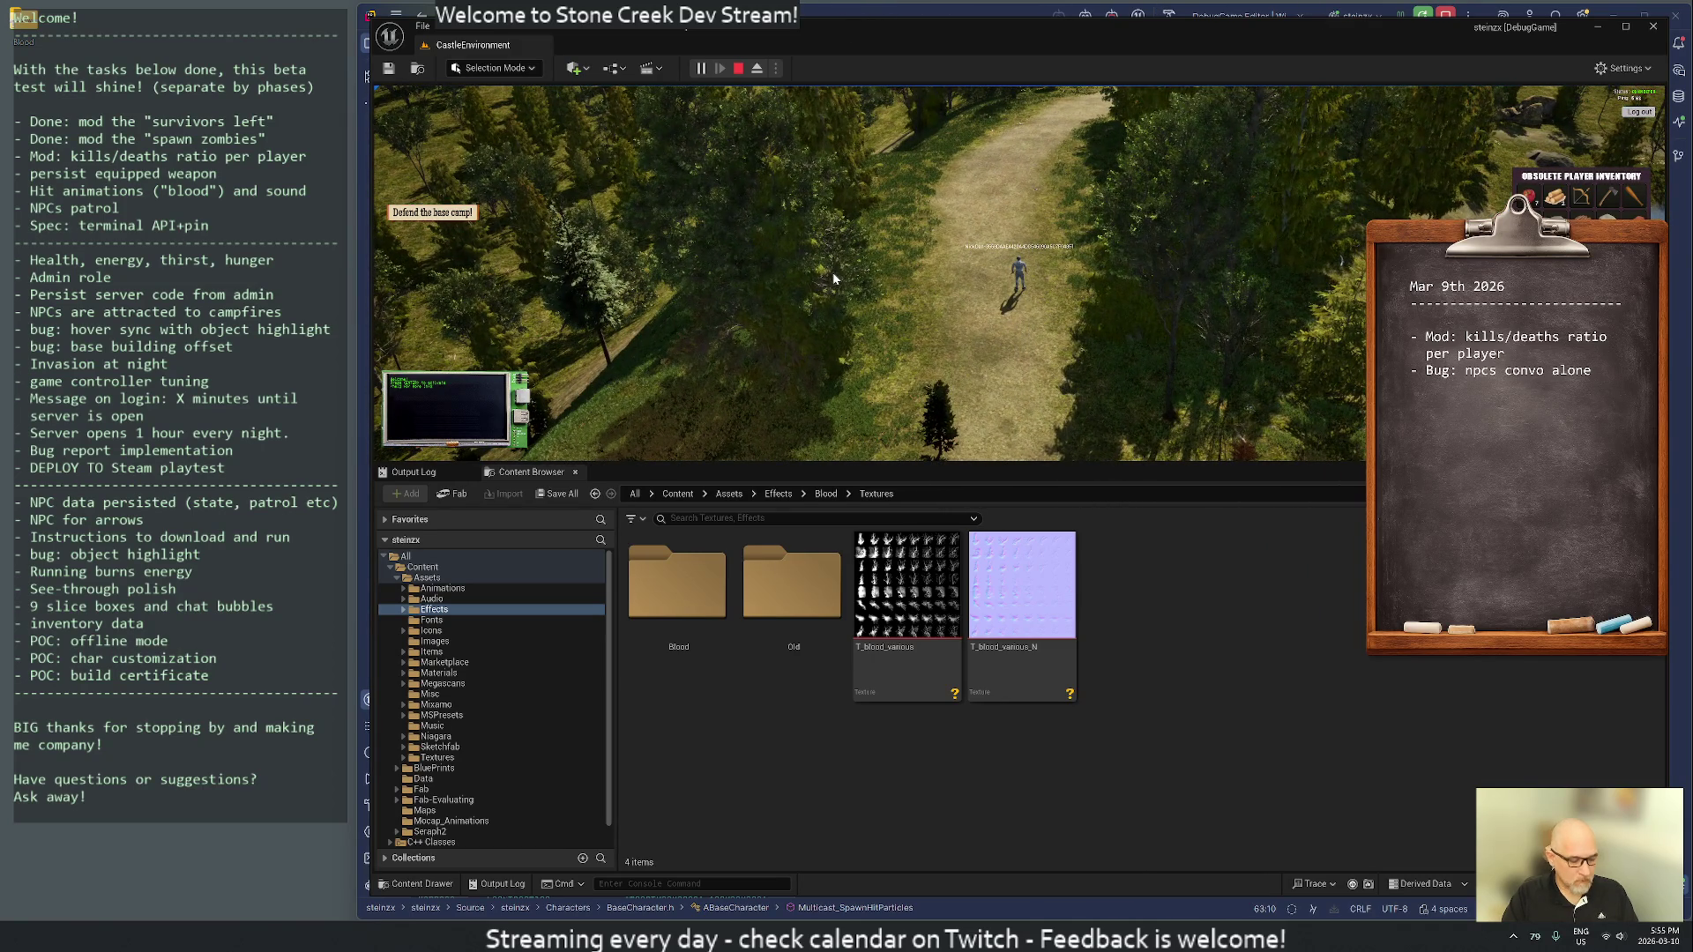
key(e)
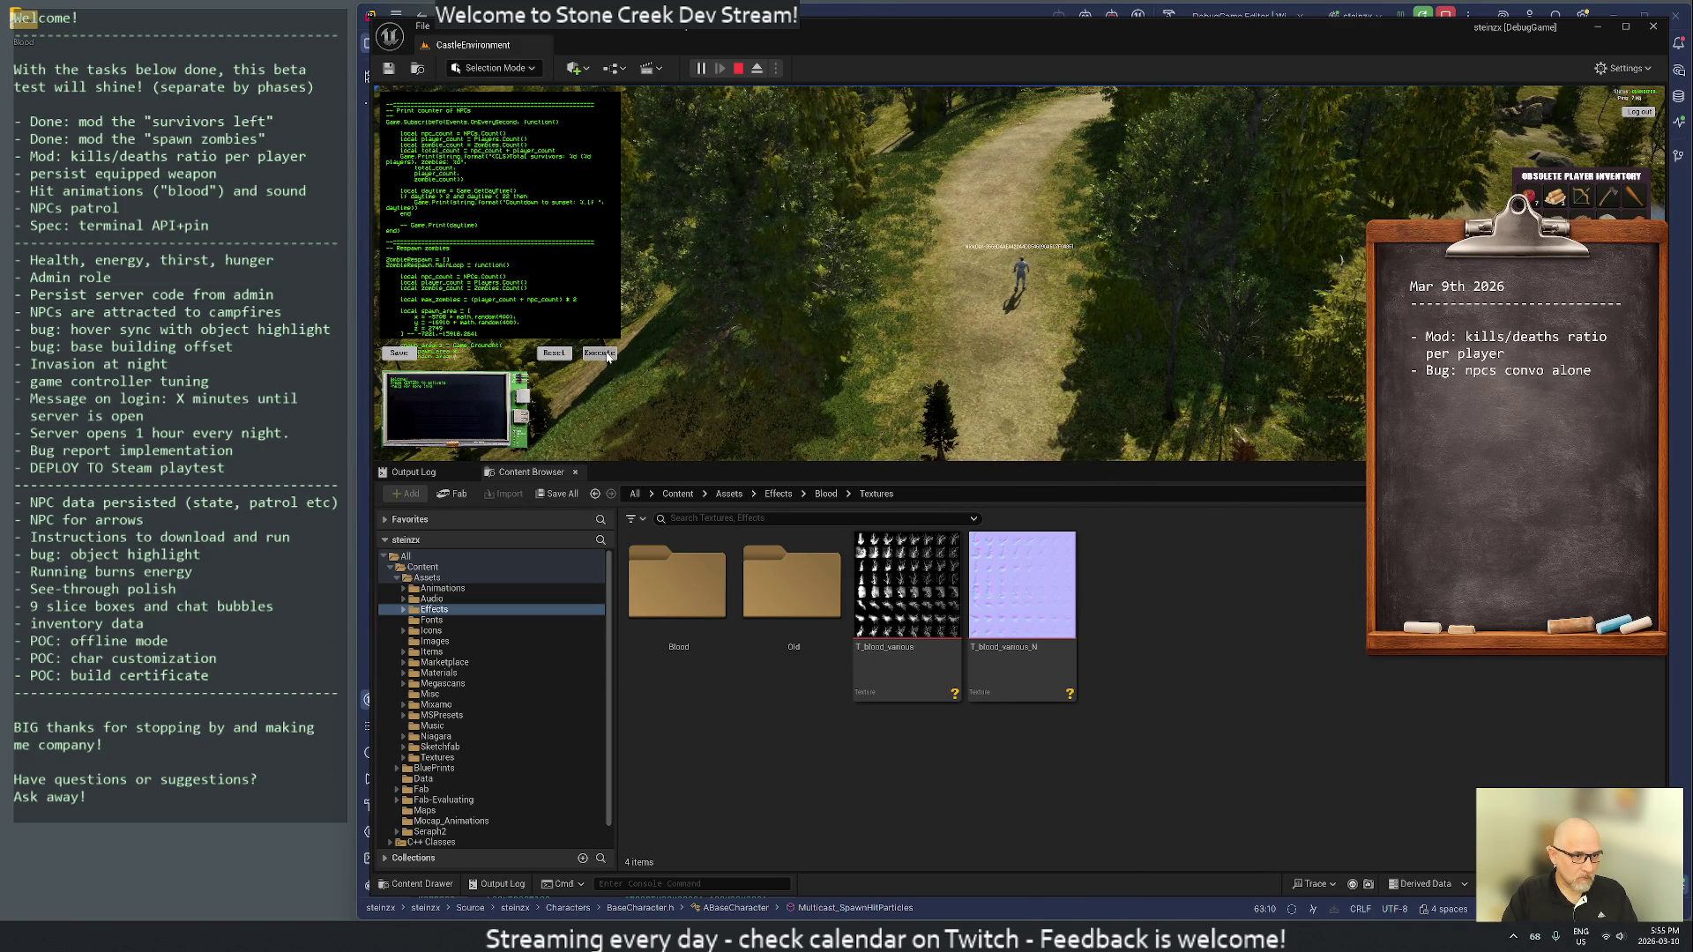
key(Escape)
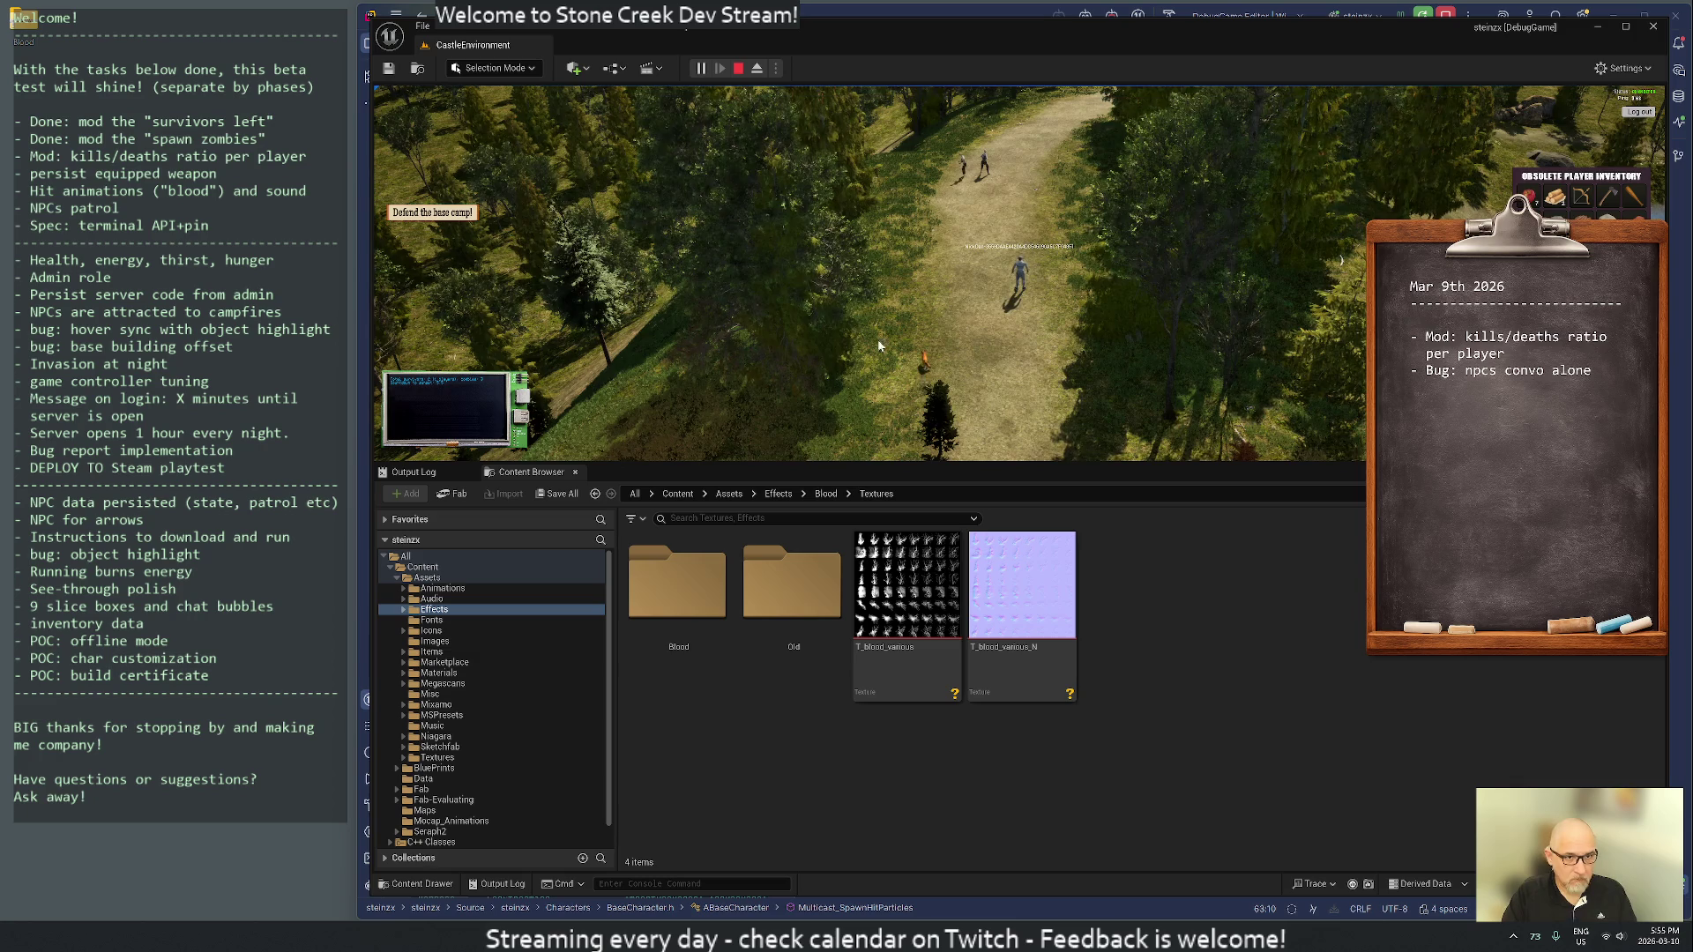
key(w)
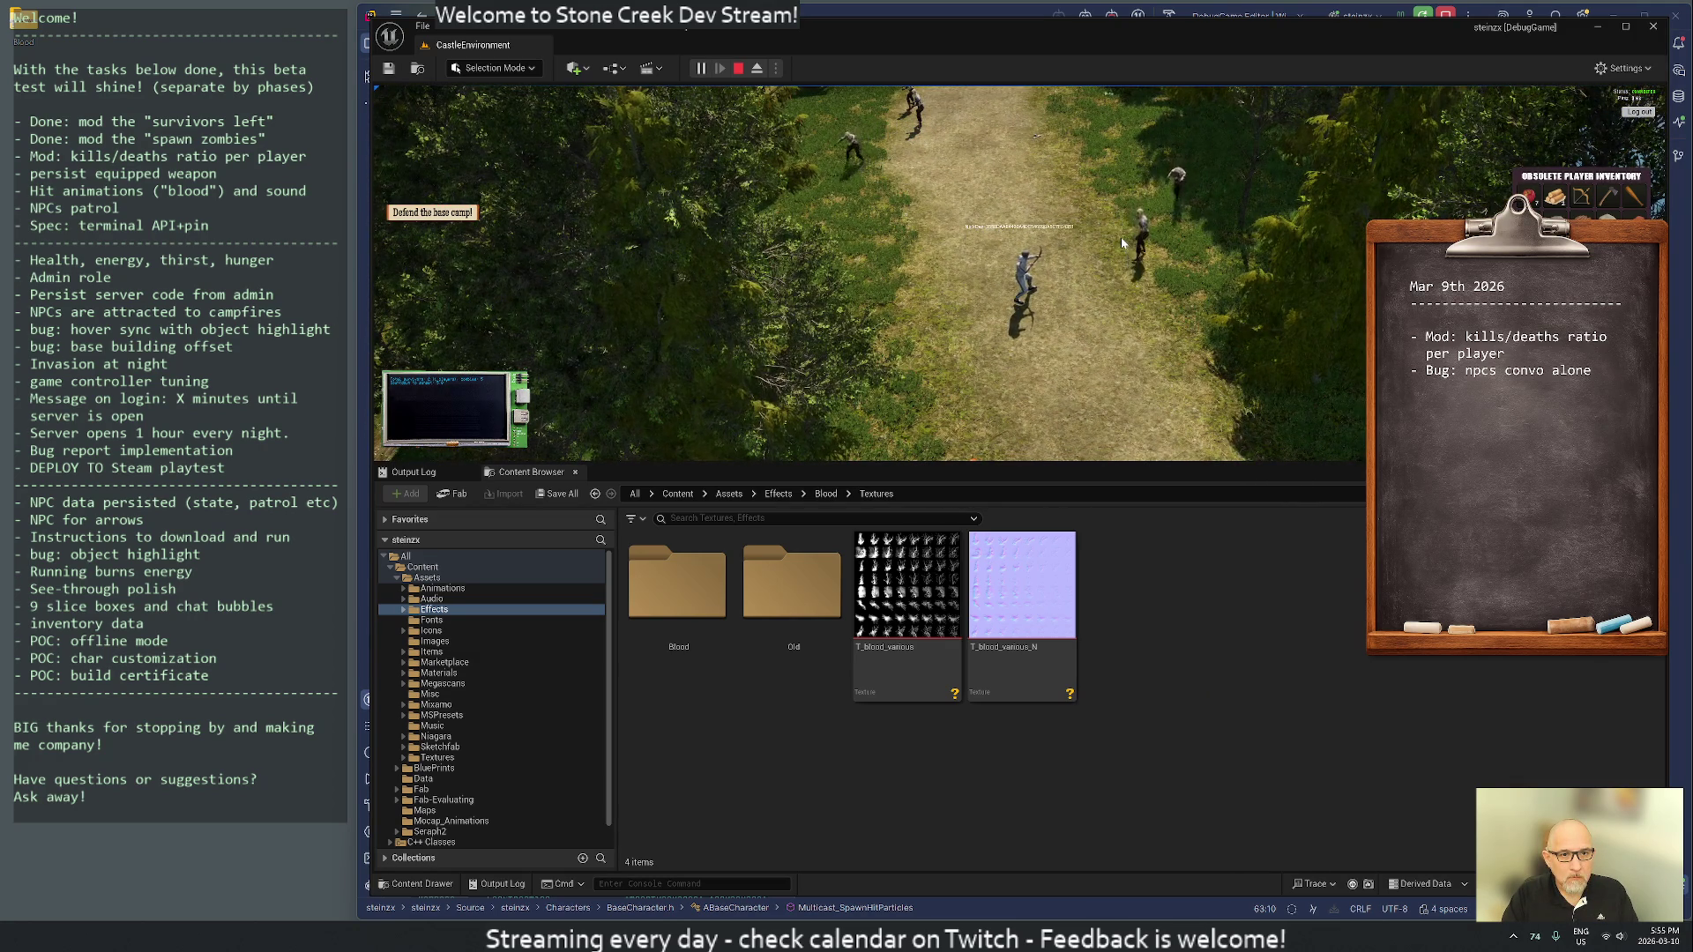
click(1130, 248)
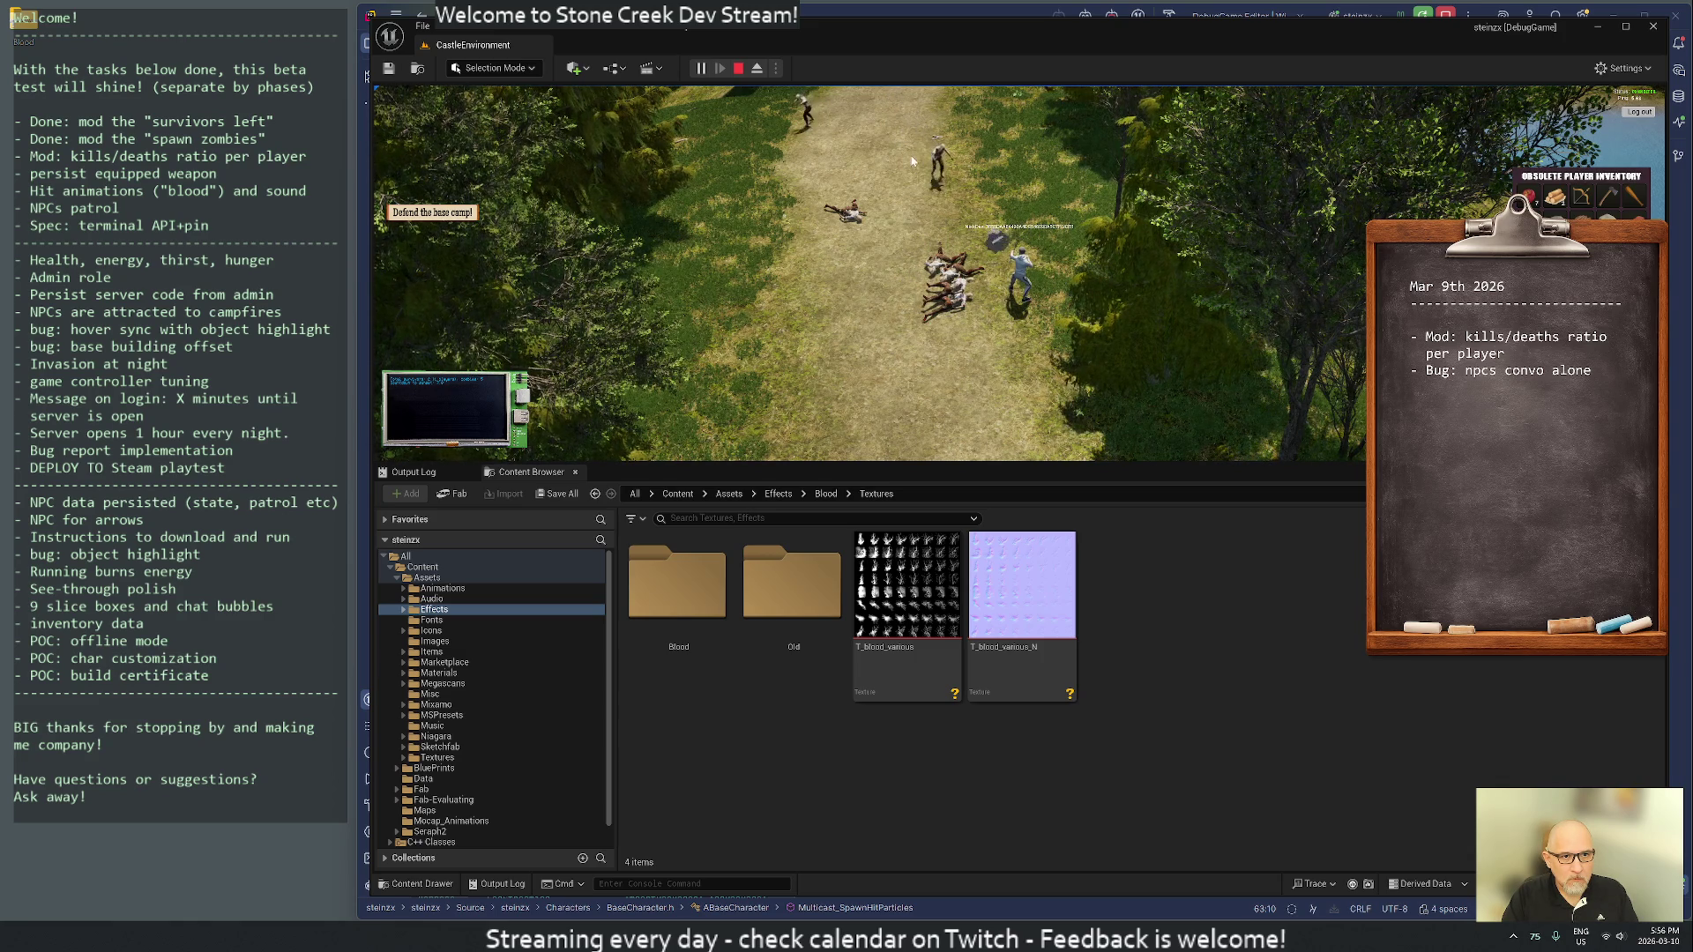
key(s)
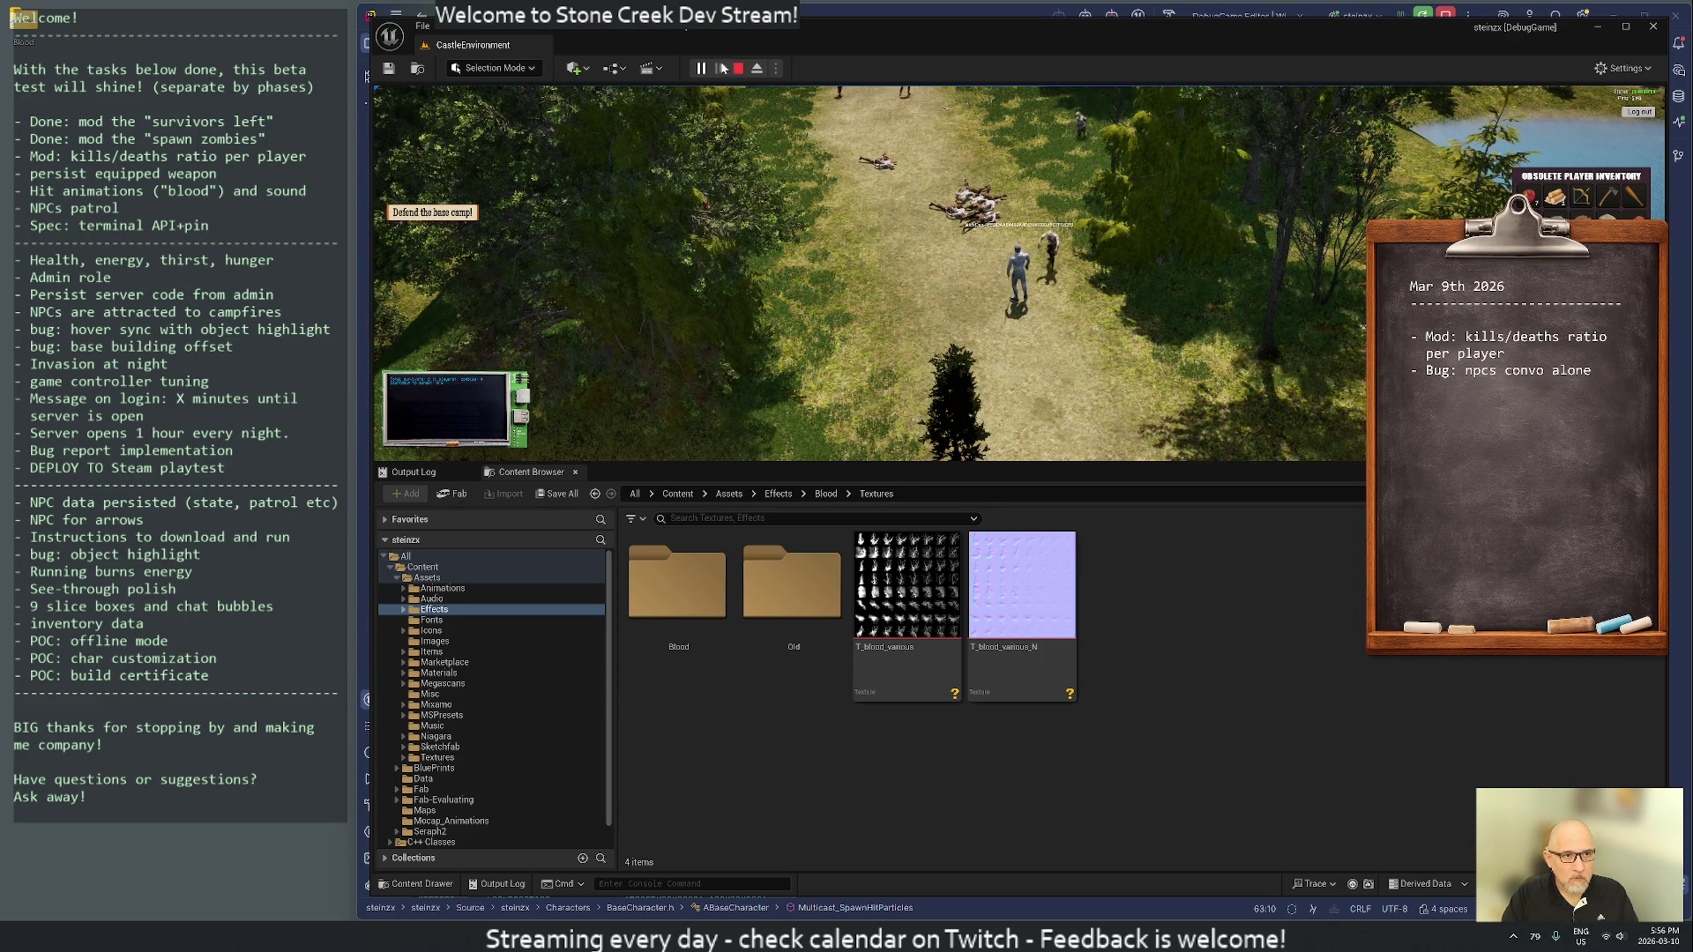
key(Escape)
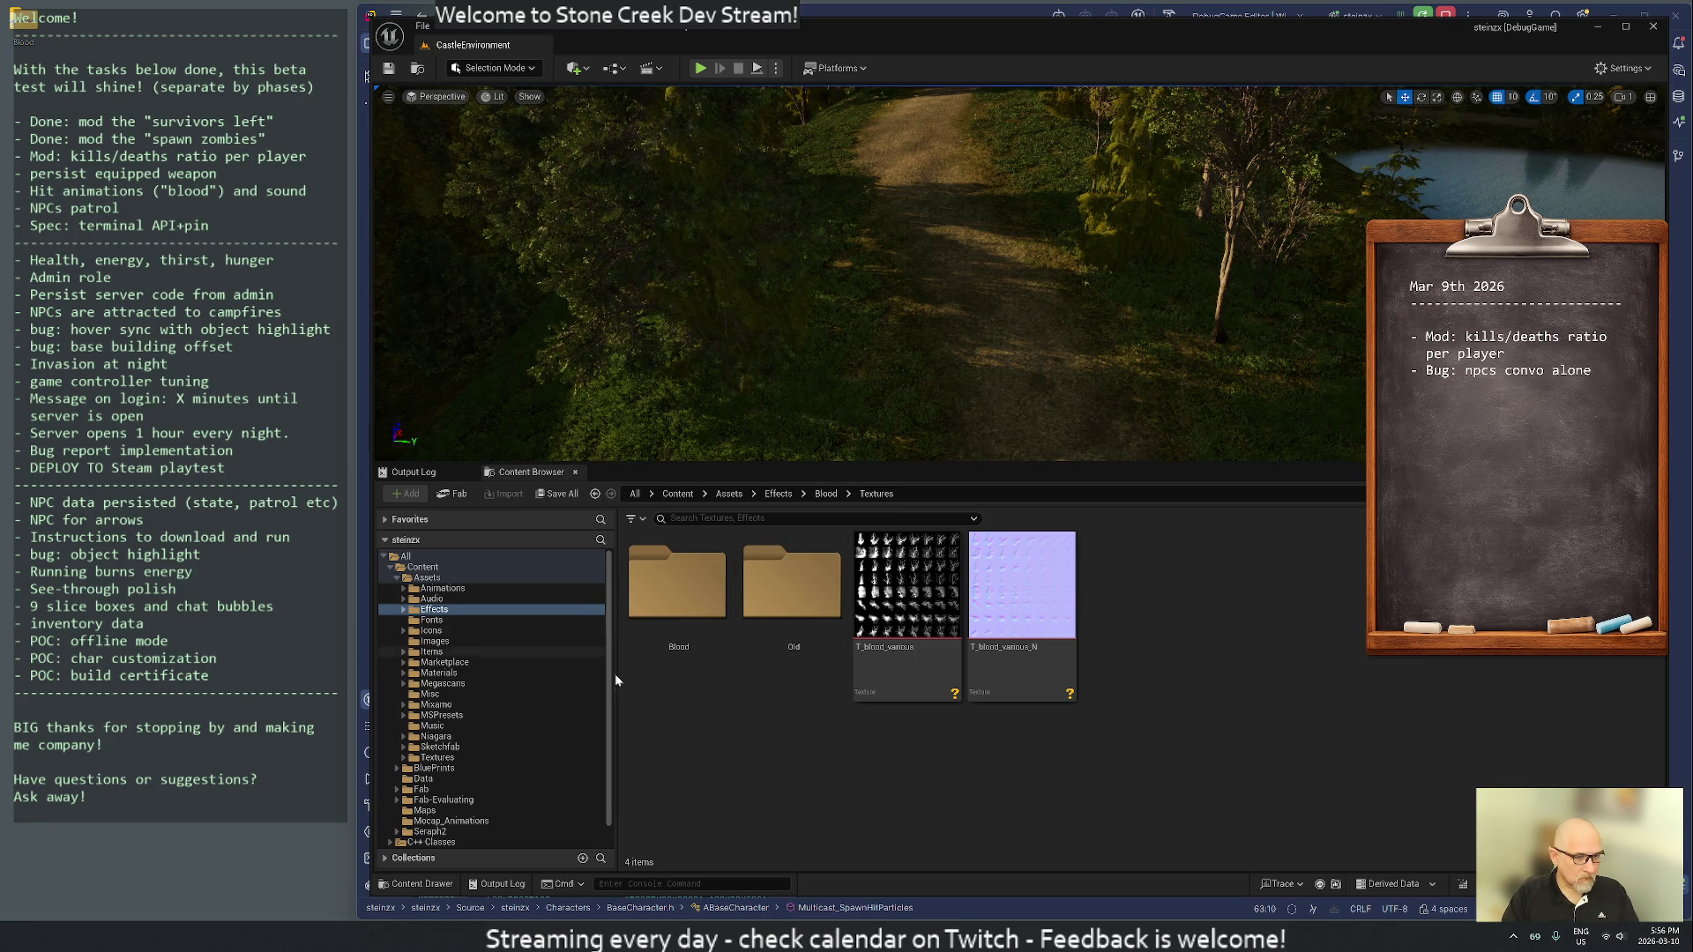
- Reread ChatGPT's earlier advice on the pixelated VFX pack, then close the ChatGPT window
key(alt+Tab)
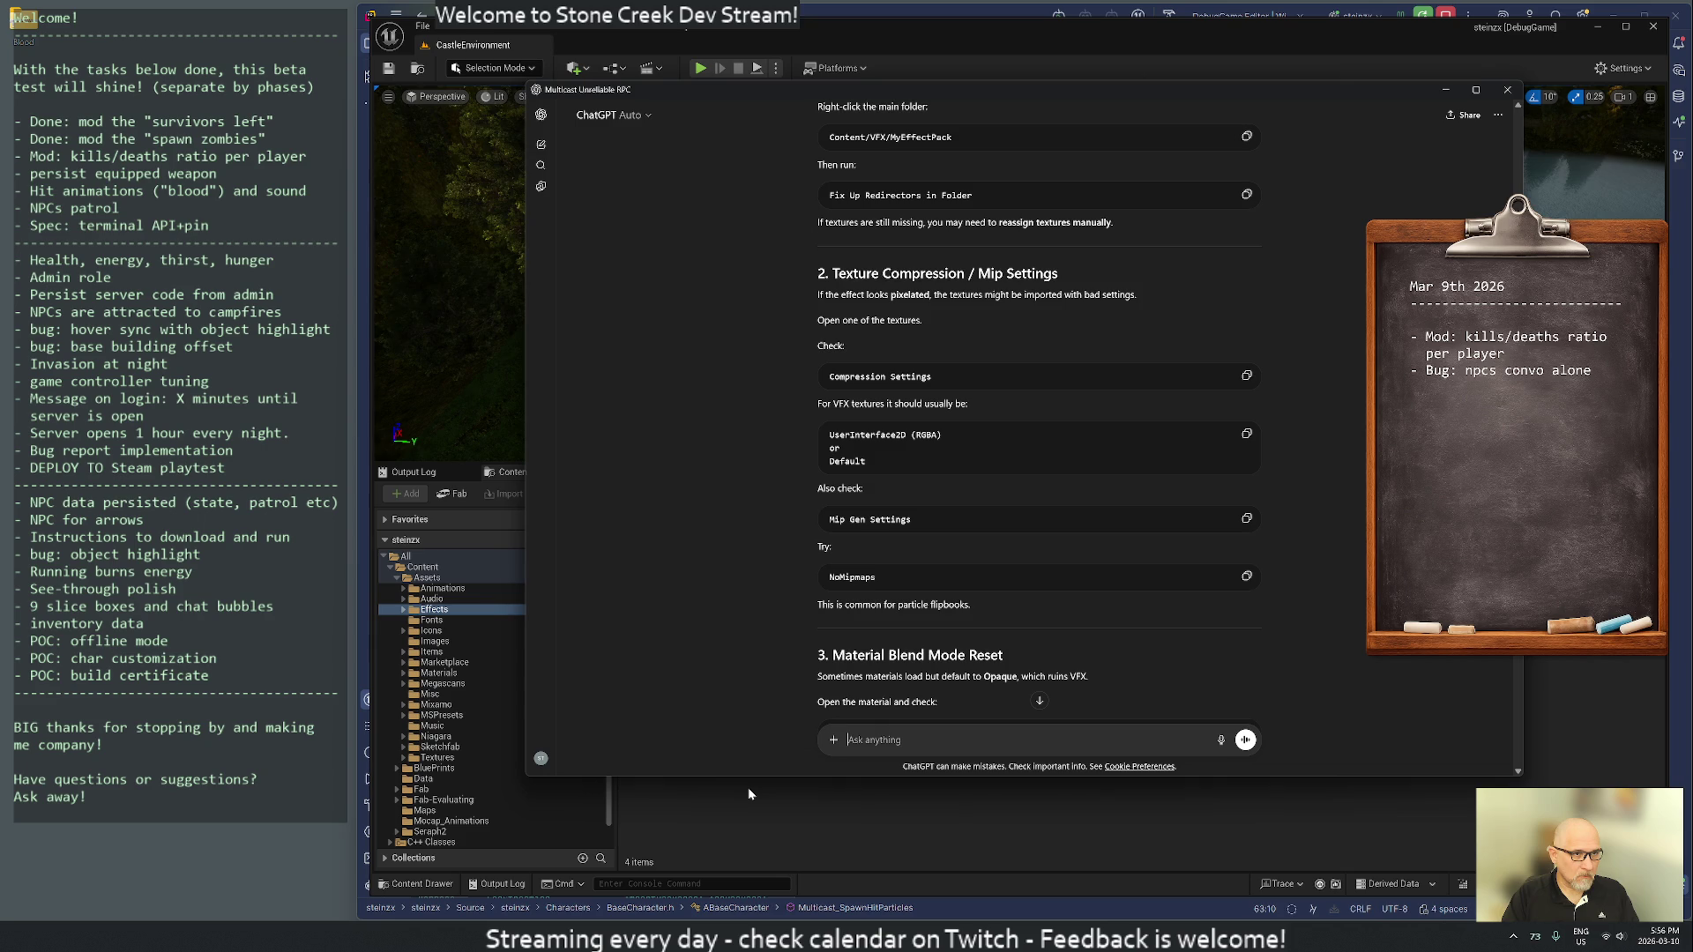
click(535, 119)
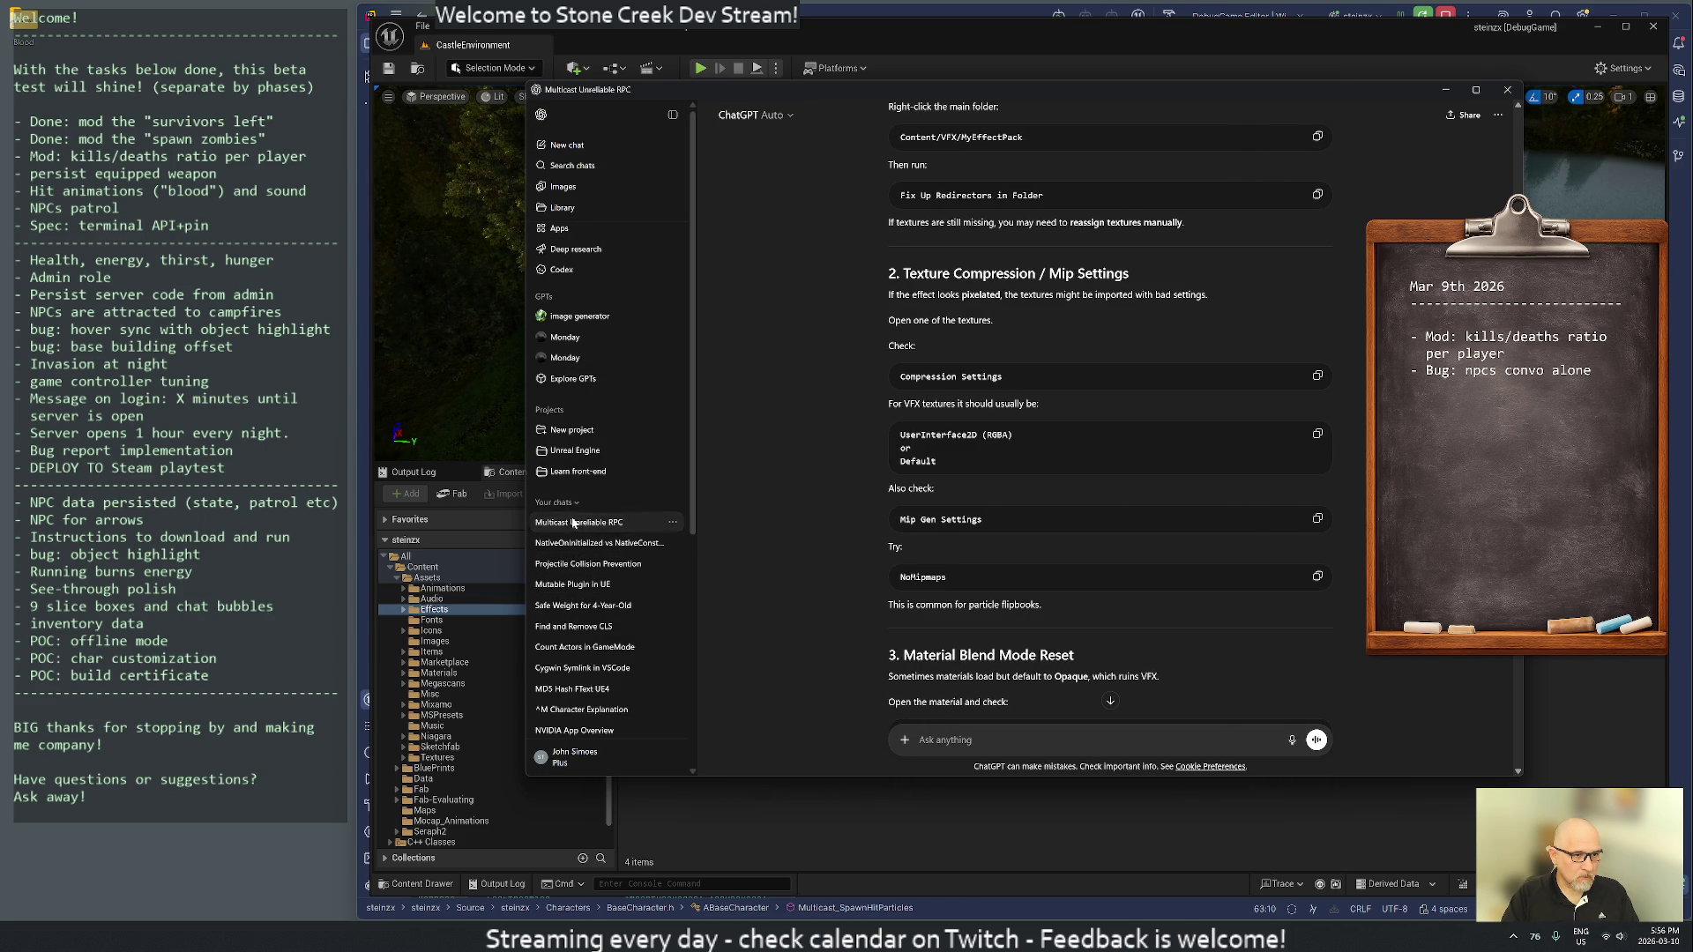
scroll(703, 133, up, 5)
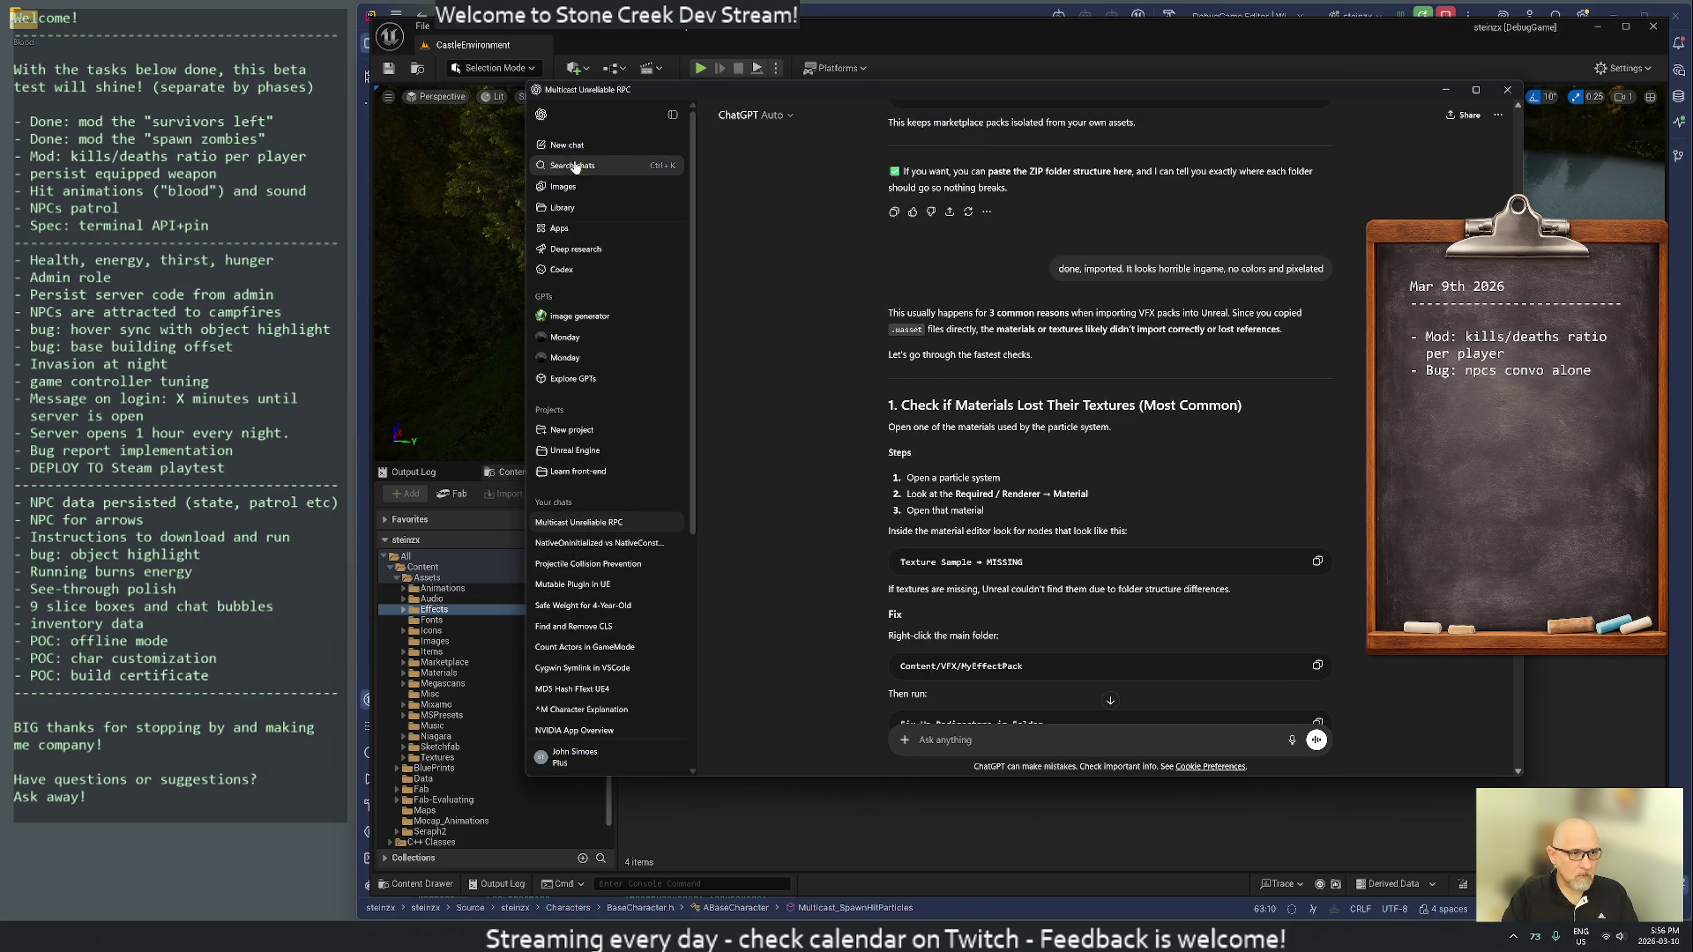
click(1505, 92)
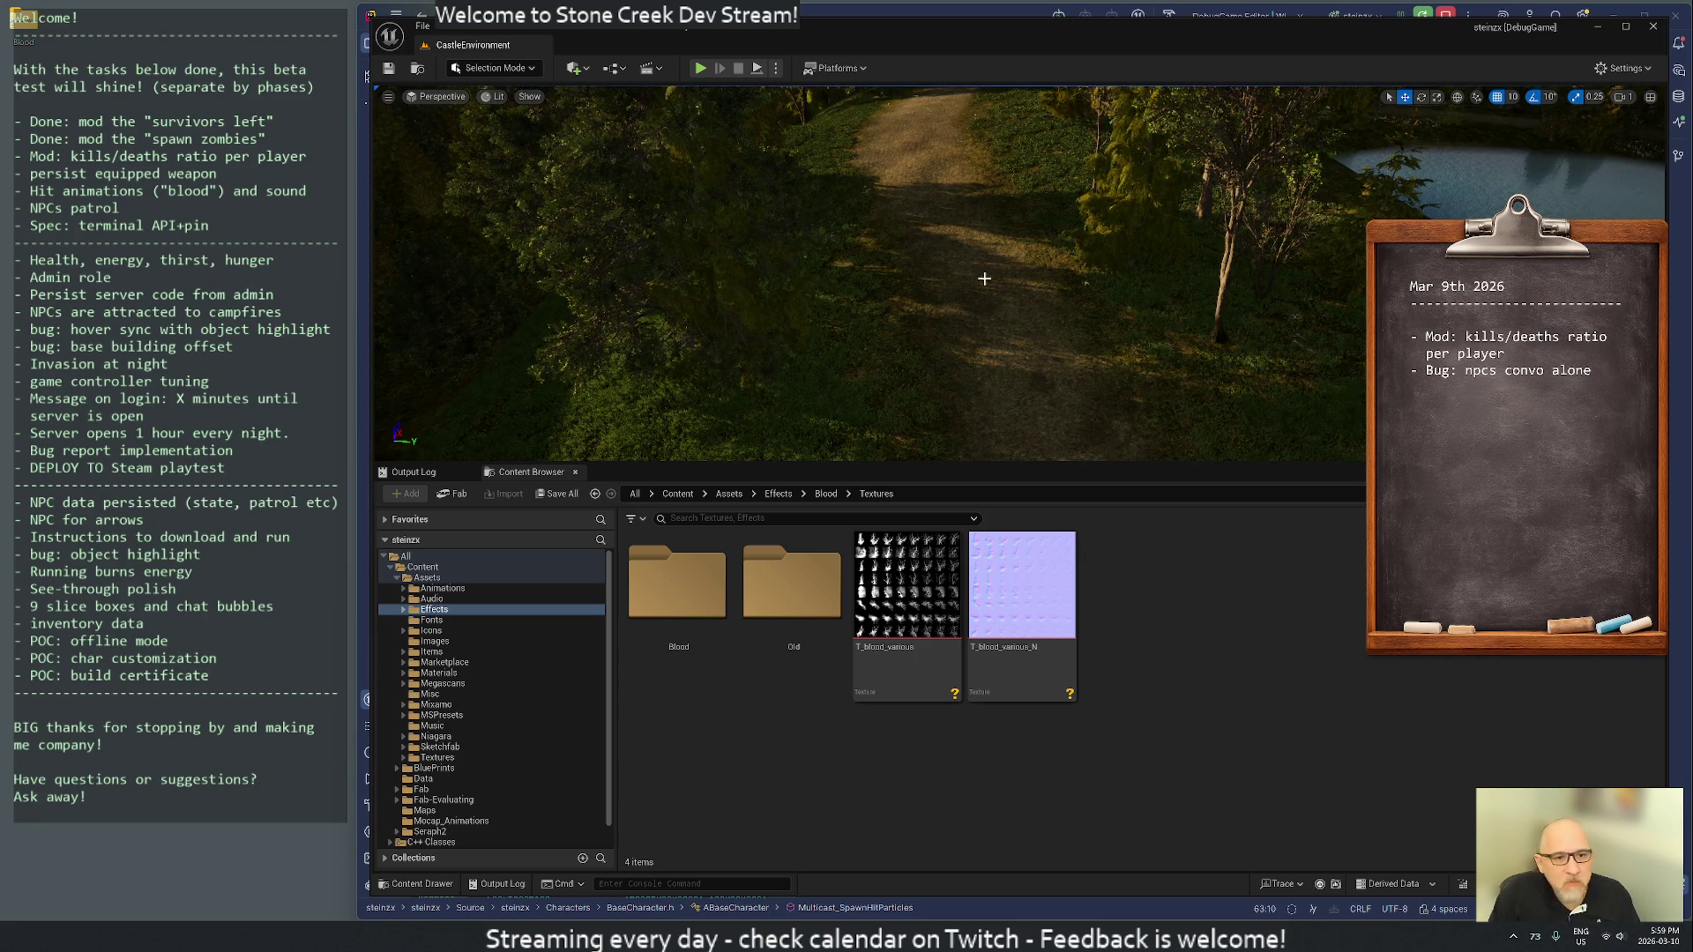
drag(975, 466, 1011, 650)
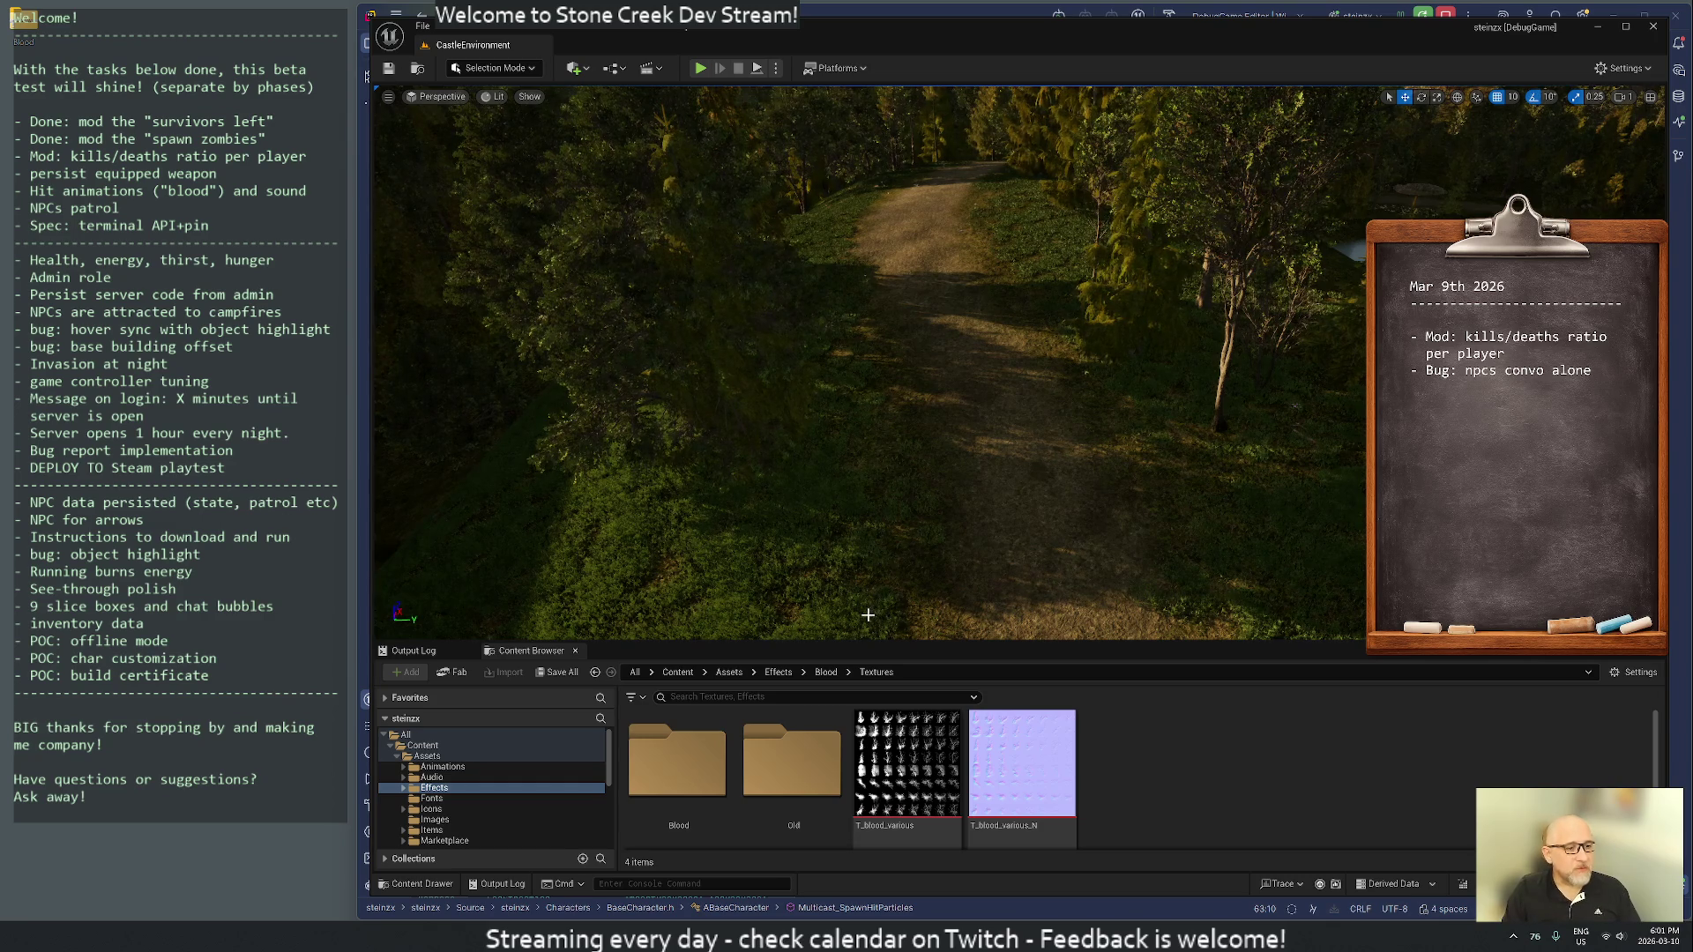
- Open Assets/Effects and collapse the Blood Materials and Effects folders in the tree
double_click(466, 789)
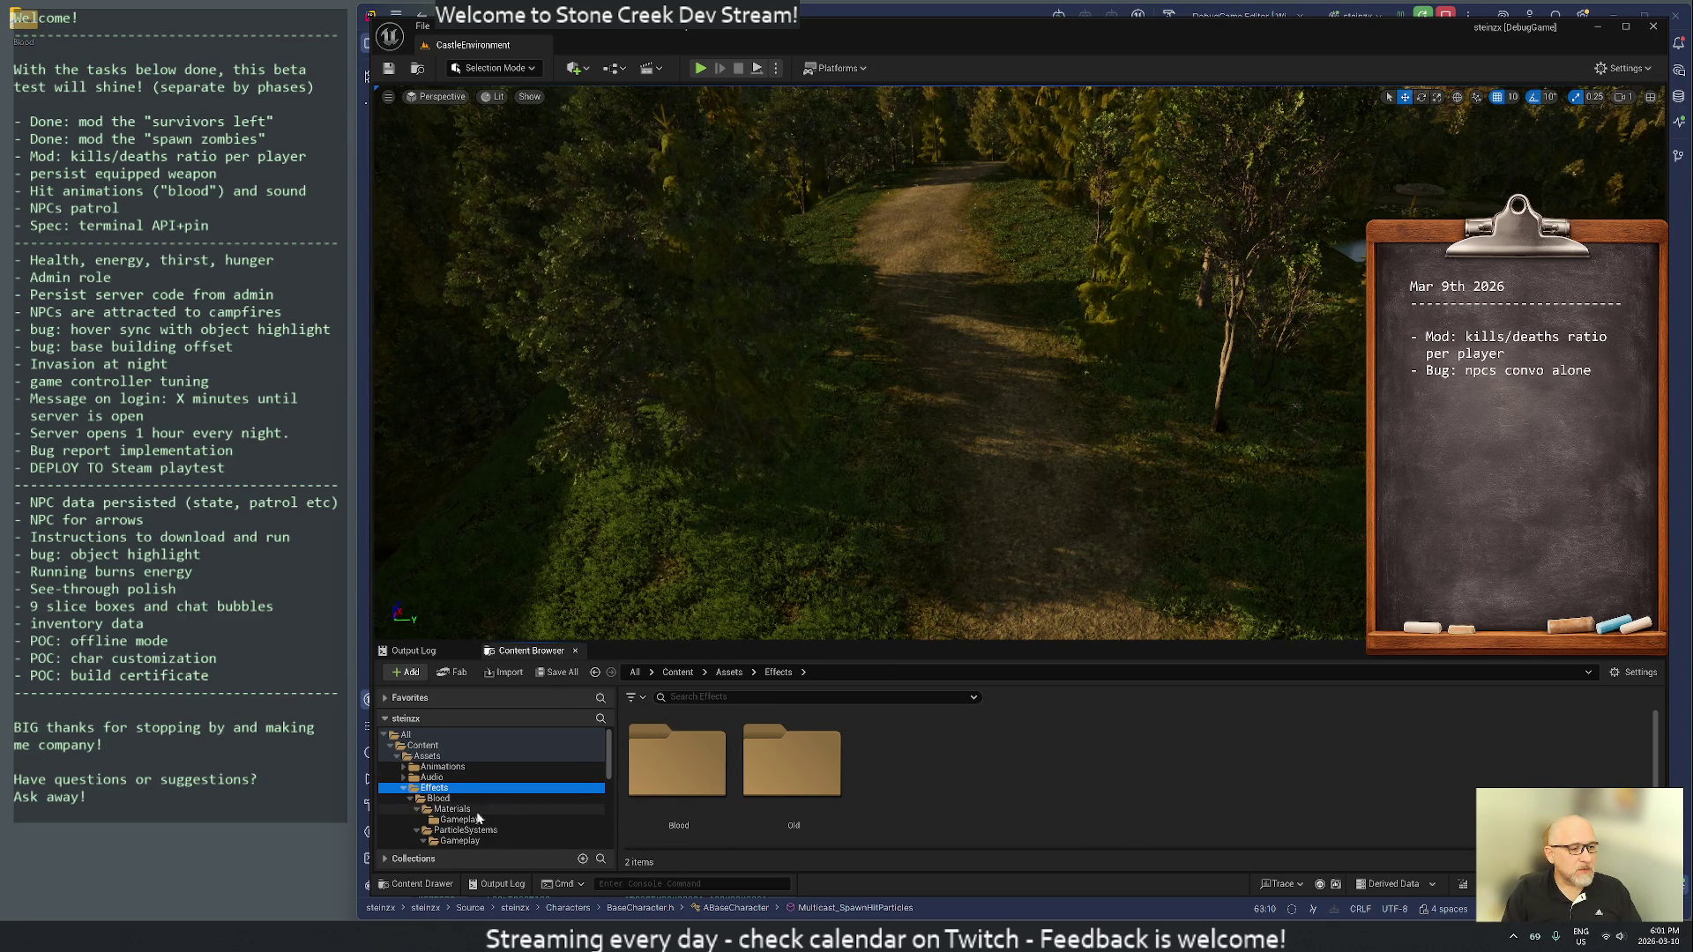
click(420, 809)
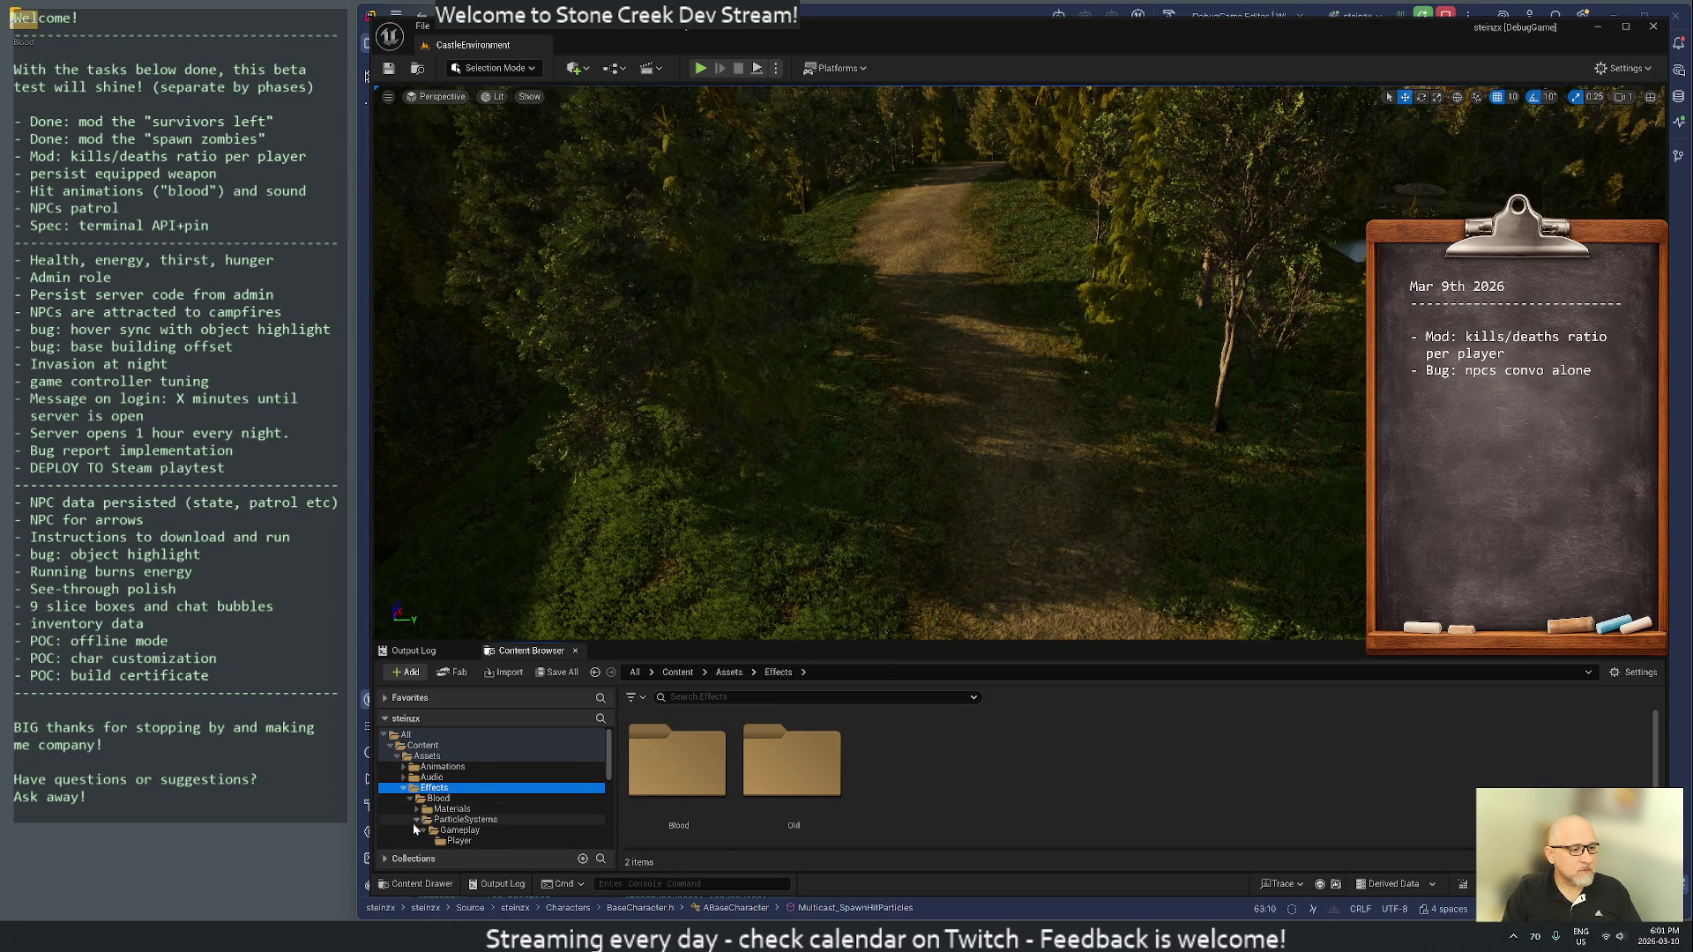
scroll(467, 844, down, 1)
scroll(468, 844, down, 1)
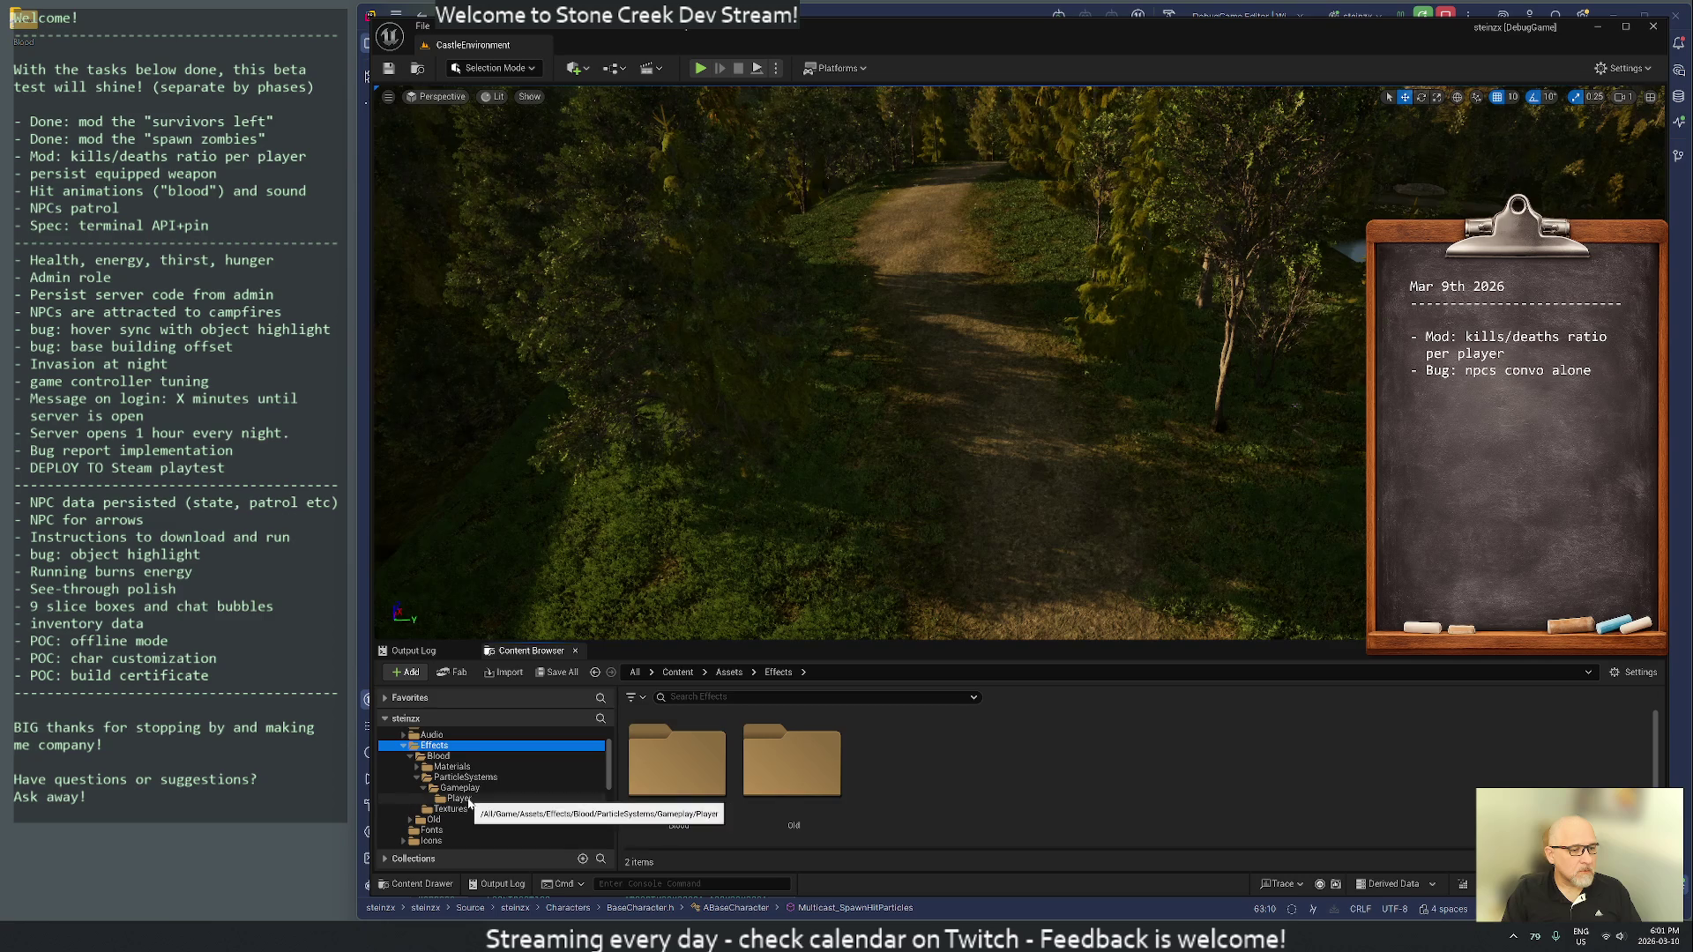
click(404, 748)
scroll(473, 774, down, 3)
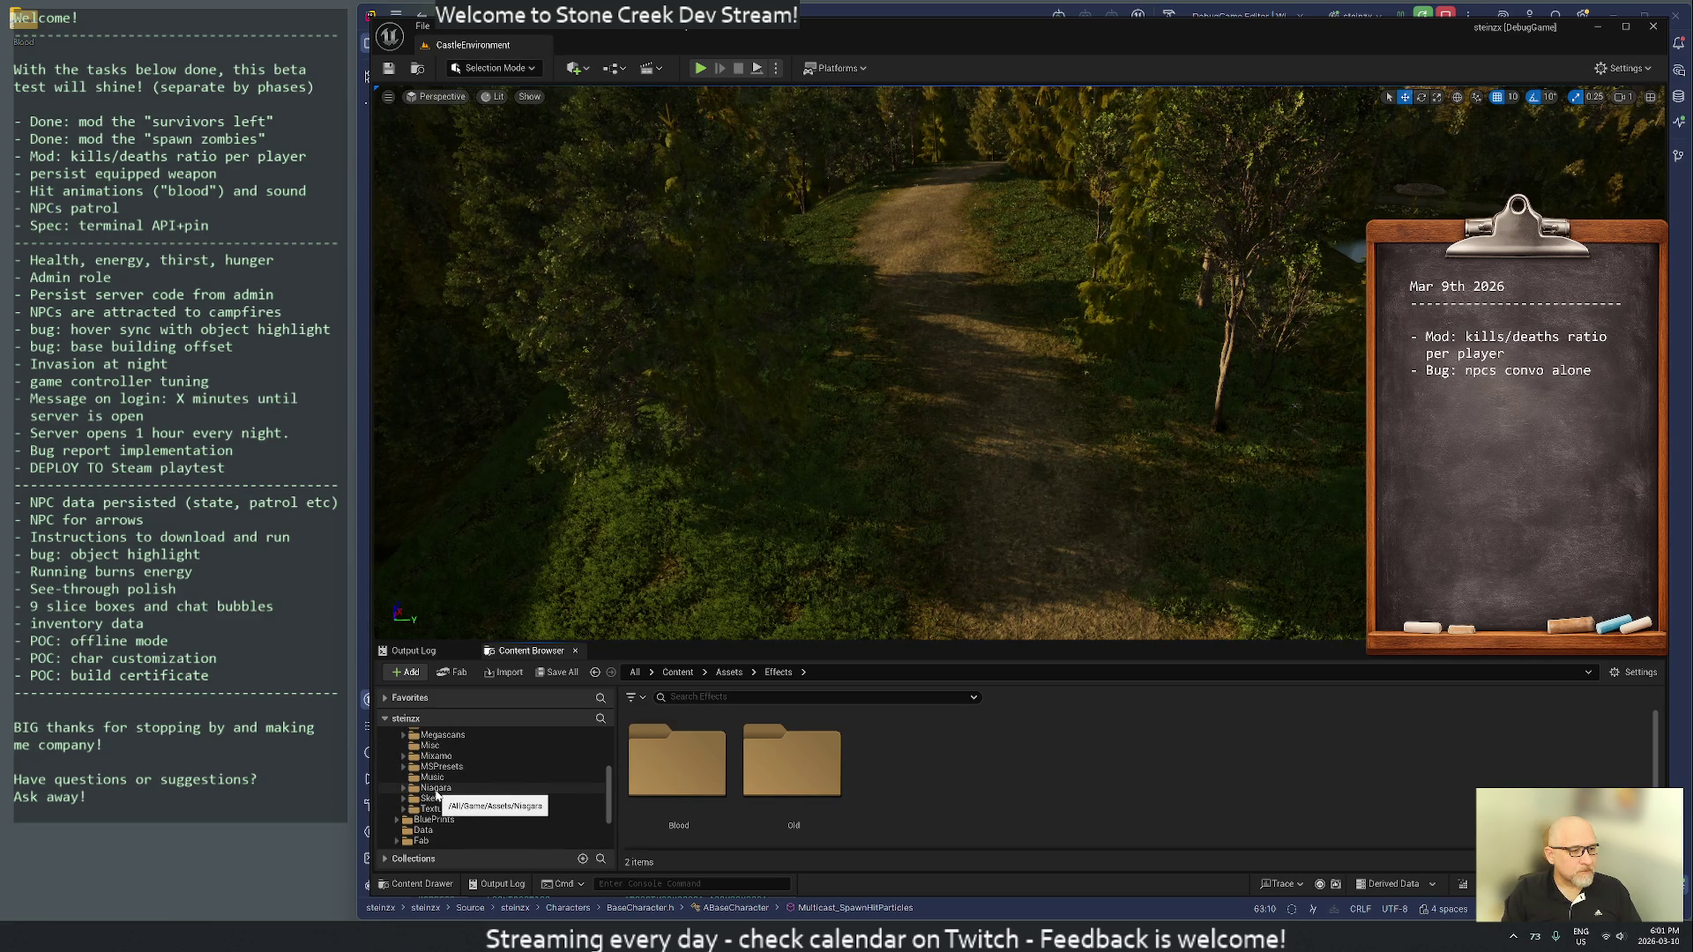
- Browse to BluePrints/NPC, open BP_NPC's class defaults, save the blueprint and close it
scroll(436, 794, up, 5)
click(427, 756)
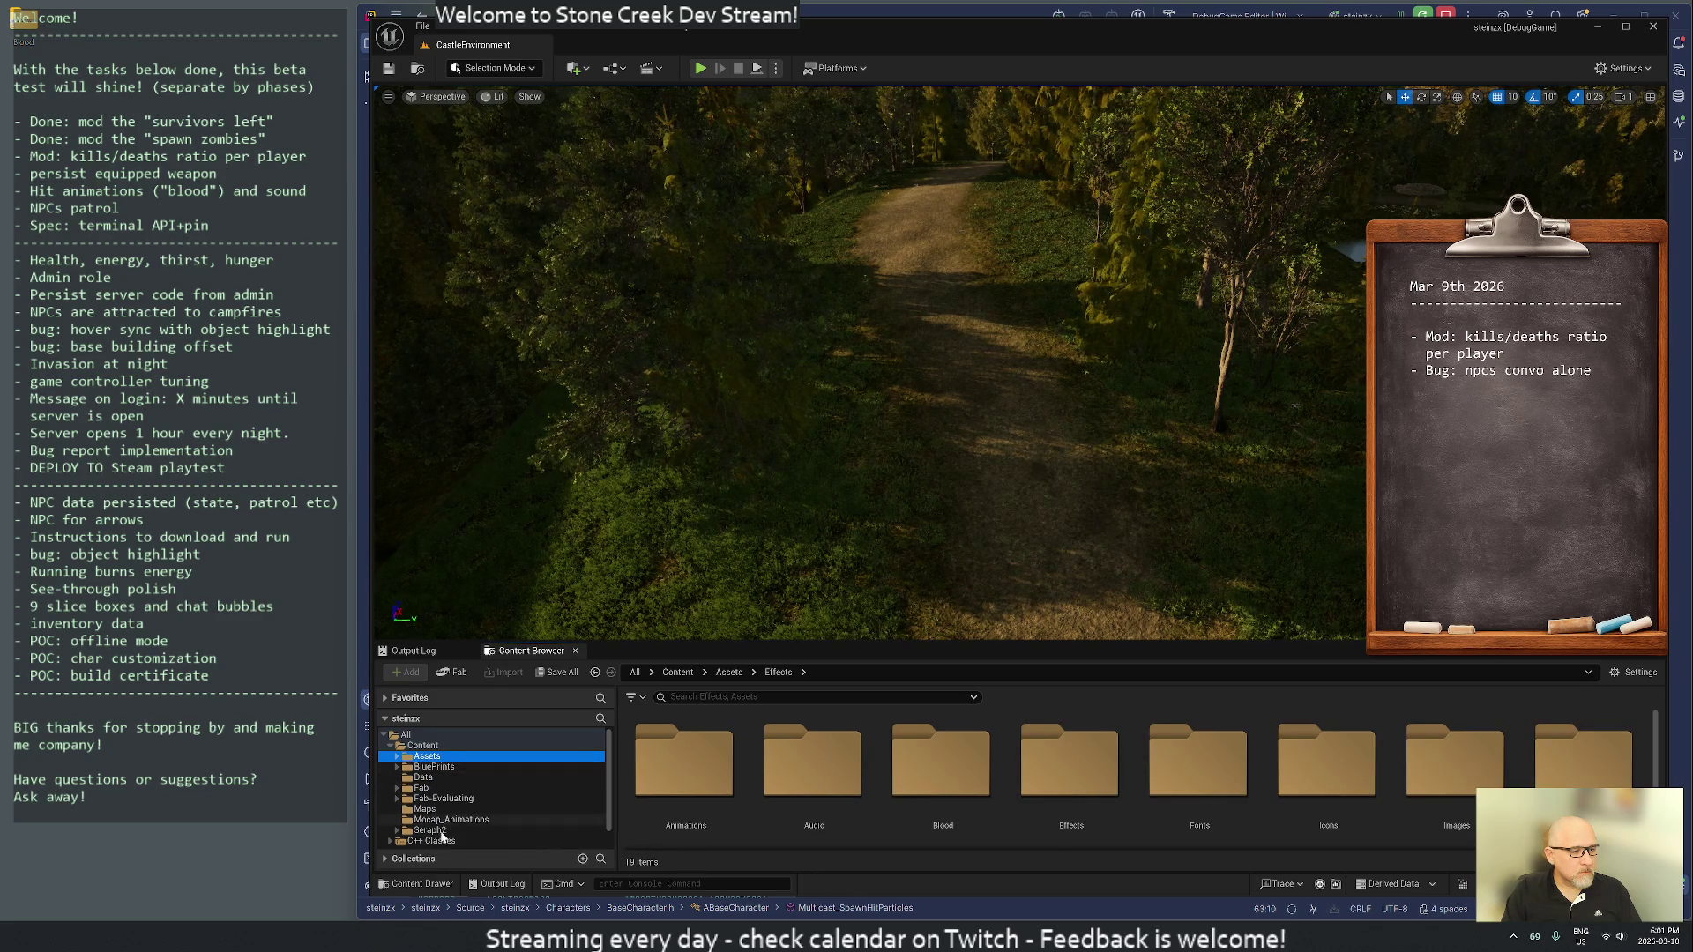
click(430, 767)
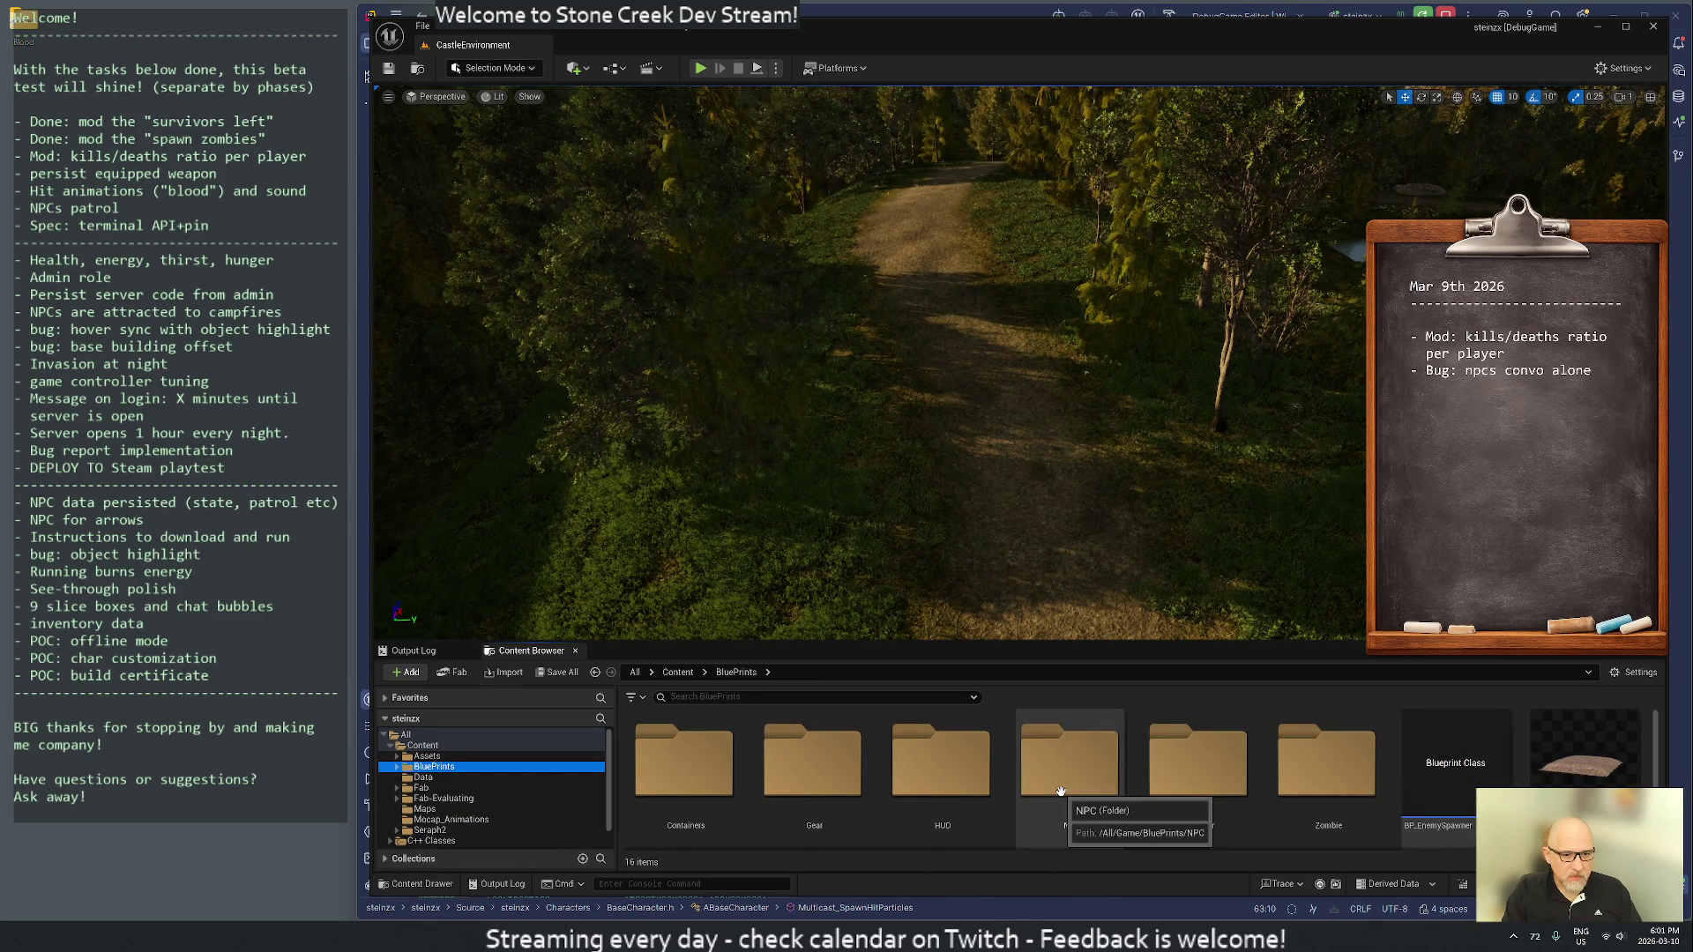
double_click(1050, 789)
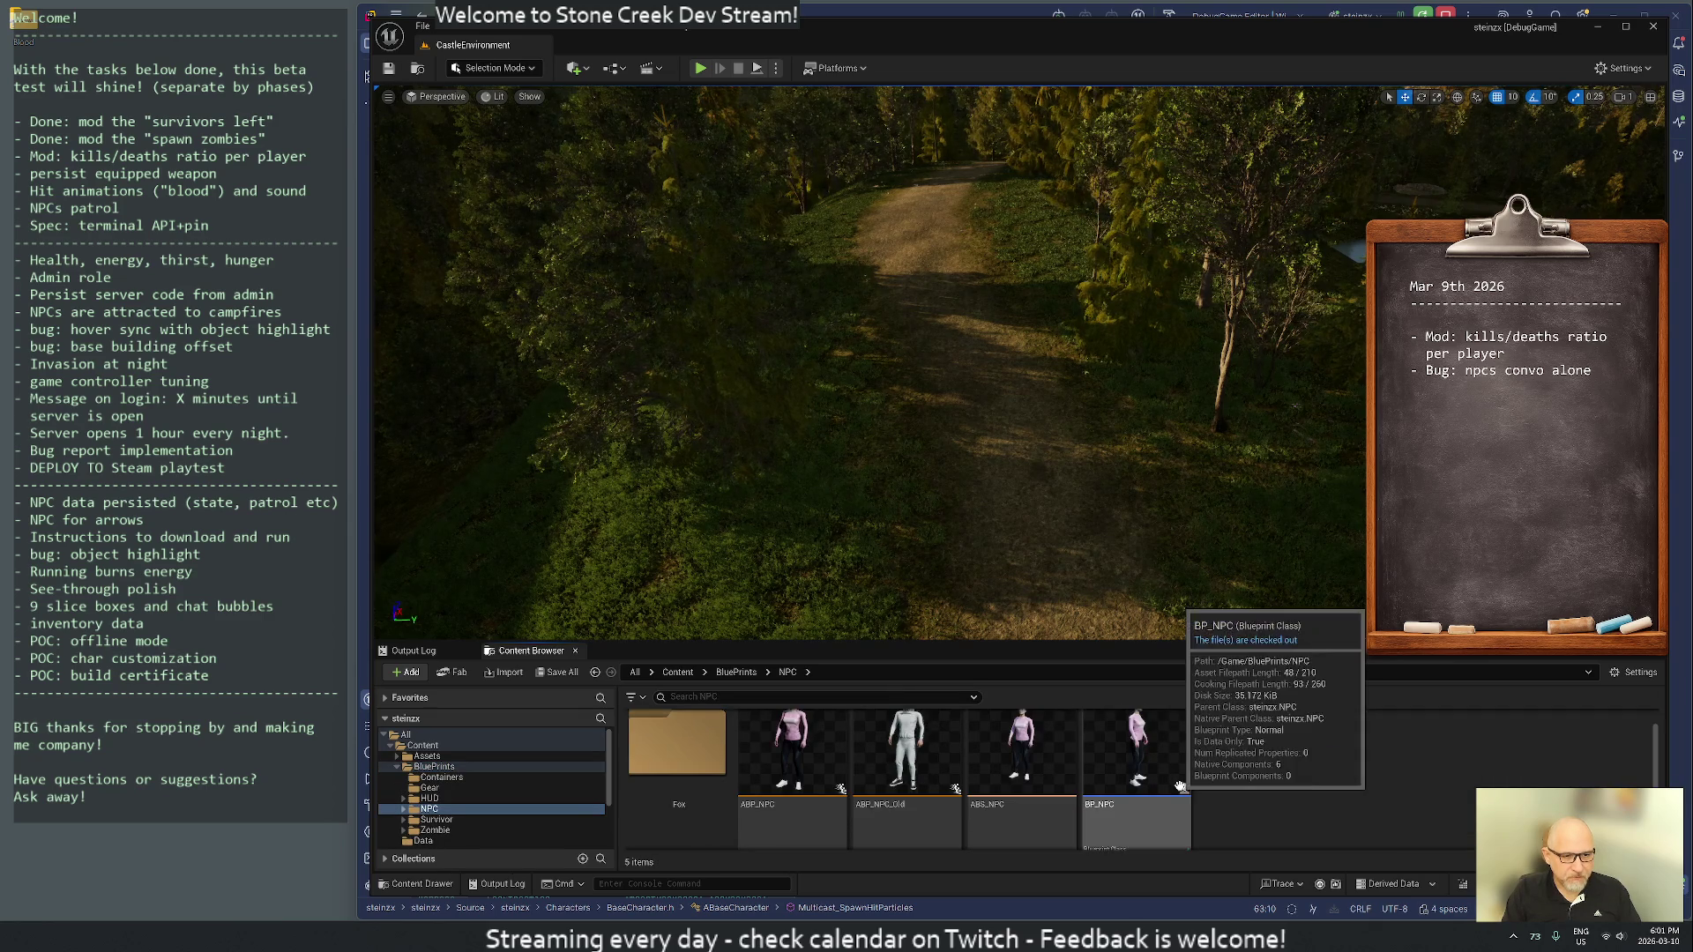
double_click(1137, 763)
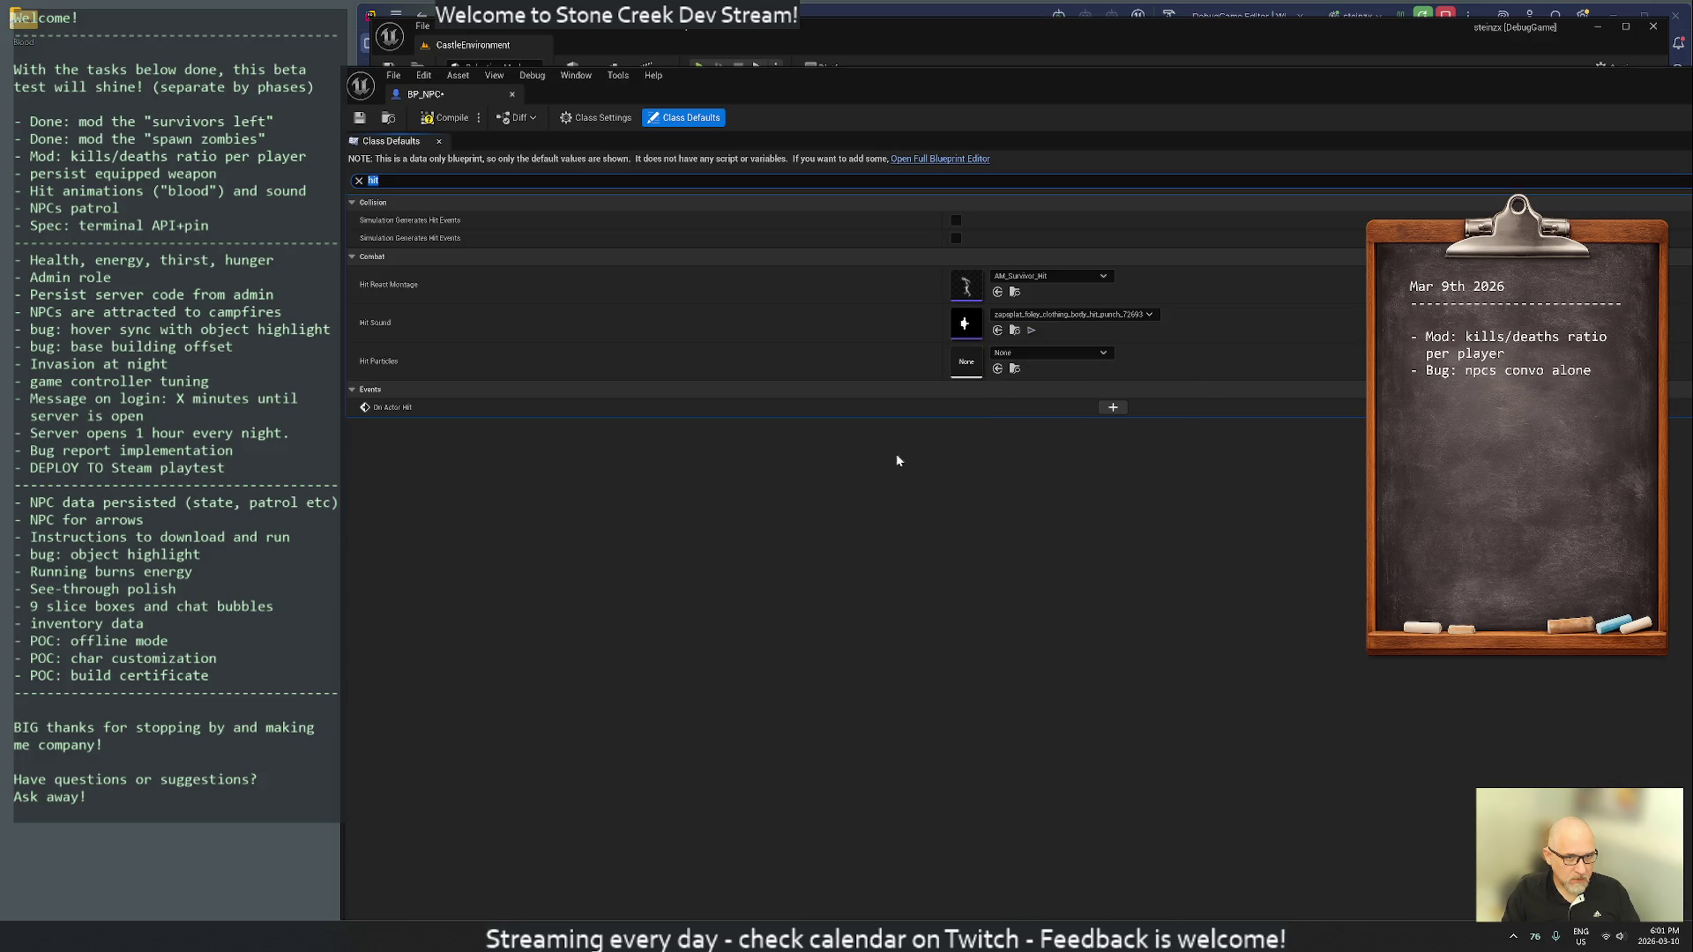
click(360, 124)
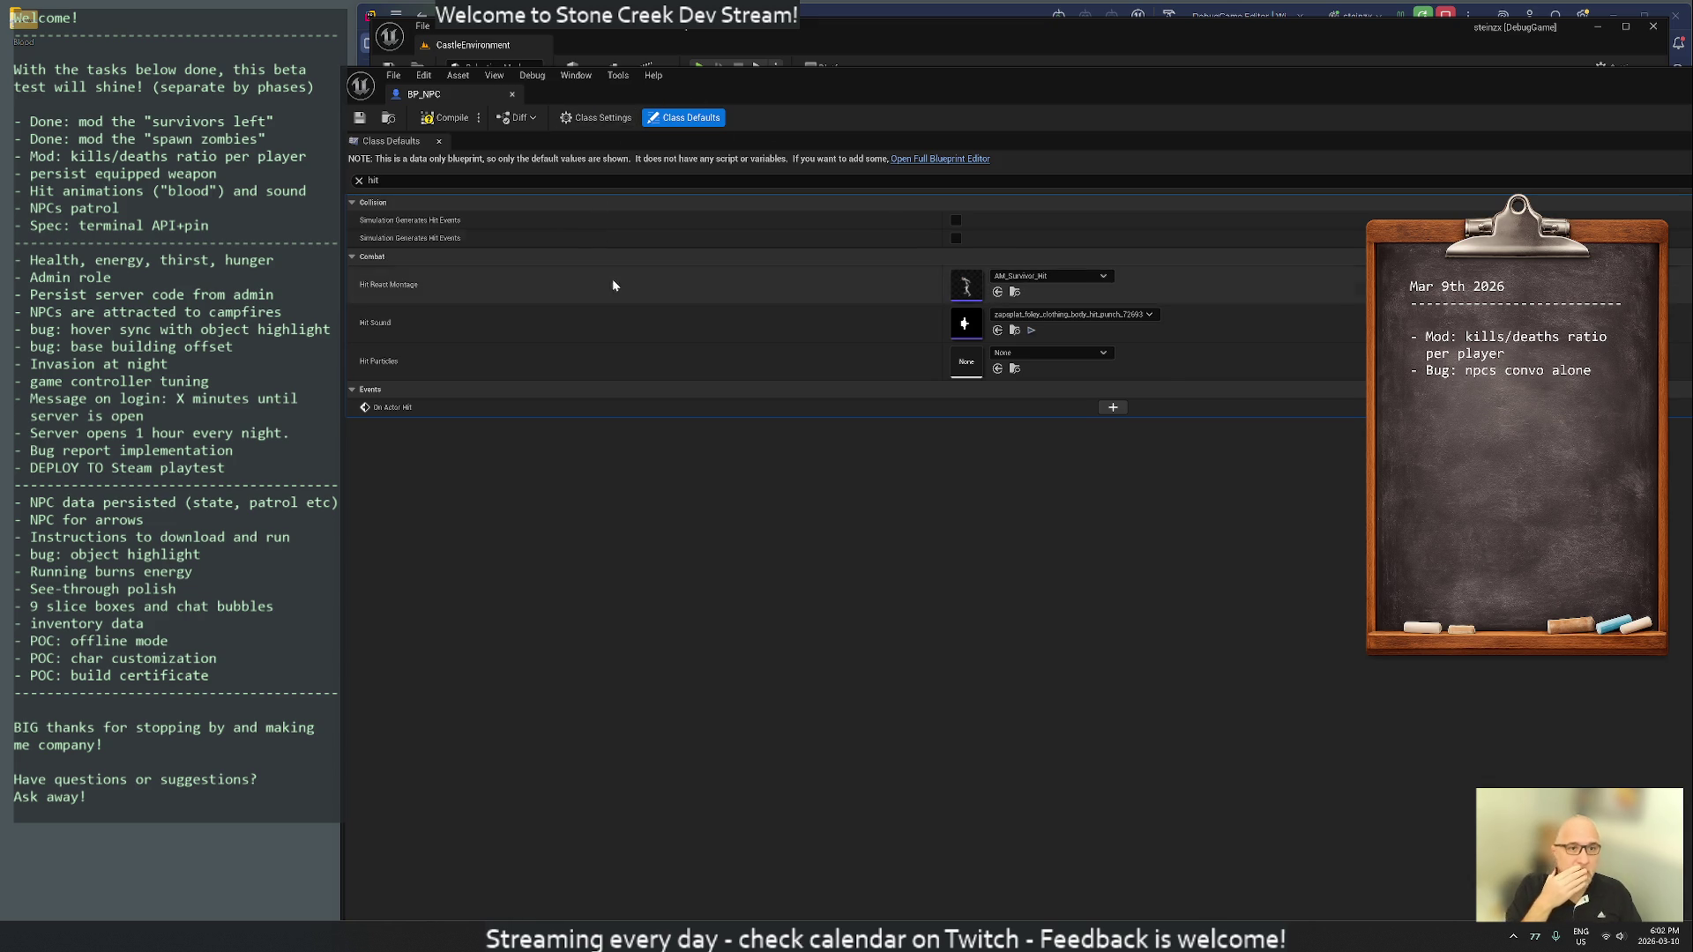
click(512, 95)
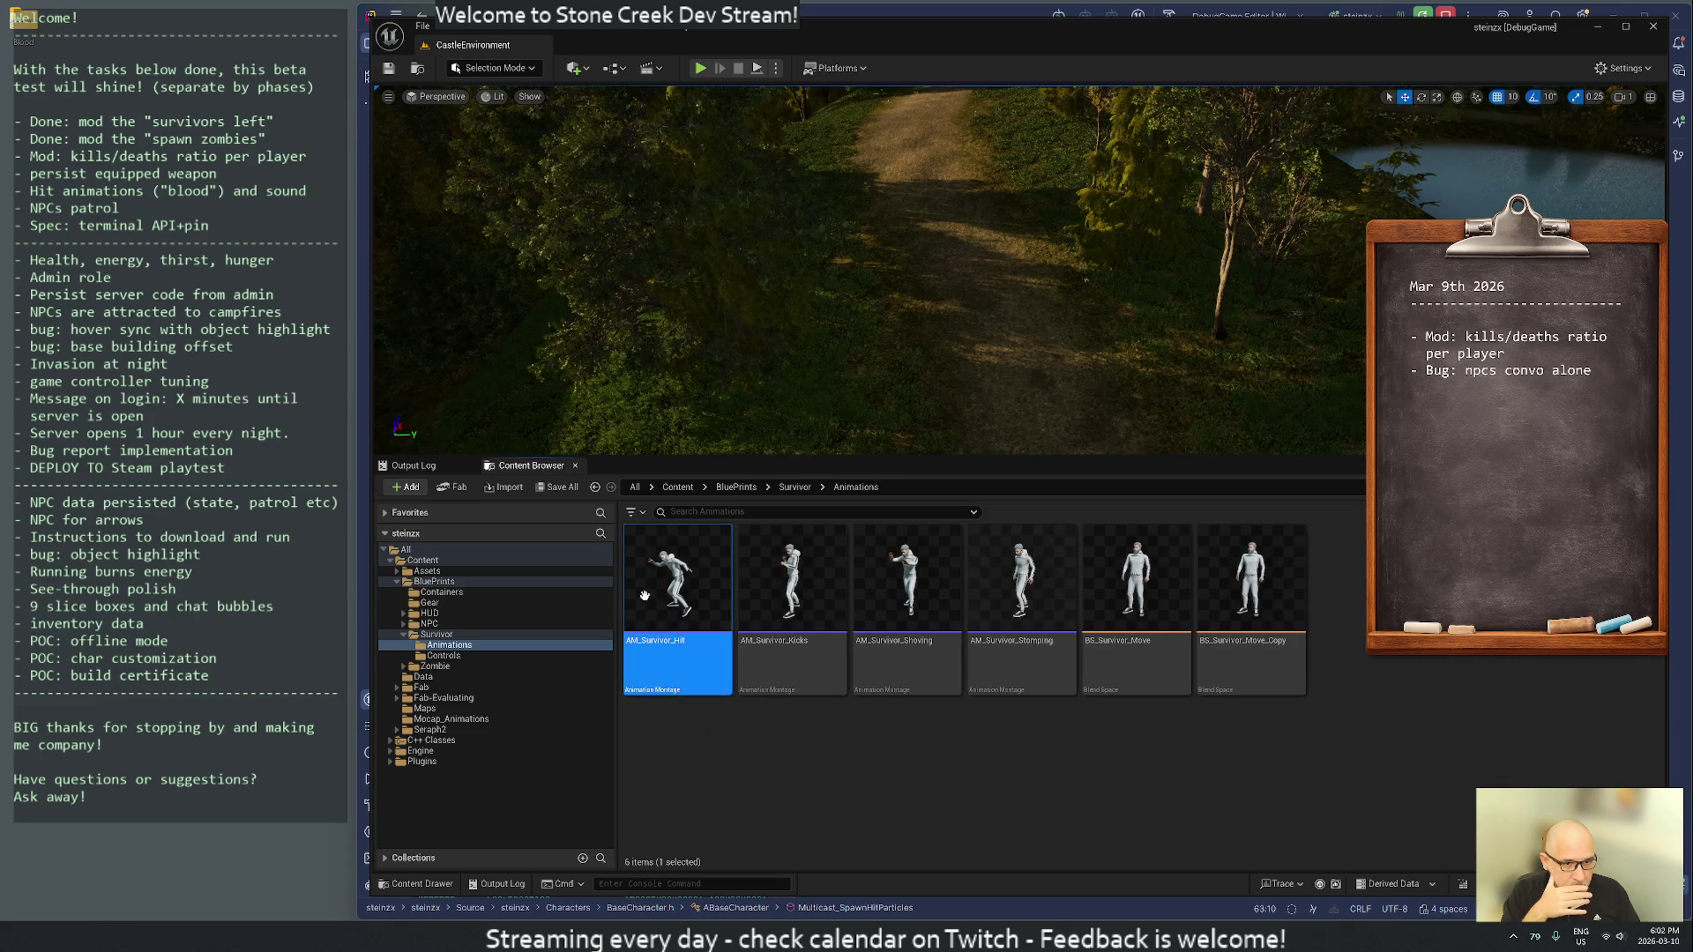
- Preview AM_Survivor_Hit, close it, and bring up its asset actions menu
double_click(667, 580)
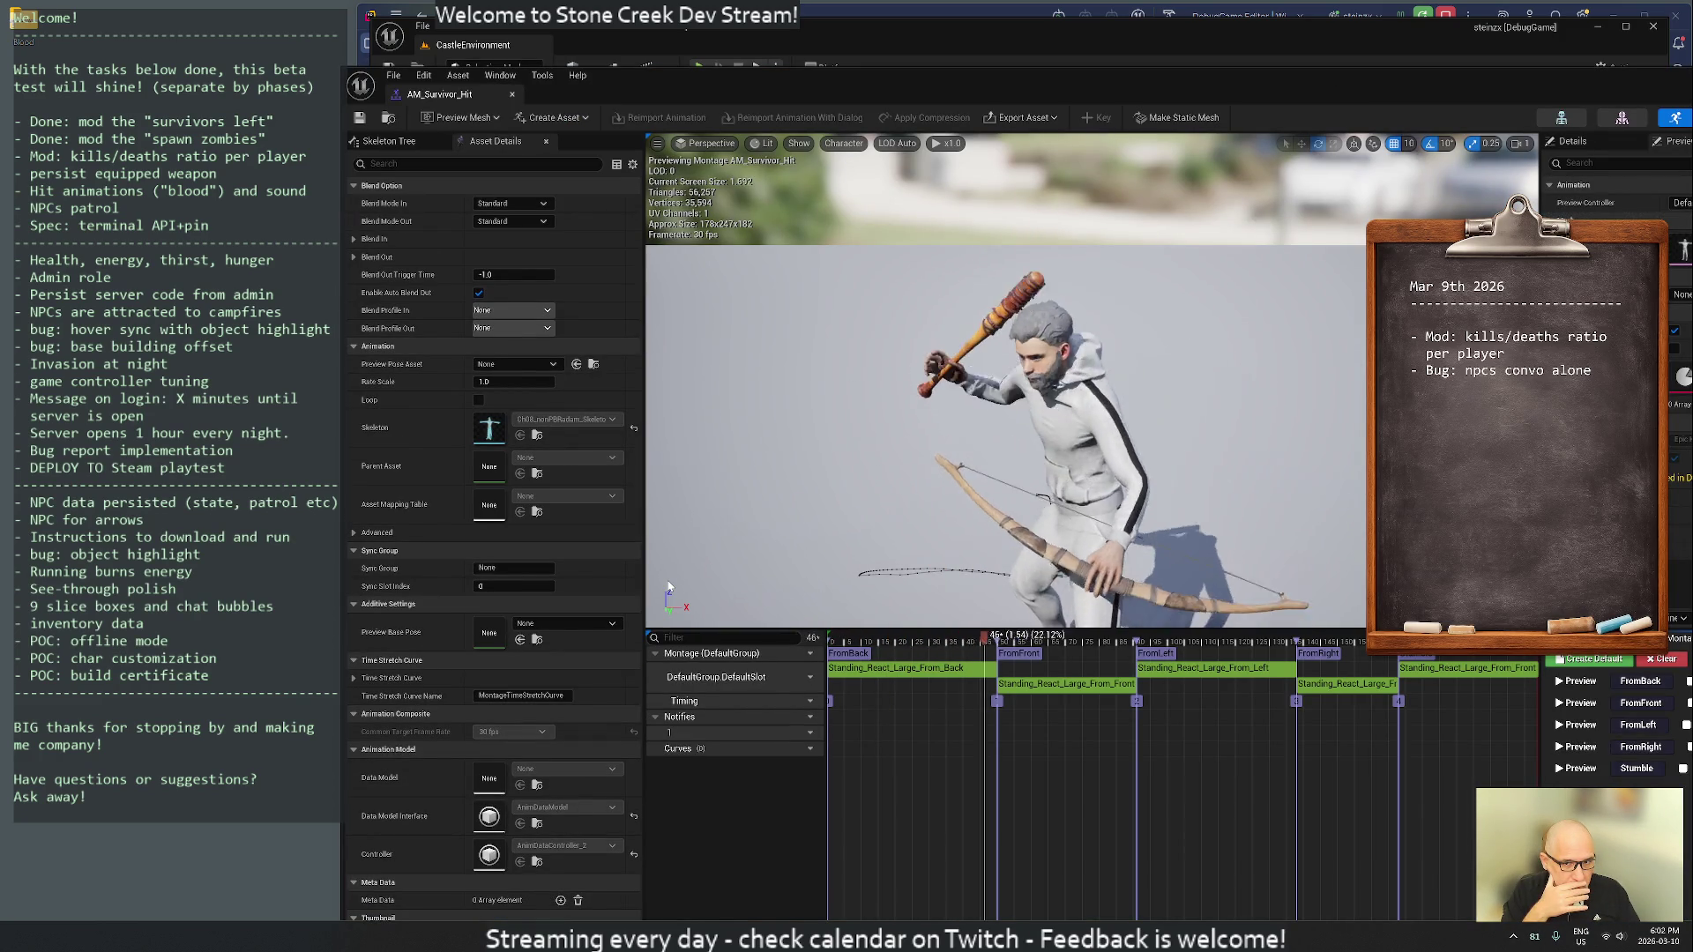
click(515, 95)
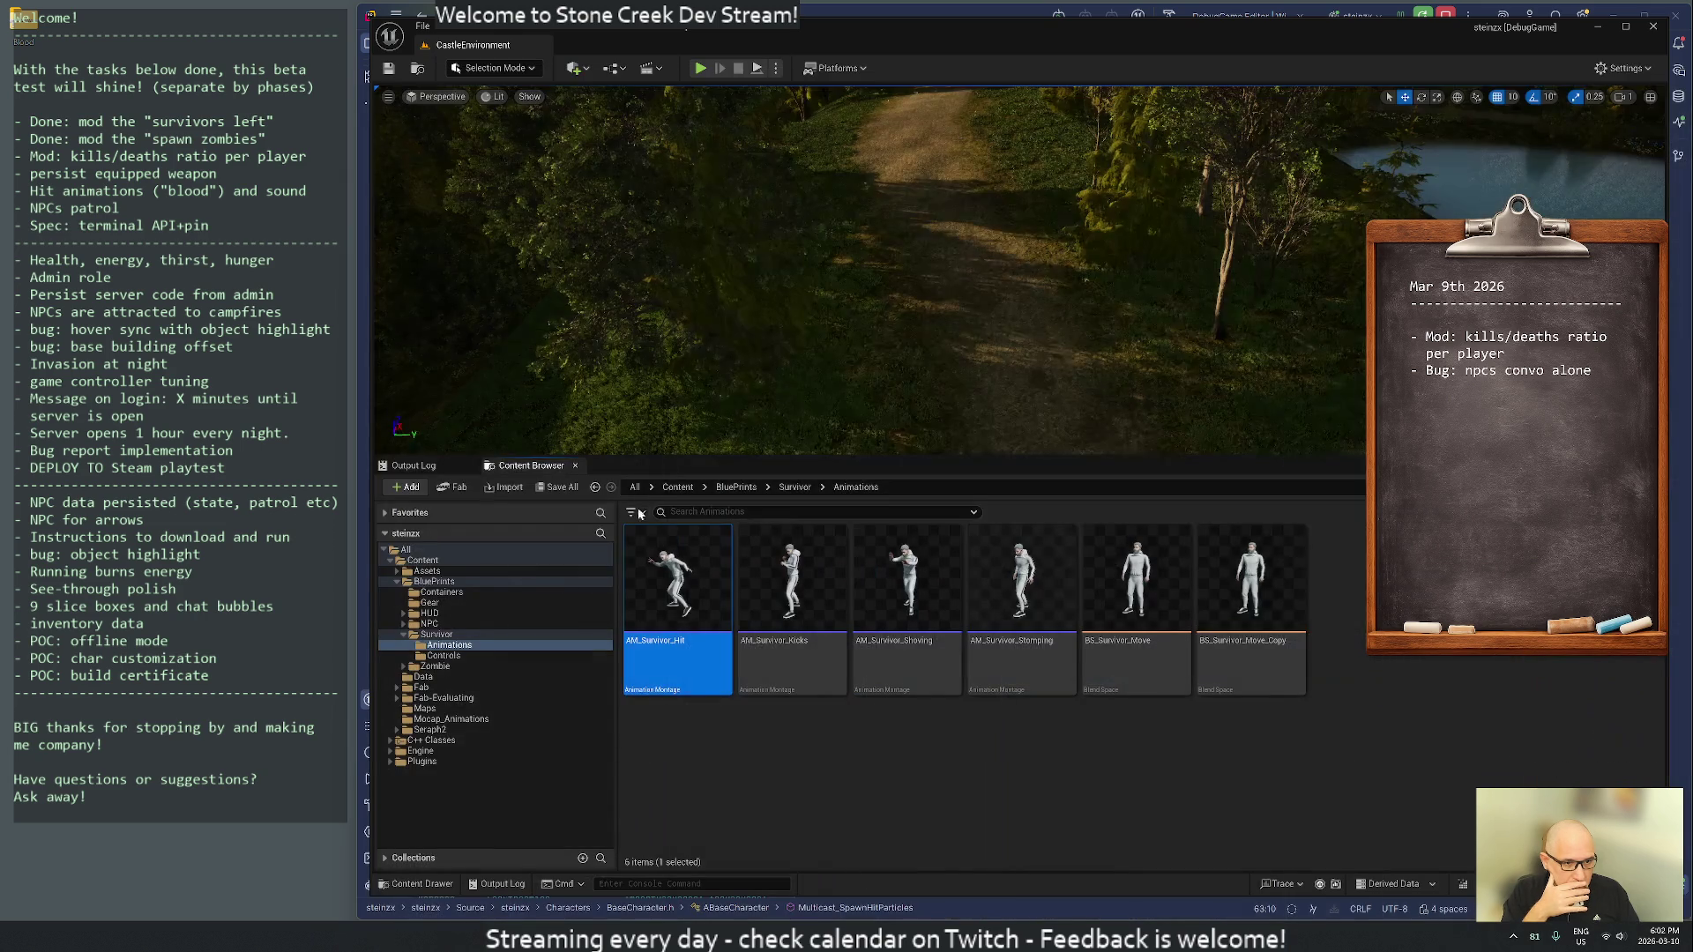
right_click(672, 593)
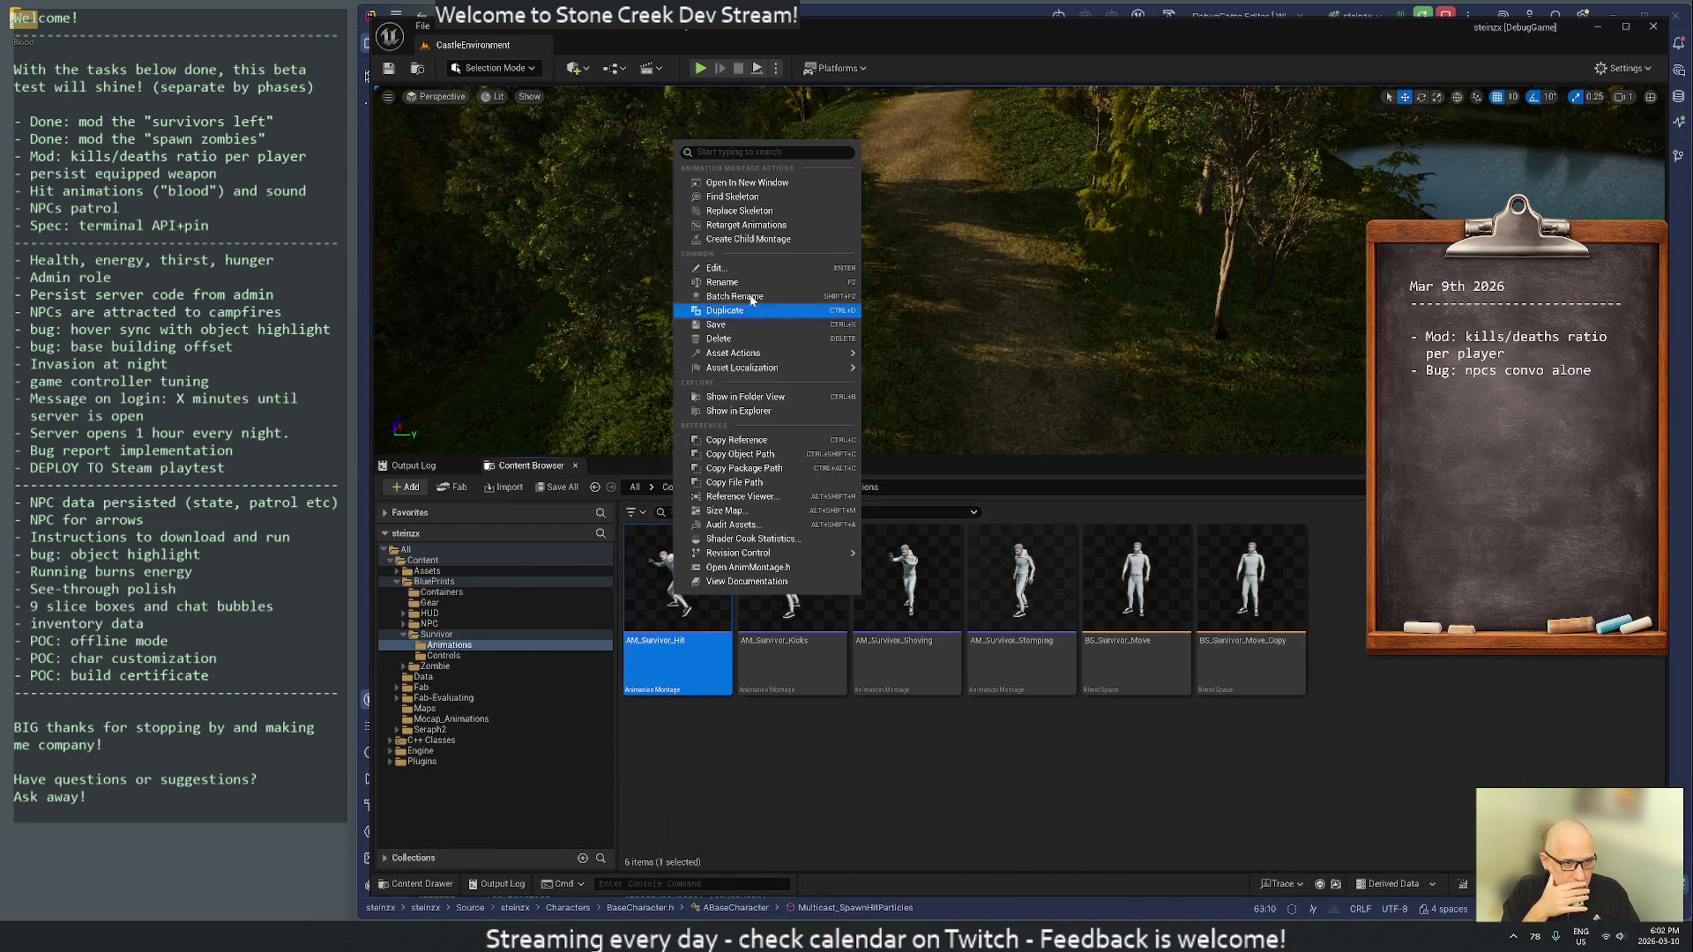
- Retarget AM_Survivor_Hit to the Ch37_nonPBRjody skeletal mesh
click(738, 225)
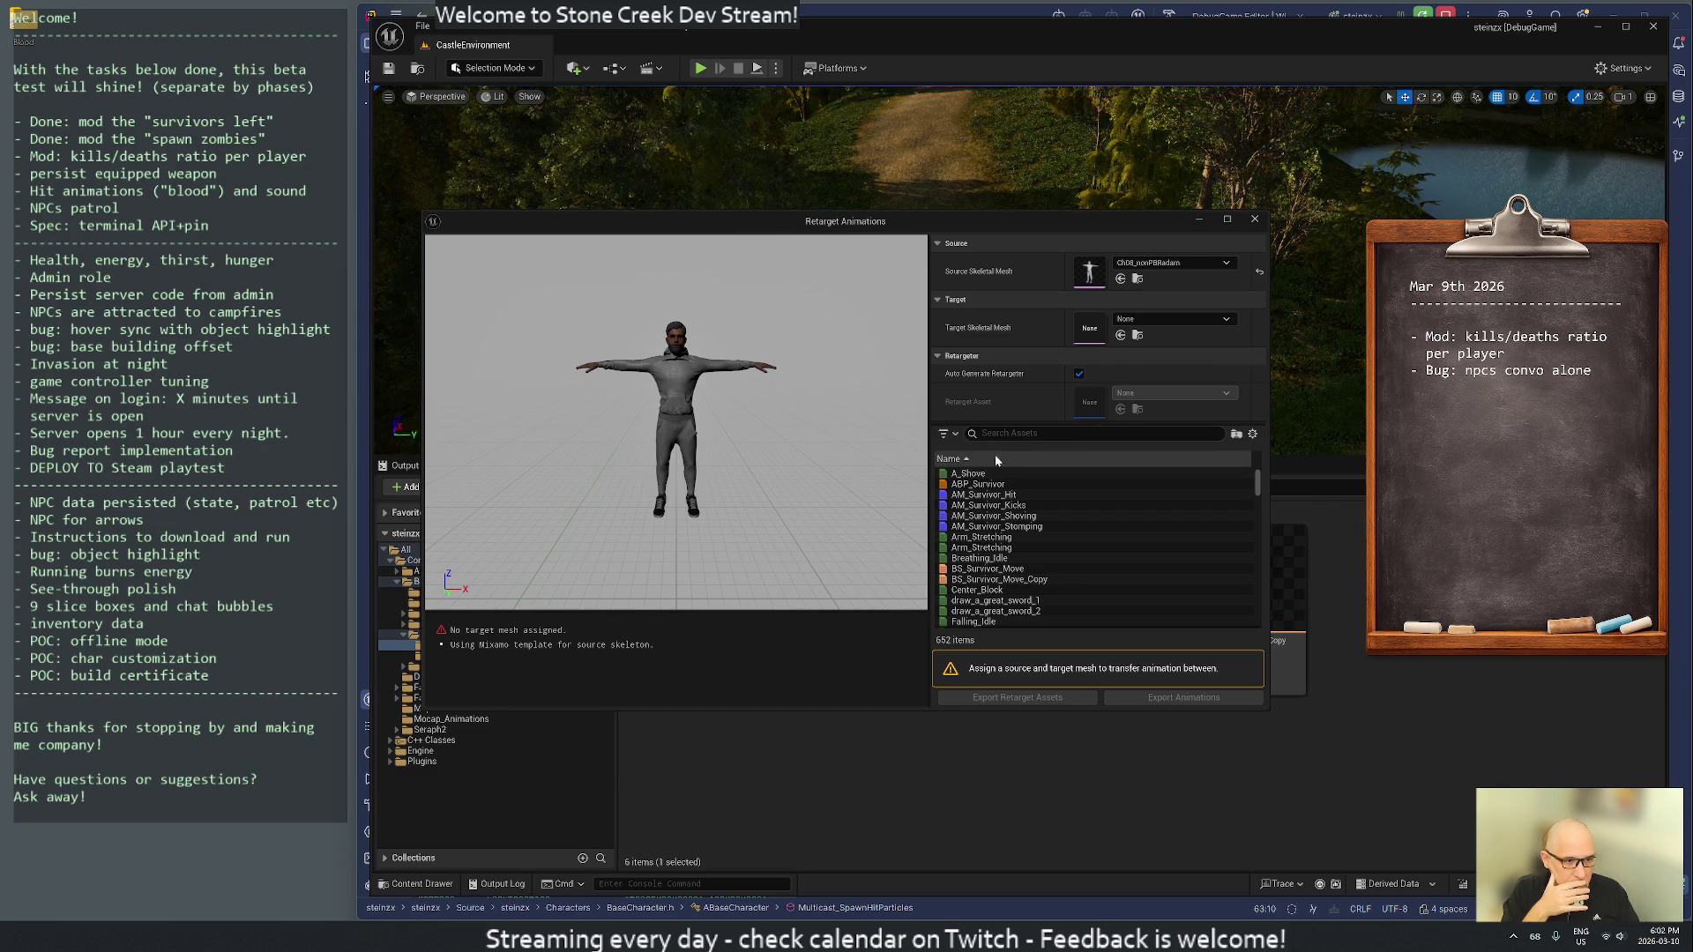
mouse_move(796, 222)
mouse_down()
mouse_move(939, 231)
mouse_move(1021, 112)
mouse_move(948, 98)
mouse_up()
click(1137, 382)
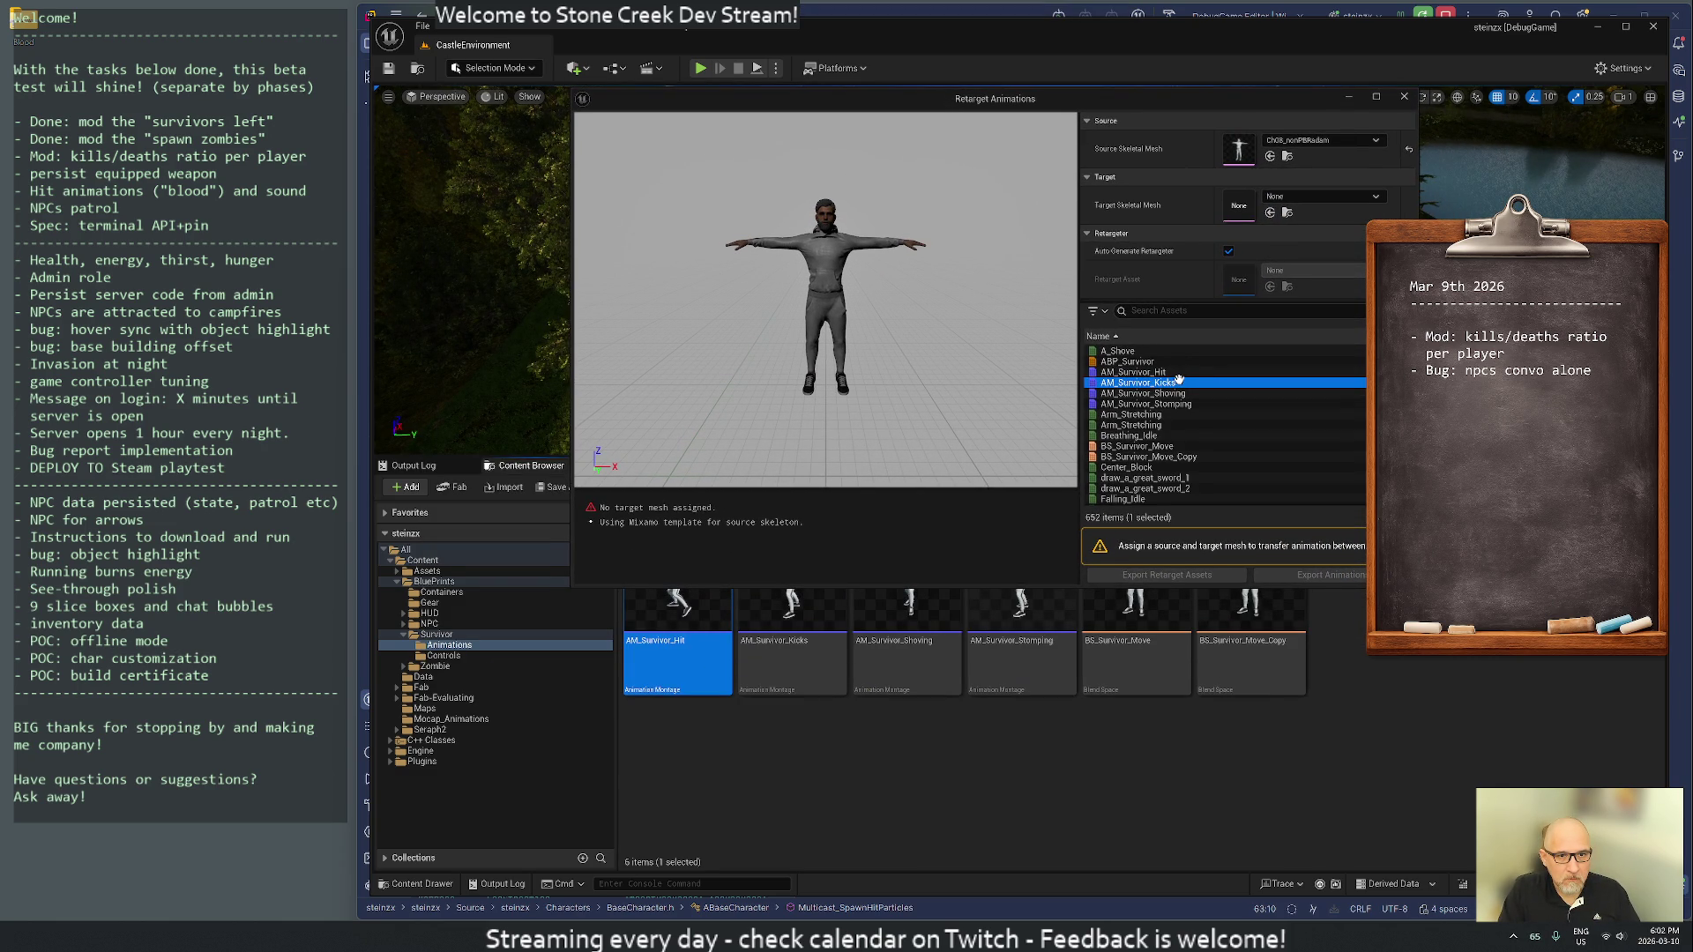
click(1136, 373)
click(1303, 195)
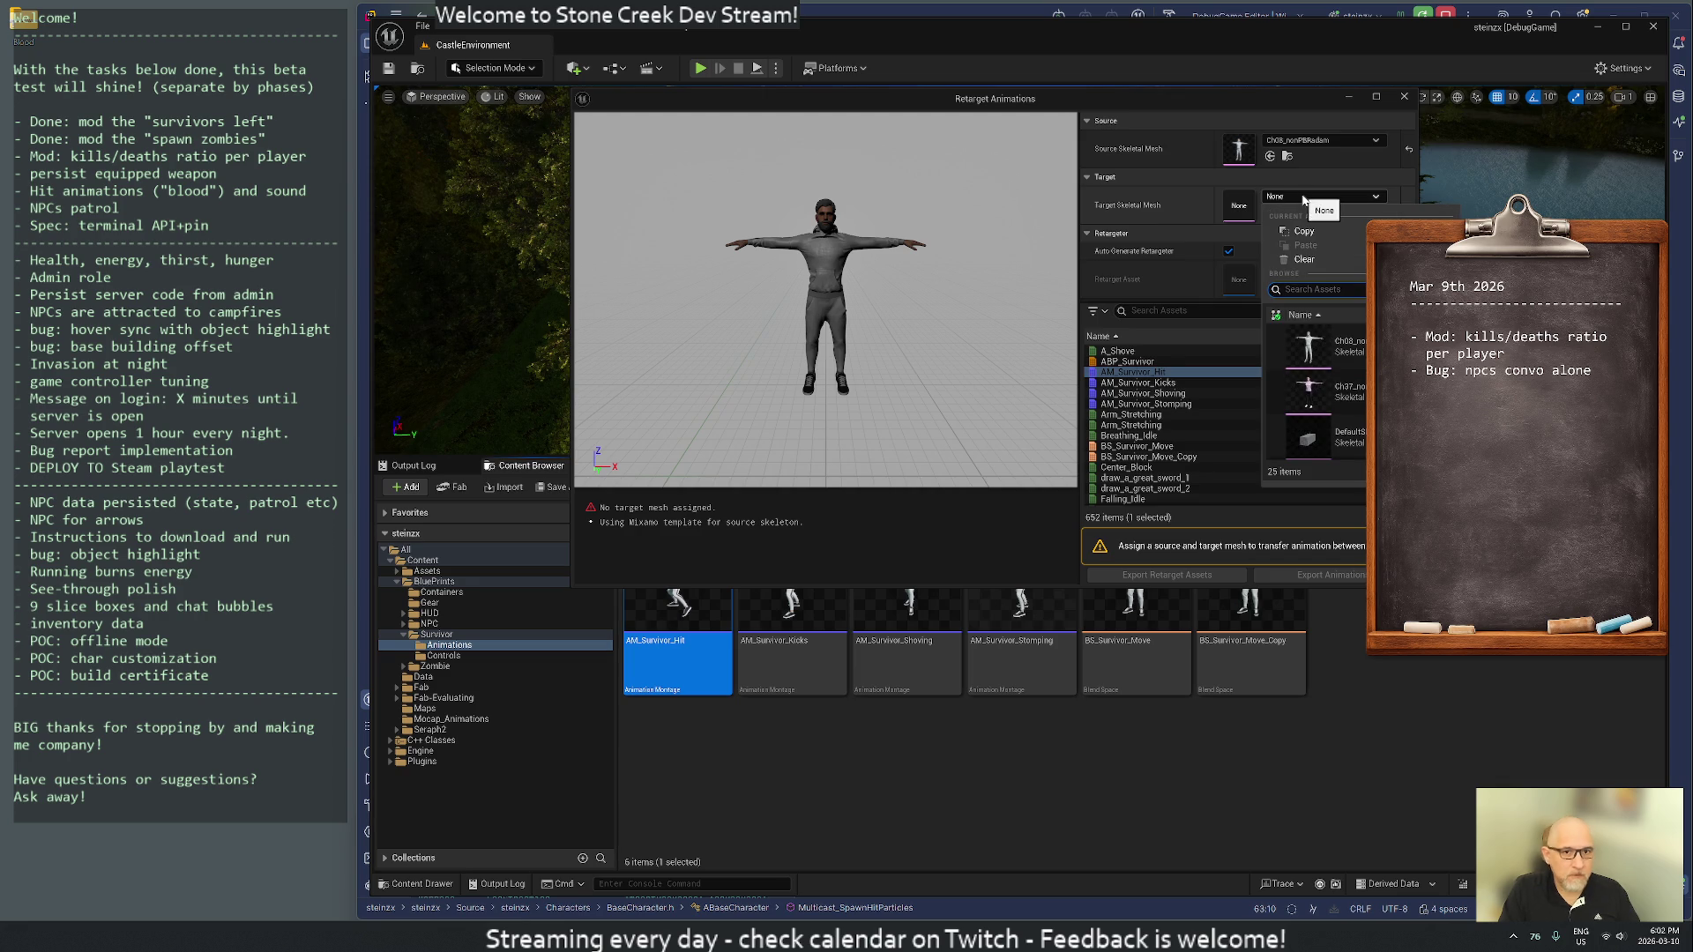
click(1361, 394)
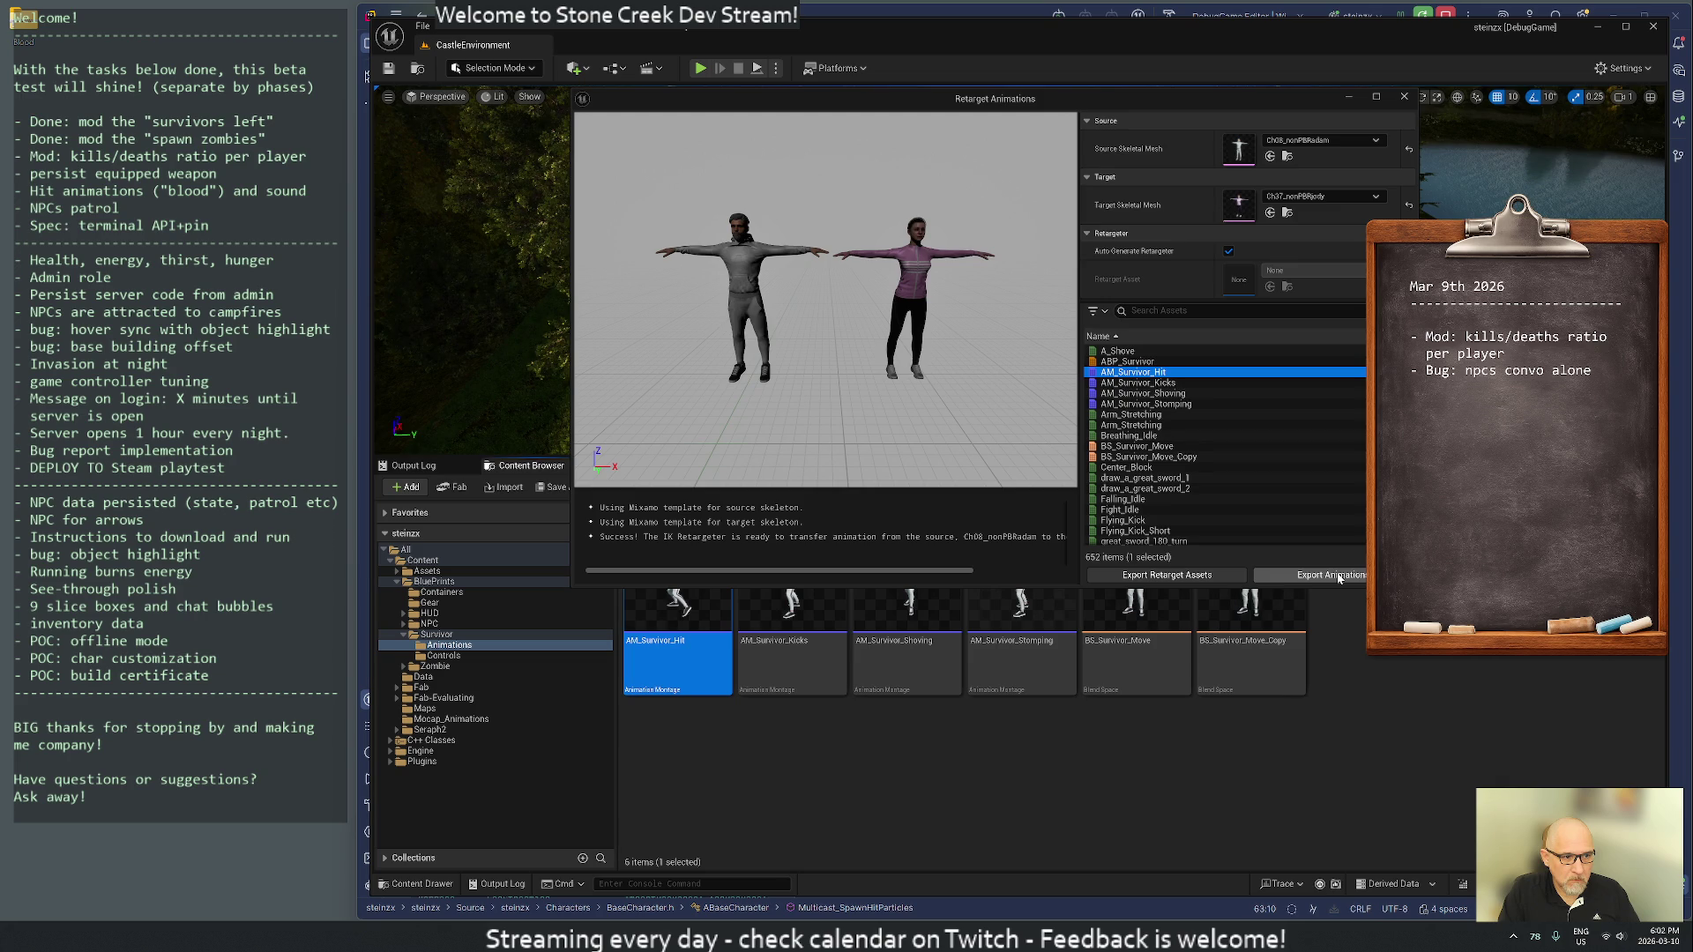
- Export the retargeted animations to /Game/BluePrints/NPC and view that folder's contents
click(1339, 578)
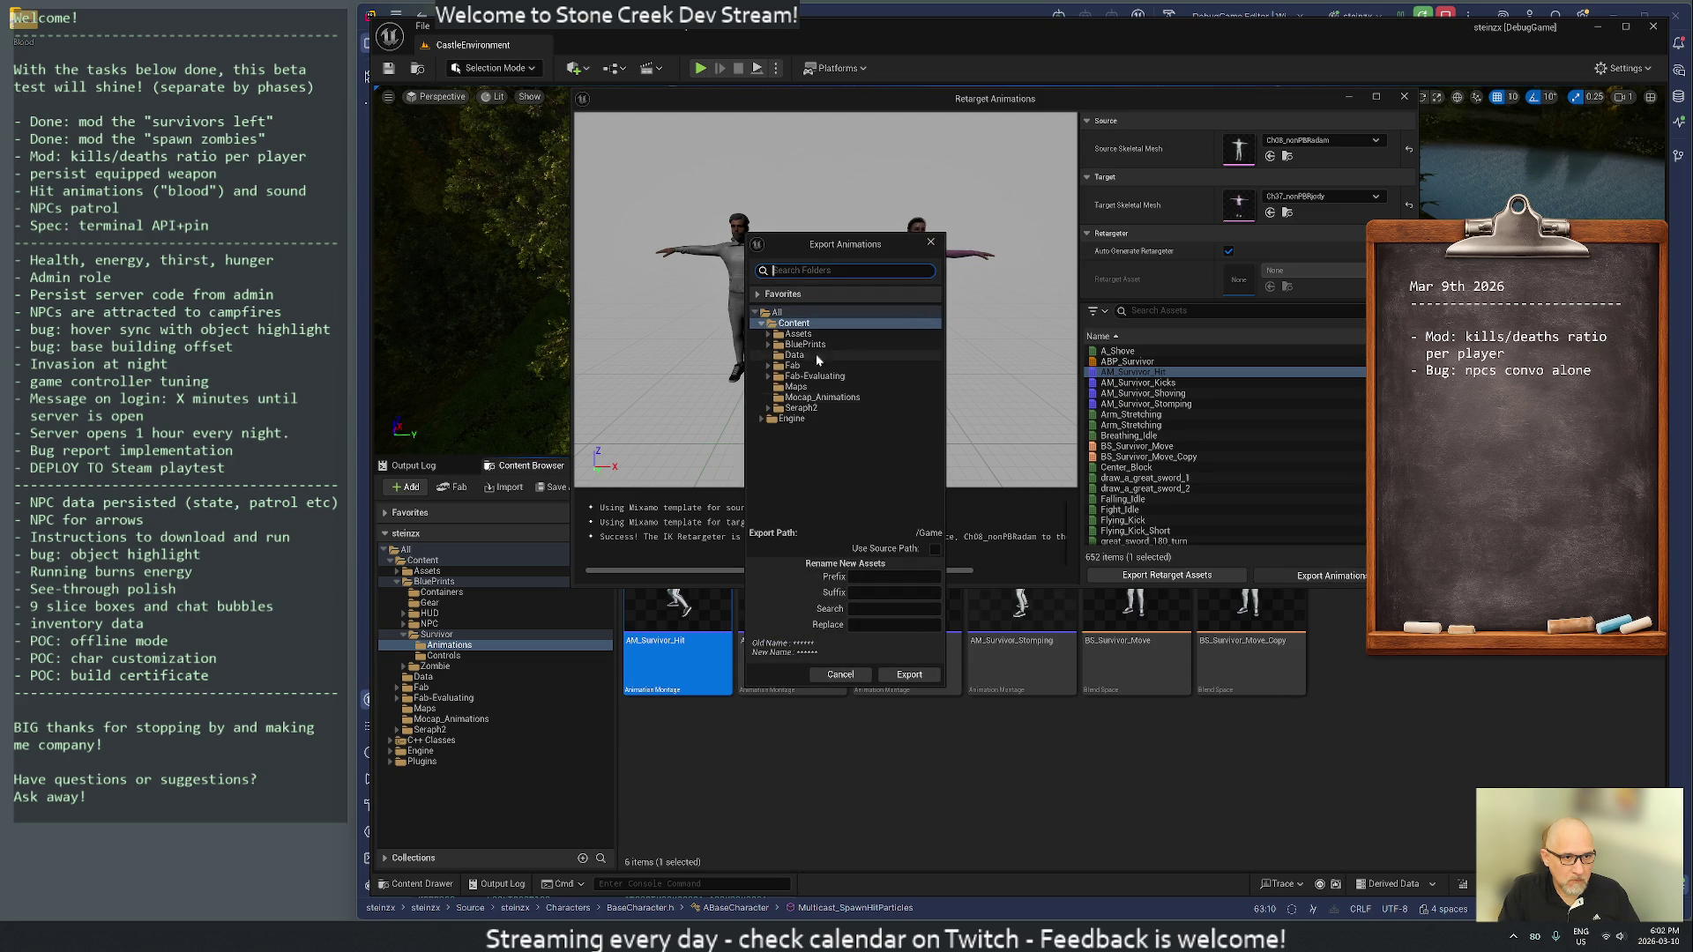
click(803, 345)
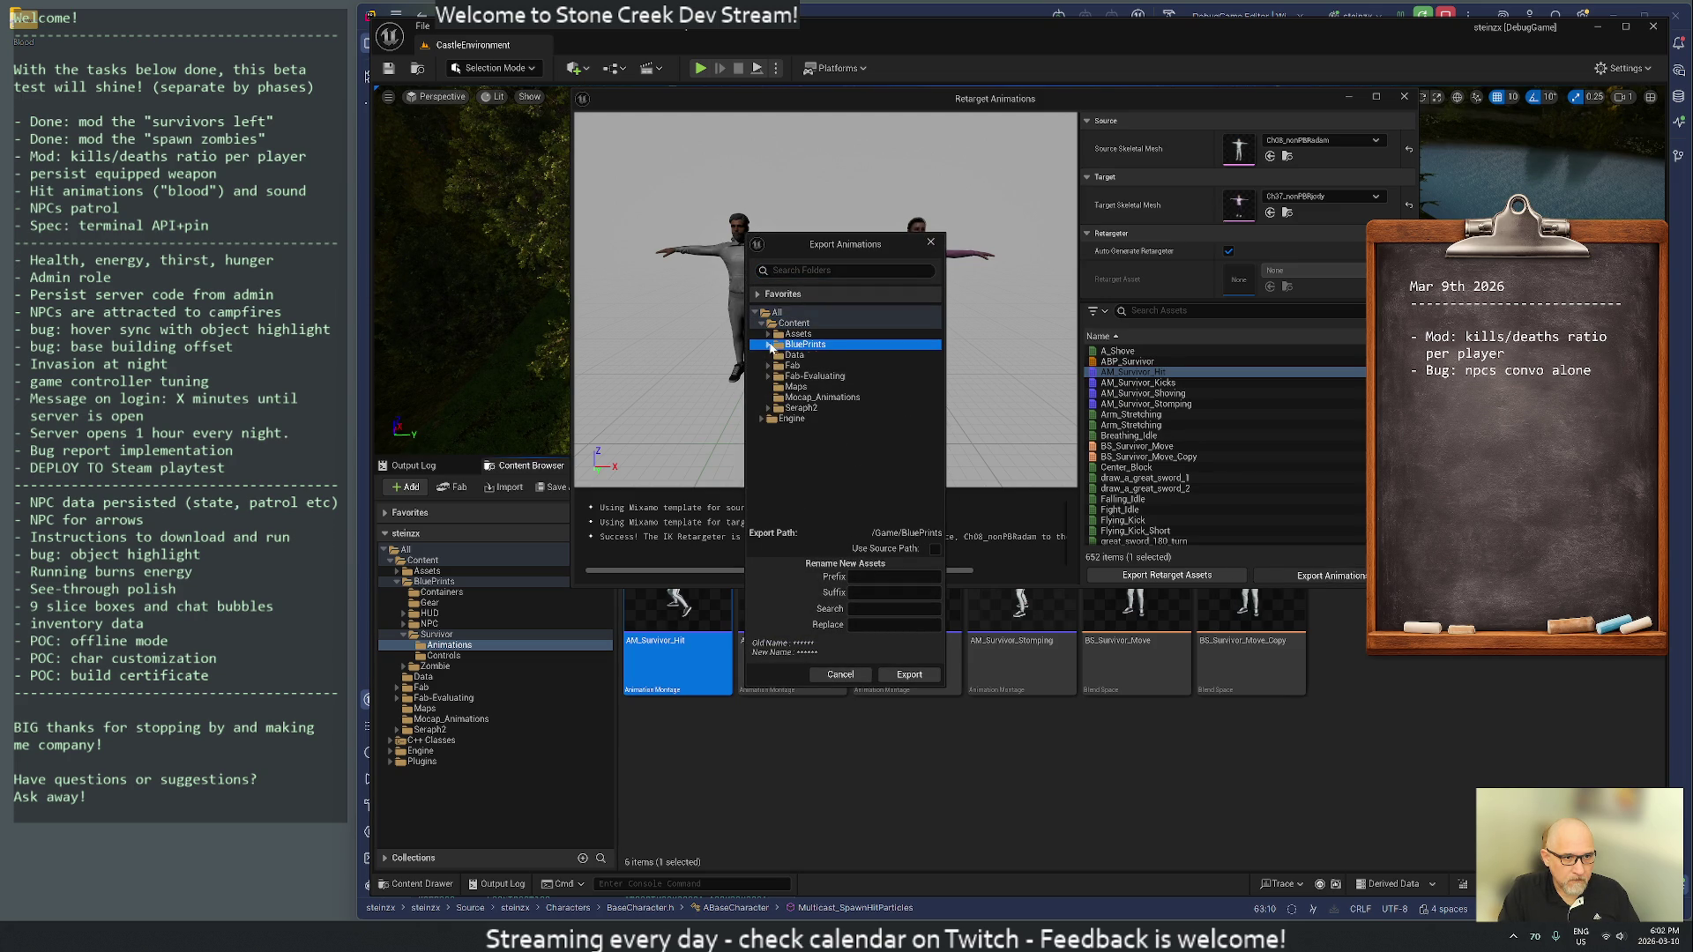
click(768, 345)
click(802, 387)
click(775, 387)
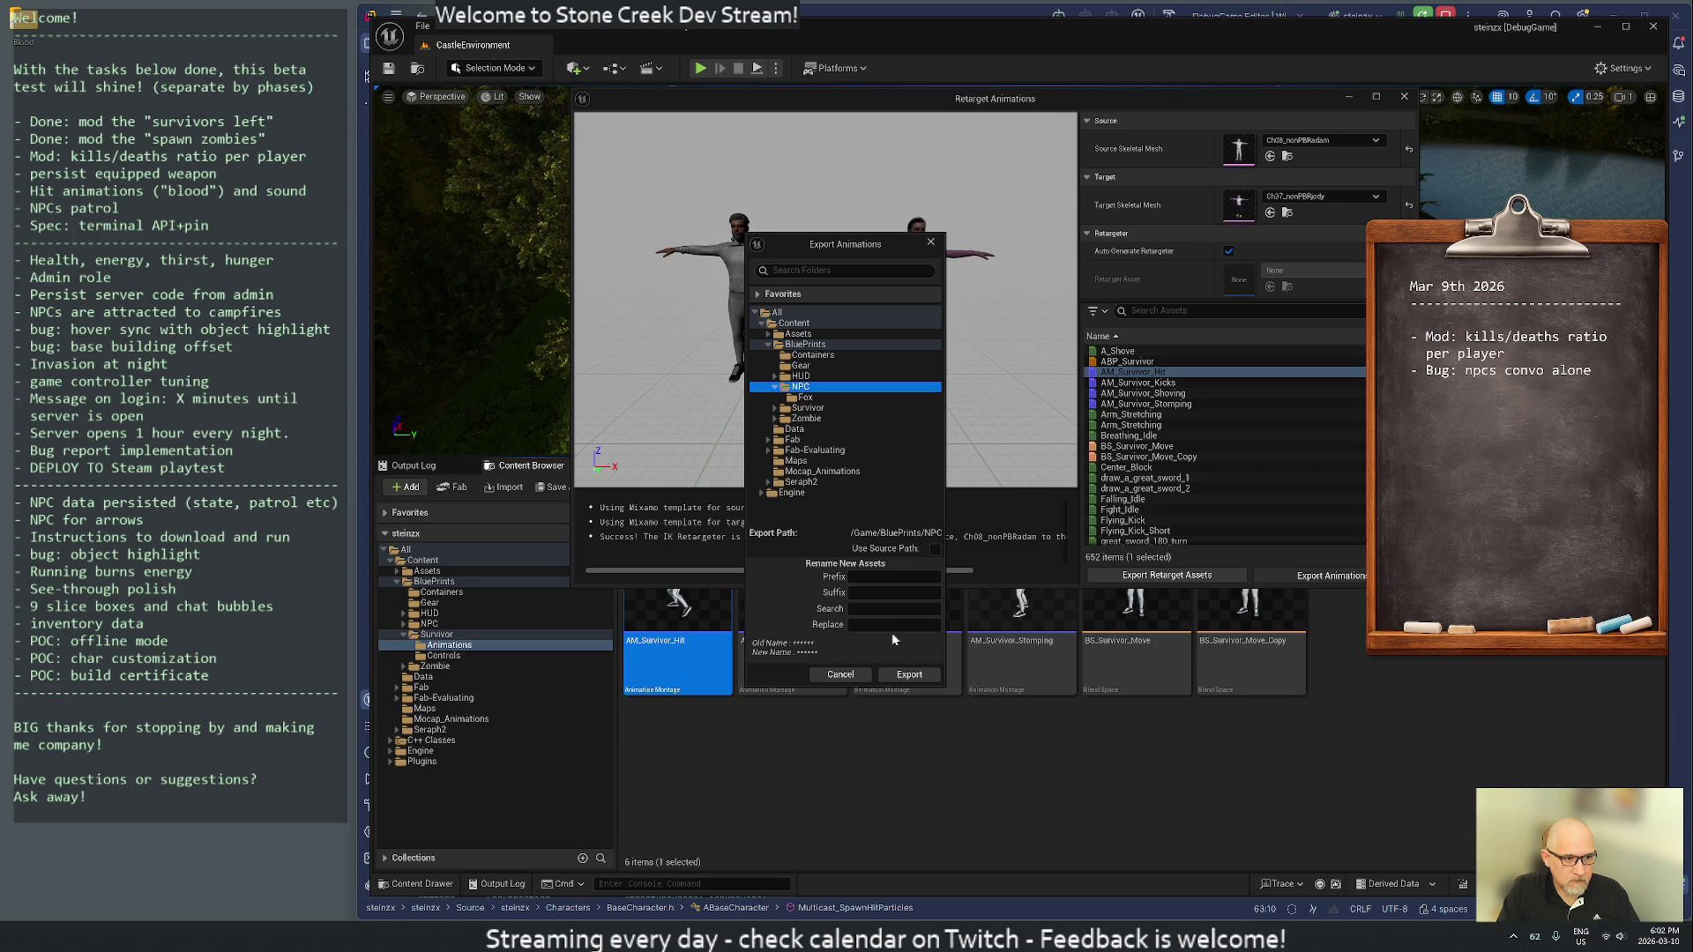
click(917, 679)
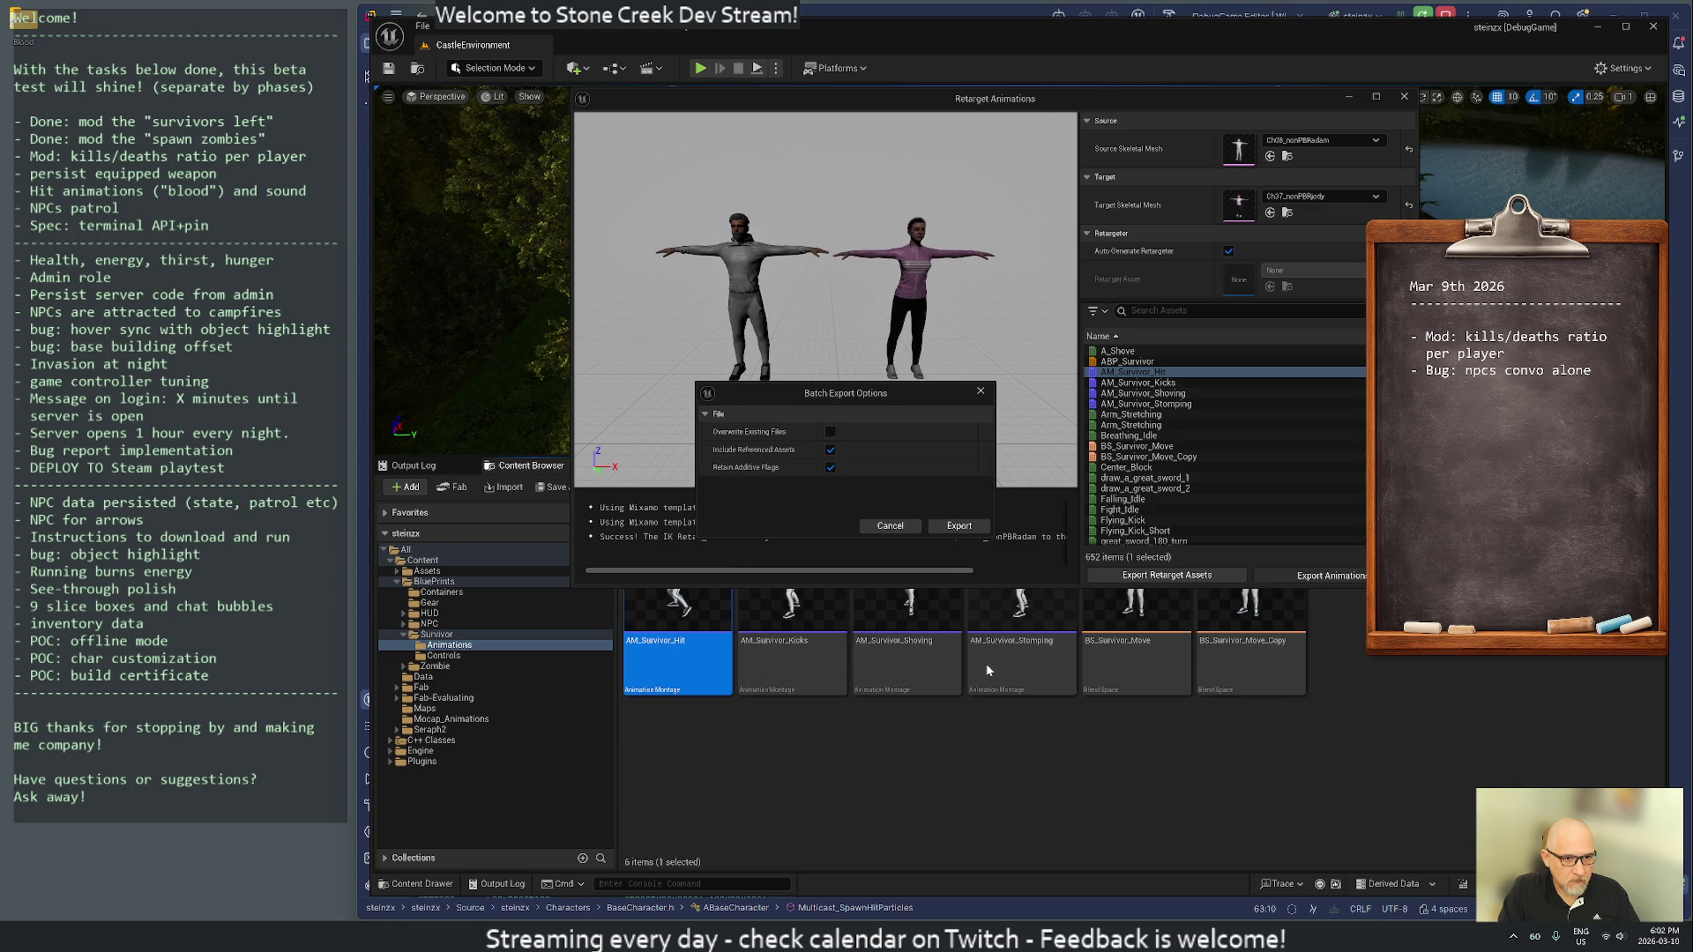
click(965, 527)
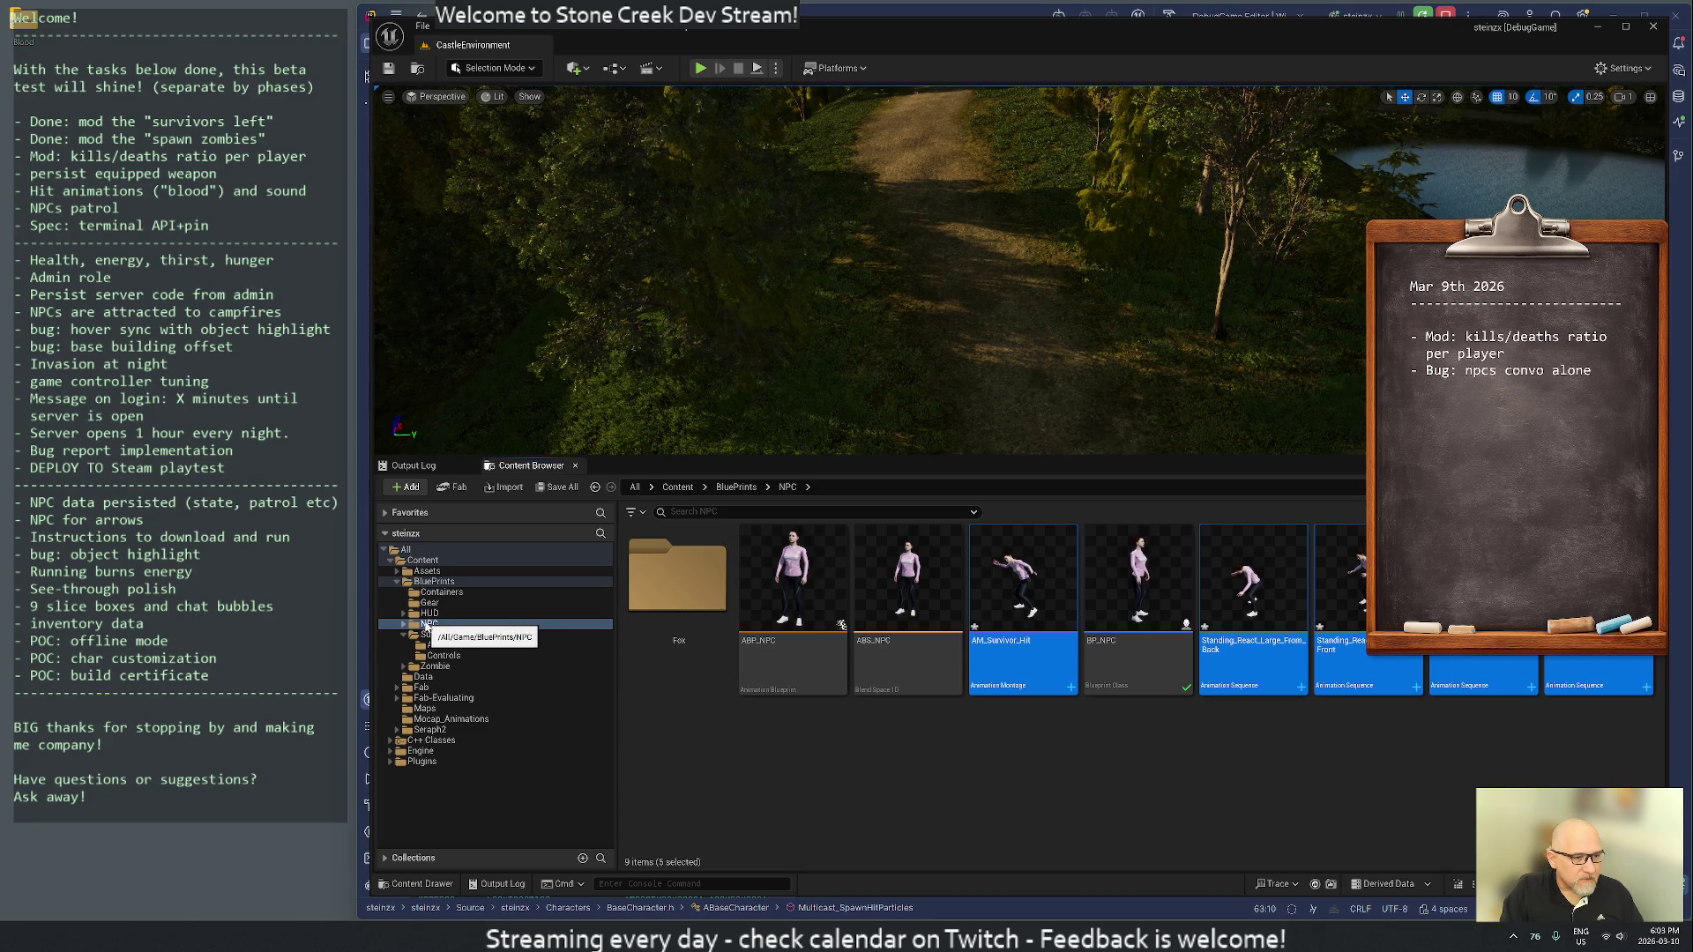
click(428, 624)
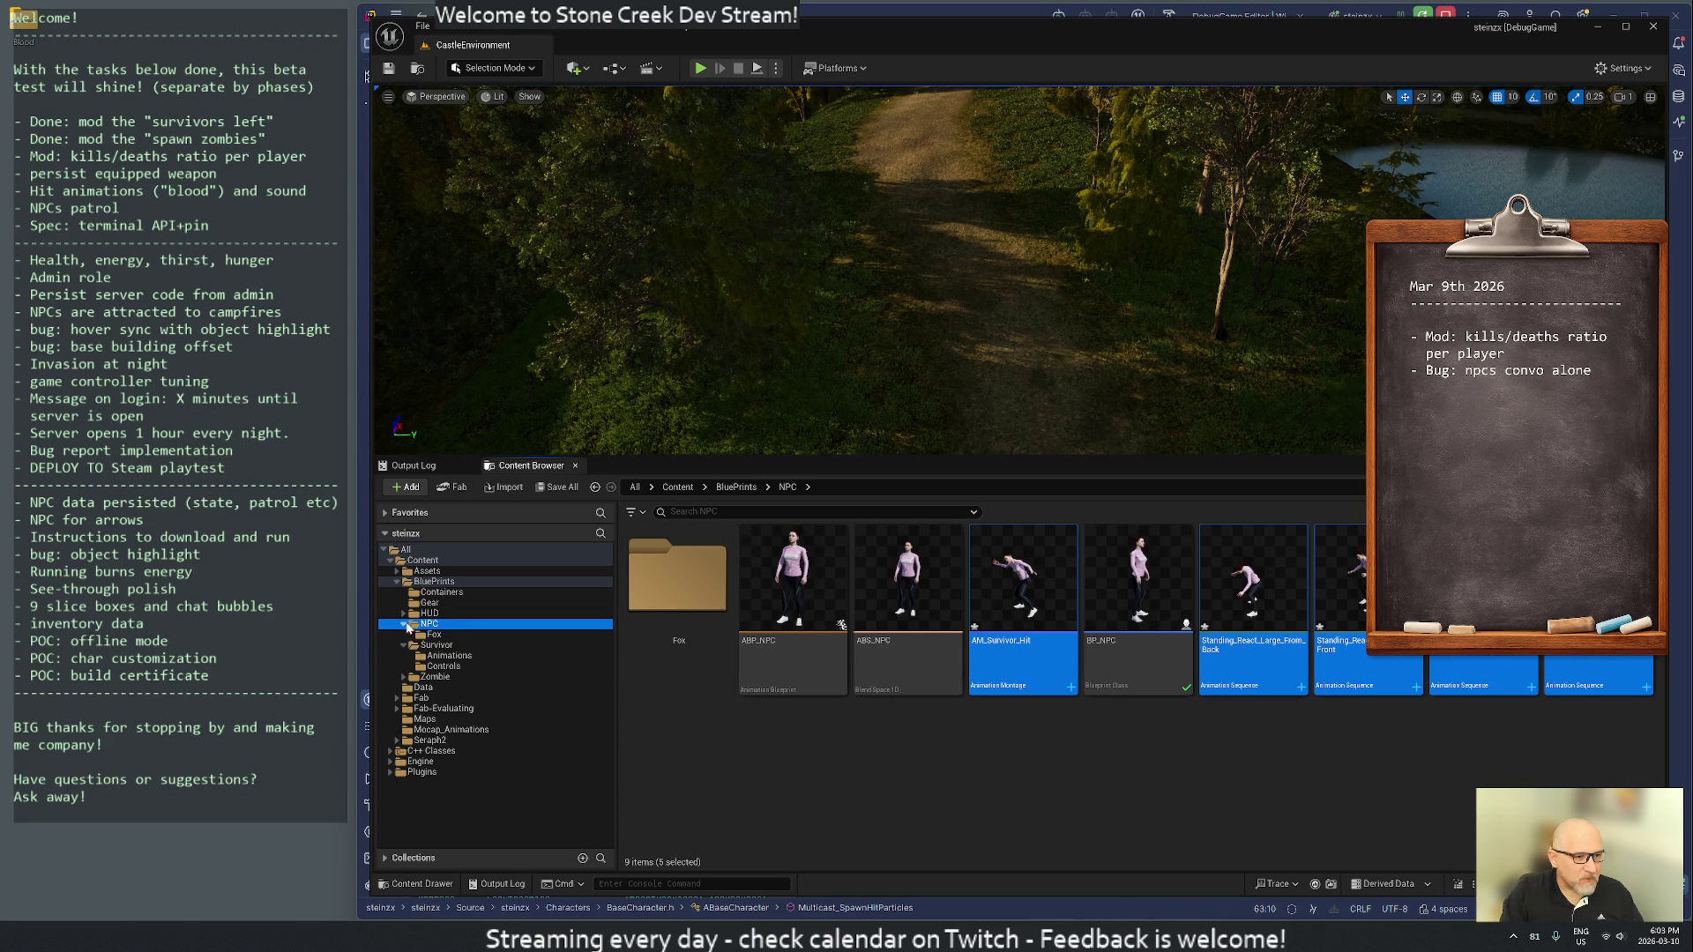
- Create a new folder named Animations inside the NPC folder
right_click(738, 762)
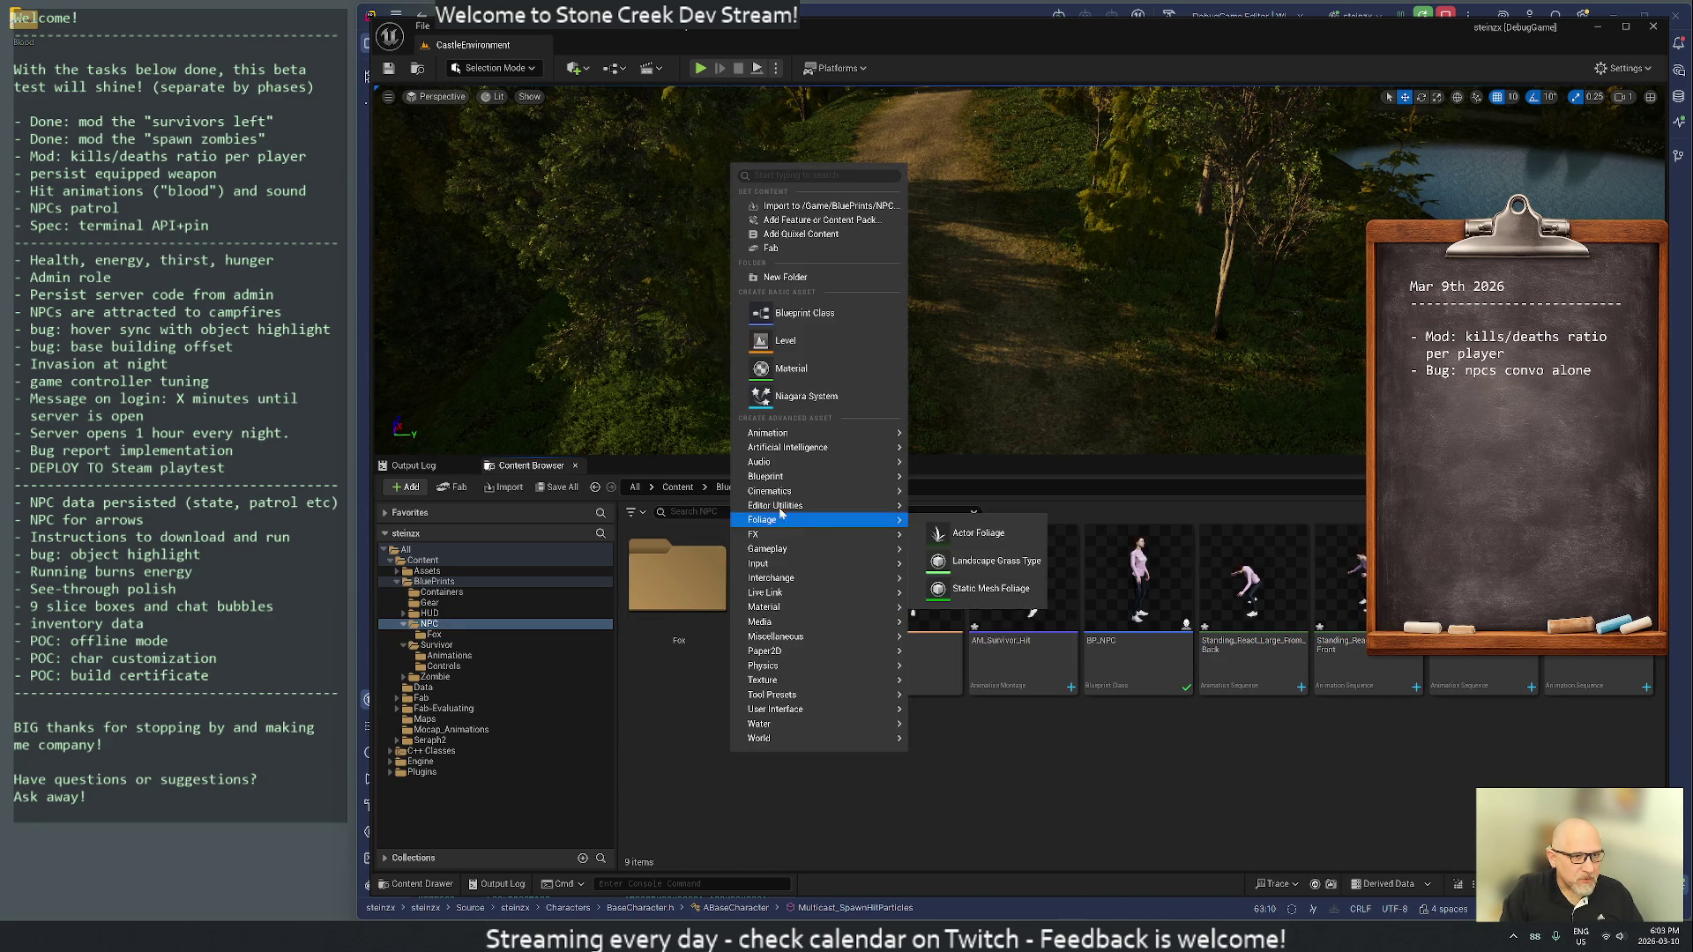
click(774, 279)
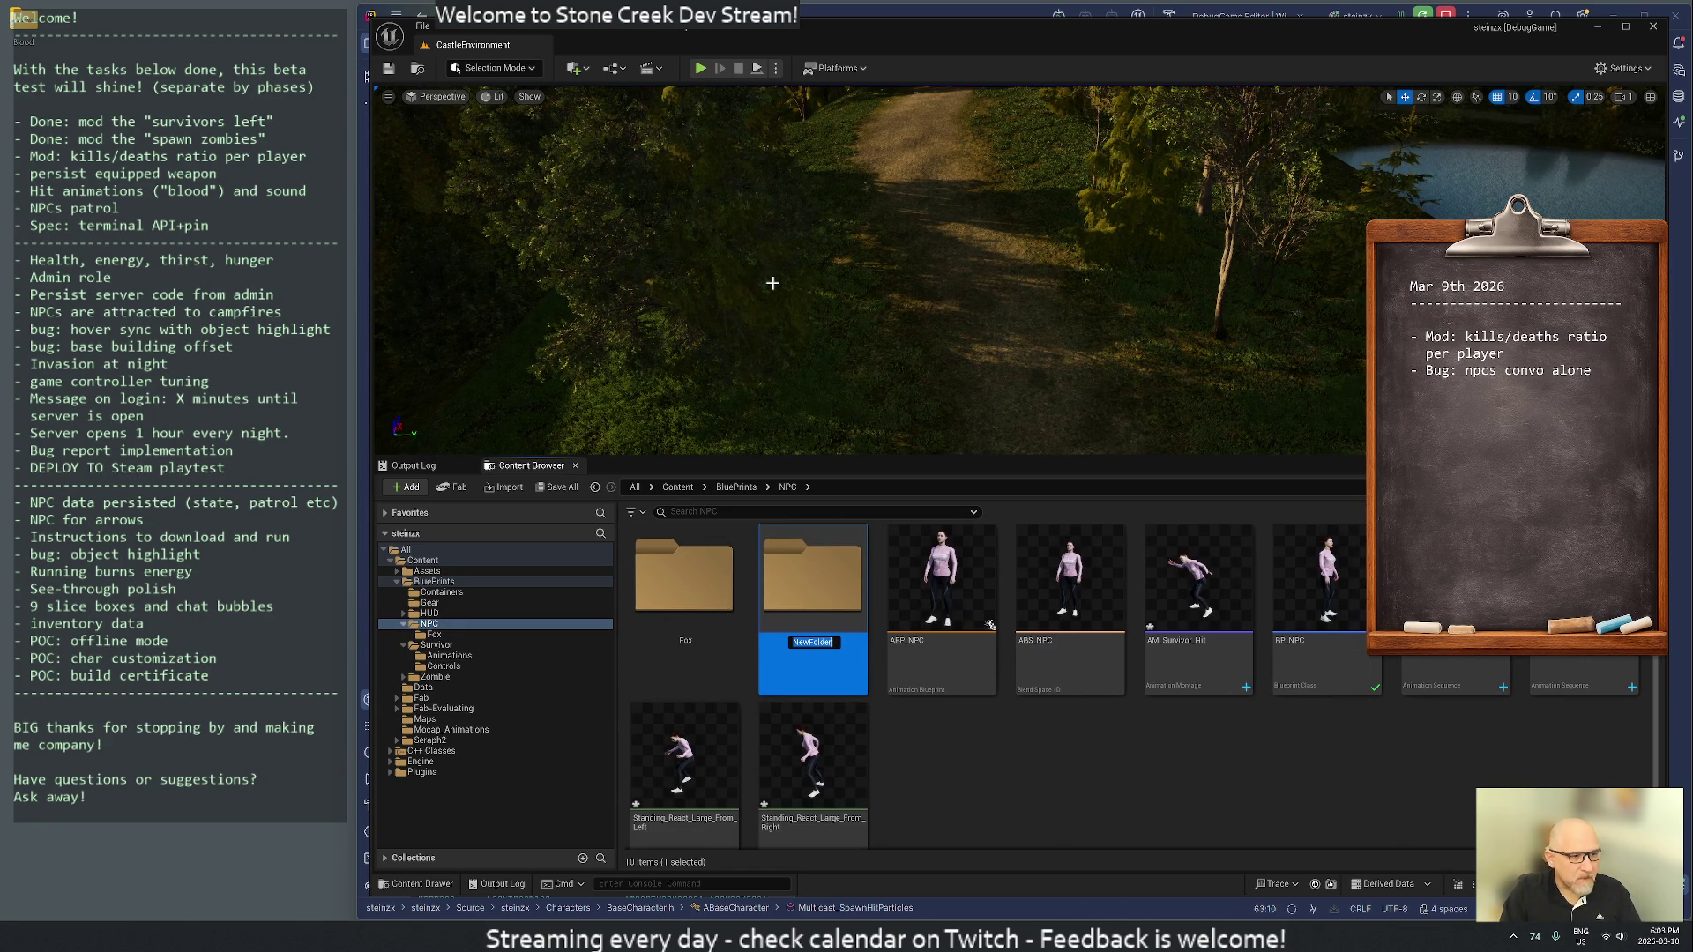
text(Animations)
key(Return)
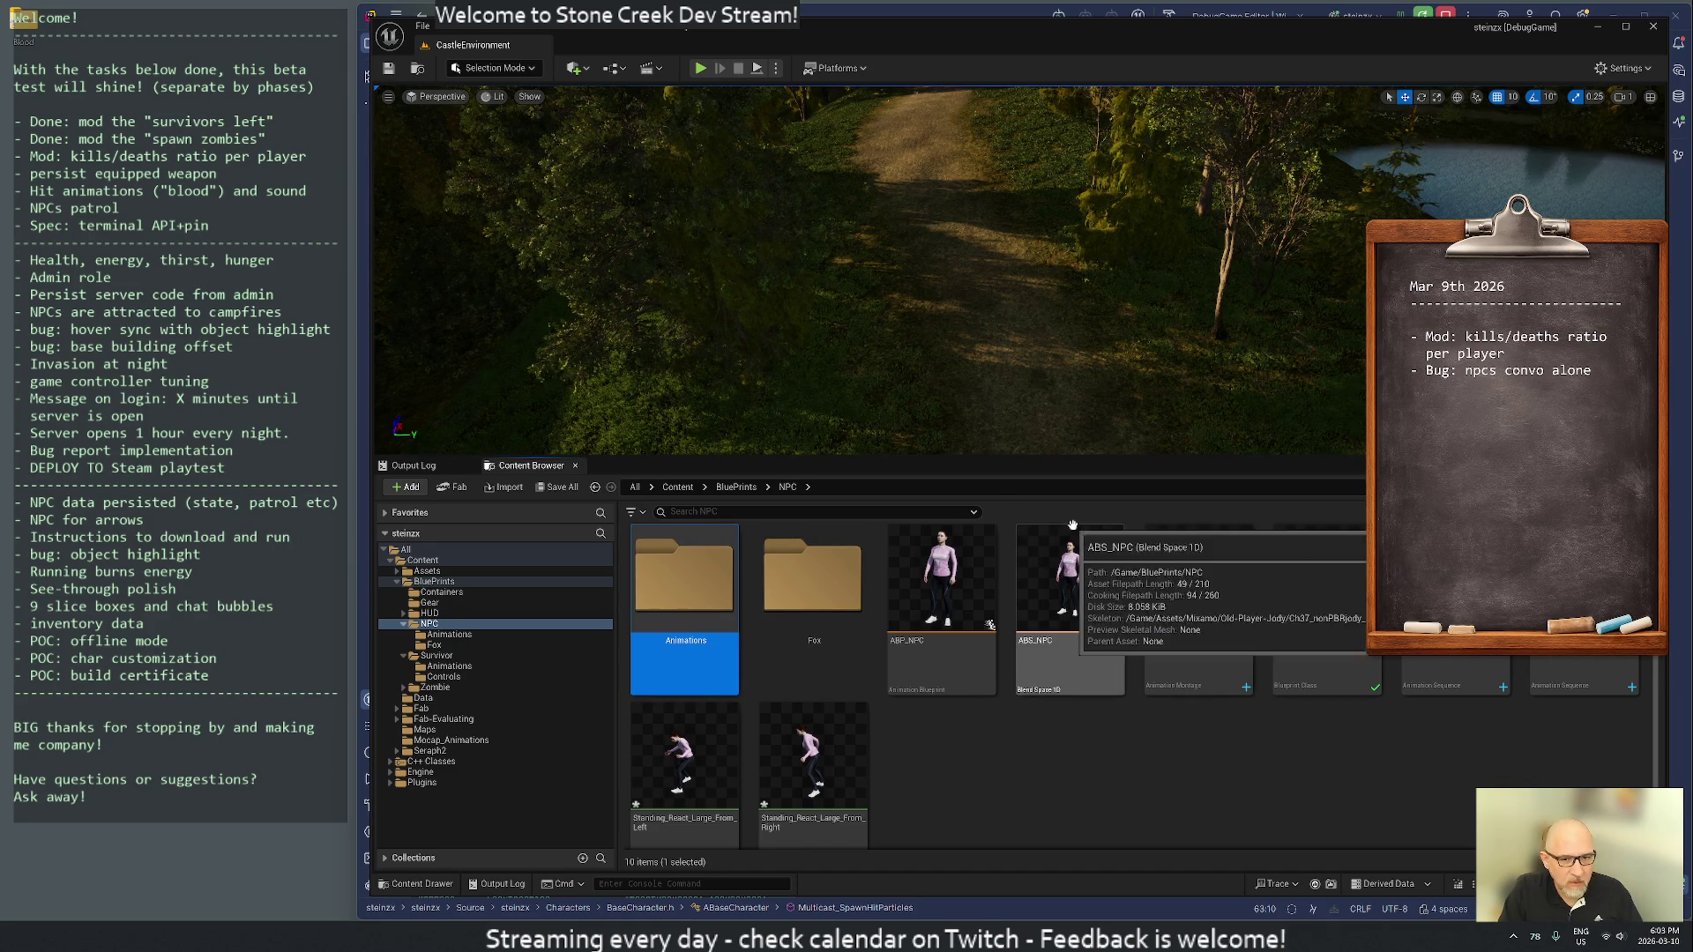
- Move the four reaction animation sequences and AM_Survivor_Hit into the Animations folder
click(1455, 674)
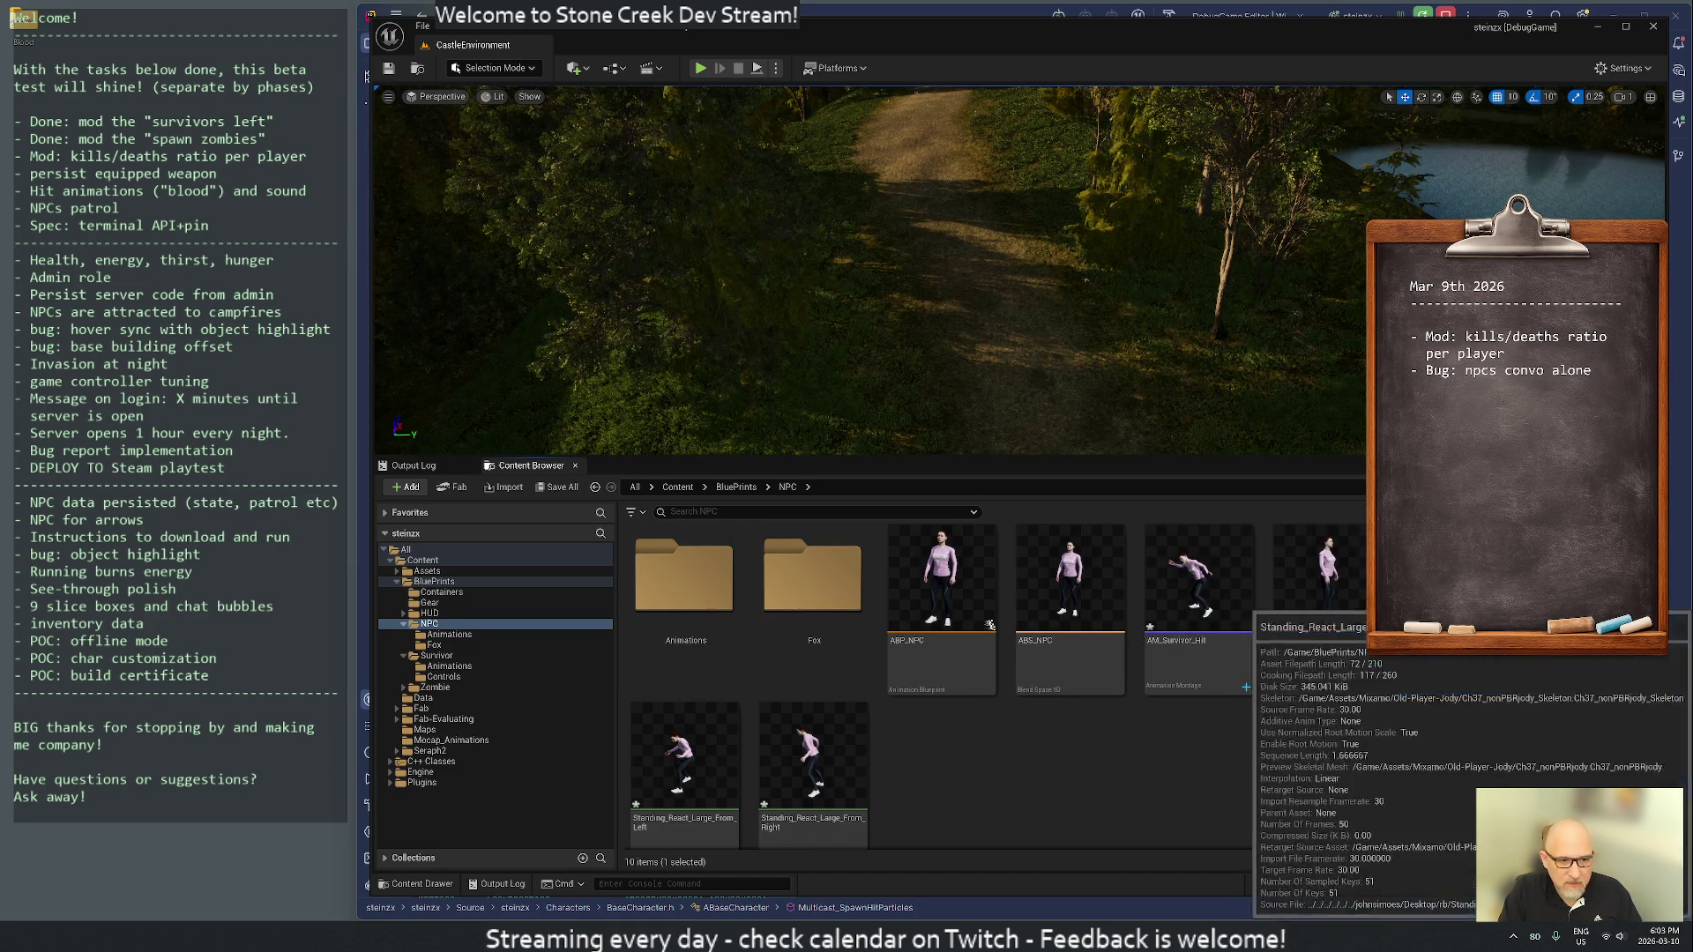
shift+click(807, 783)
mouse_move(1446, 674)
mouse_down()
mouse_move(1146, 767)
mouse_move(679, 605)
mouse_up()
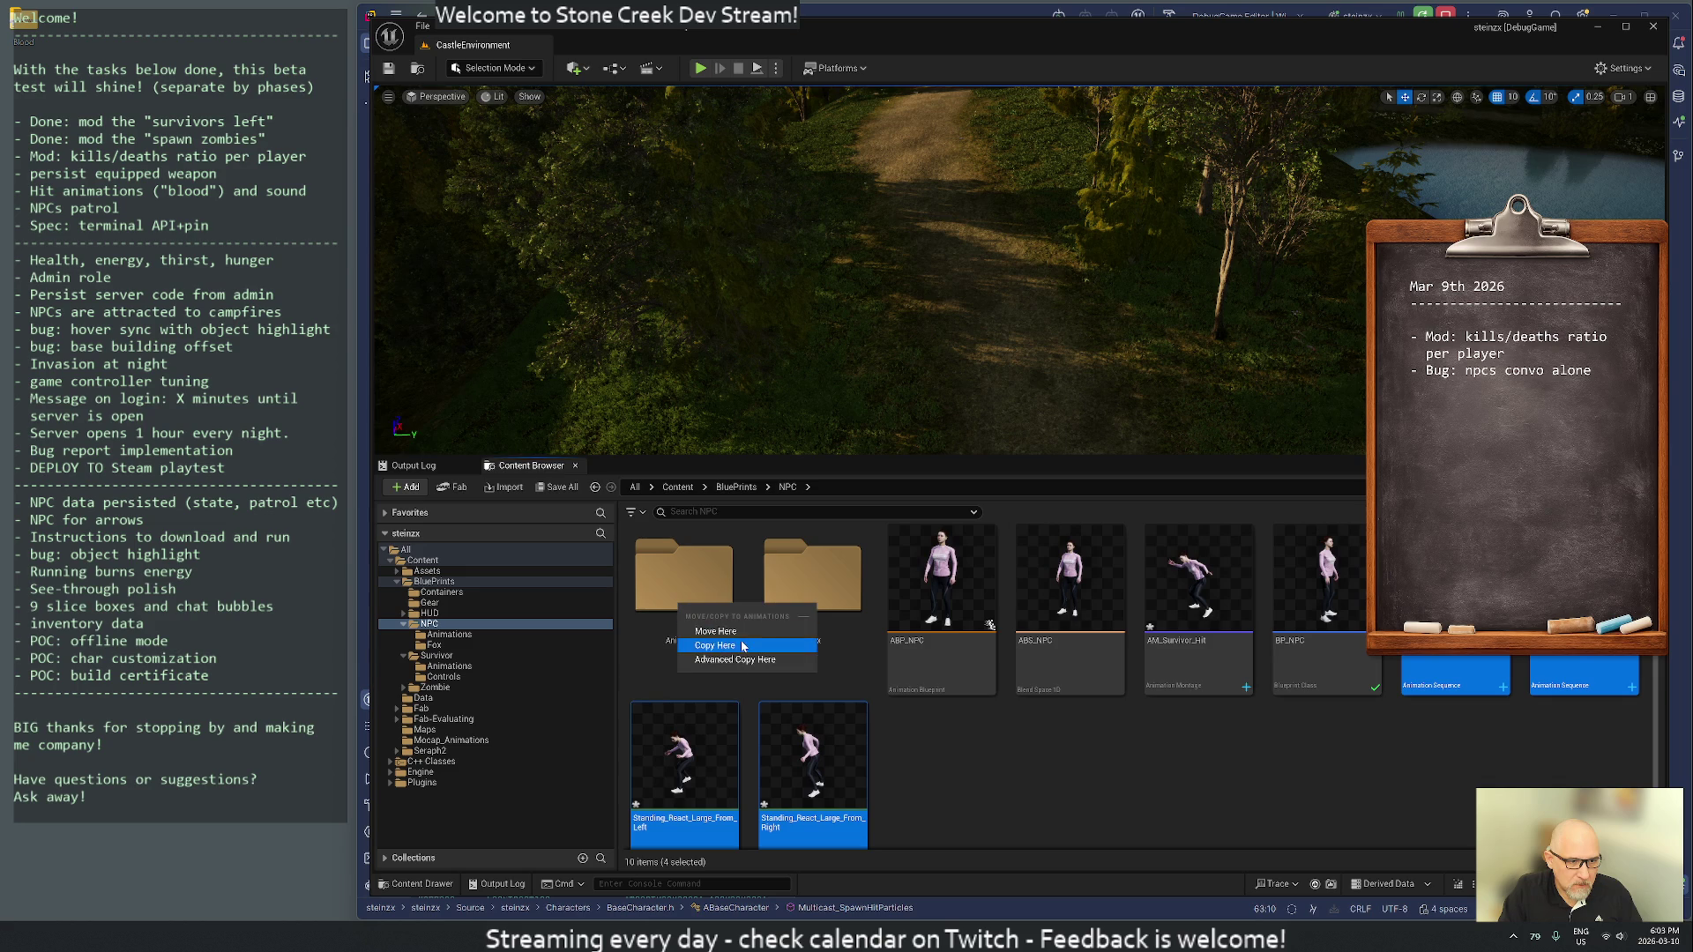
click(733, 638)
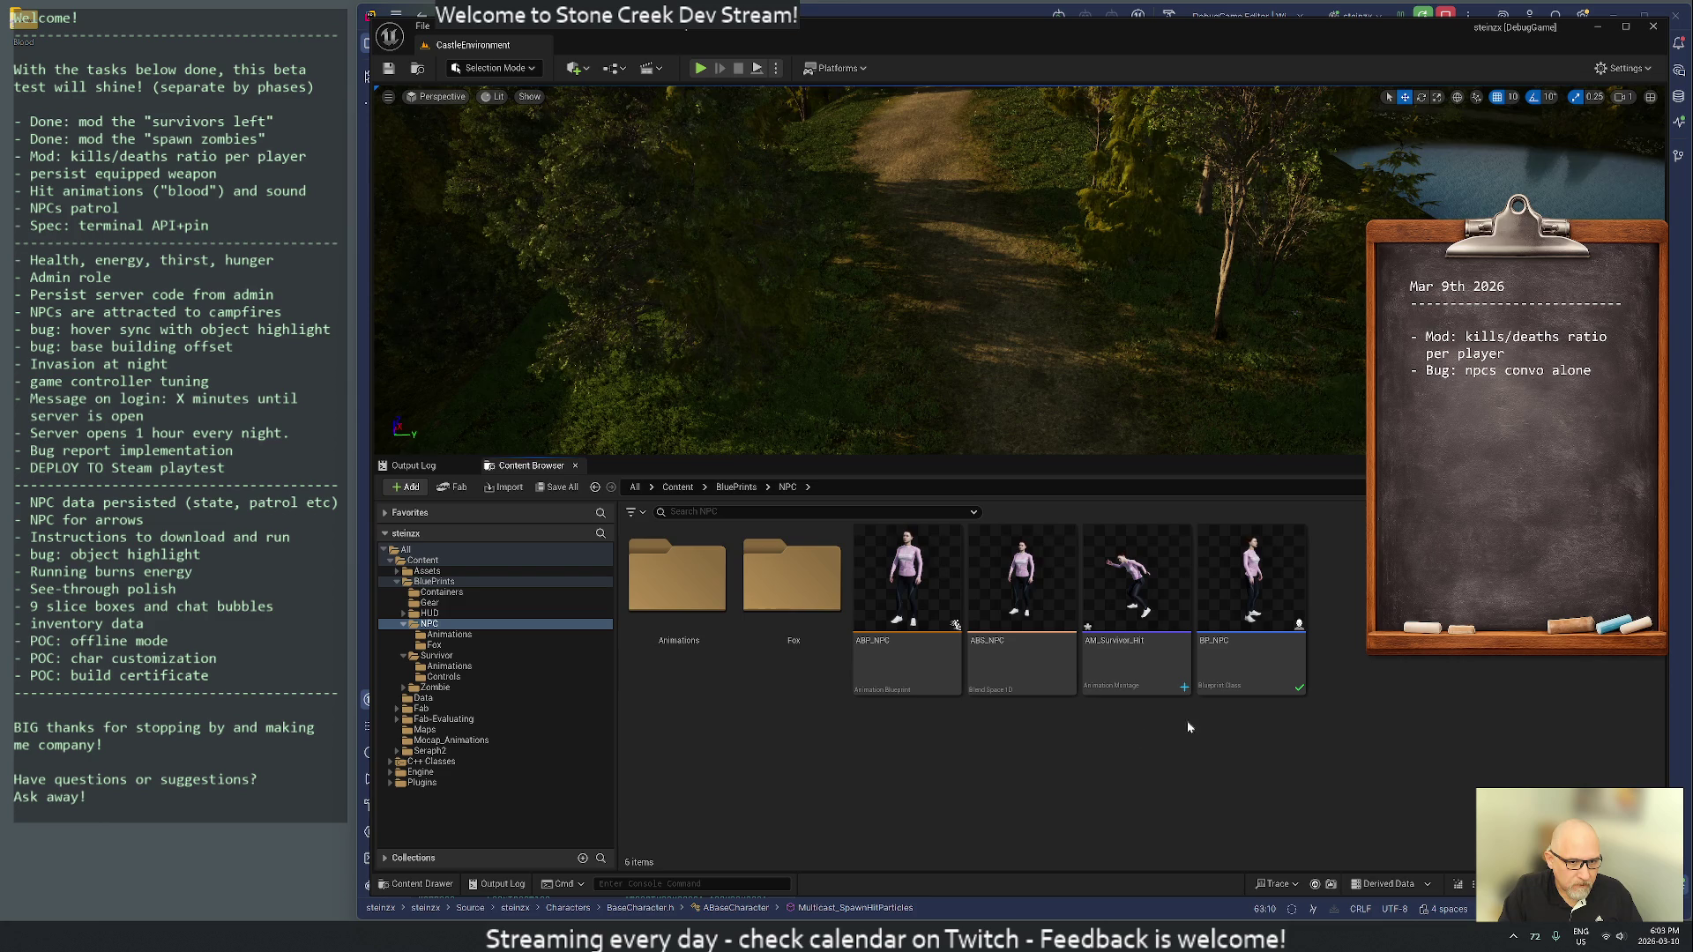
mouse_move(1136, 600)
mouse_down()
mouse_move(741, 648)
mouse_move(657, 598)
mouse_up()
click(676, 614)
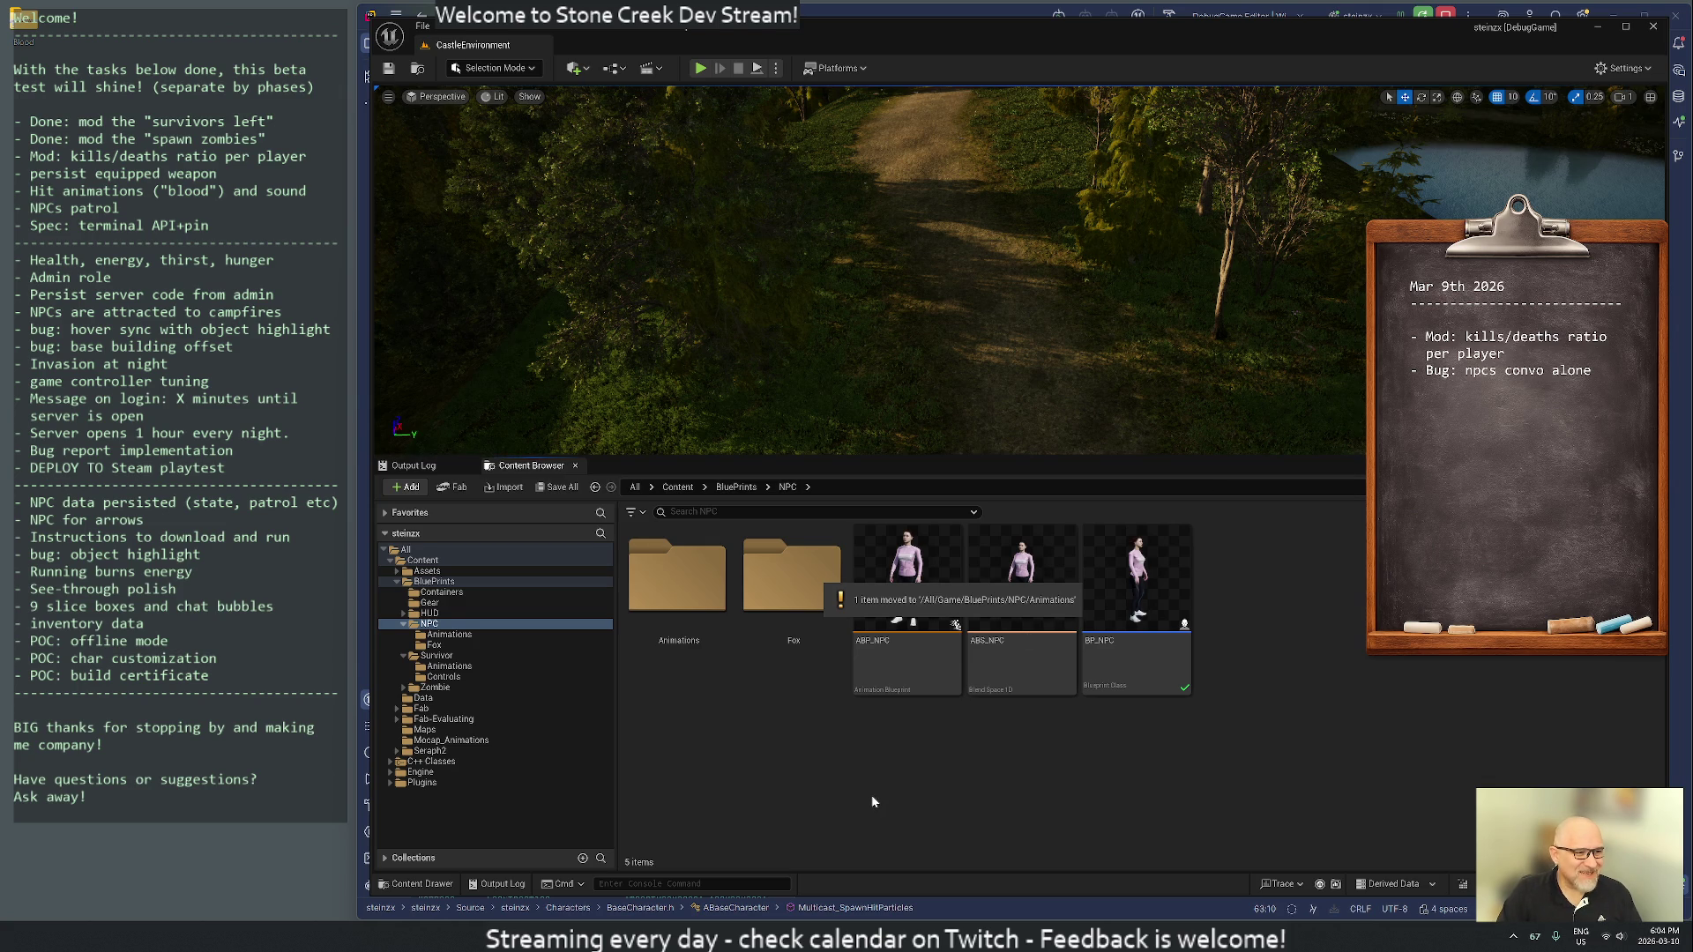
- Bring up the folder options for the BluePrints folder
right_click(432, 582)
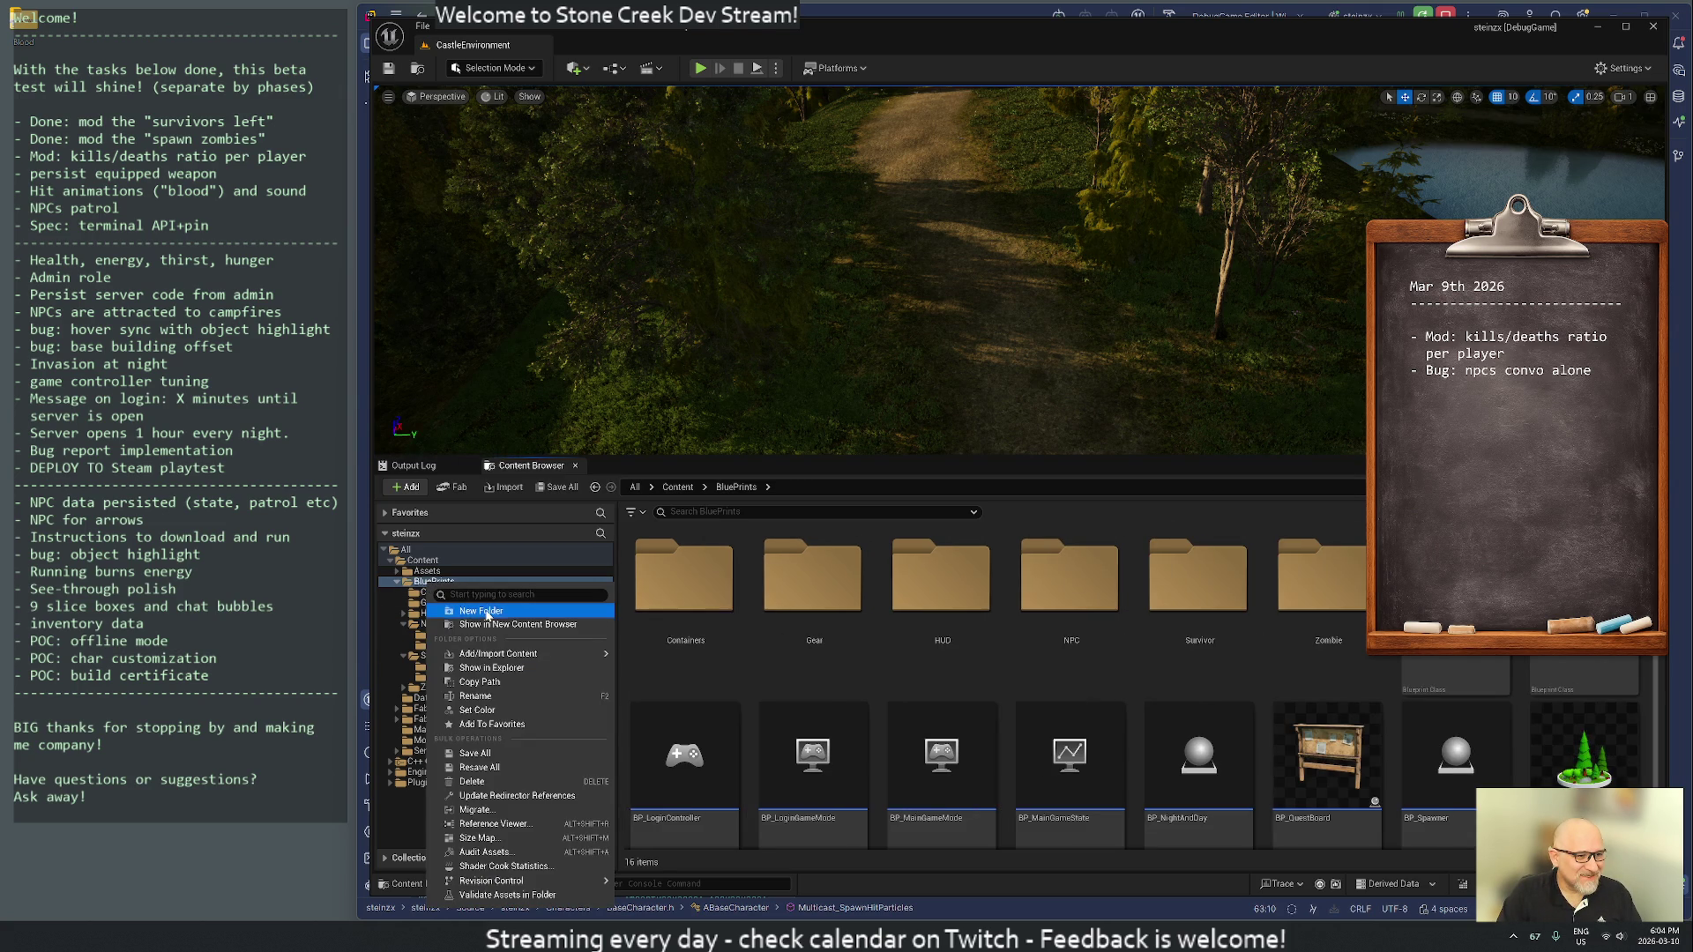
- Create a new folder named Animals under BluePrints
click(486, 612)
text(Animal)
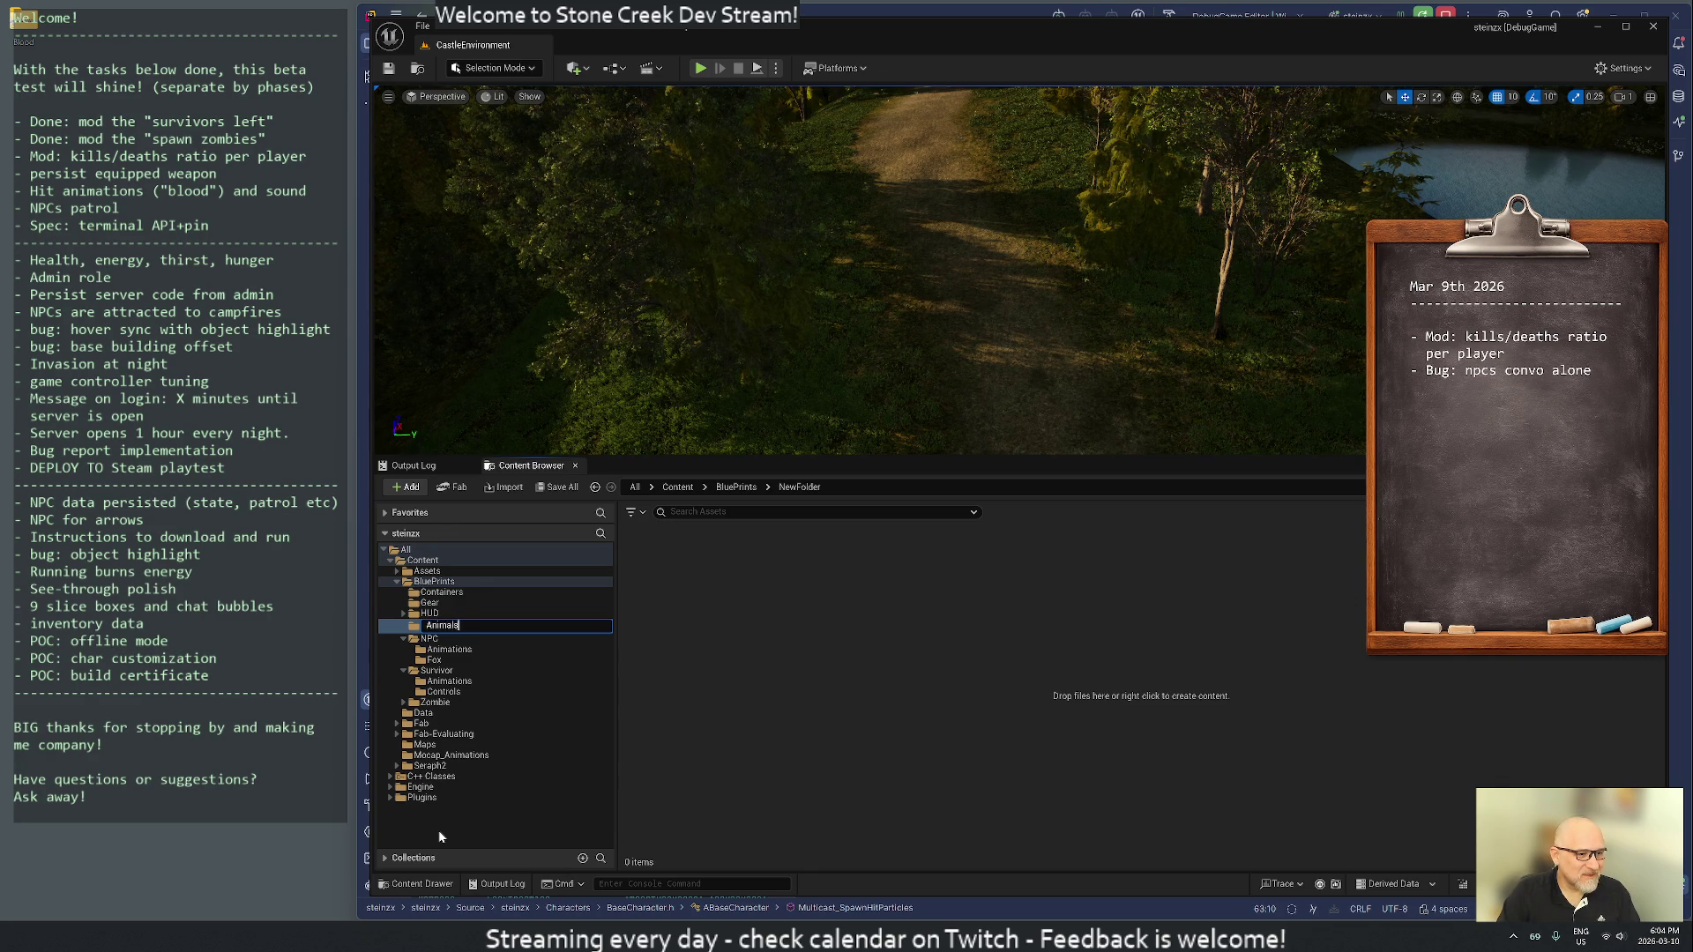
text(s)
key(Return)
- Move the Fox folder from NPC into Animals, checking out the moved fox packages
click(429, 635)
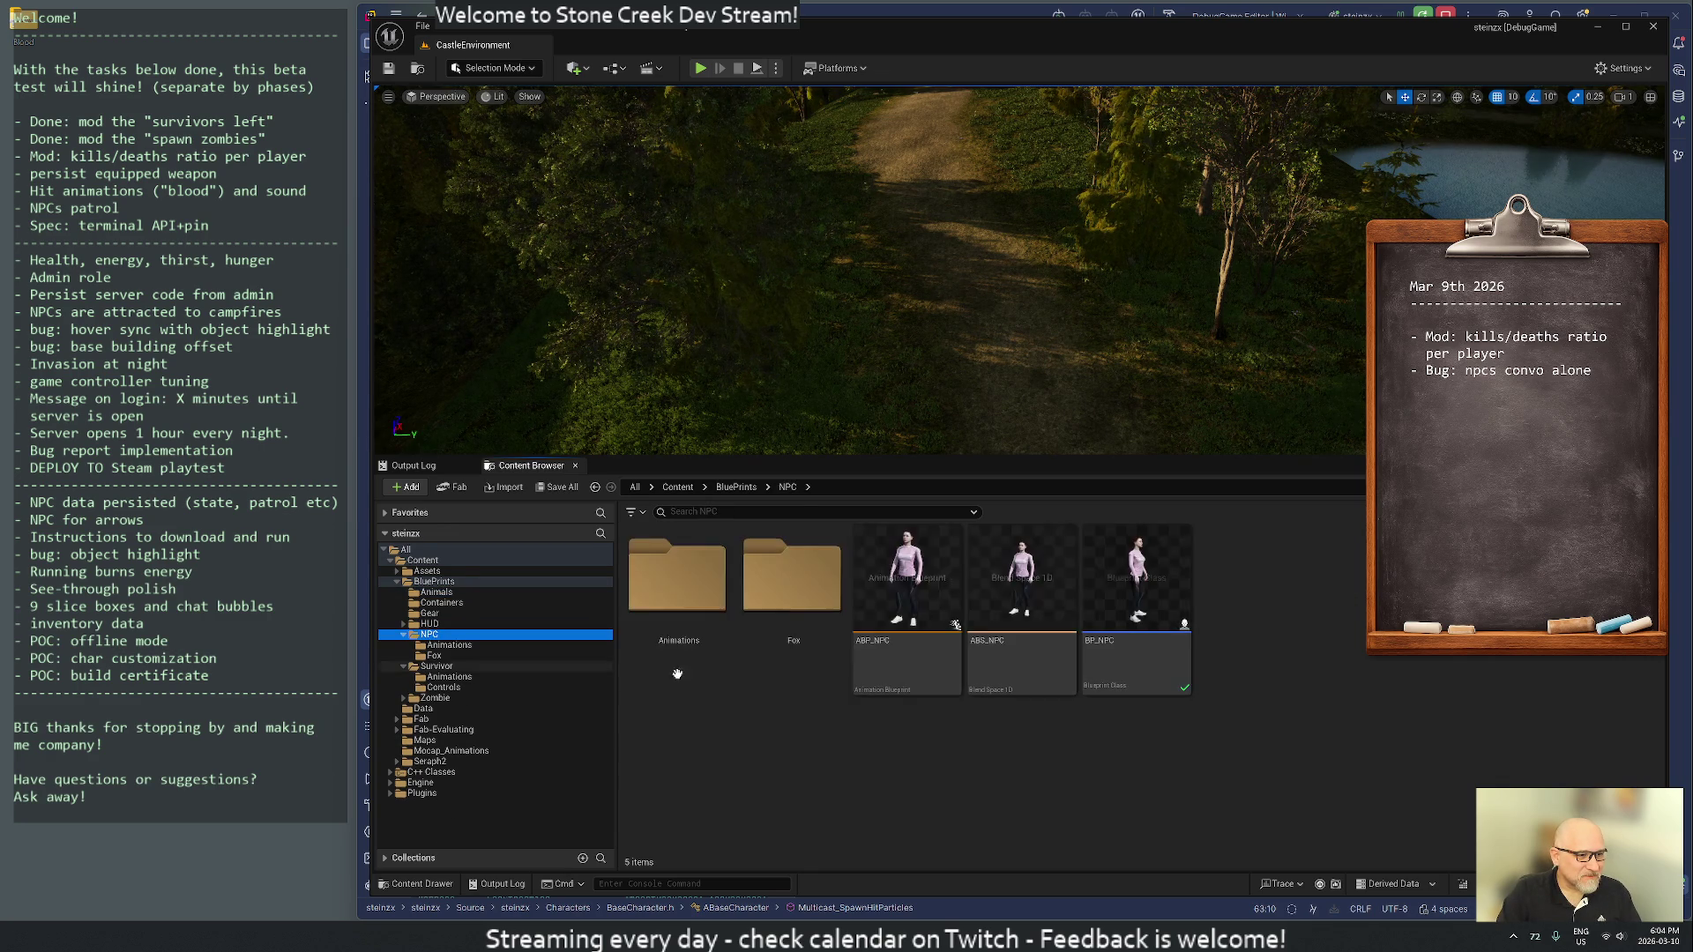
click(436, 657)
drag(433, 661, 438, 595)
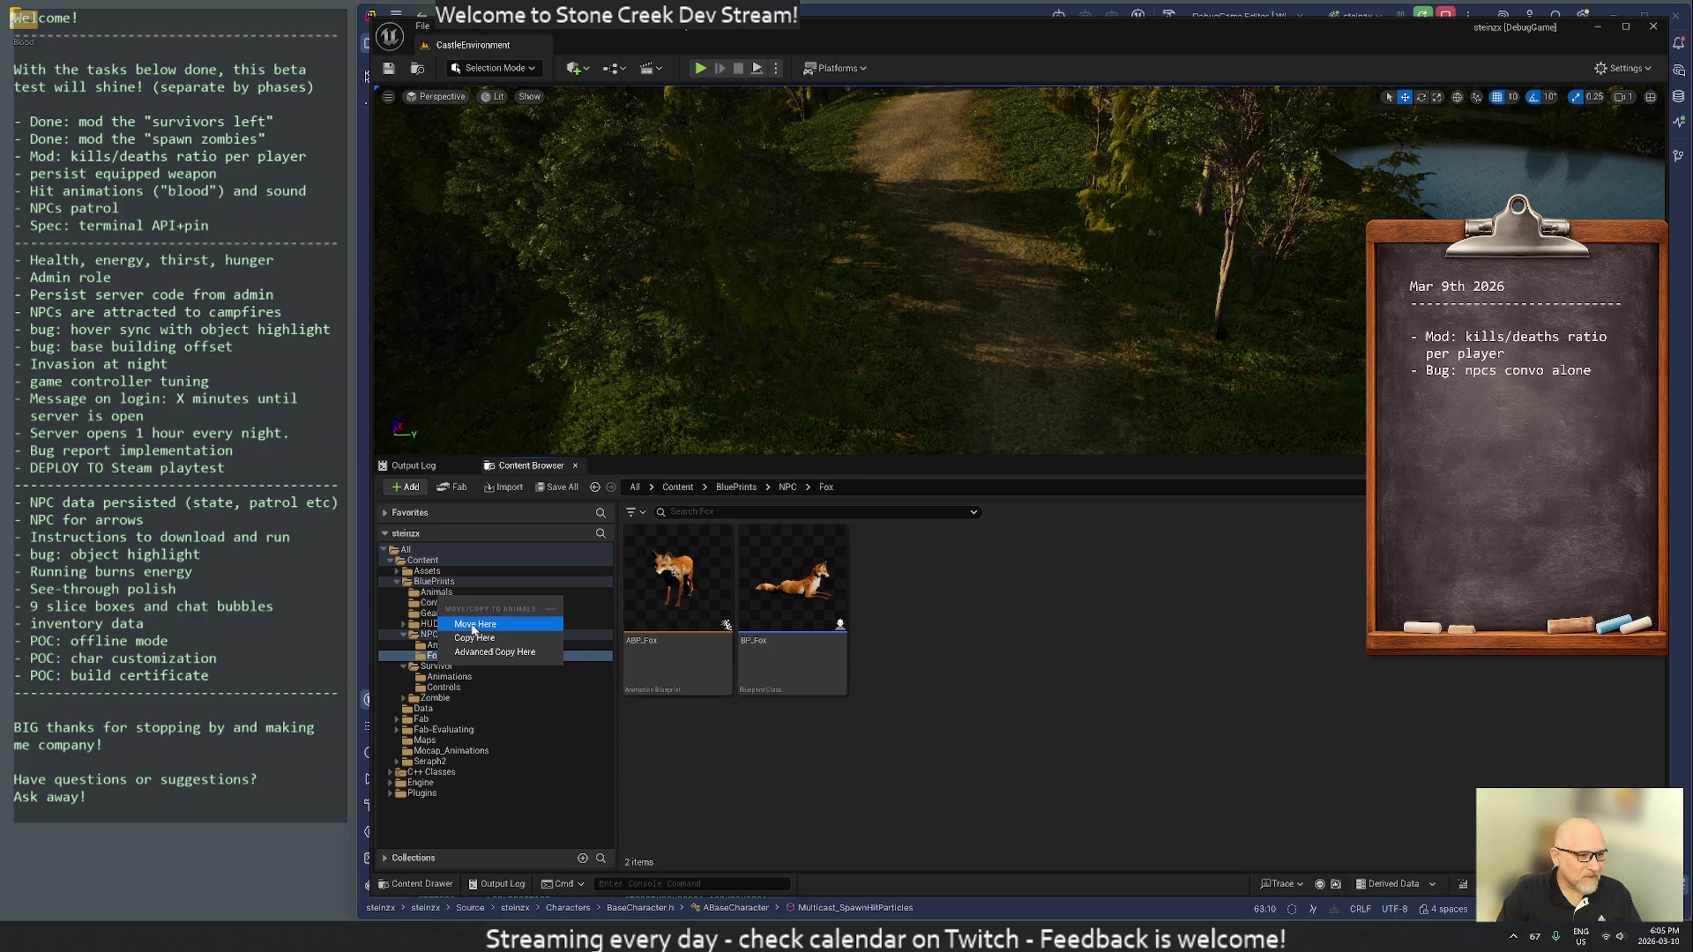
click(474, 624)
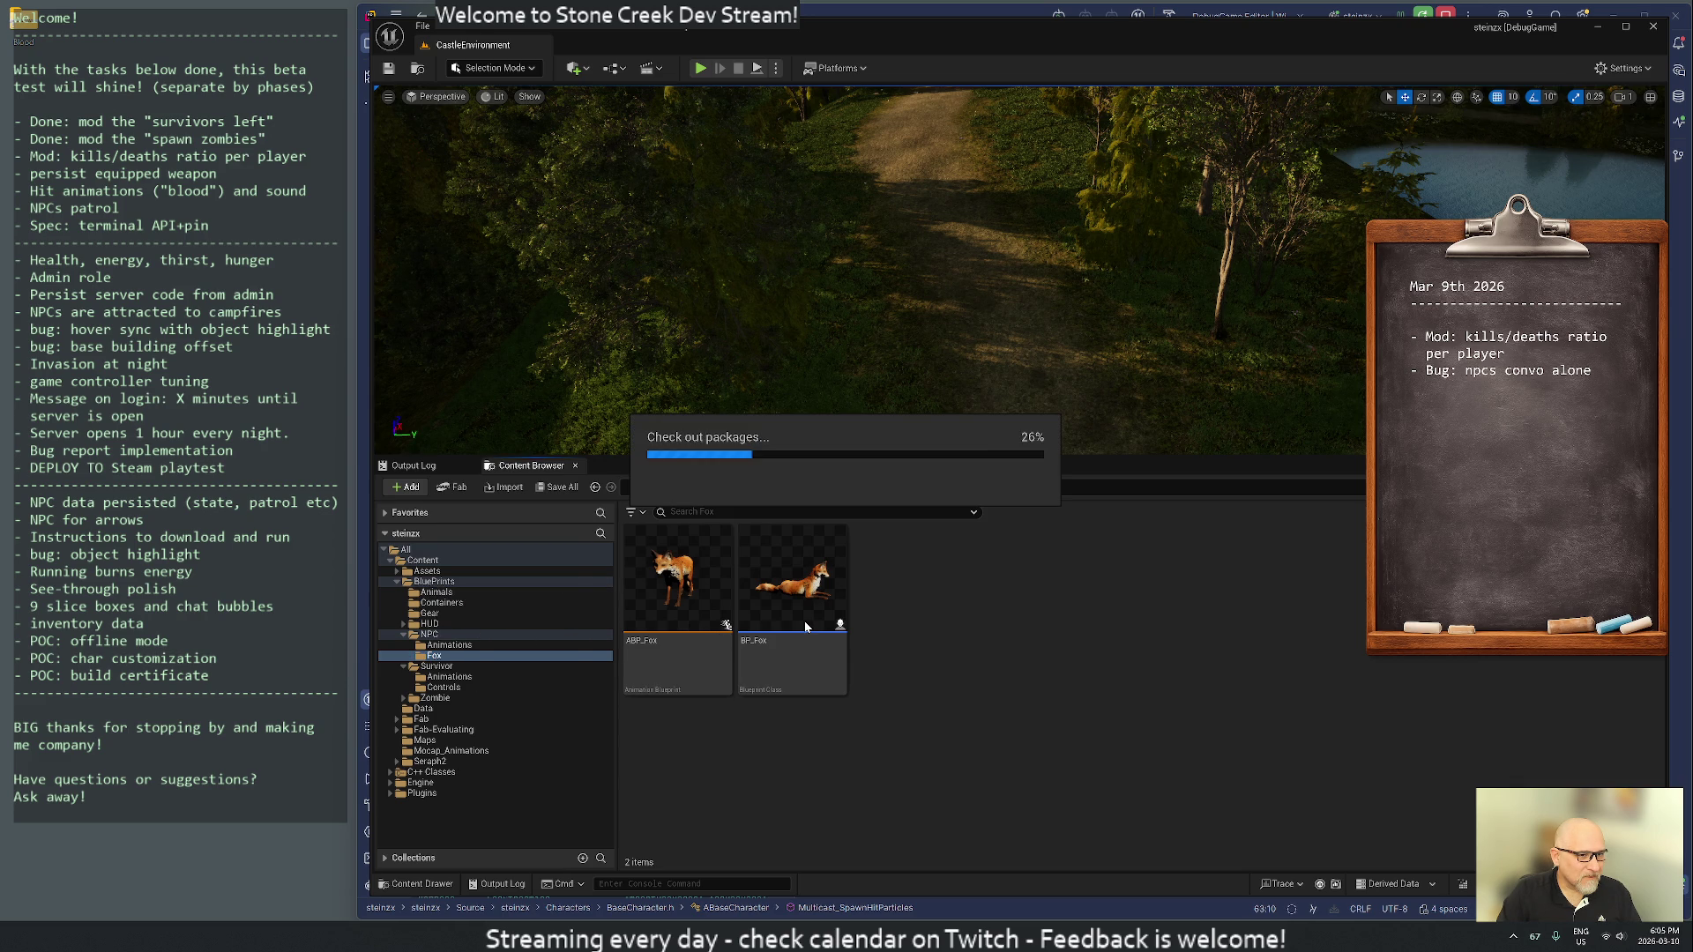
click(895, 617)
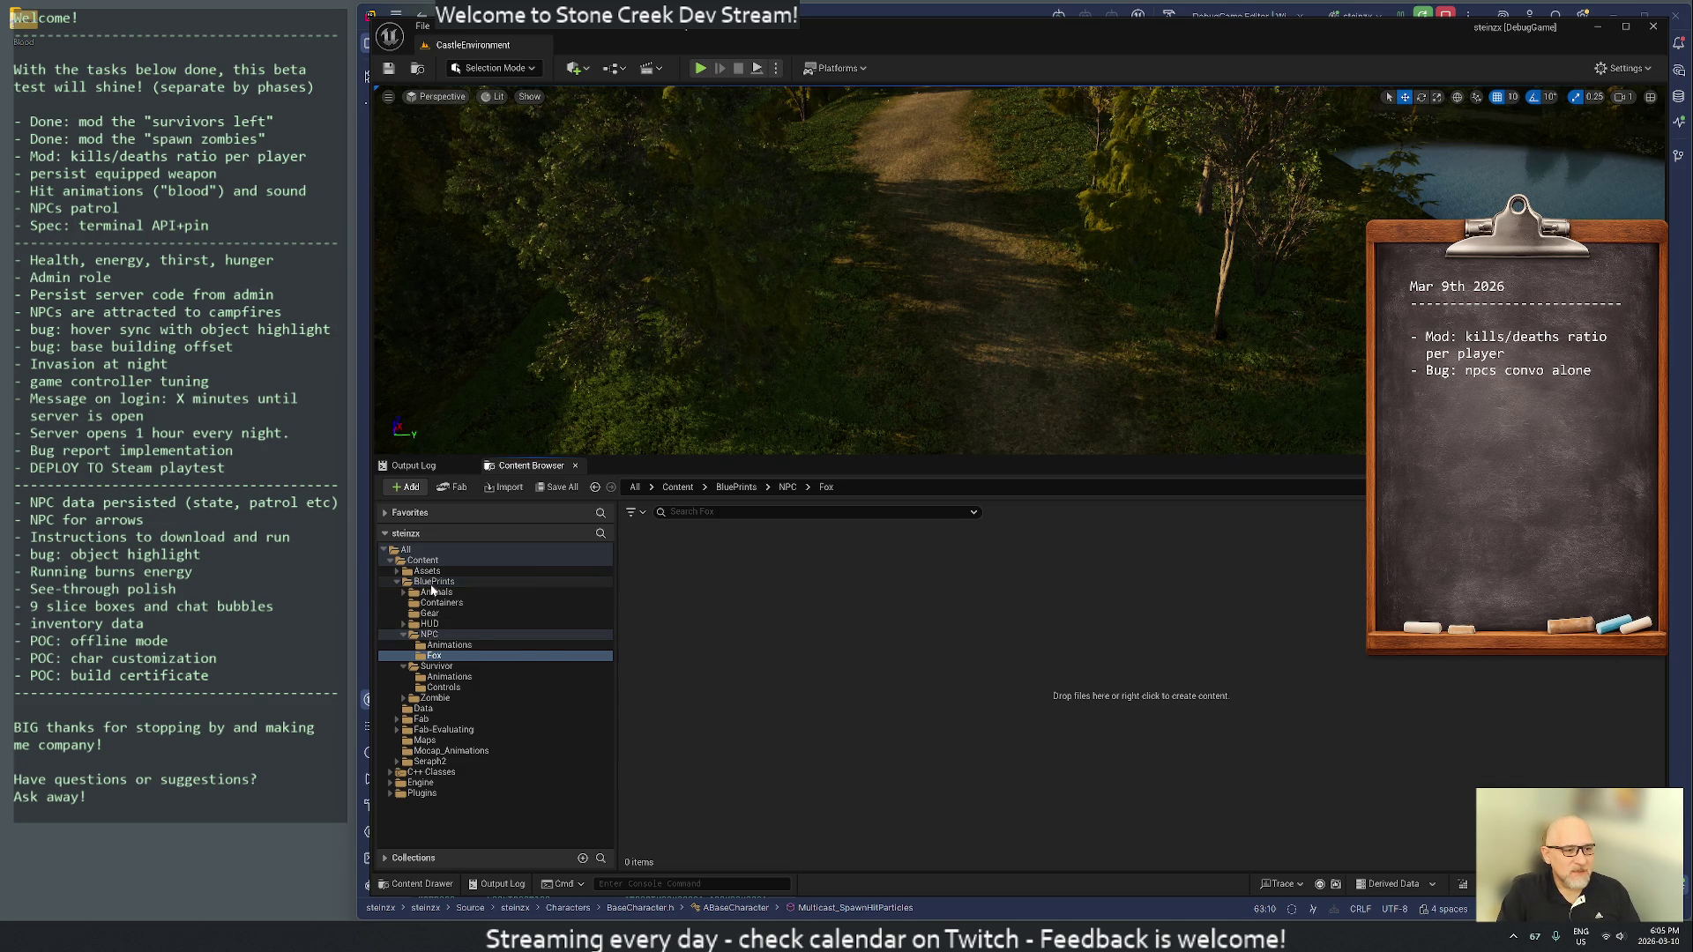
right_click(430, 582)
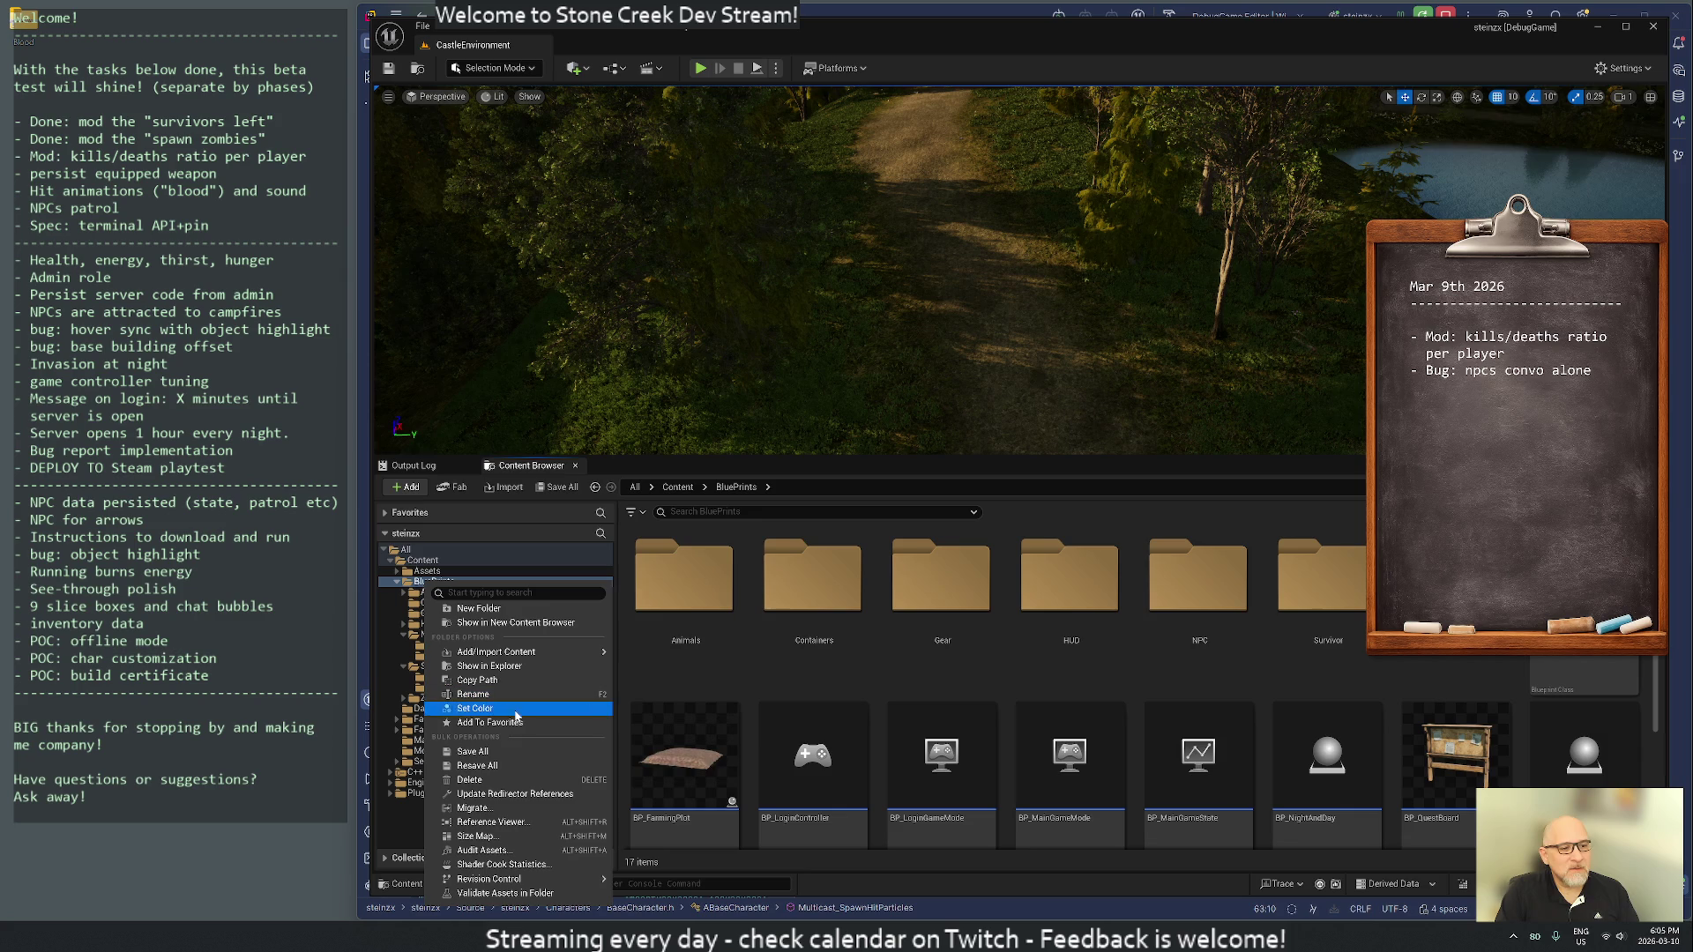
- Update BluePrints' redirector references, checking out the CastleEnvironment and FirstBlood maps
click(533, 775)
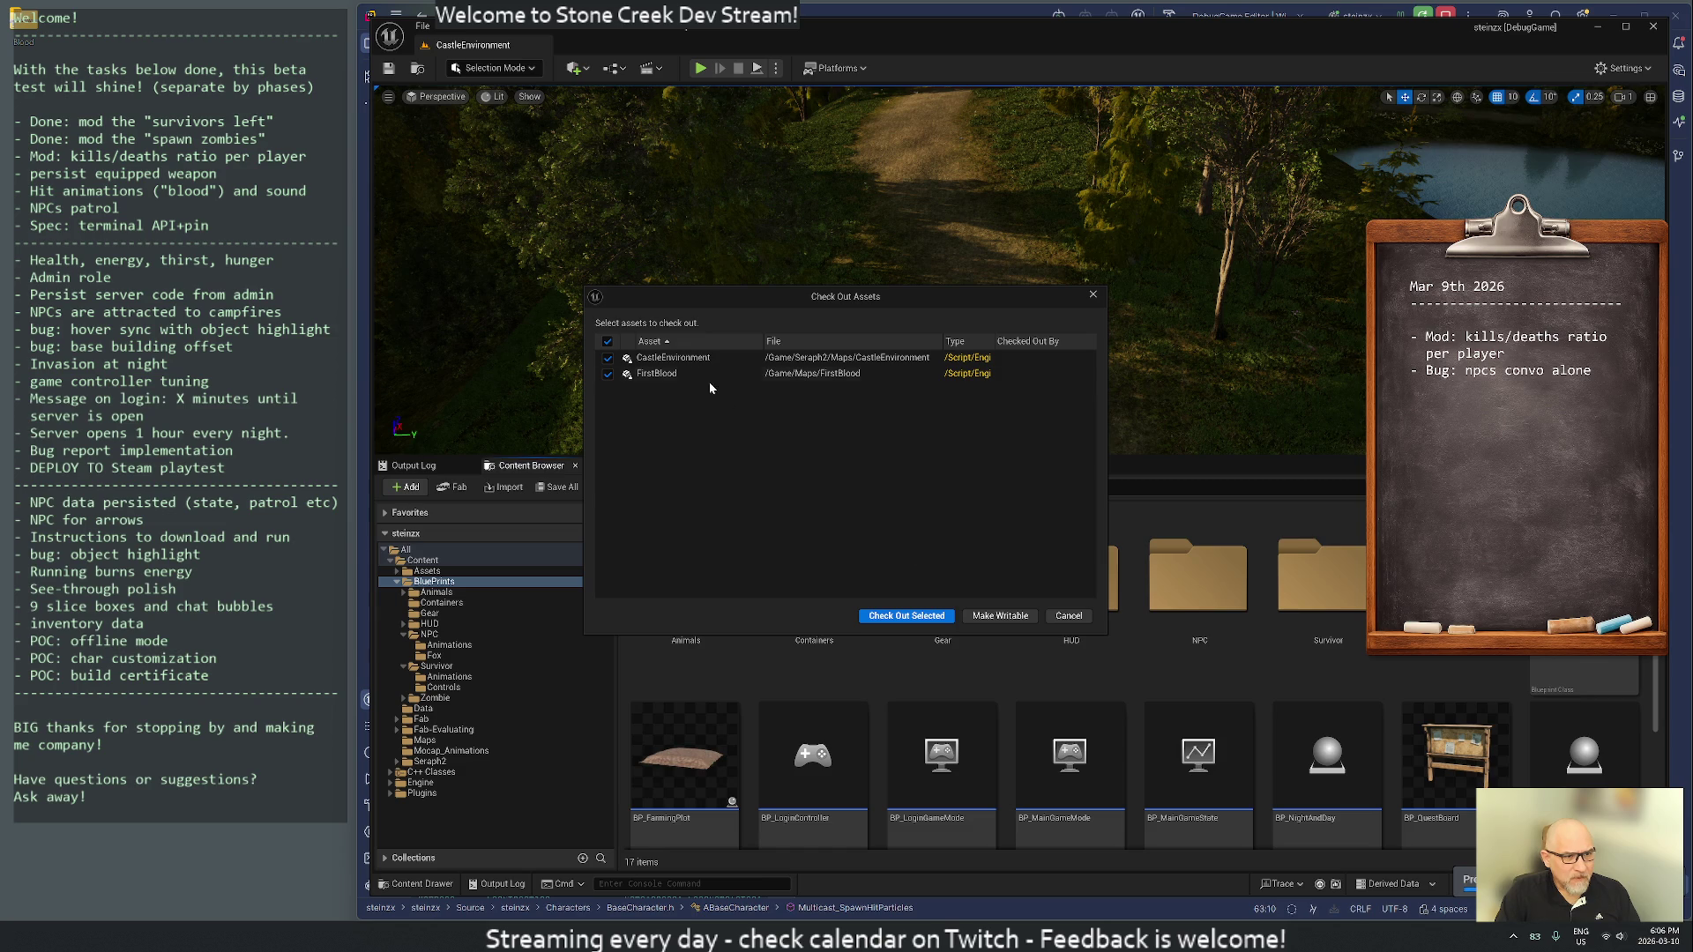
click(908, 615)
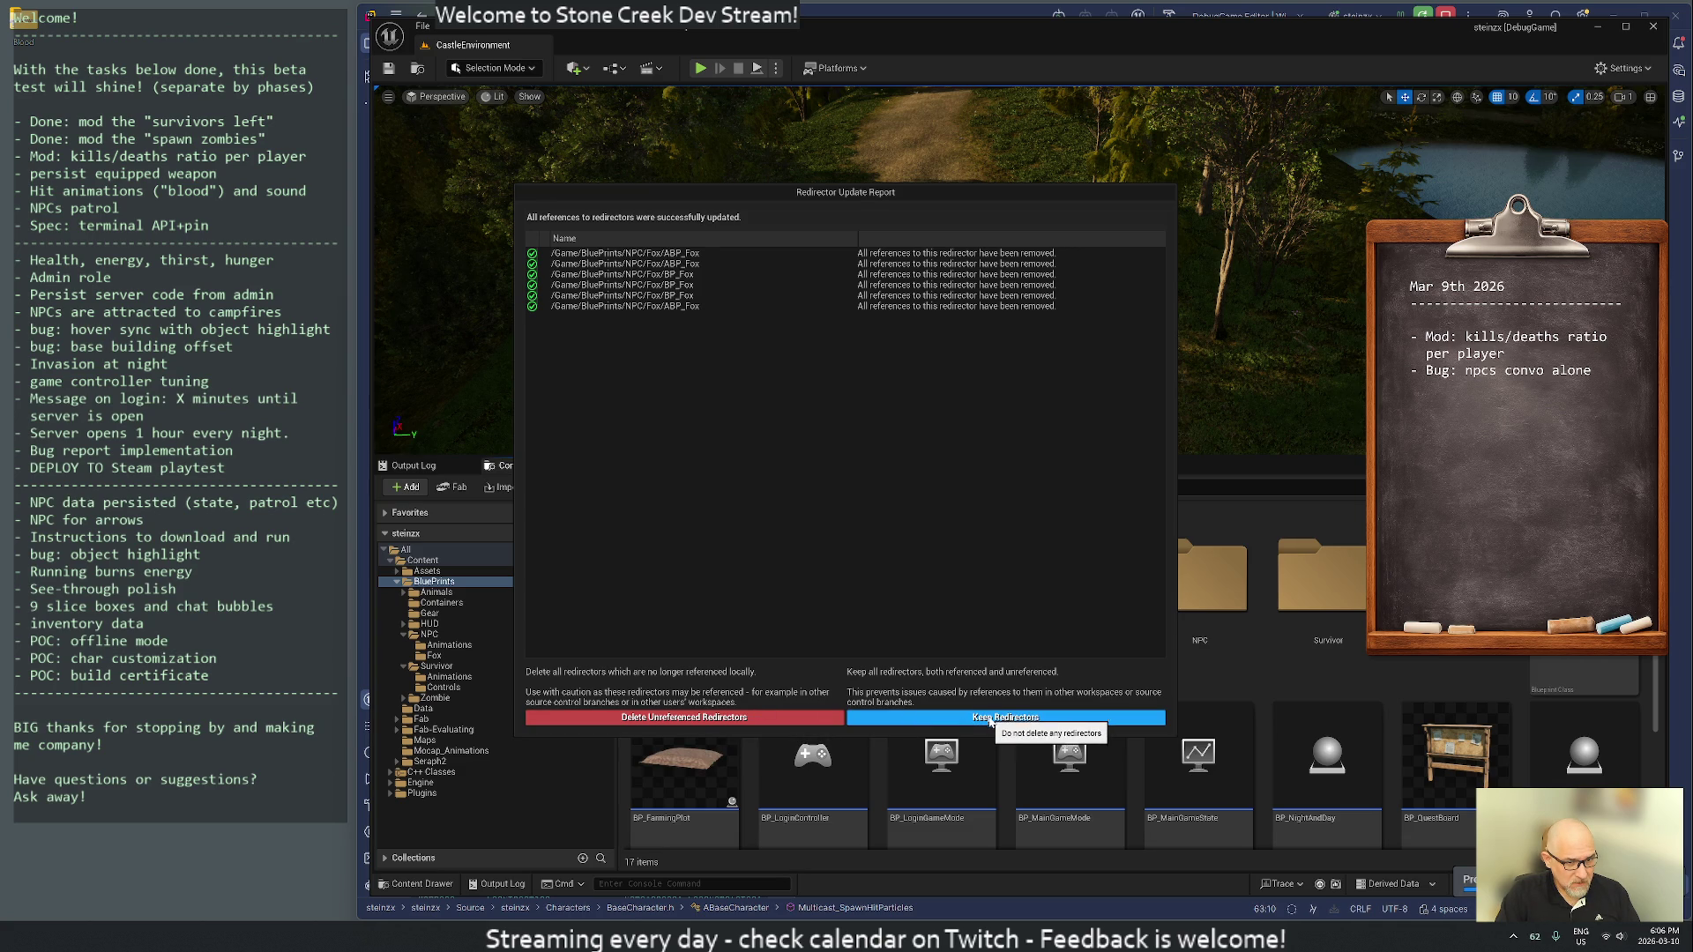
click(720, 718)
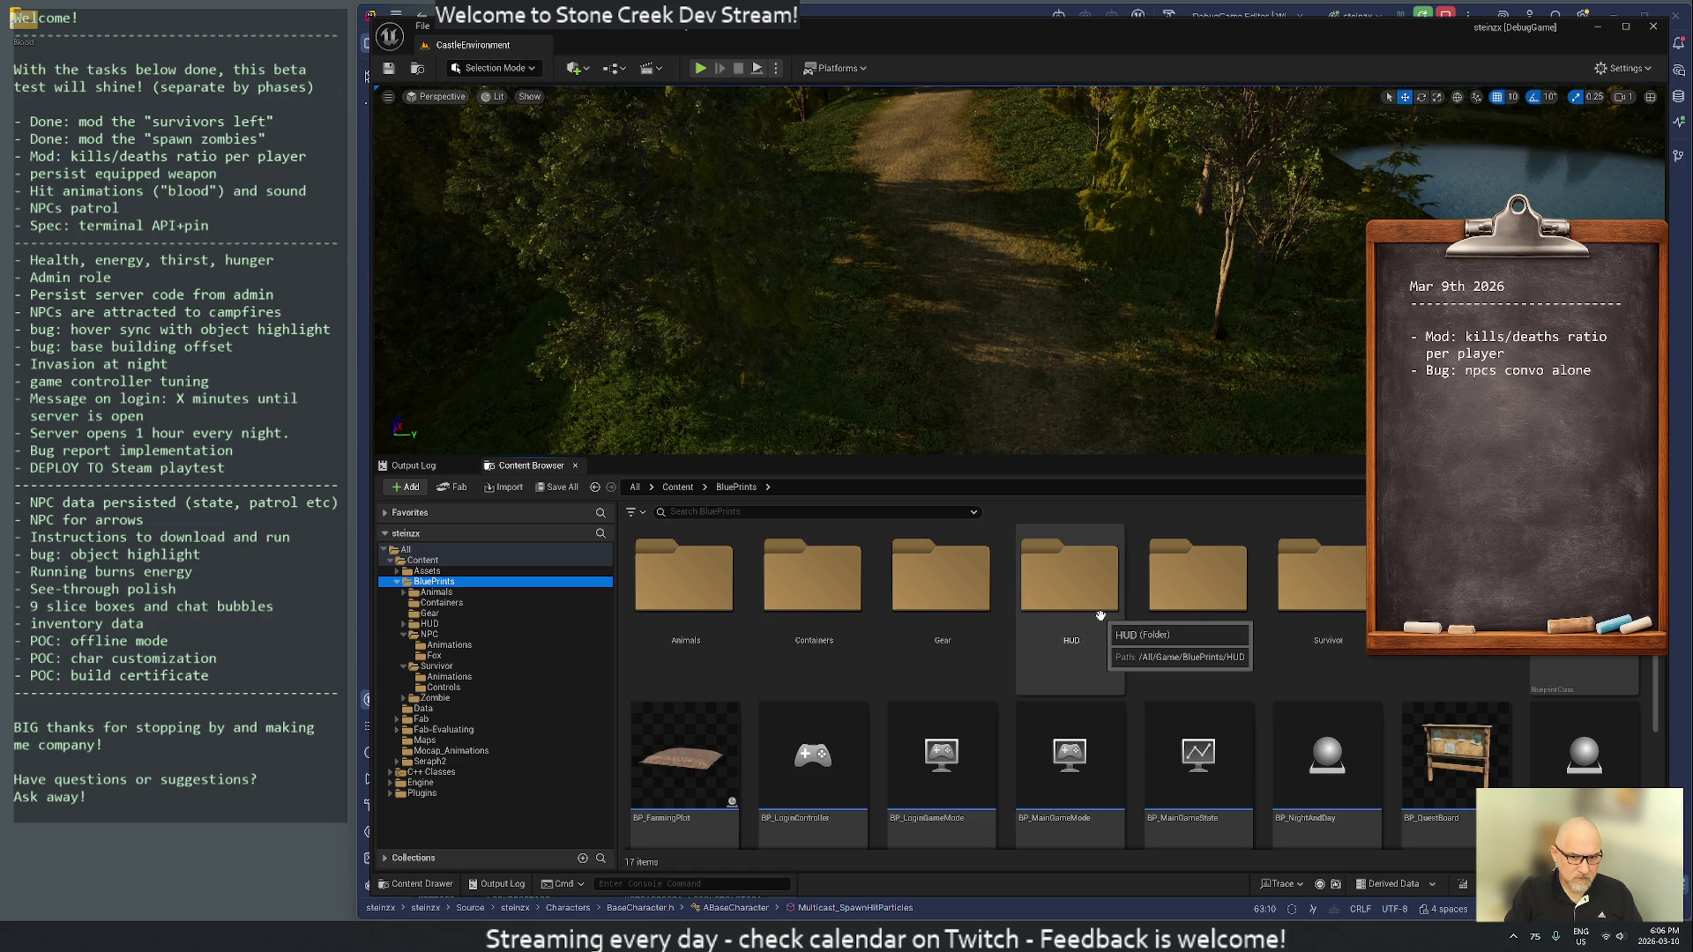
- Start a Play-in-Editor session and walk the character past the campfire and tents to the pergola
click(701, 69)
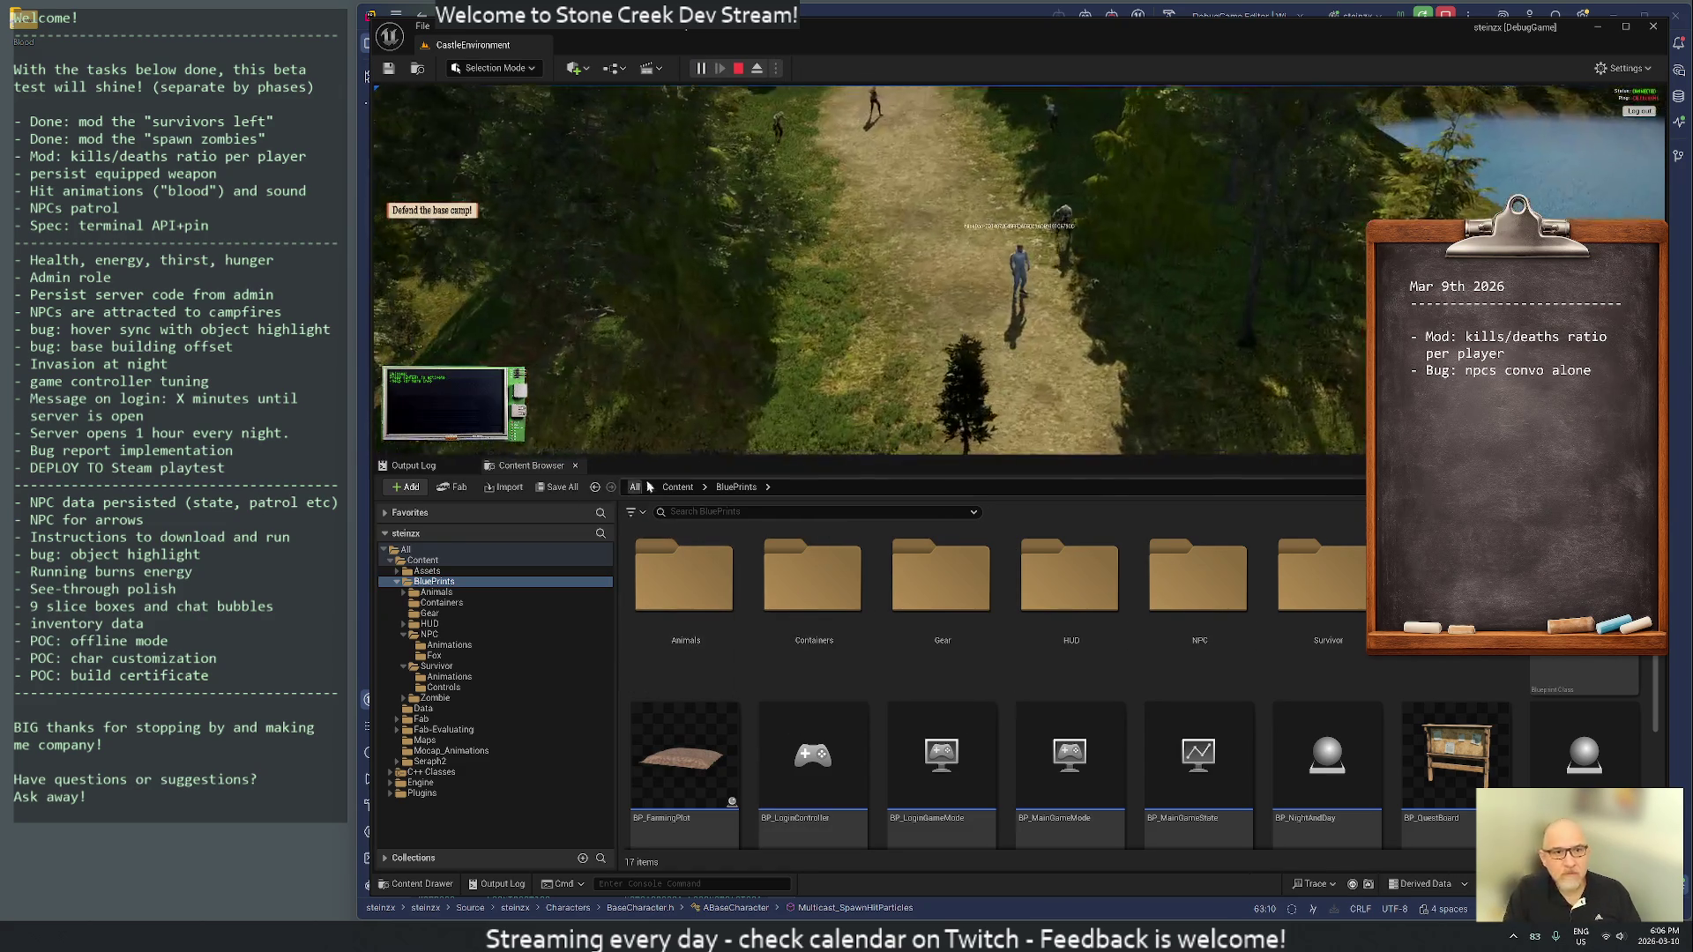
key(w)
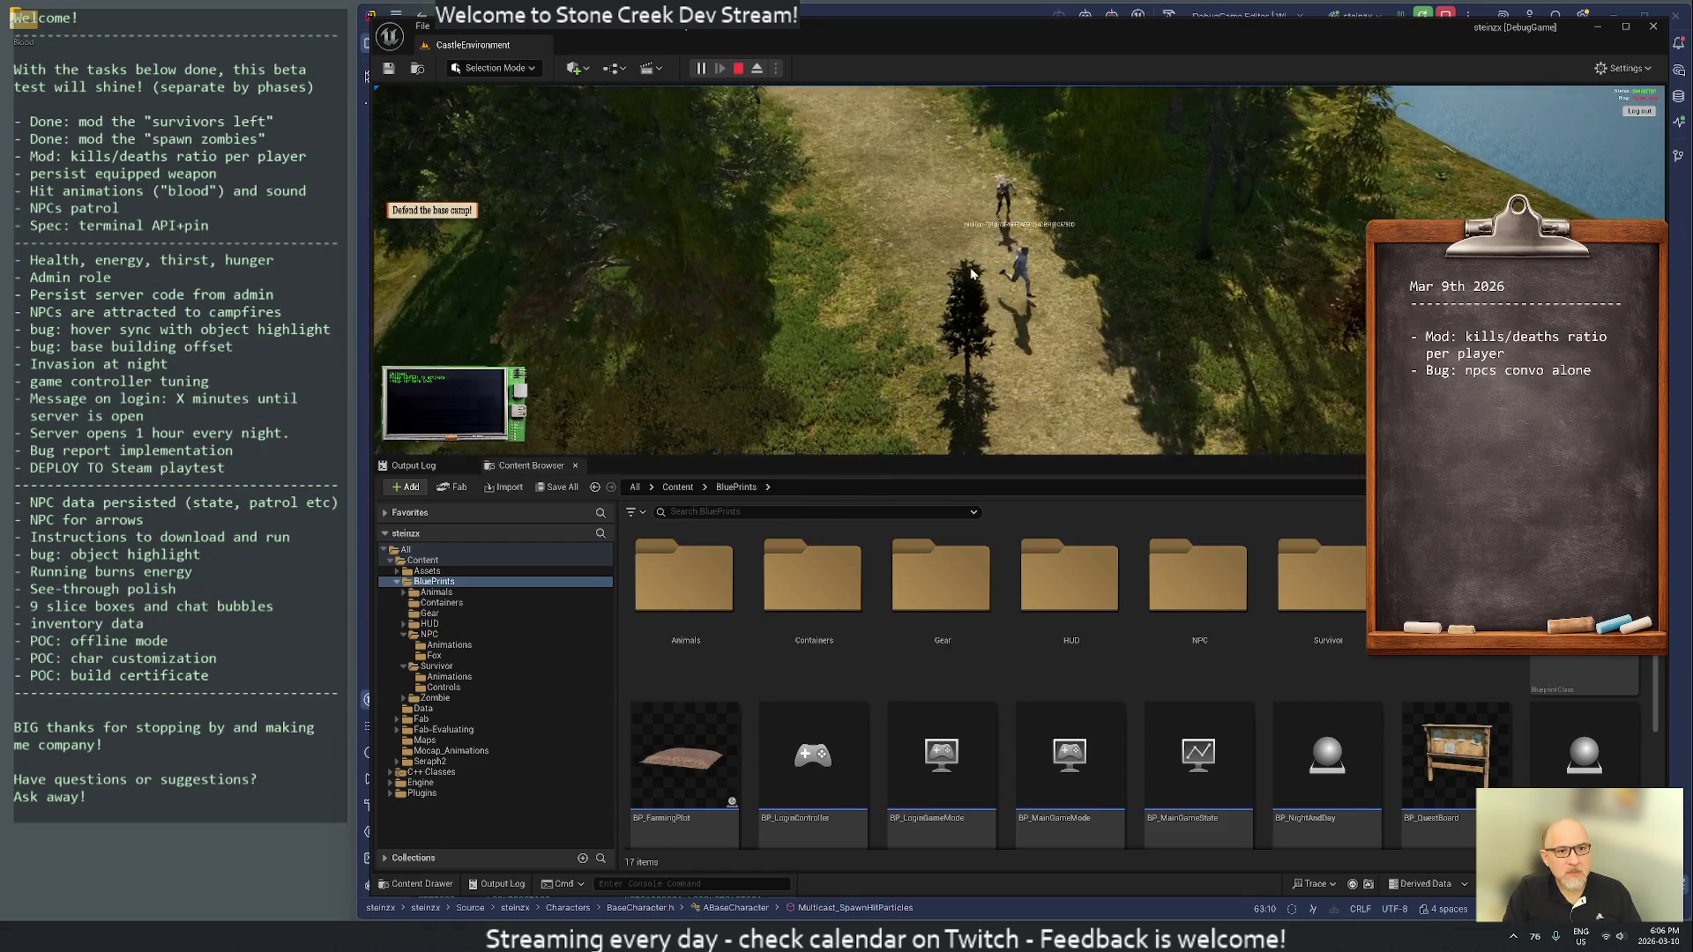
key(w)
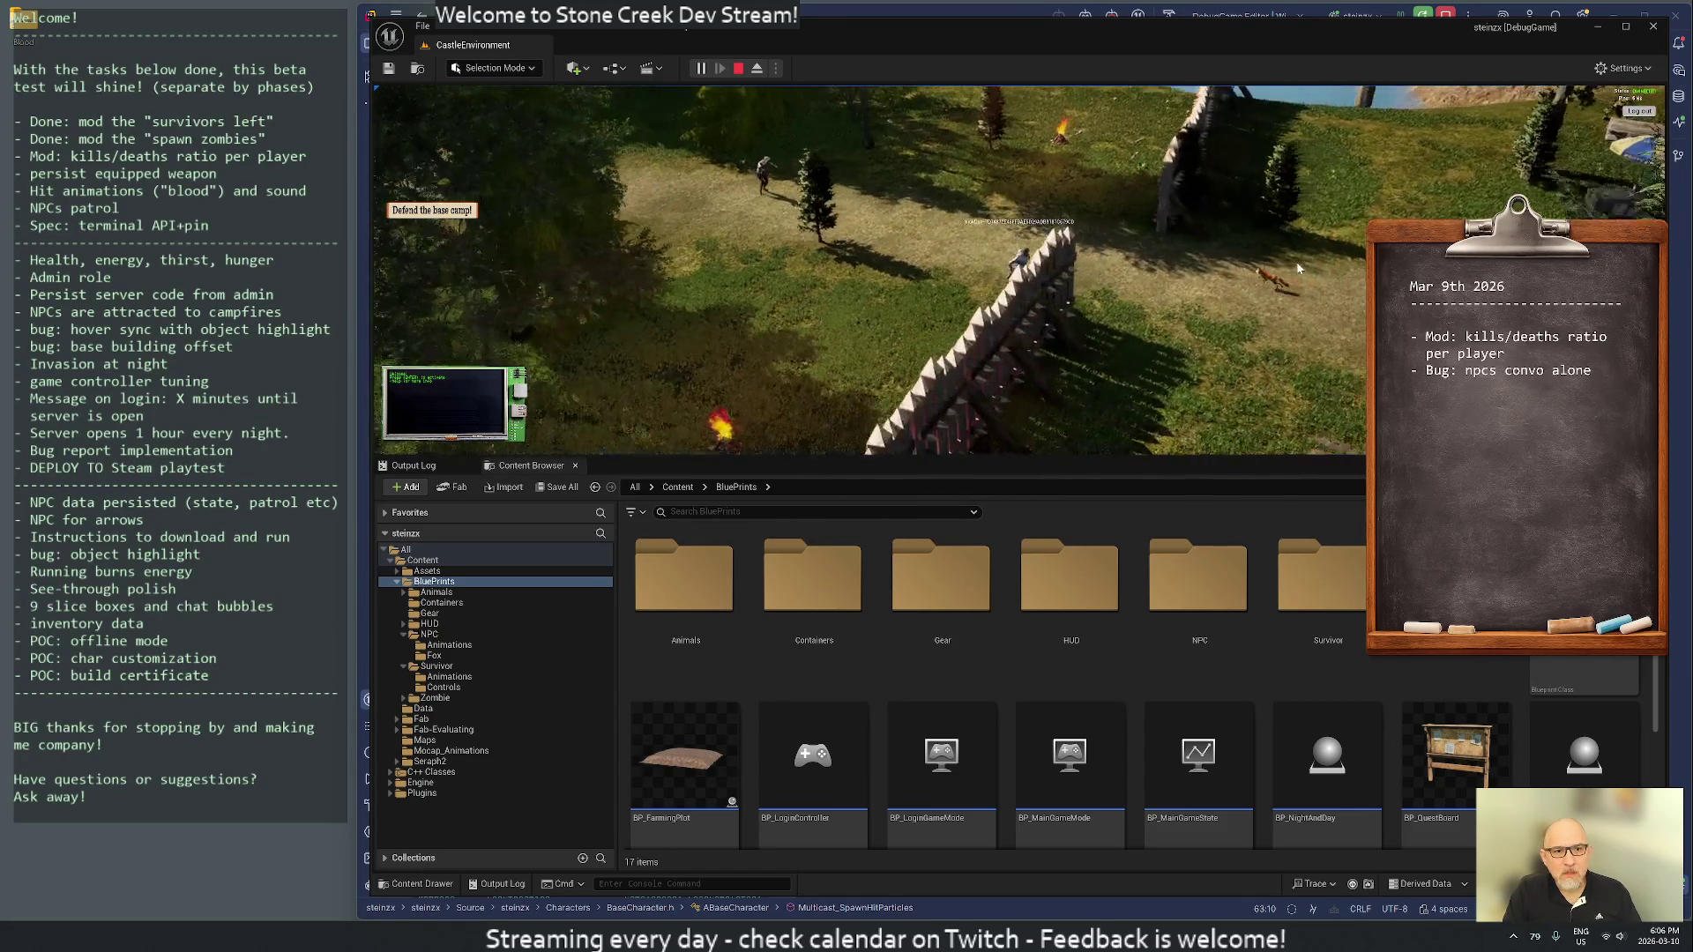
key(w)
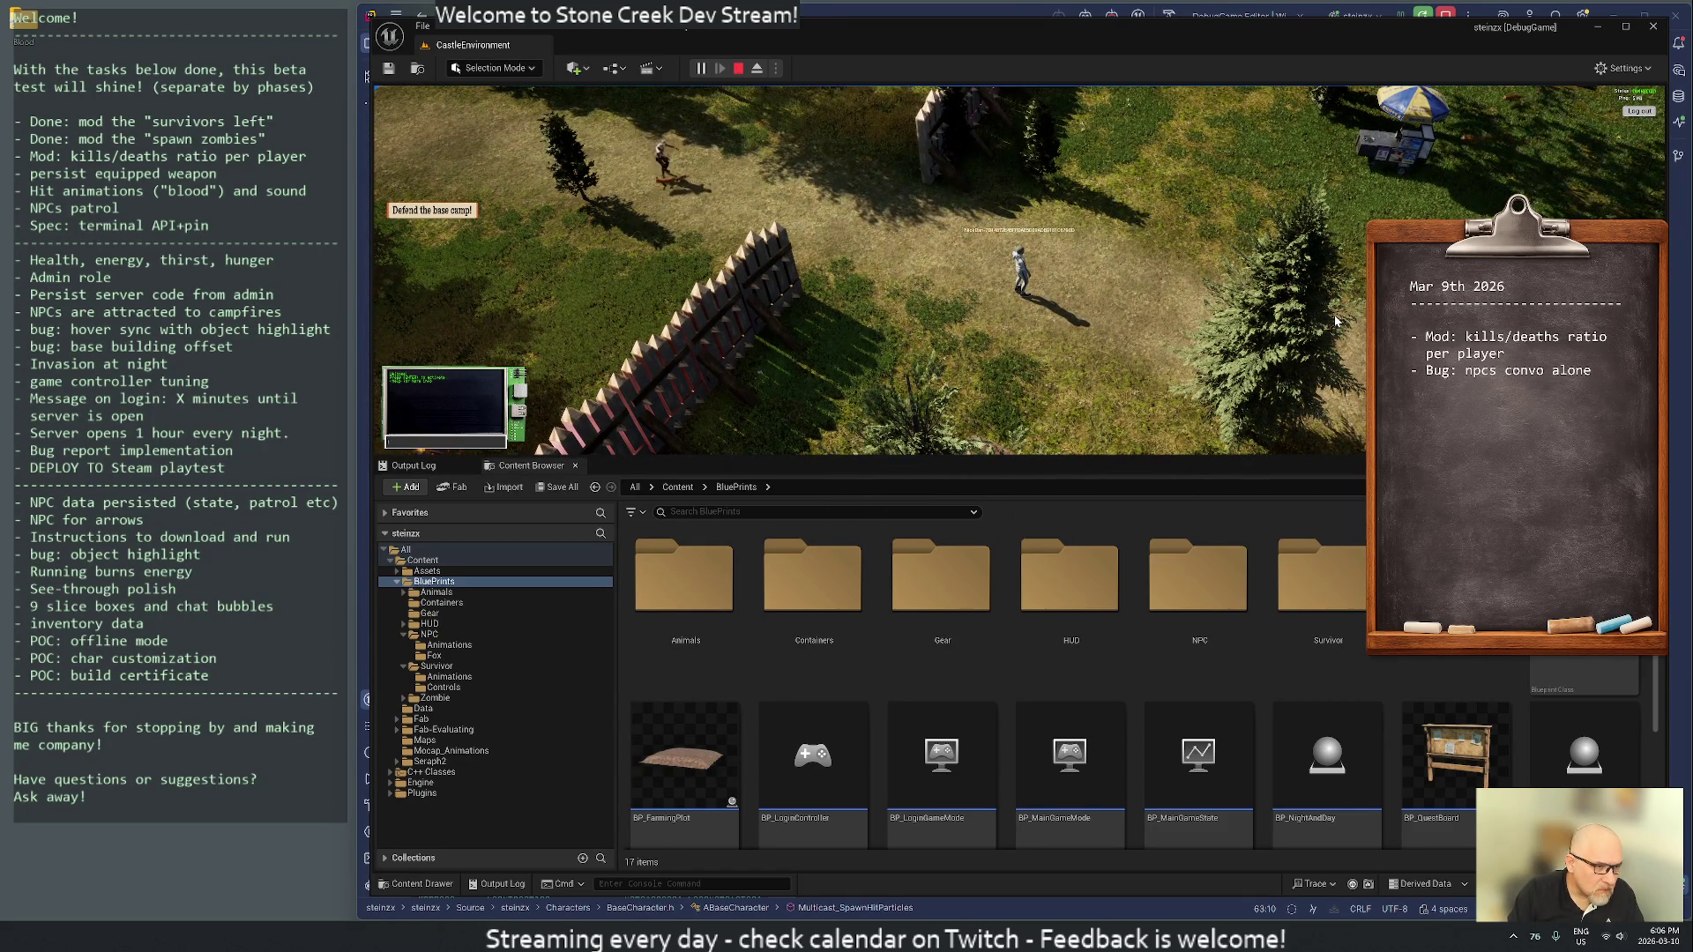
key(i)
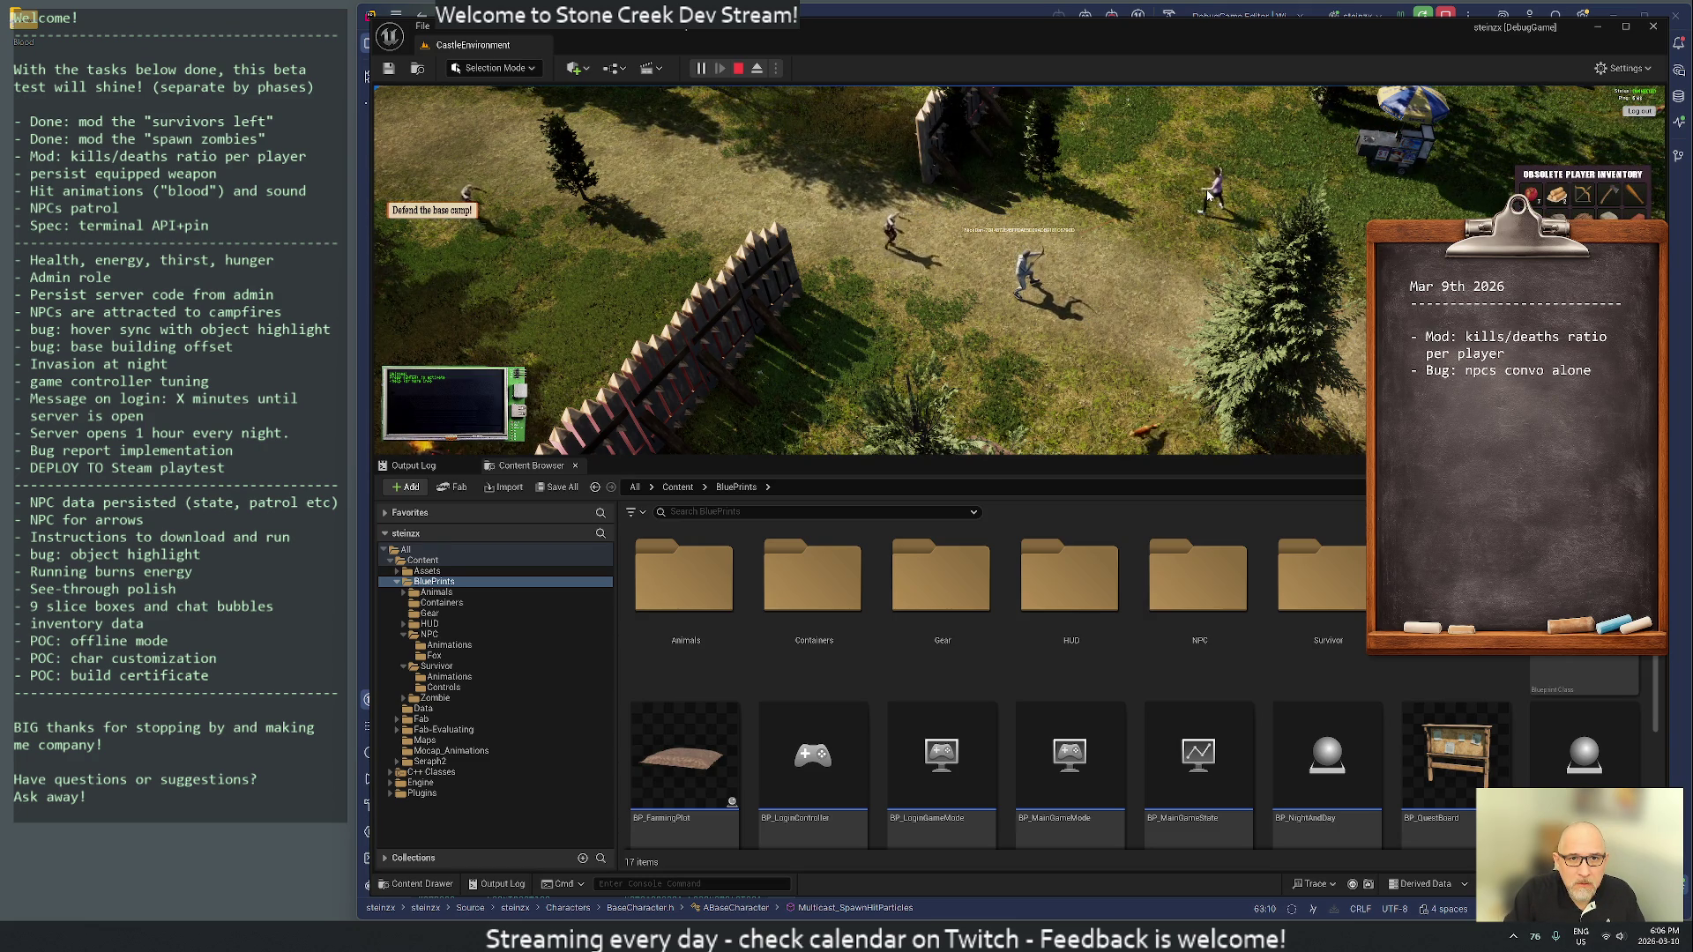
key(d)
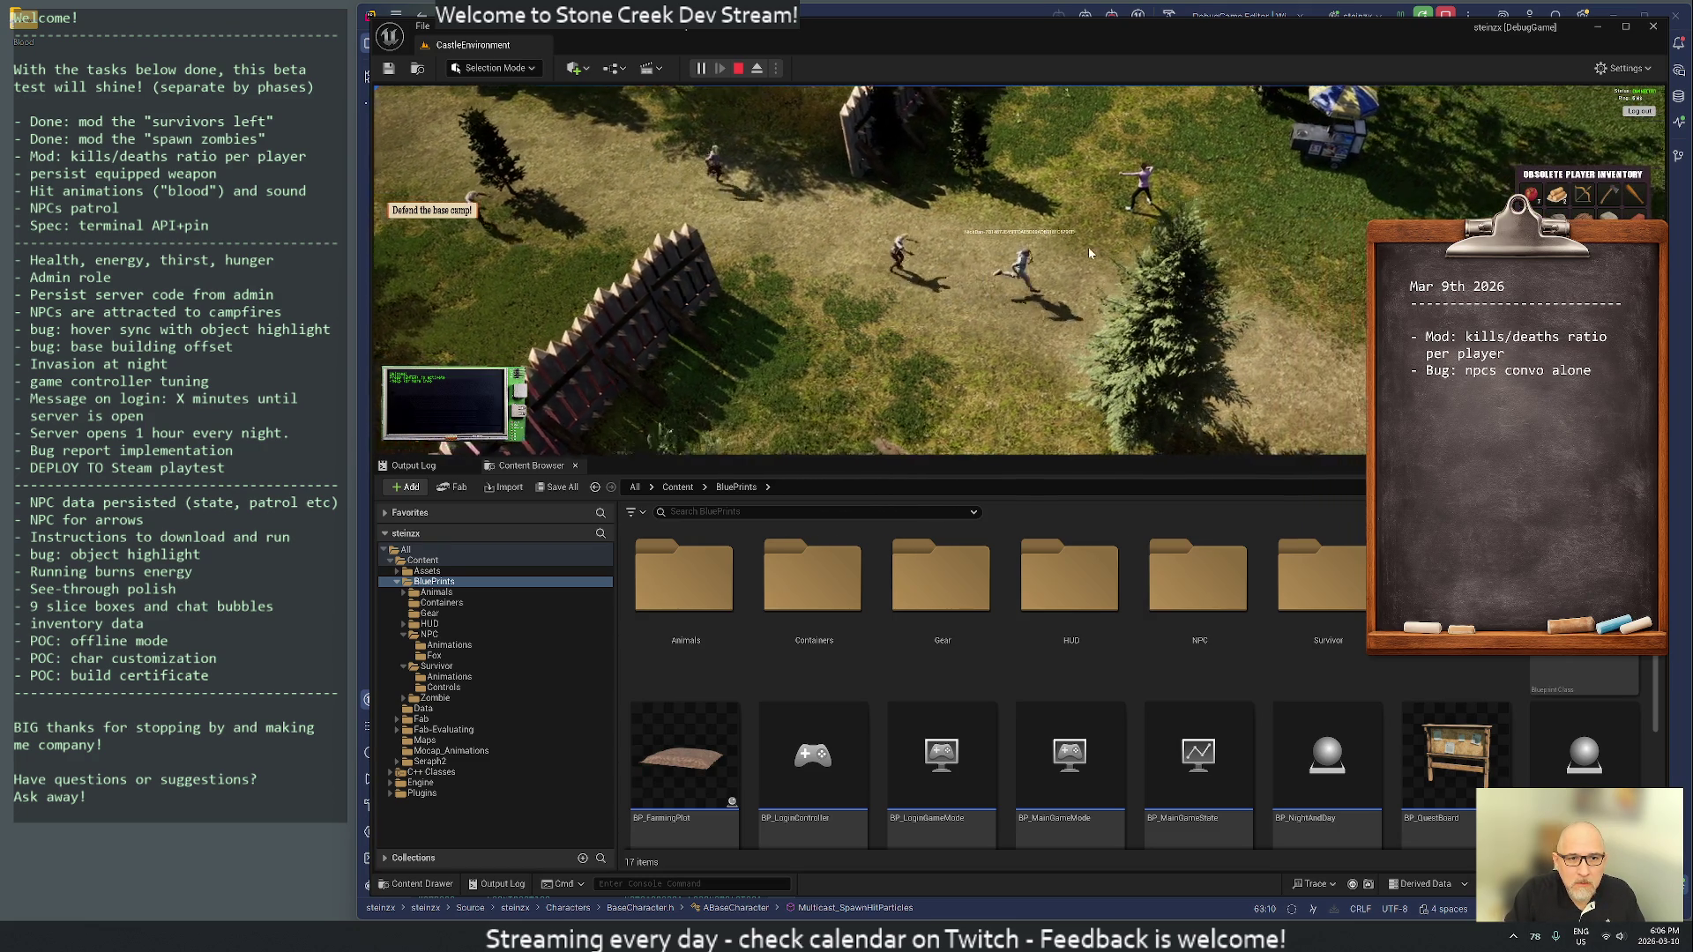
key(s)
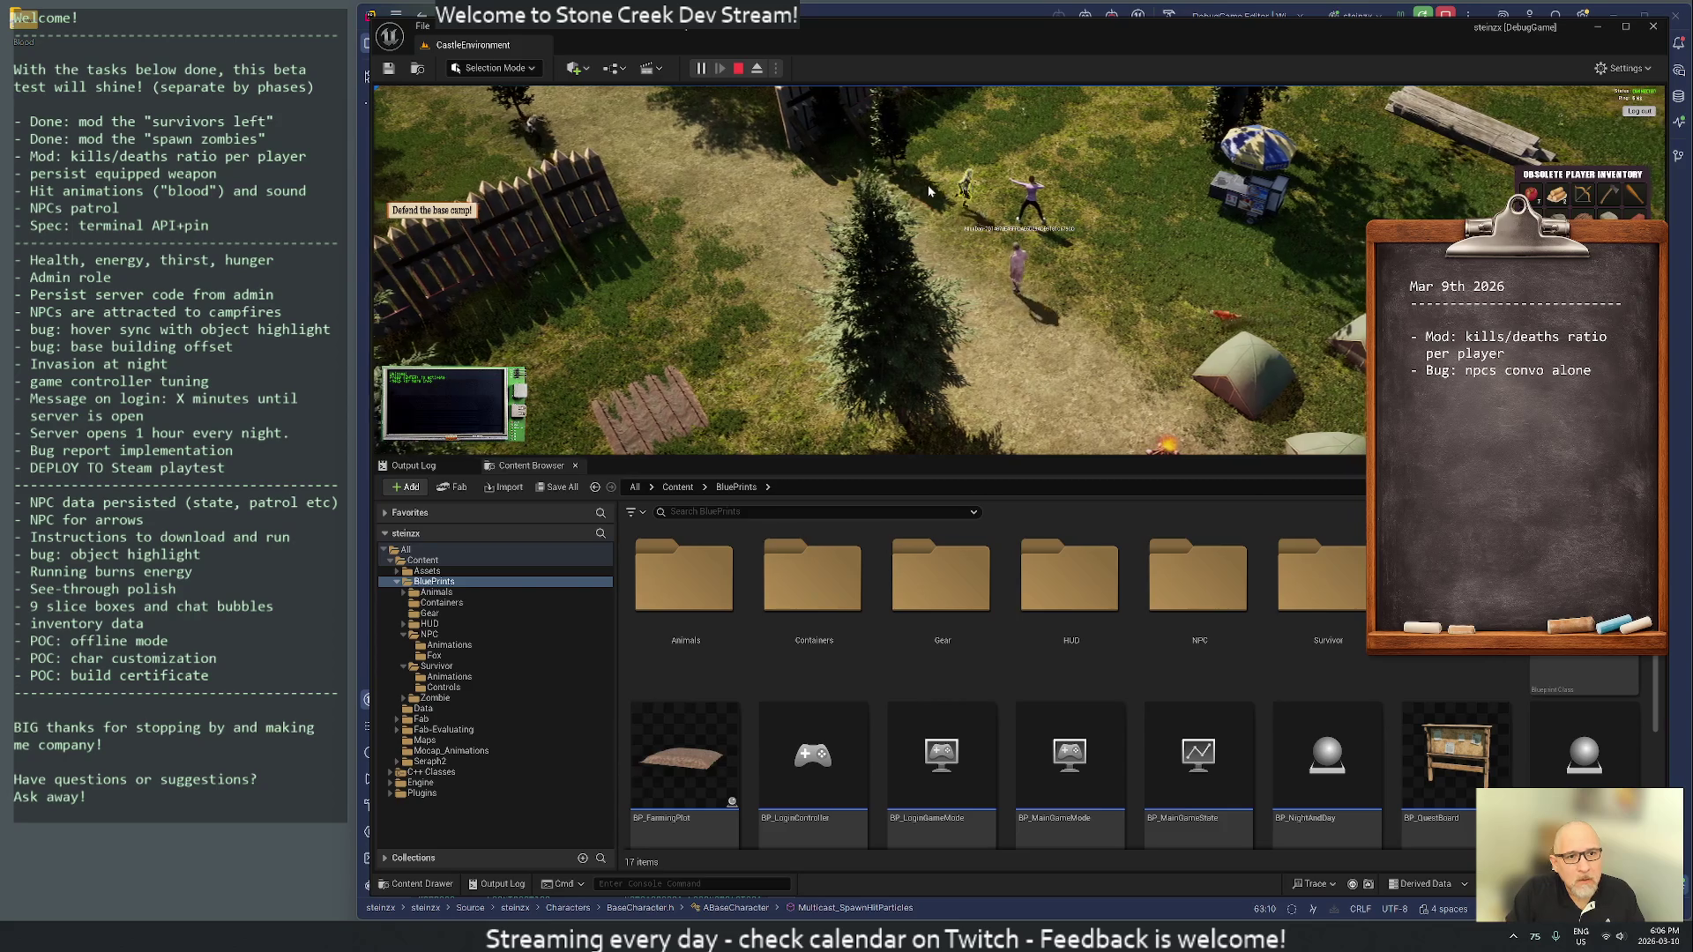
key(s)
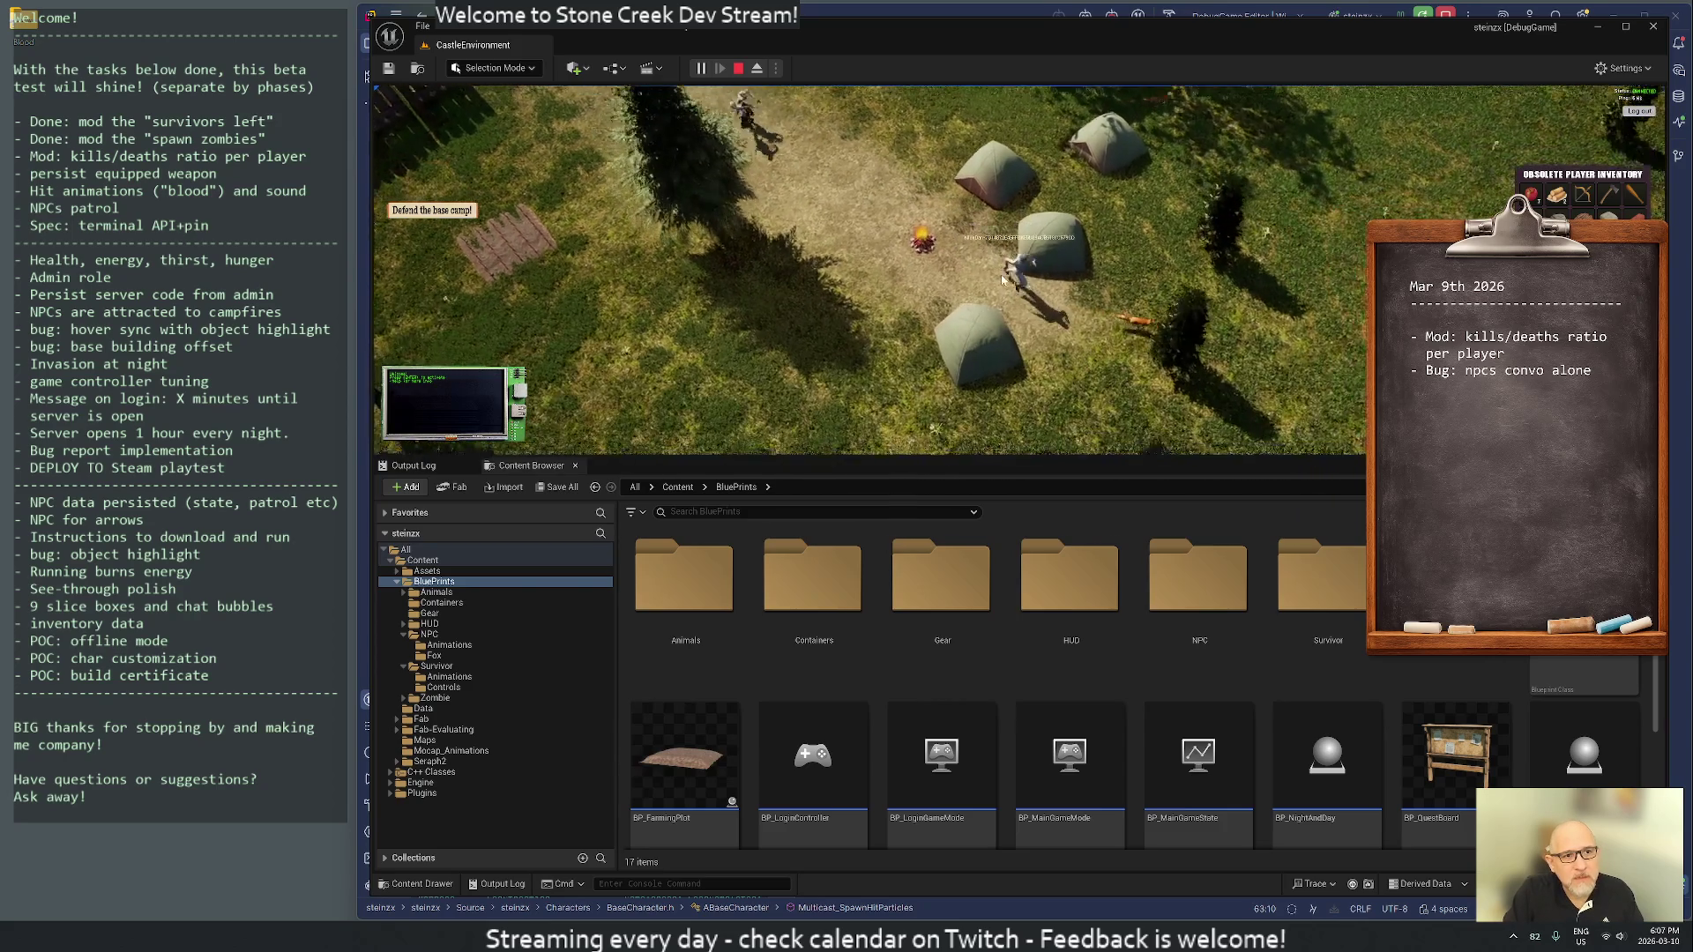
key(a)
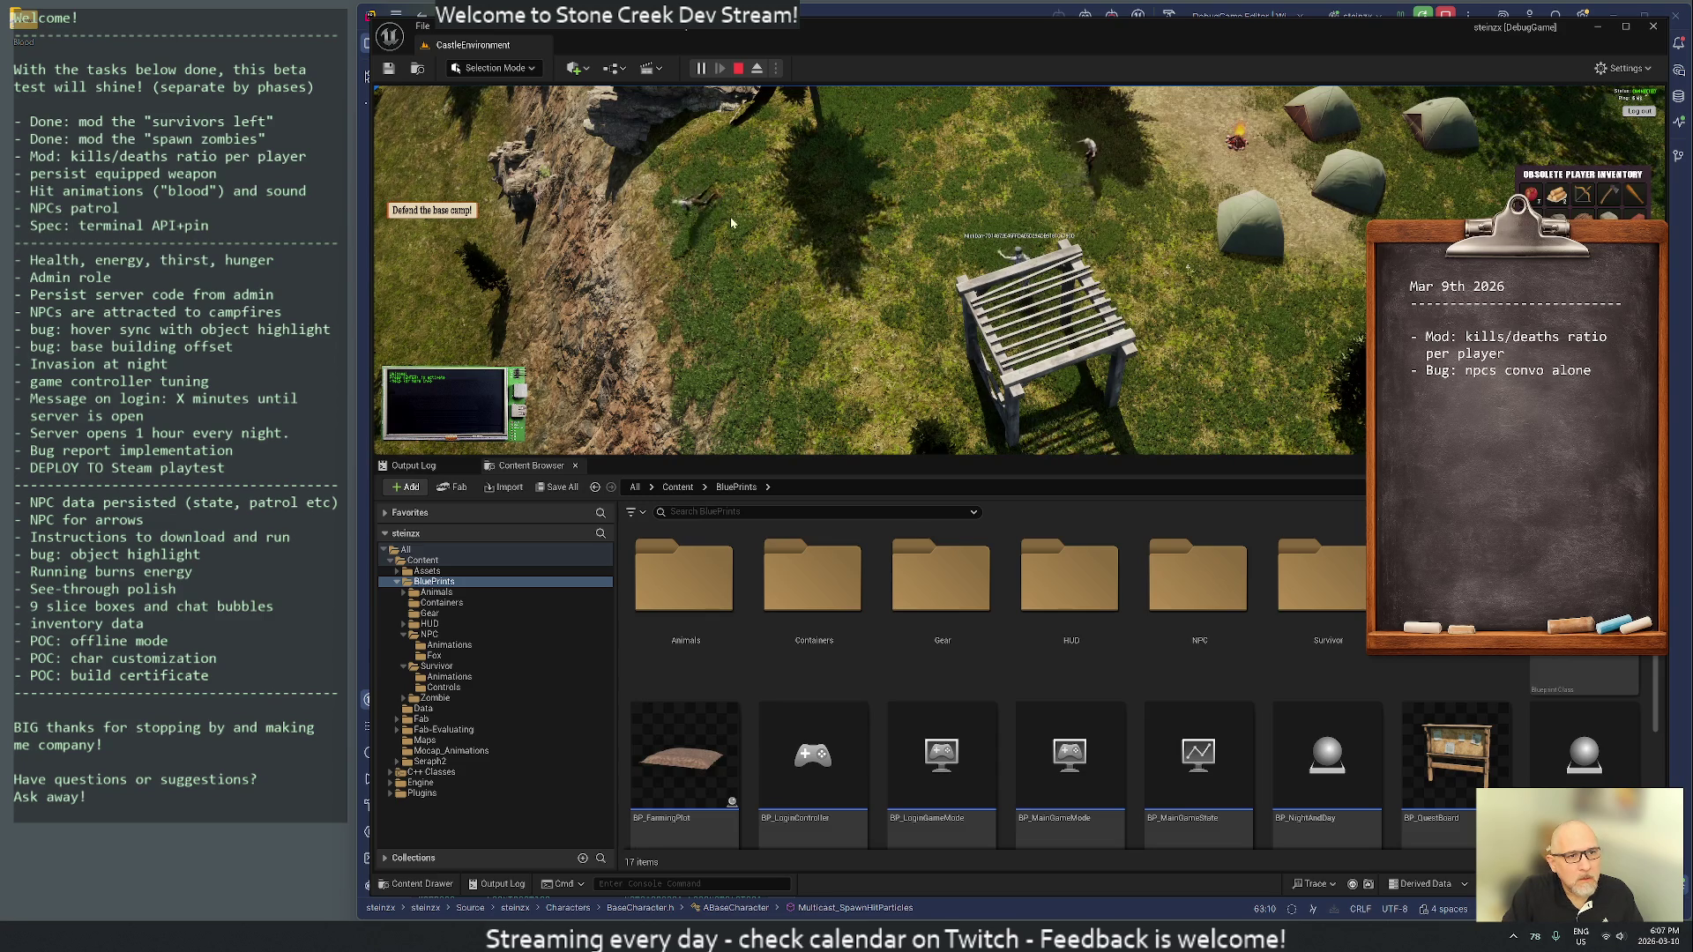
click(1063, 206)
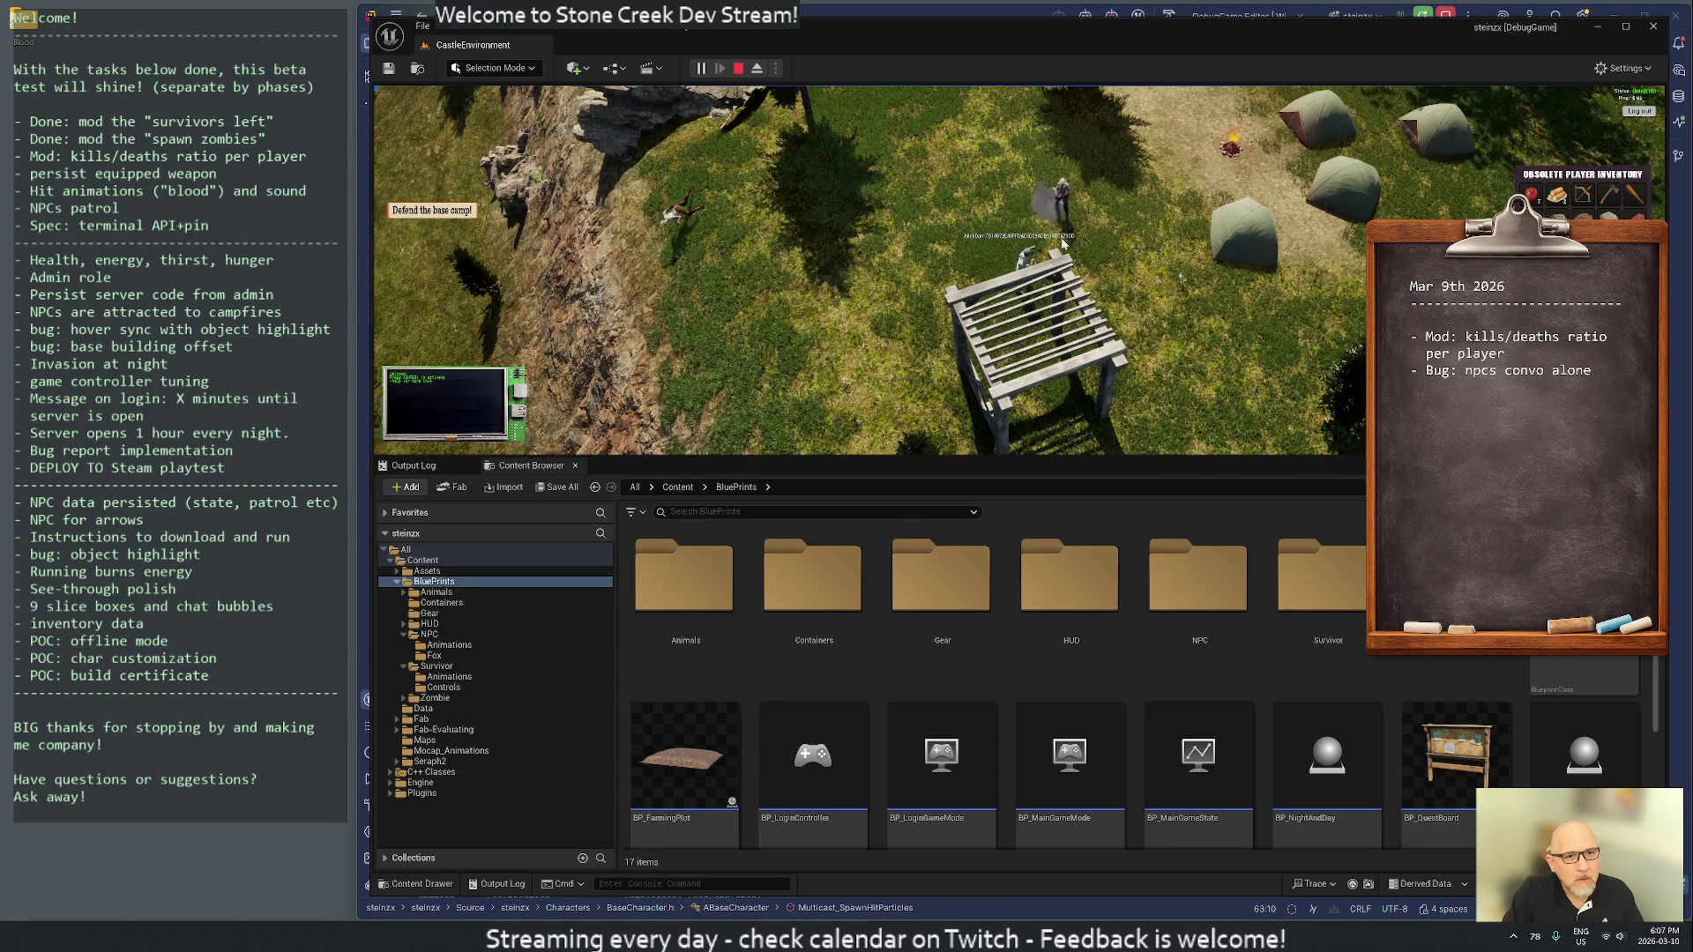
scroll(1146, 190, down, 5)
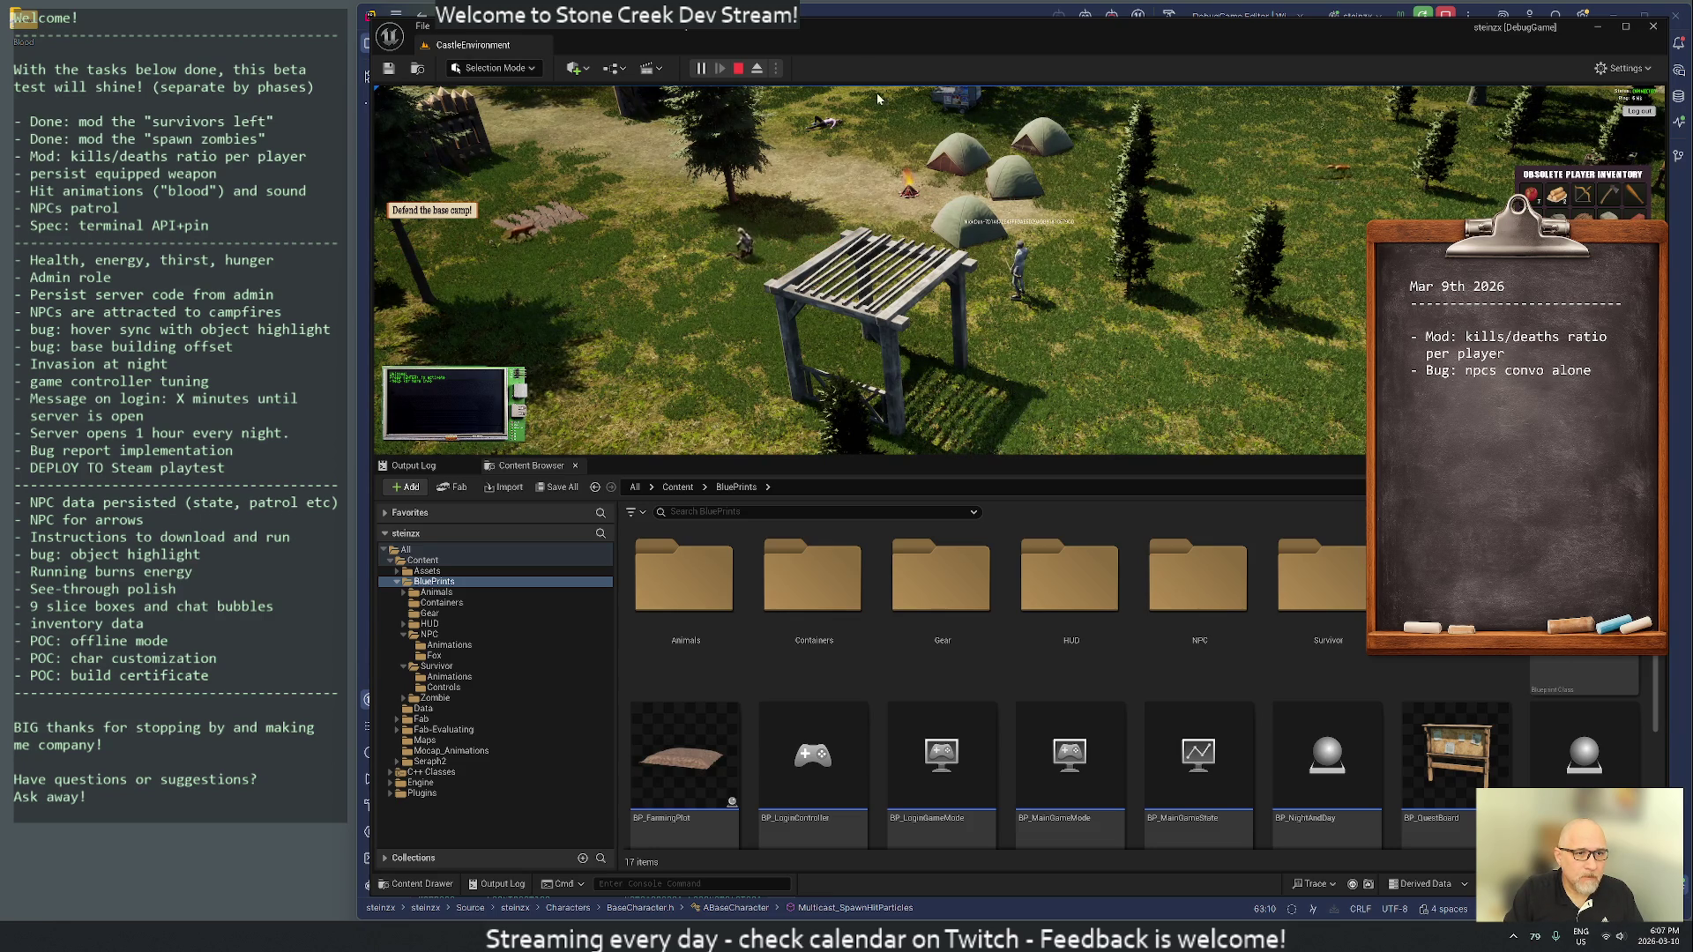
- Stop the play session, enlarge the level viewport, and browse to the Survivor folder
click(739, 69)
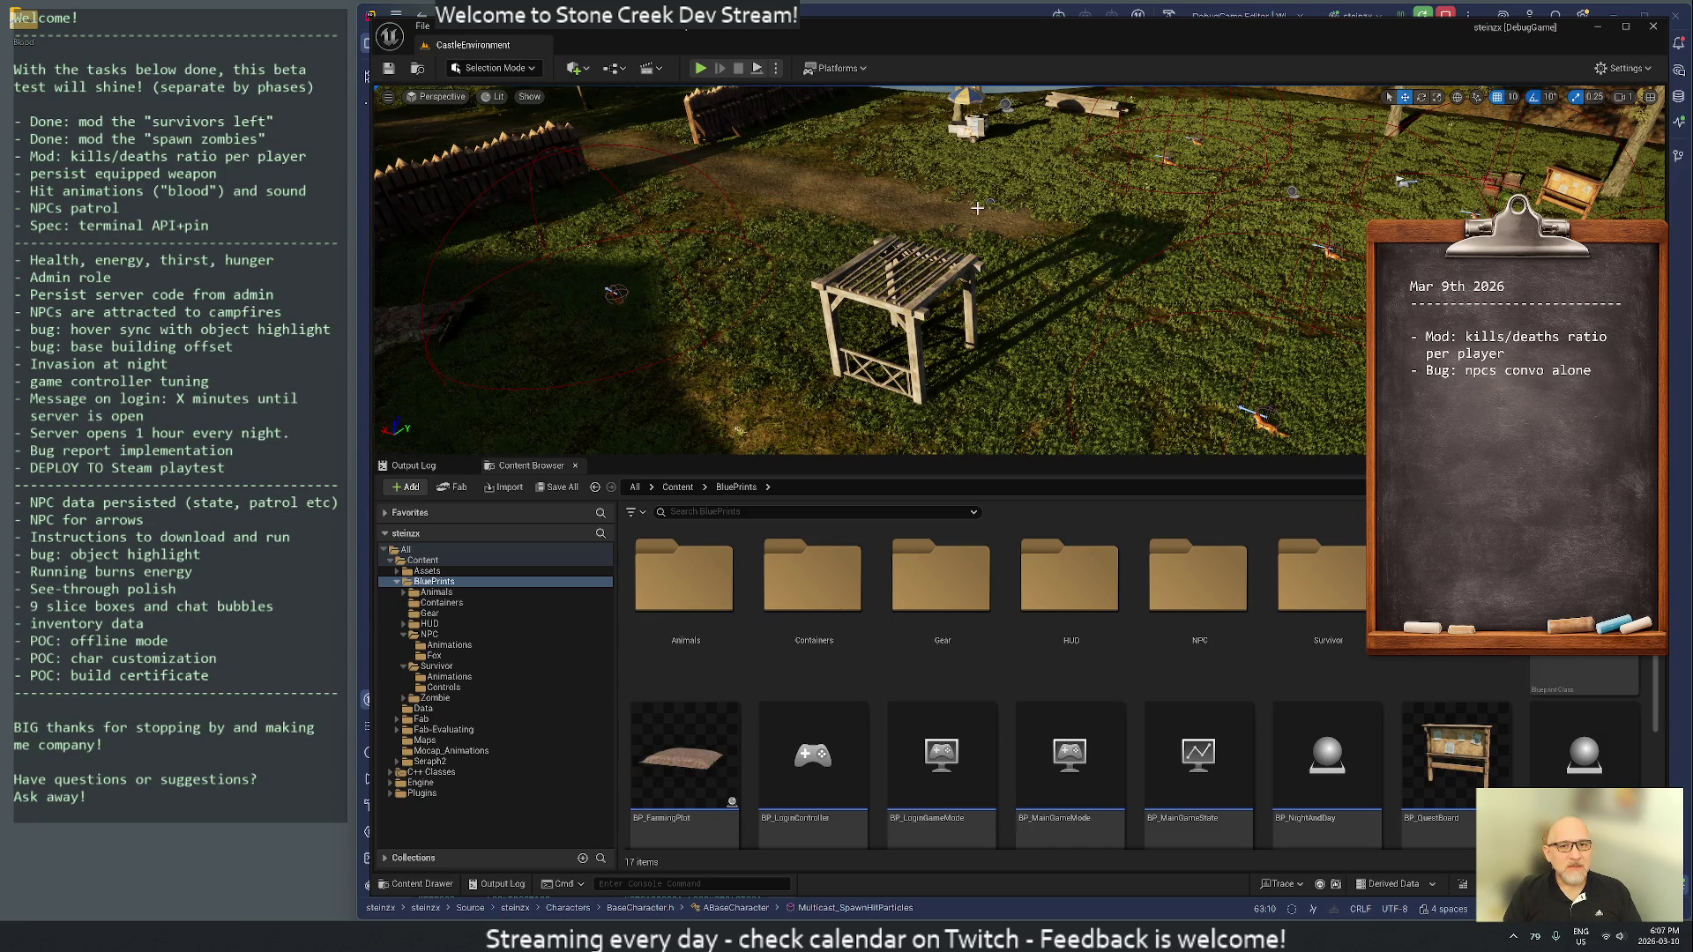
drag(1078, 457, 1077, 650)
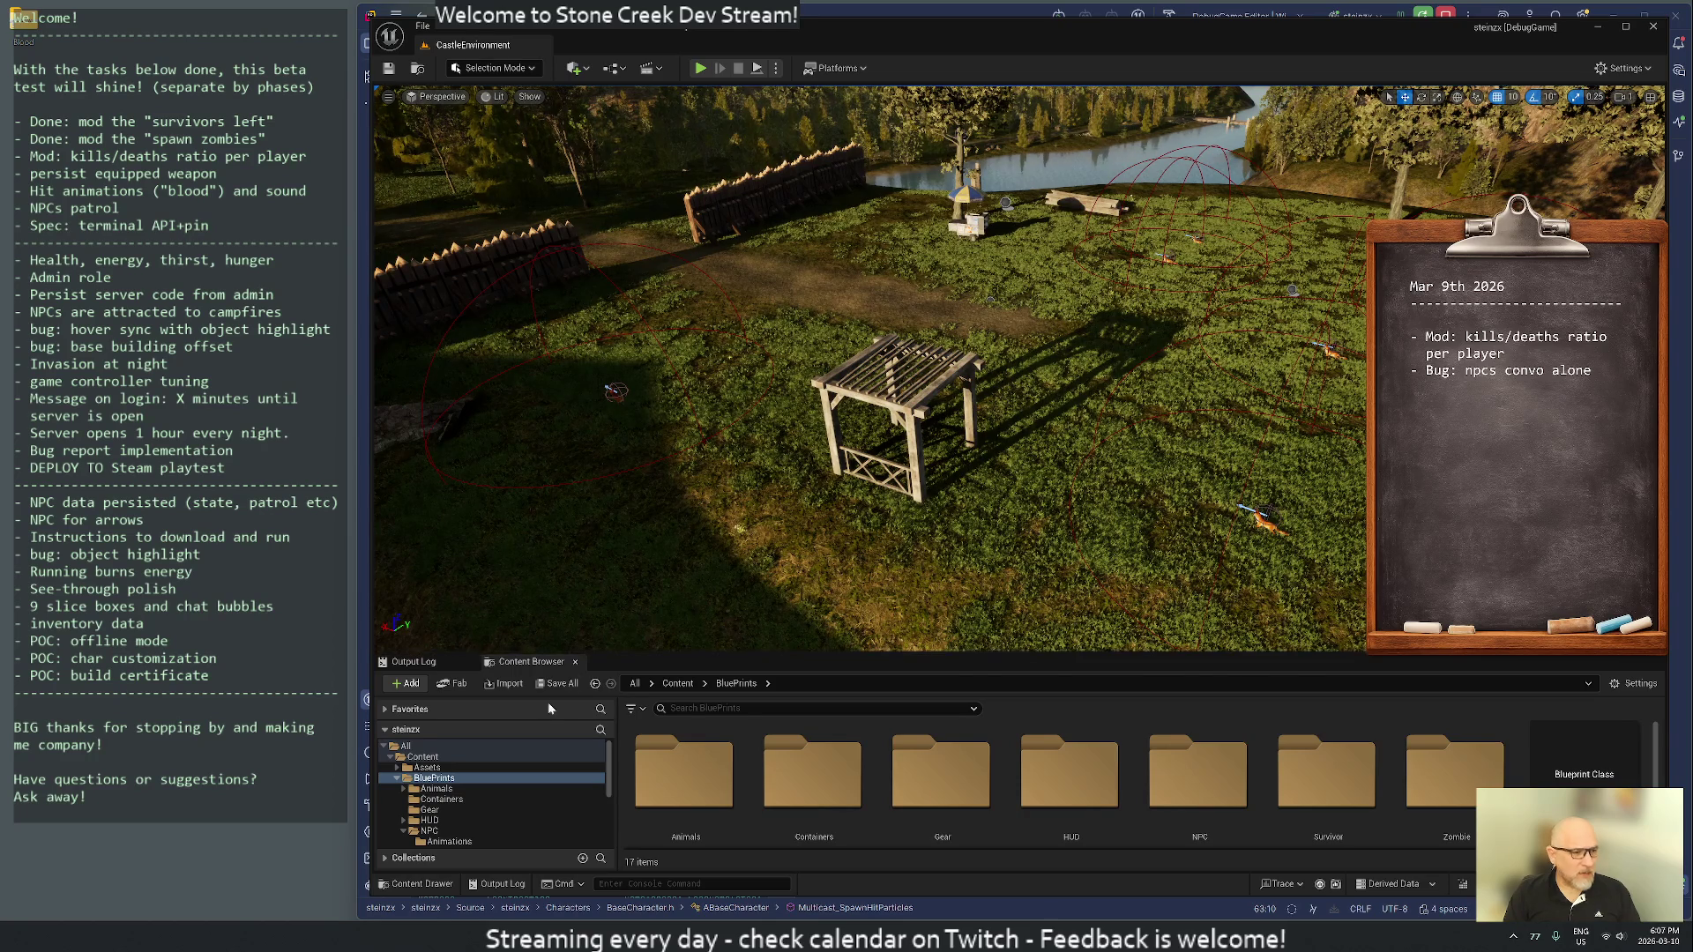
scroll(476, 804, down, 3)
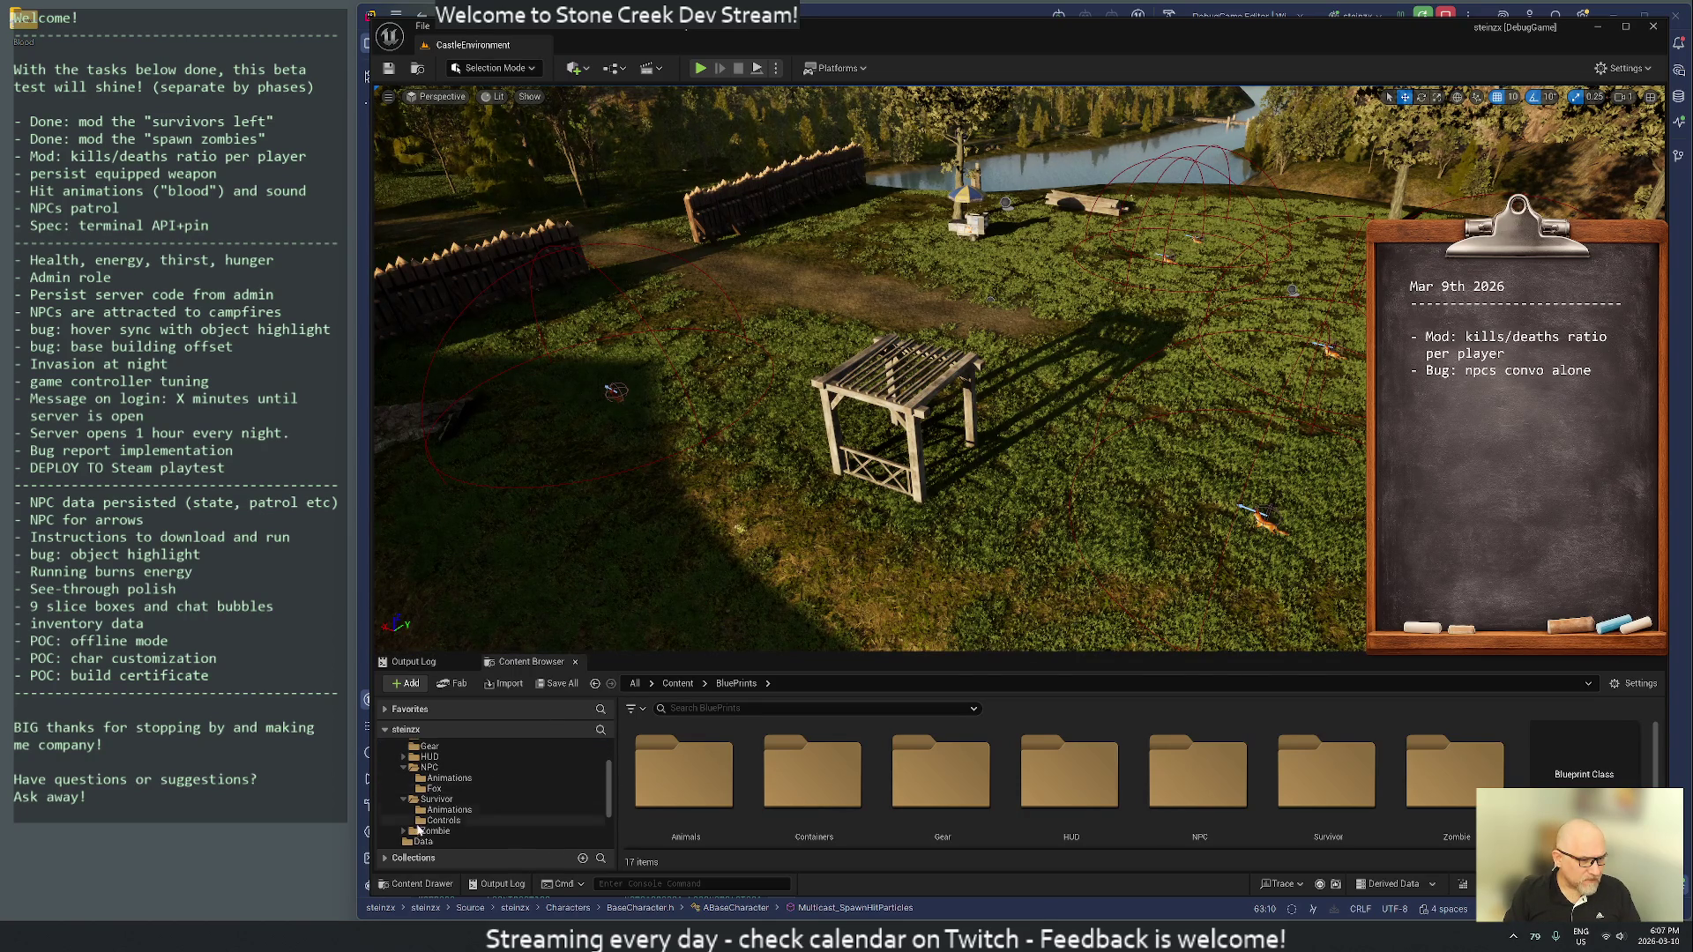
click(437, 799)
- Clear BP_Survivor's Hit Particles default to None, compile, and close the blueprint
double_click(1022, 776)
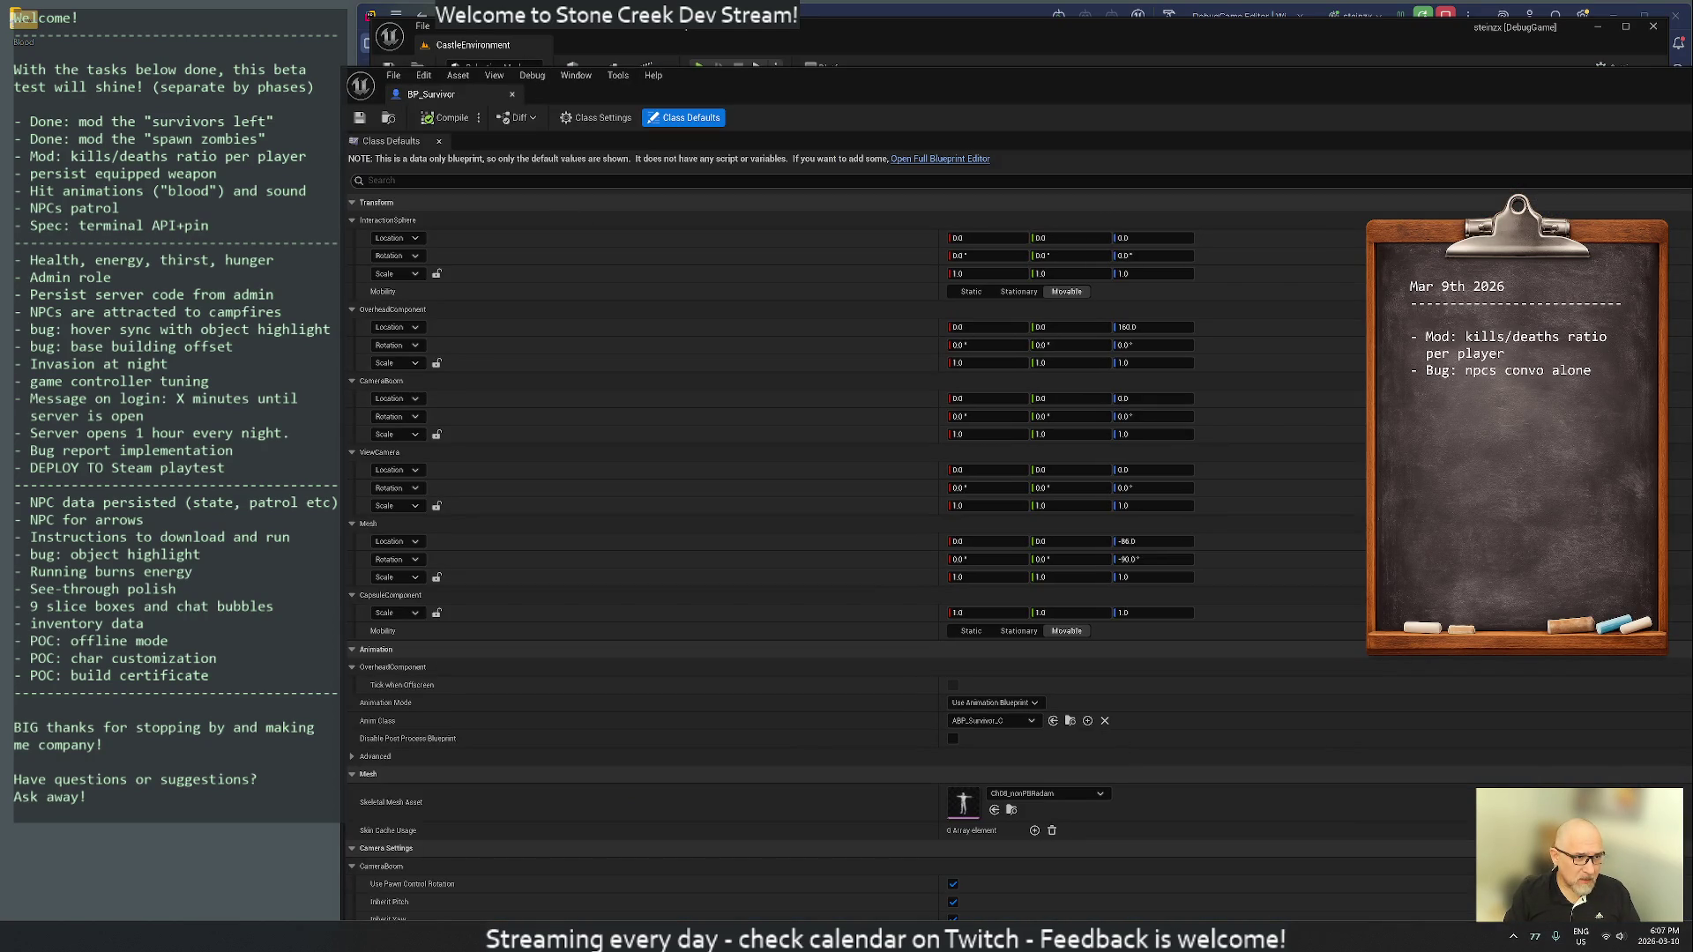
click(397, 180)
text(hit)
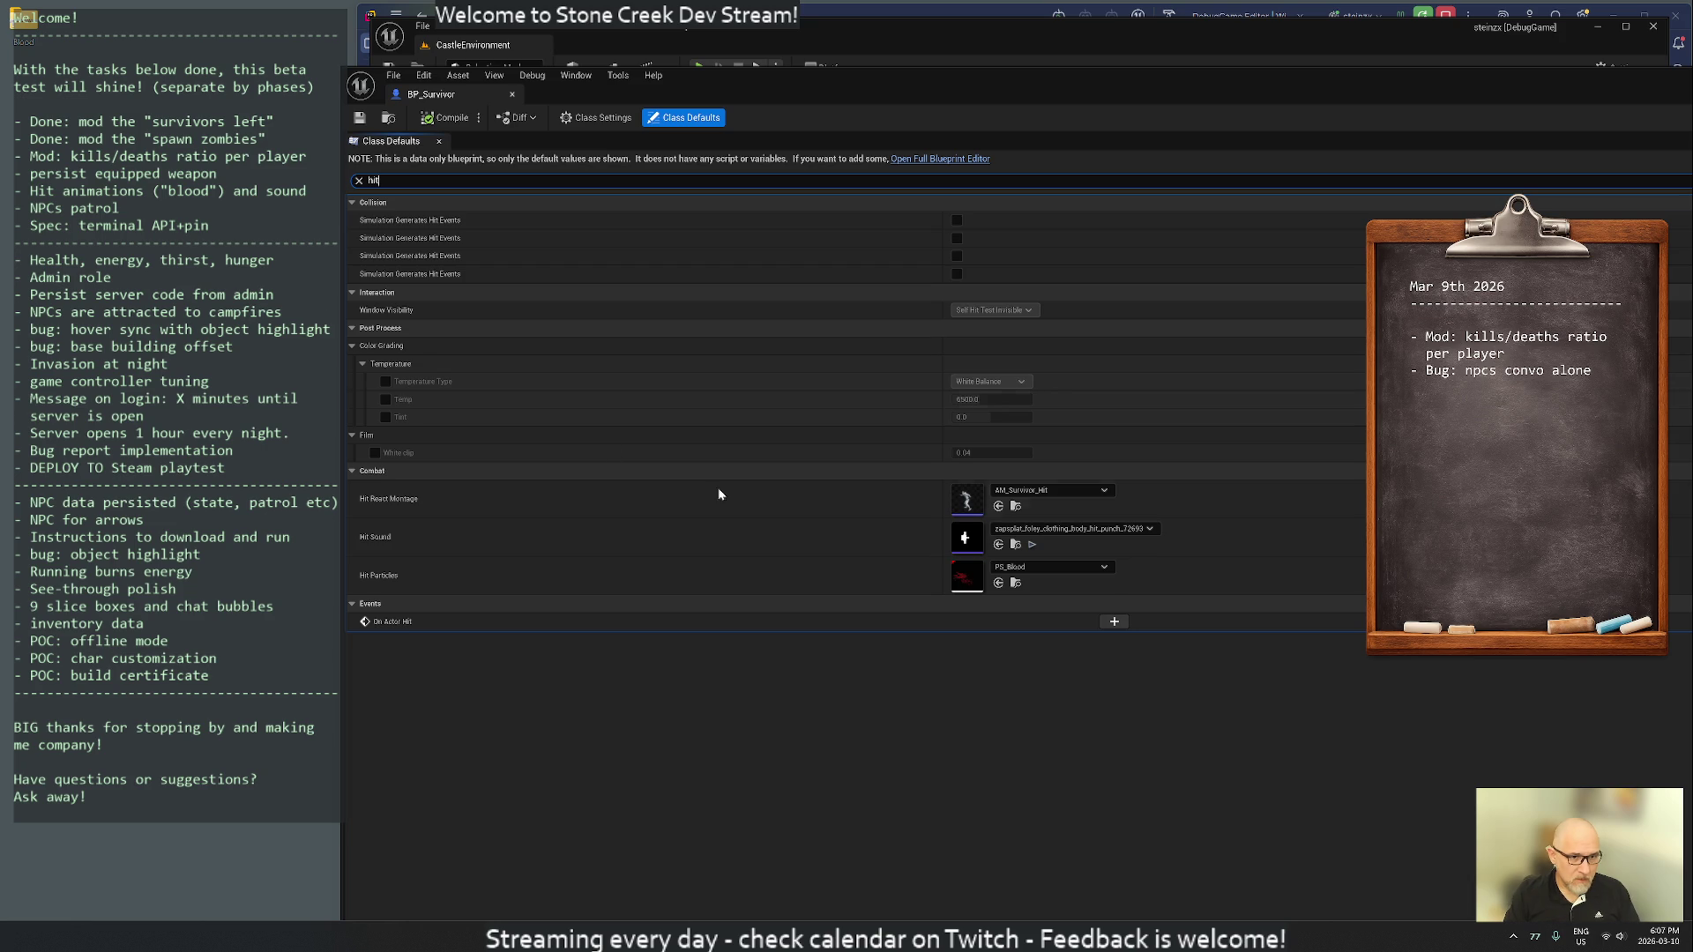
click(1054, 567)
click(1062, 673)
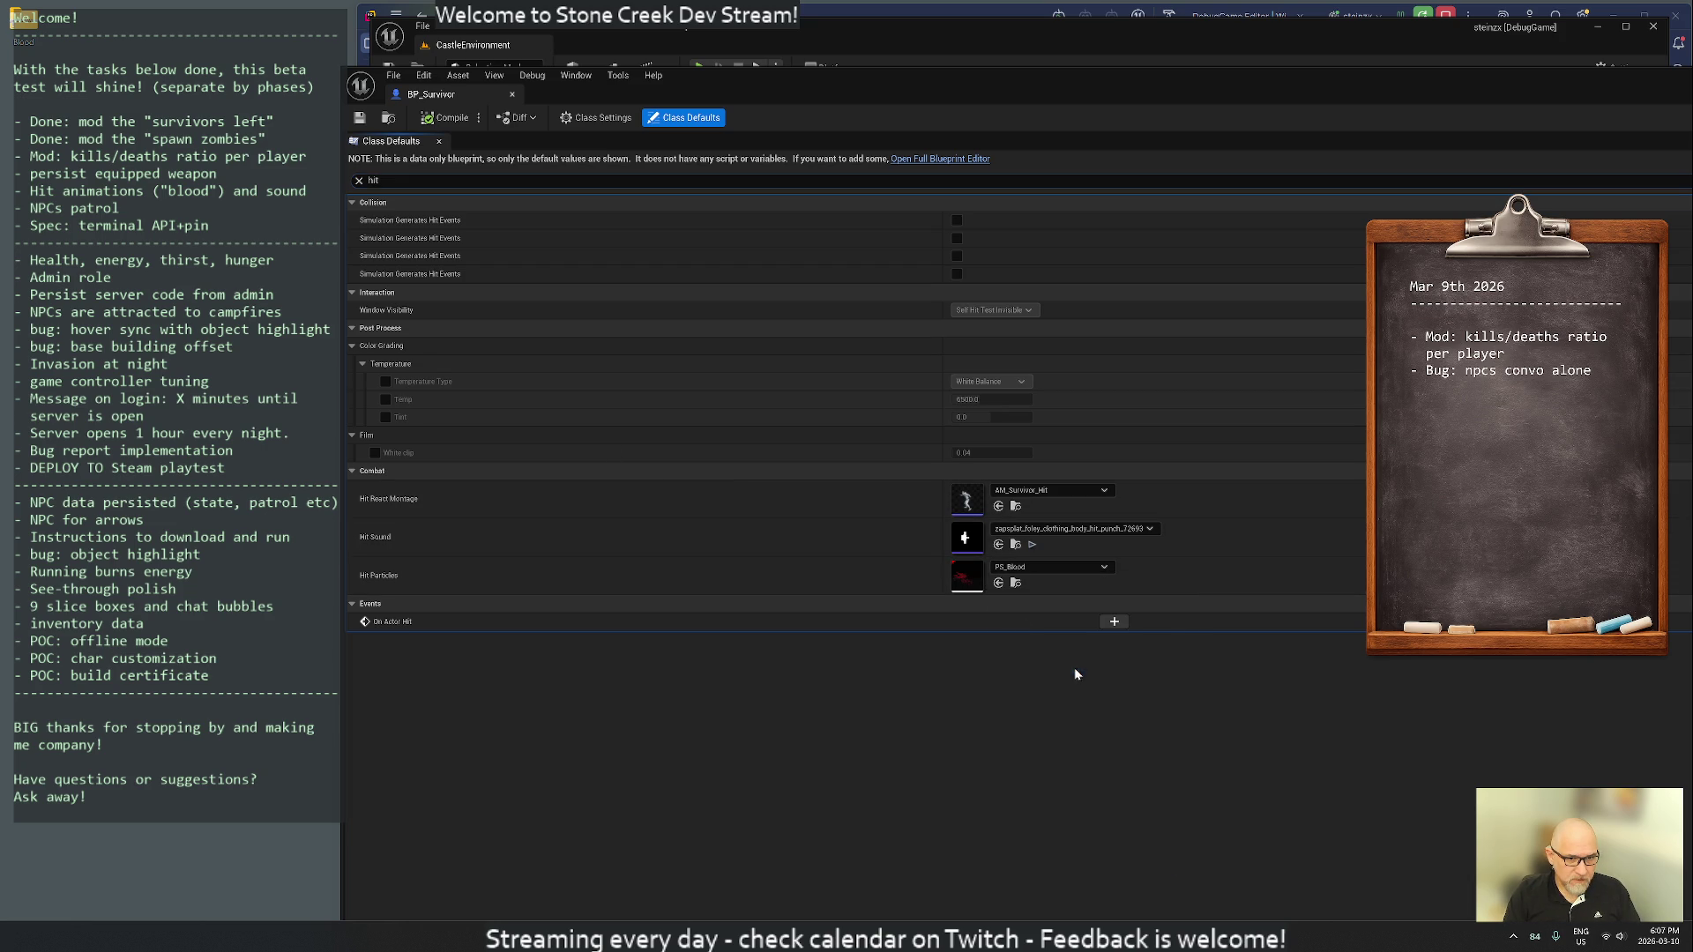
click(361, 119)
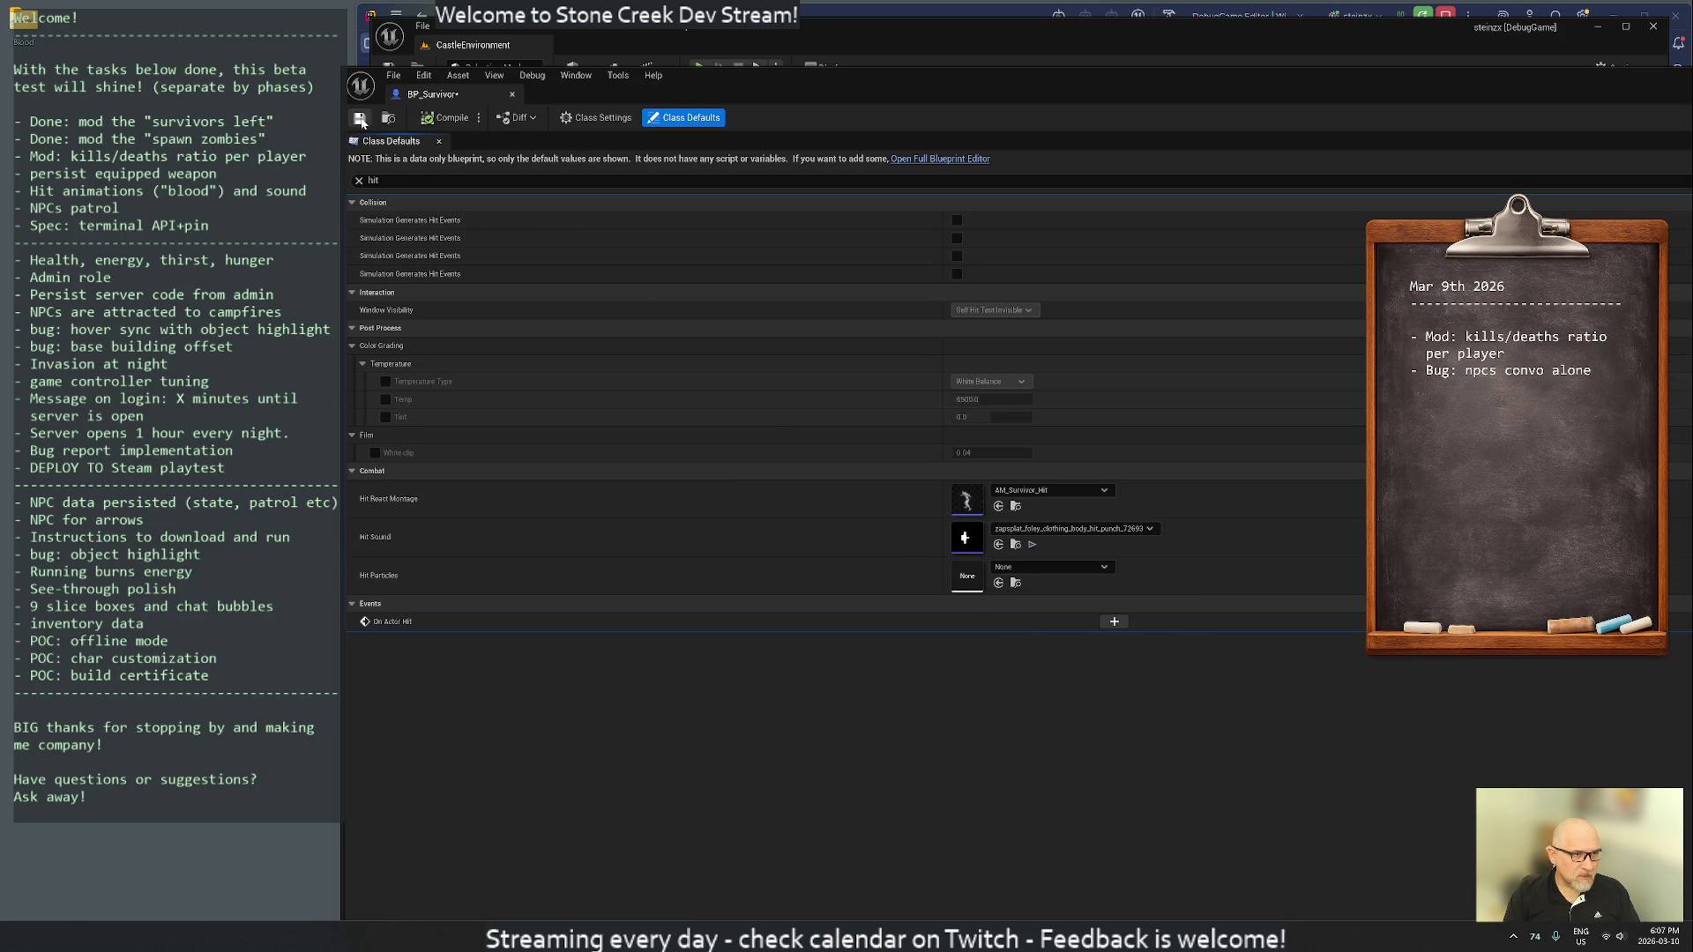
click(512, 94)
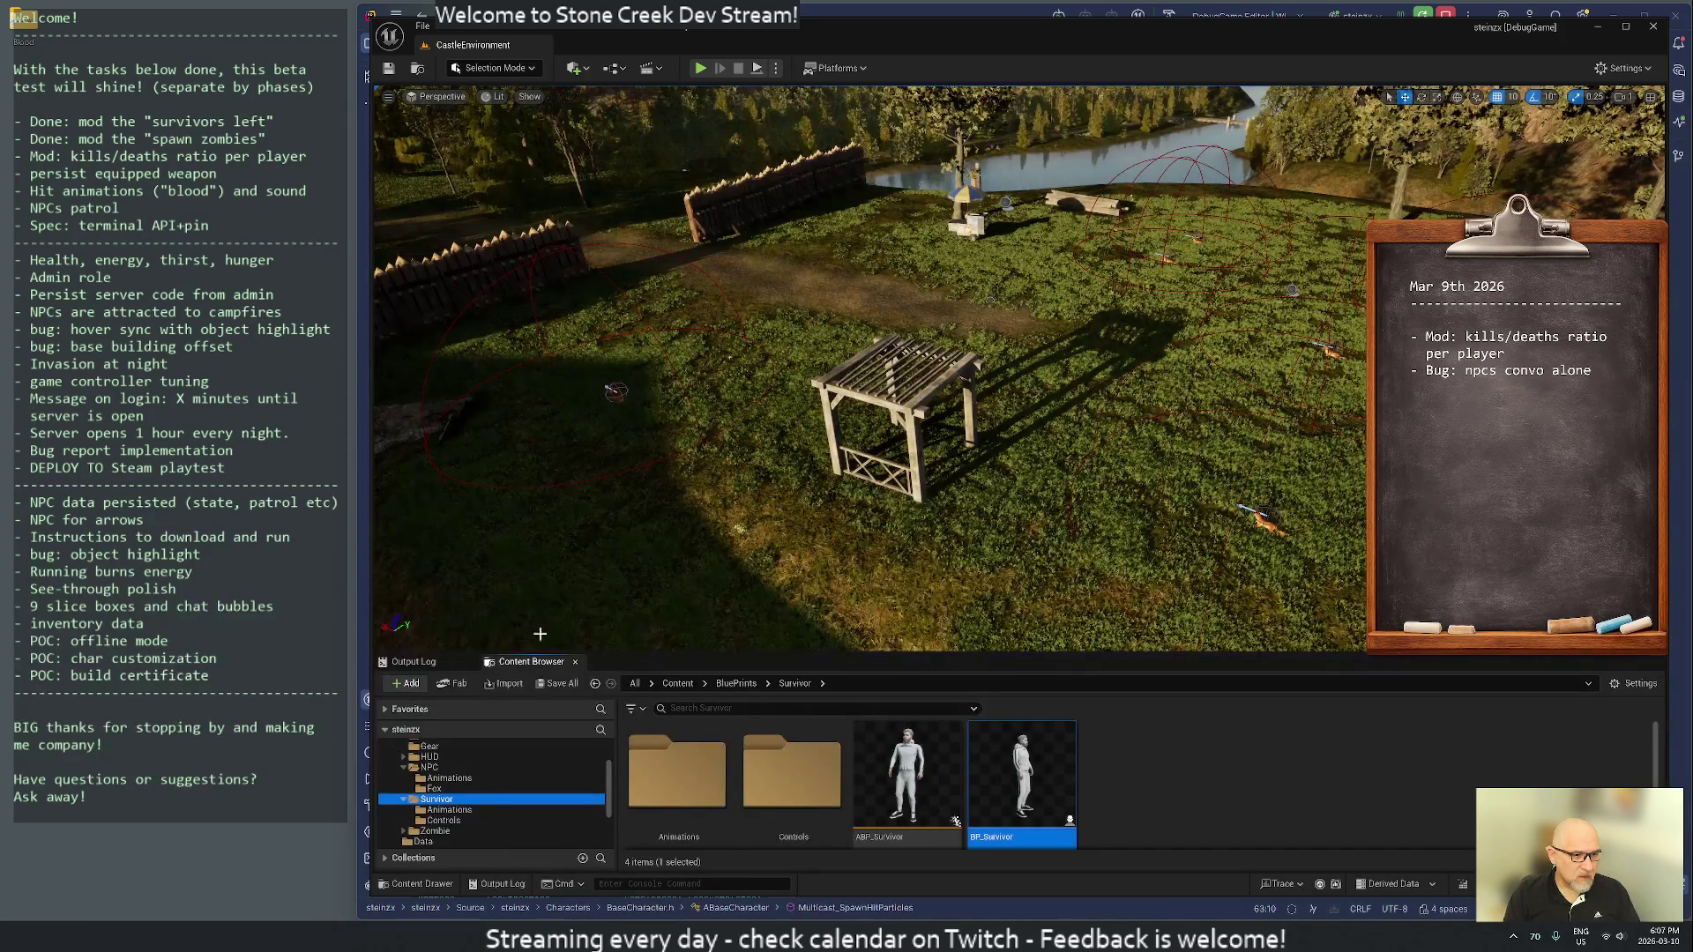
click(434, 830)
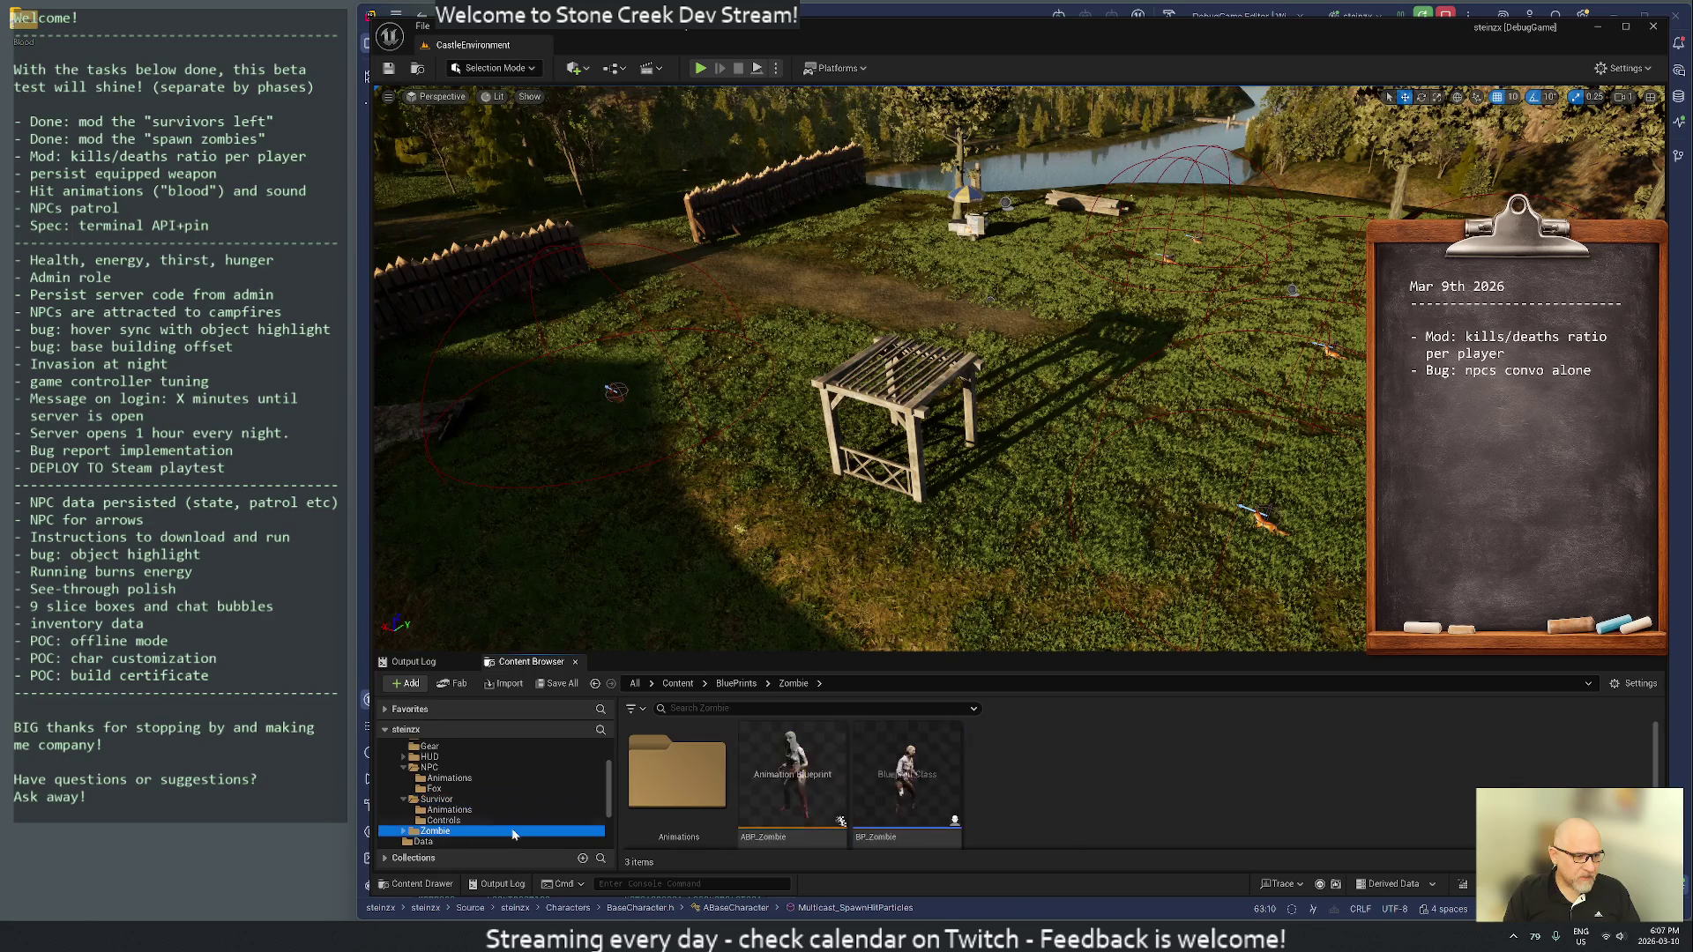
- Clear BP_Zombie's Hit Particles, formerly P_body_bullet_impact, to None
double_click(913, 781)
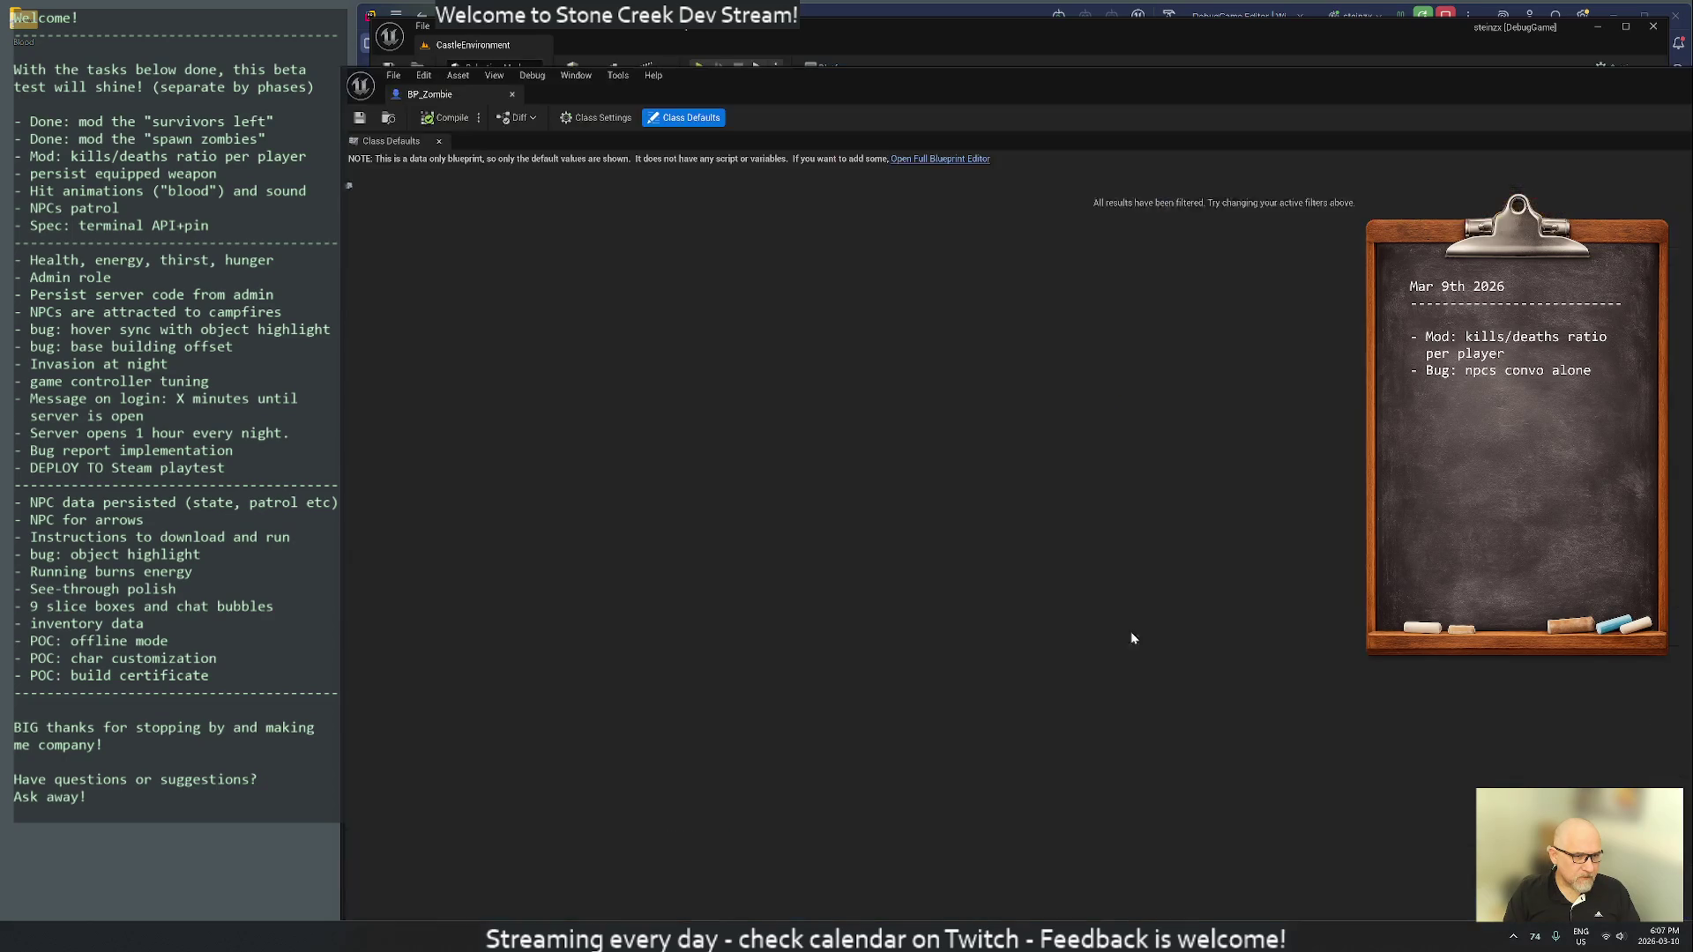
text(hit)
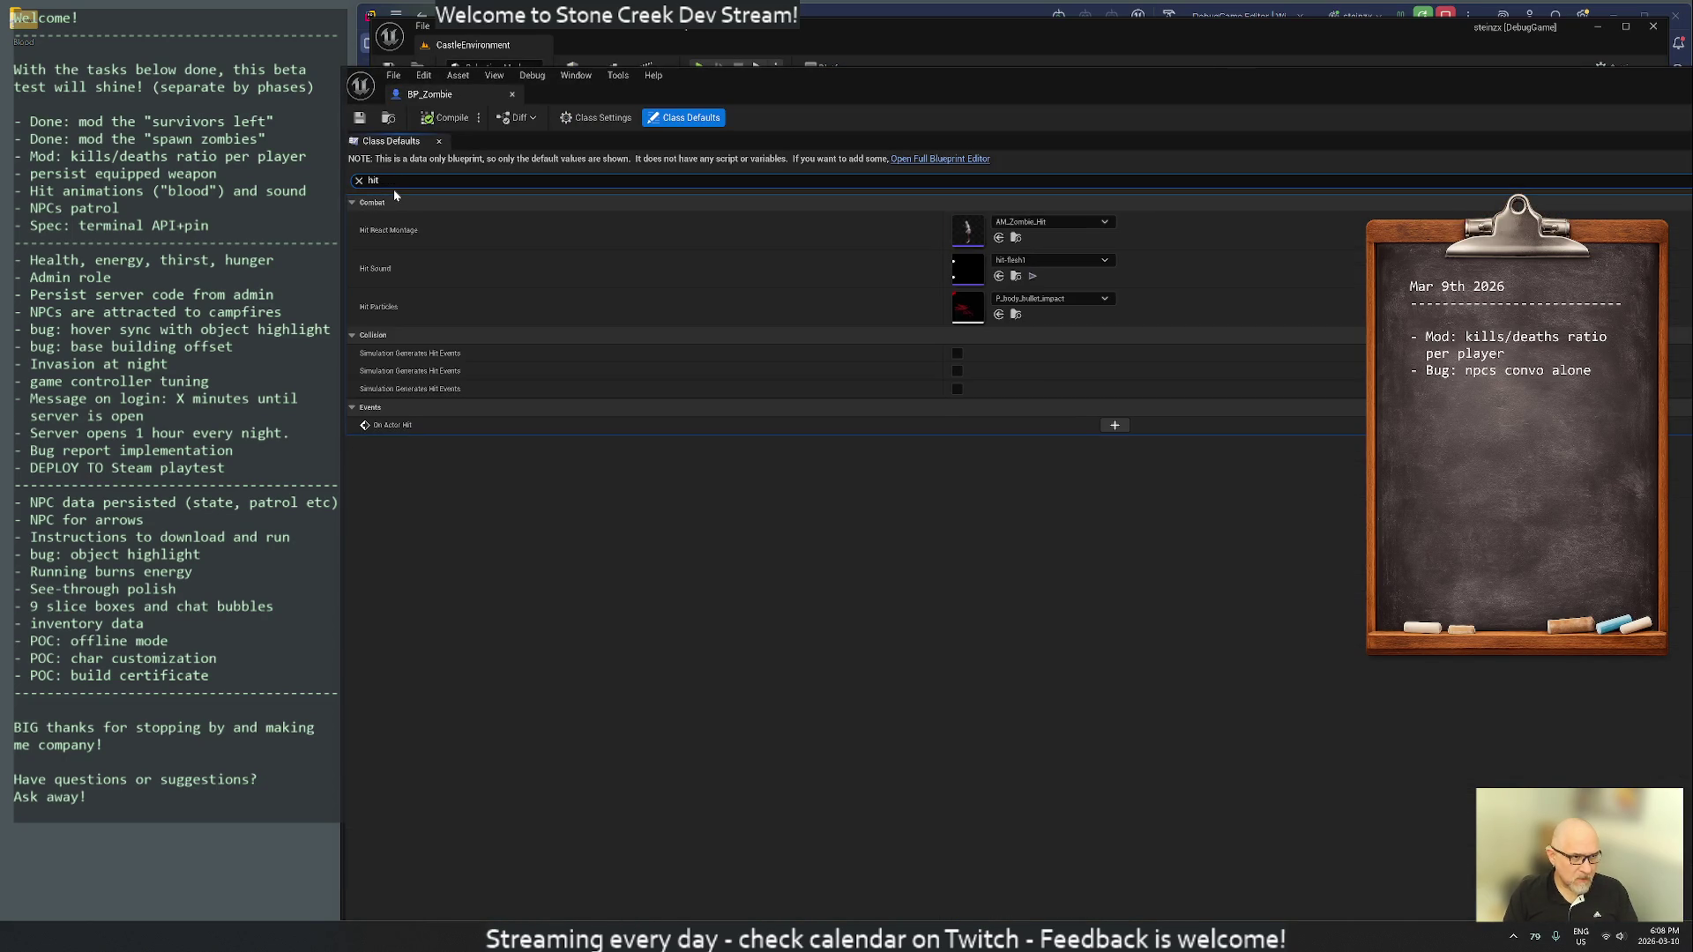
click(1045, 299)
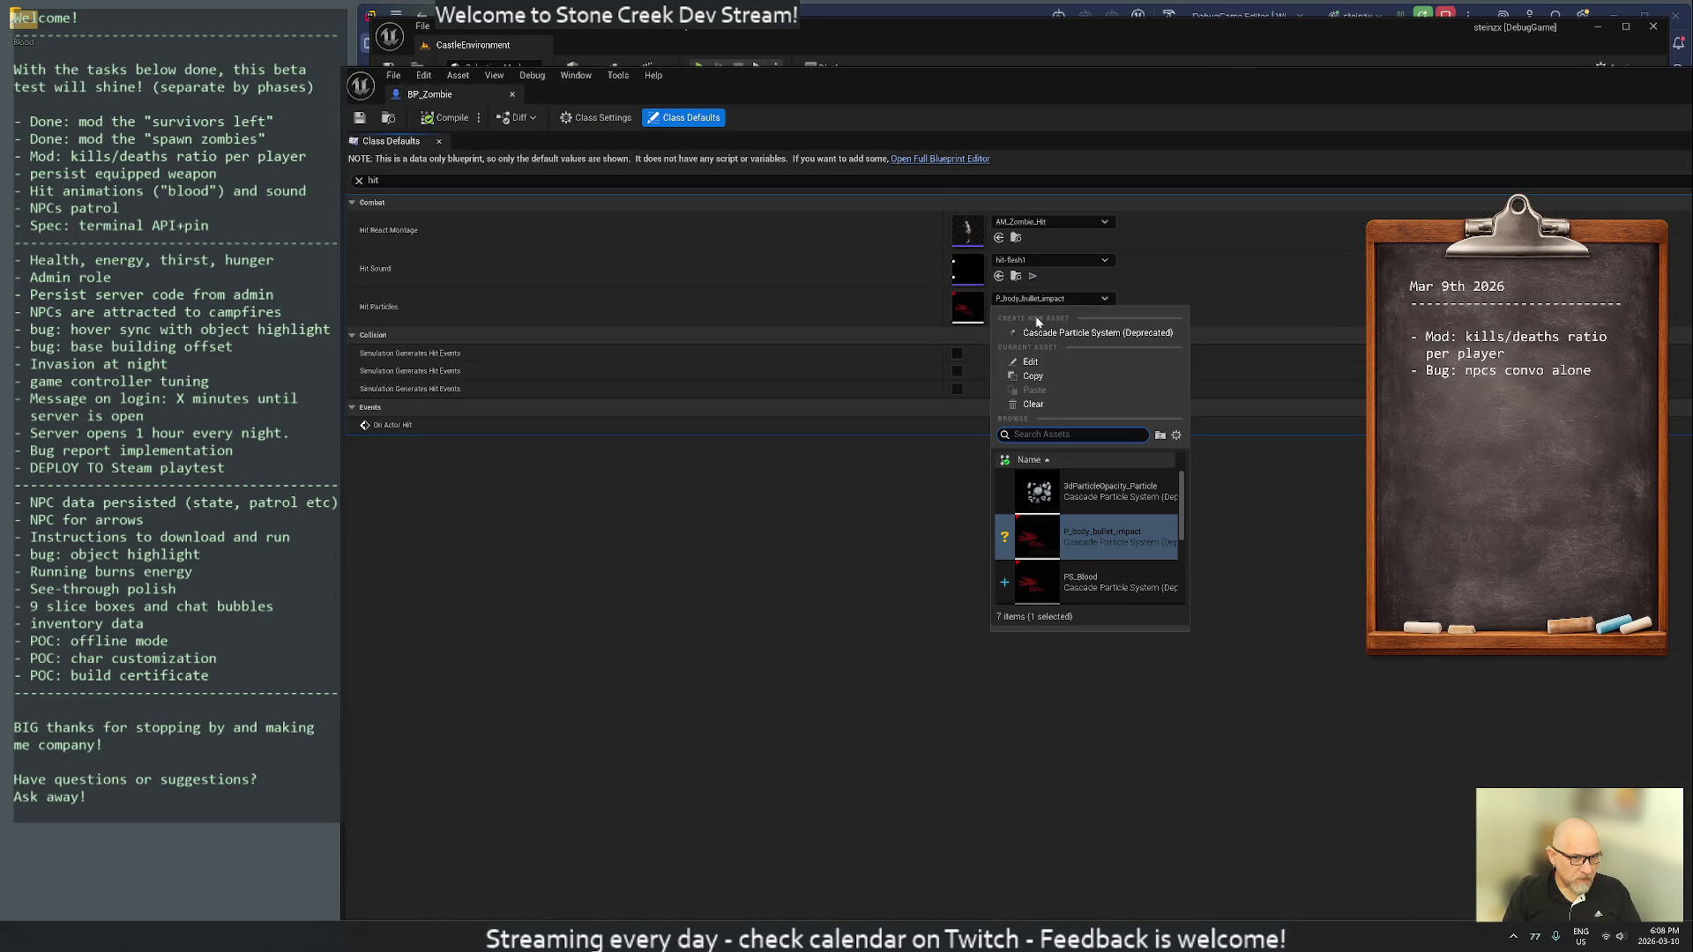
click(1033, 404)
click(386, 179)
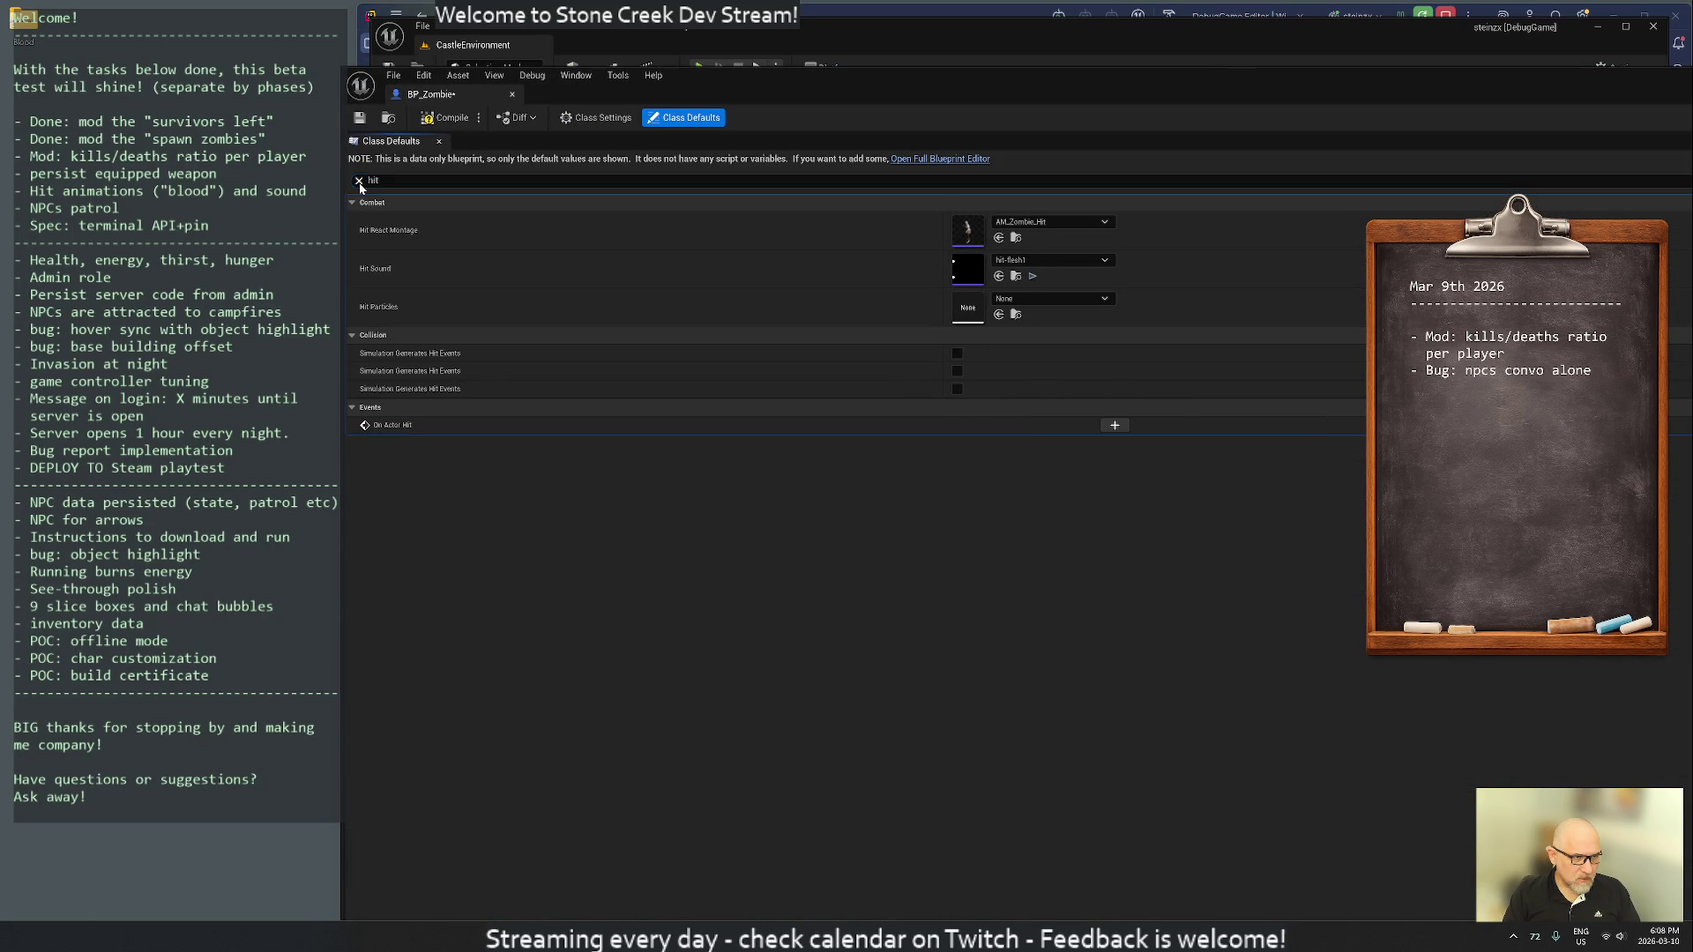
click(358, 181)
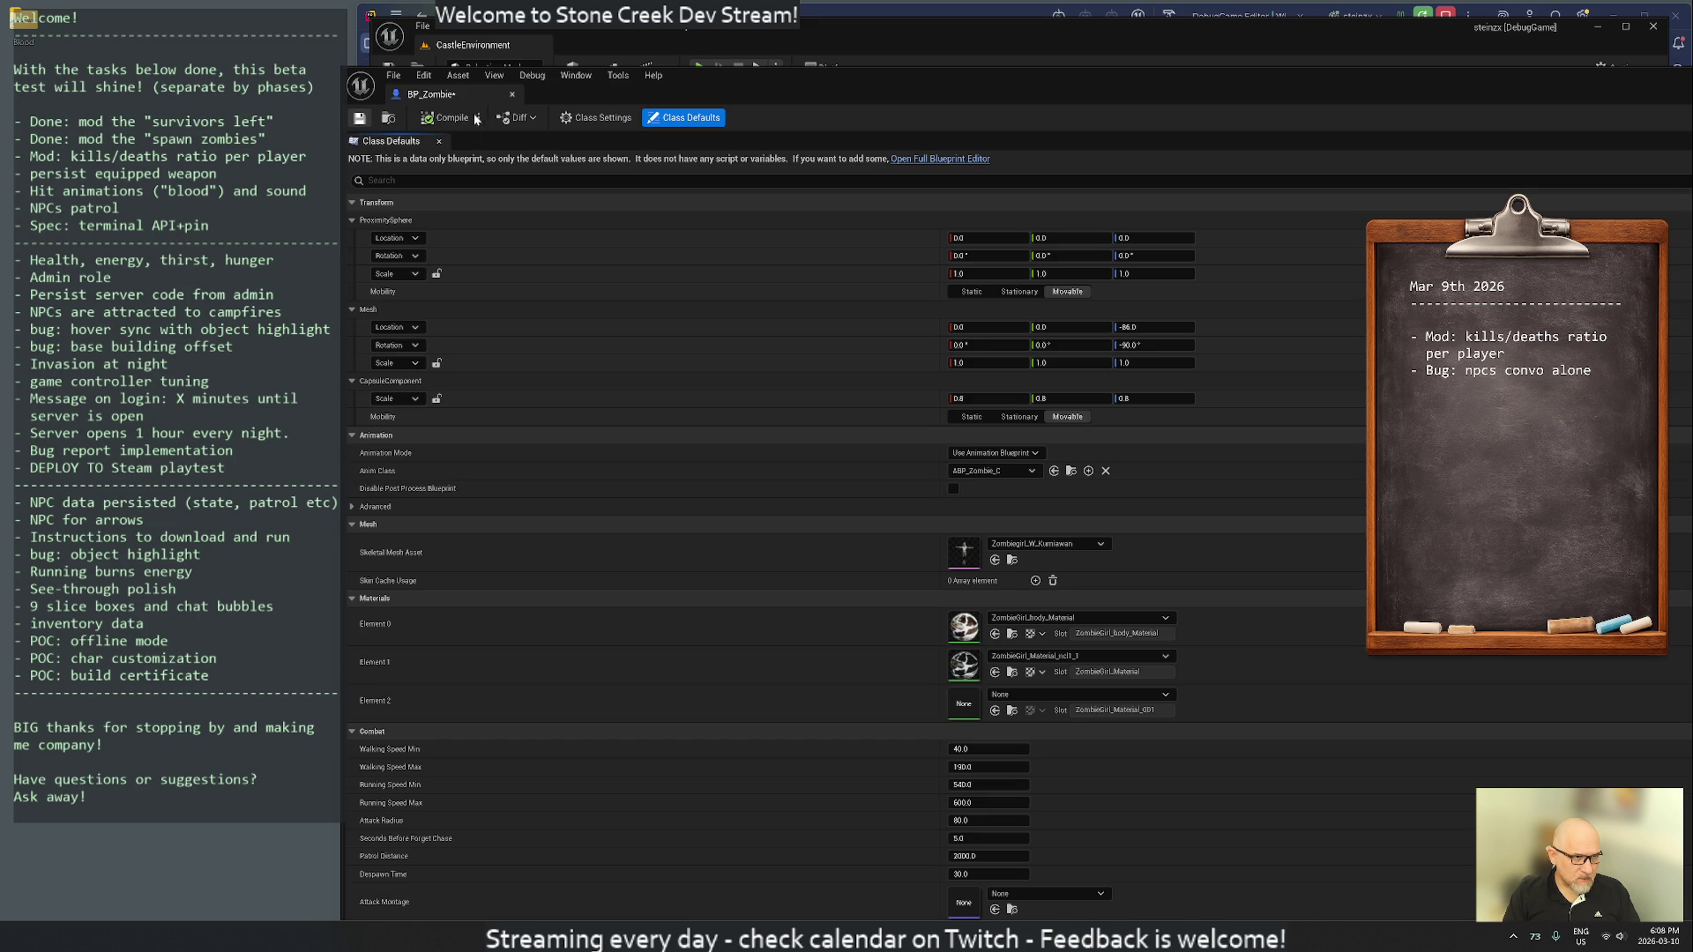
- Close BP_Zombie, save all modified assets, and switch over to Rider
click(511, 94)
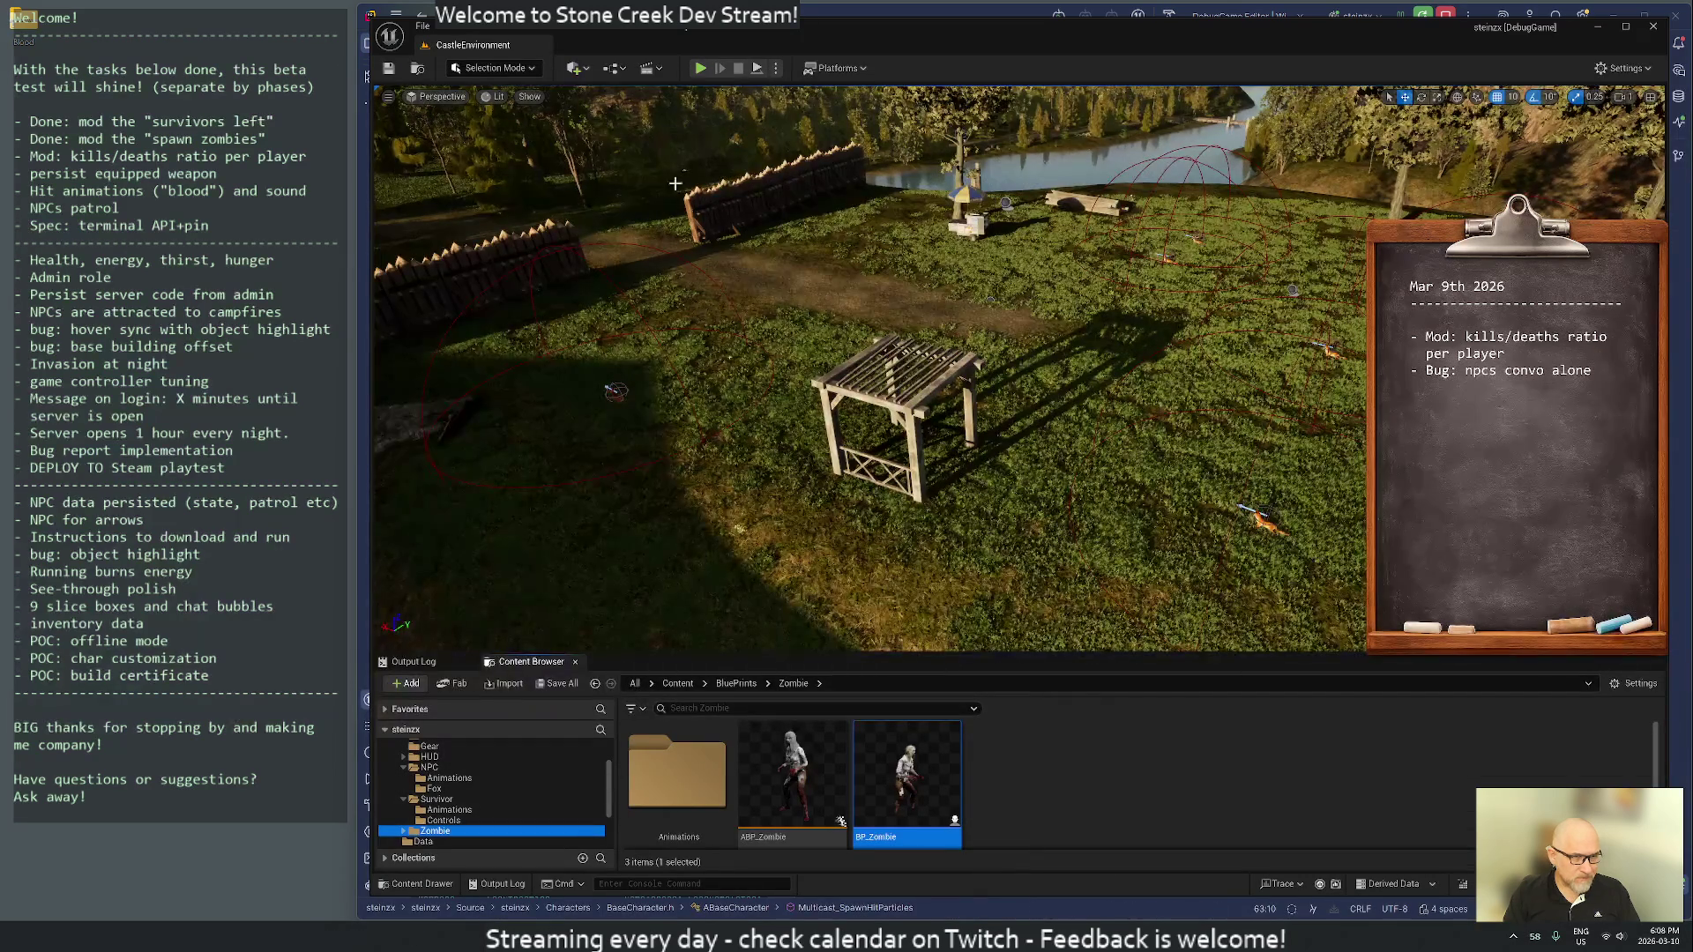
click(388, 68)
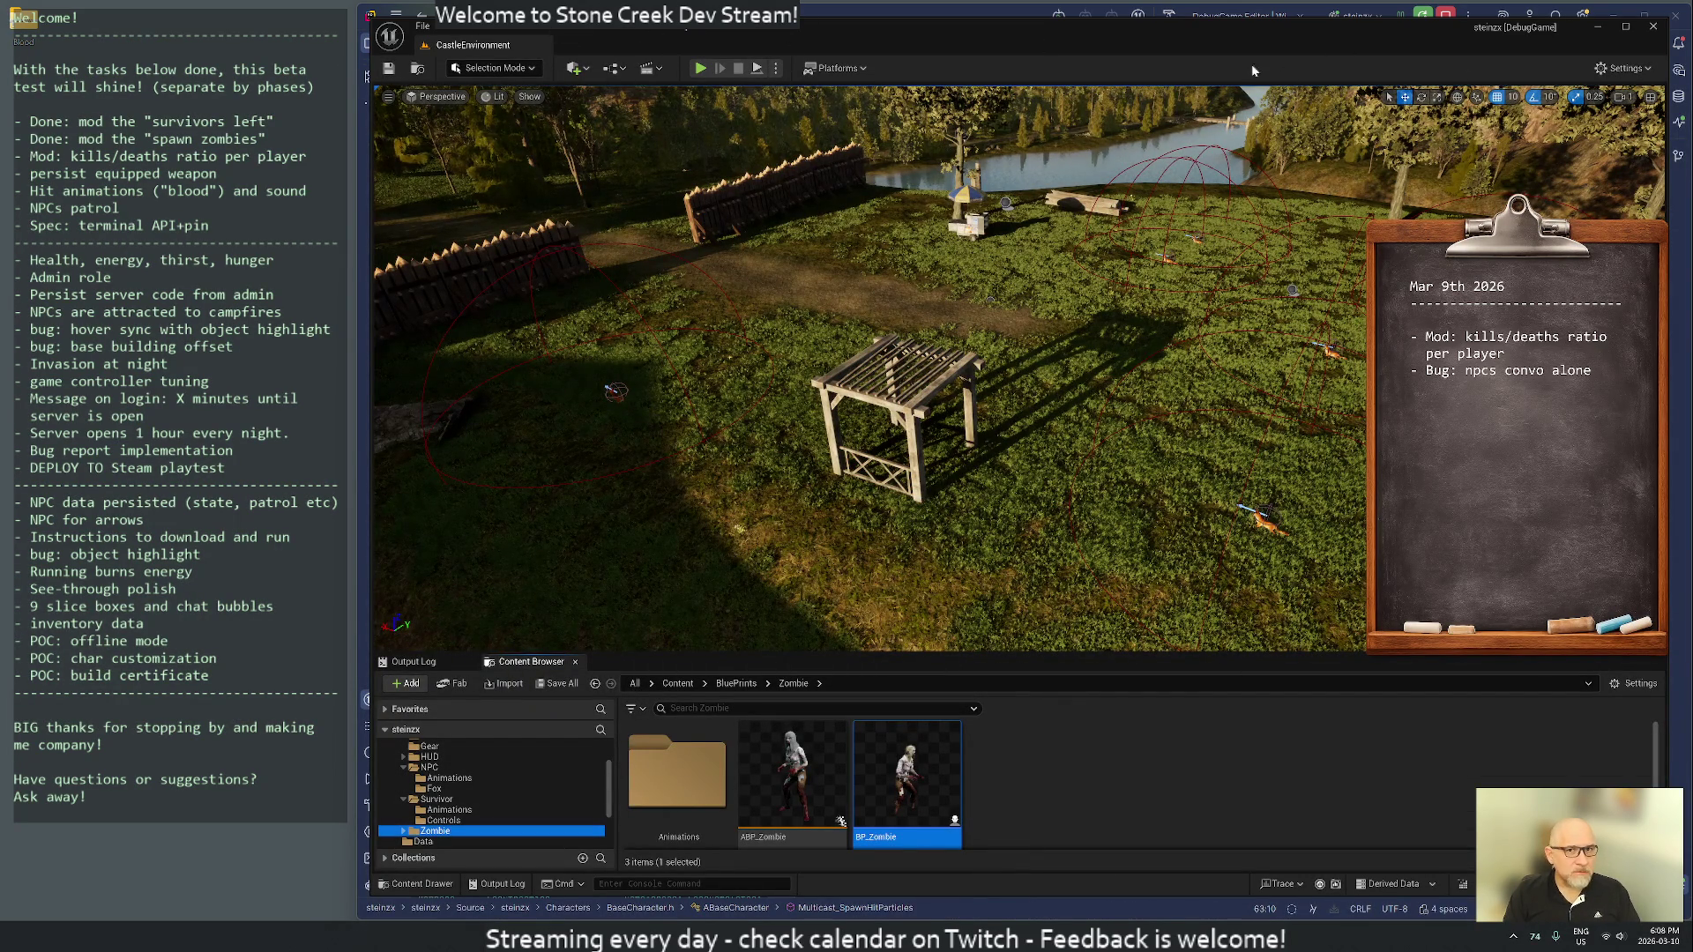
click(1597, 26)
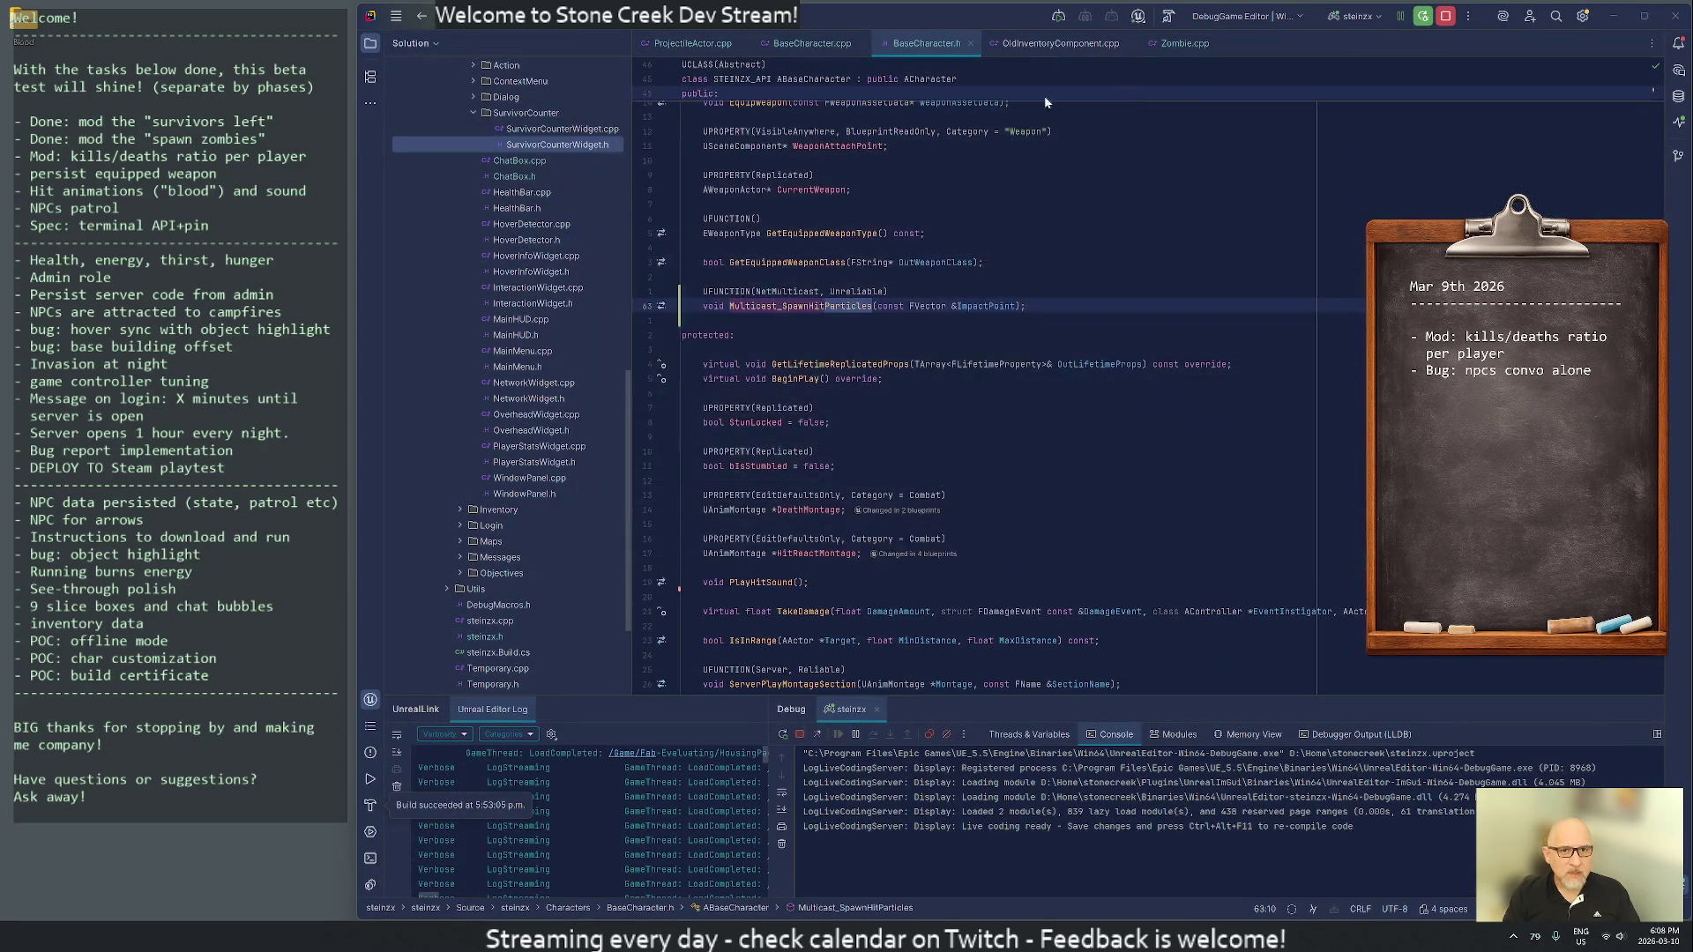
- Show Local Changes with the modified-without-checkout and unversioned files groups expanded
key(ctrl+k)
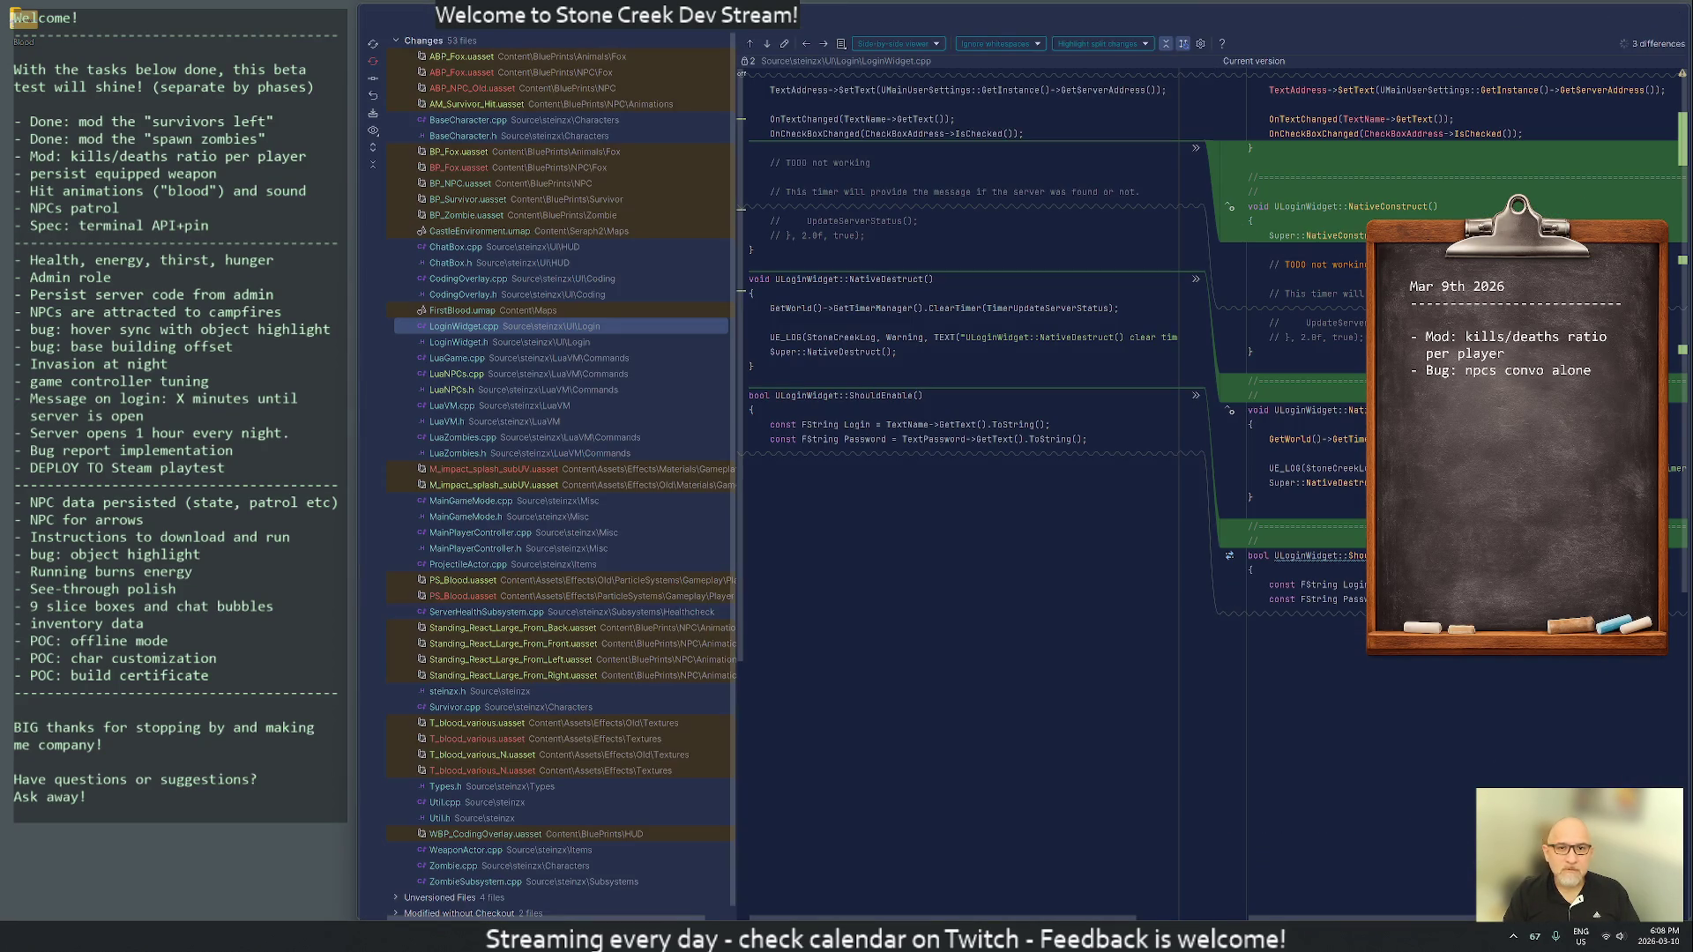
scroll(547, 459, down, 1)
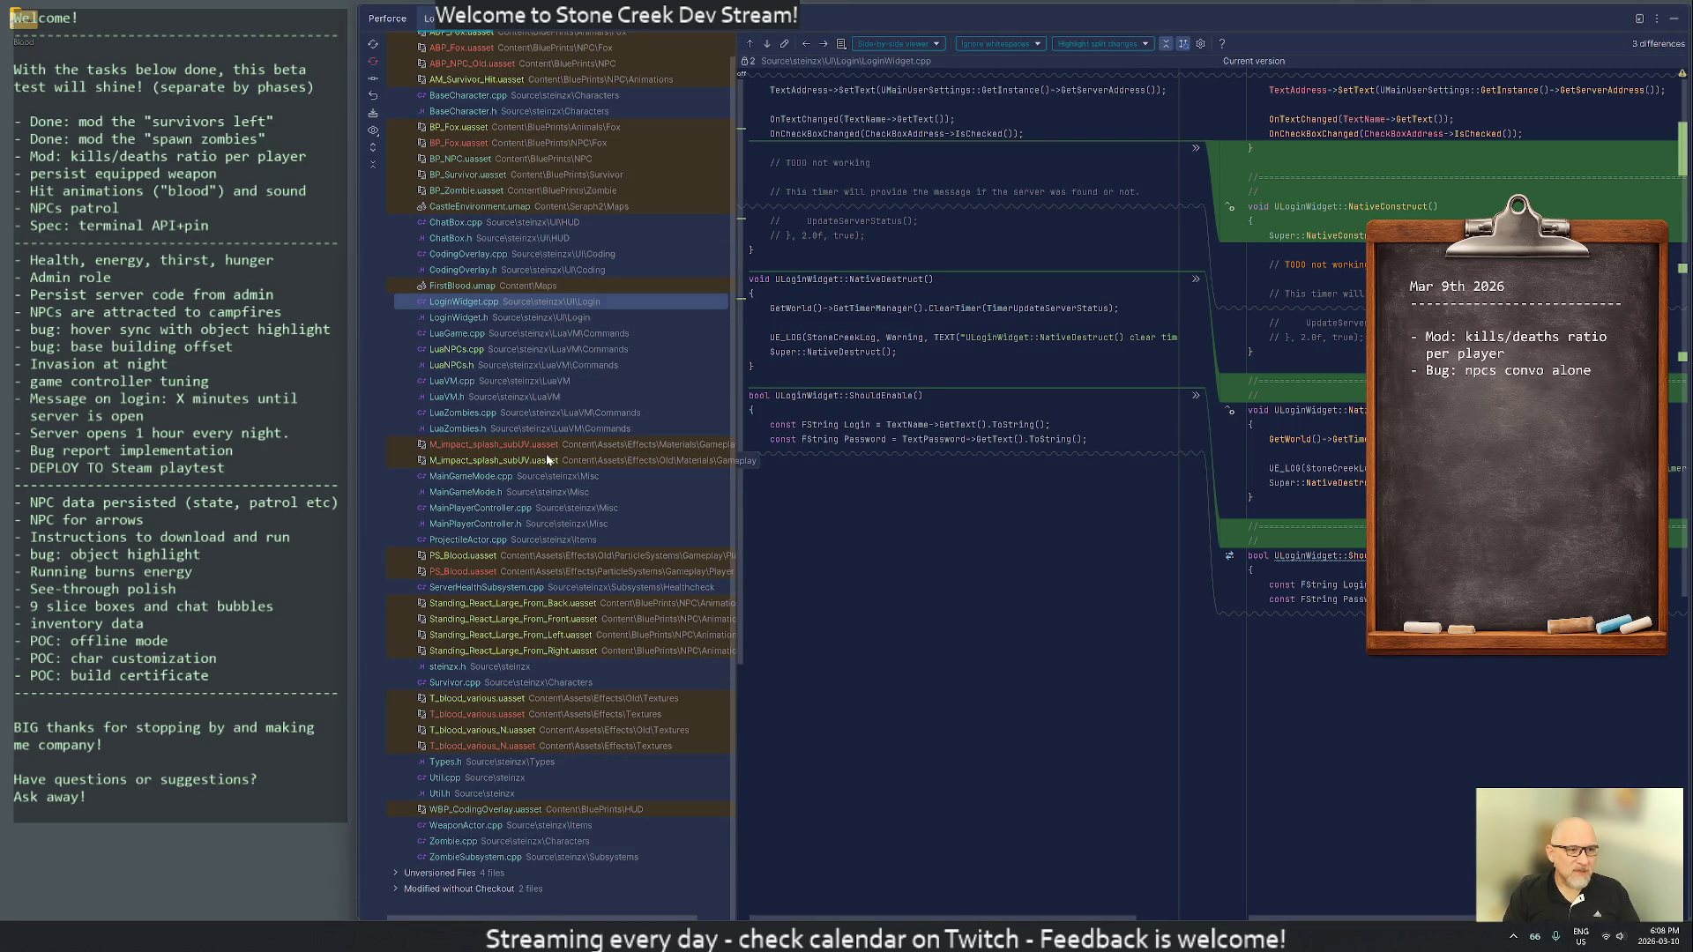
click(397, 890)
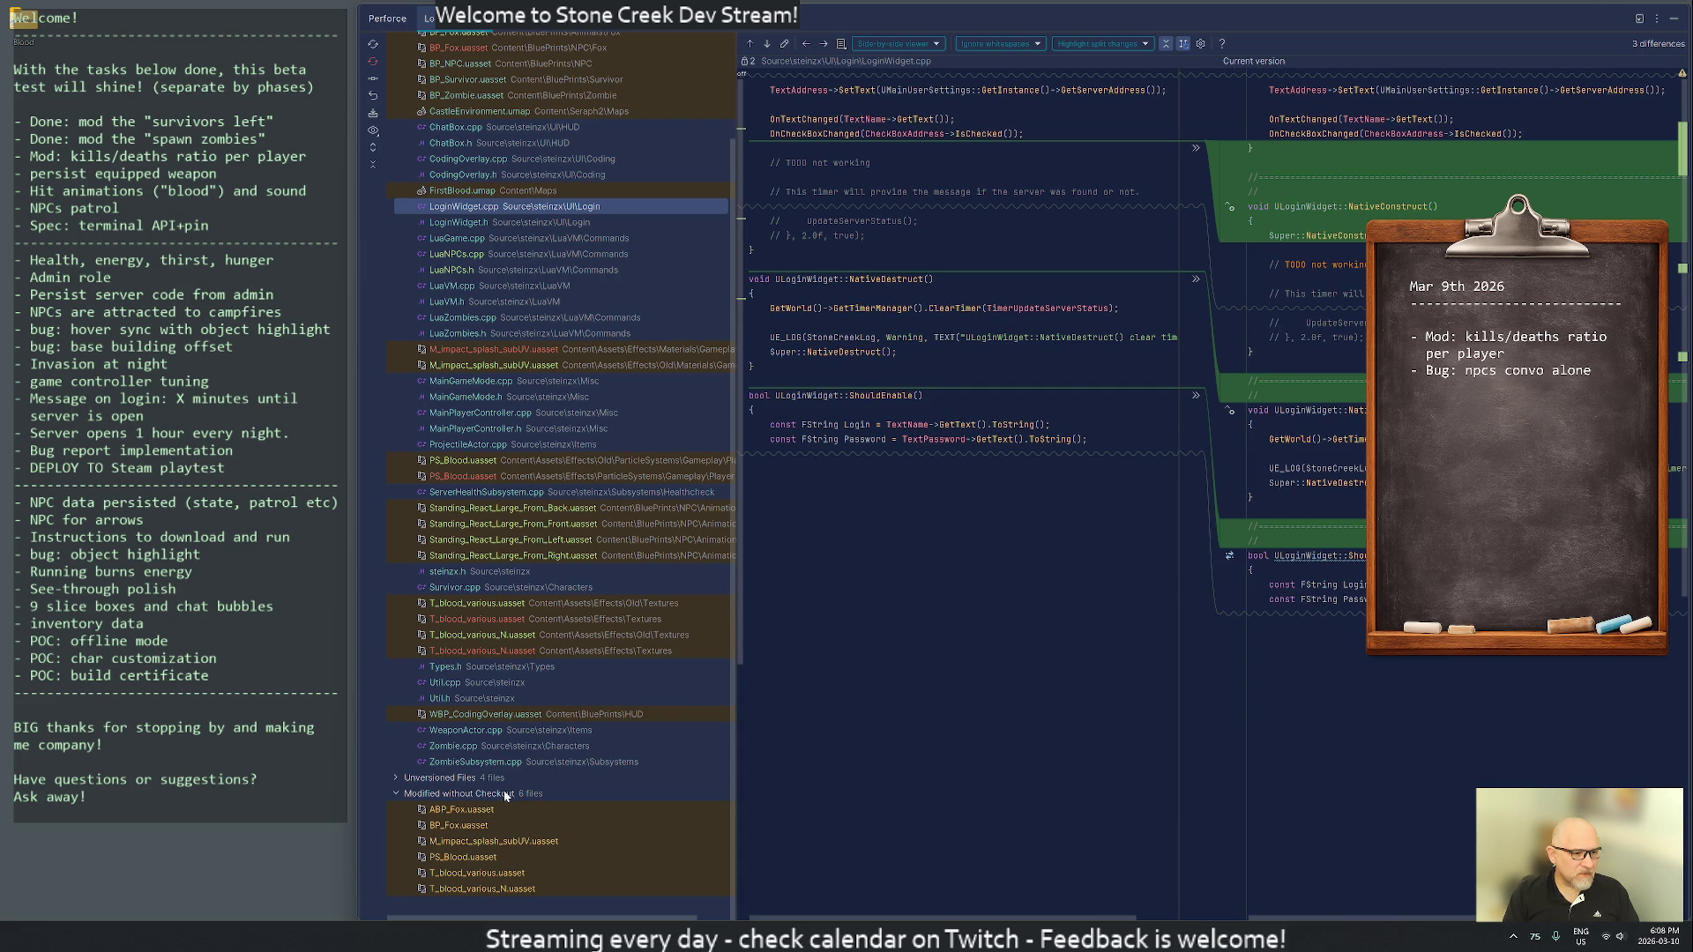
scroll(468, 816, up, 4)
click(395, 889)
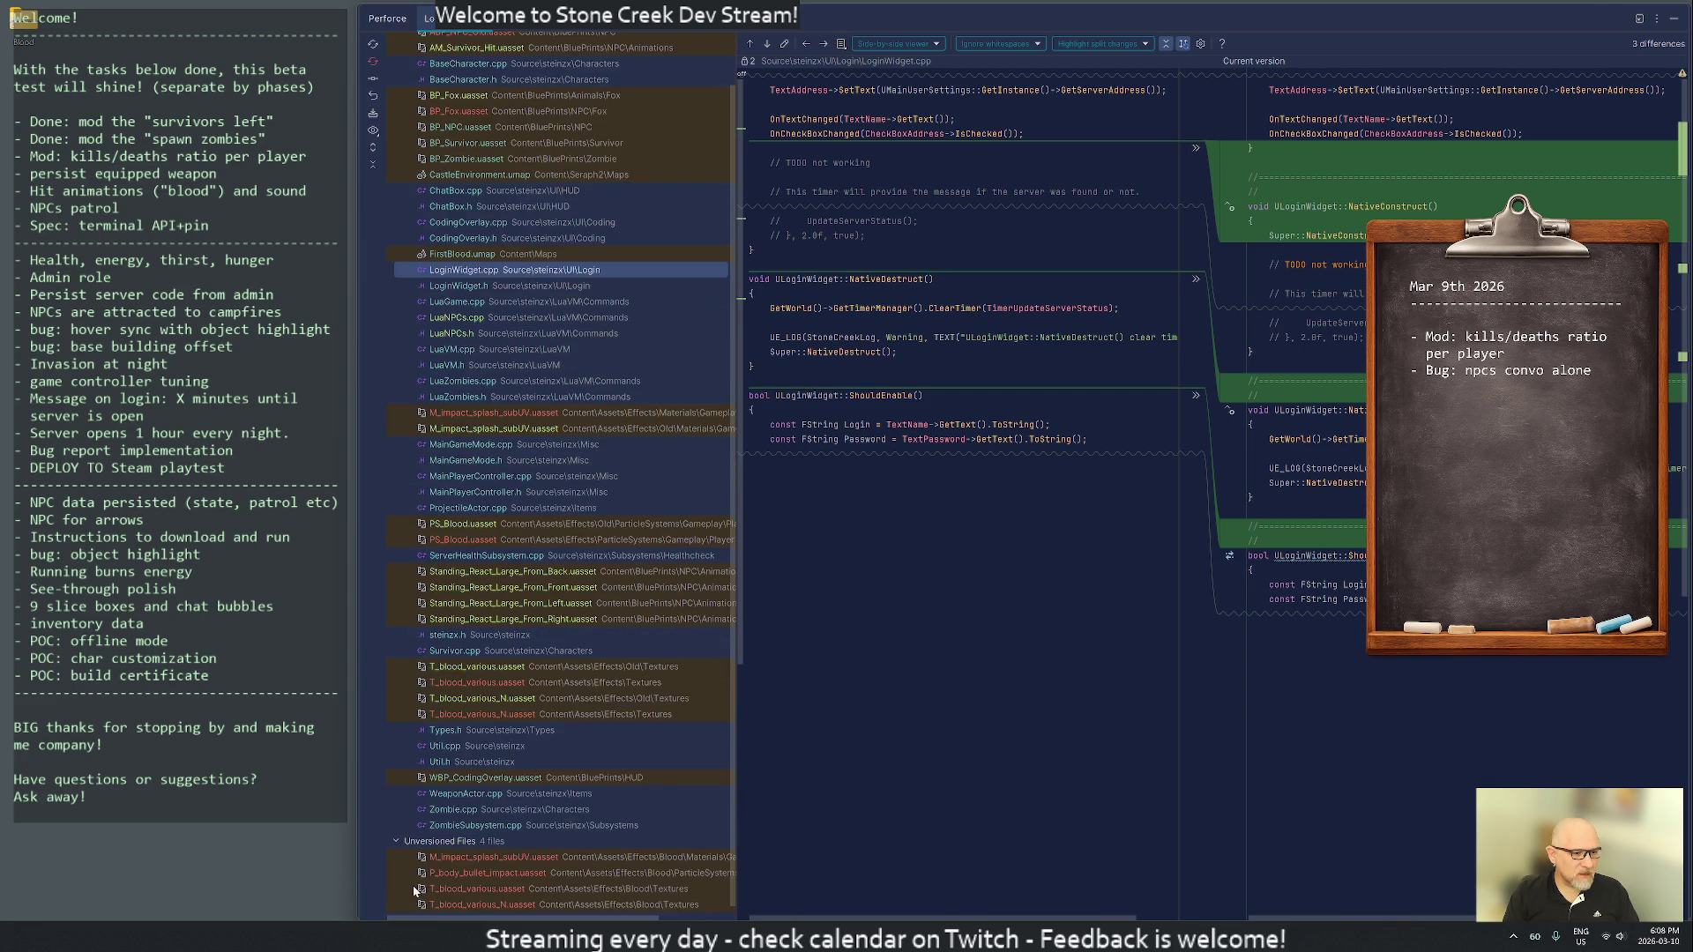
- Add the four unversioned blood assets to version control and view the ZombieSubsystem.cpp diff
click(484, 845)
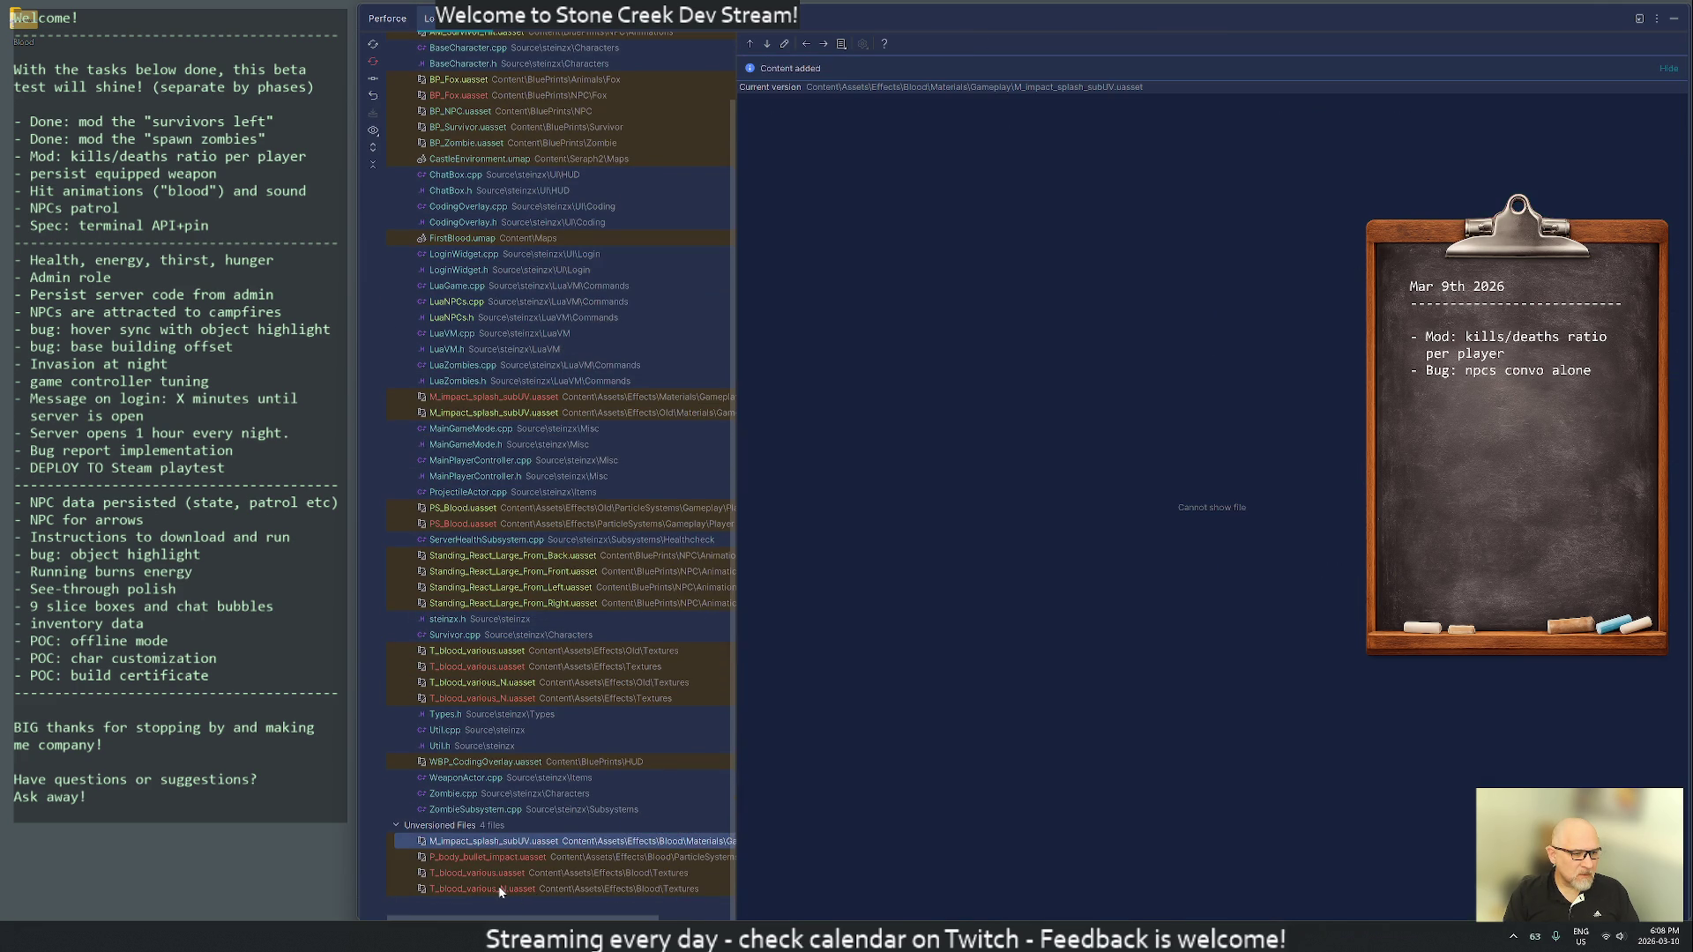
shift+click(500, 889)
right_click(503, 864)
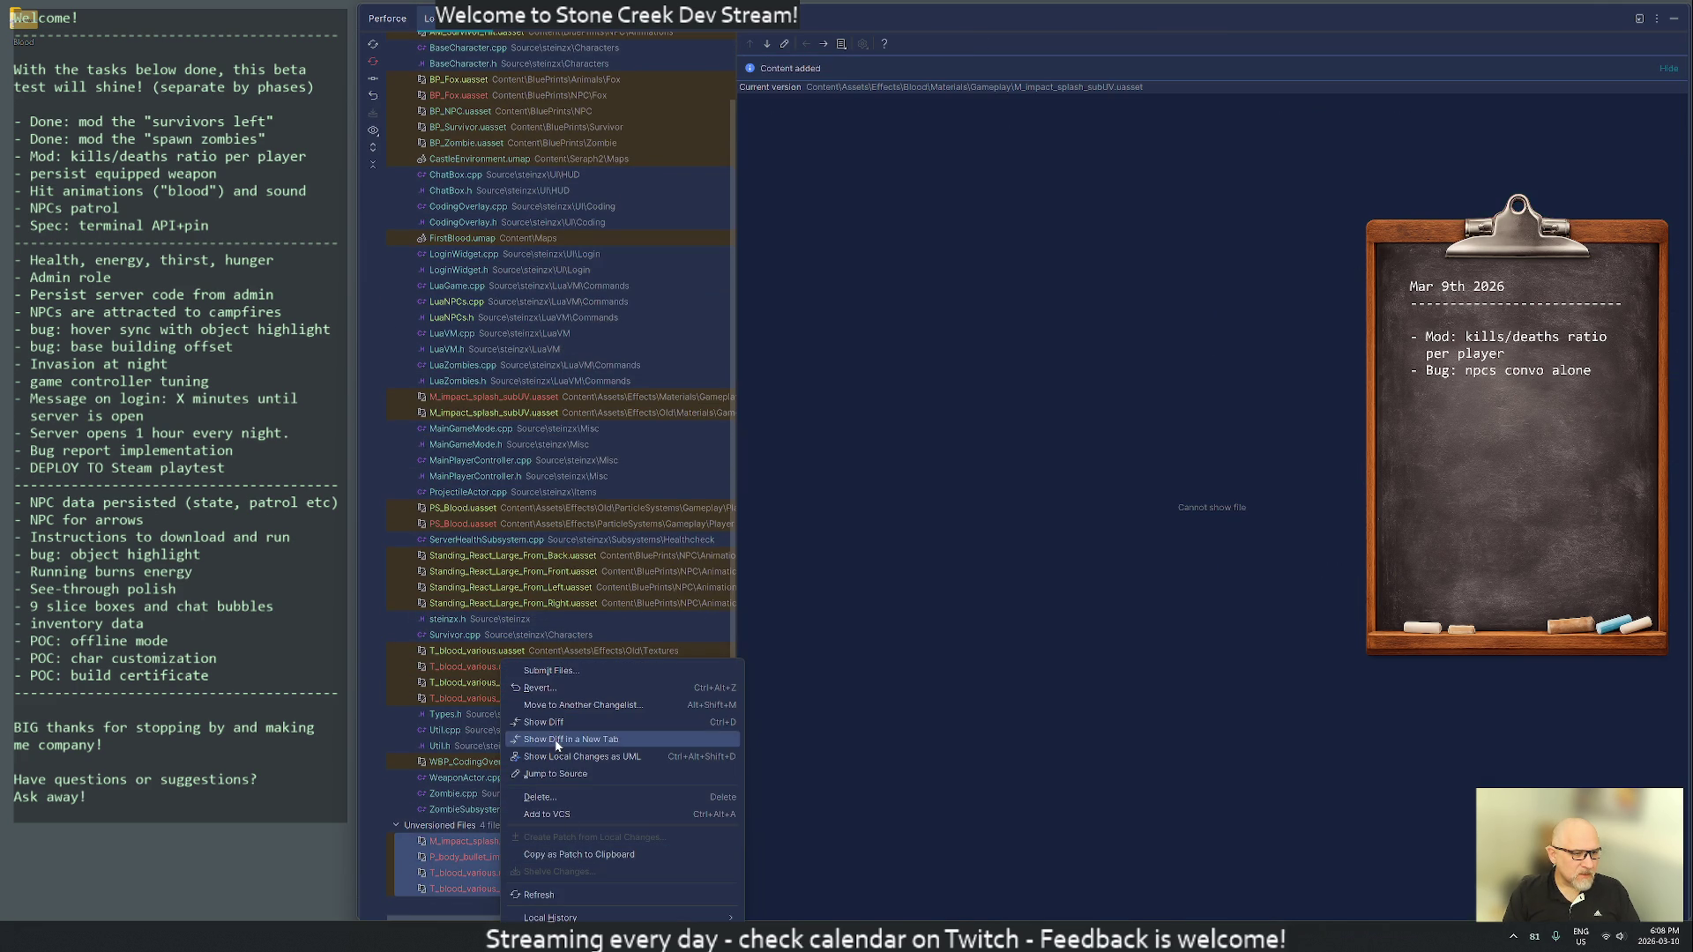
click(445, 909)
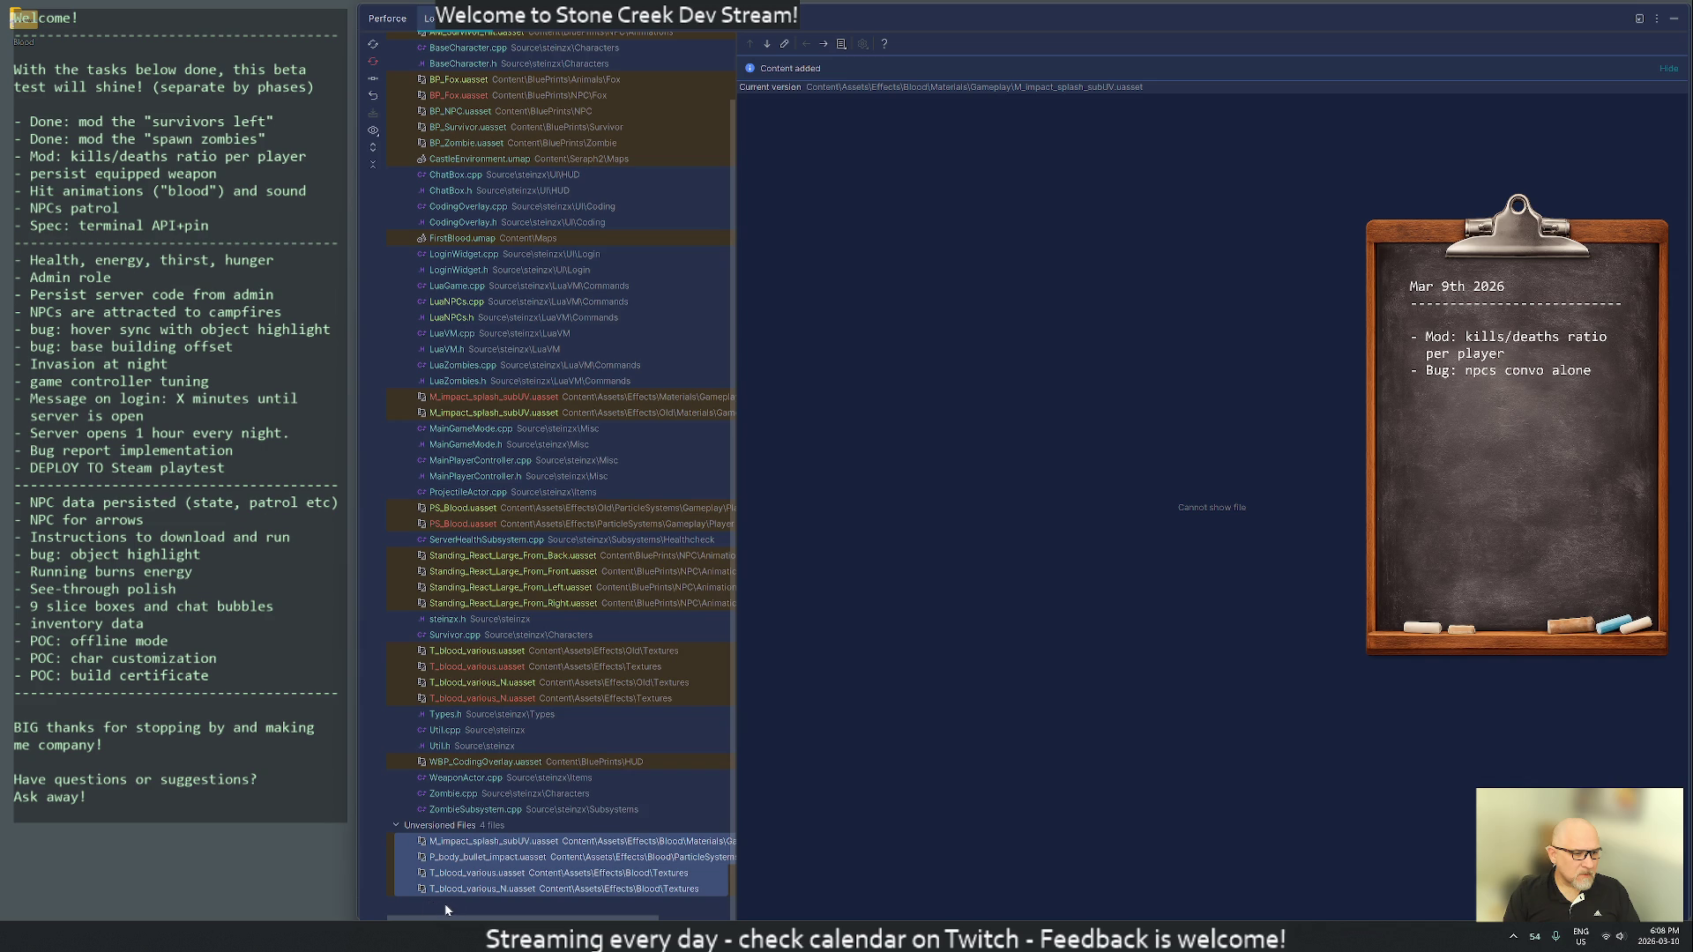
right_click(486, 879)
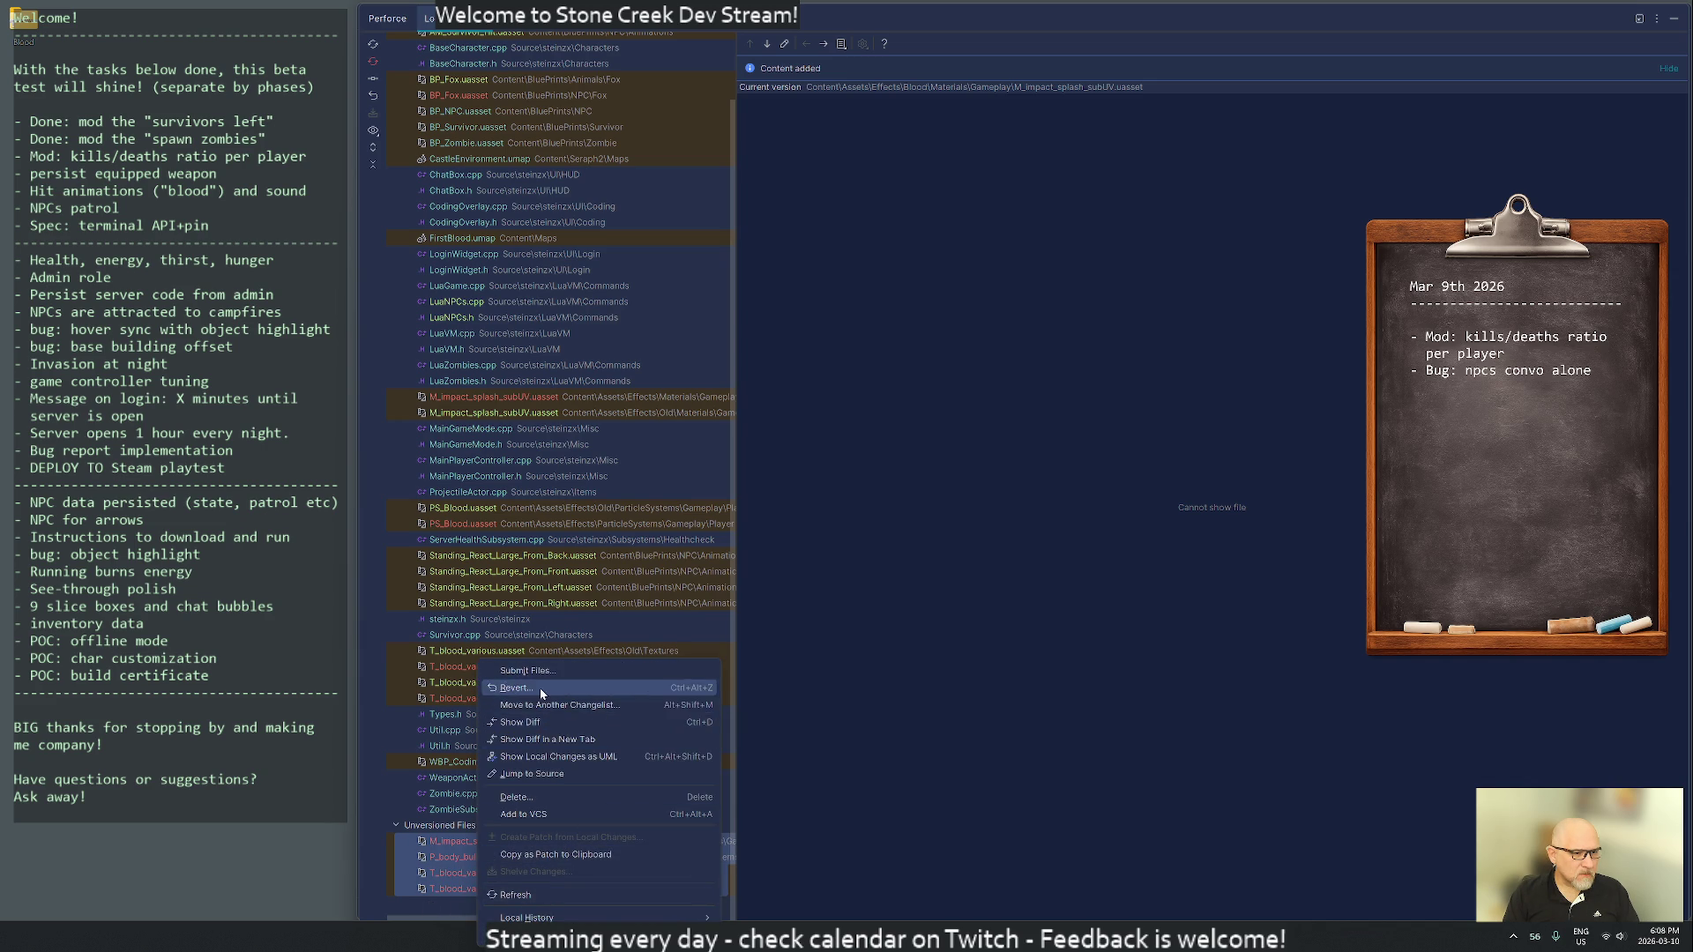
click(551, 810)
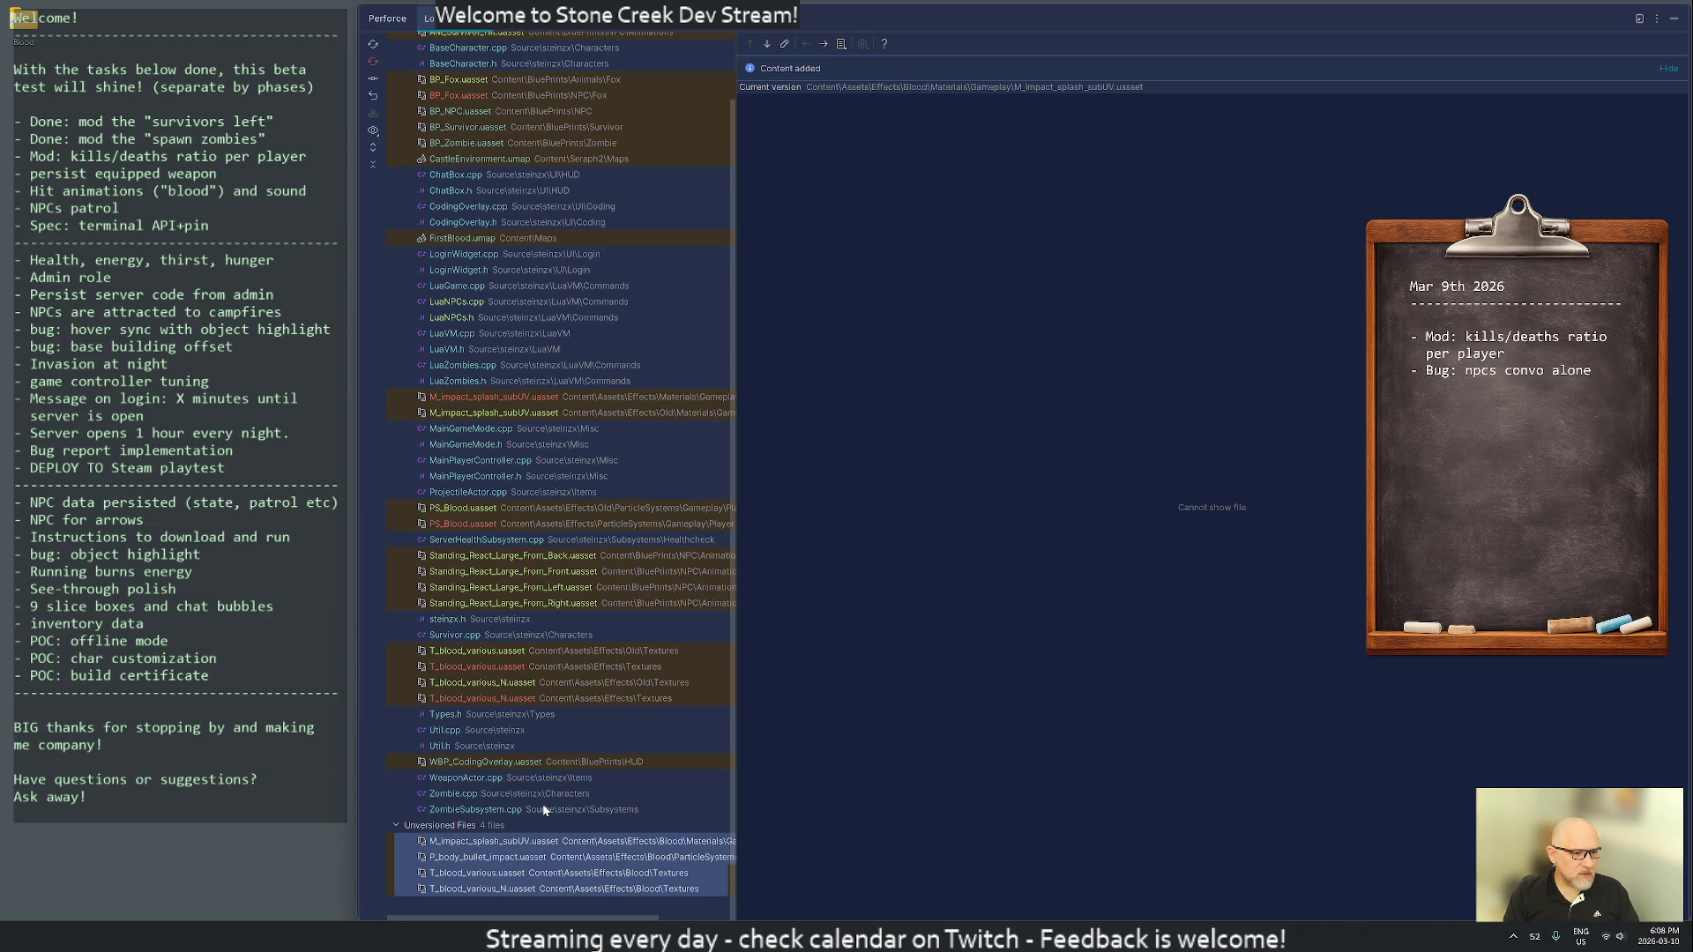
click(505, 809)
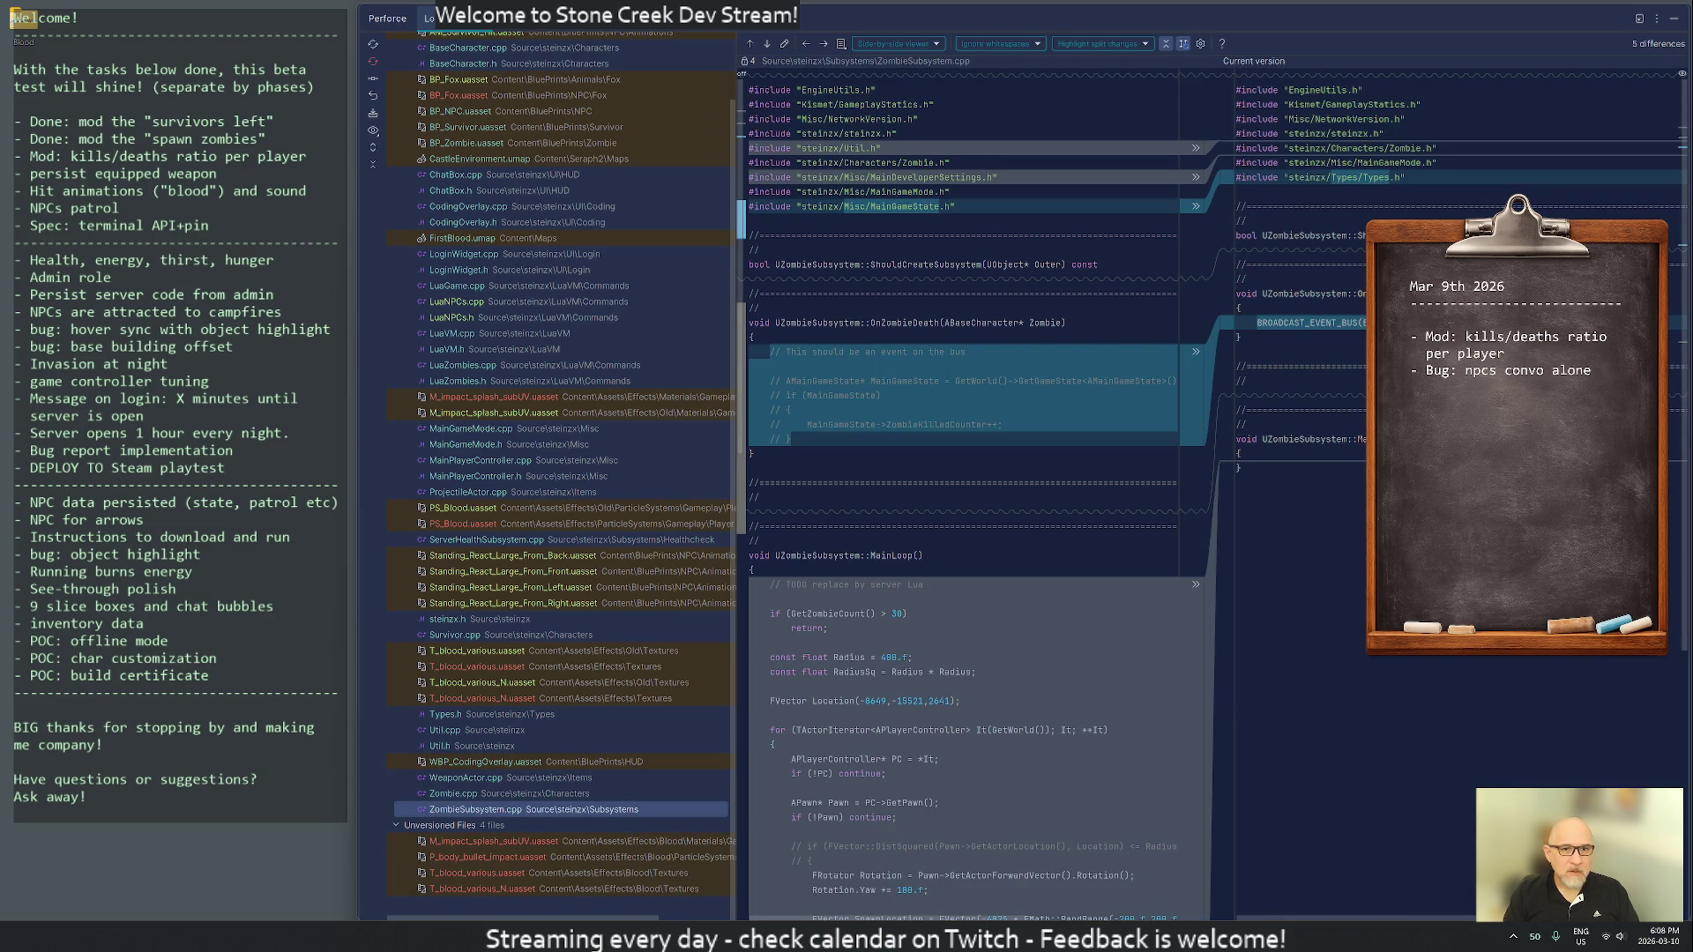
- Review diffs for Zombie.cpp, WeaponActor.cpp, WBP_CodingOverlay, Util.h, Util.cpp and Types.h
scroll(970, 529, down, 10)
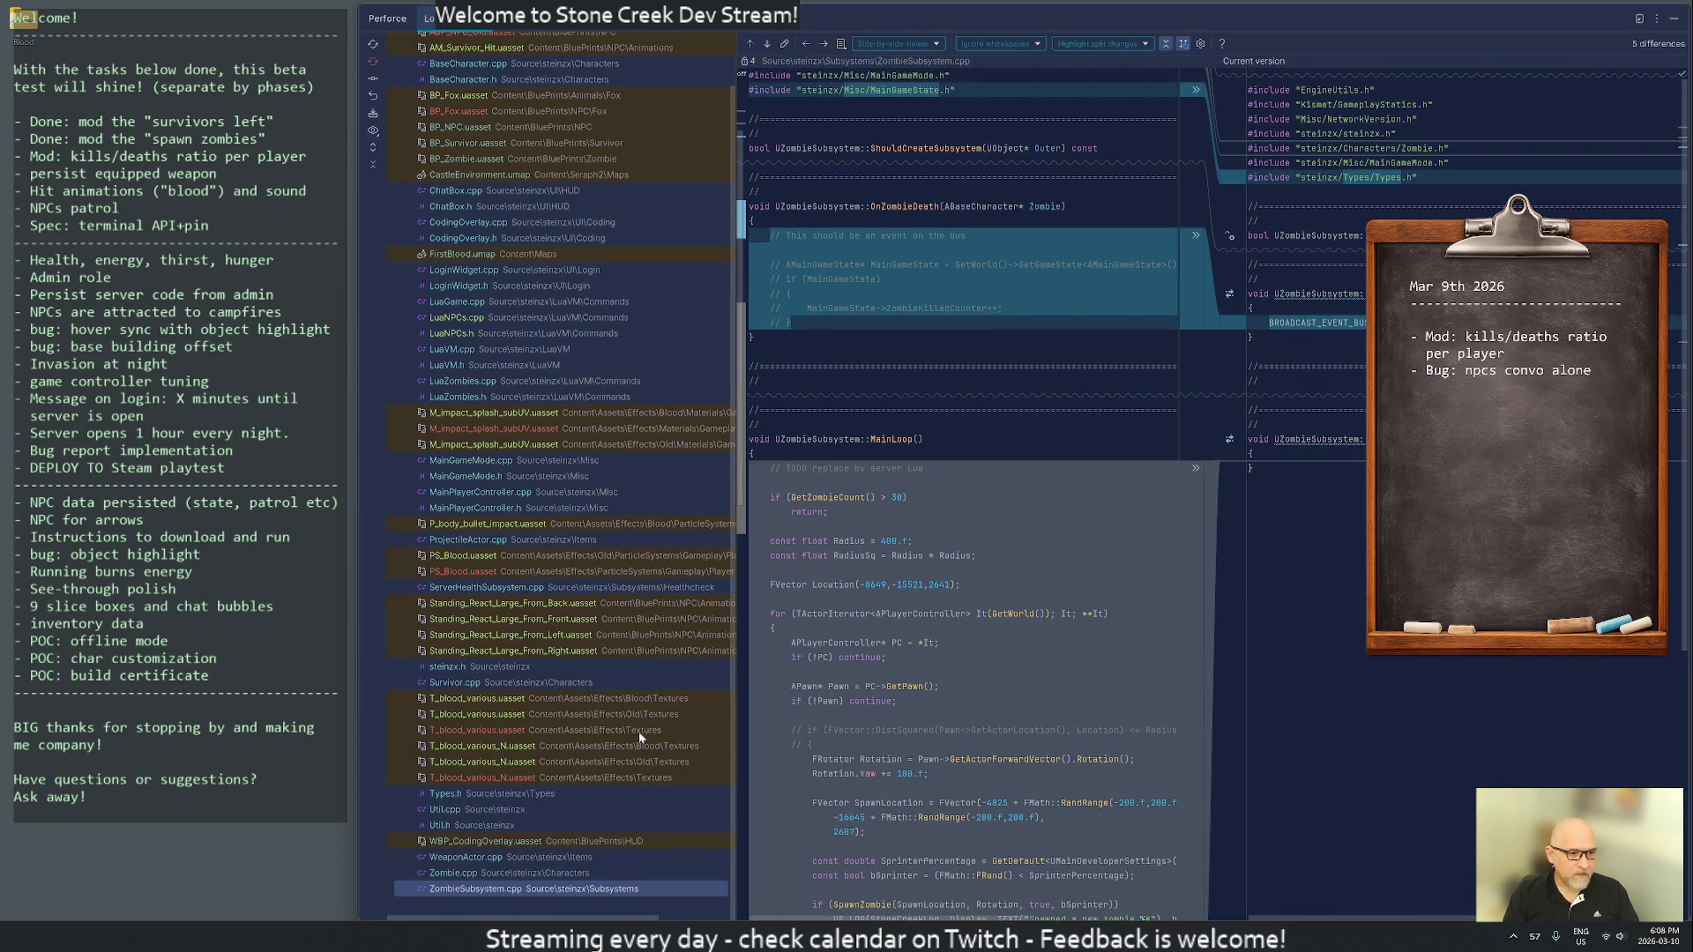
click(465, 874)
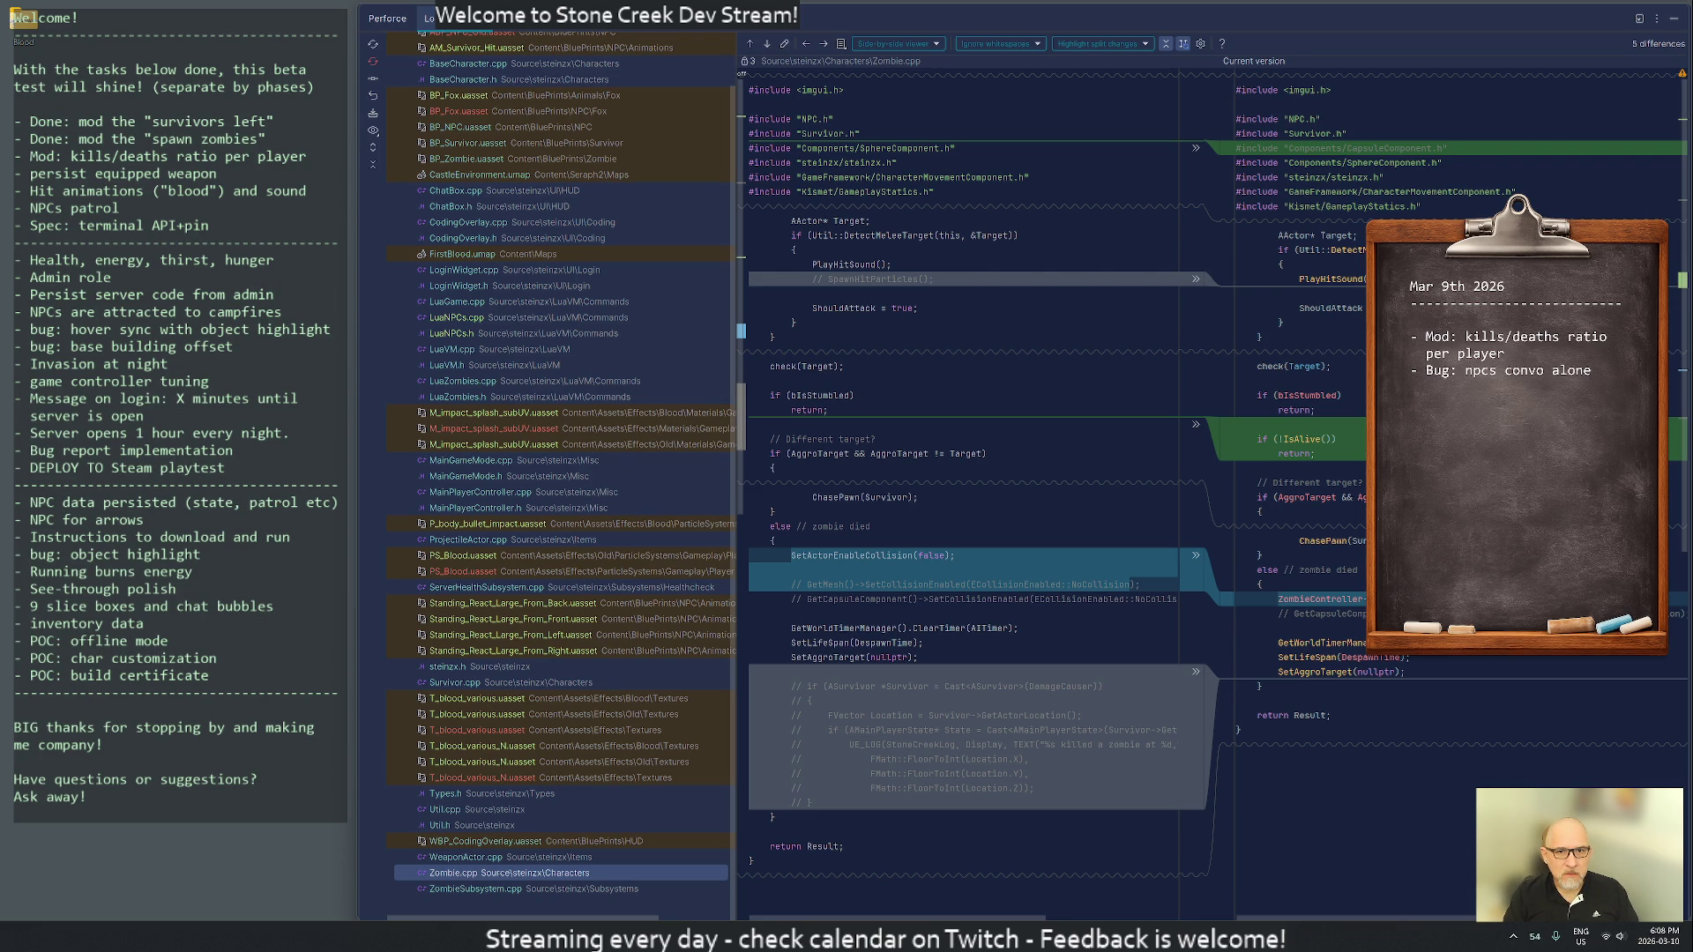
click(457, 856)
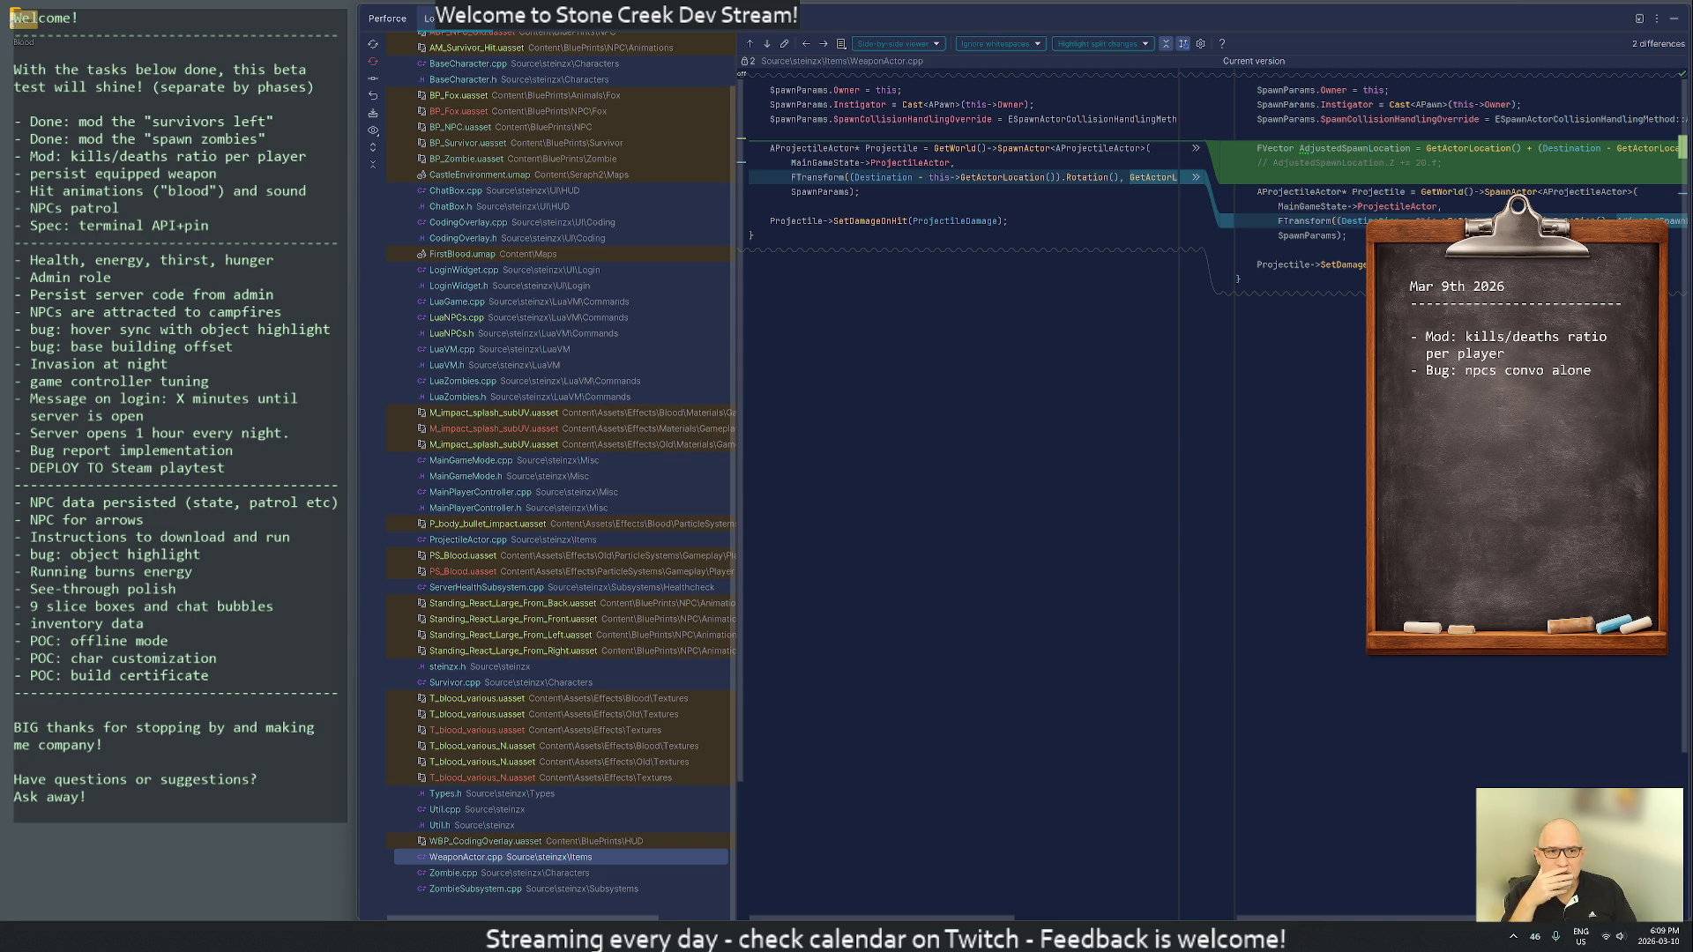
click(467, 843)
click(456, 823)
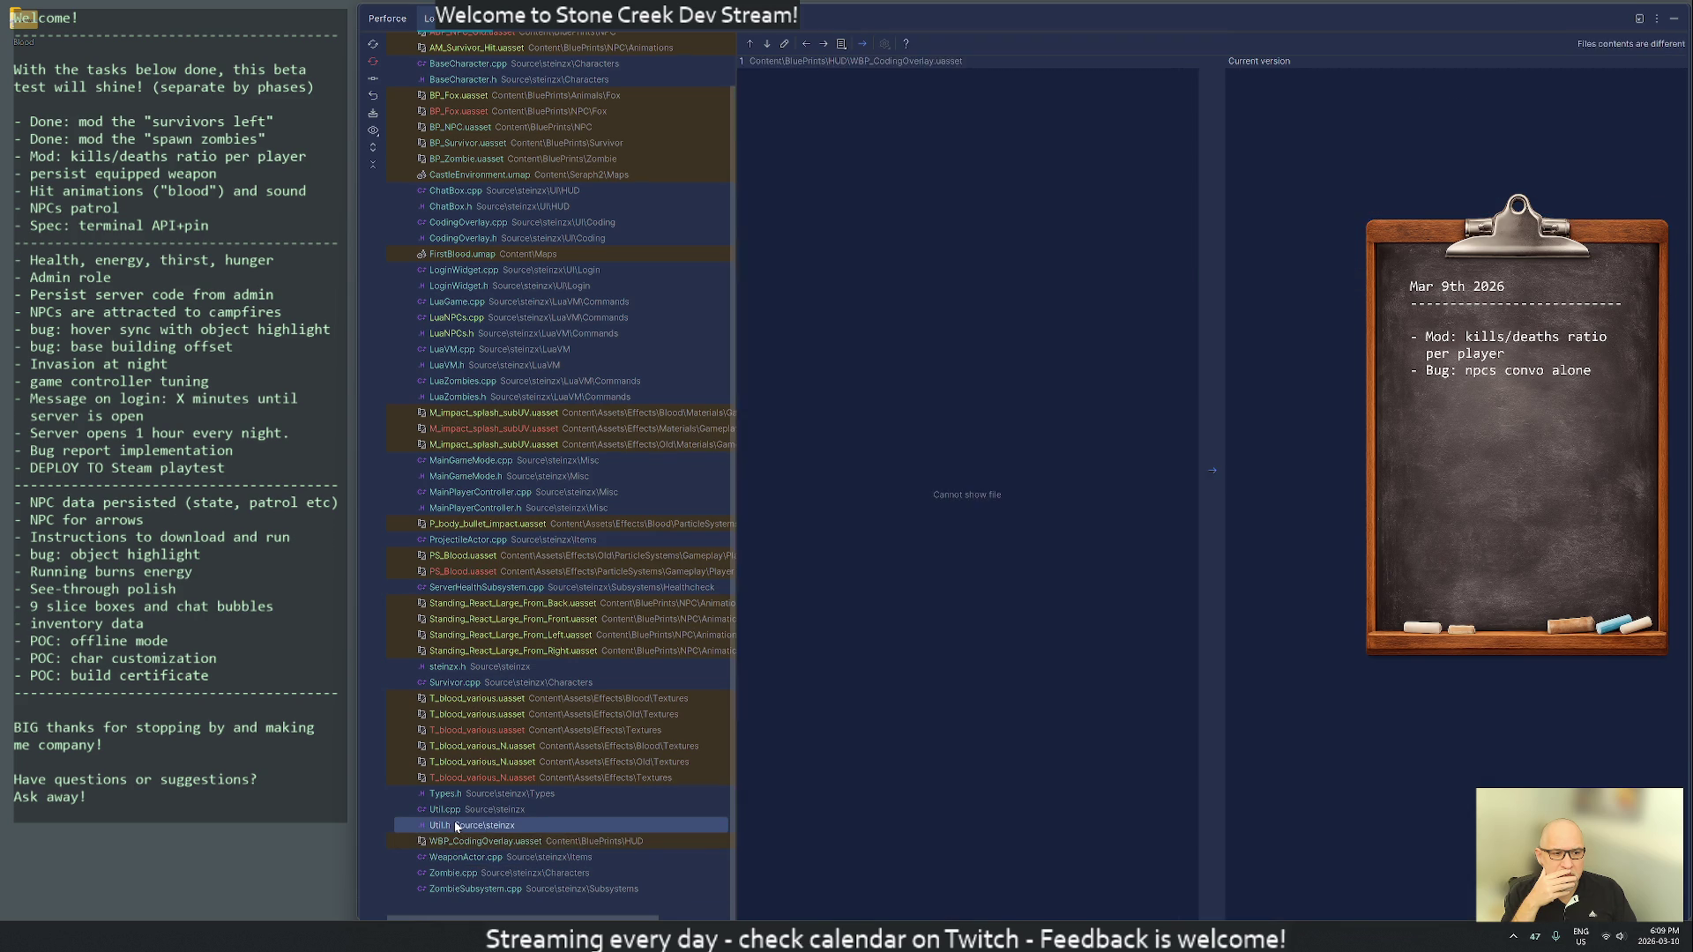
click(447, 810)
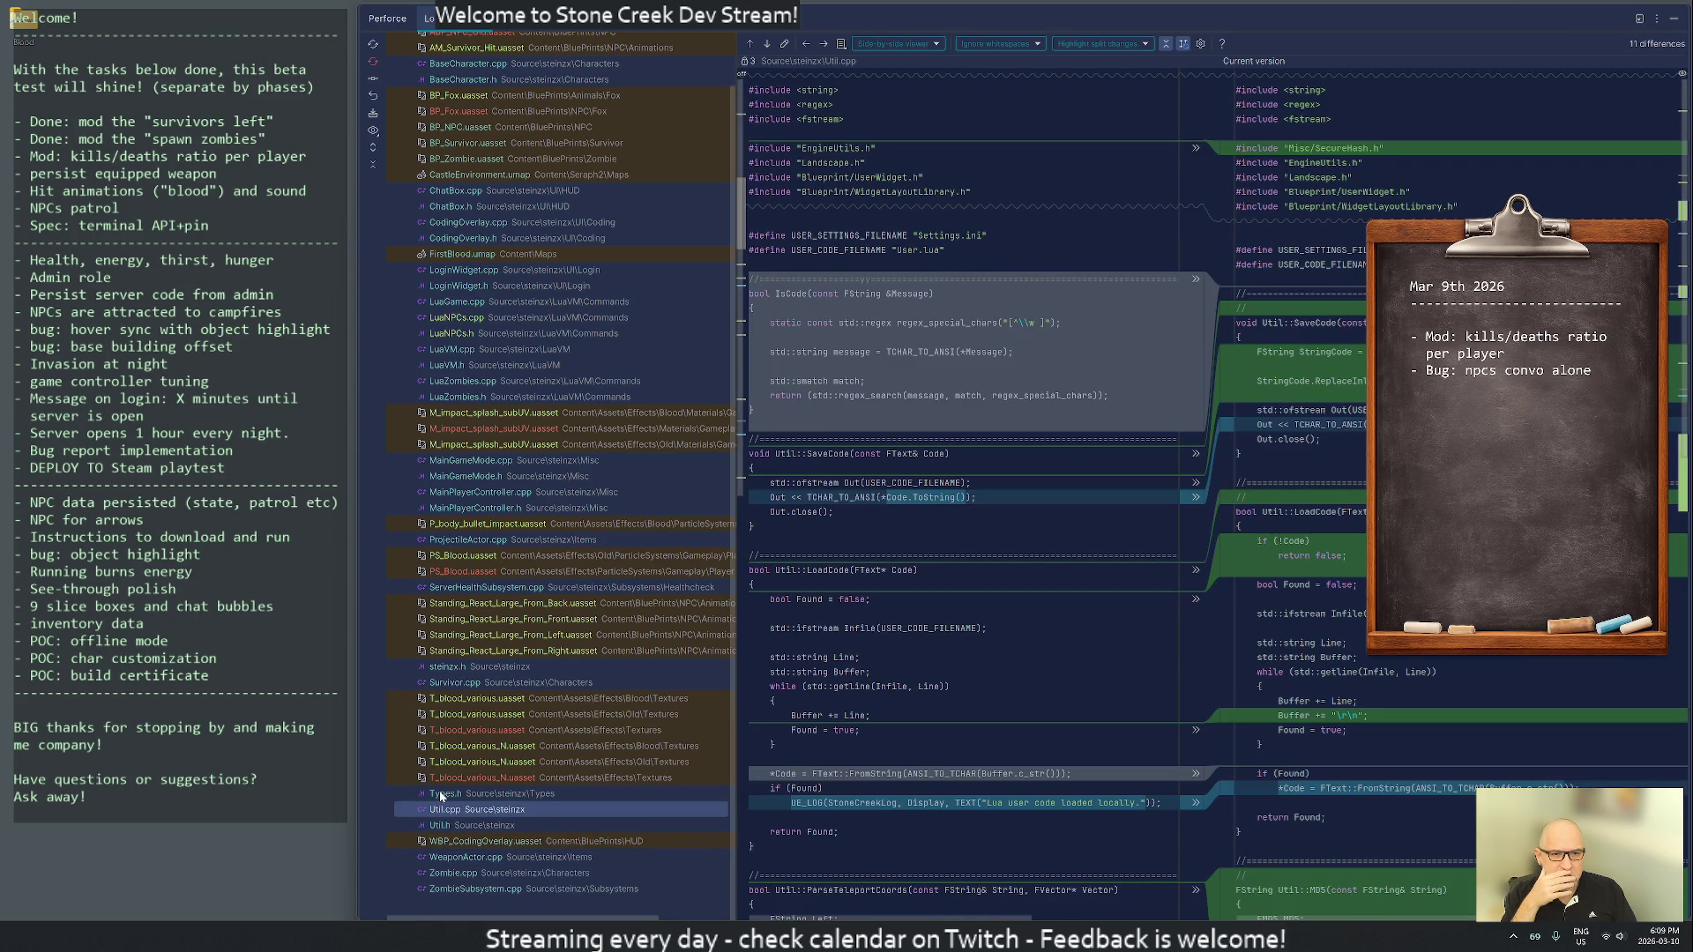
scroll(970, 485, down, 10)
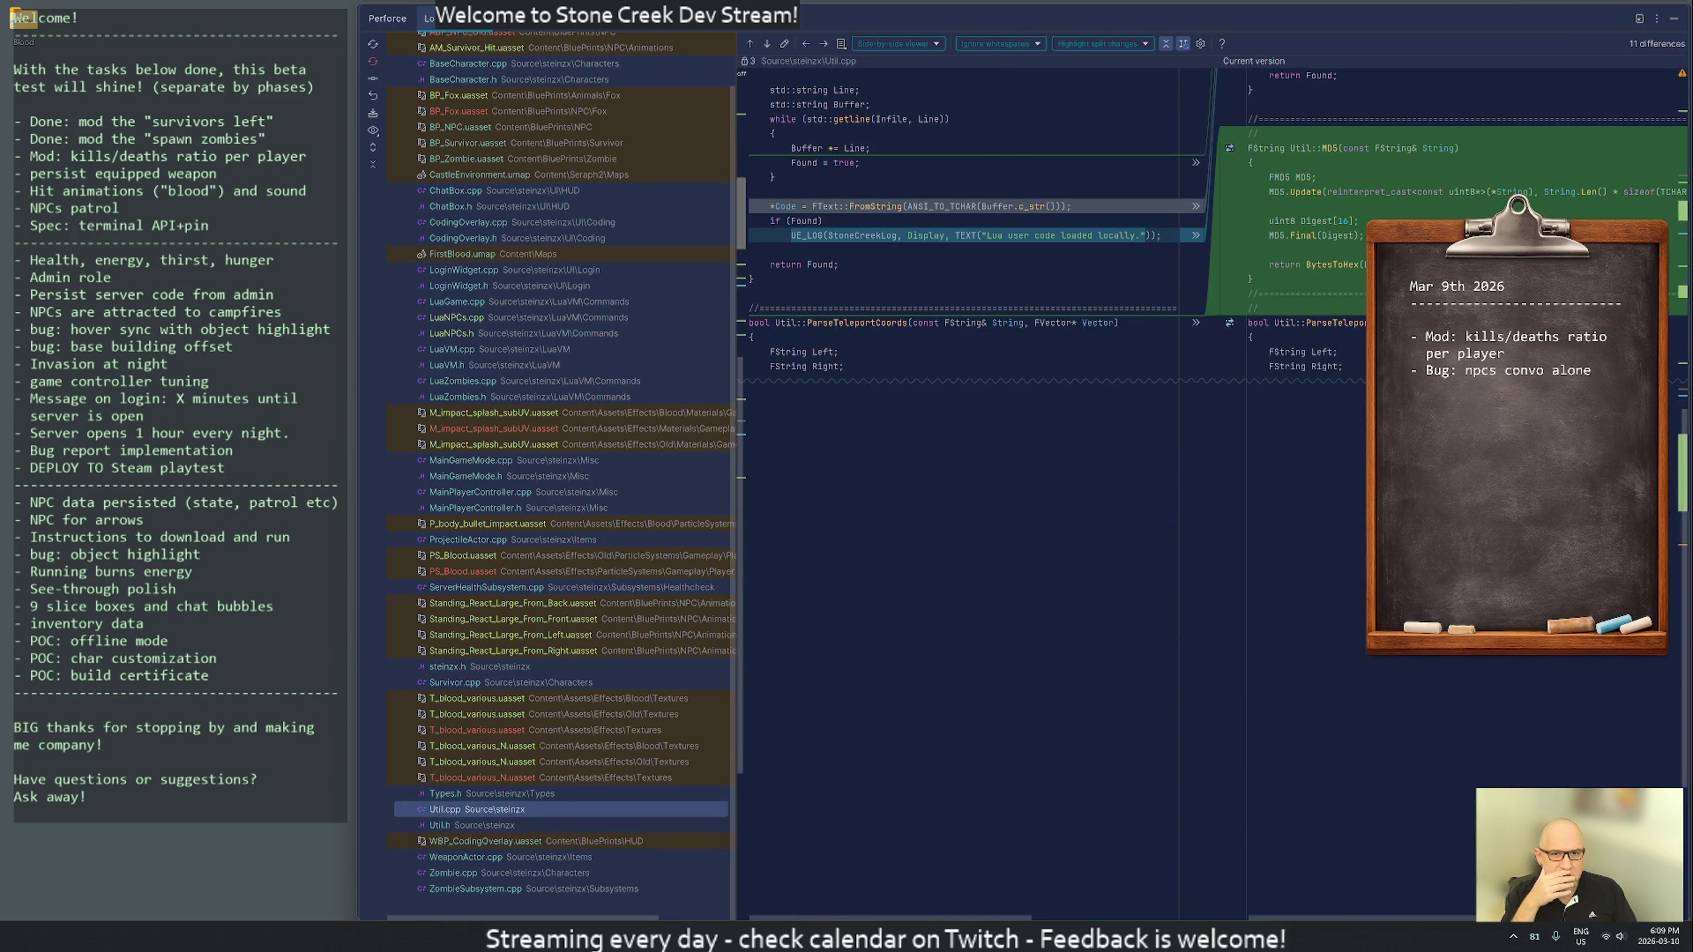
click(453, 794)
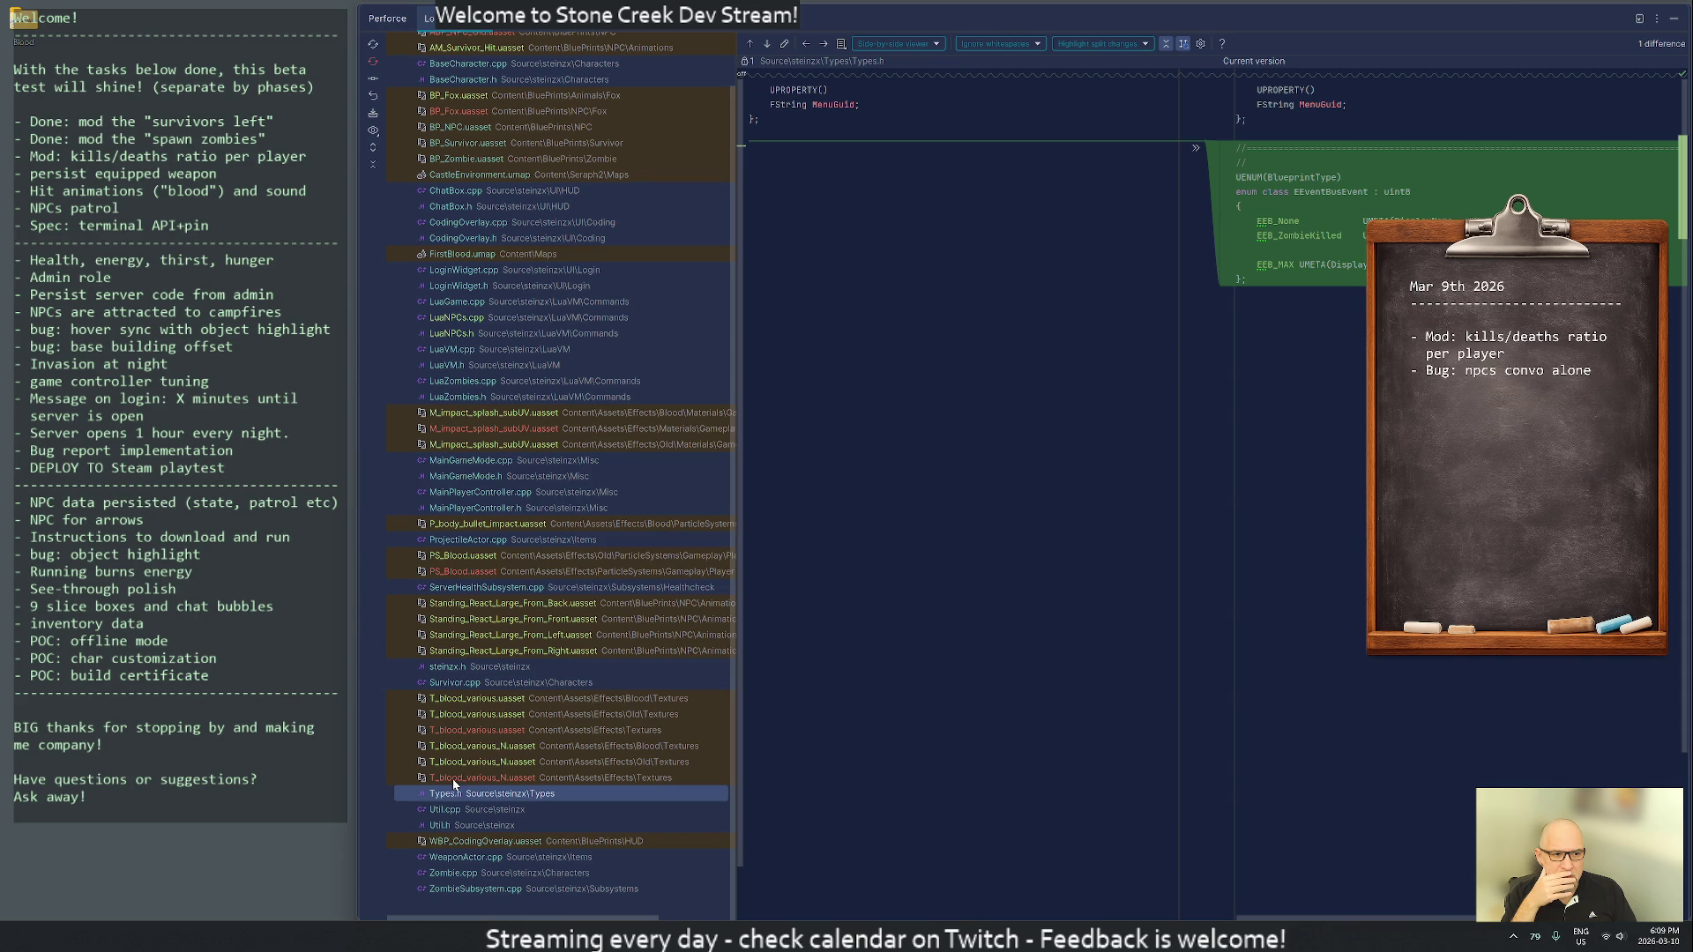
- Review diffs for Survivor.cpp, steinzx.h, ServerHealthSubsystem.cpp, ProjectileActor.cpp, MainPlayerController and MainGameMode files
click(457, 683)
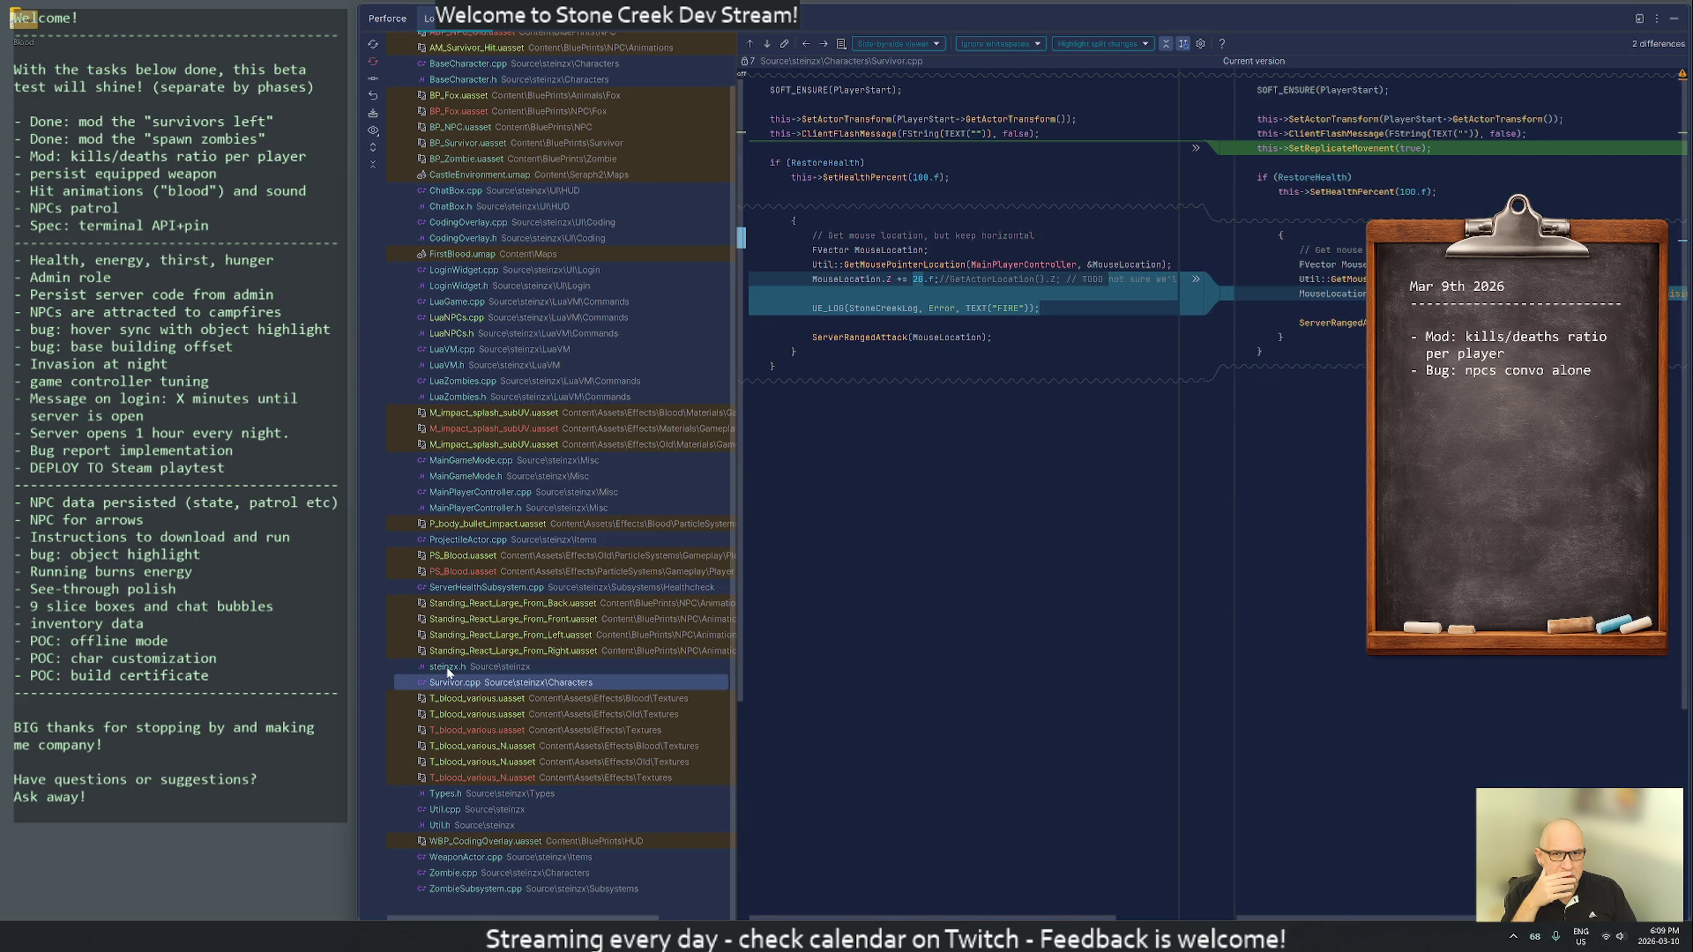
click(449, 670)
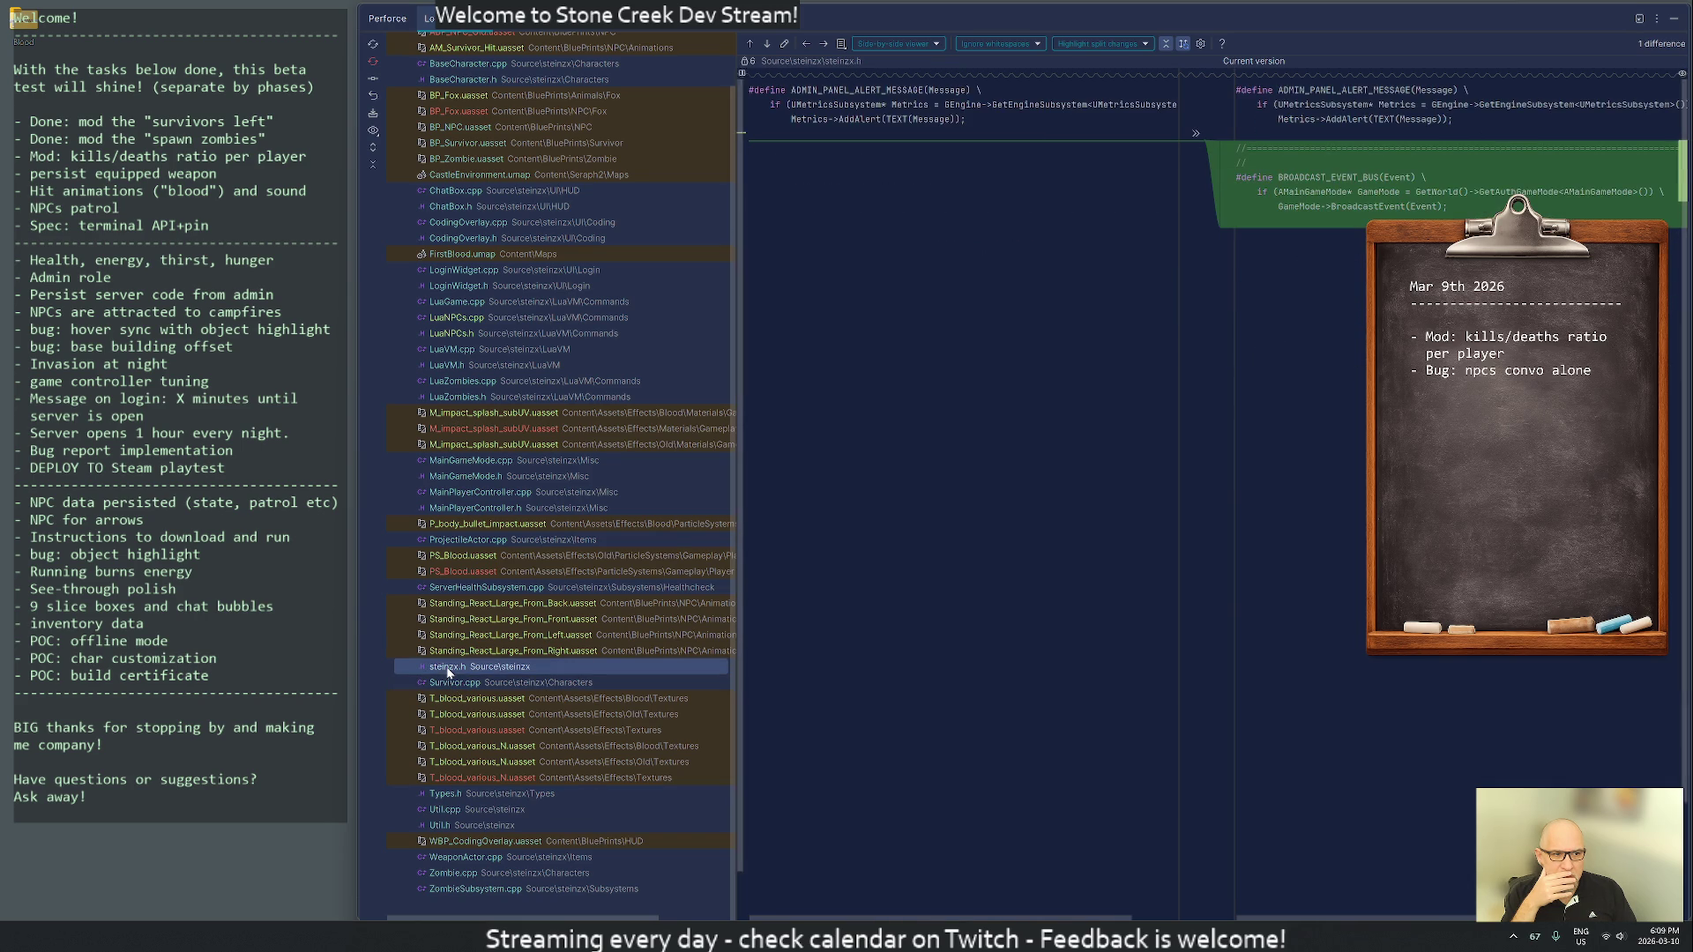
click(477, 590)
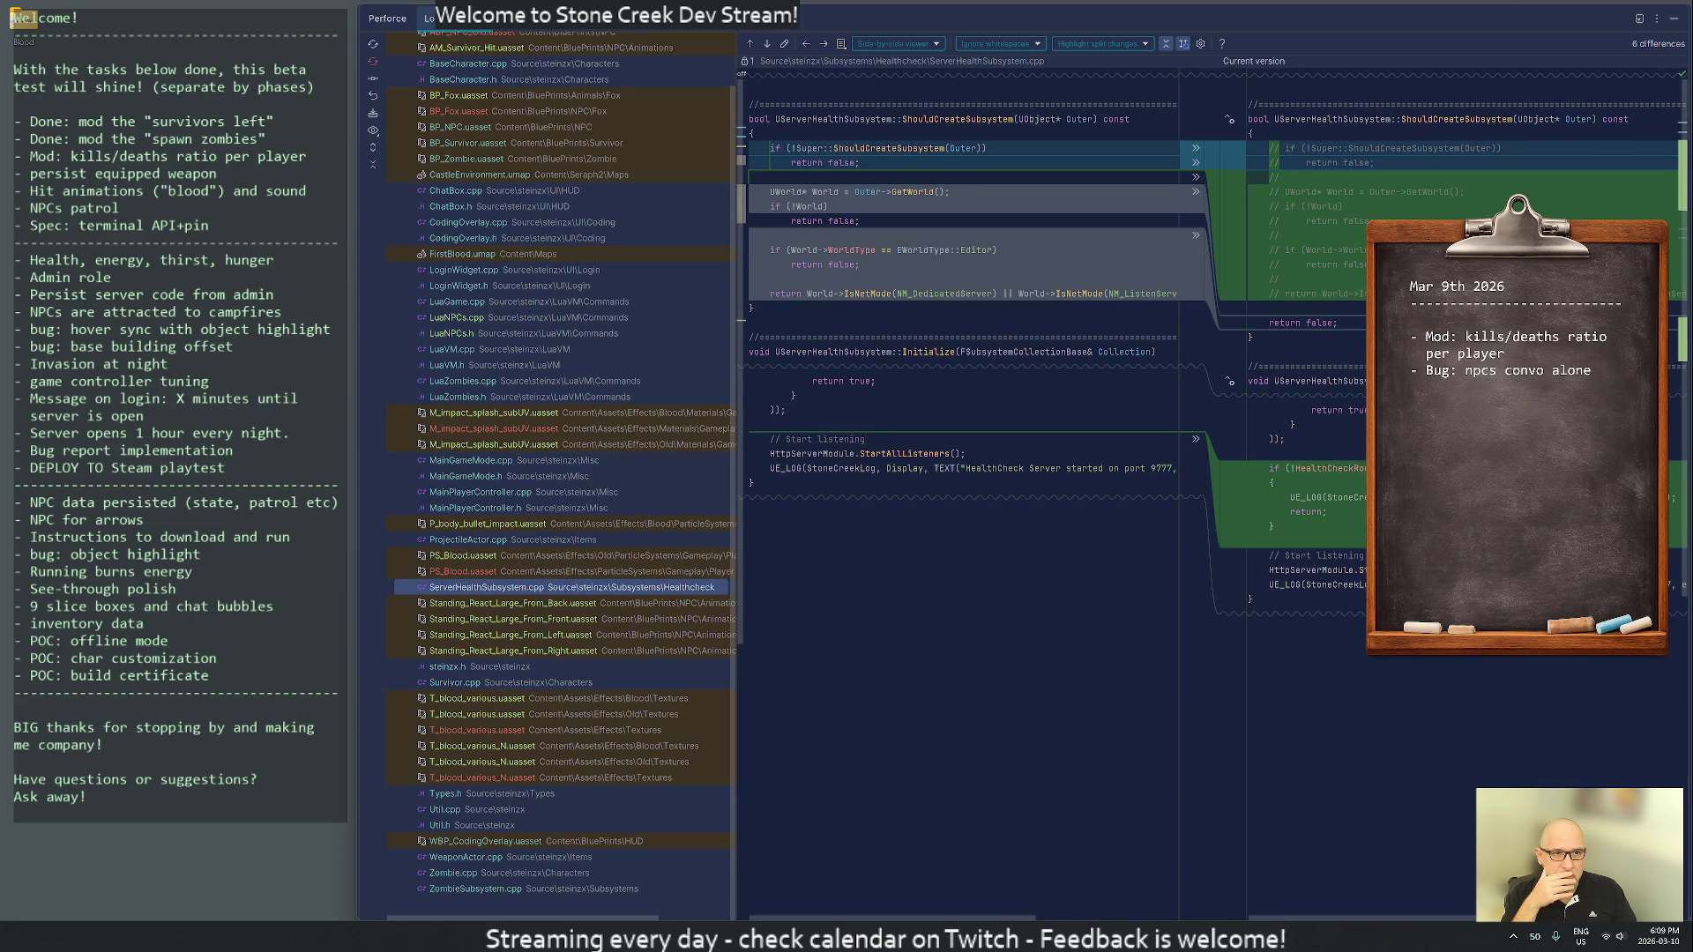
click(462, 540)
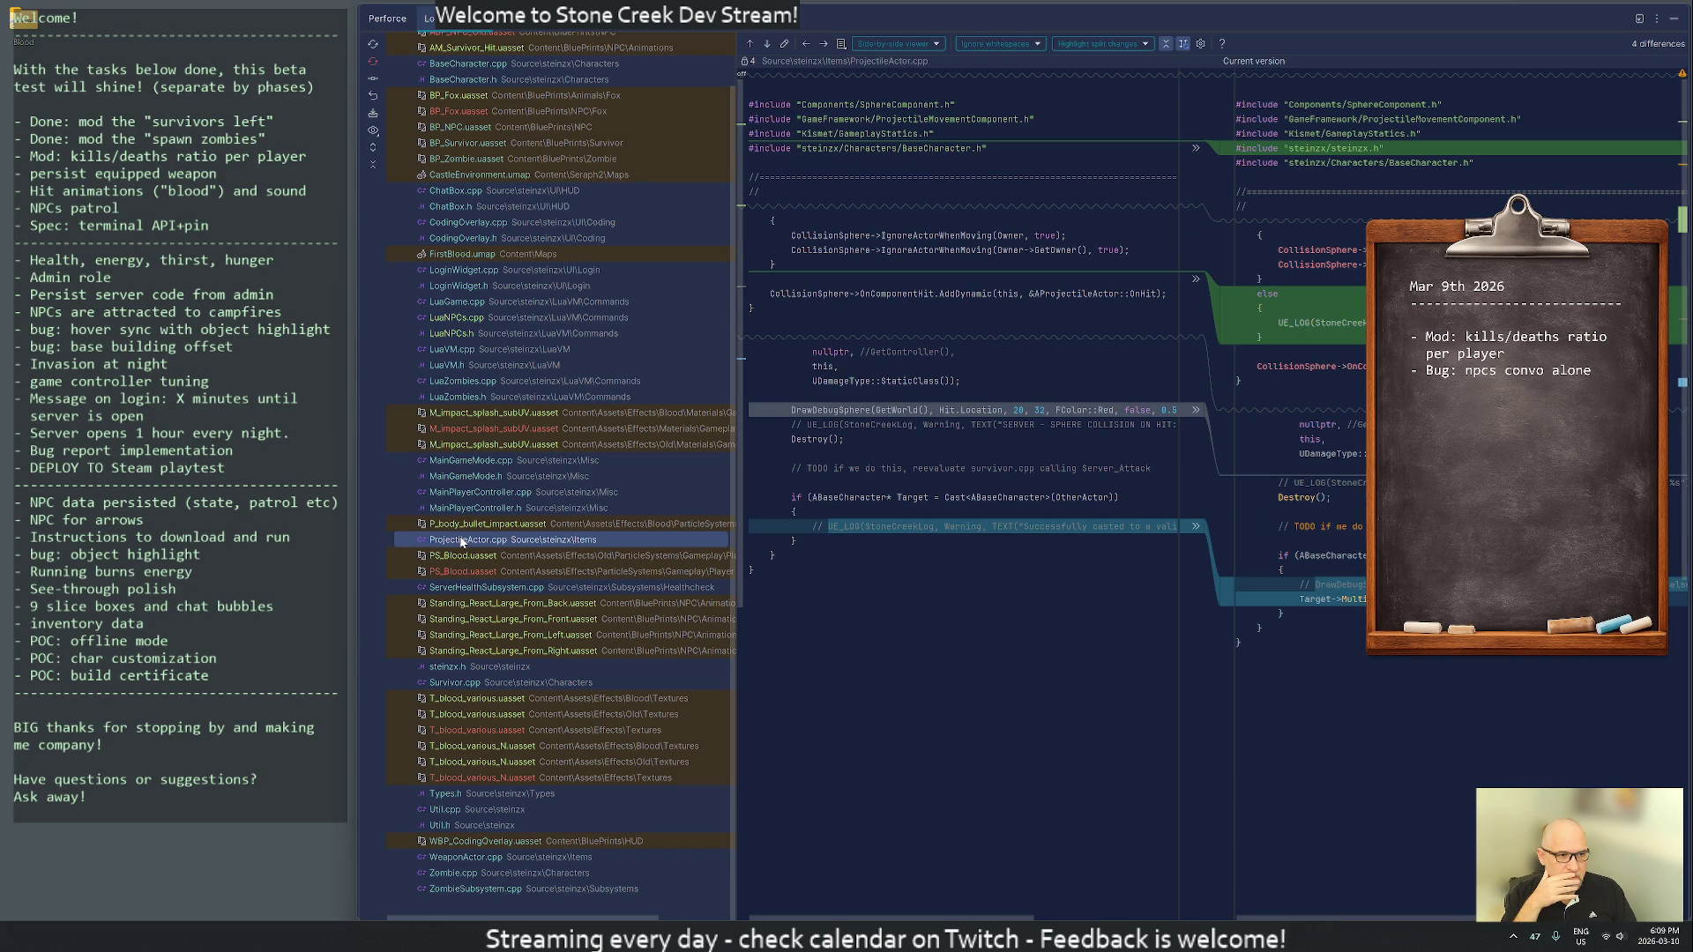
click(457, 508)
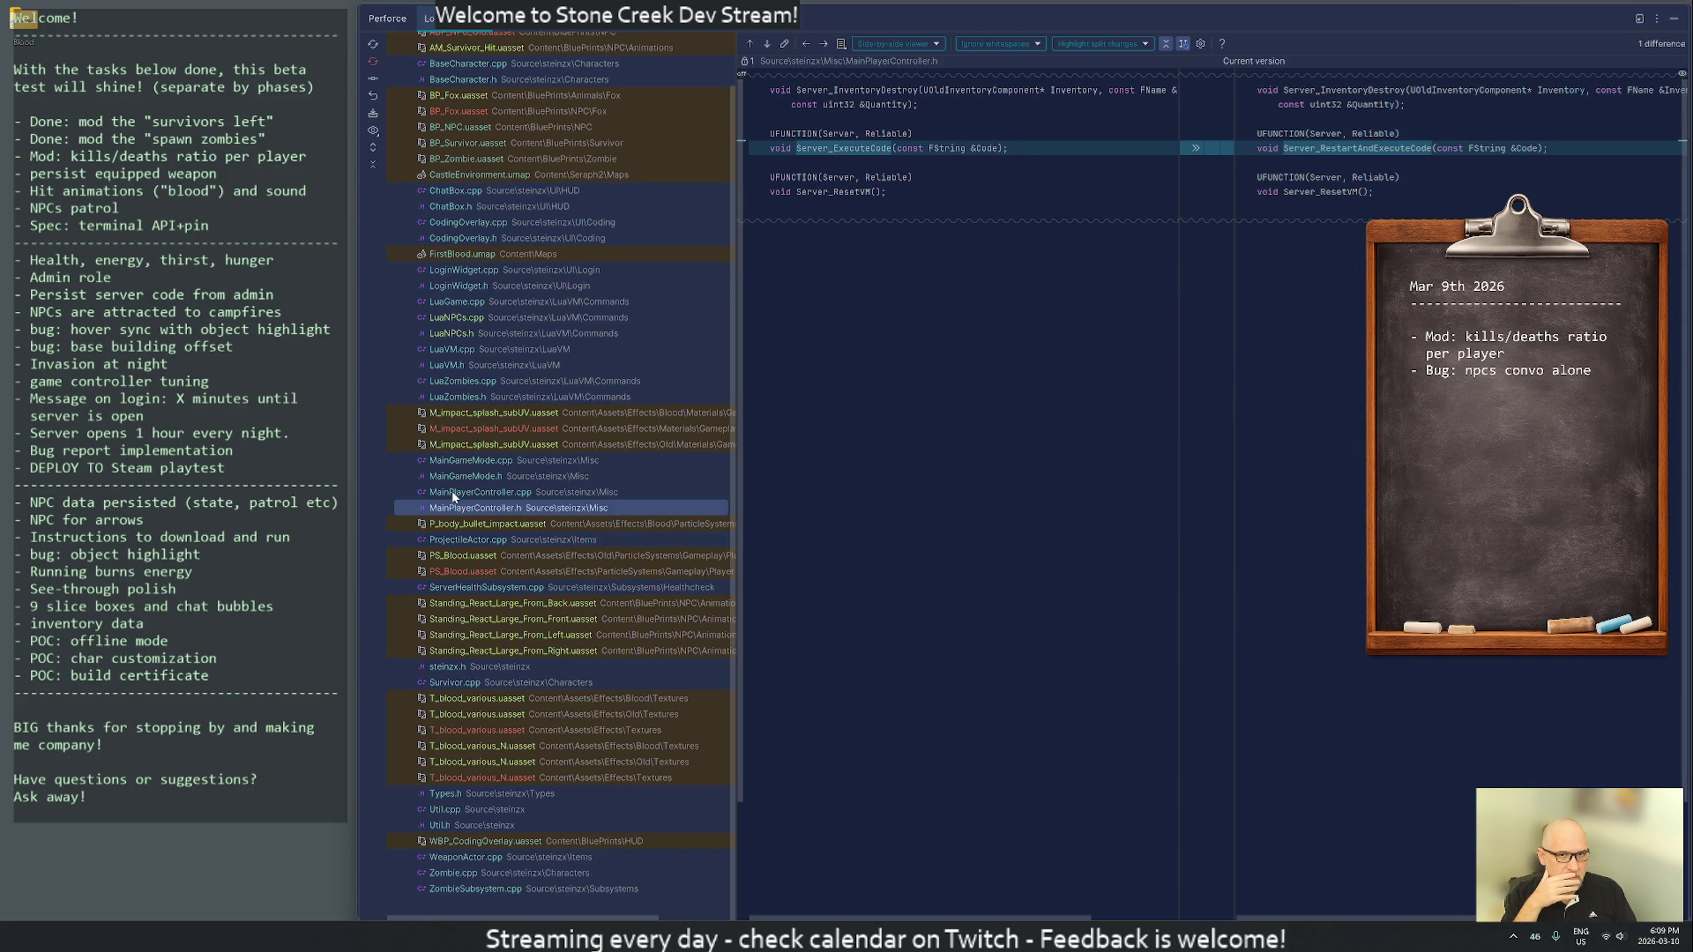
click(452, 492)
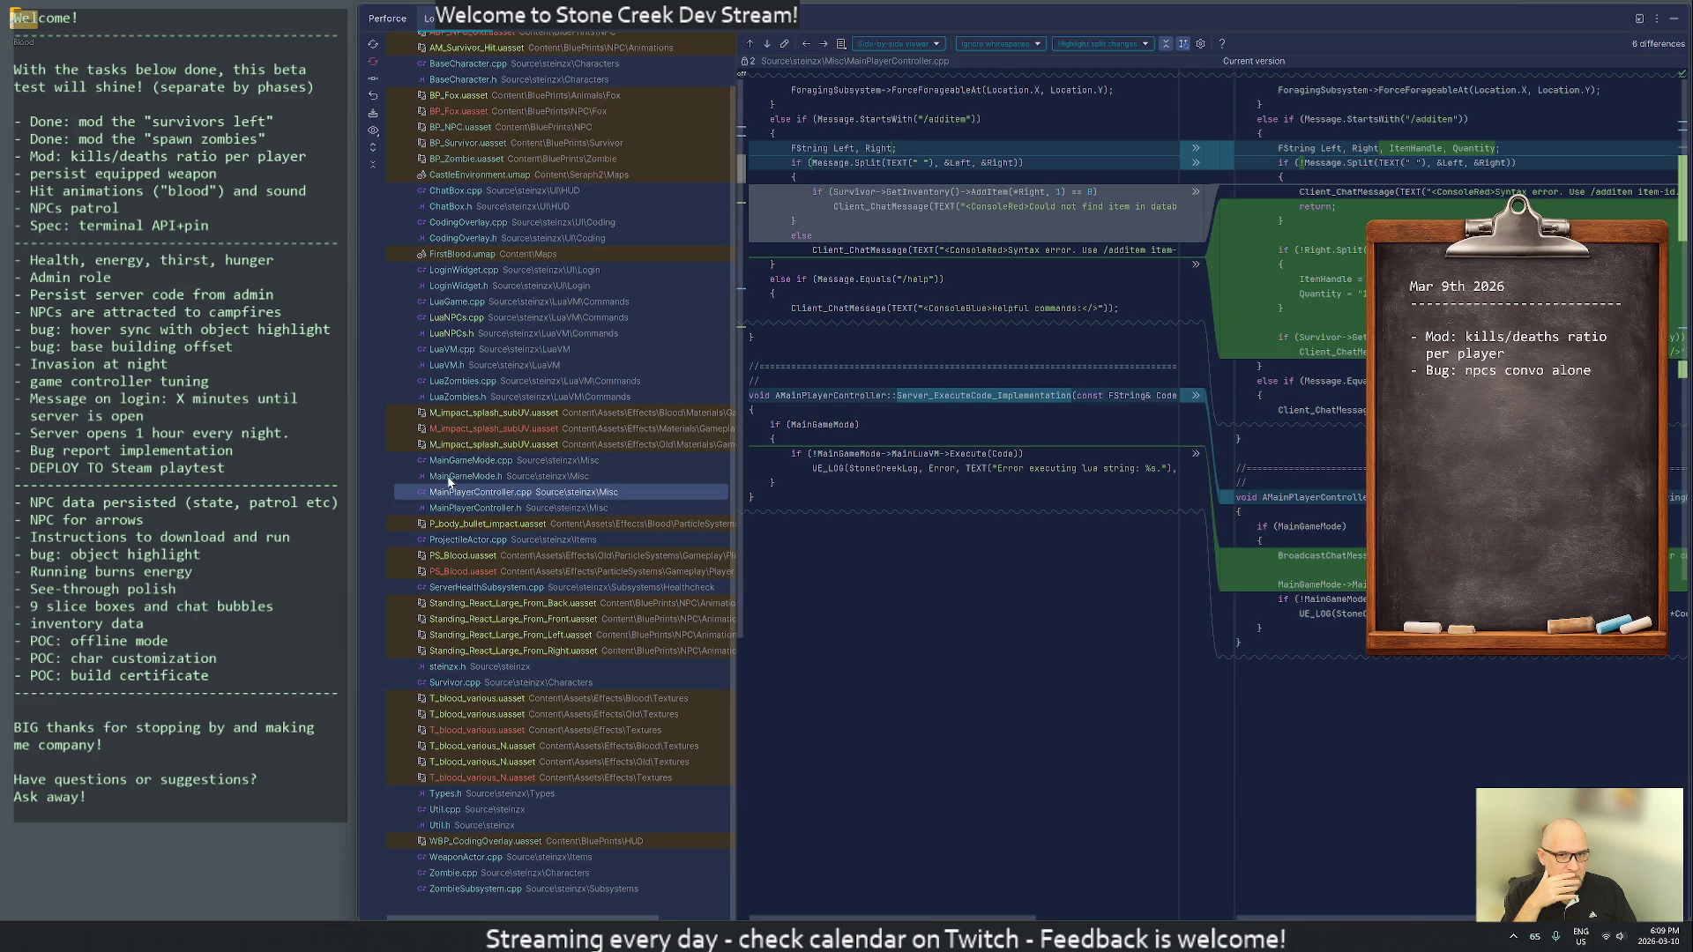
click(448, 476)
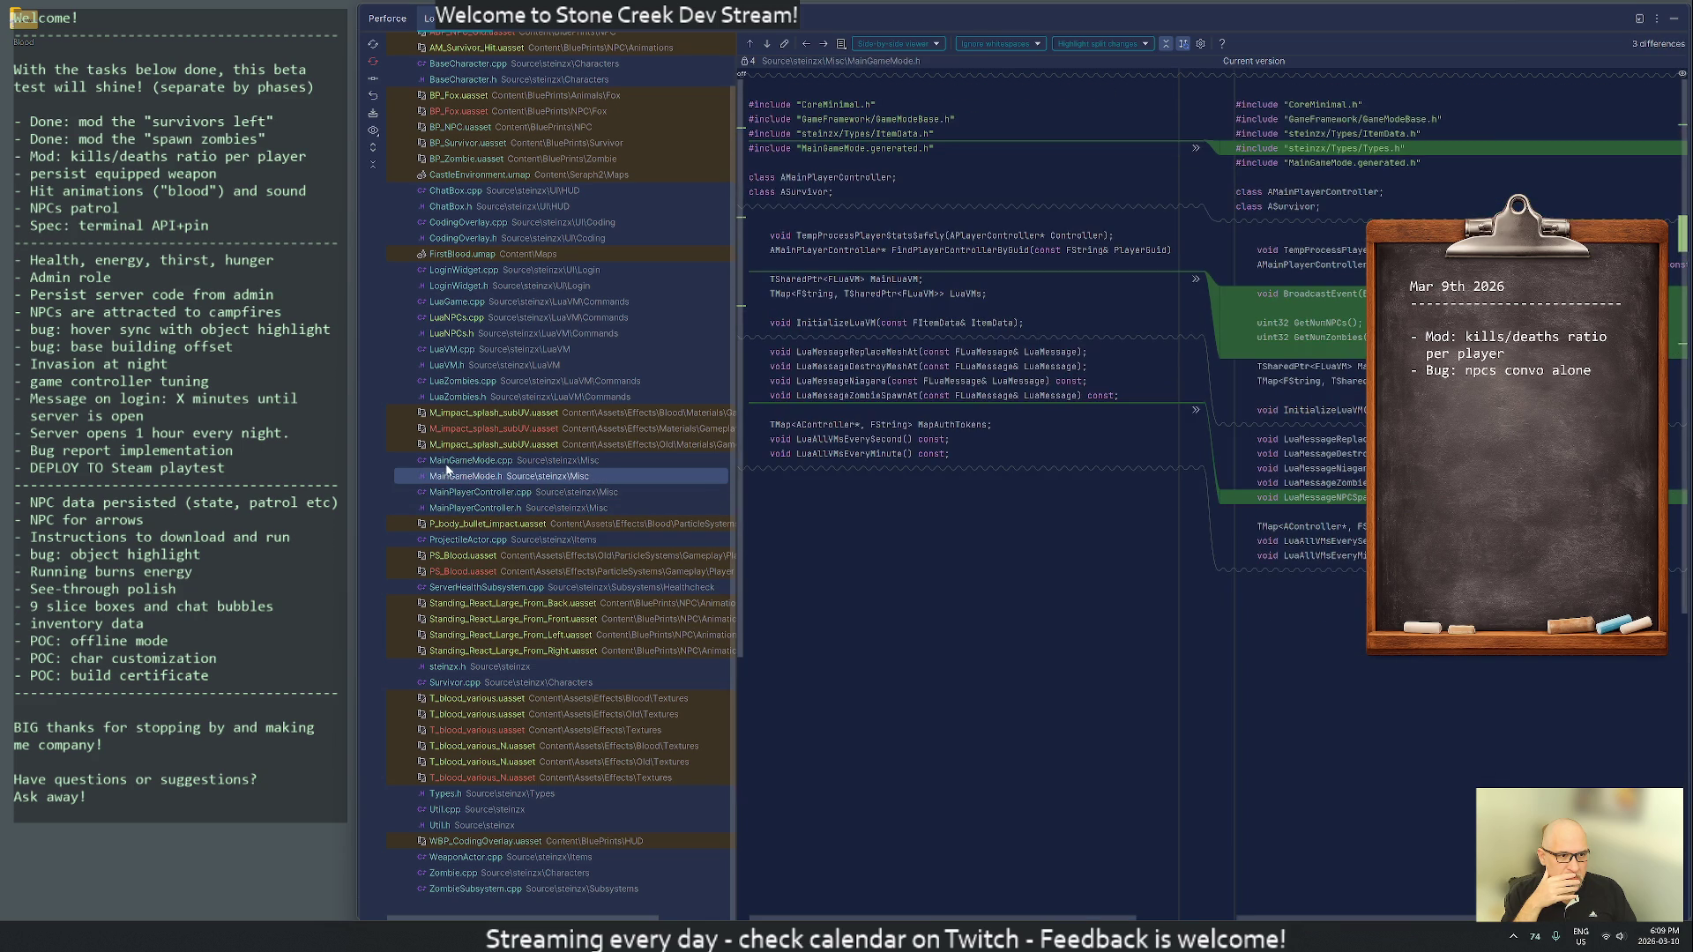
click(447, 463)
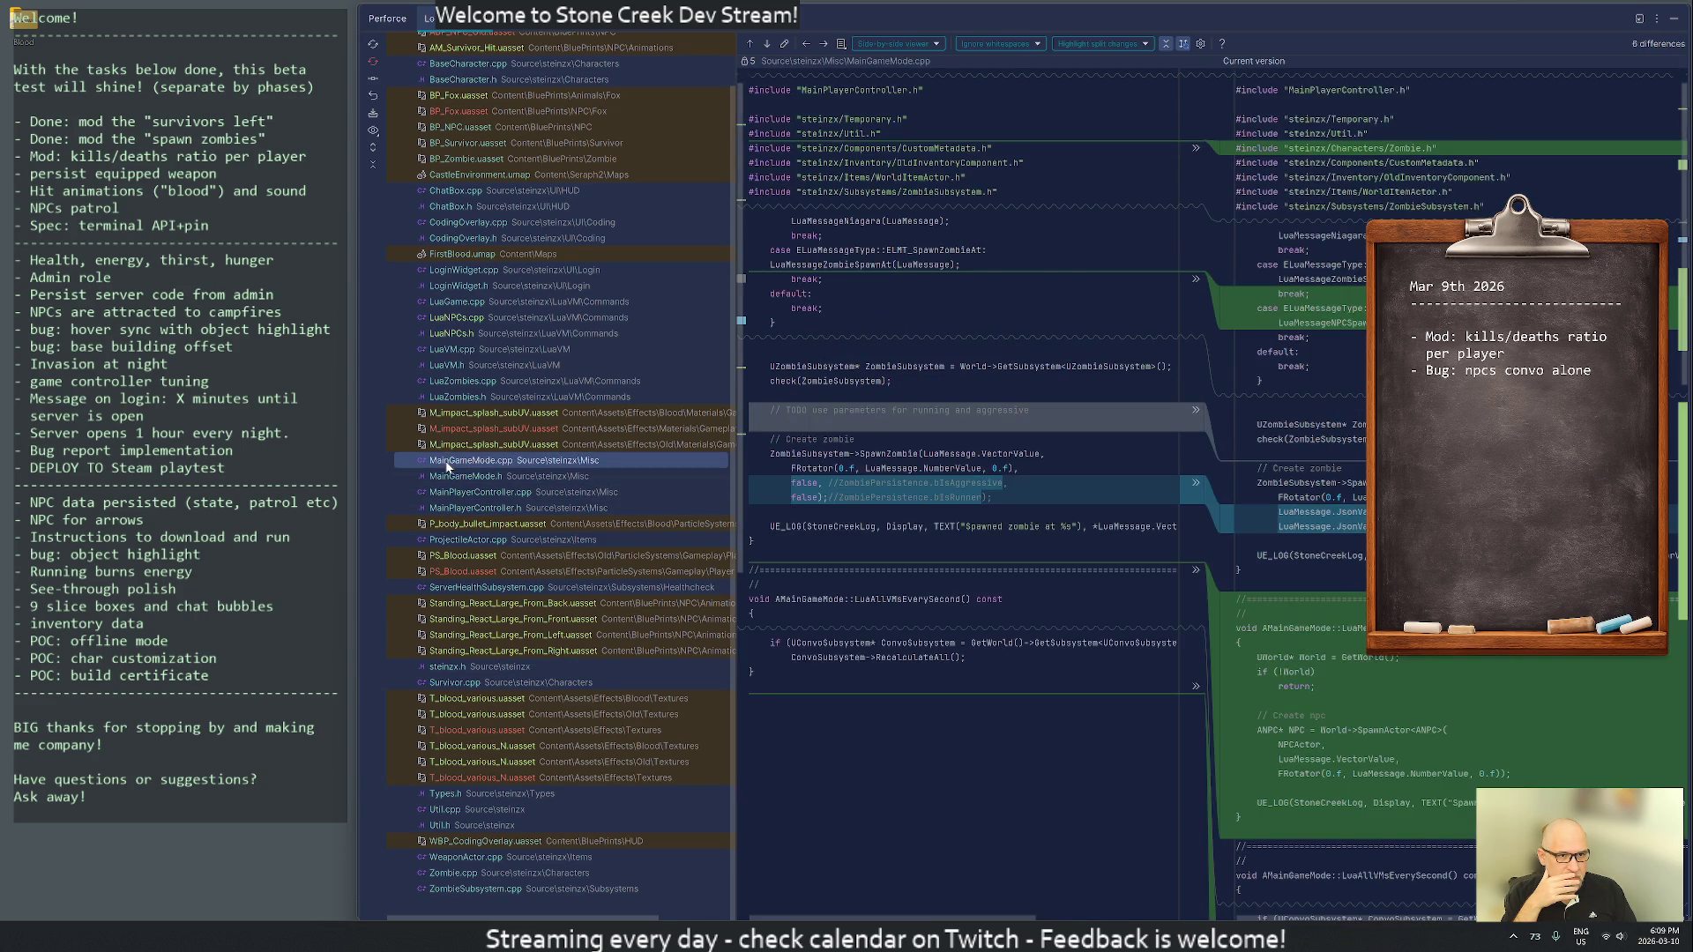
- Review diffs for LuaZombies, LuaVM, LuaNPCs, LuaGame, LoginWidget and CodingOverlay.h
click(461, 396)
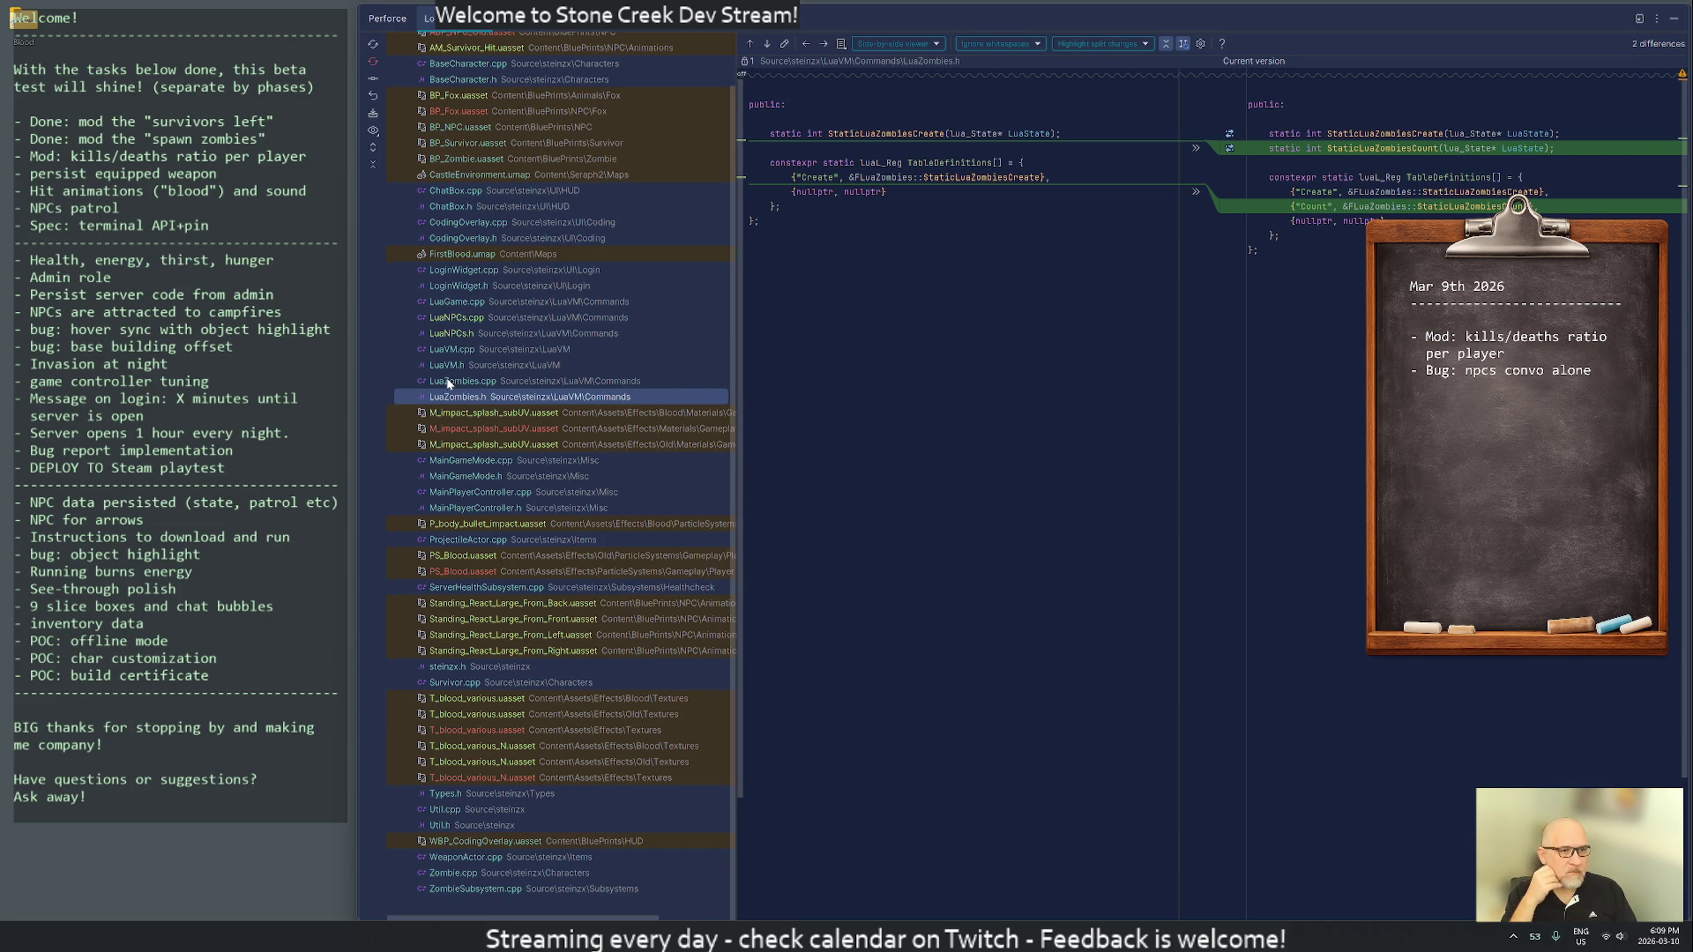
click(449, 383)
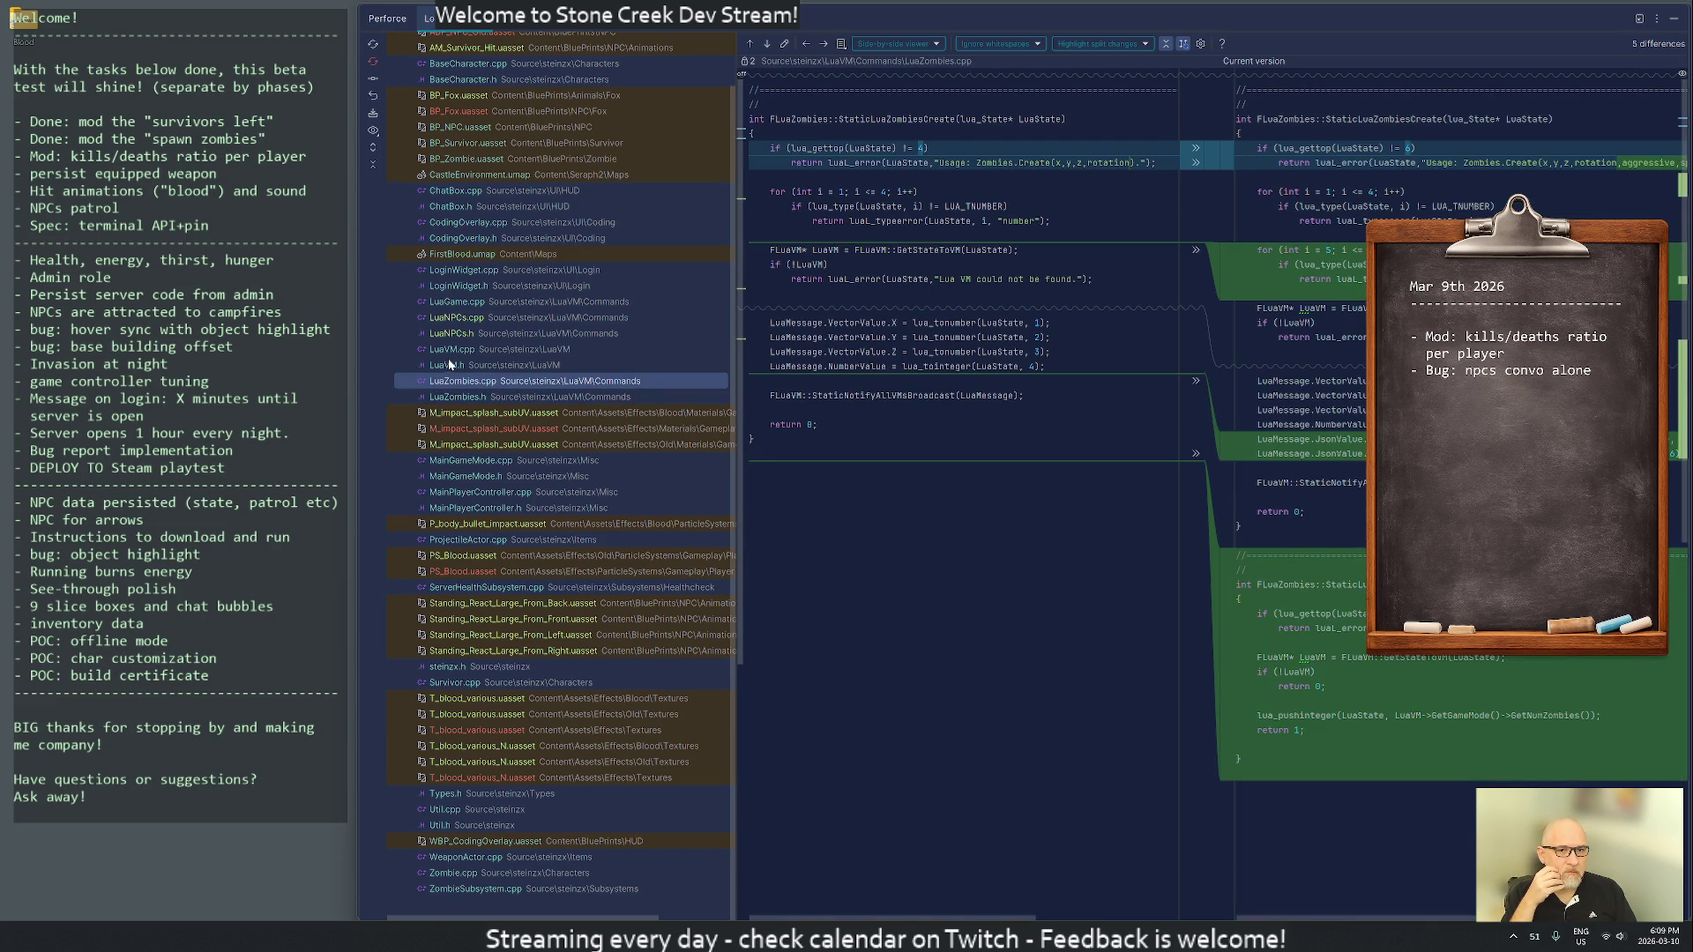
click(451, 364)
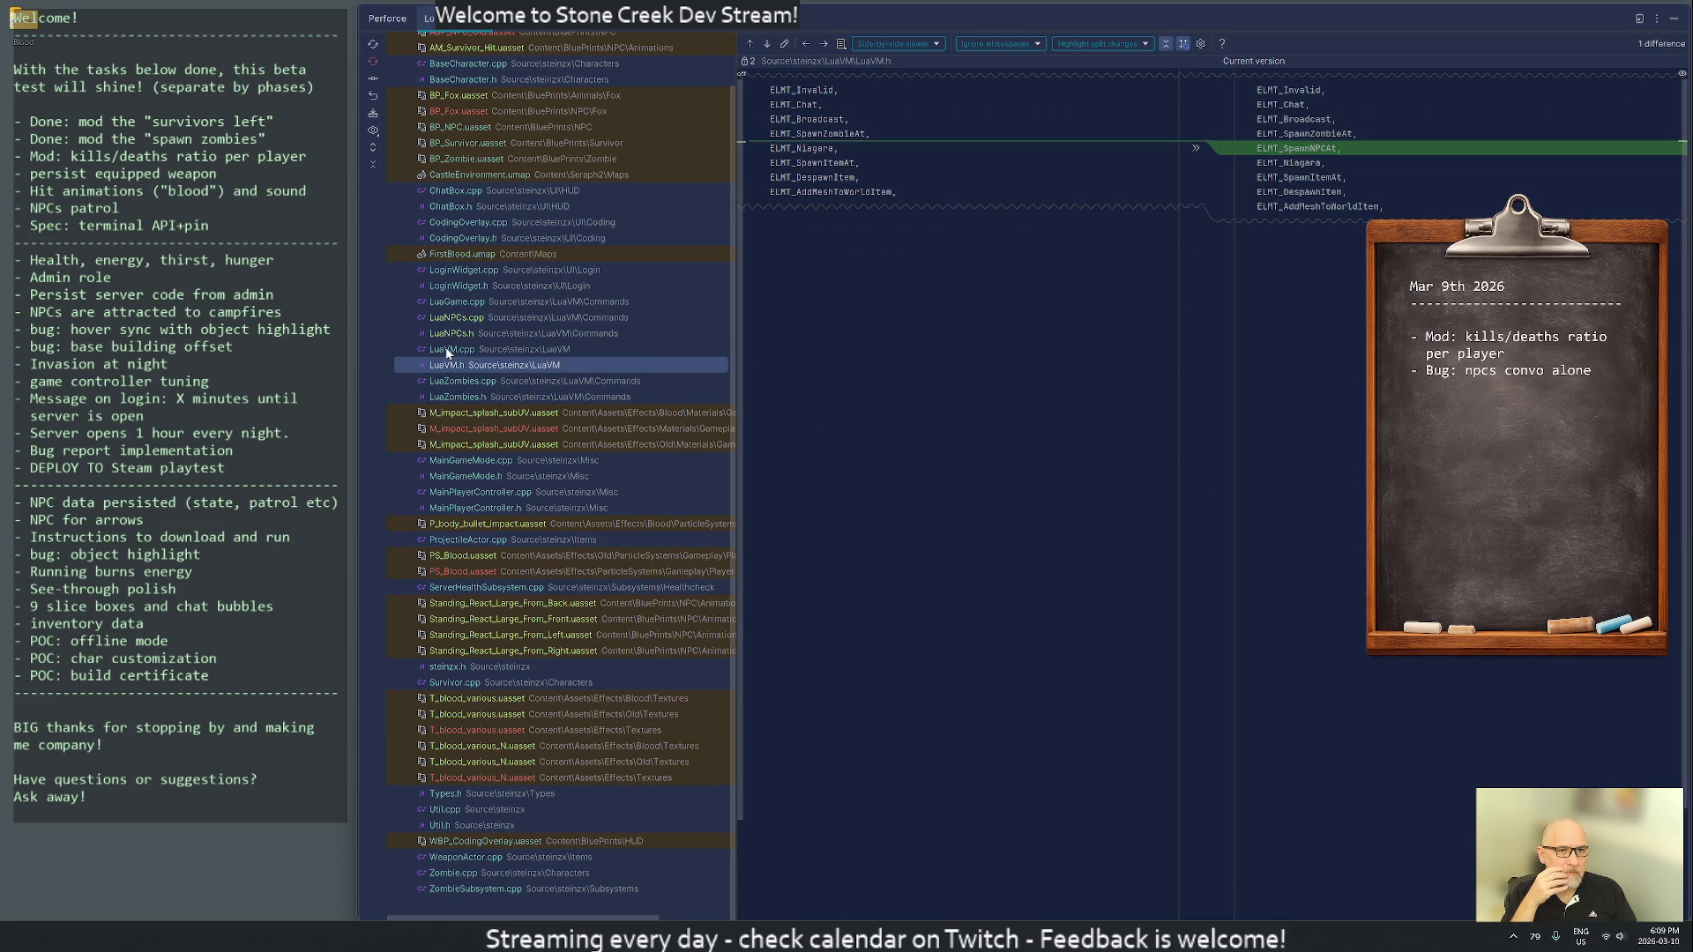
click(448, 350)
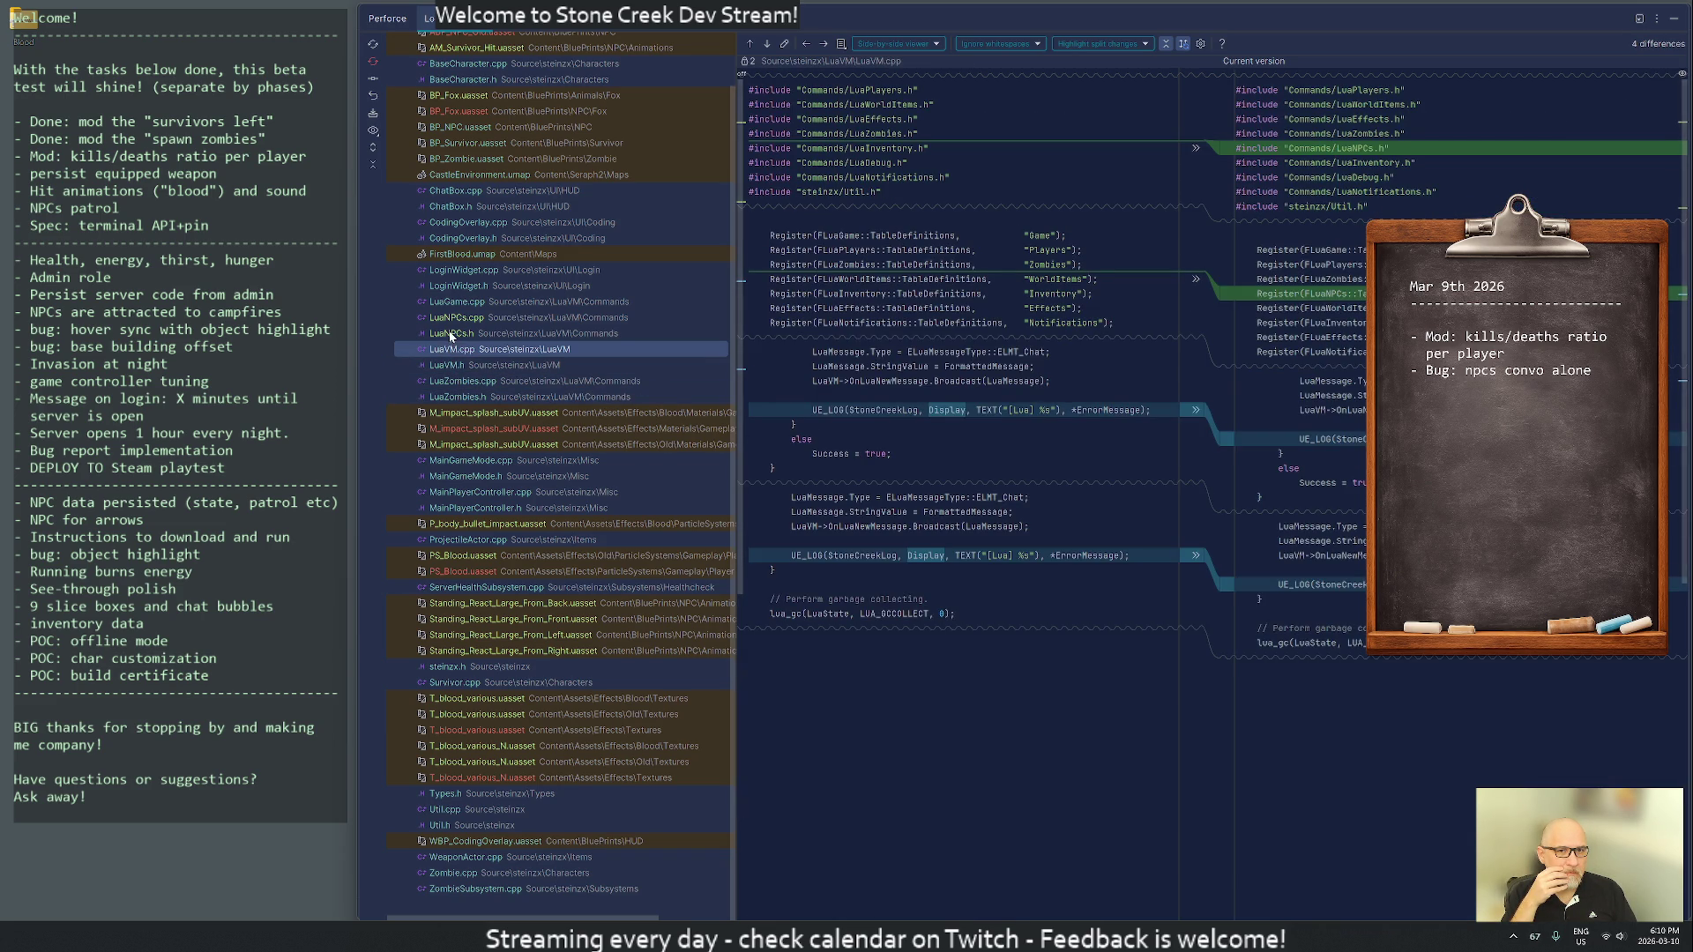
click(450, 334)
click(476, 317)
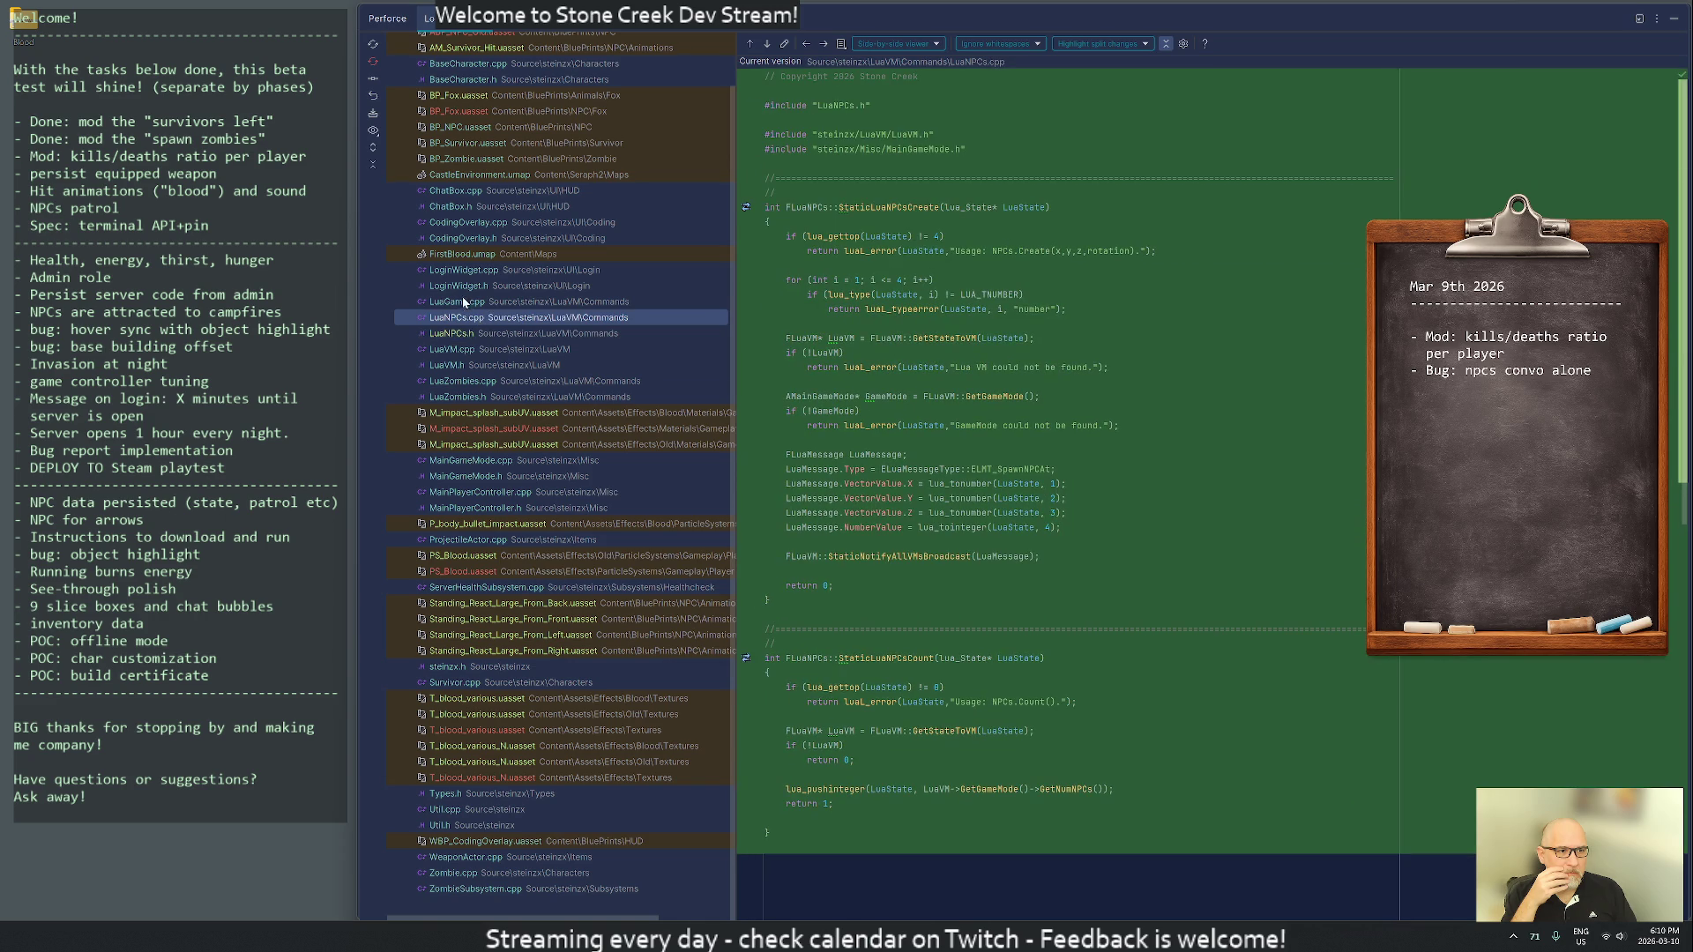
click(465, 305)
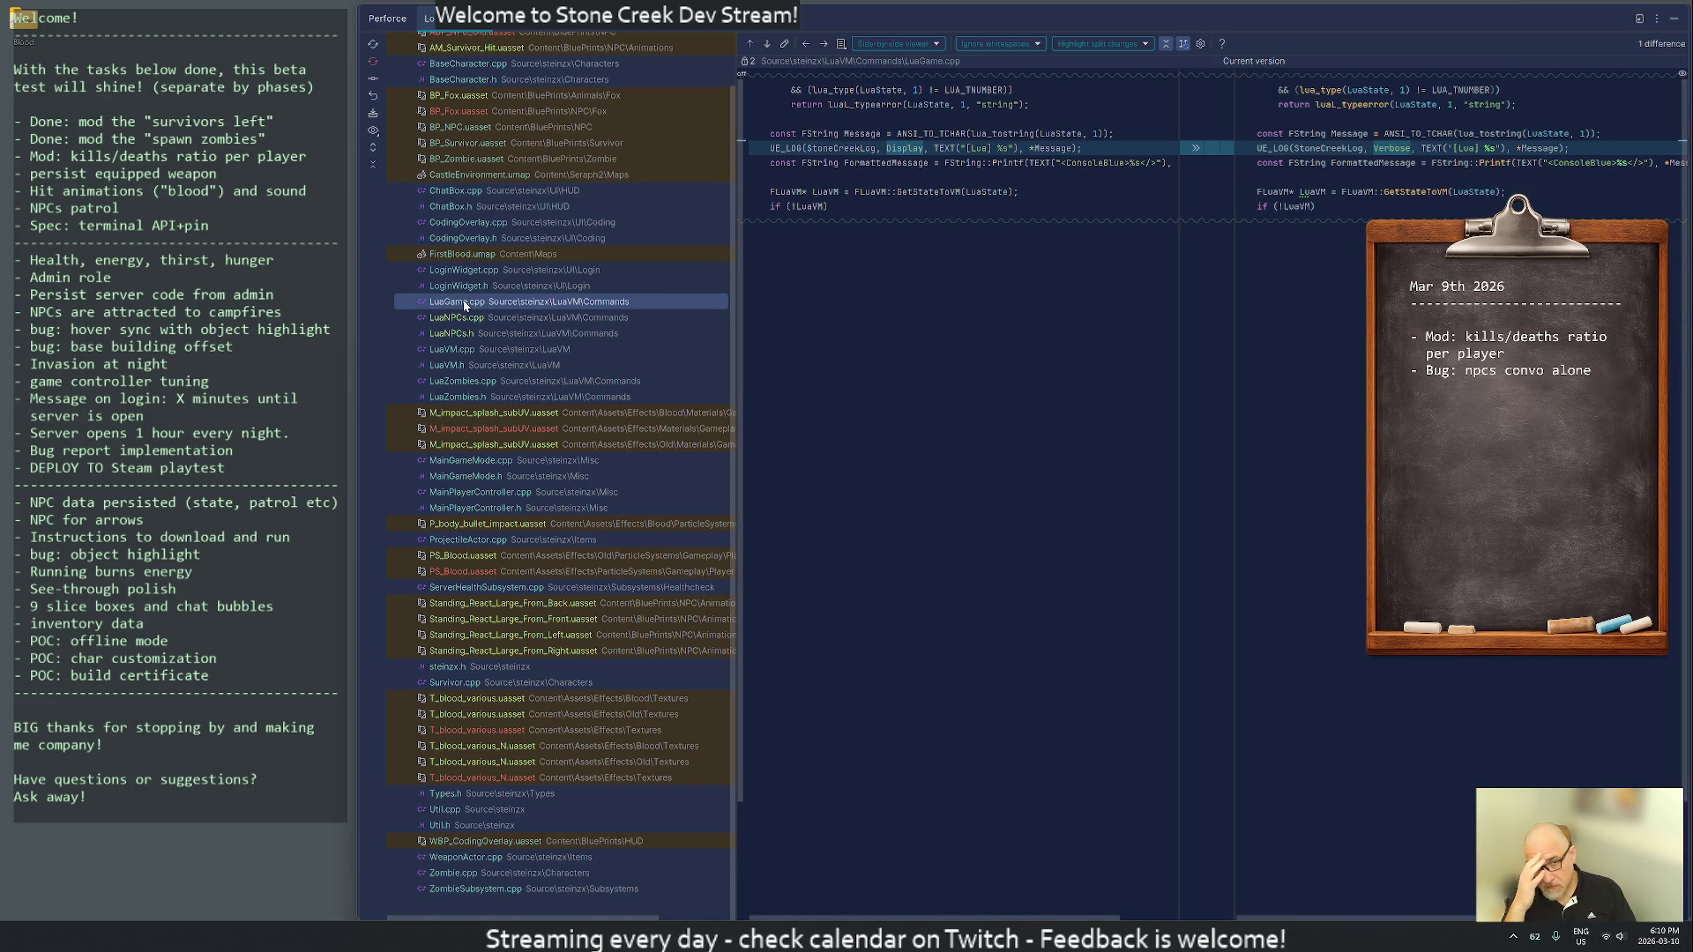
click(459, 288)
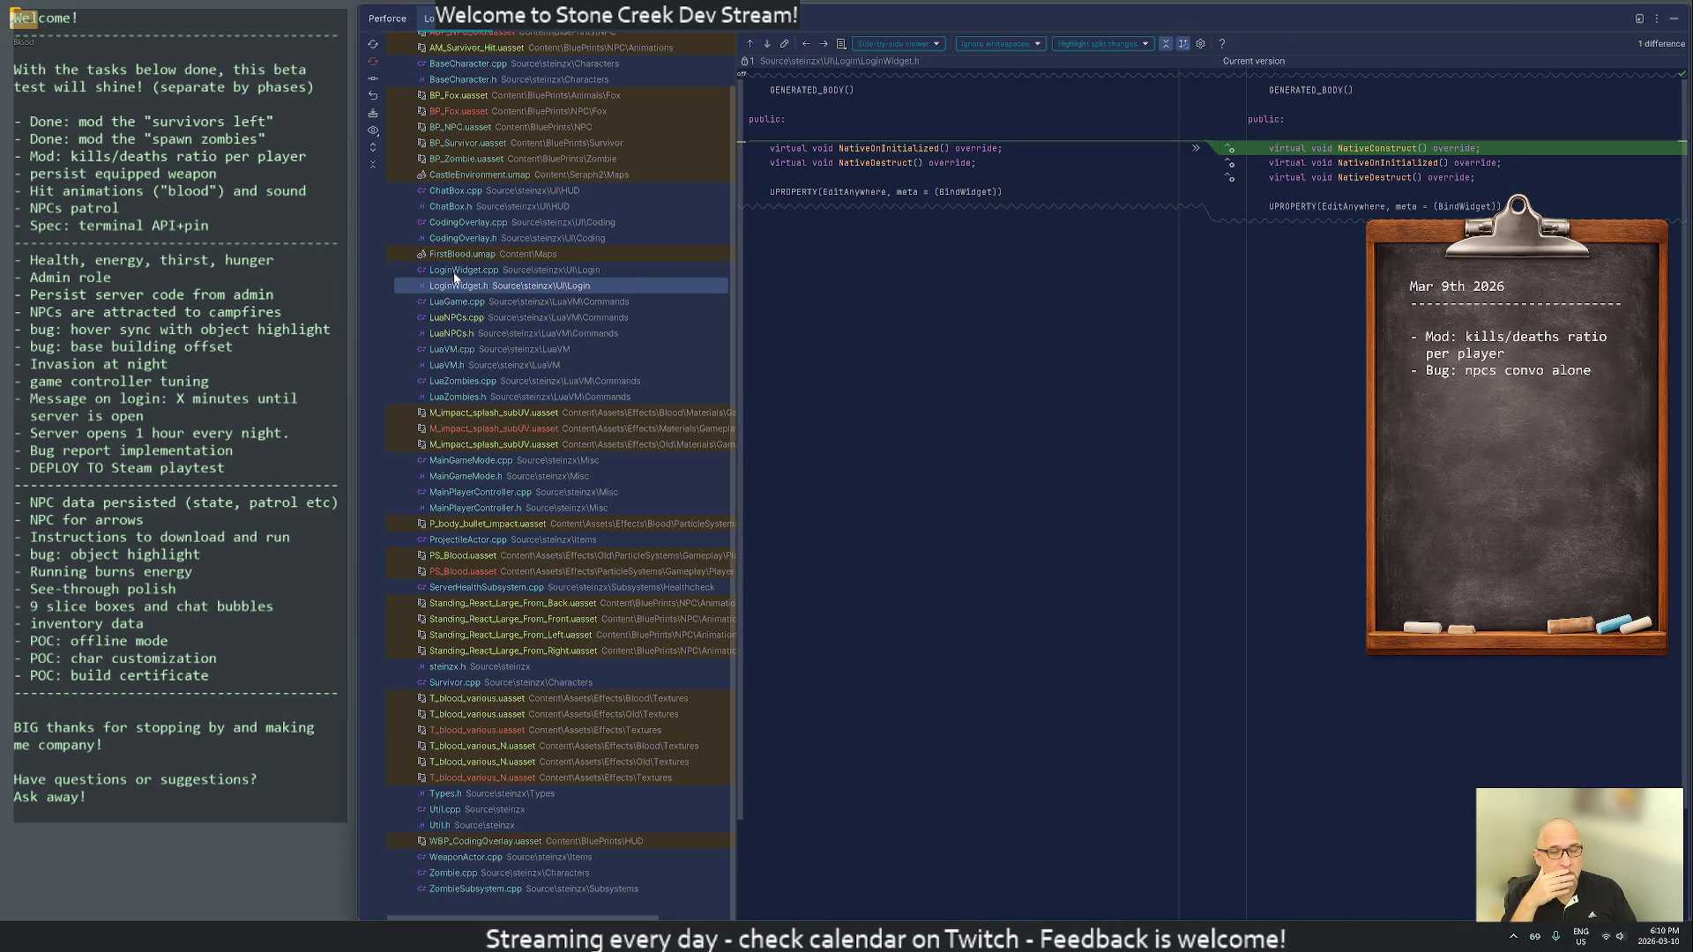
click(455, 272)
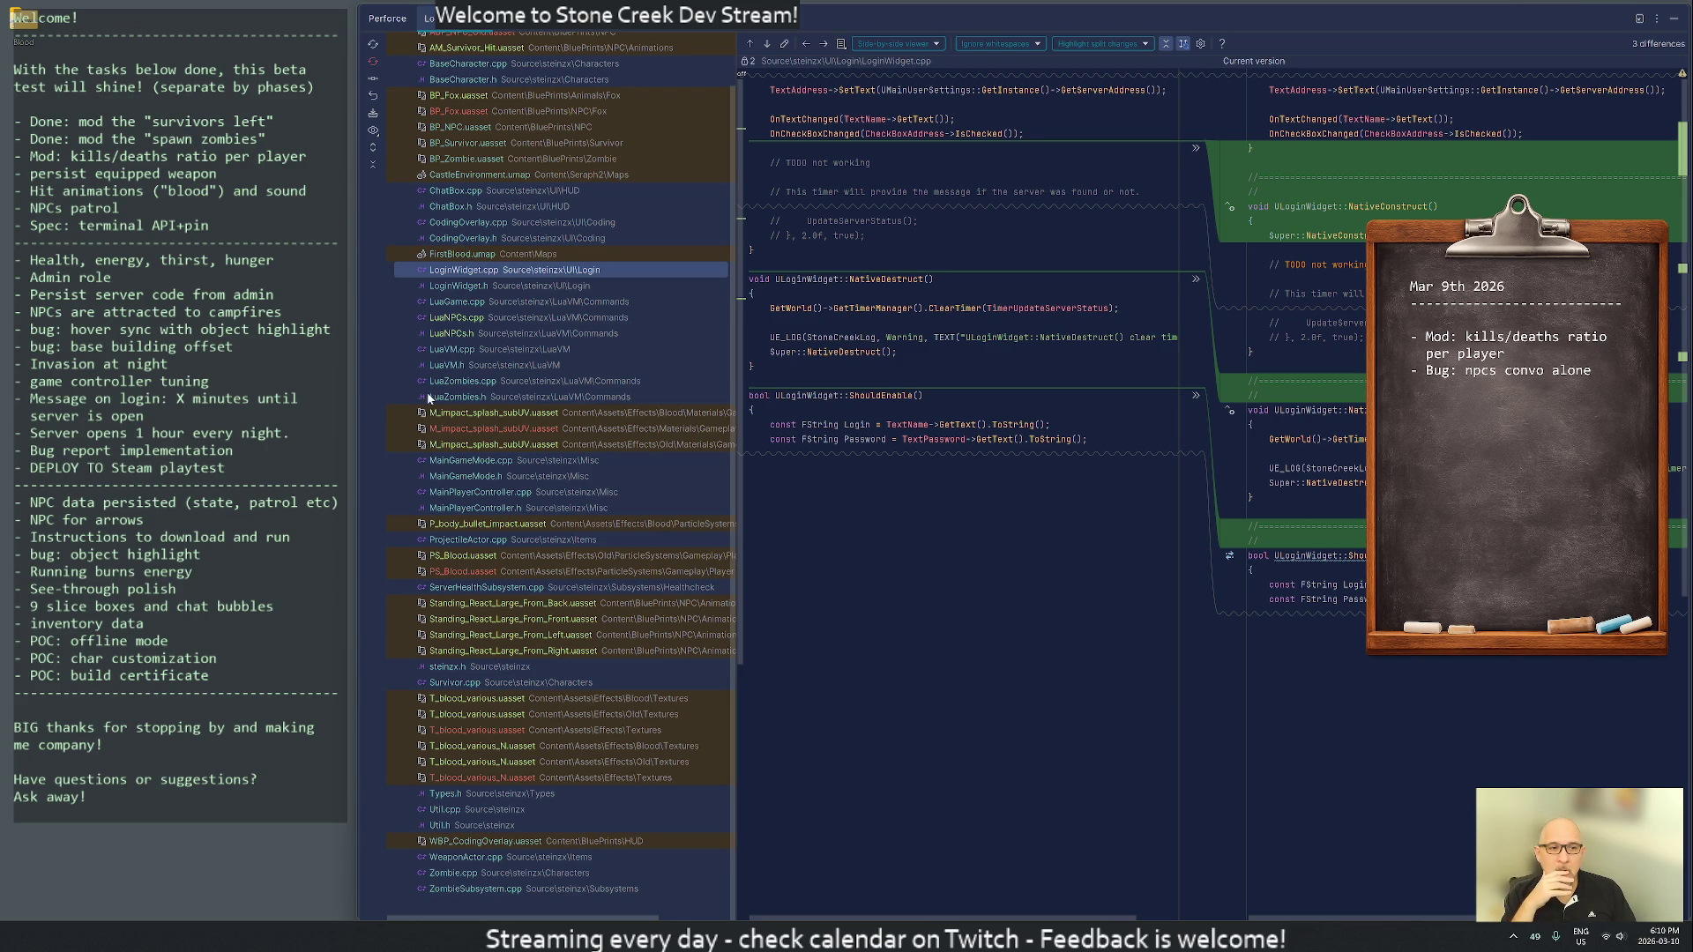
click(454, 236)
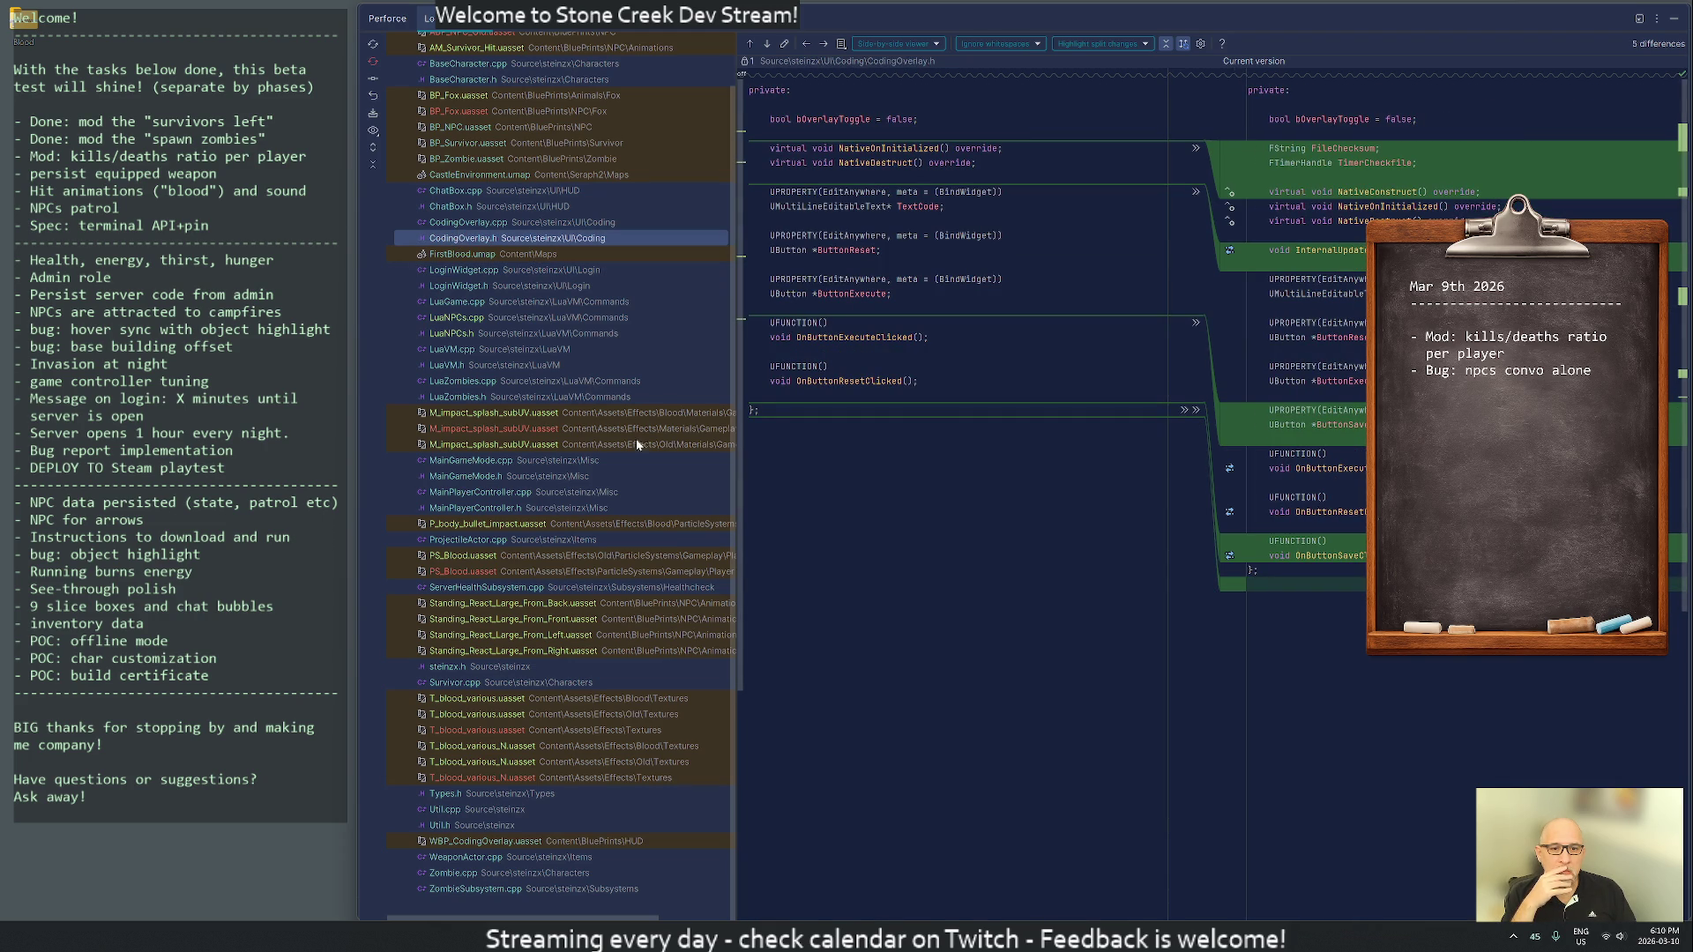
- Remove the stray blank line in CodingOverlay.h and revert the UChatBox::Toggle() change
click(1253, 584)
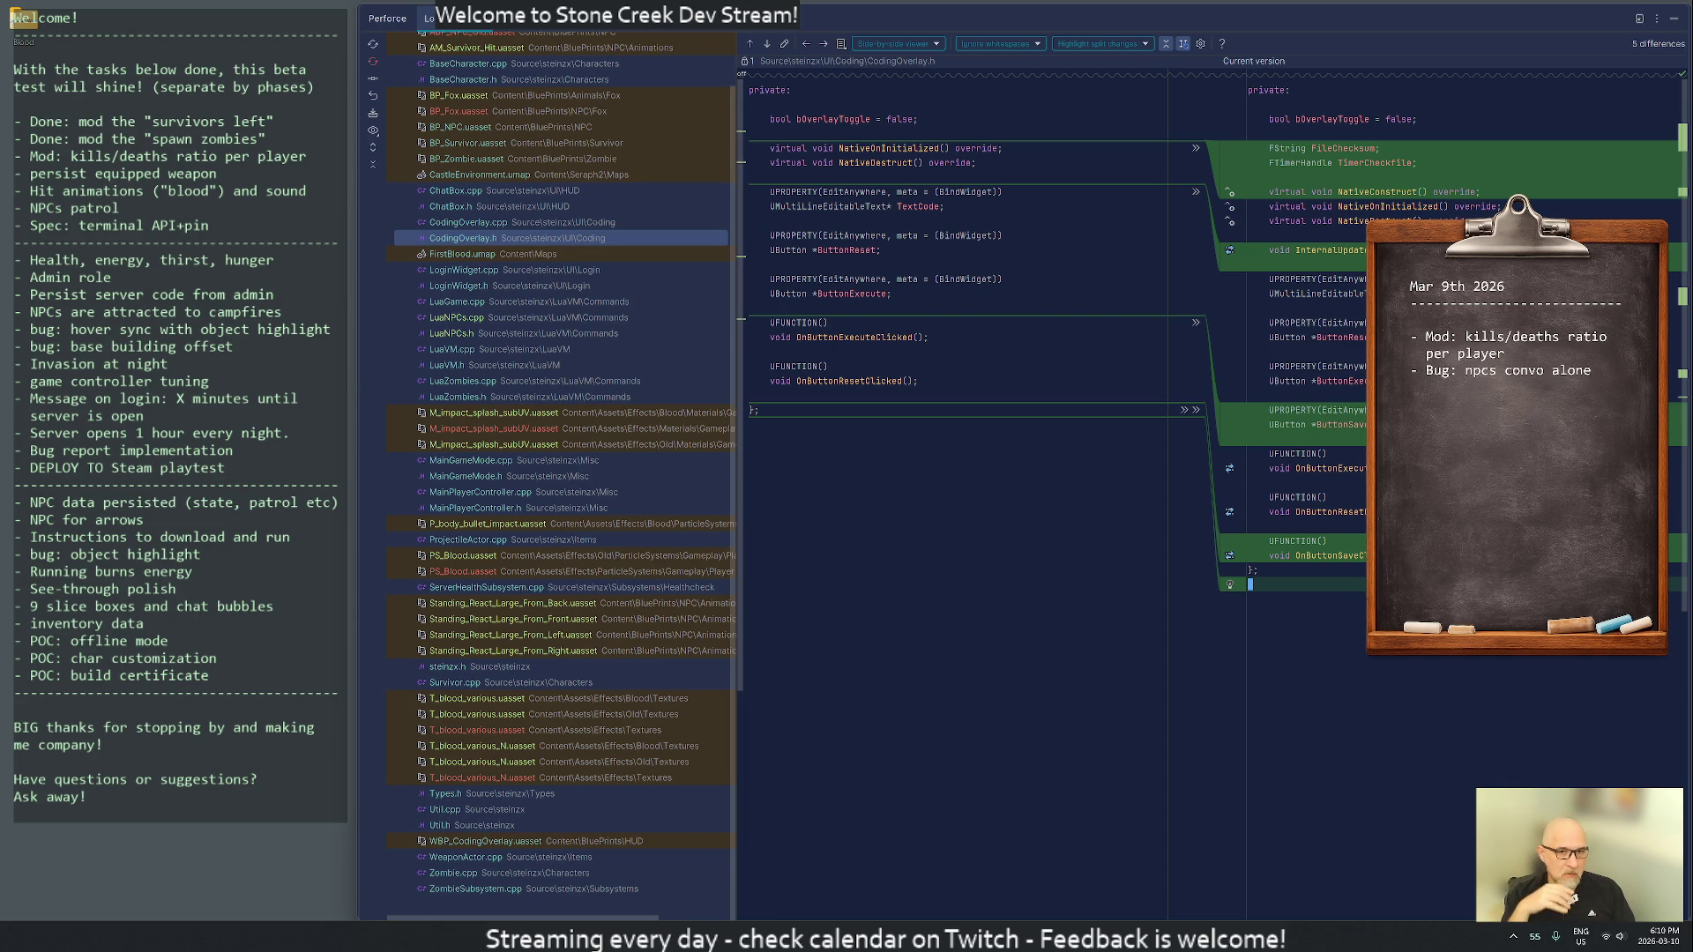
key(BackSpace)
click(482, 224)
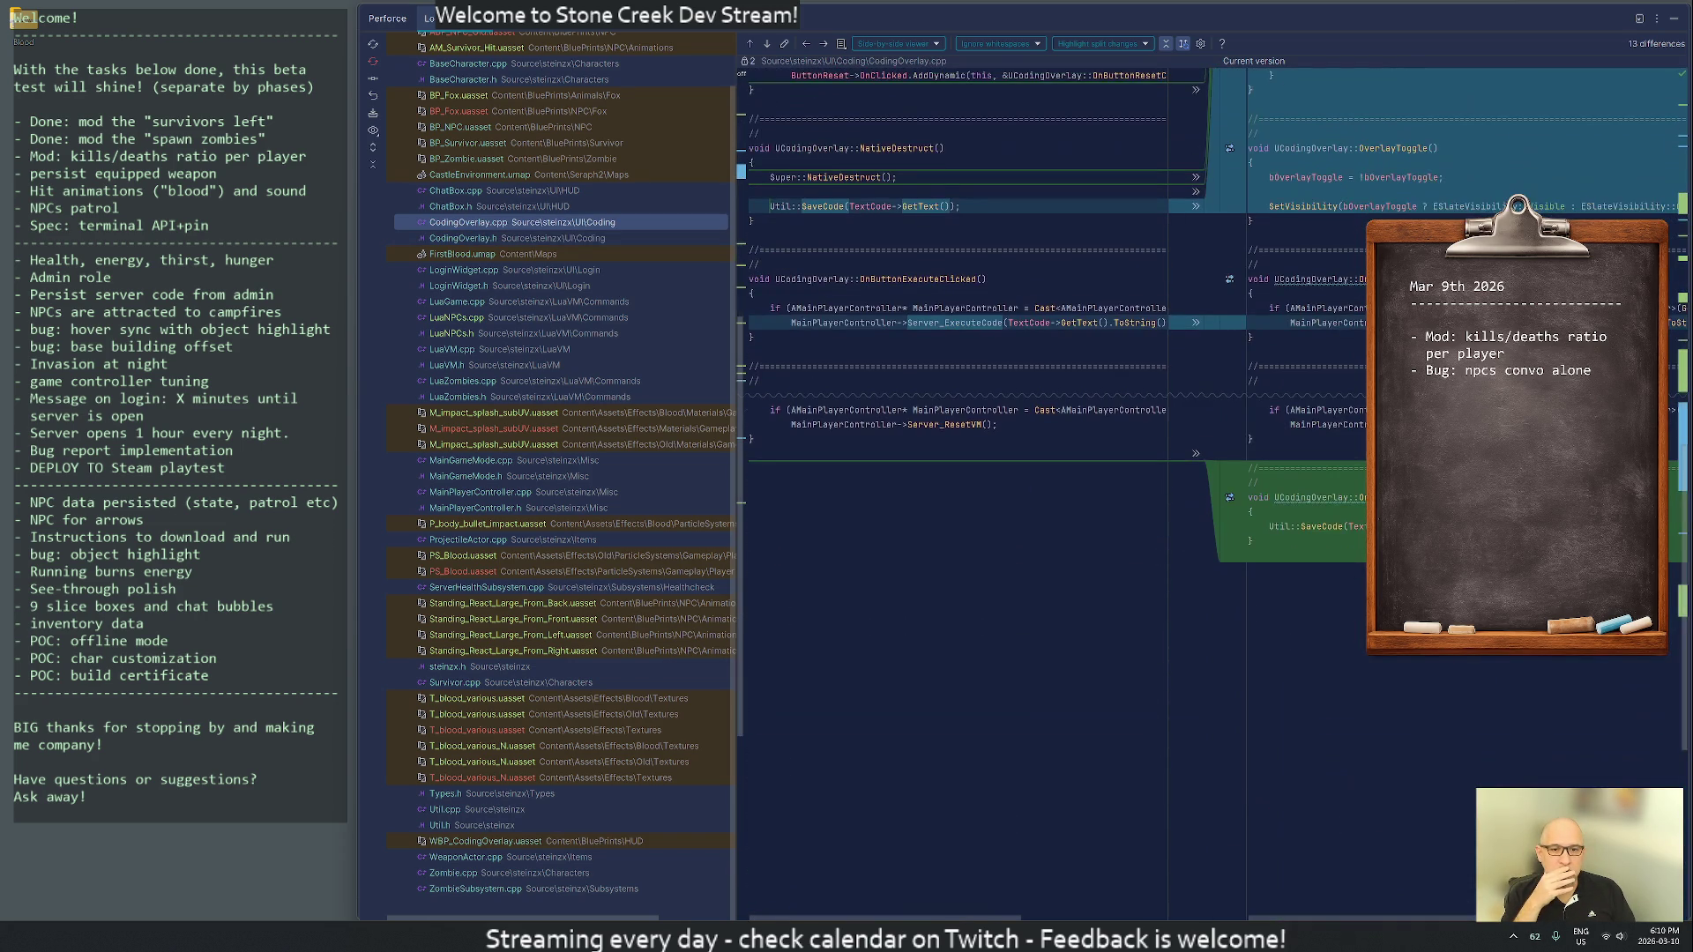
click(474, 207)
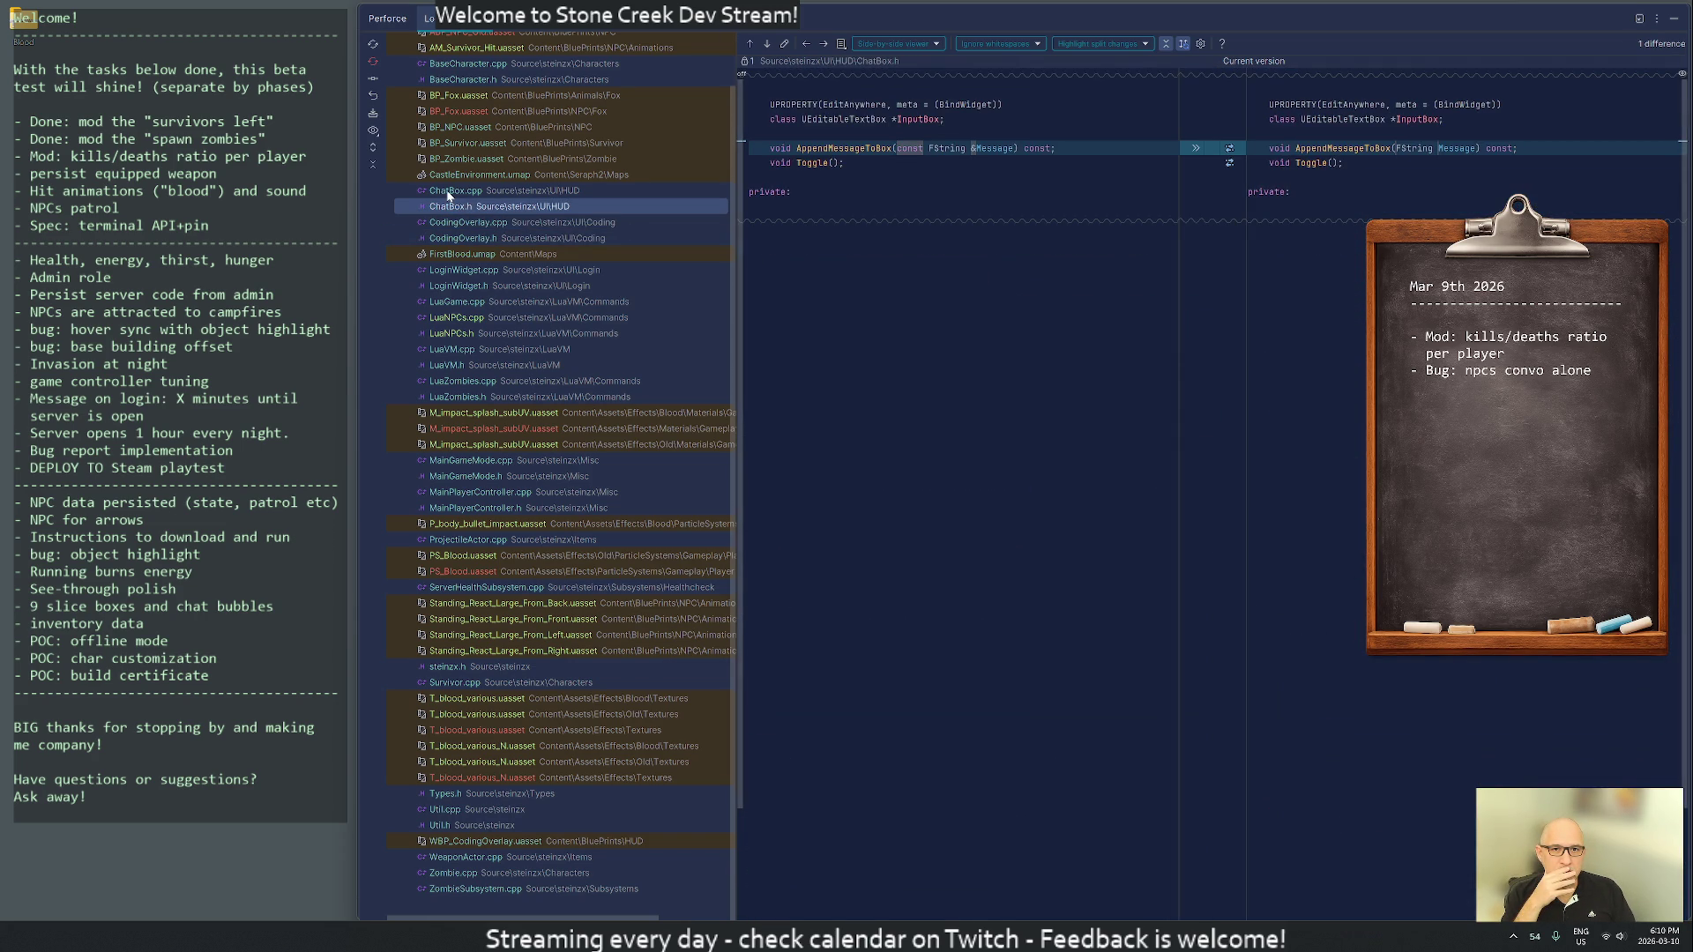
click(451, 192)
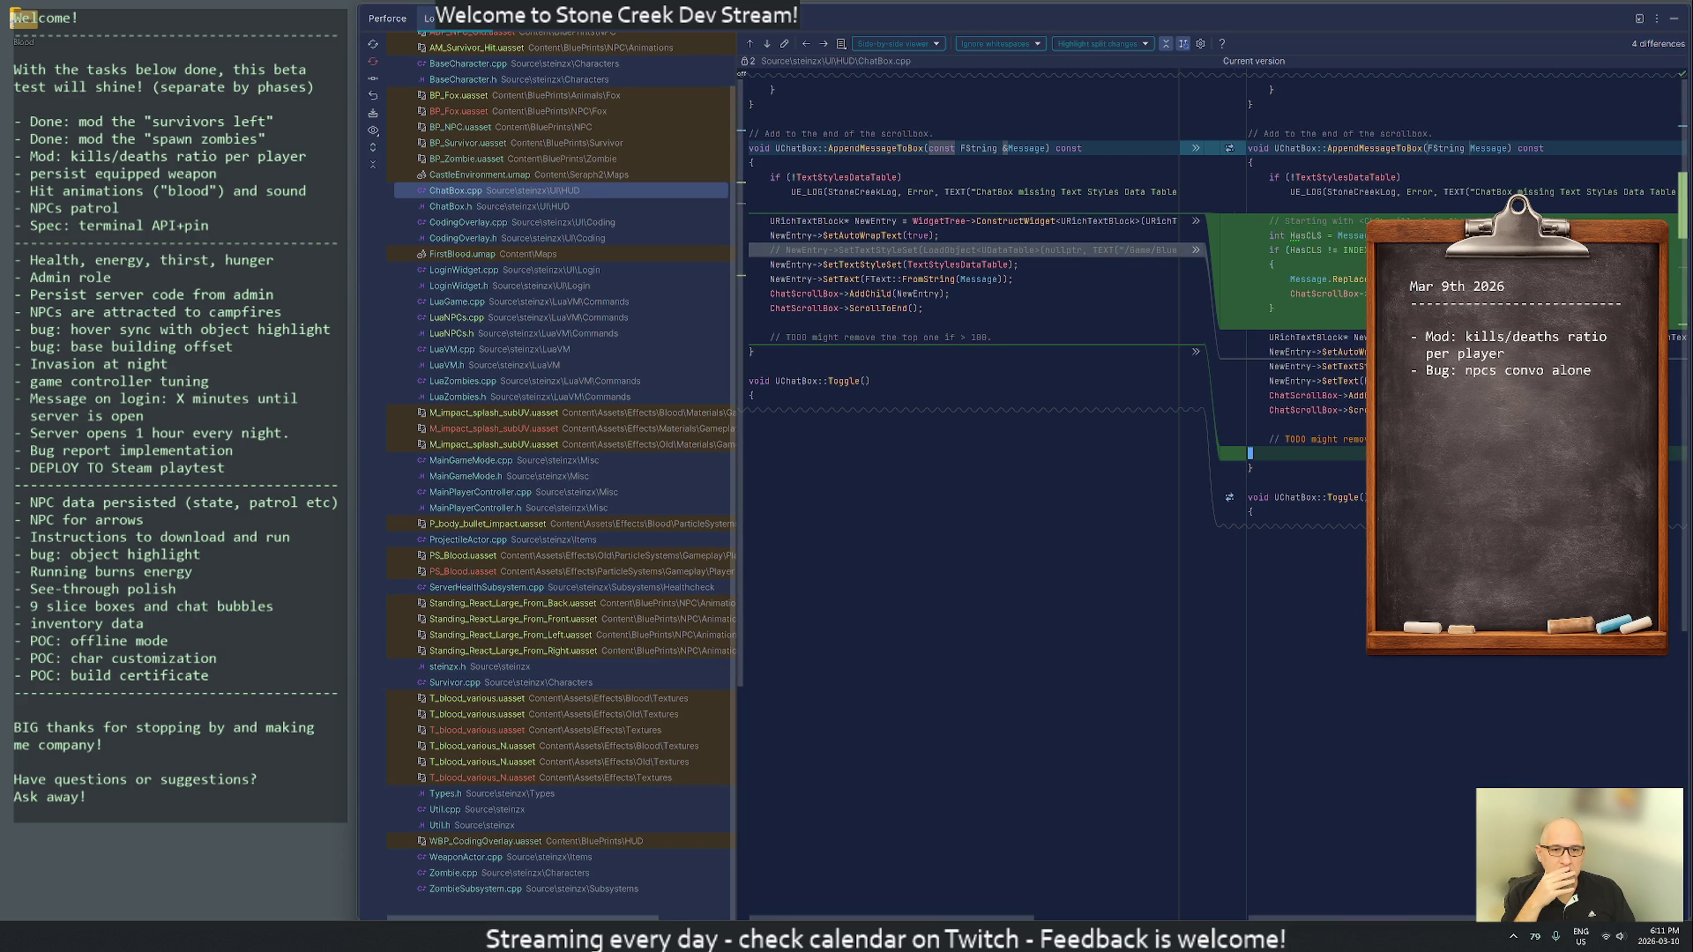
click(1229, 498)
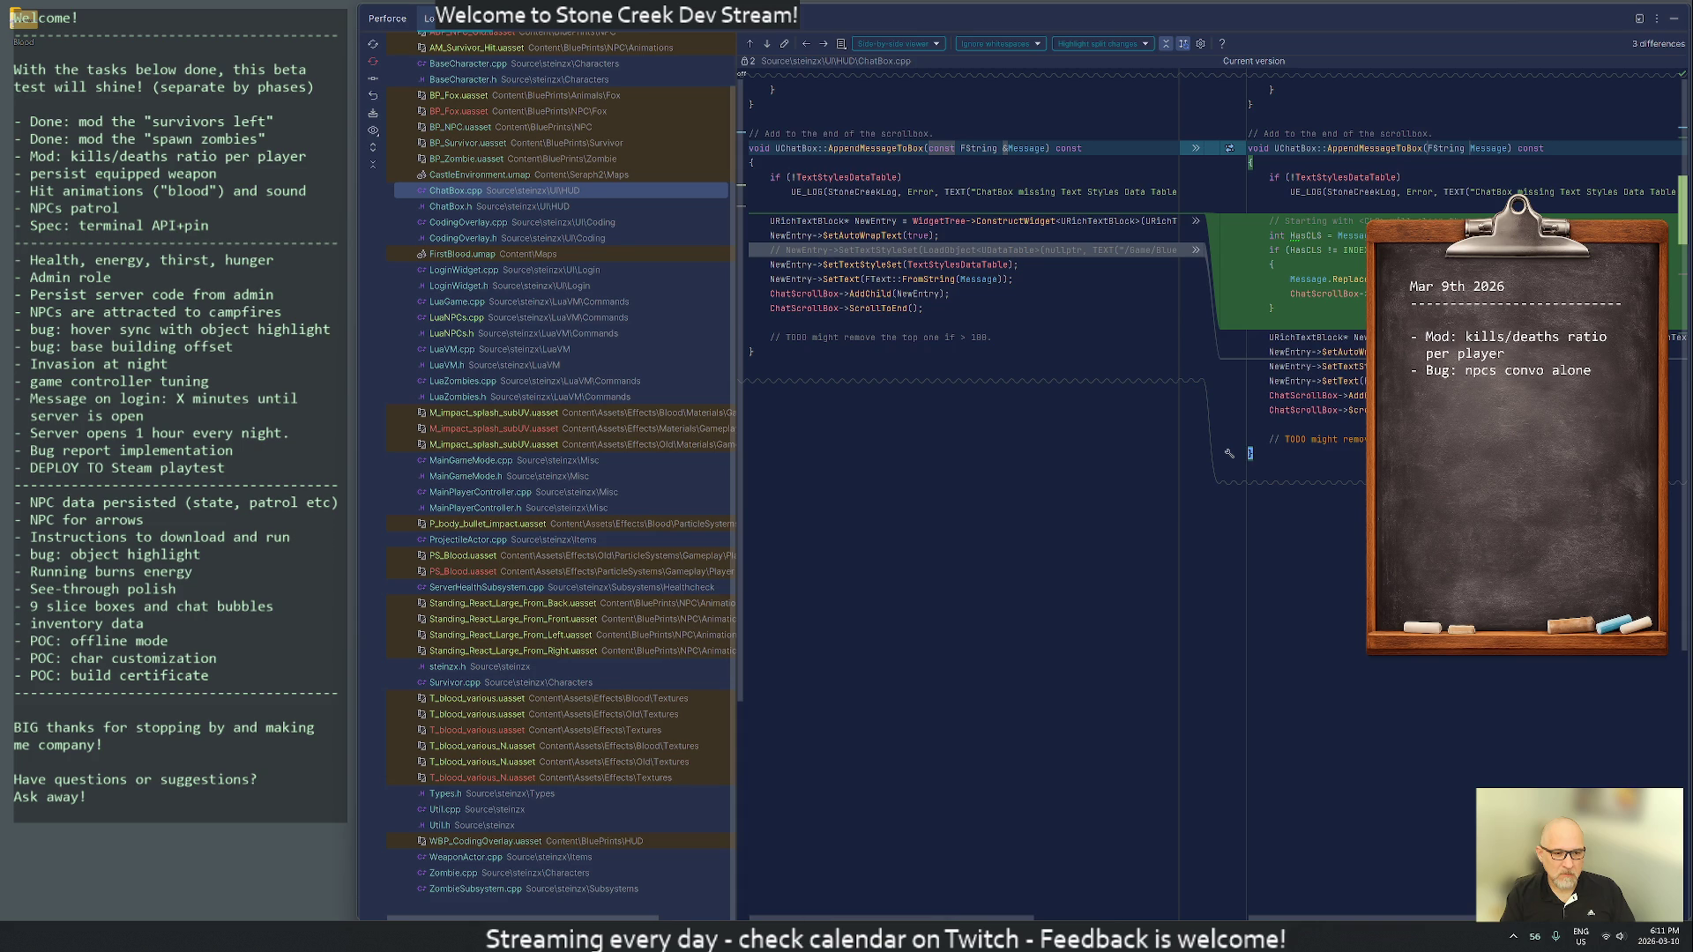
- Delete the two added #include lines from BaseCharacter.cpp and close the diff
mouse_move(963, 937)
scroll(570, 192, up, 2)
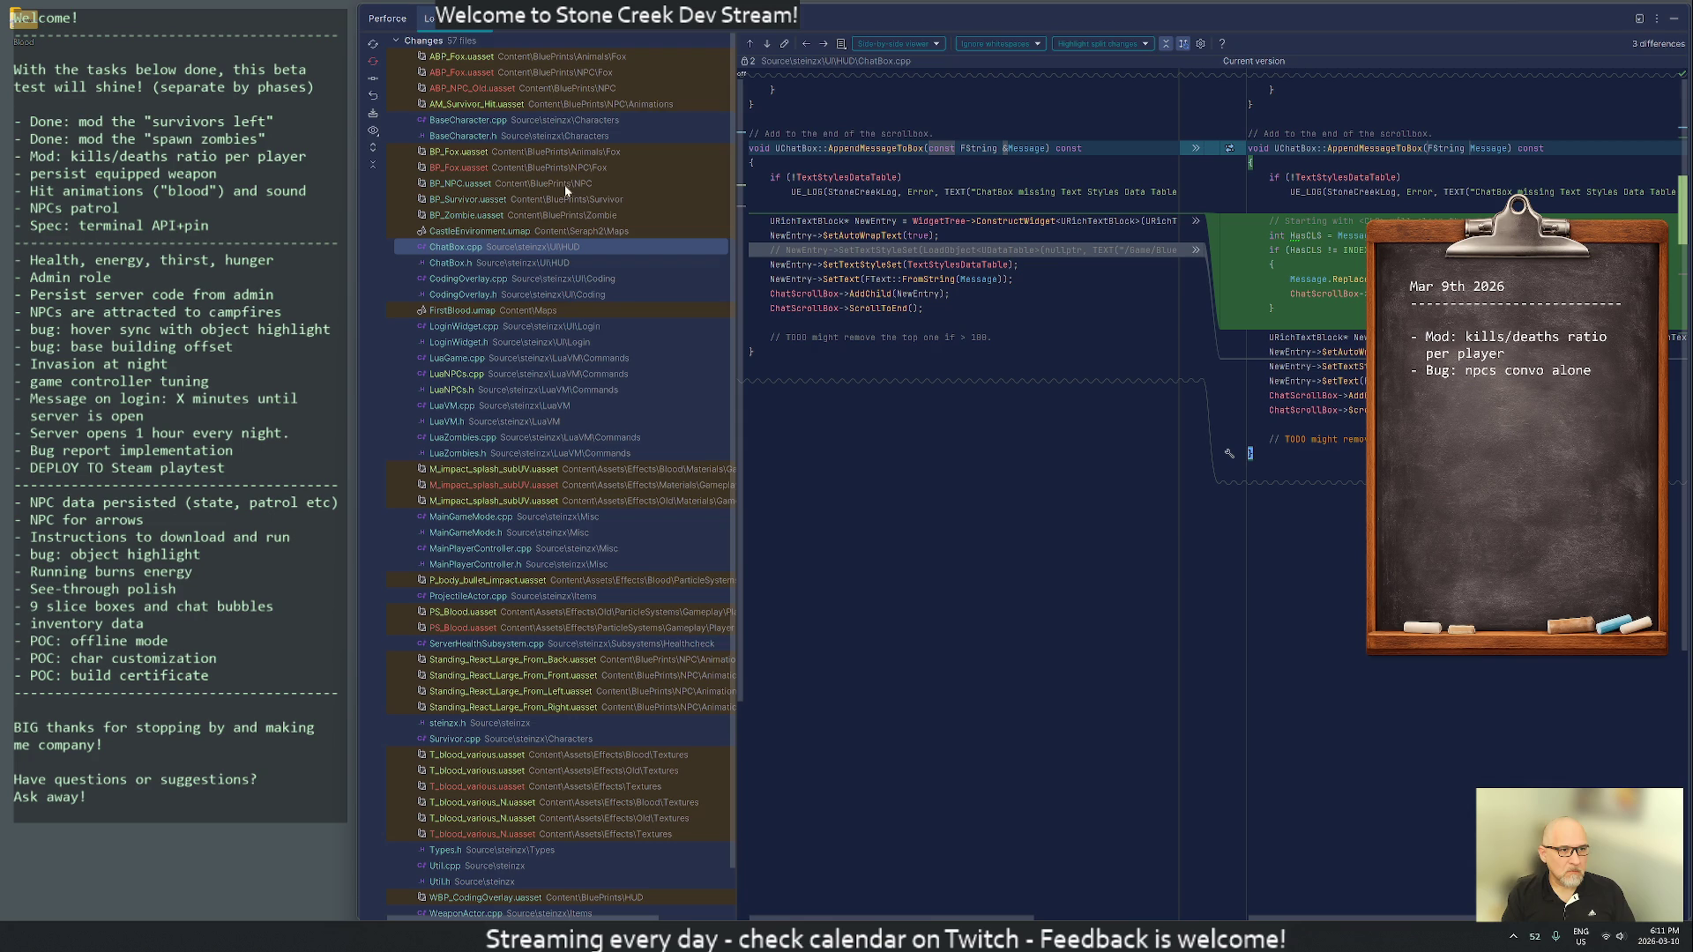
click(458, 137)
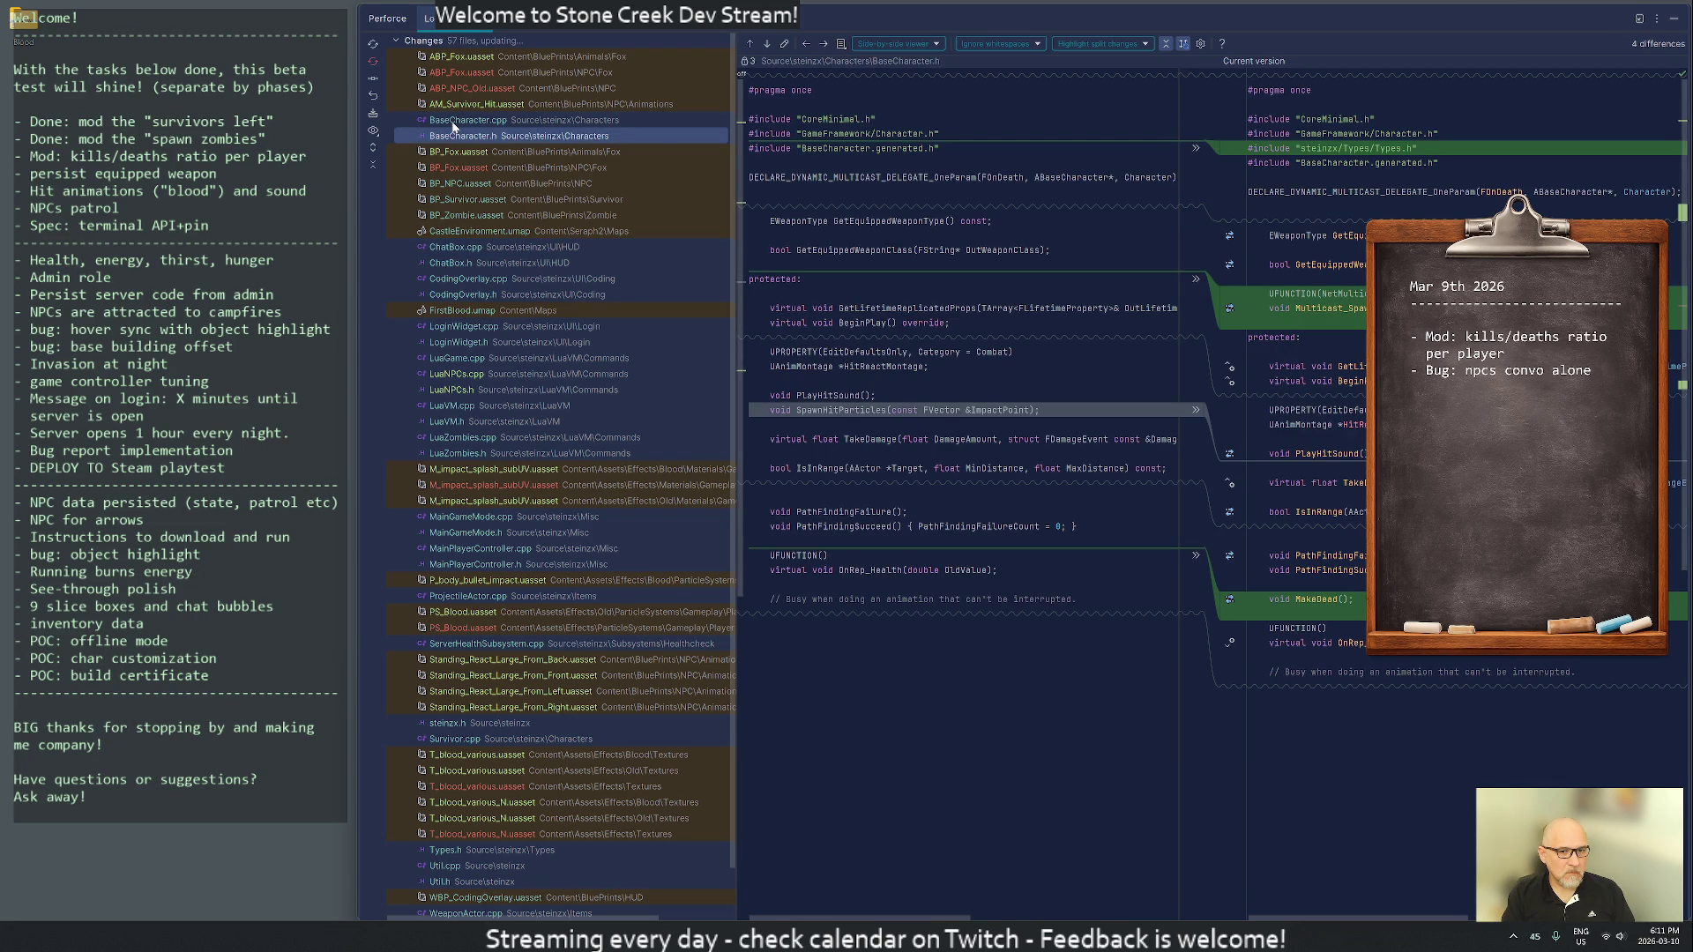
click(452, 122)
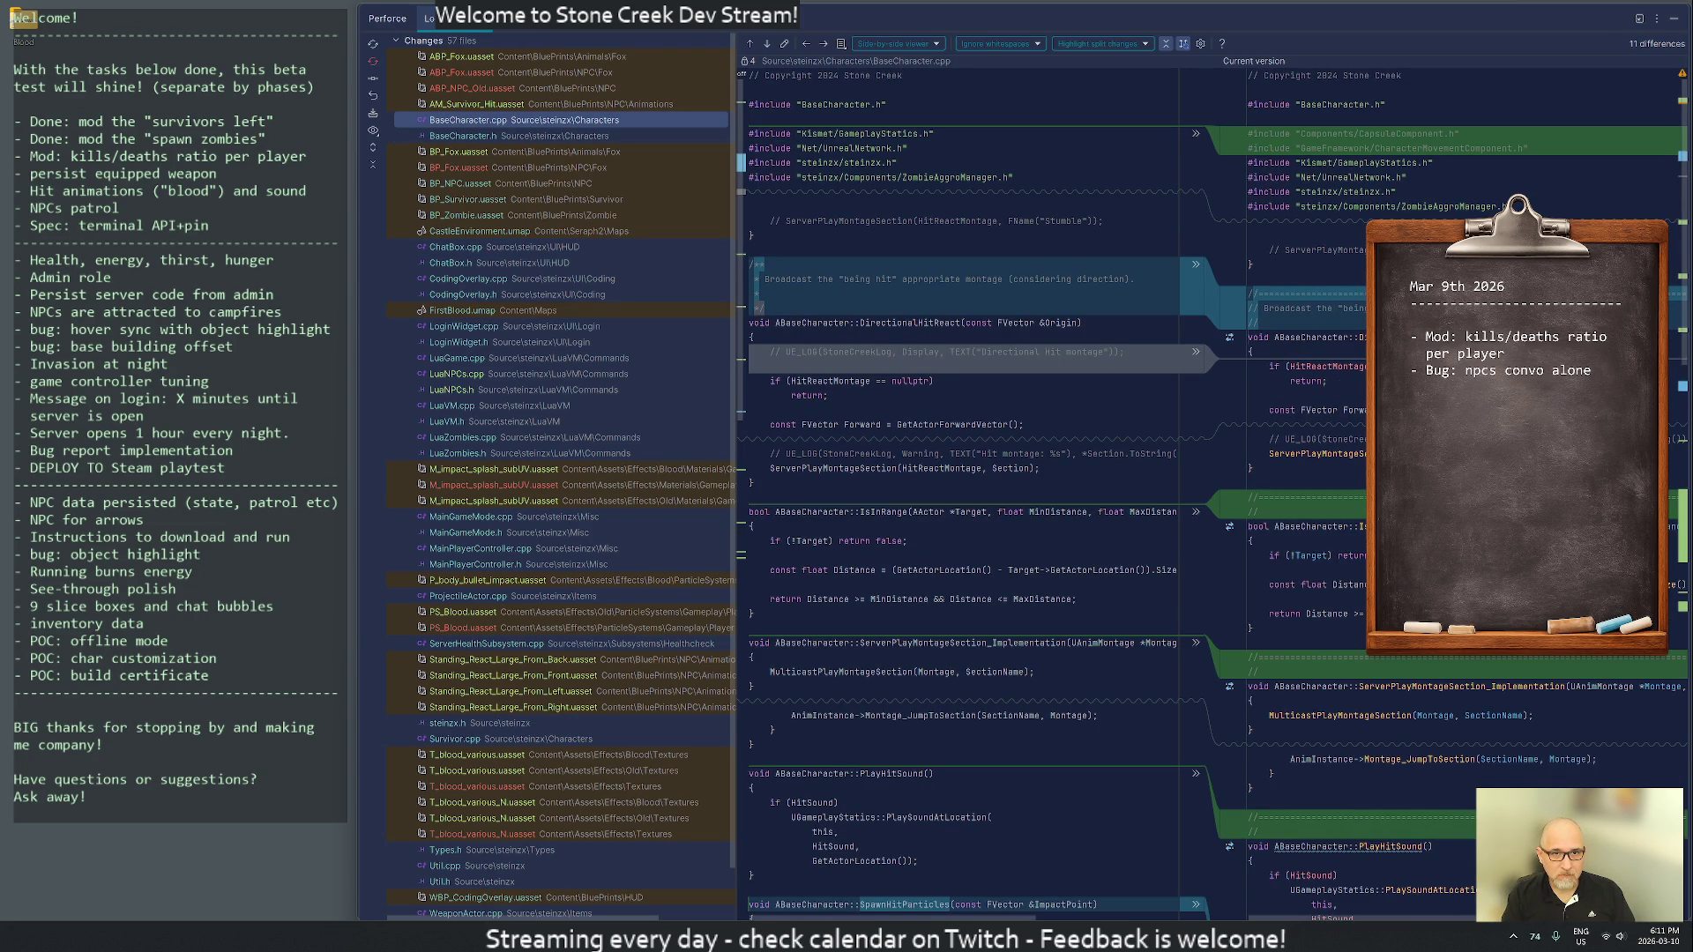
click(1339, 134)
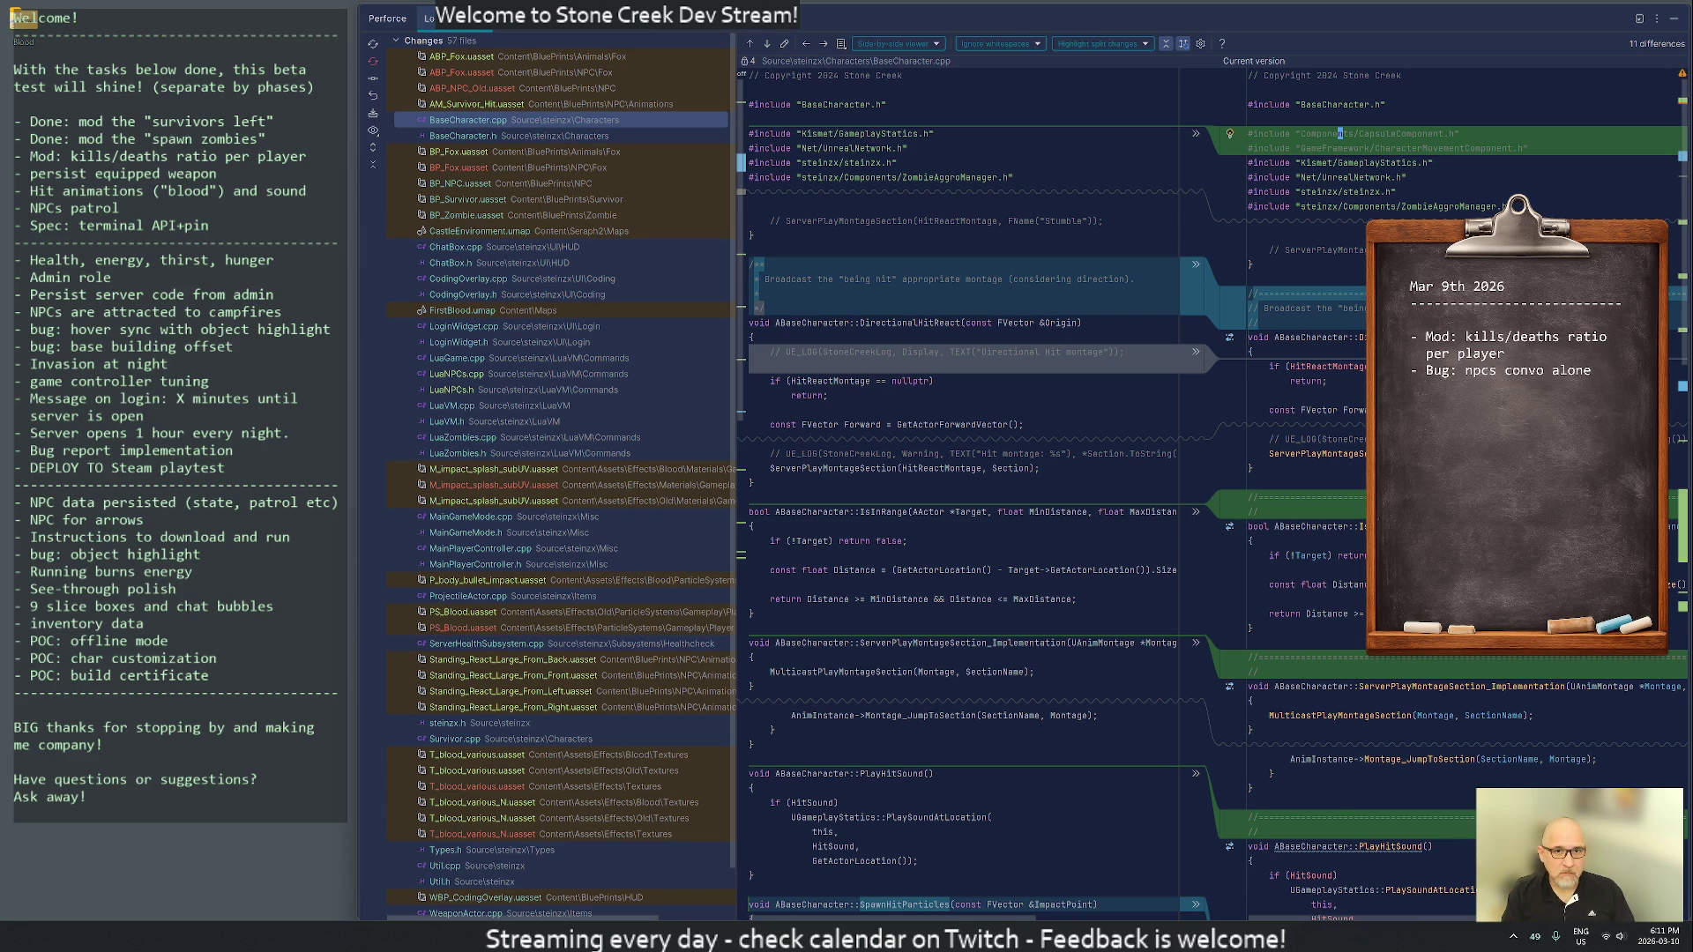
key(ctrl+y)
key(ctrl+y)
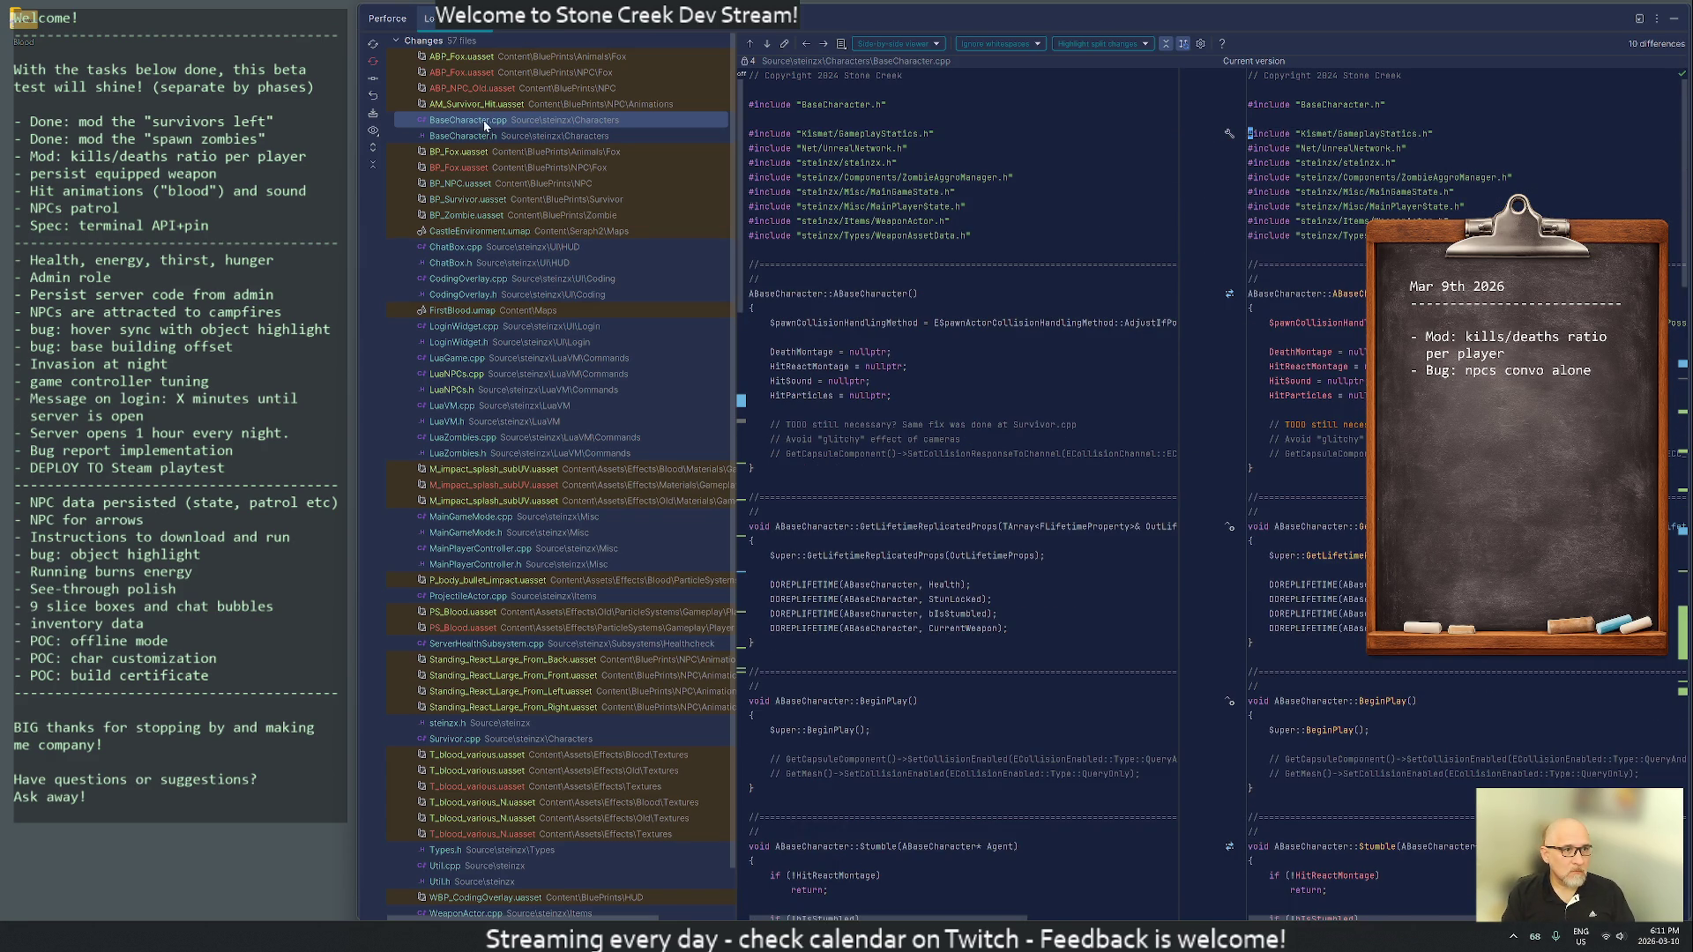
click(460, 135)
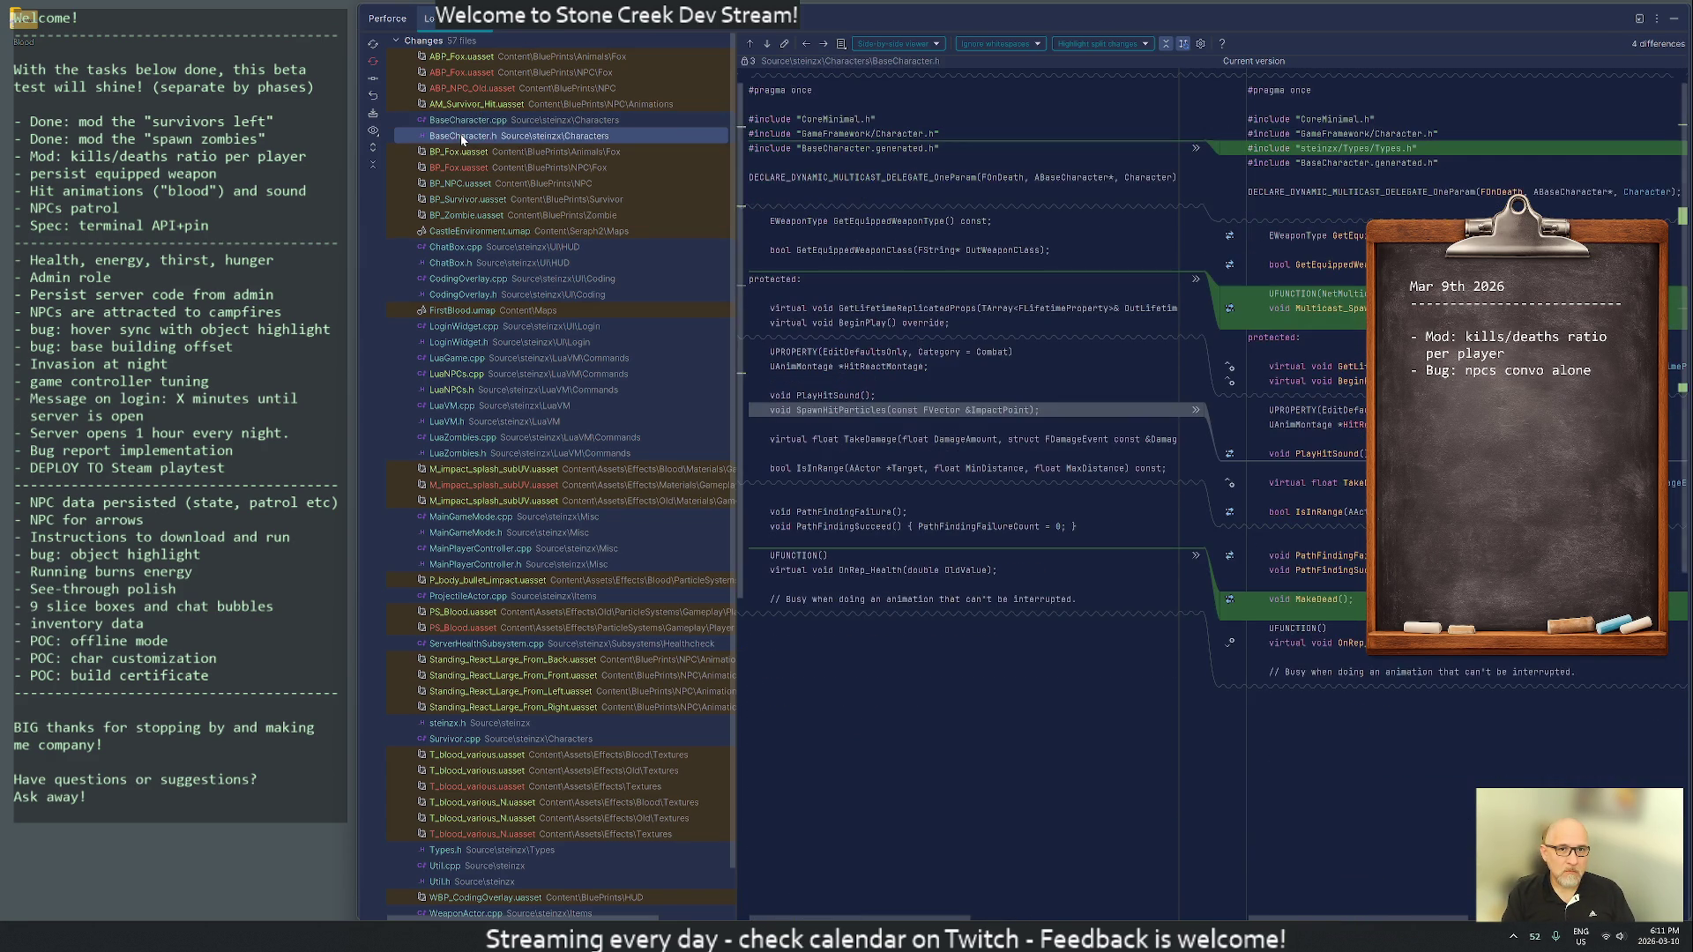
click(457, 118)
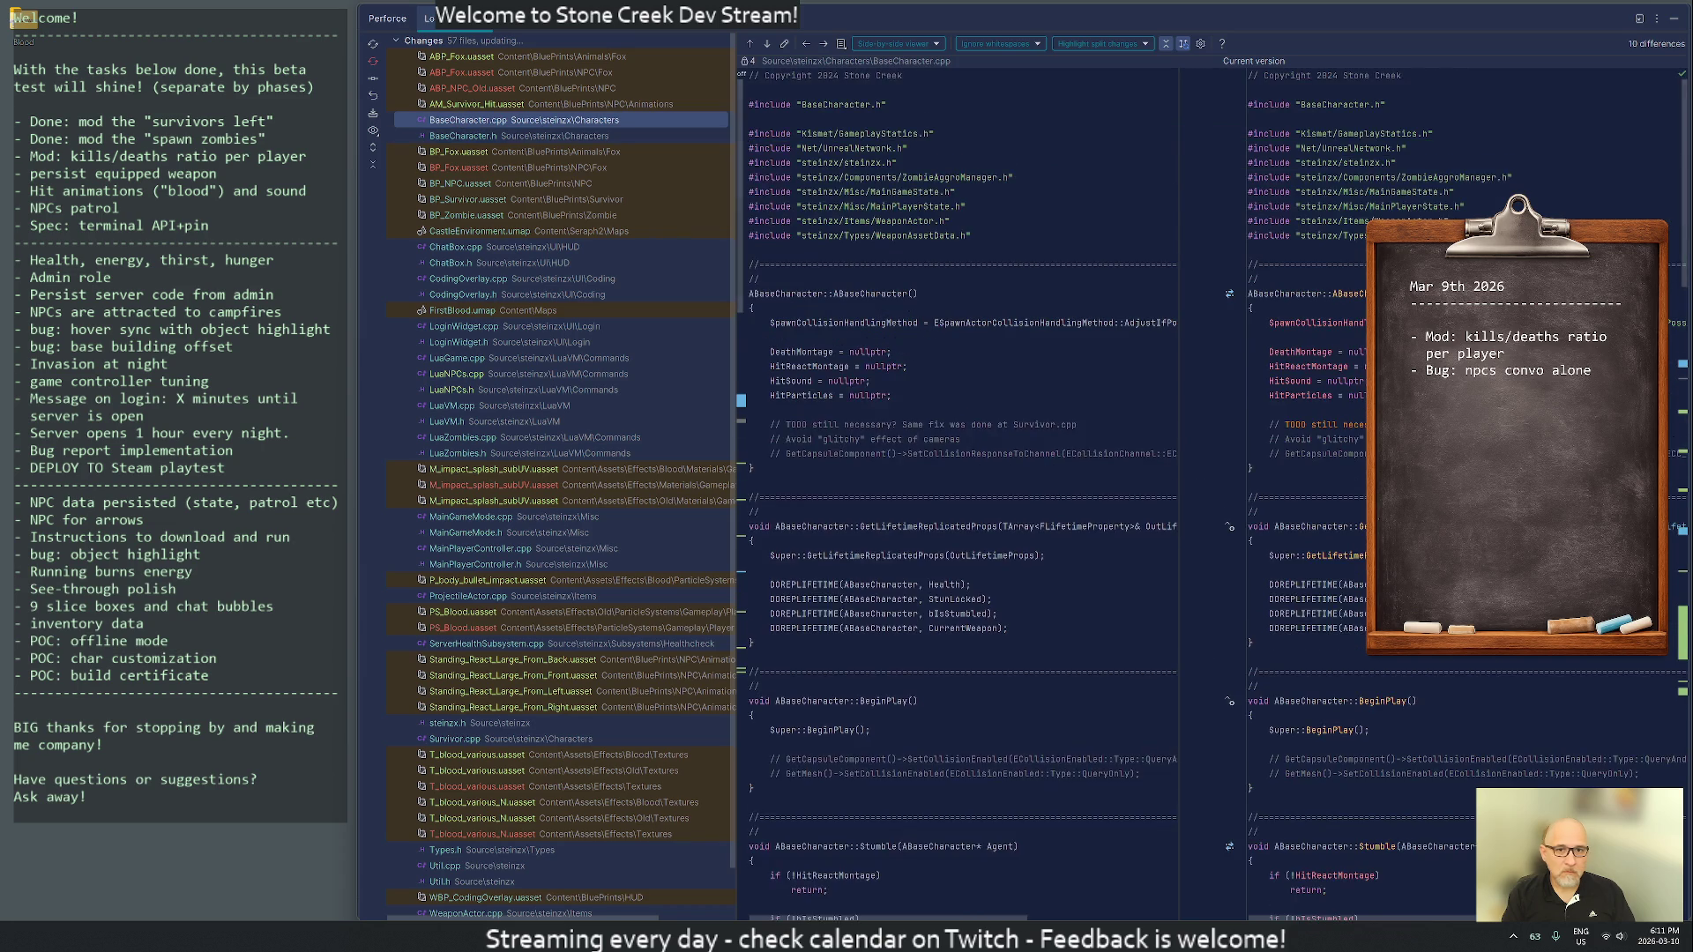
scroll(1315, 283, down, 15)
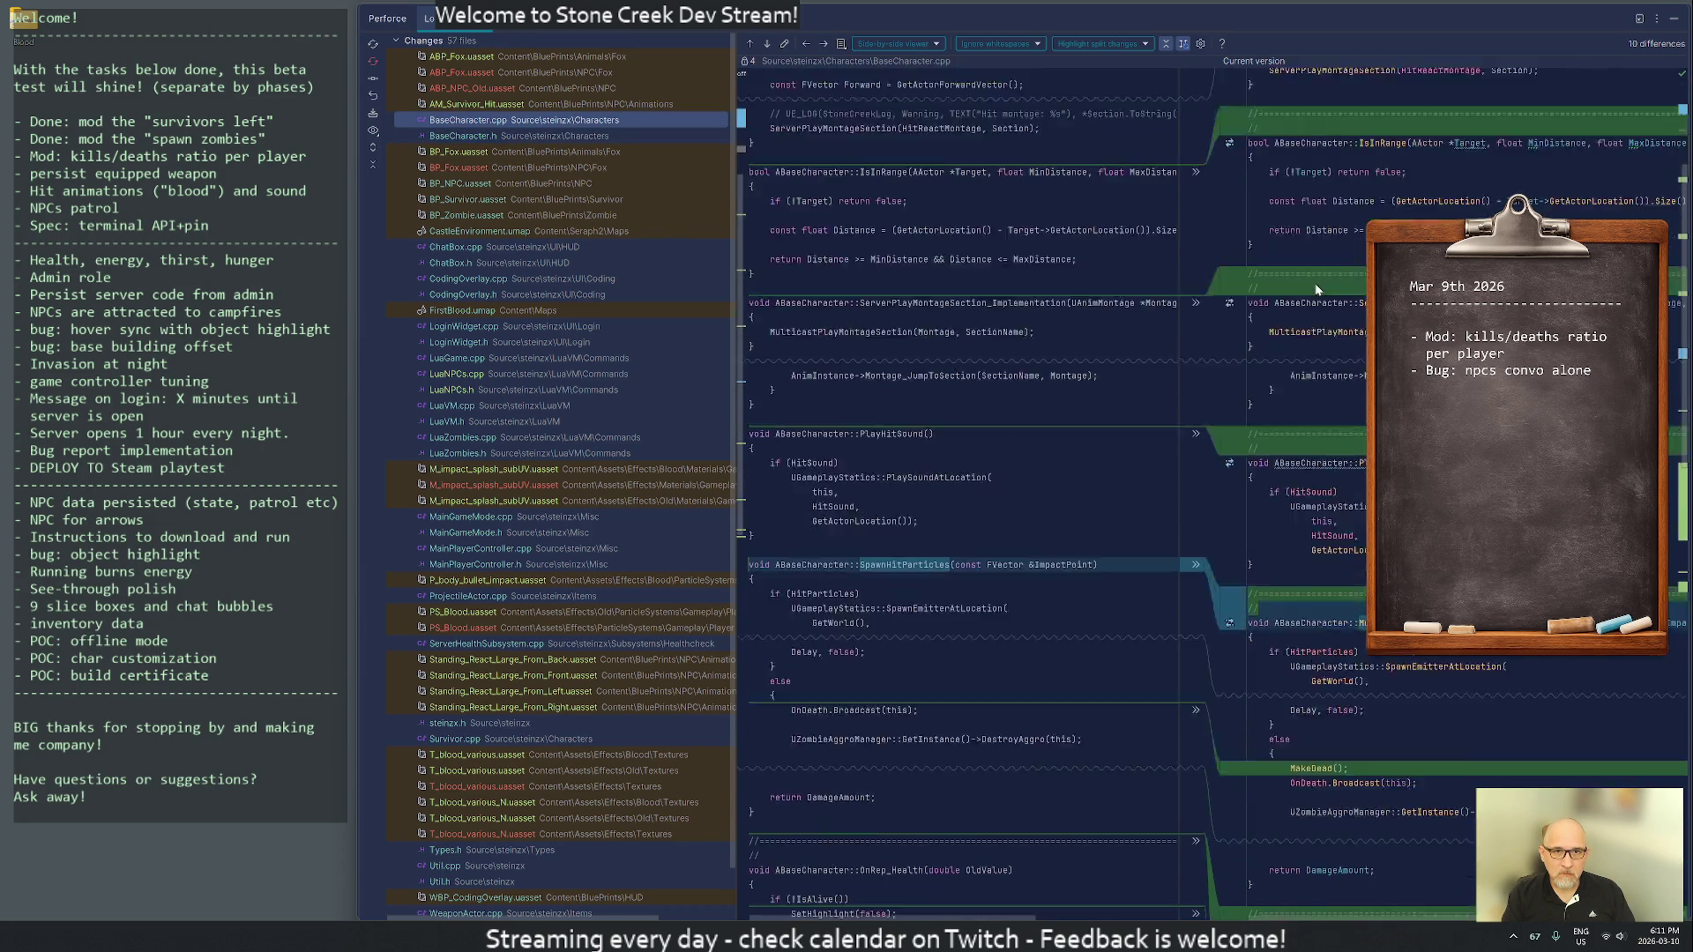
click(1674, 18)
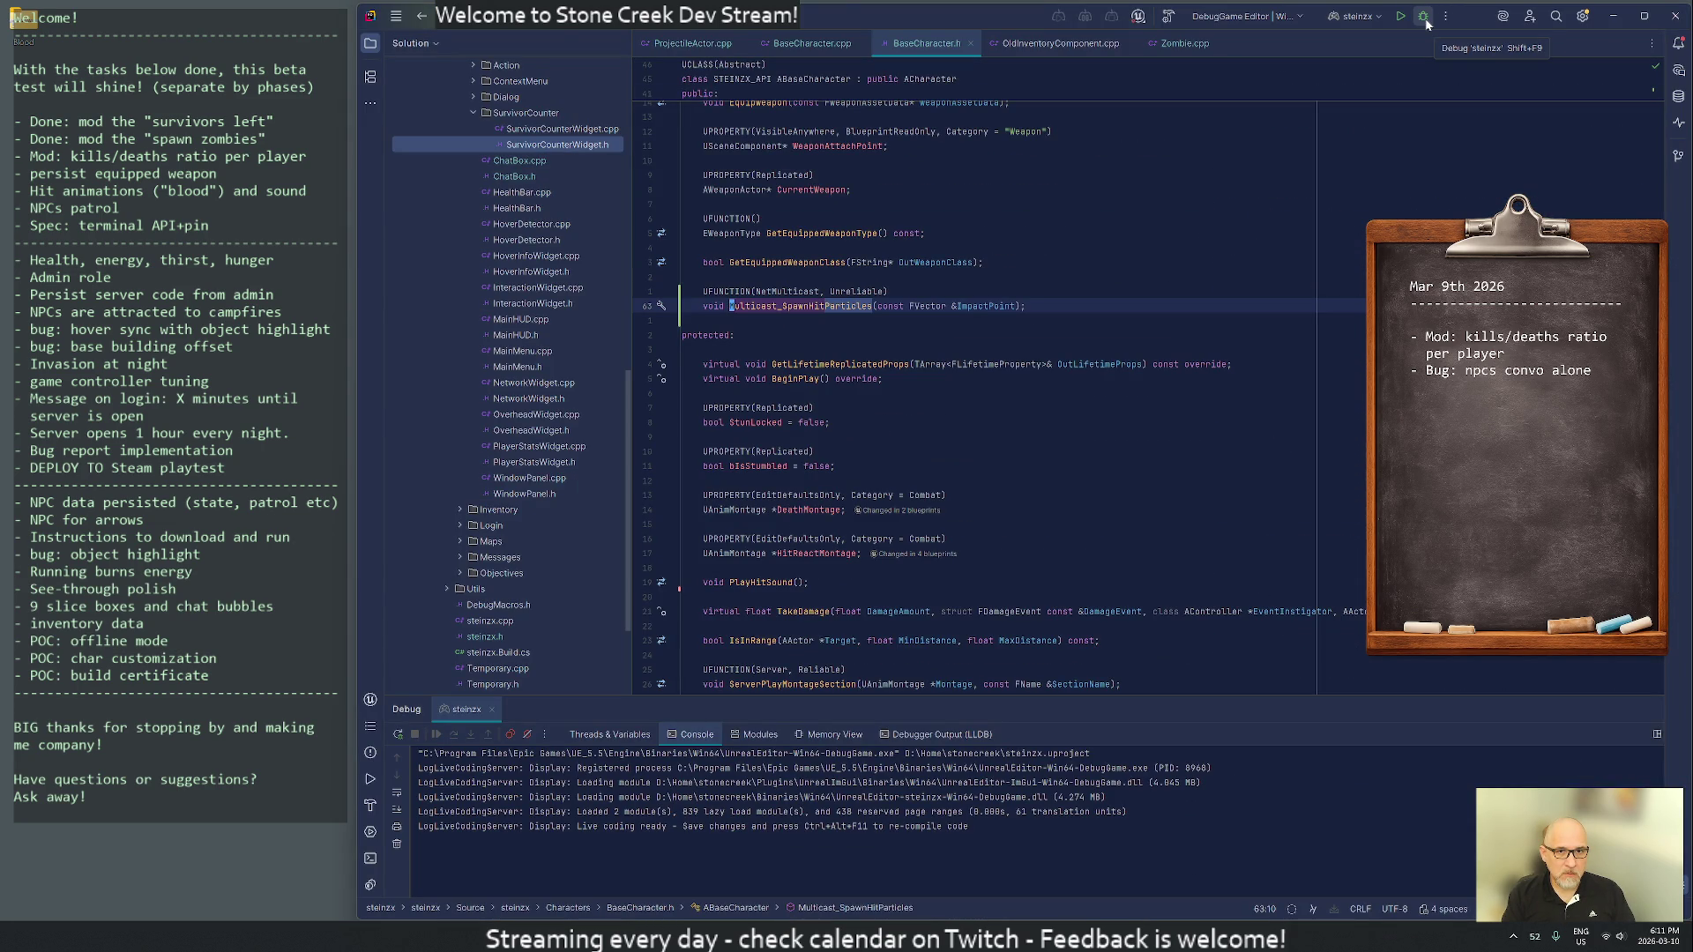
- Build the steinzx project in Rider
scroll(548, 183, up, 15)
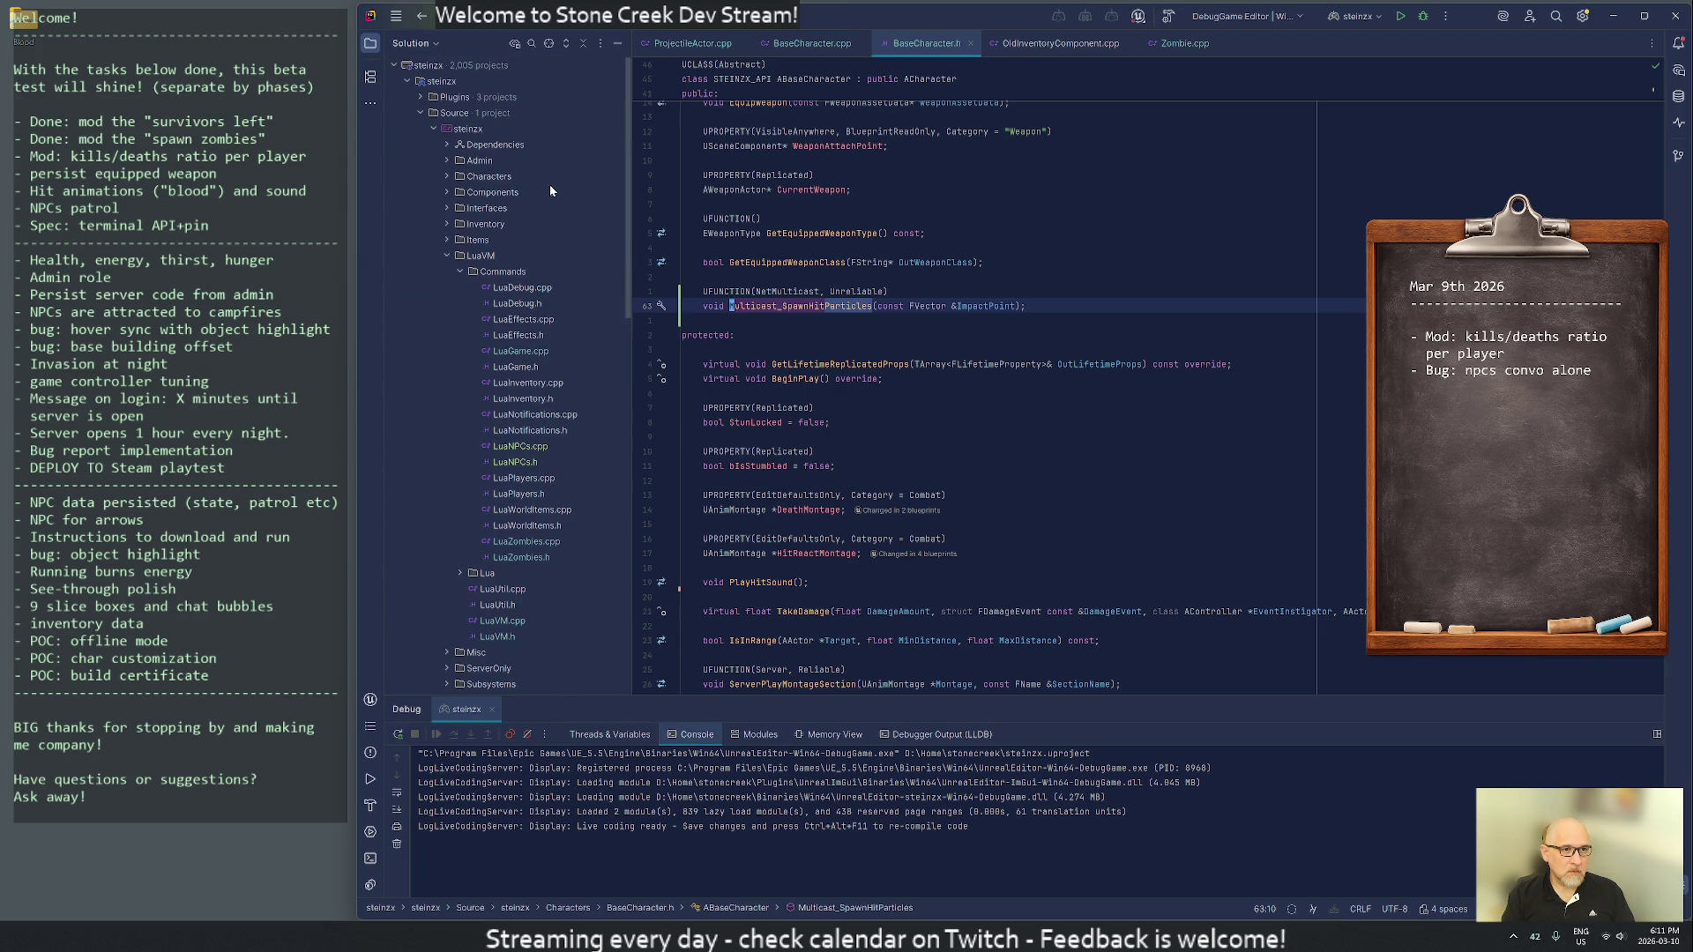
right_click(460, 127)
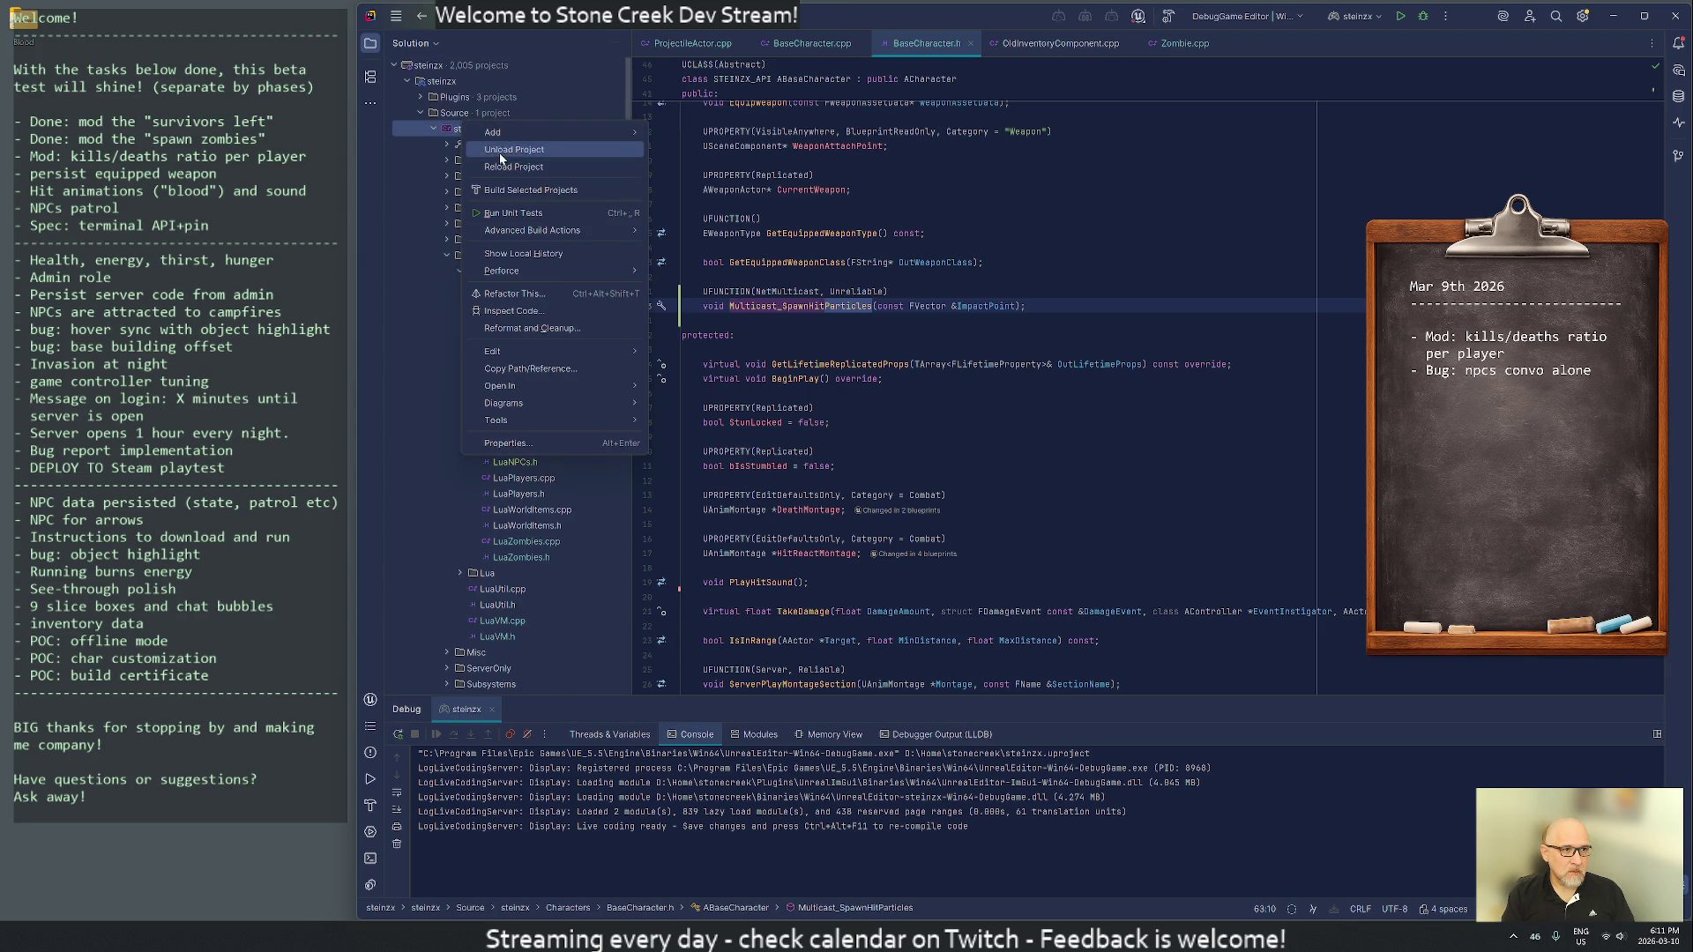
click(508, 190)
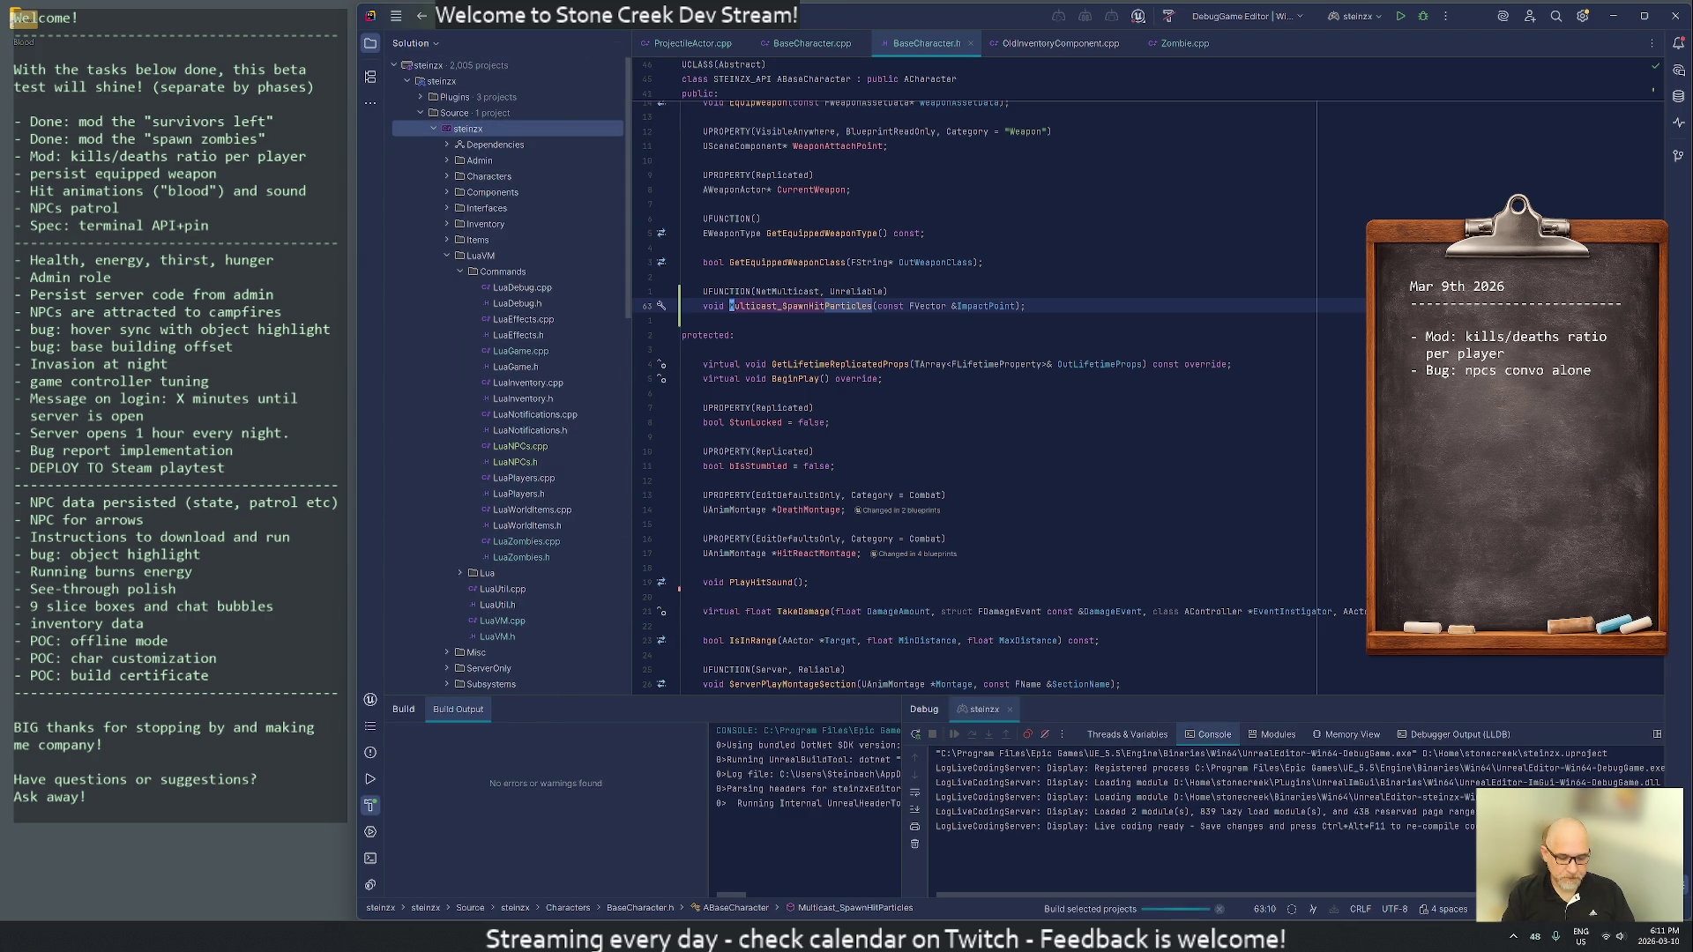
- Launch P4V, connect to the server, and submit the default pending changelist
key(super)
key(Escape)
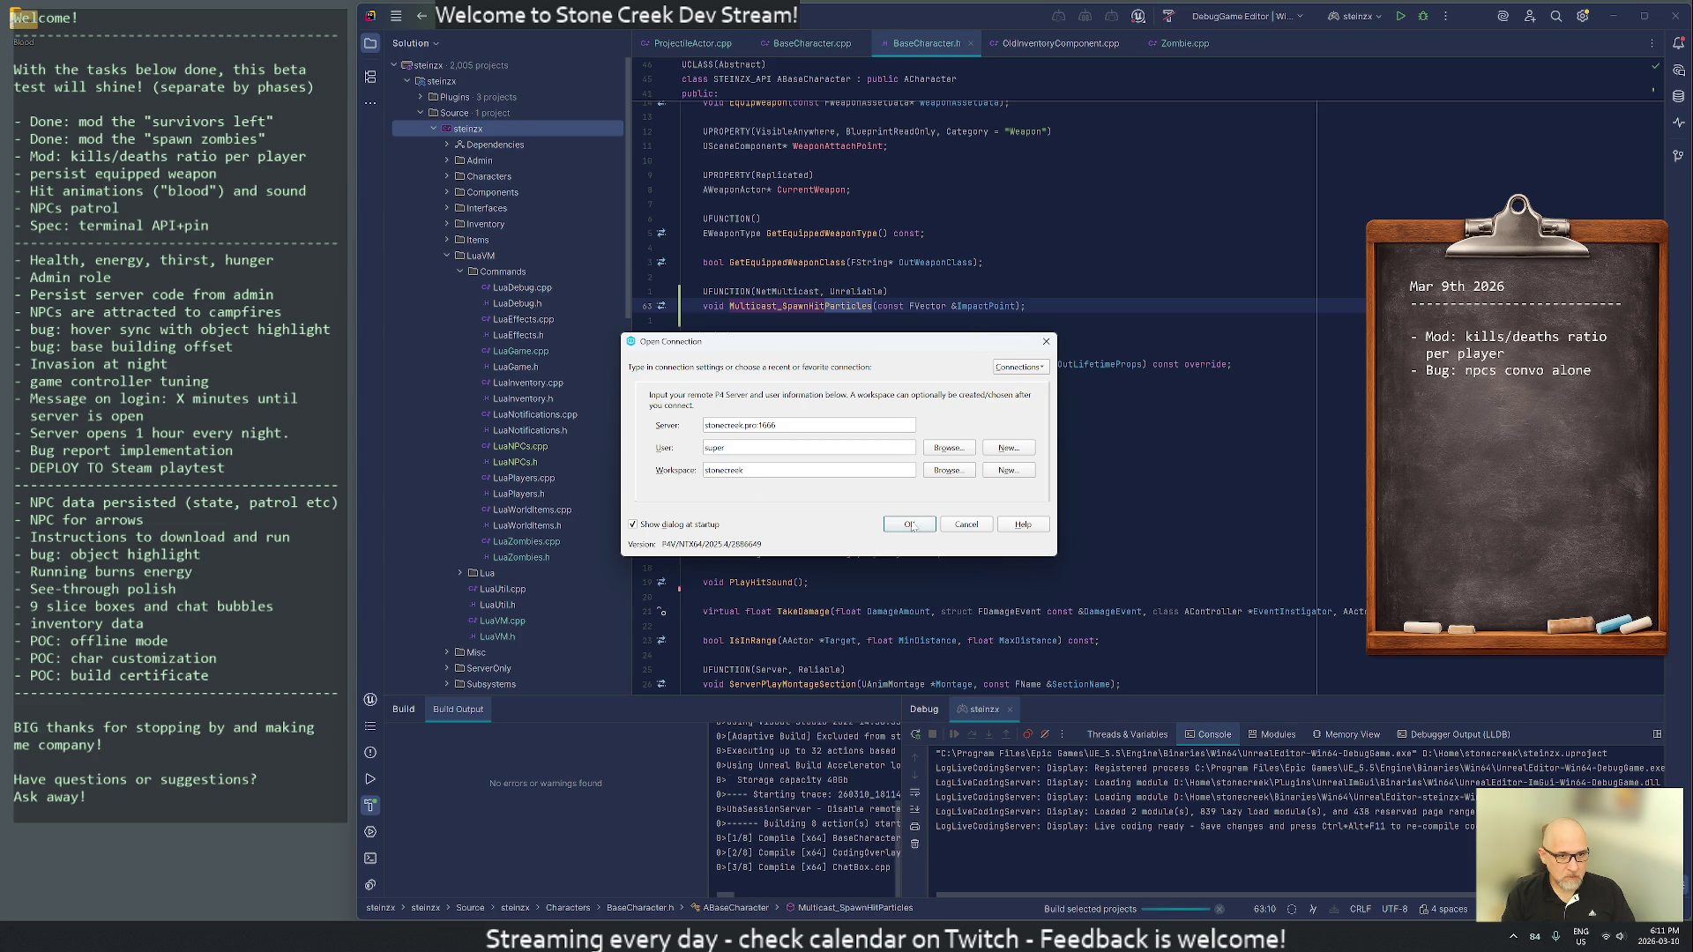
key(Escape)
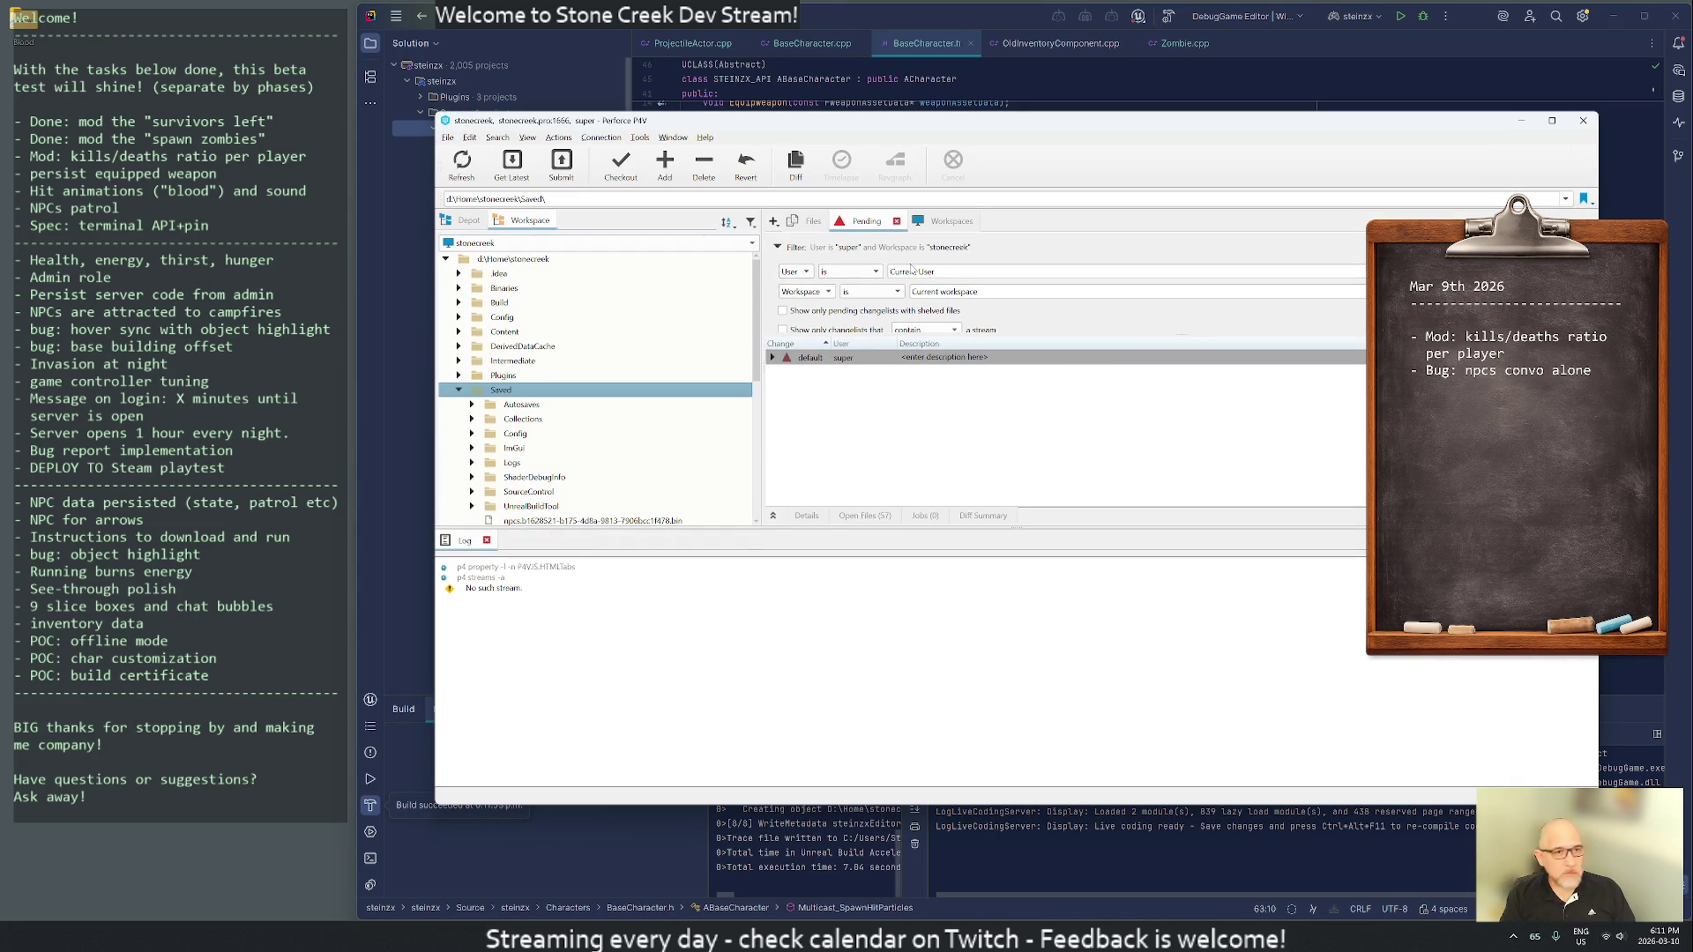
click(773, 357)
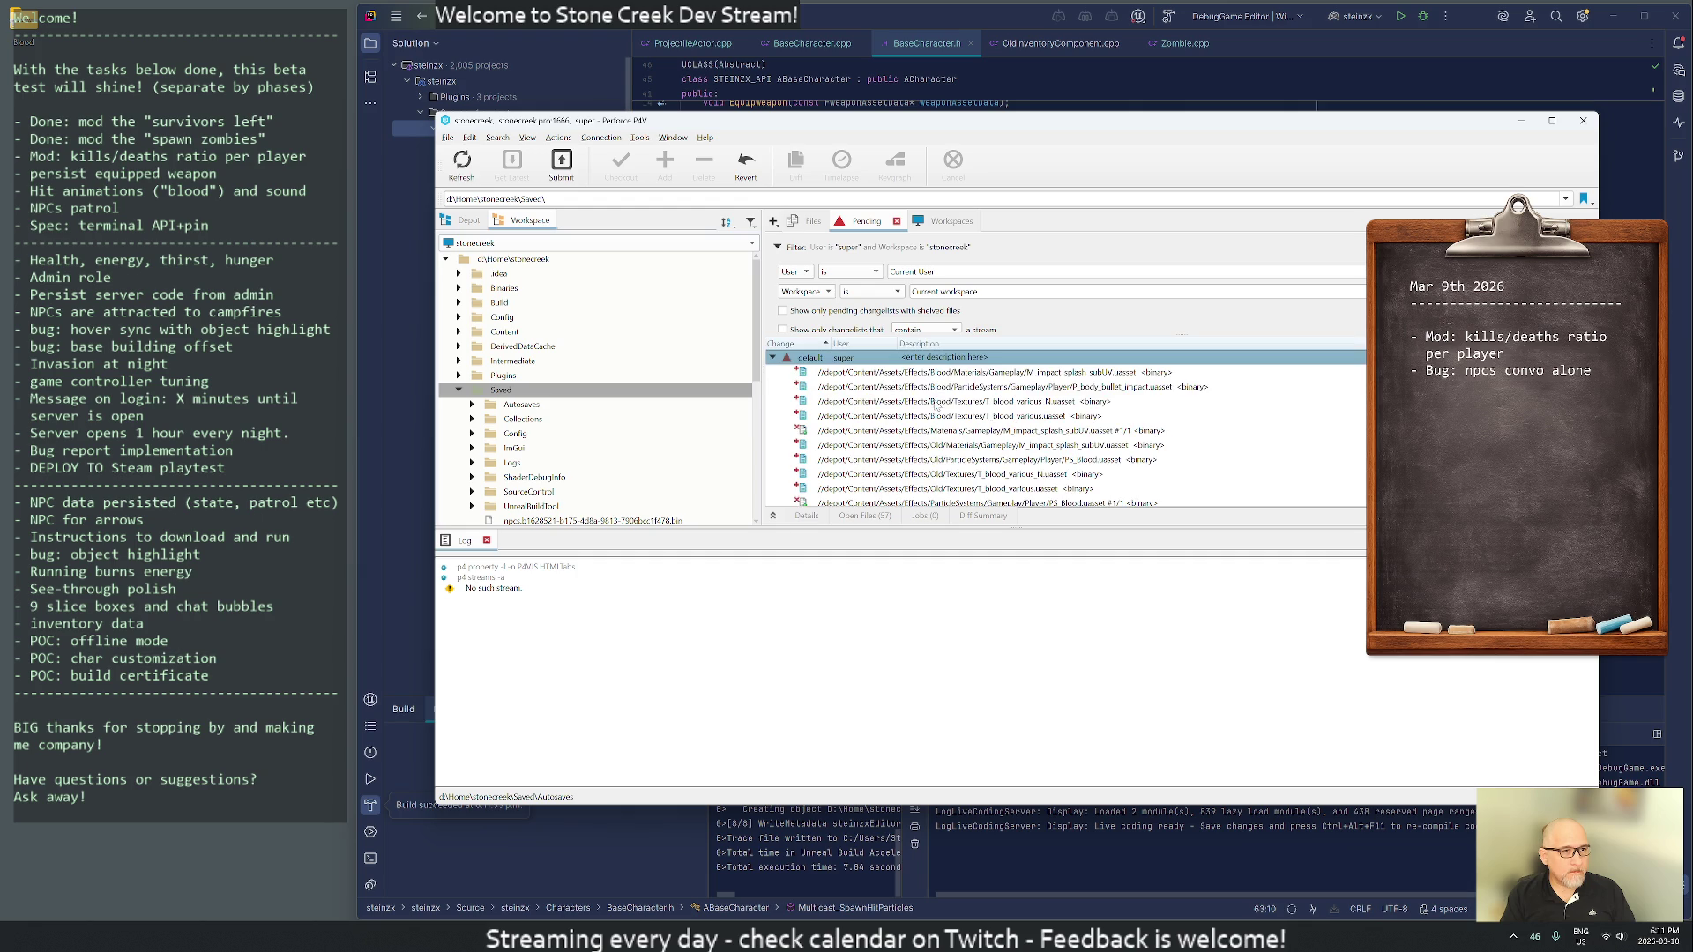
click(562, 164)
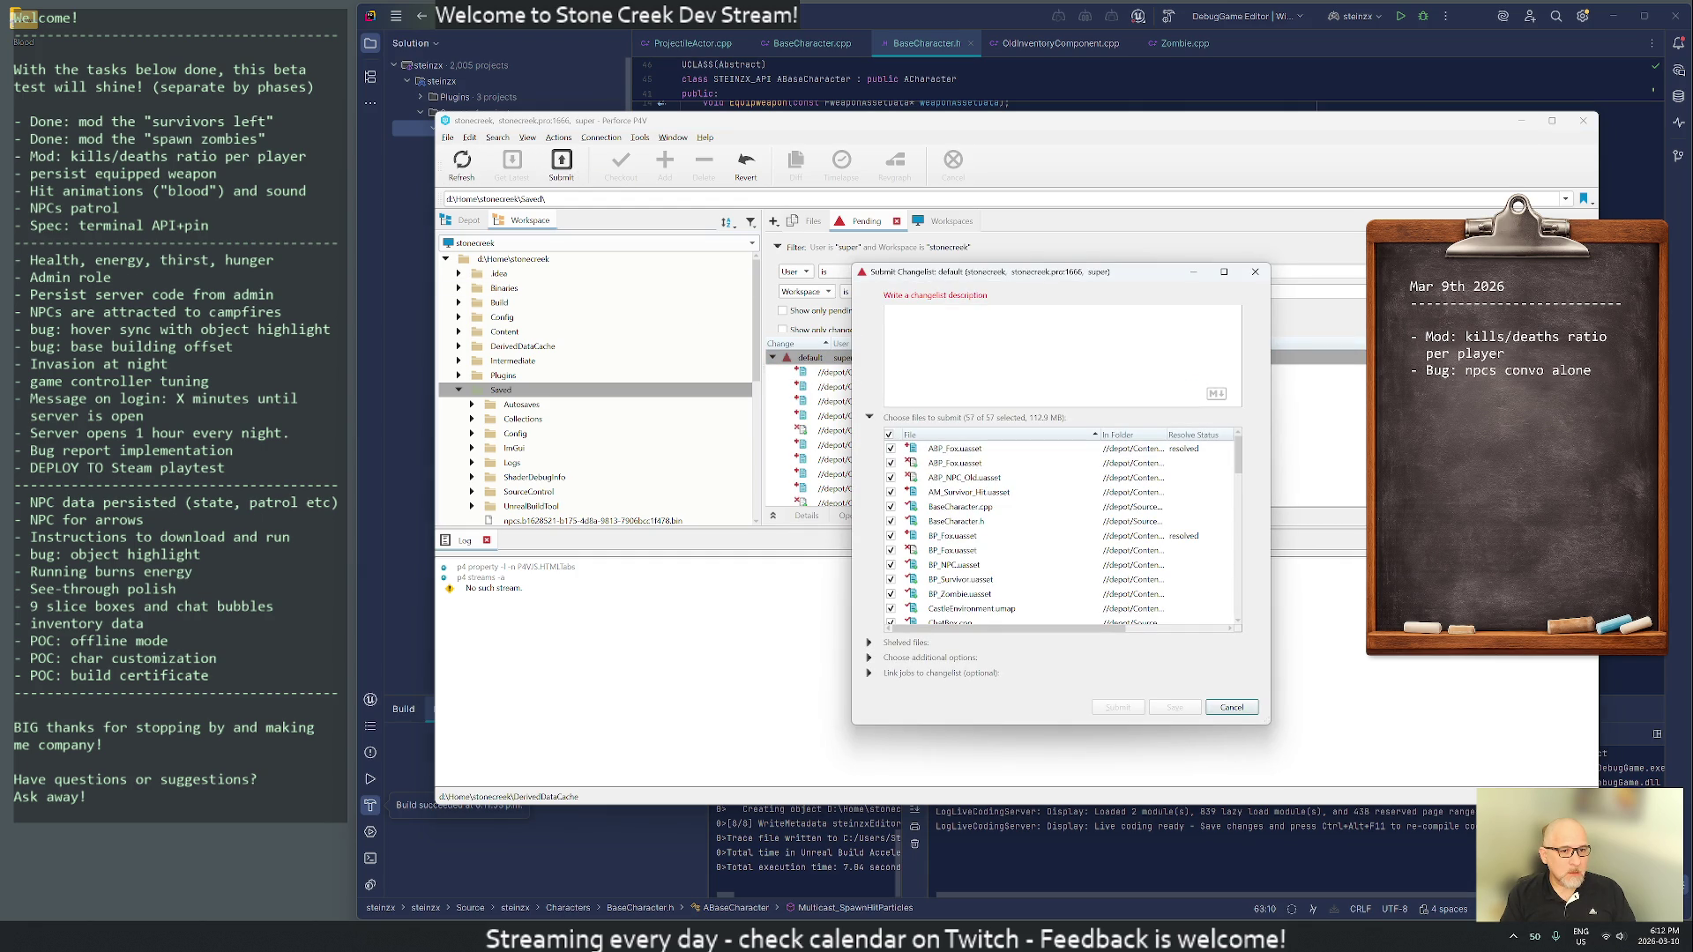
- Describe the 57-file changelist as 'Un-hardcode game mode (base defense), new APIs for support, ranged improvements.' and submit it
text(Us)
text(ha)
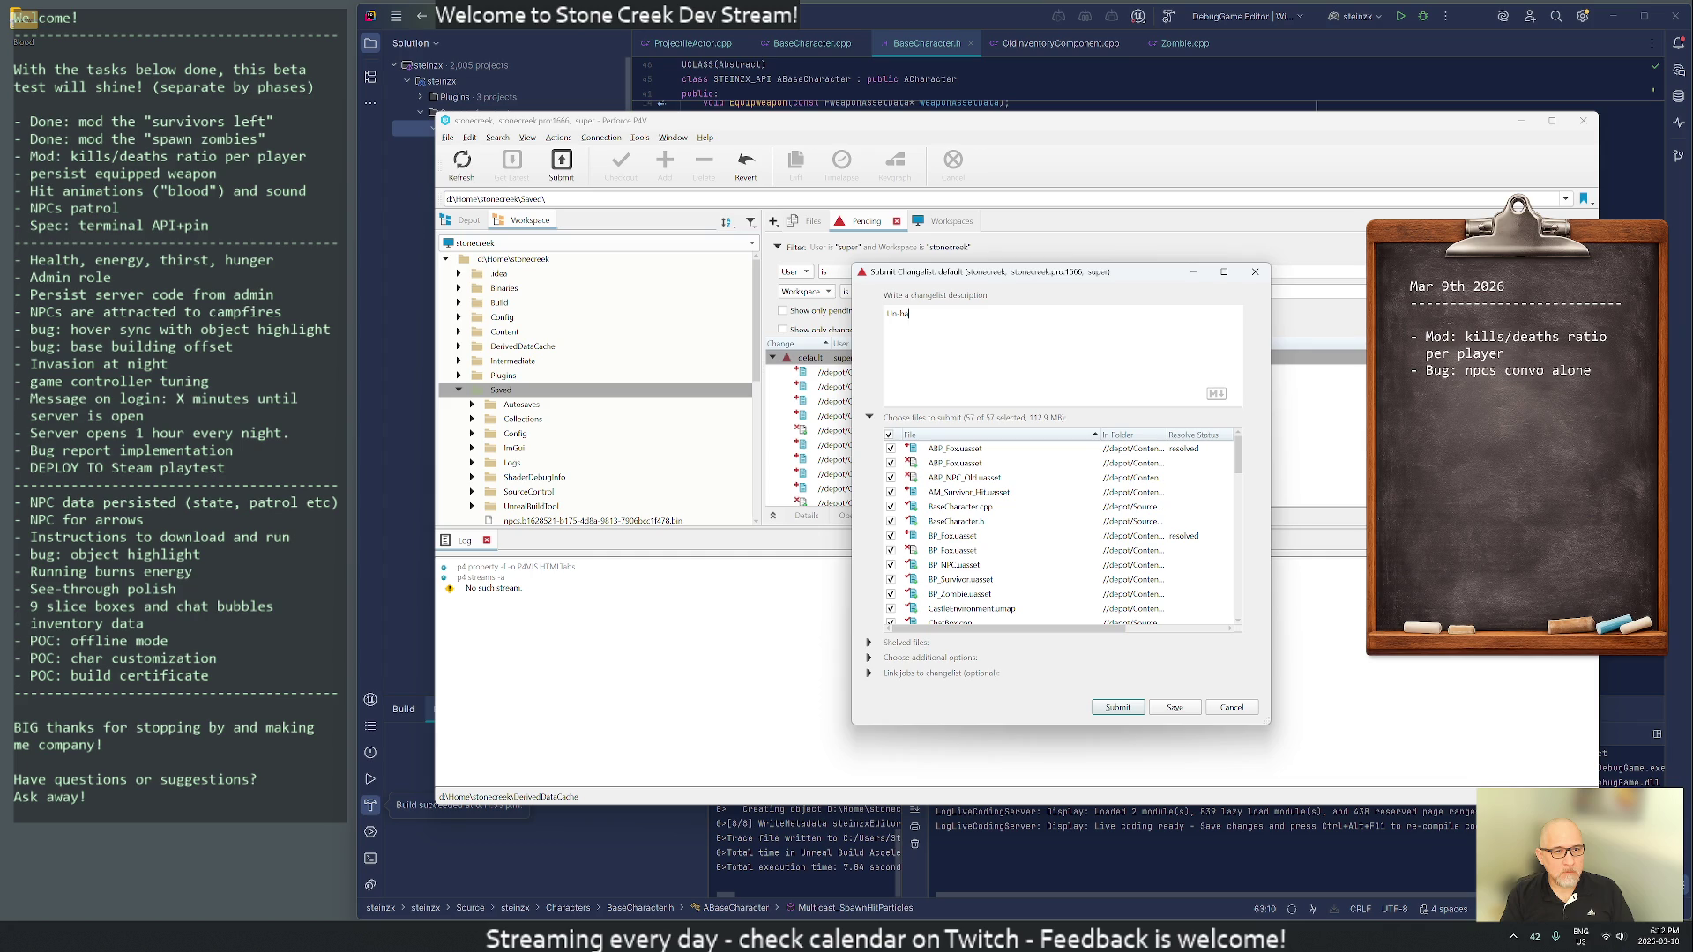
text(code game mode (base defense),)
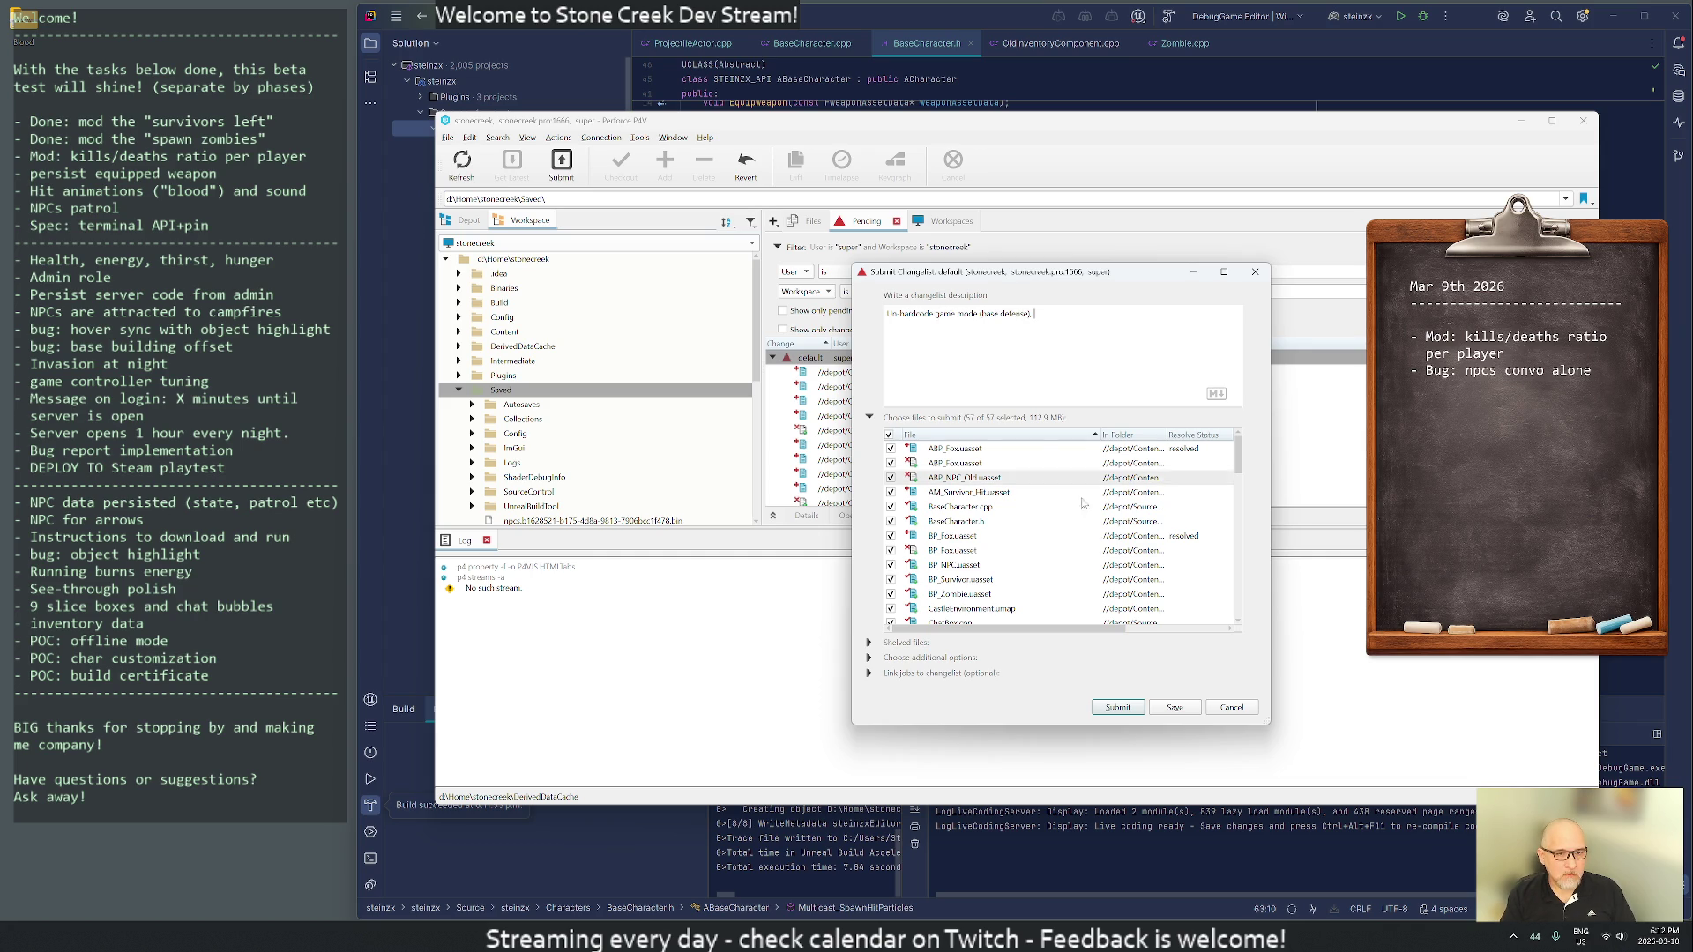
text(.)
scroll(1061, 588, down, 8)
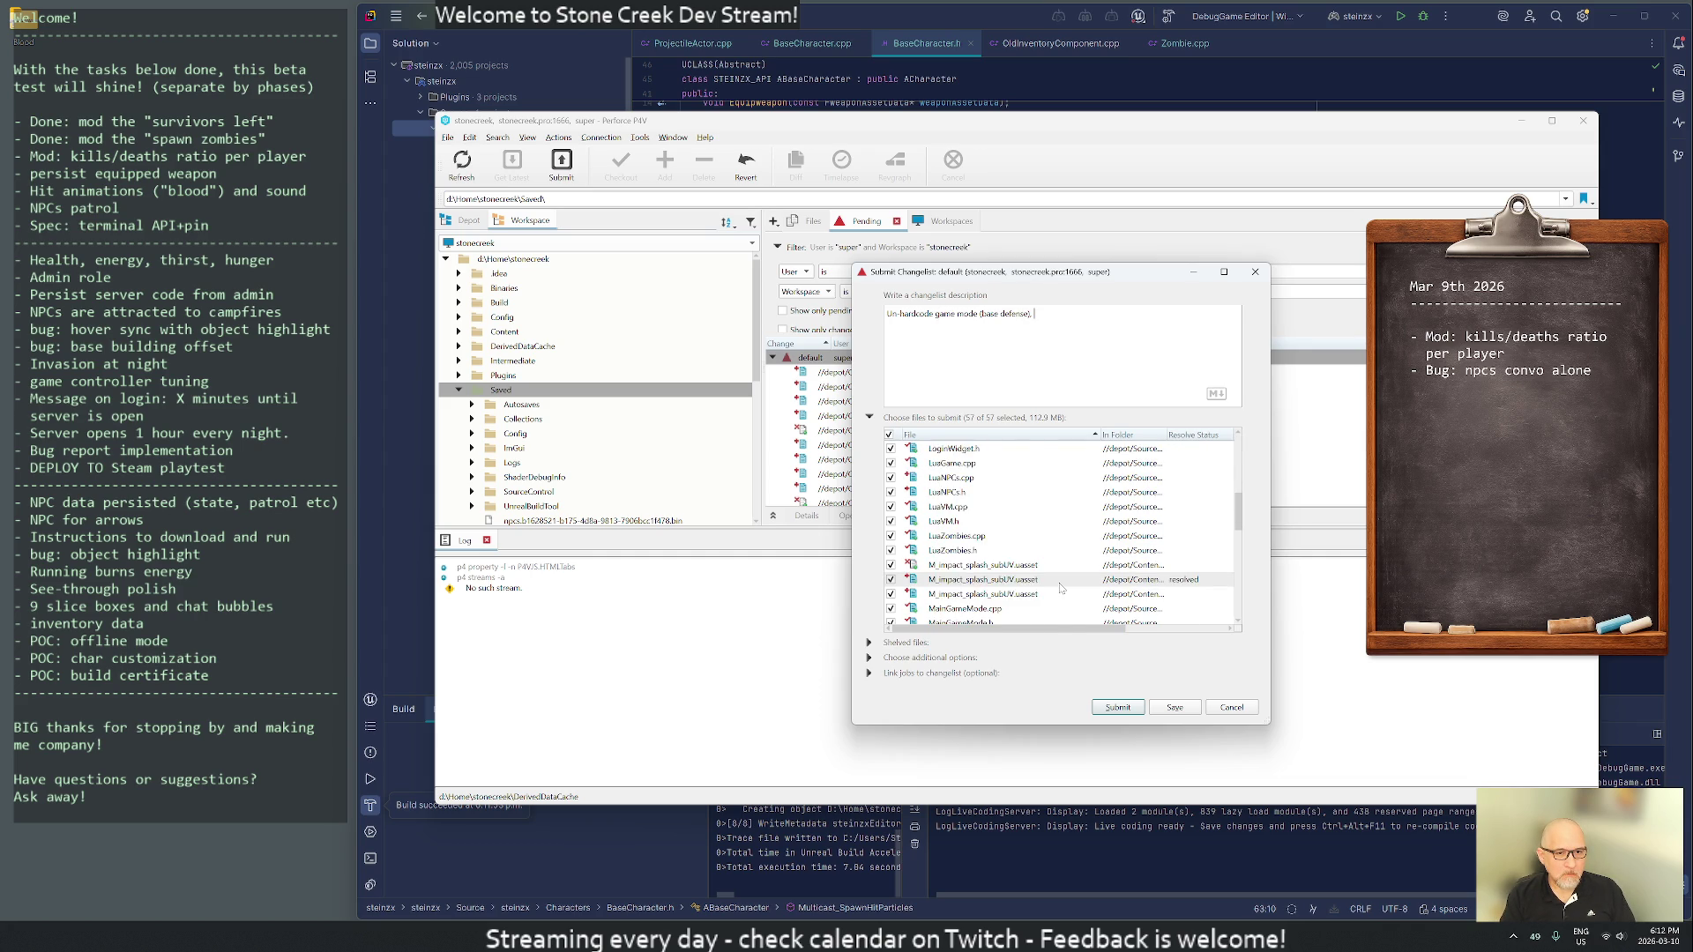
text(new API)
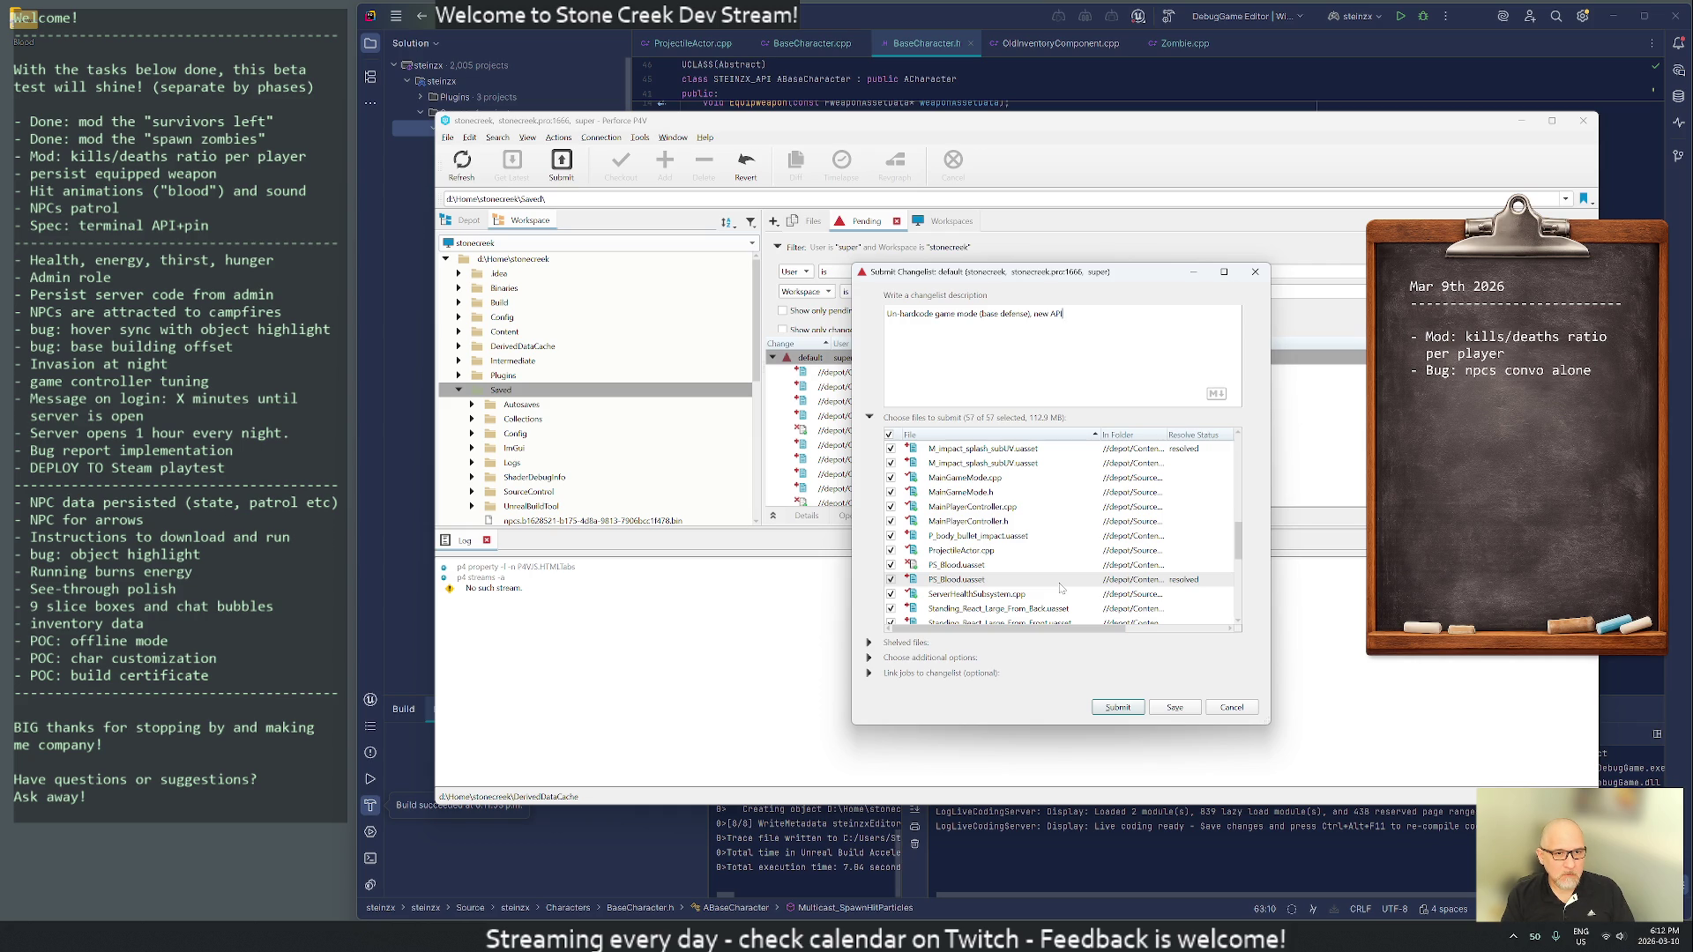
text(s for support.)
scroll(1061, 588, down, 10)
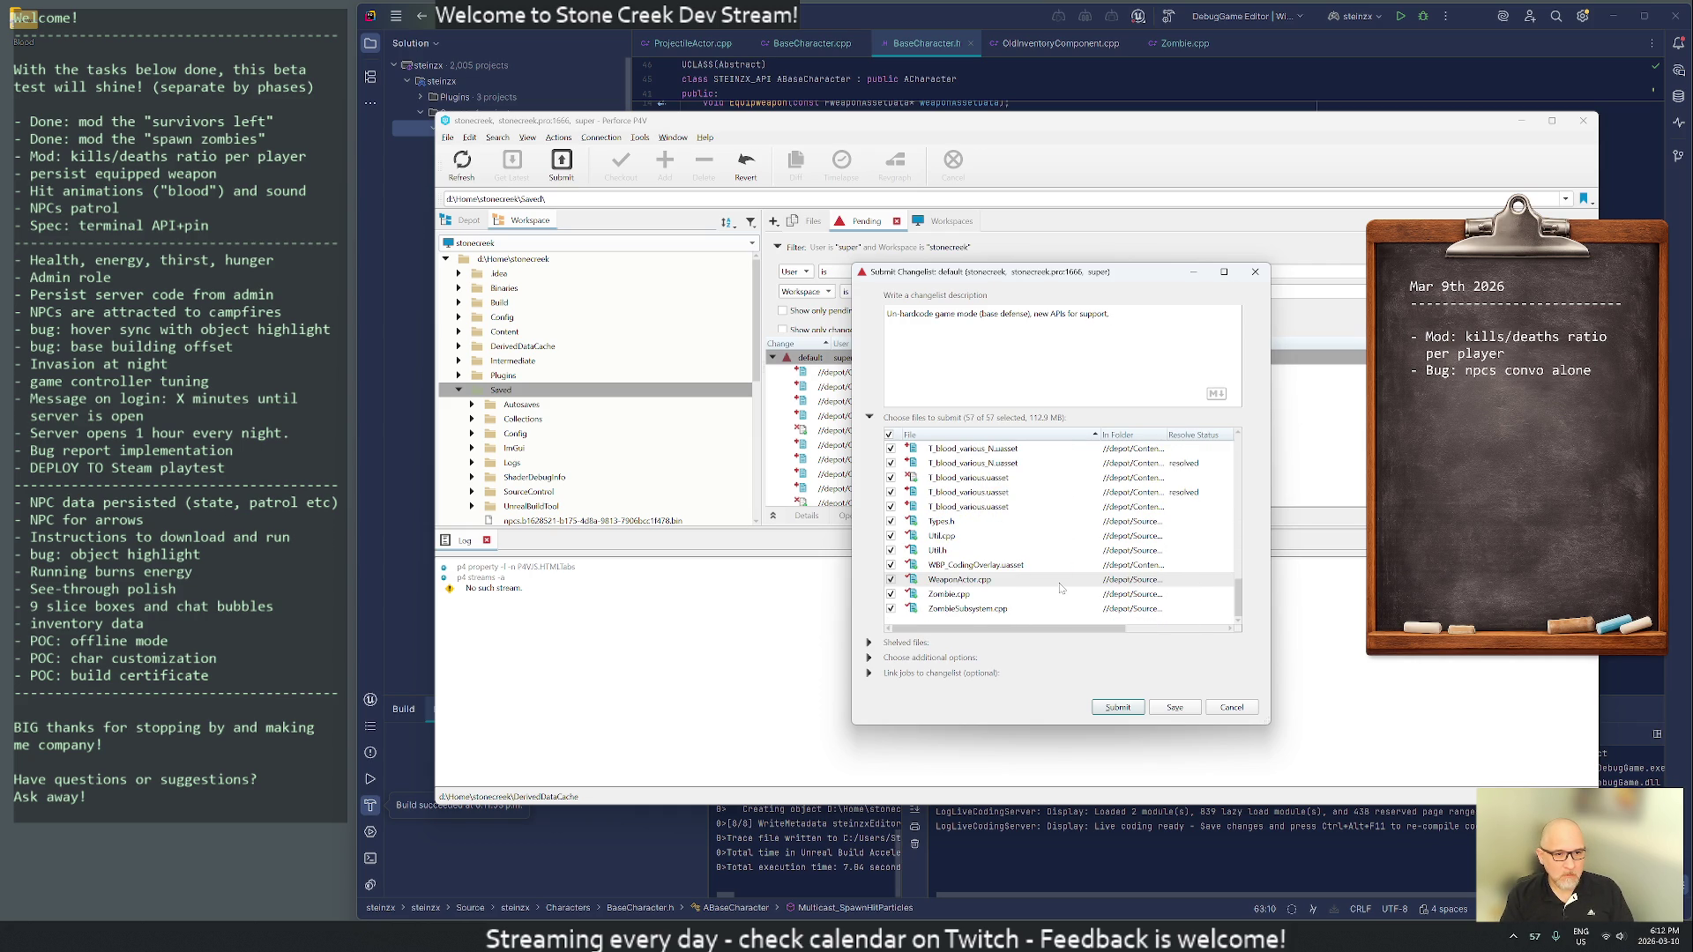
text(ranged imp)
text(rovements)
click(1118, 708)
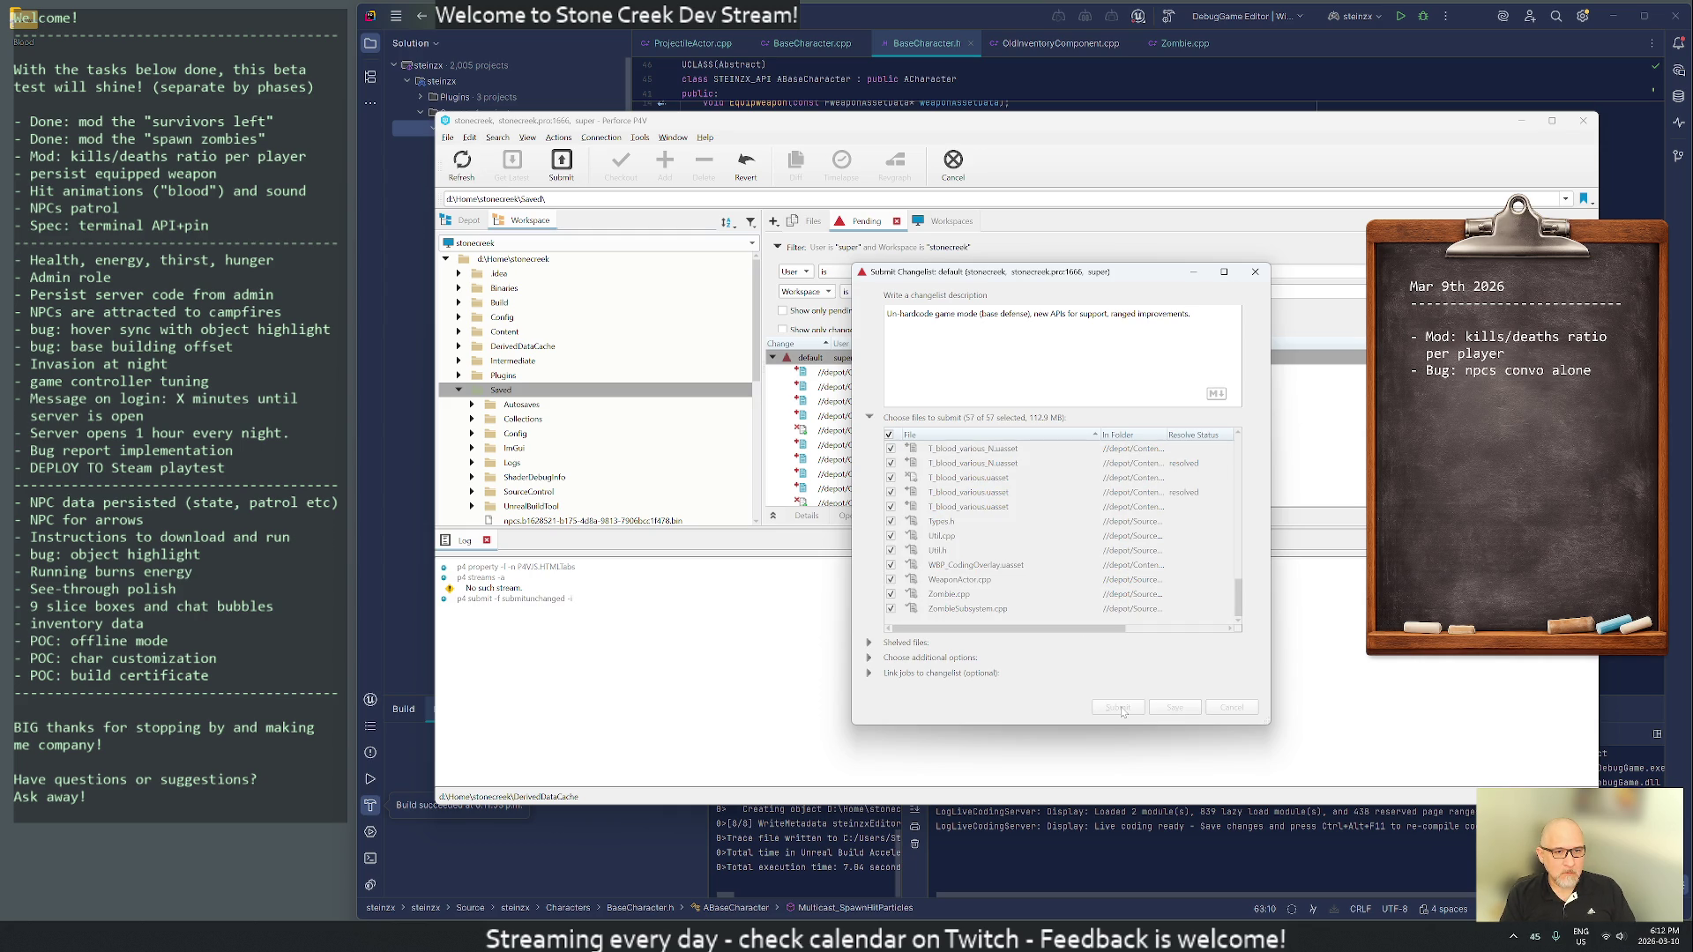
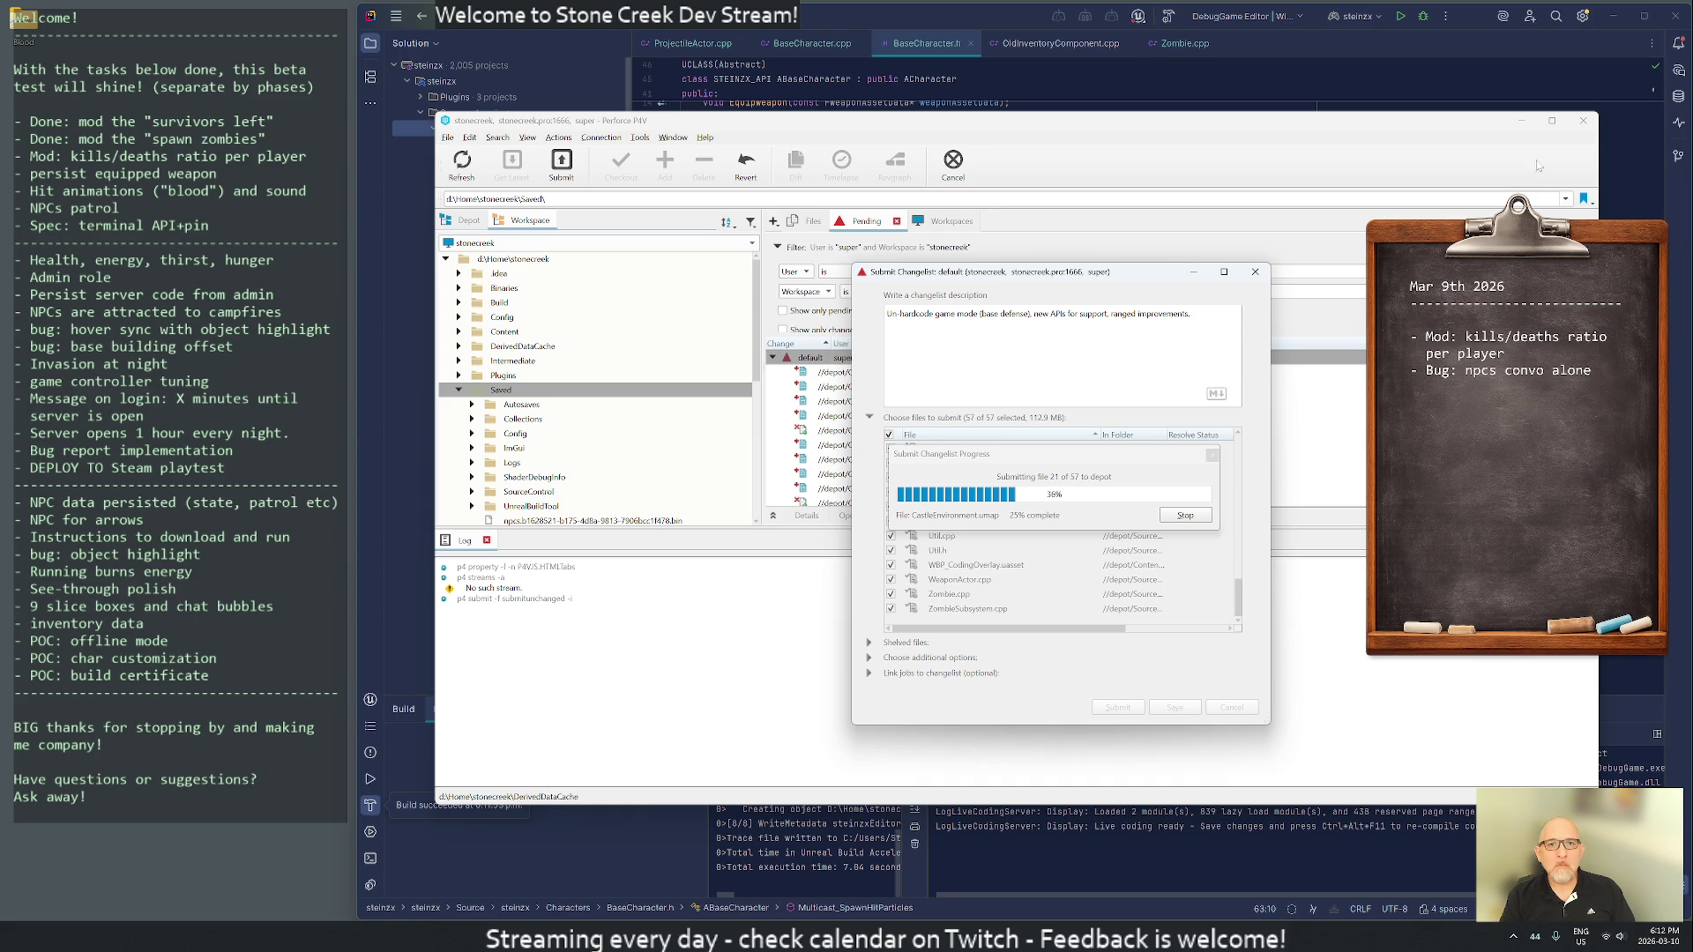
- Minimize the code editor so the 57-file P4V submit stays visible, then open Start
click(1640, 7)
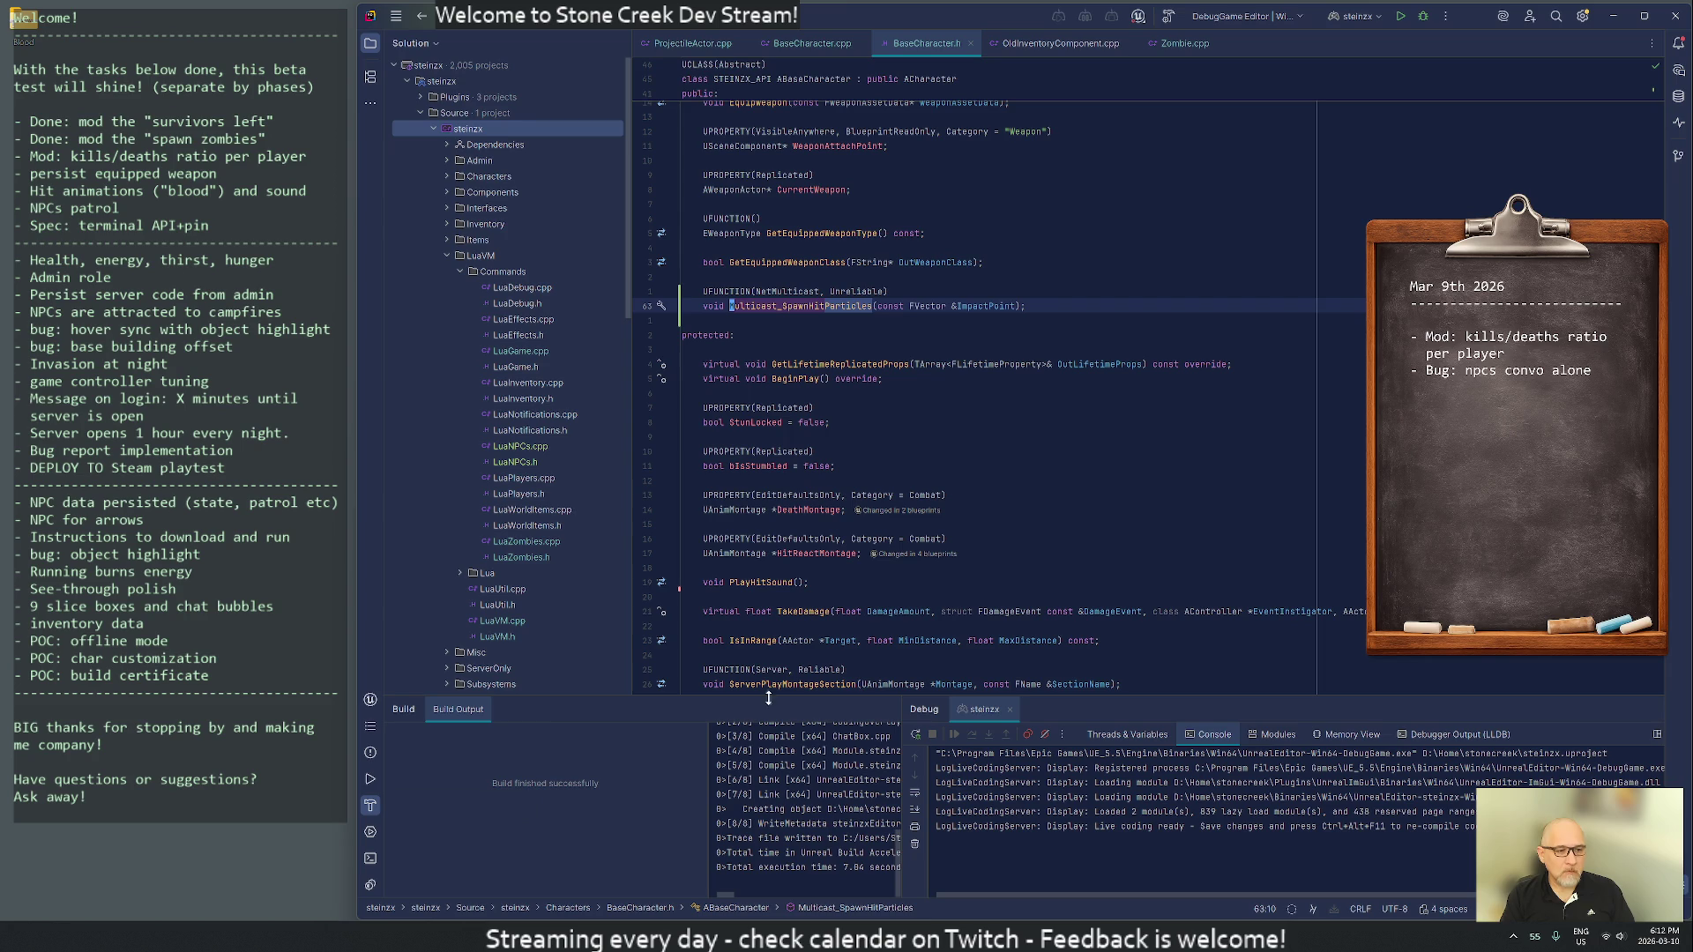
click(1673, 13)
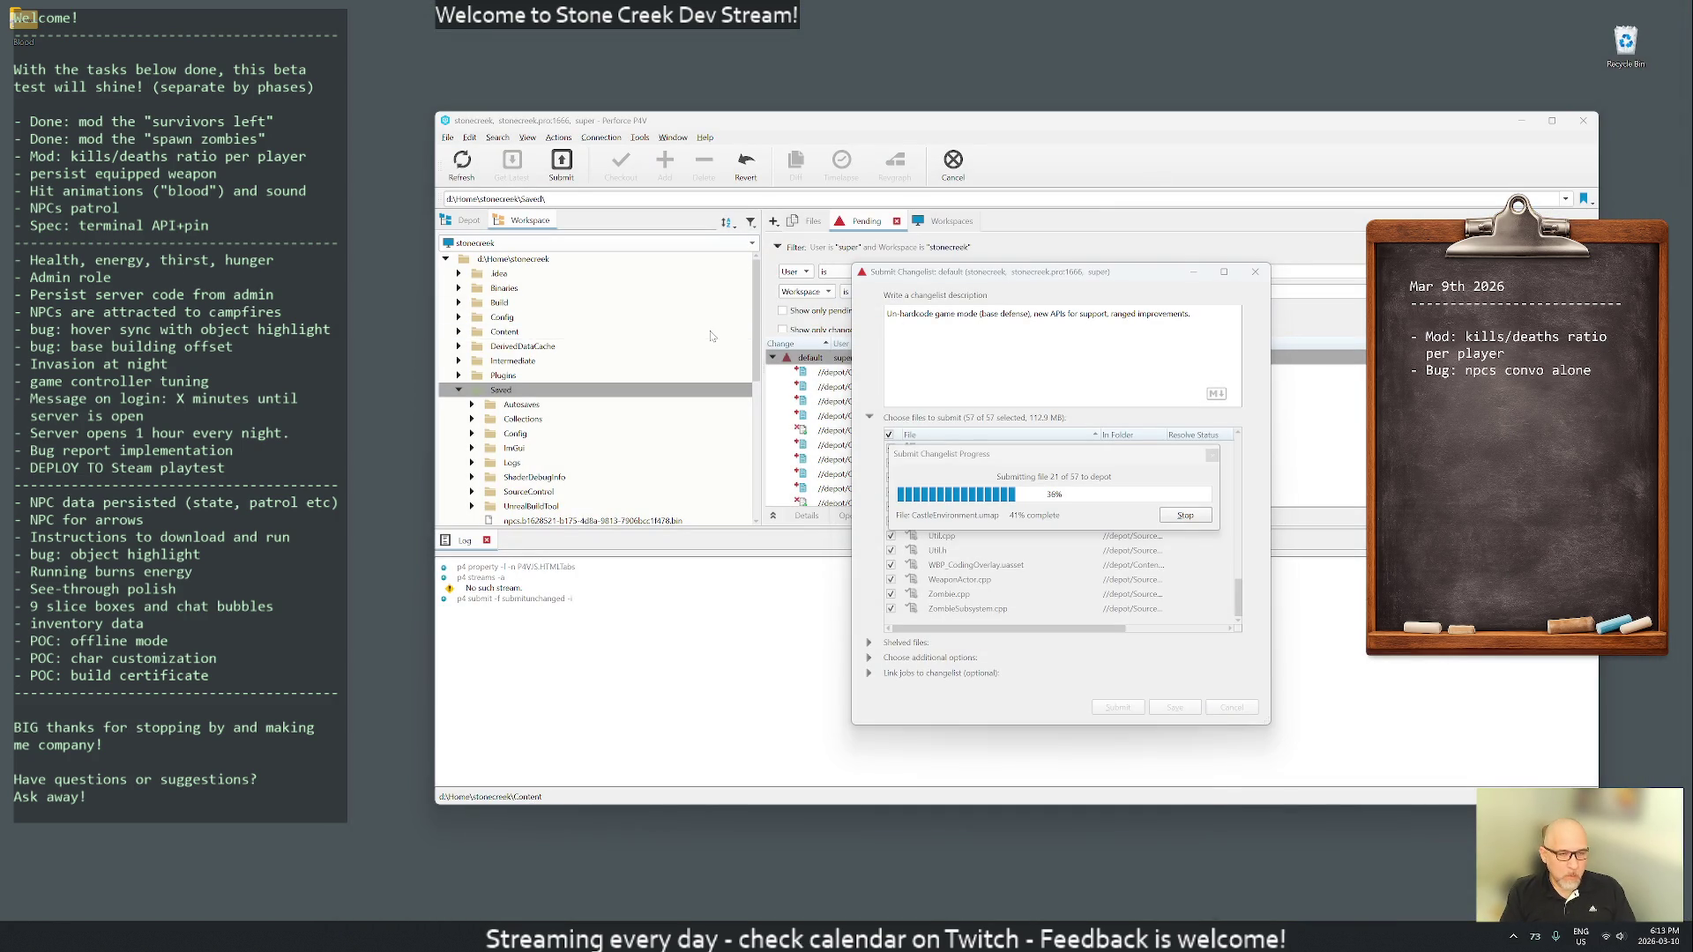
key(super)
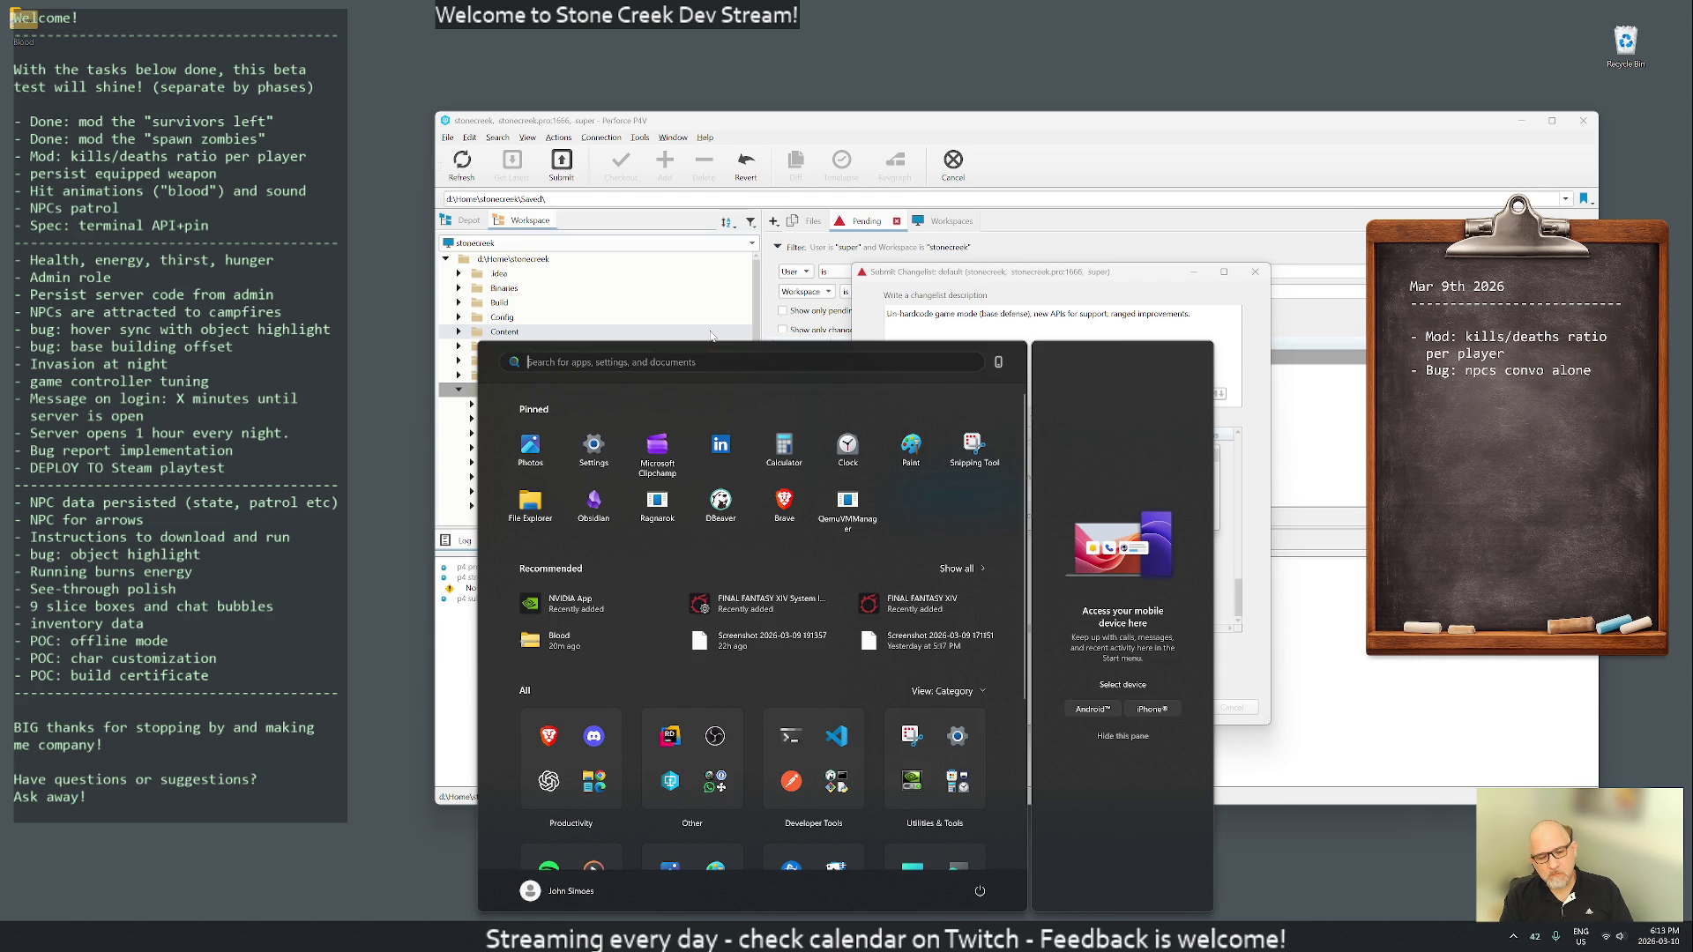
- Launch Remote Desktop Connection and connect to BUILDER, accepting the certificate without future prompts
text(remote)
key(Return)
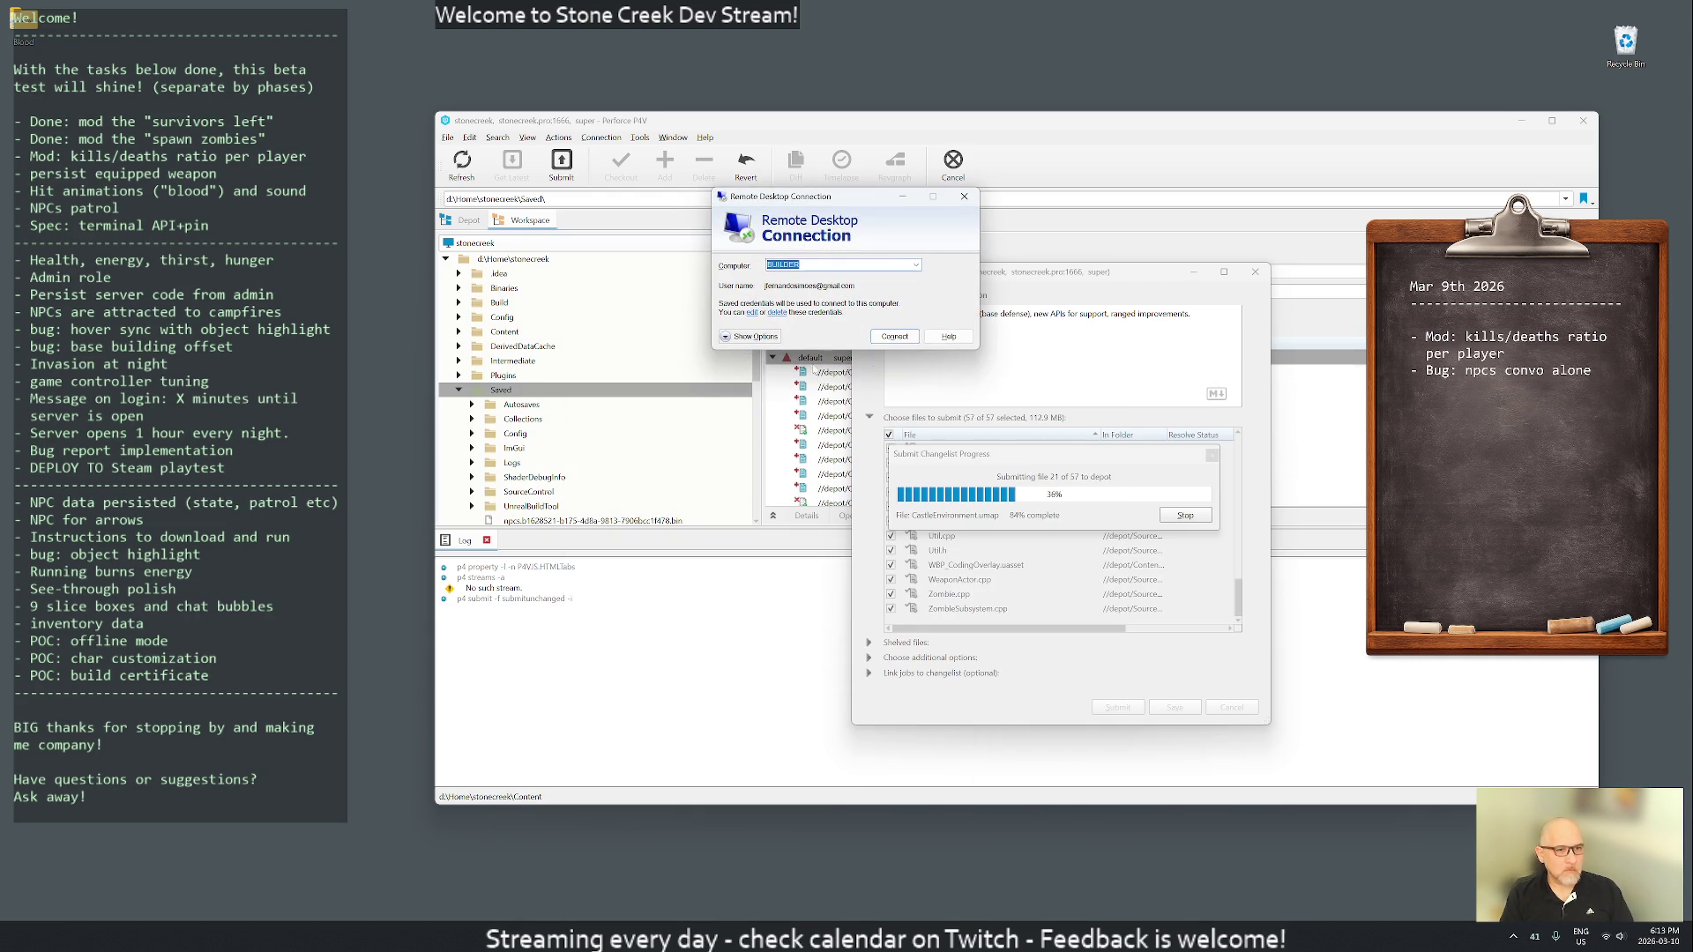
click(895, 336)
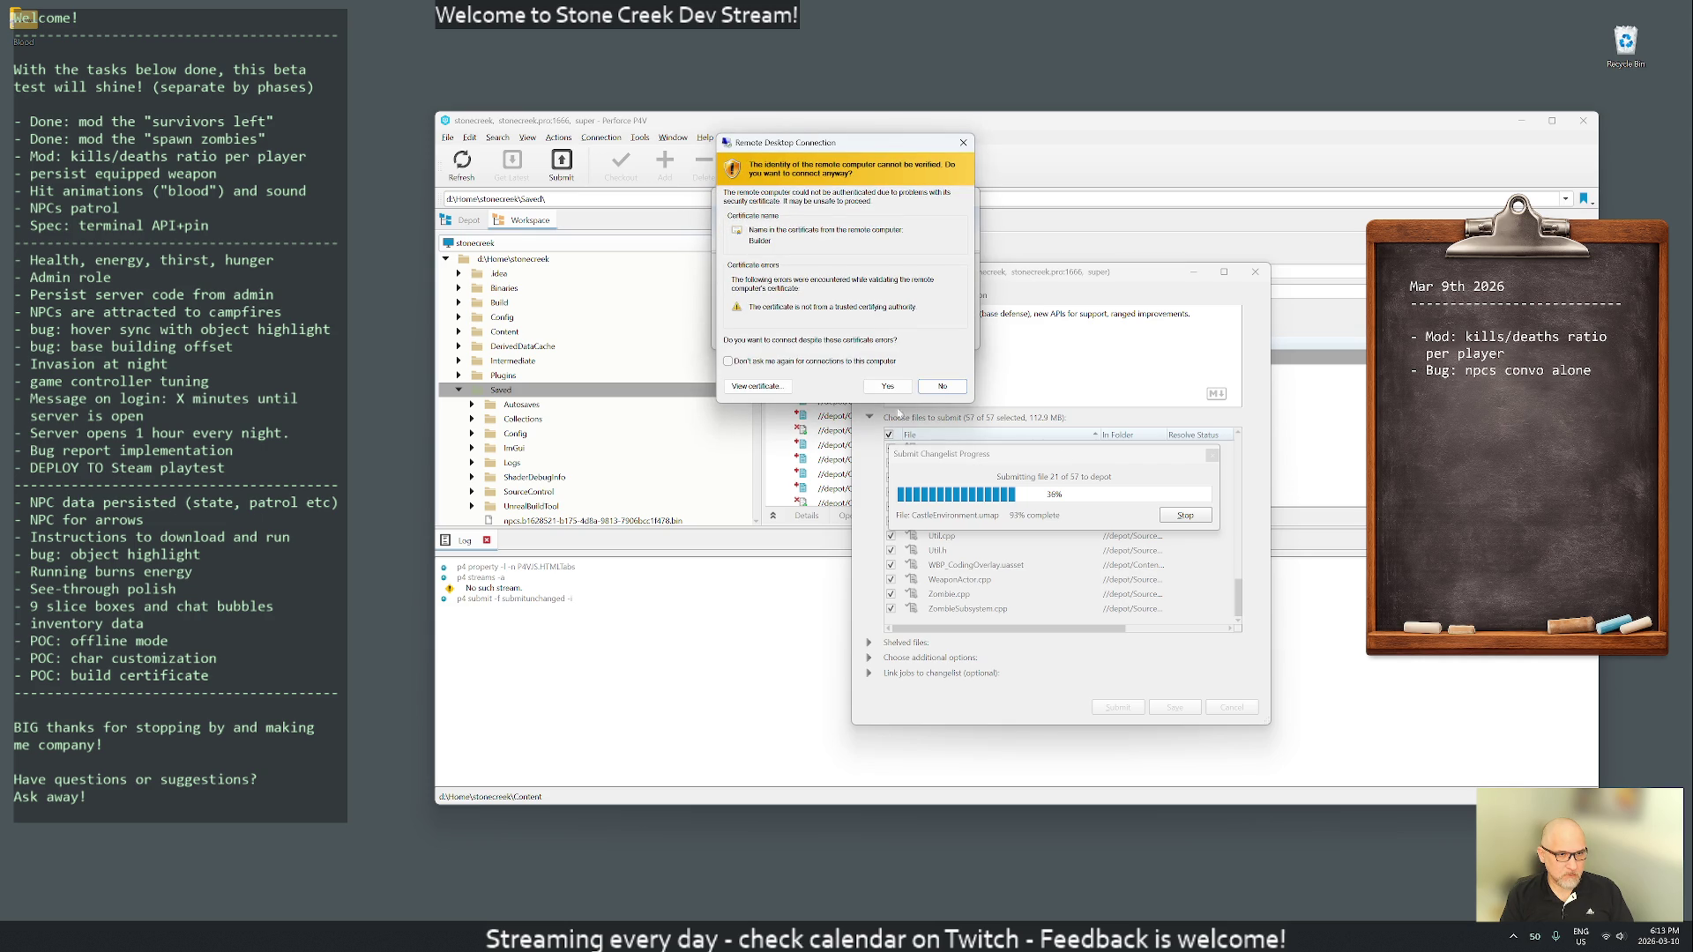
click(729, 360)
click(886, 387)
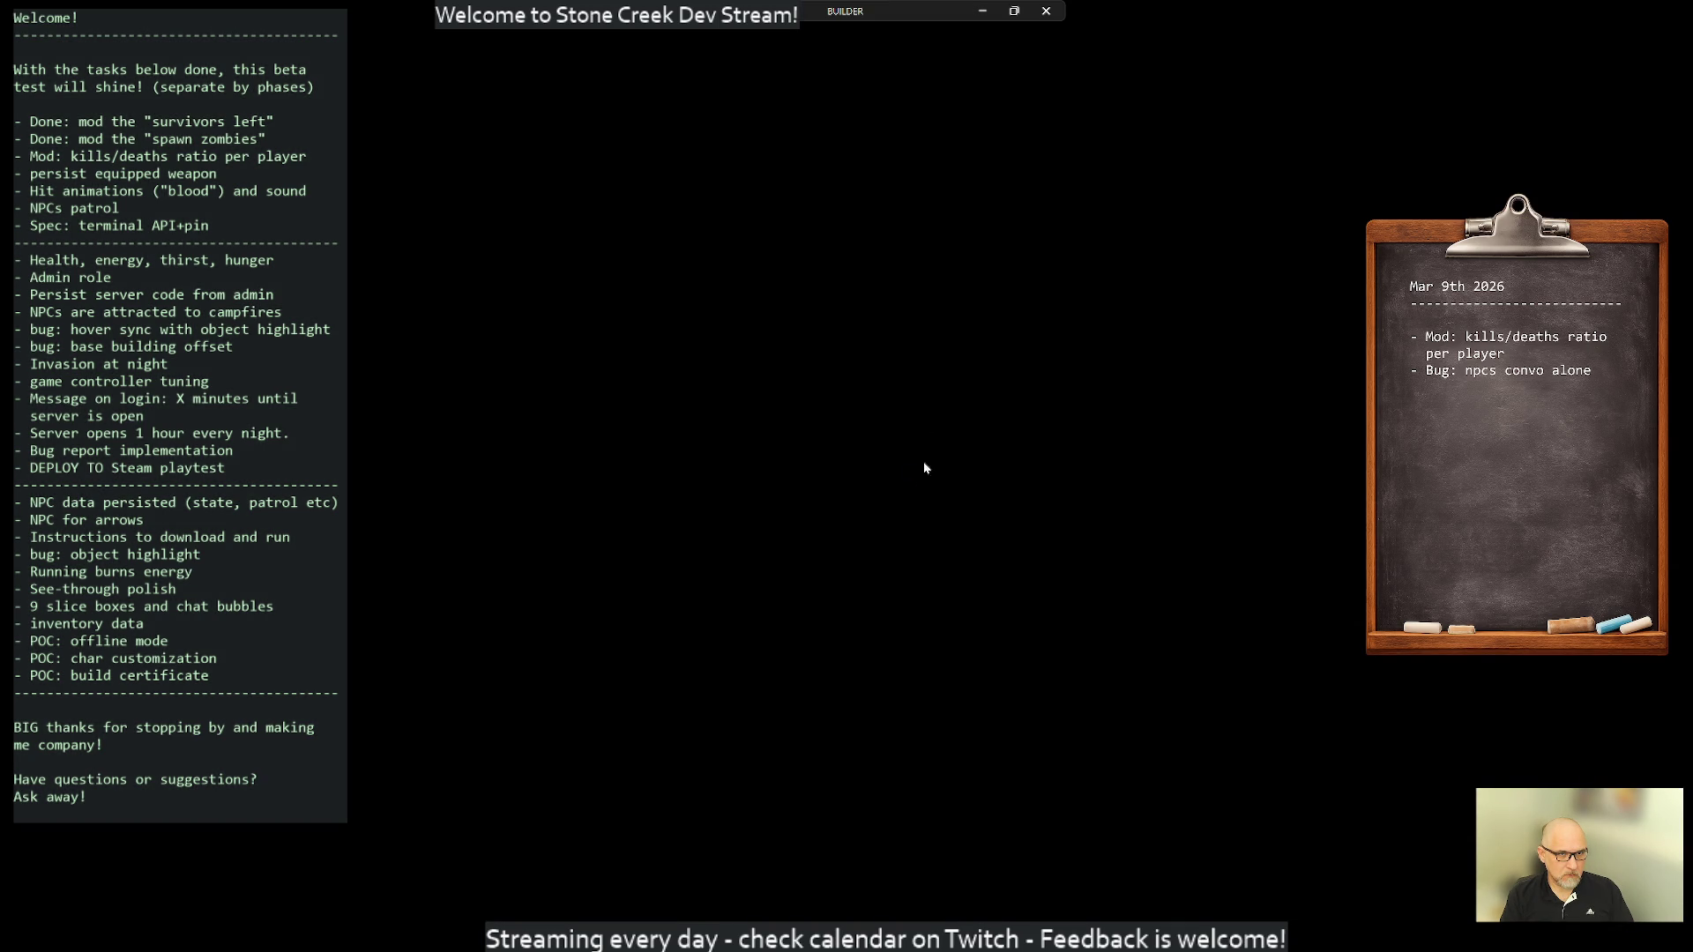
- Close the local Perforce window and return to the full-screen BUILDER session
click(982, 11)
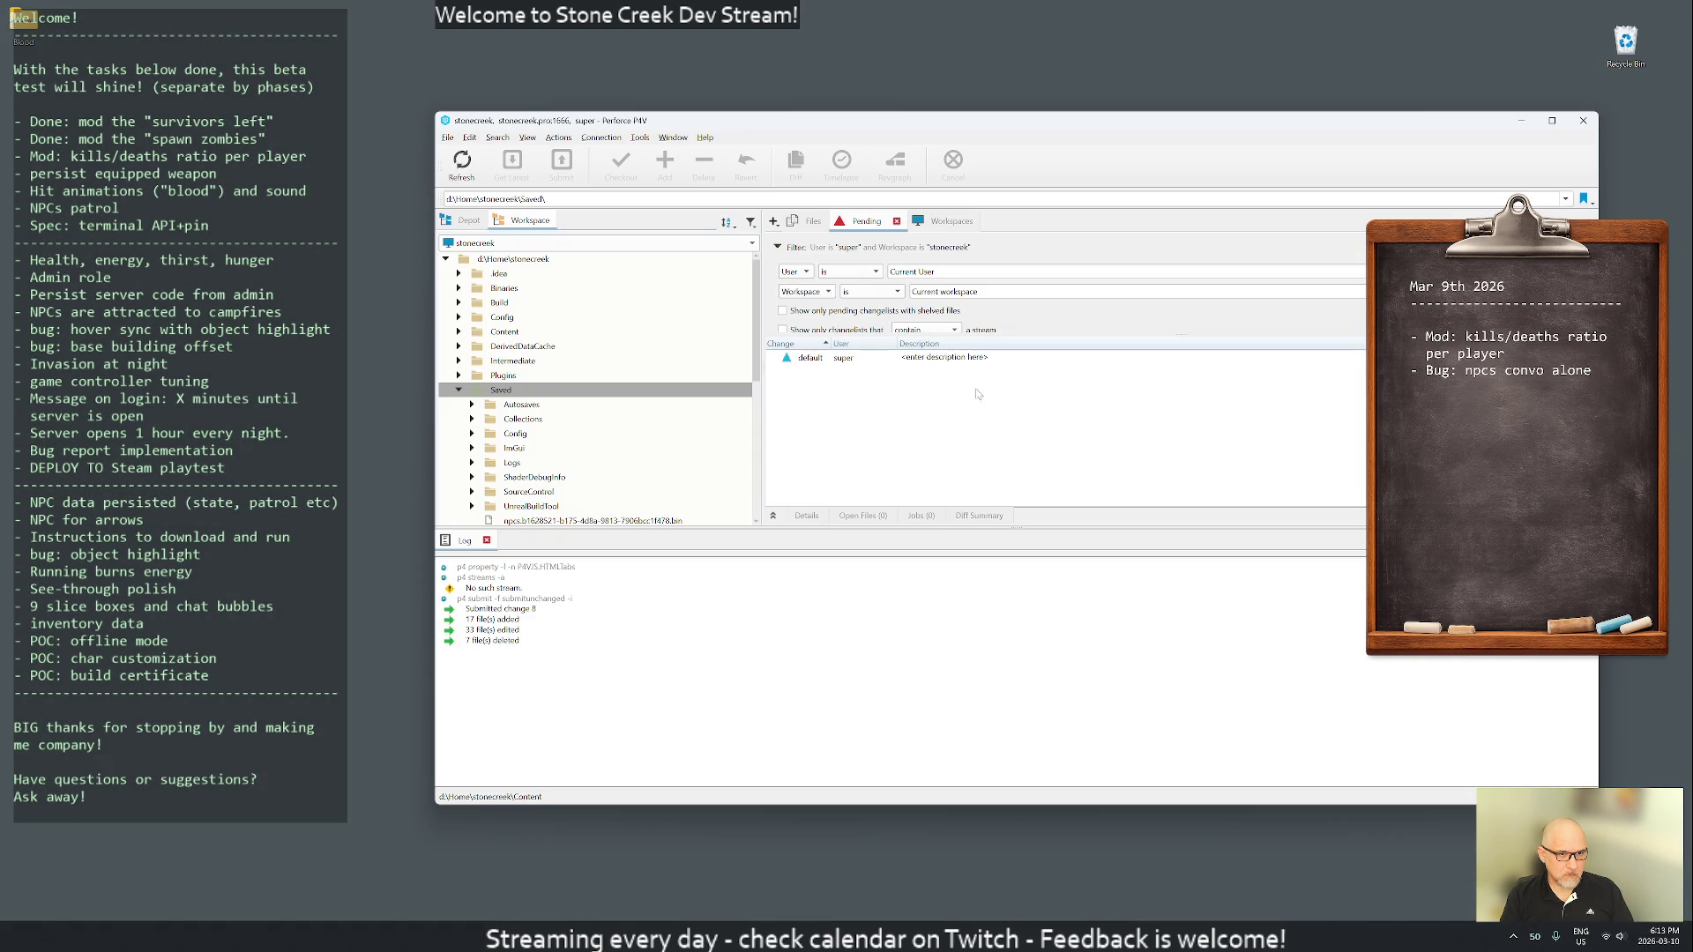
click(1583, 121)
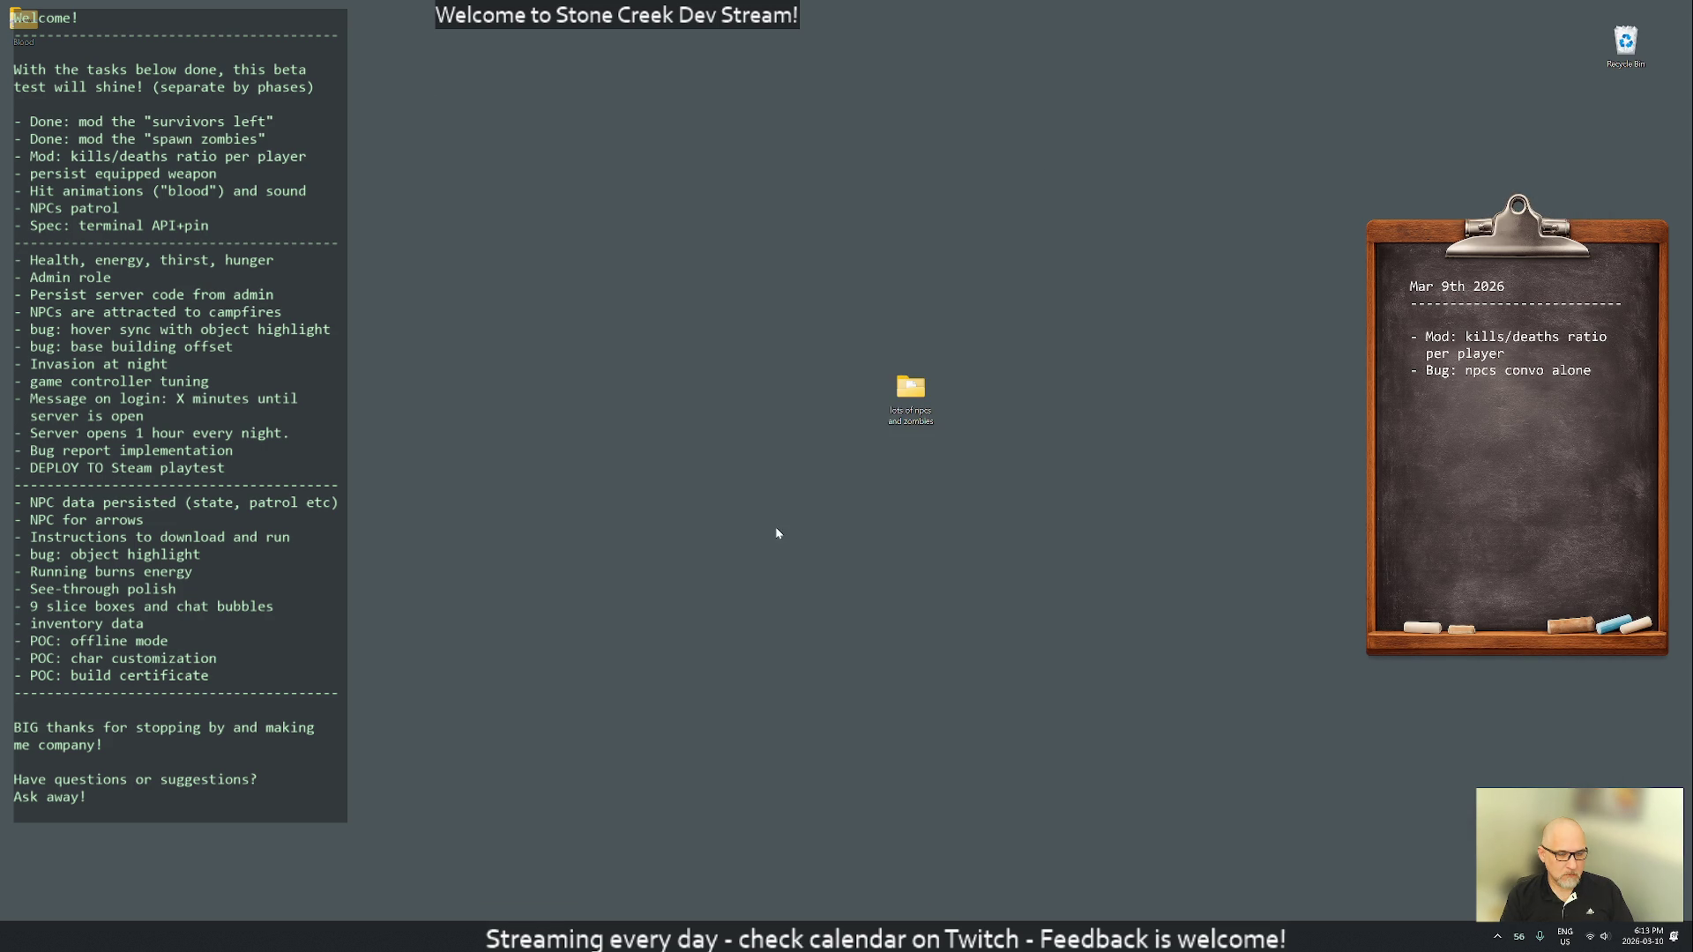
key(alt+Tab)
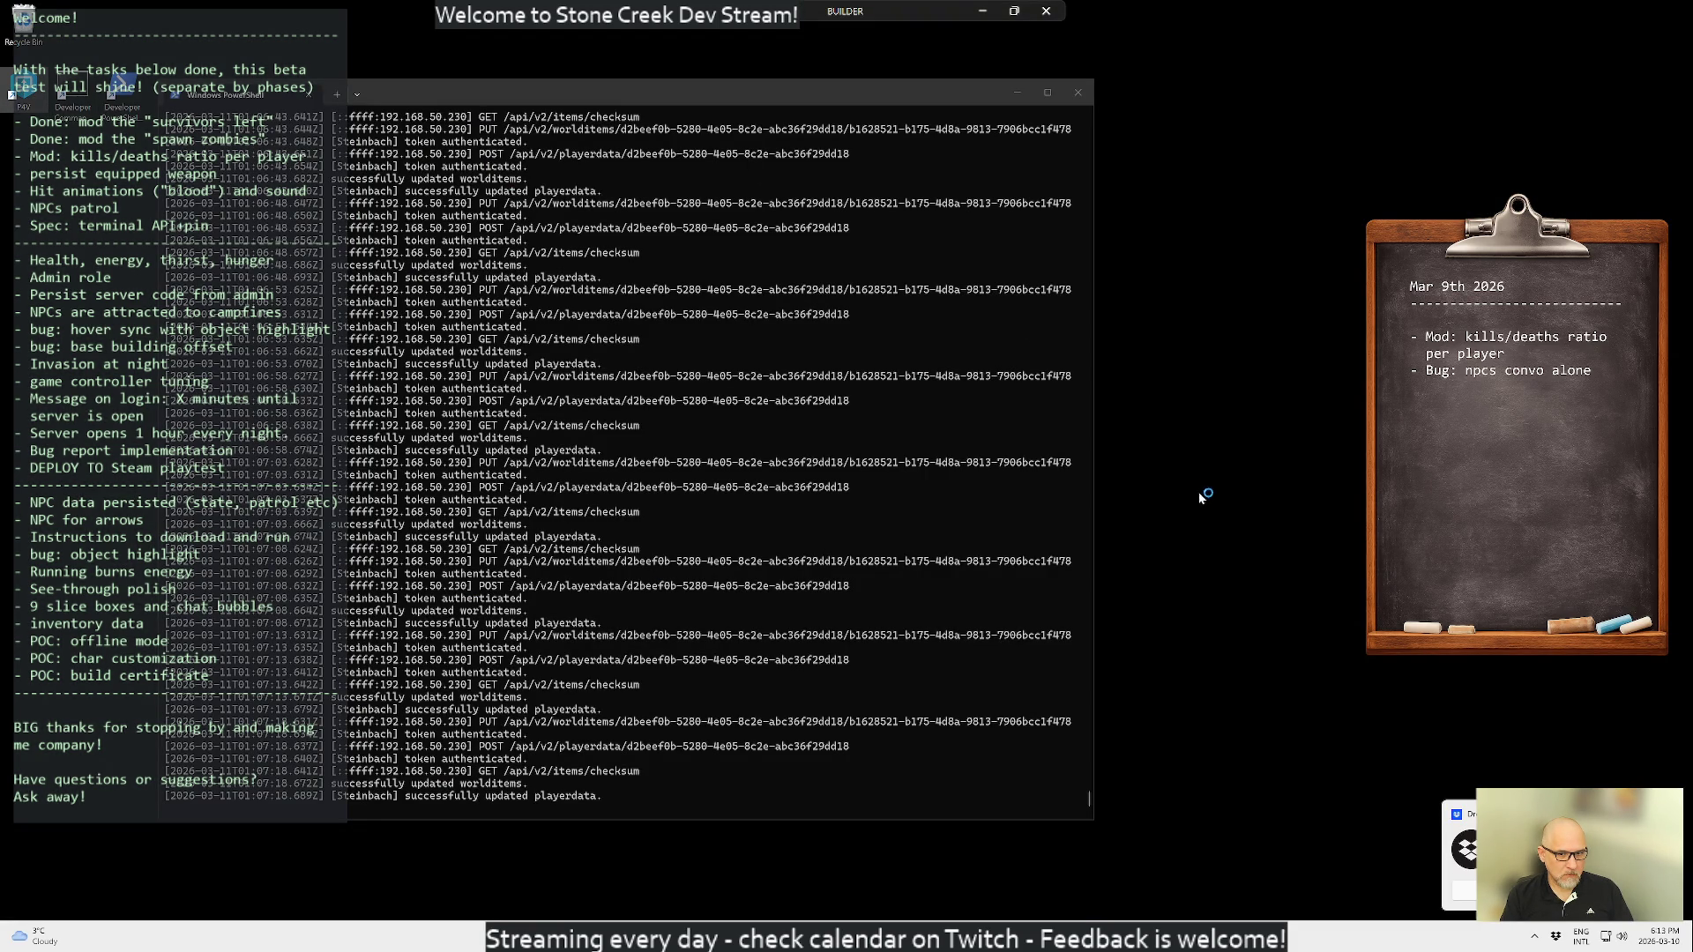
- Dismiss the Dropbox notice, fetch the latest depot files, and inspect the depot root's actions
click(1596, 770)
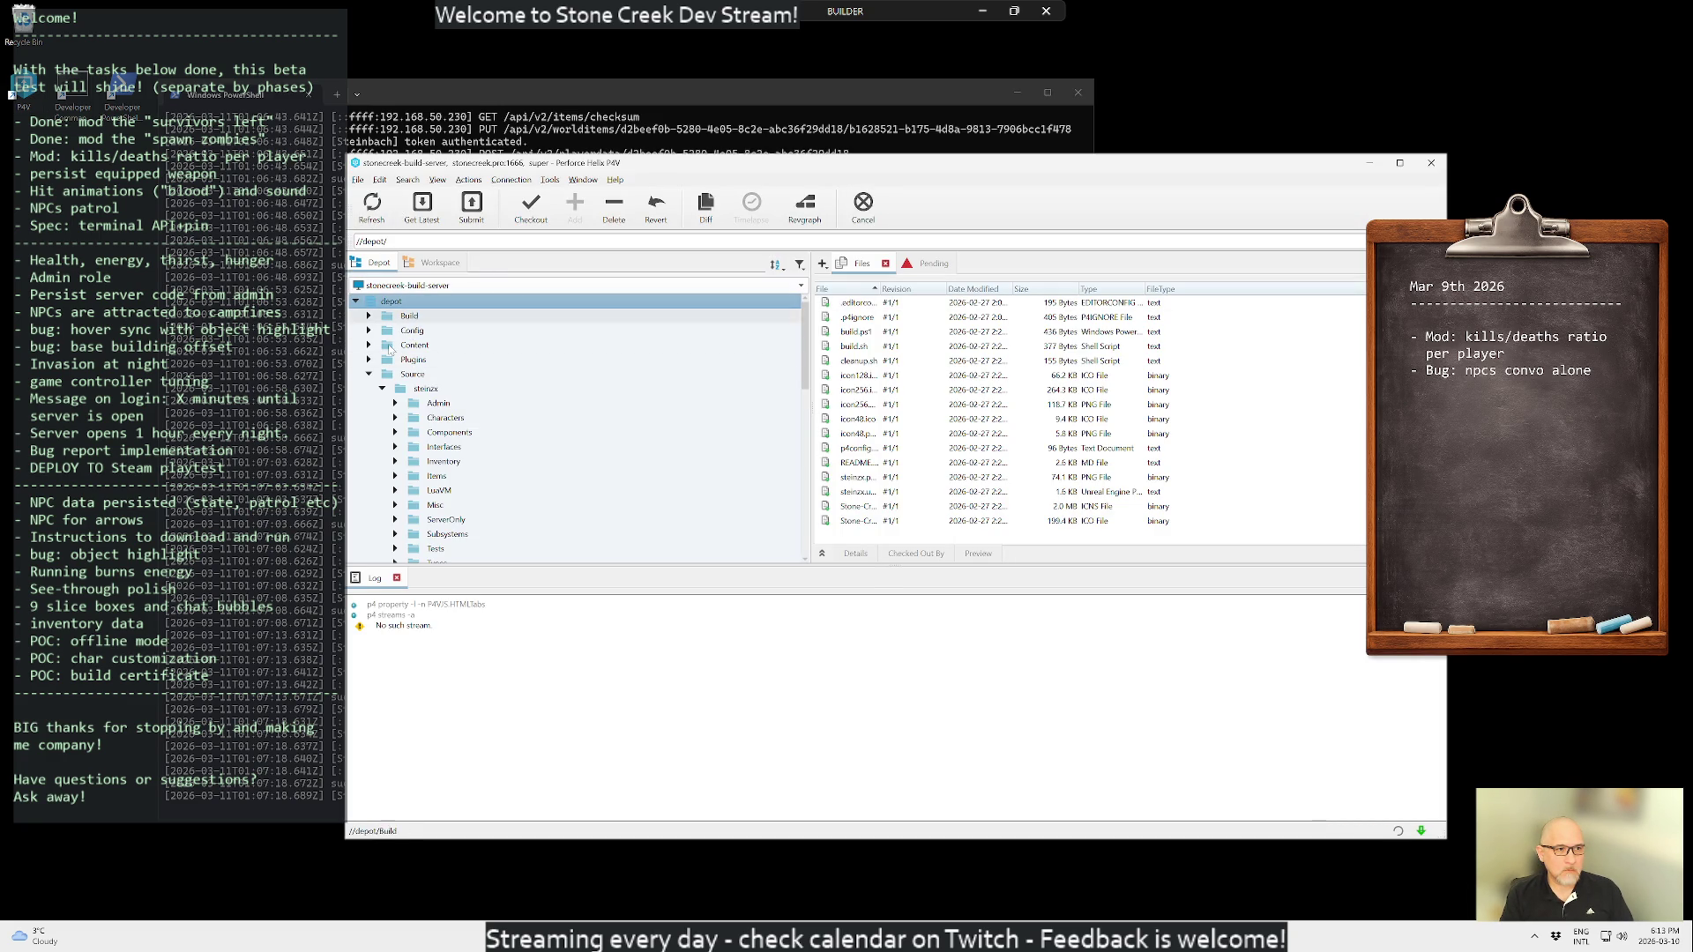
click(423, 211)
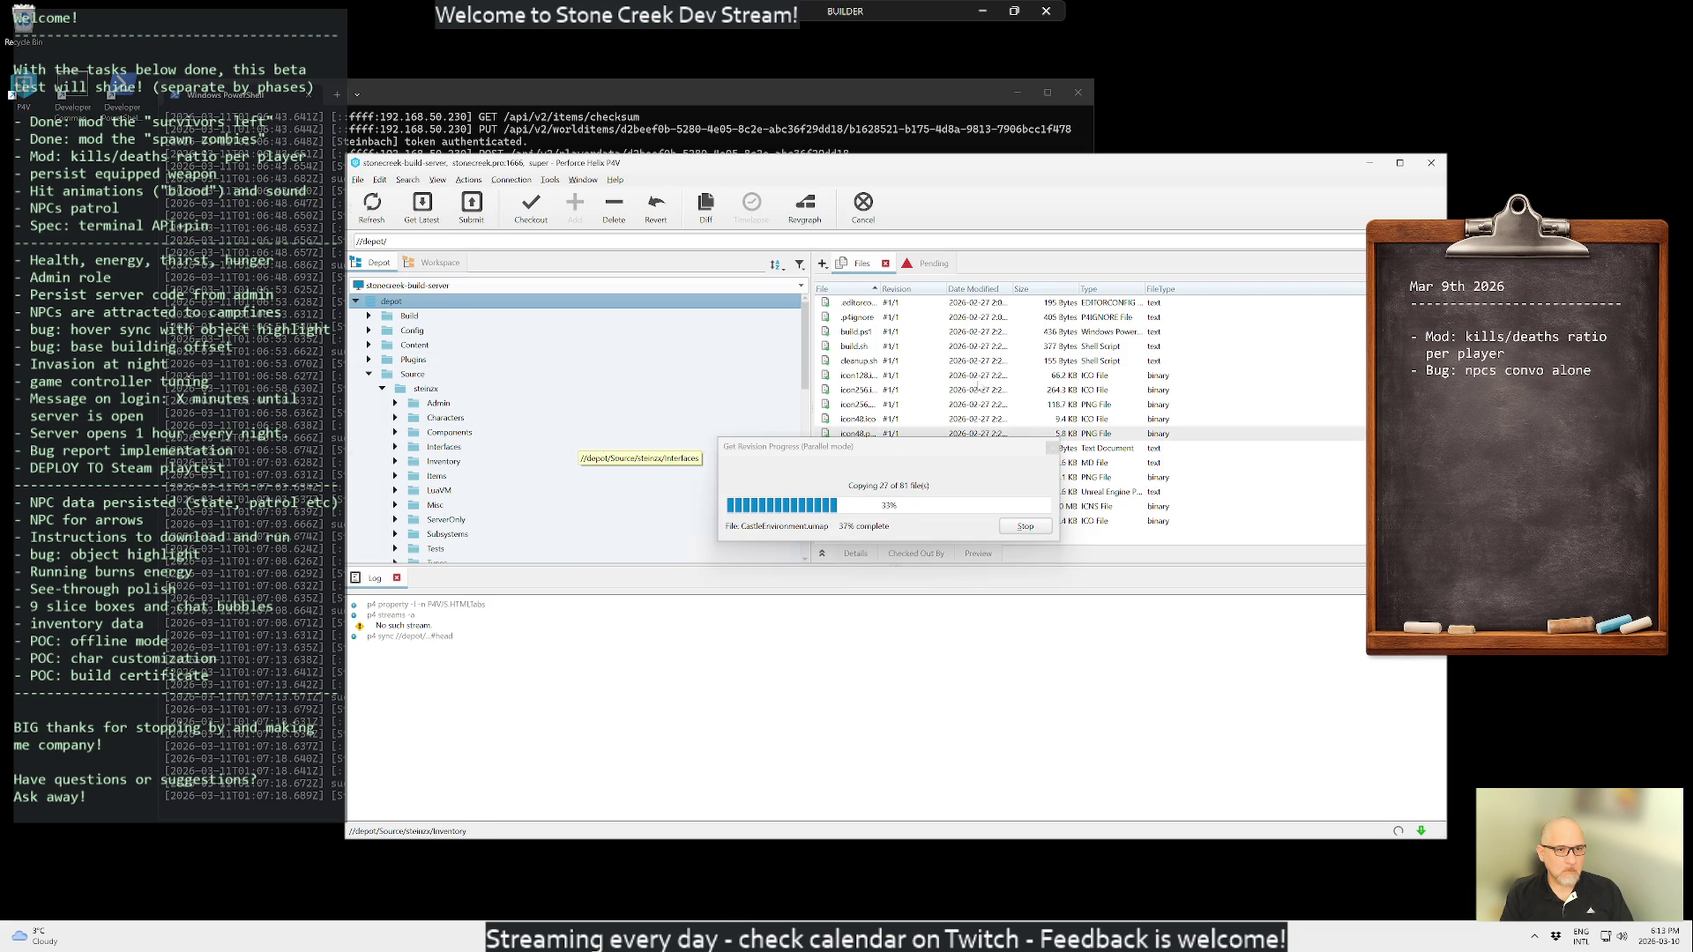
key(ctrl+1)
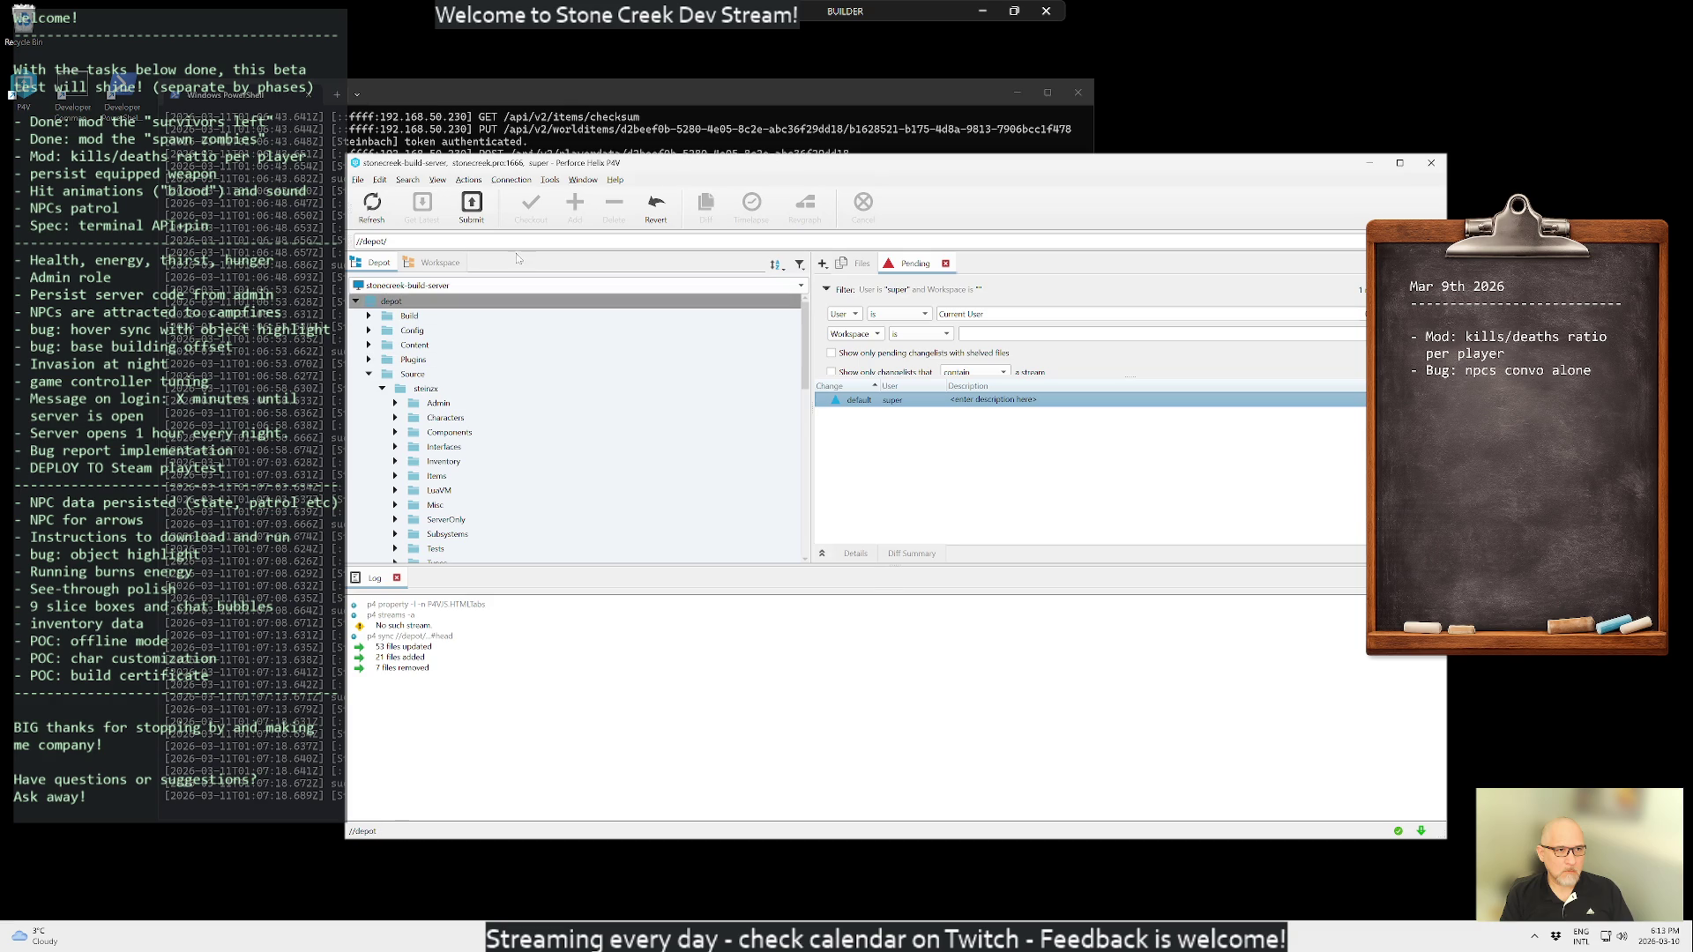
click(377, 264)
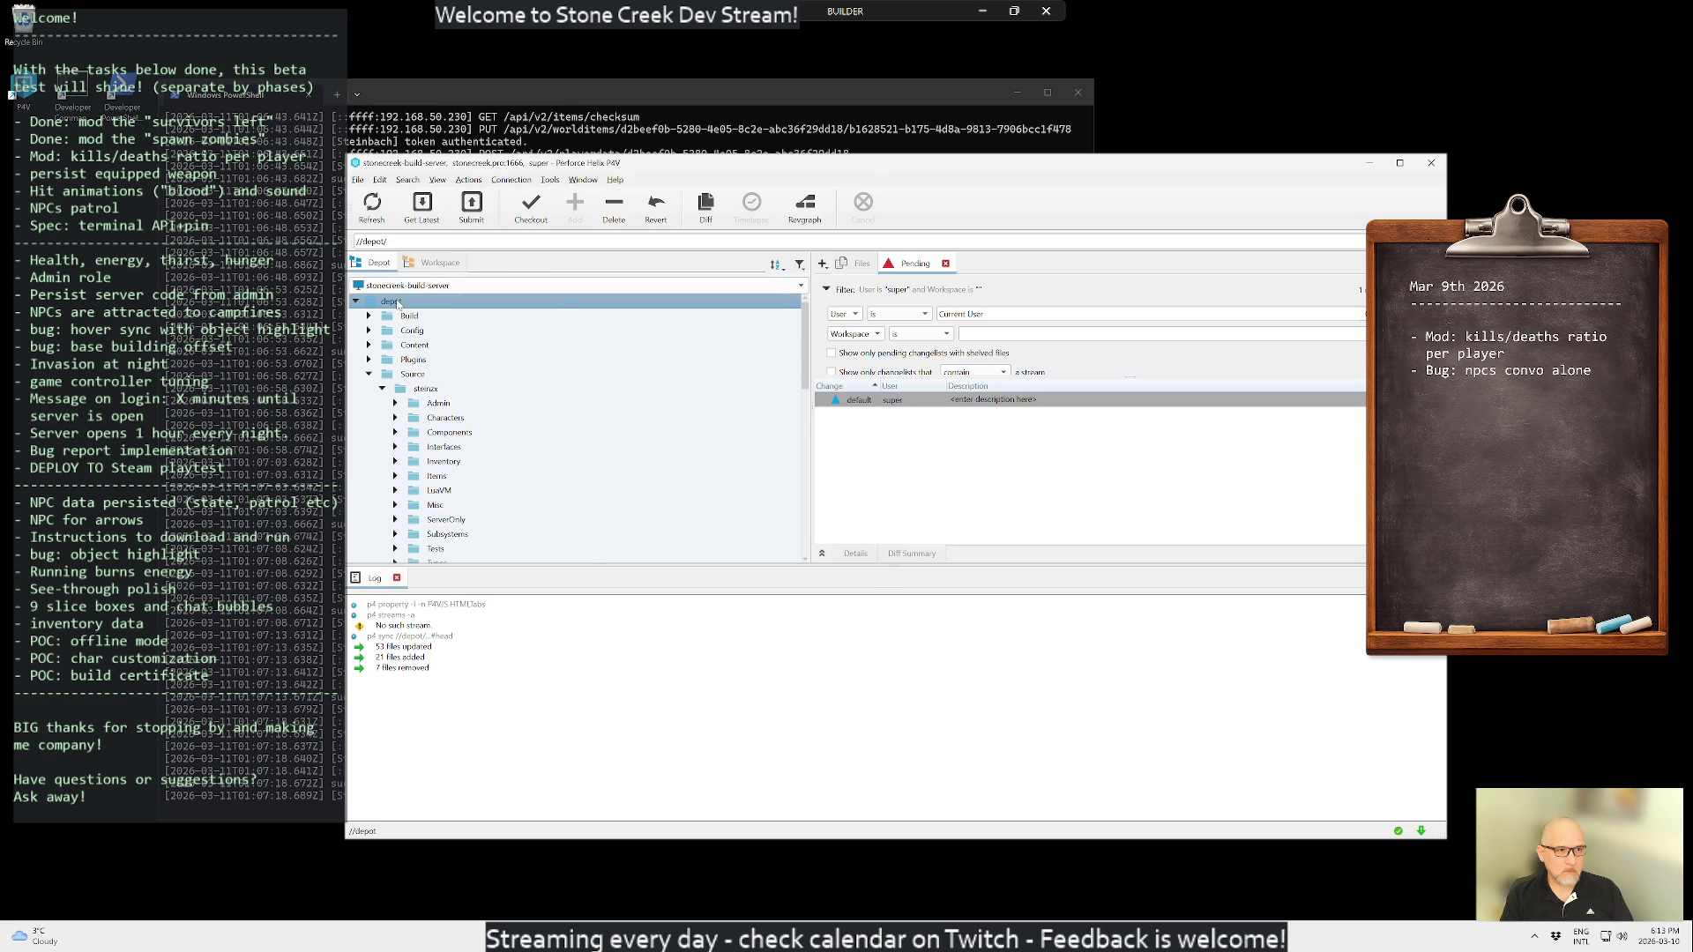
right_click(397, 304)
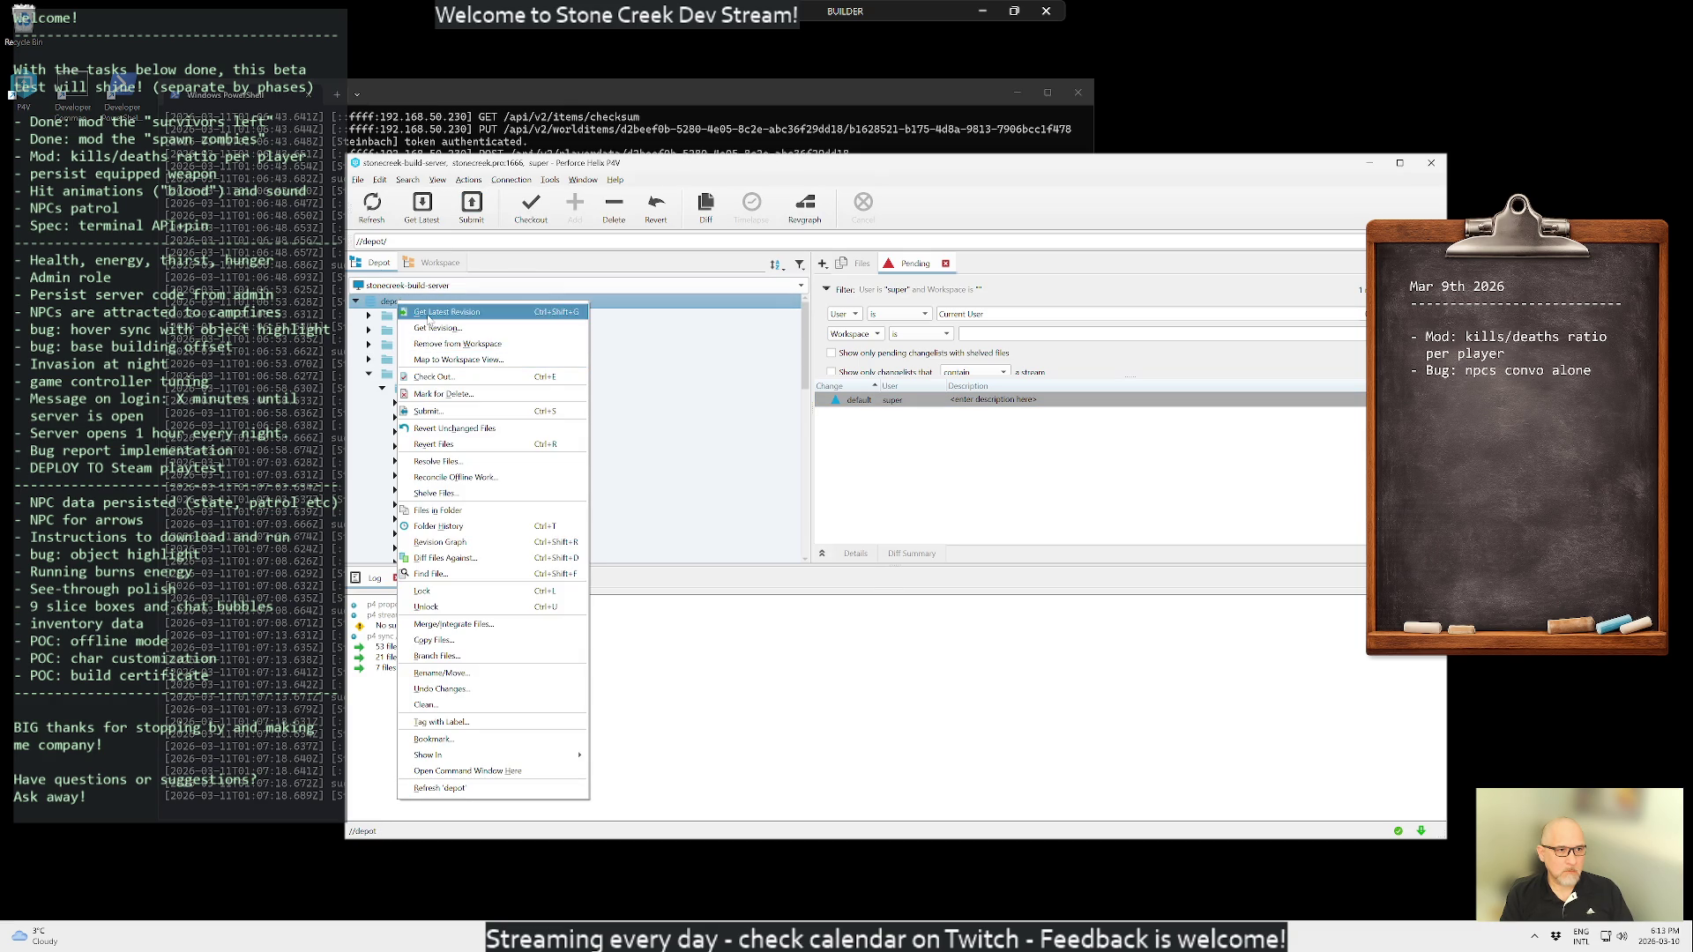
click(912, 455)
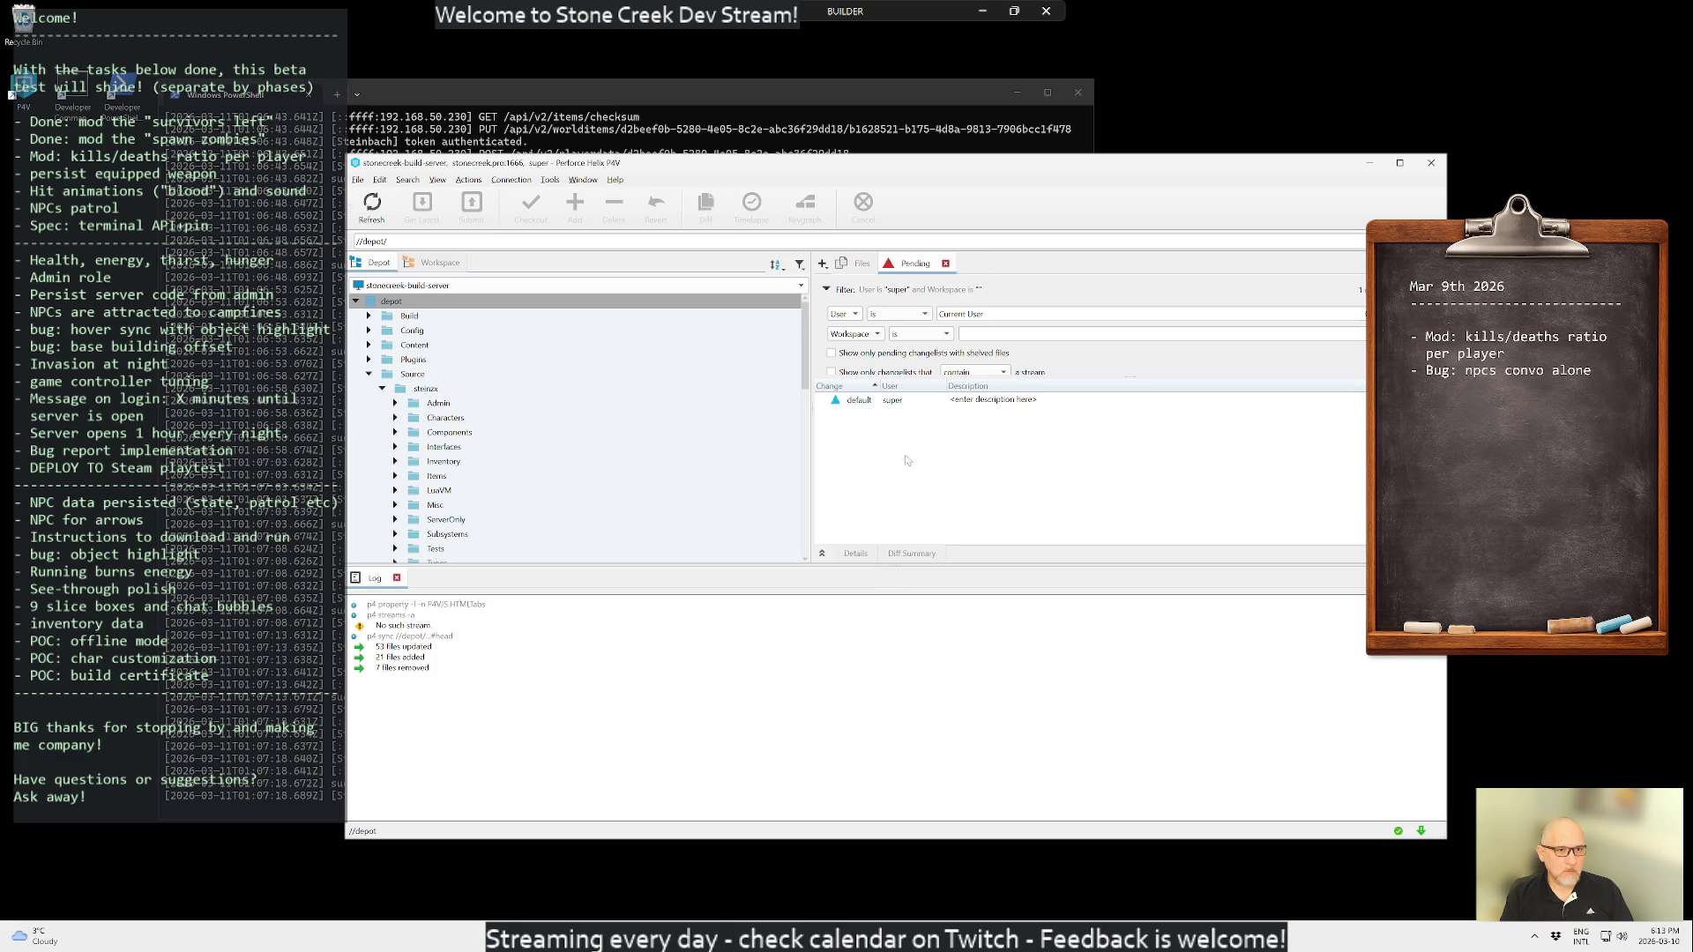
- Check the depot history at revision 8, then close P4V and minimize the server log
click(520, 180)
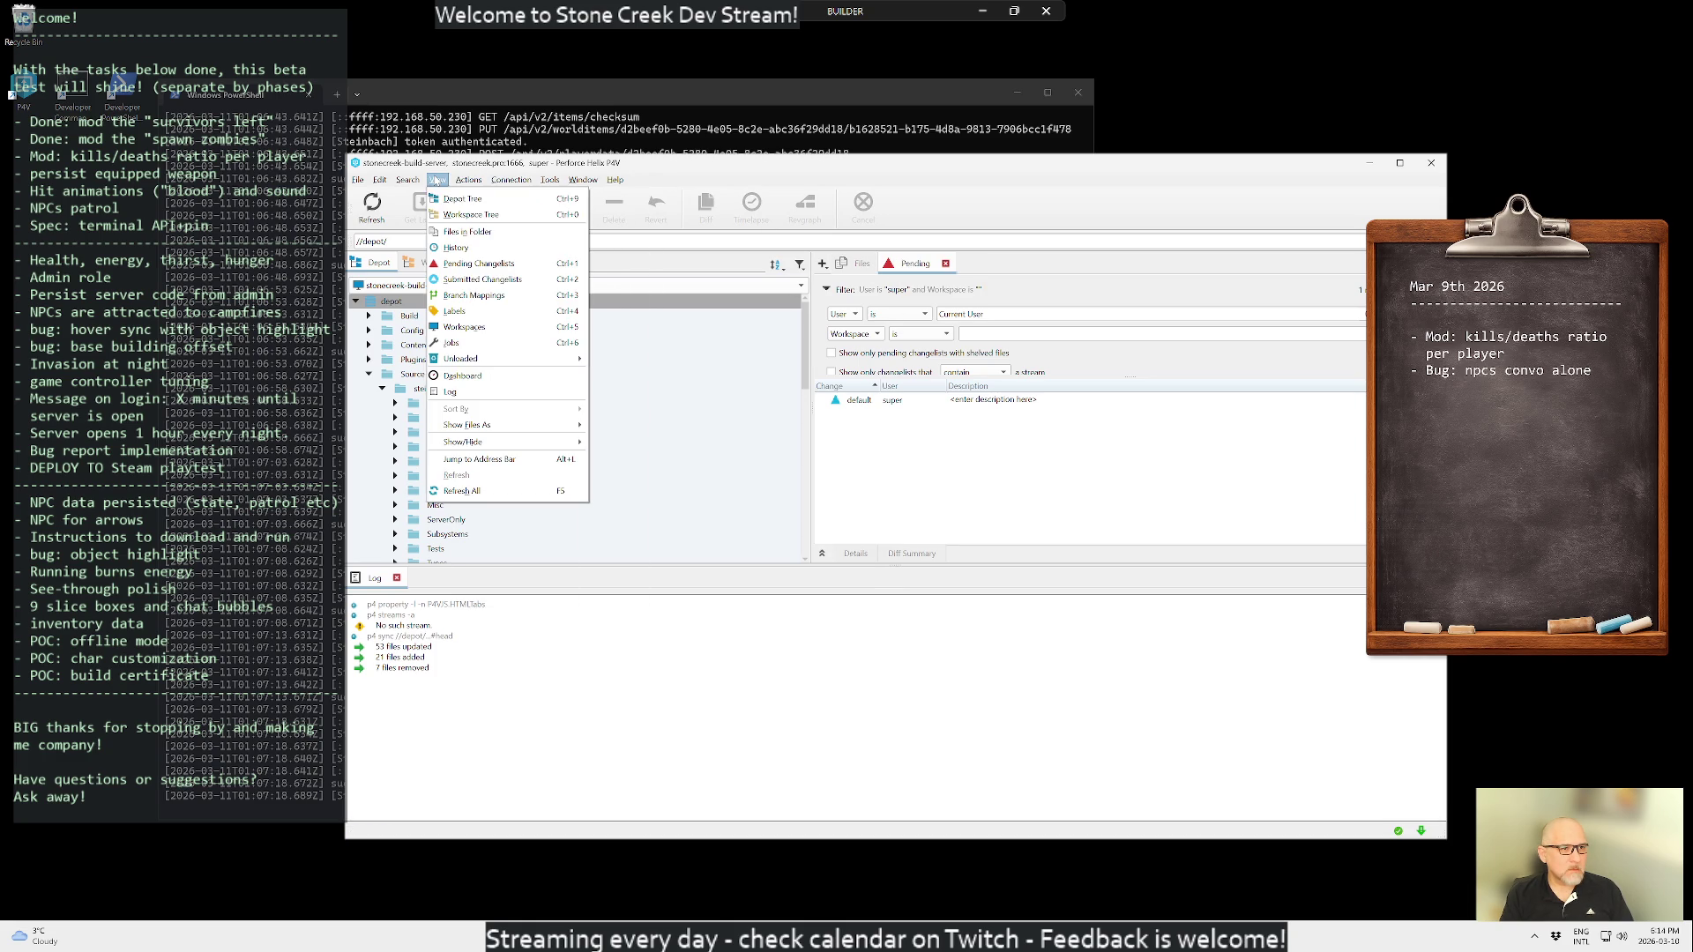
click(455, 249)
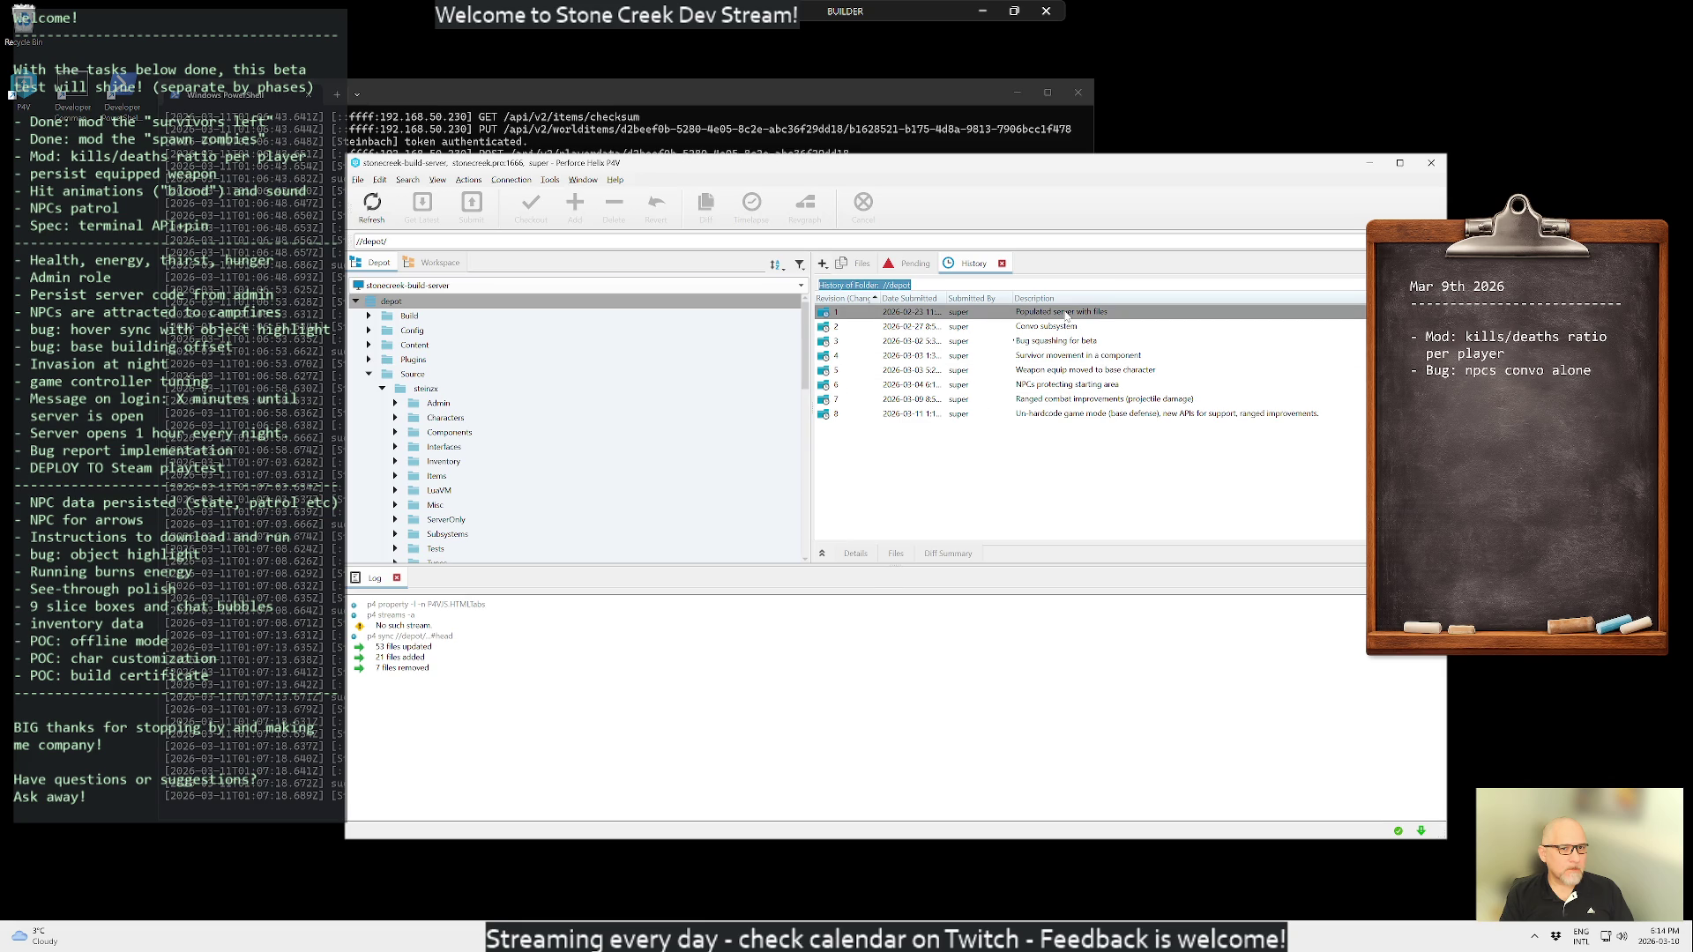
click(1138, 413)
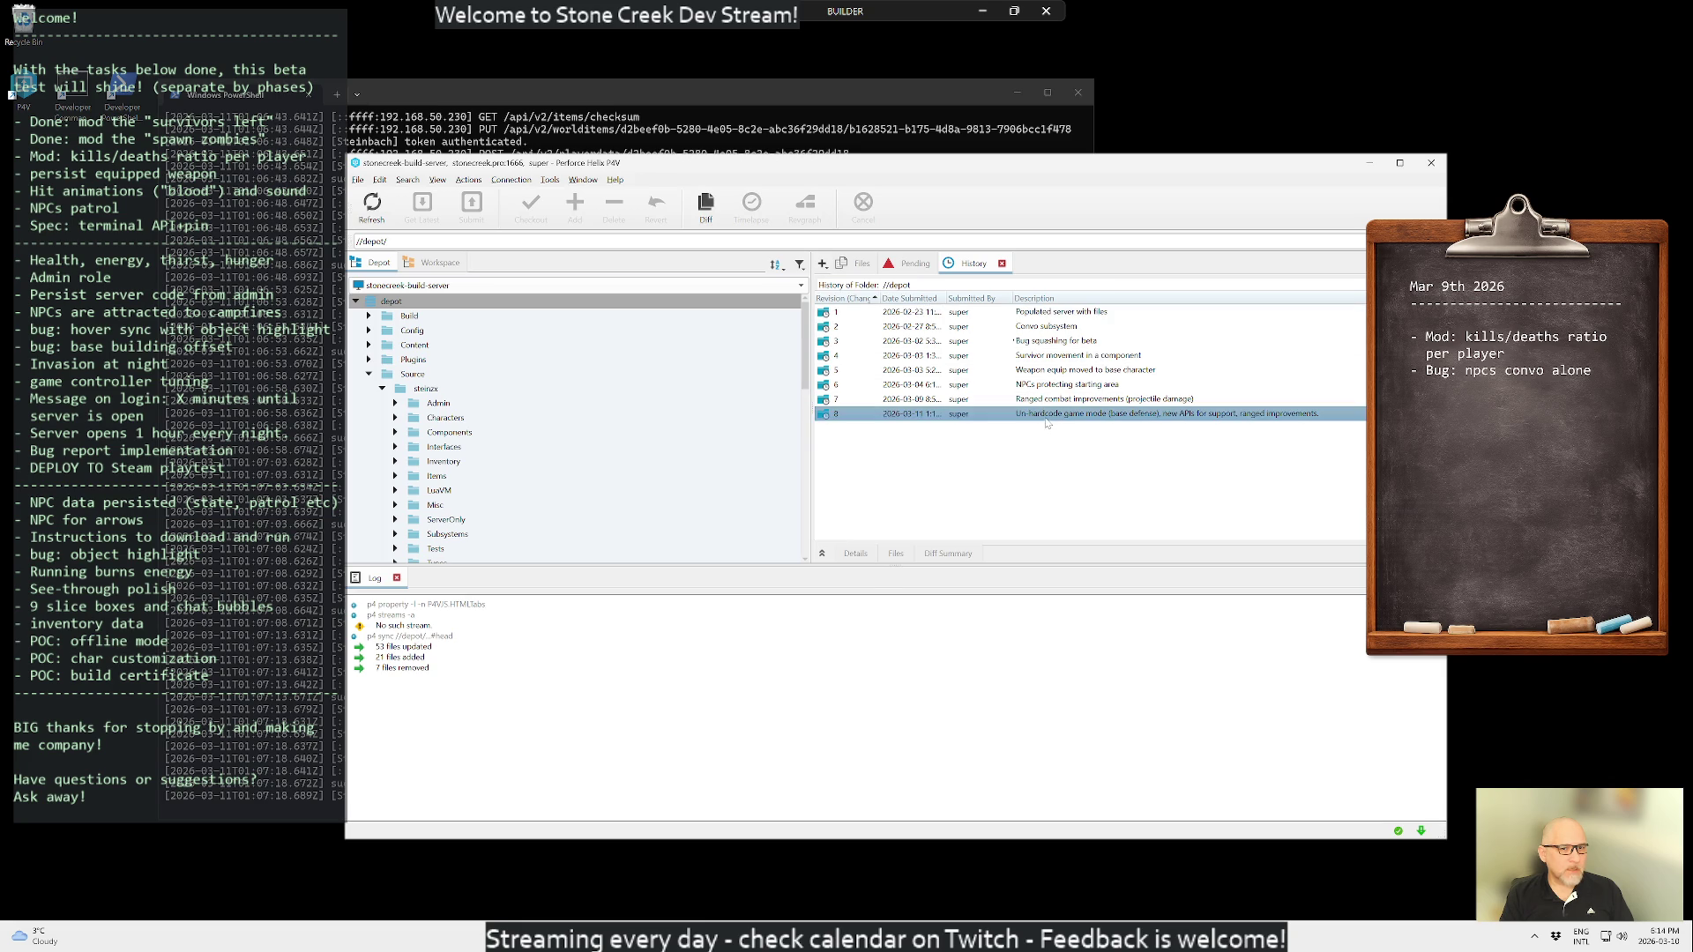
click(1076, 499)
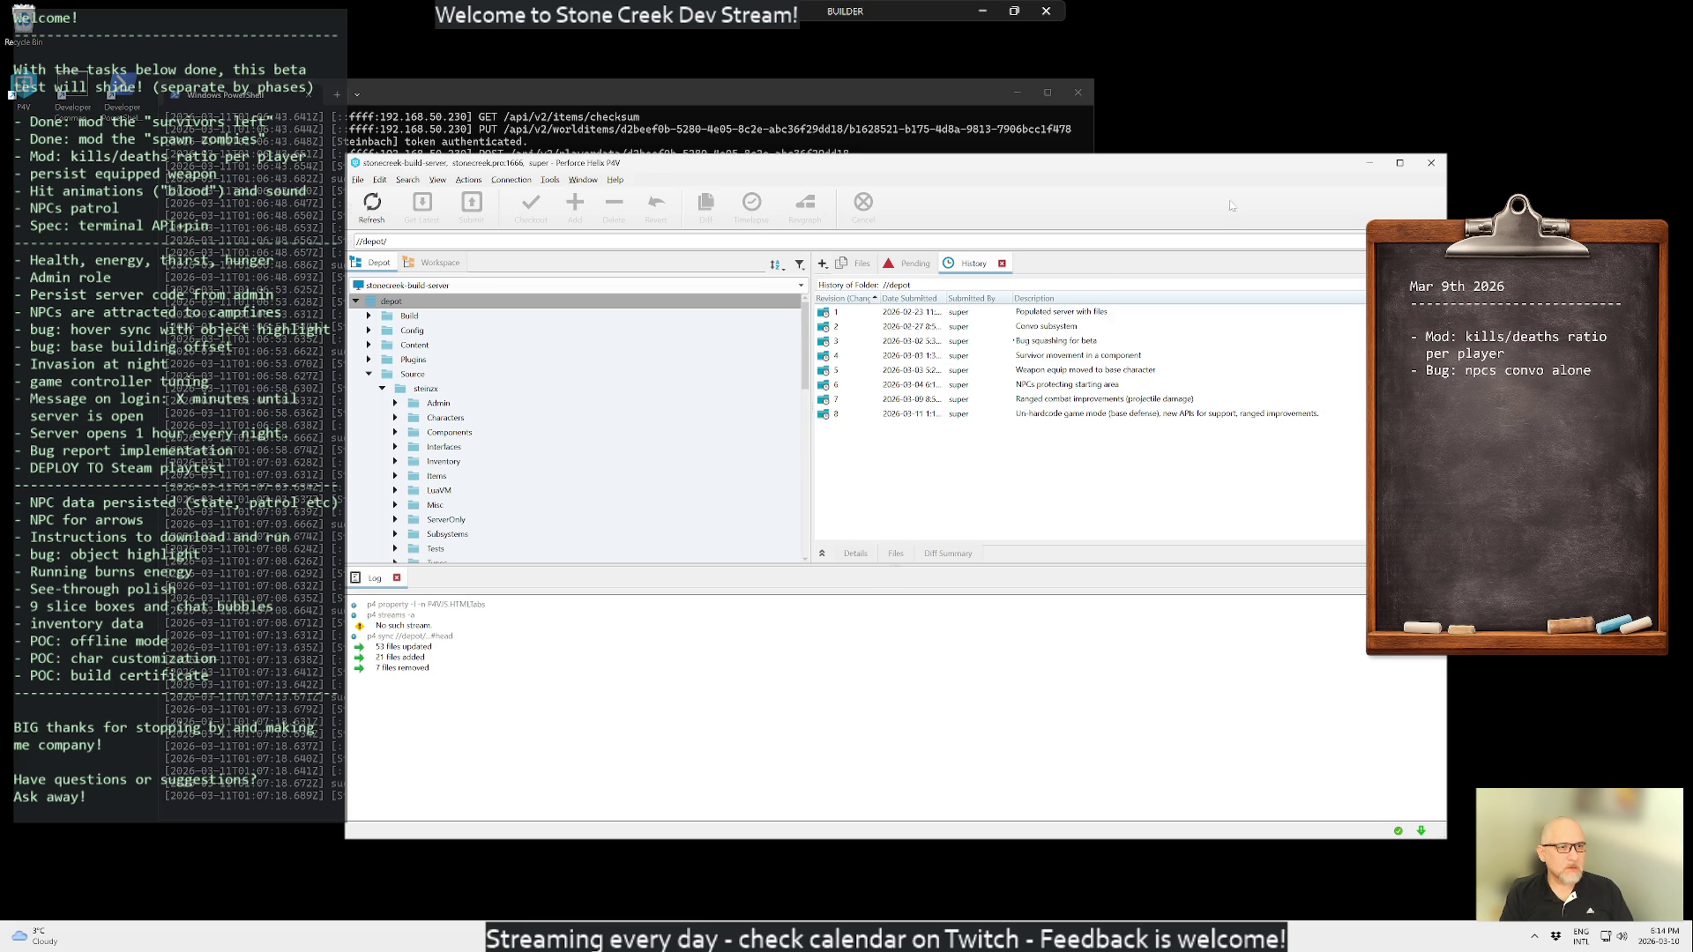
click(1431, 162)
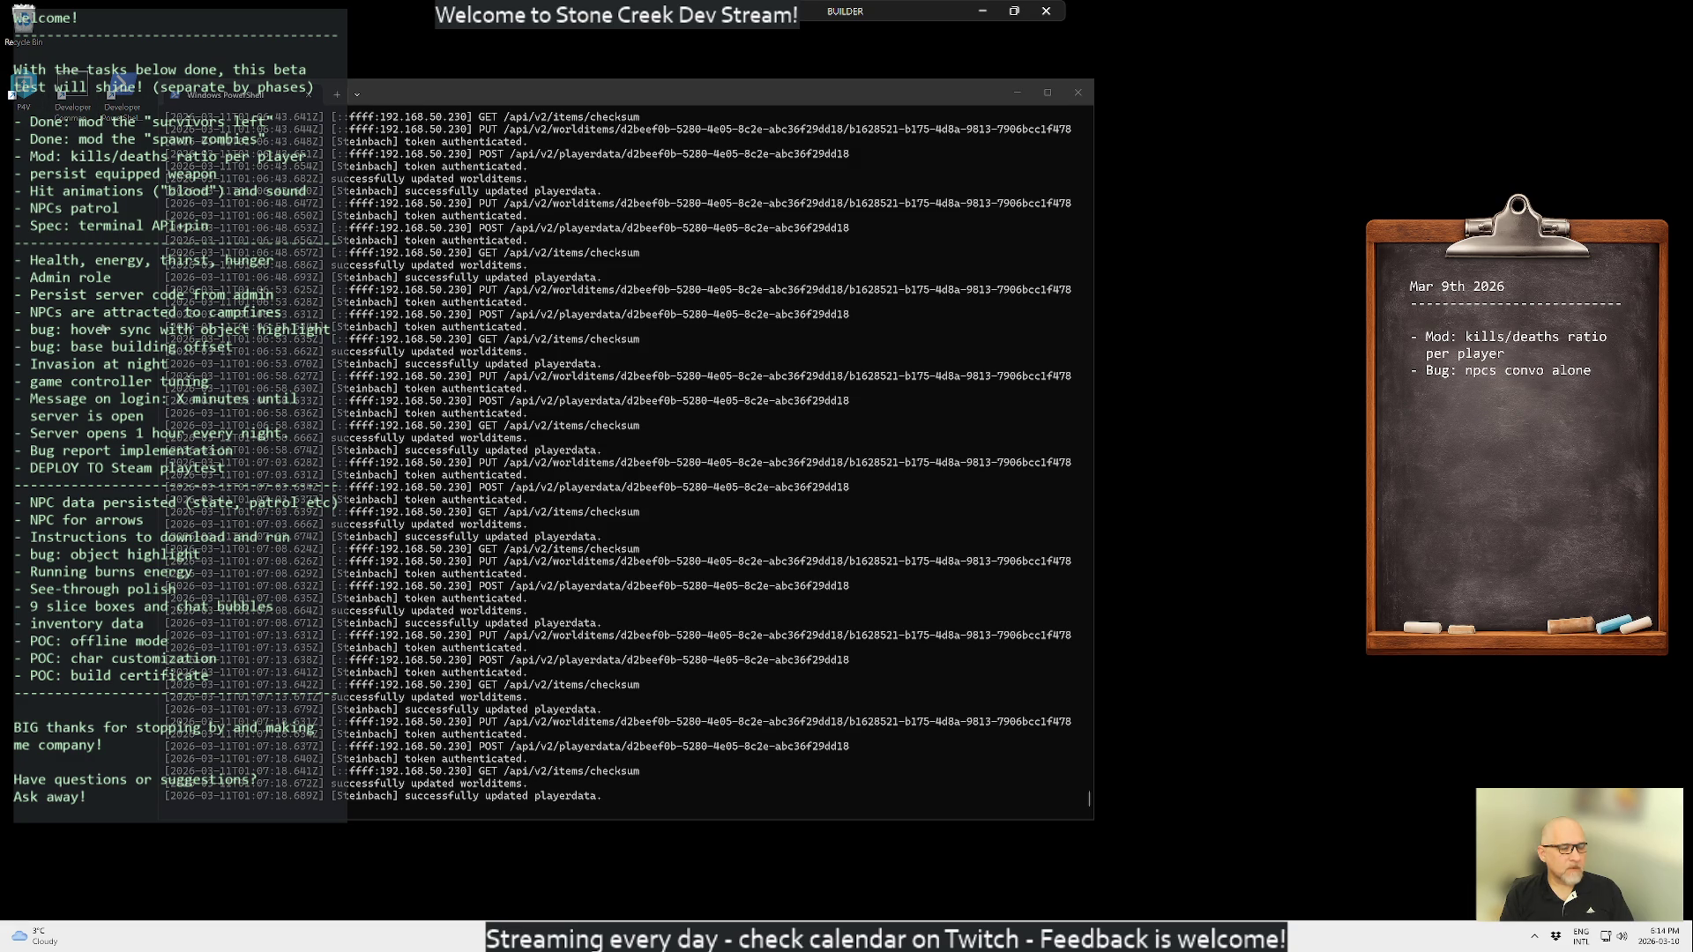
click(1017, 93)
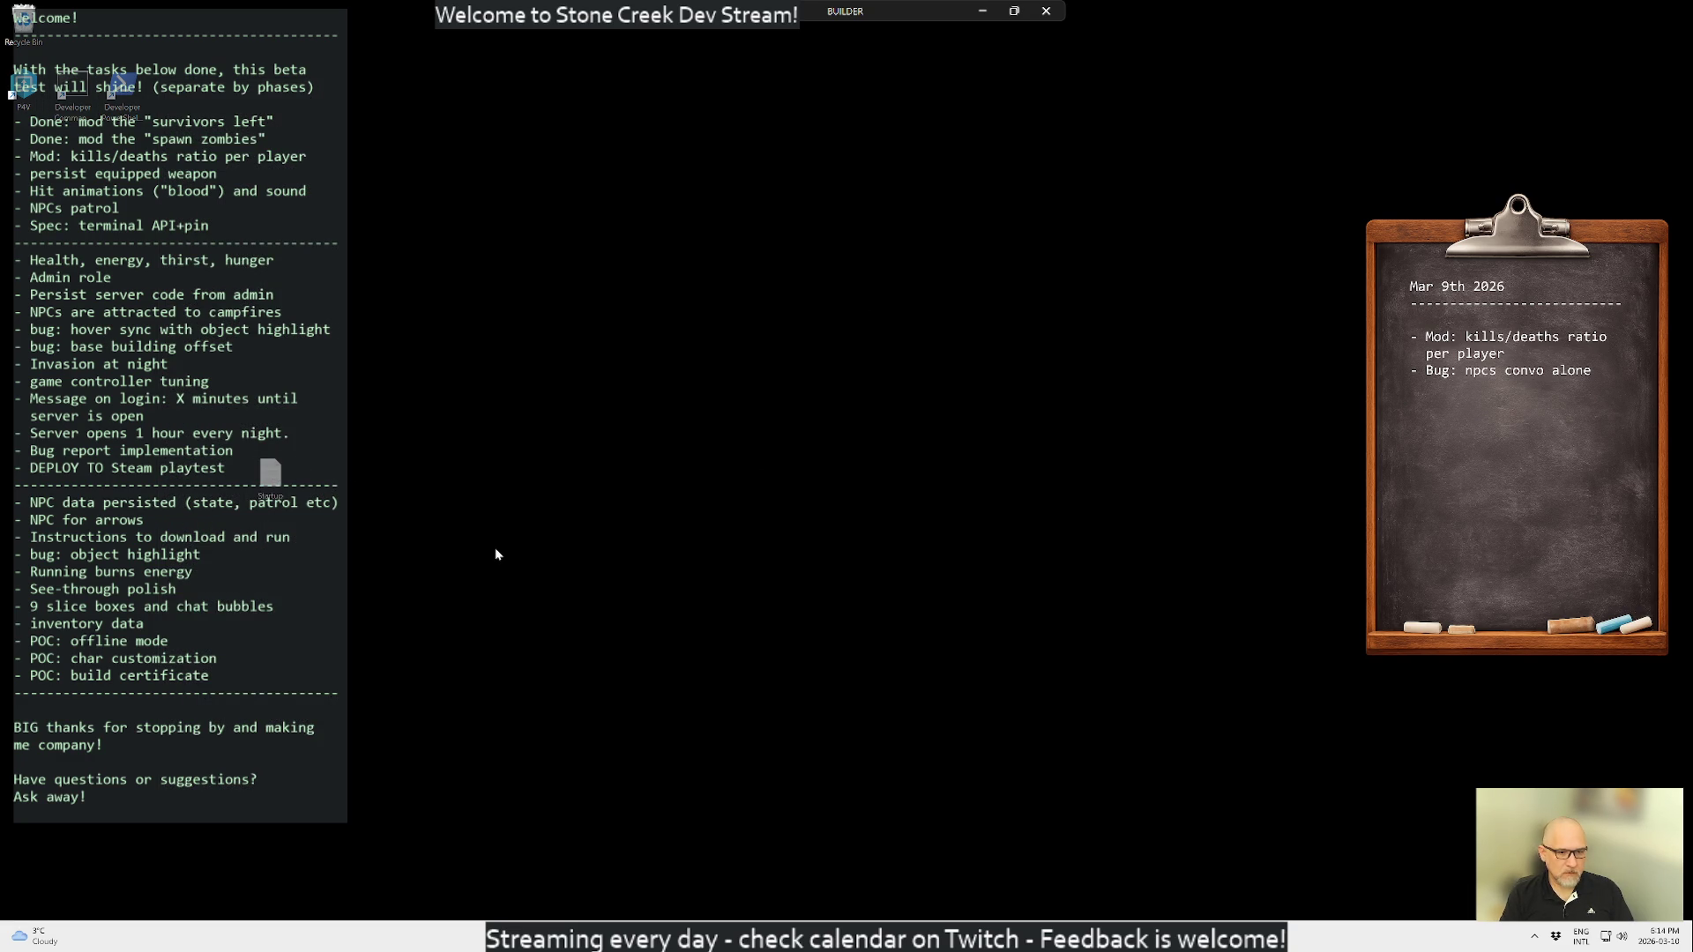
- Launch the Developer Command Prompt from the BUILDER desktop
key(super)
text(note)
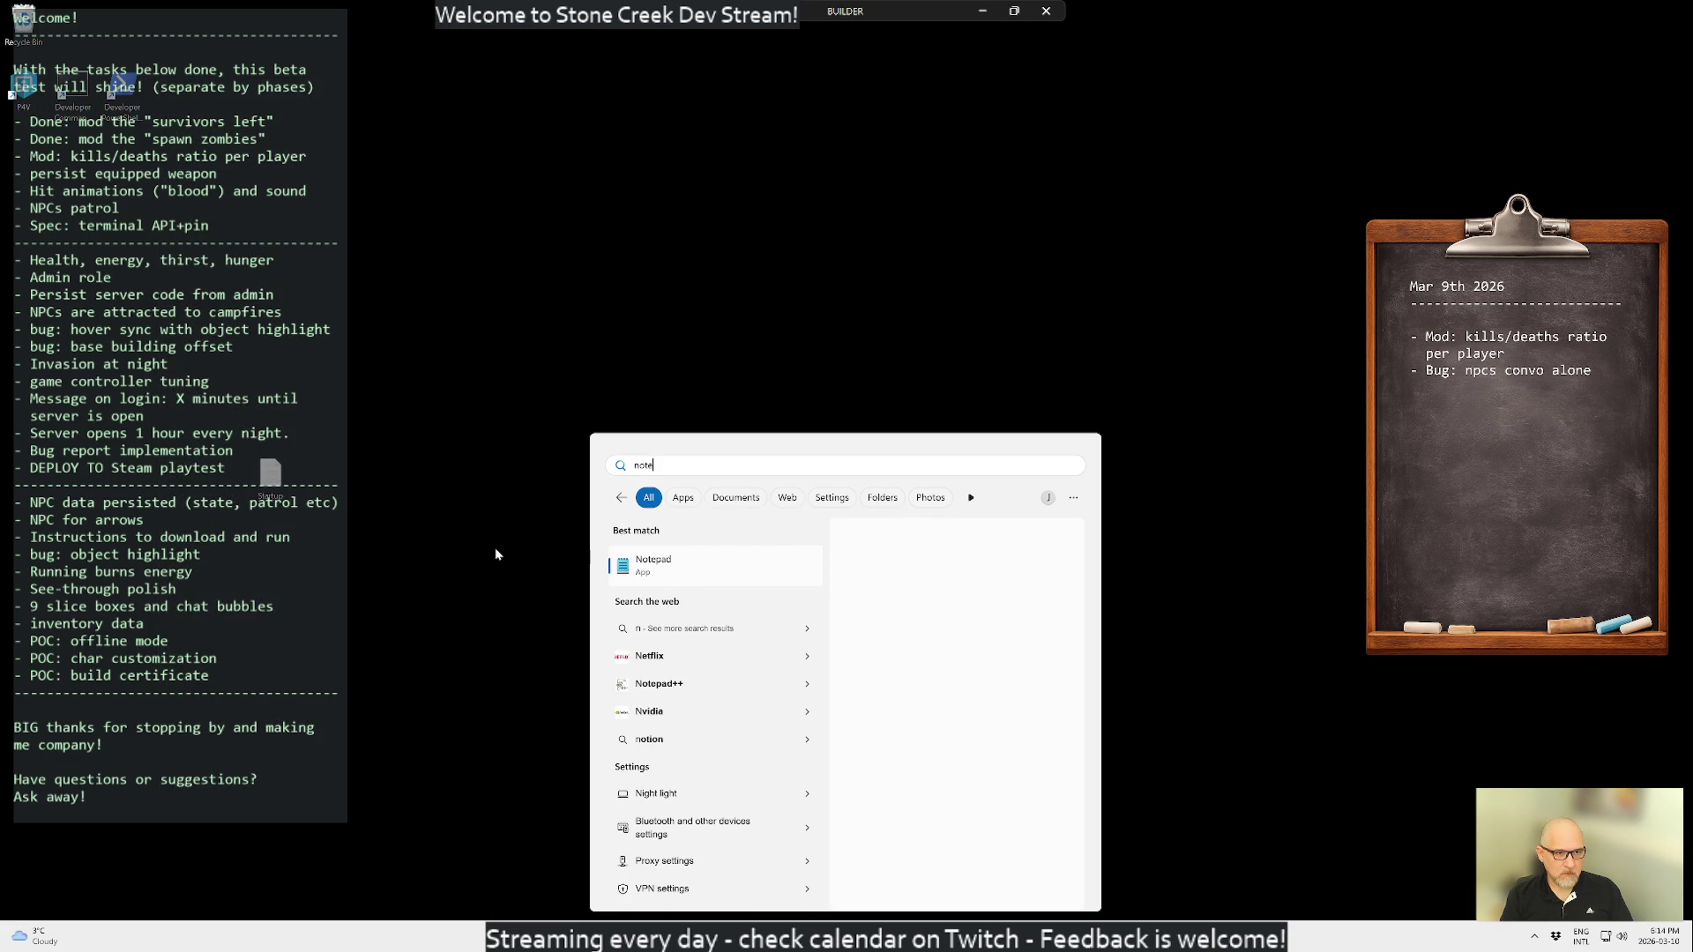
key(Return)
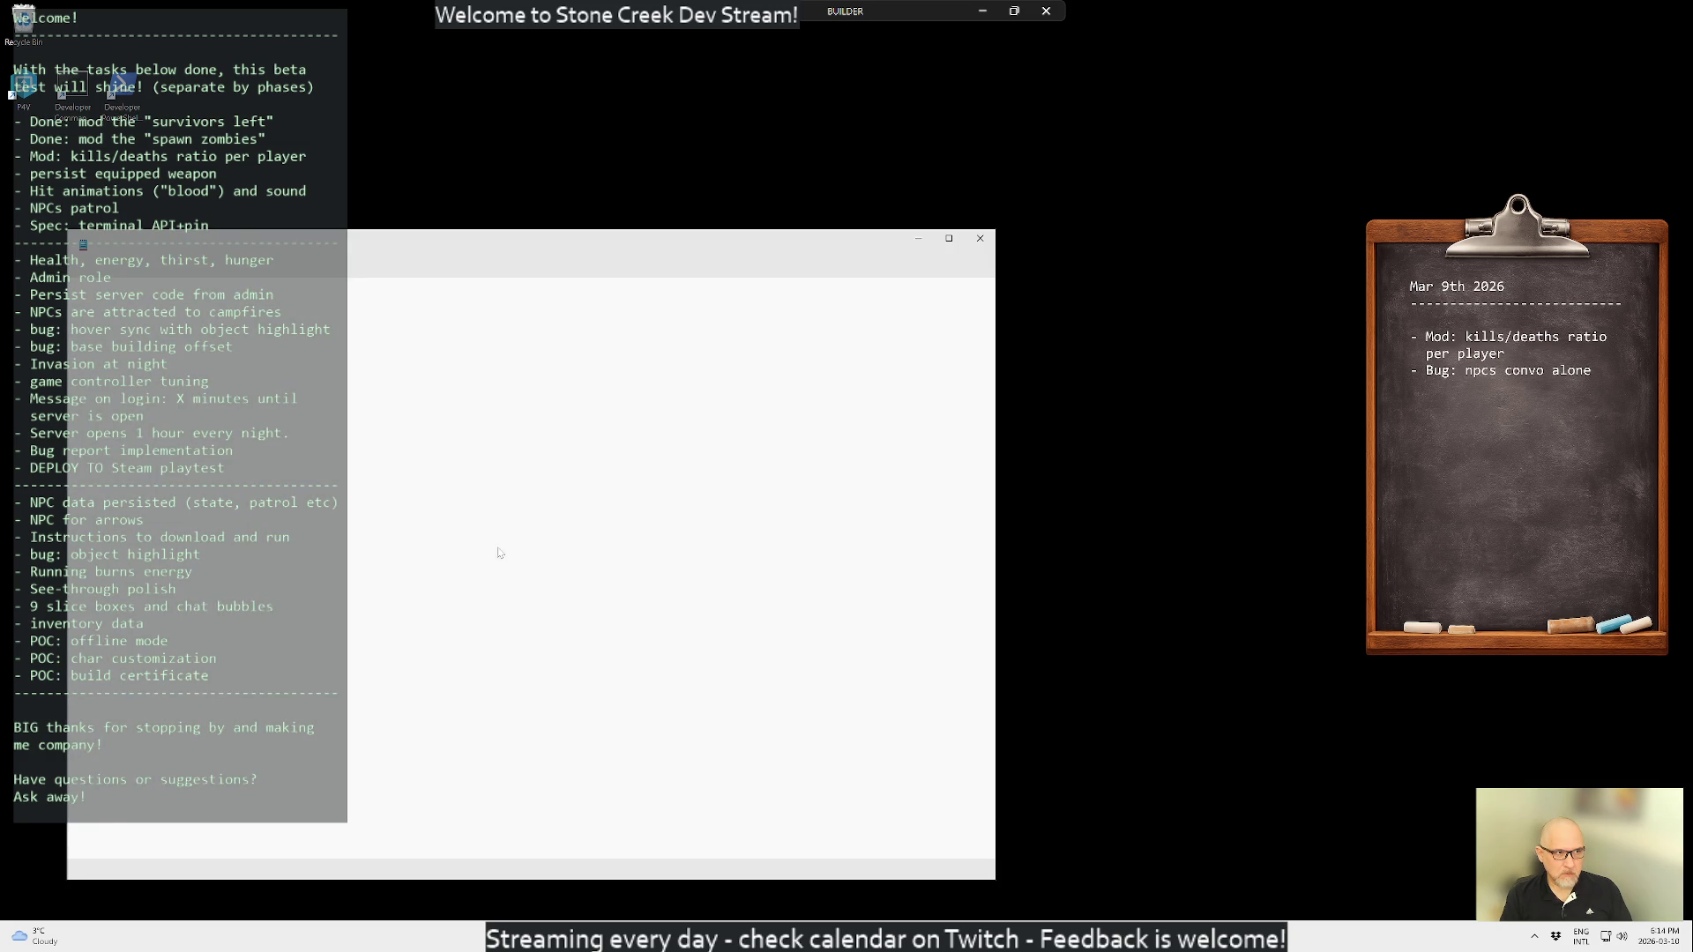
double_click(72, 92)
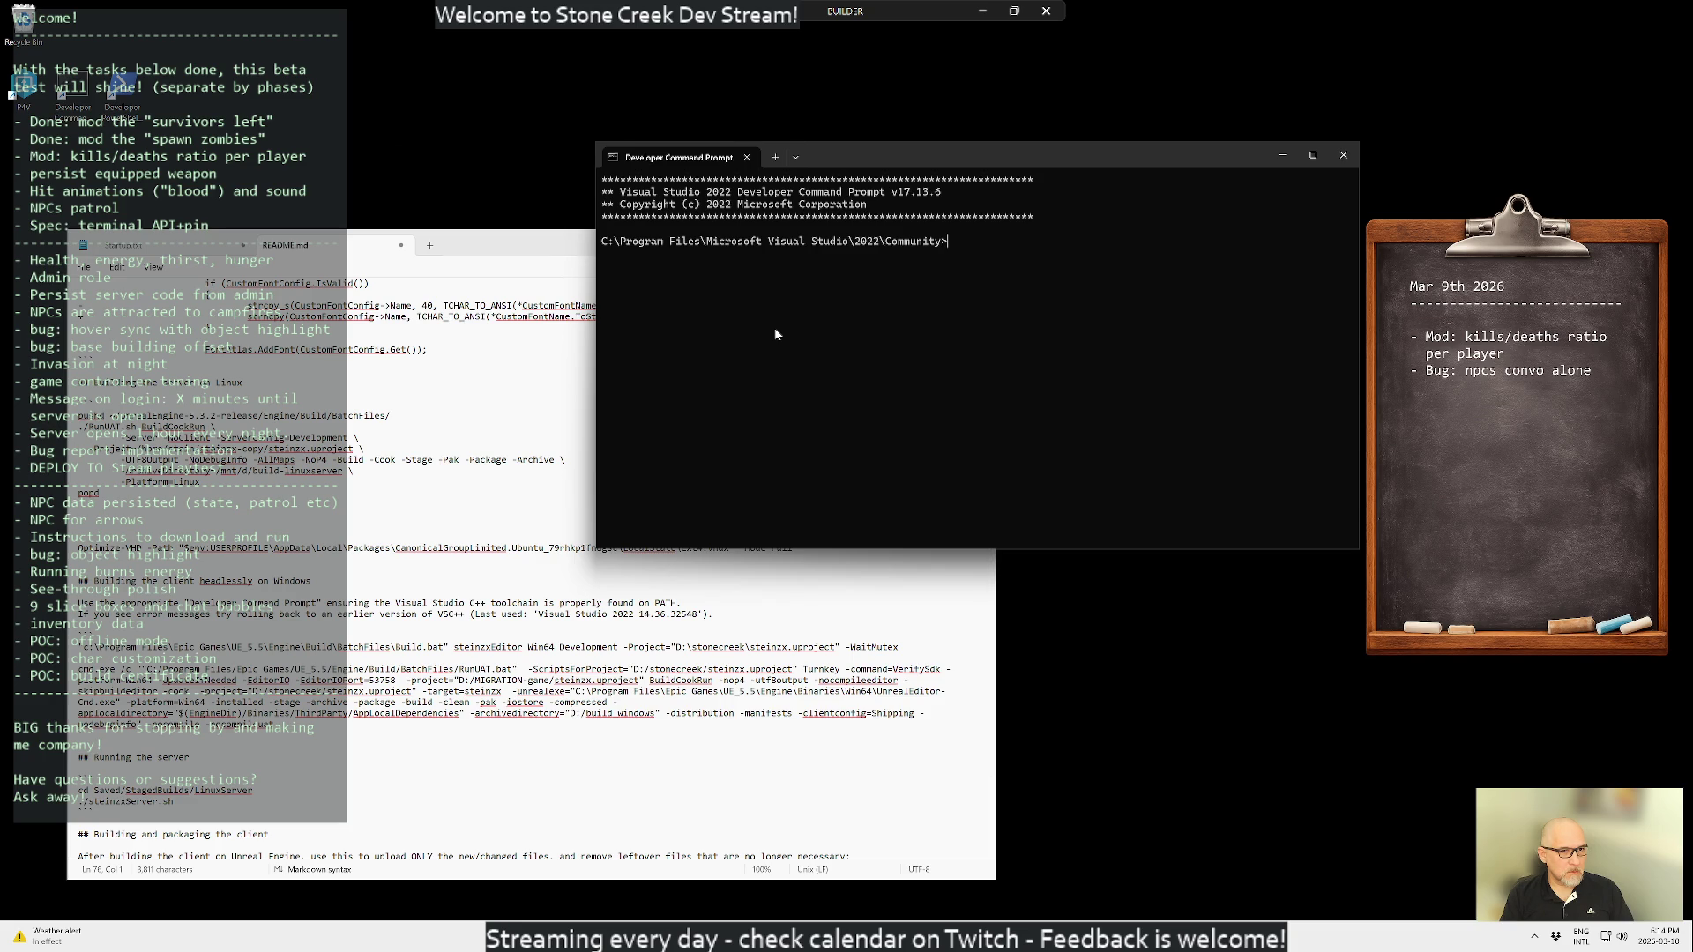
- Start a WSL shell as the build user with wsl -u
key(ctrl+r)
key(BackSpace)
text(rsl)
key(BackSpace)
key(BackSpace)
text(sl -u stein)
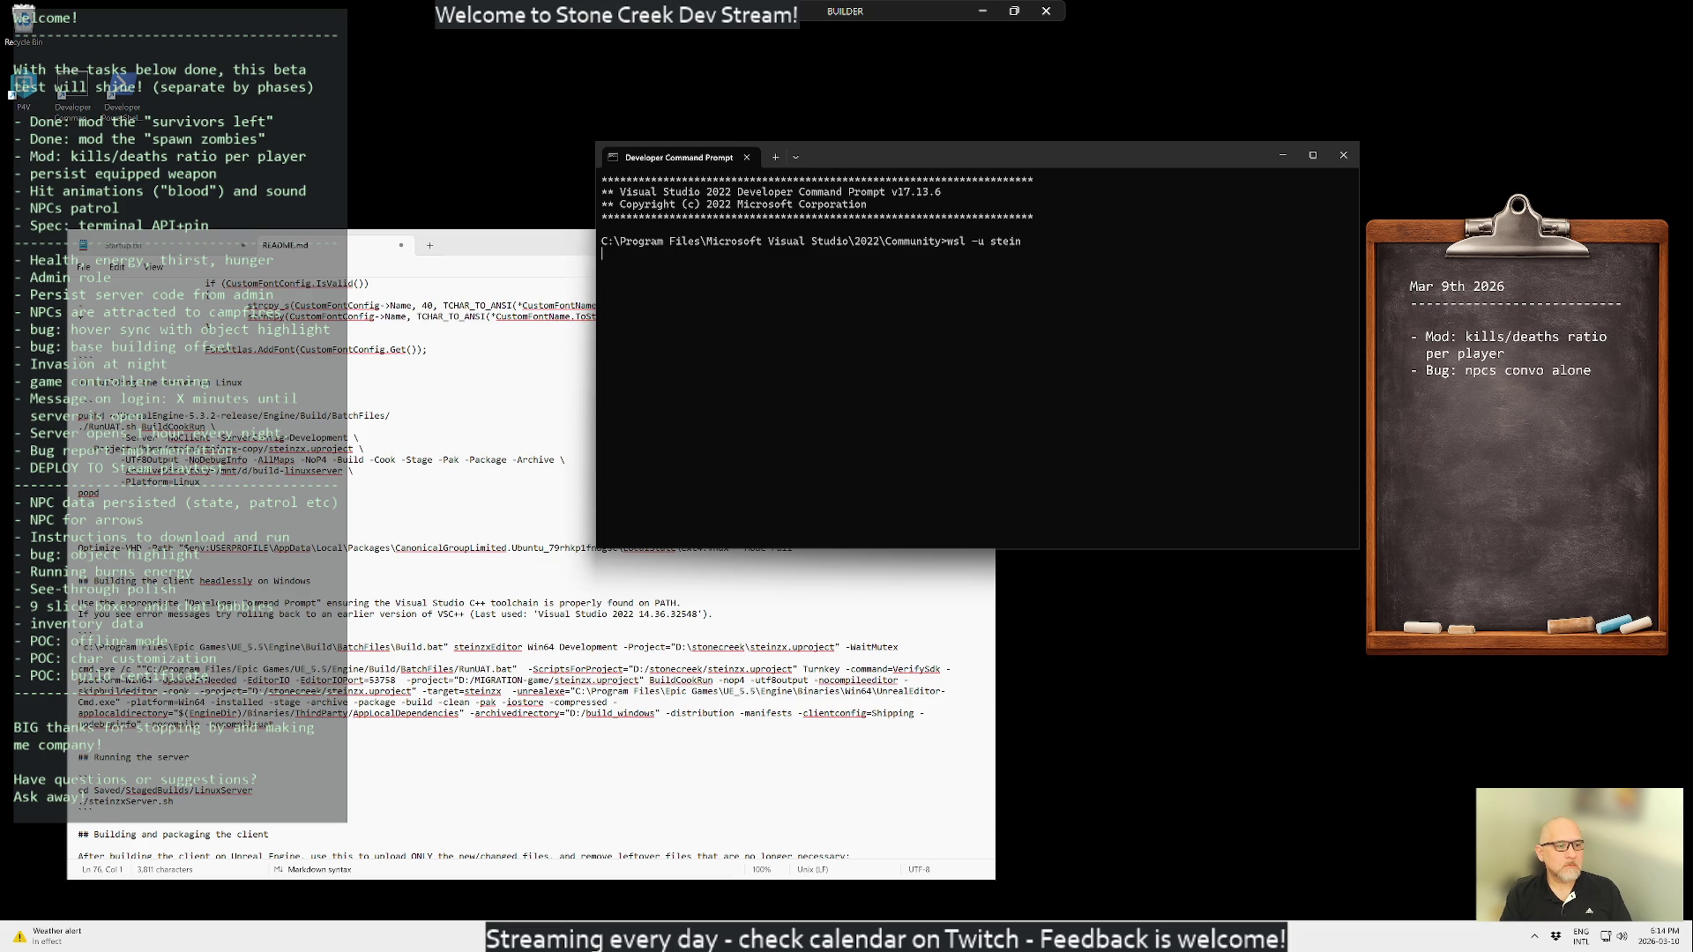
scroll(530, 706, down, 5)
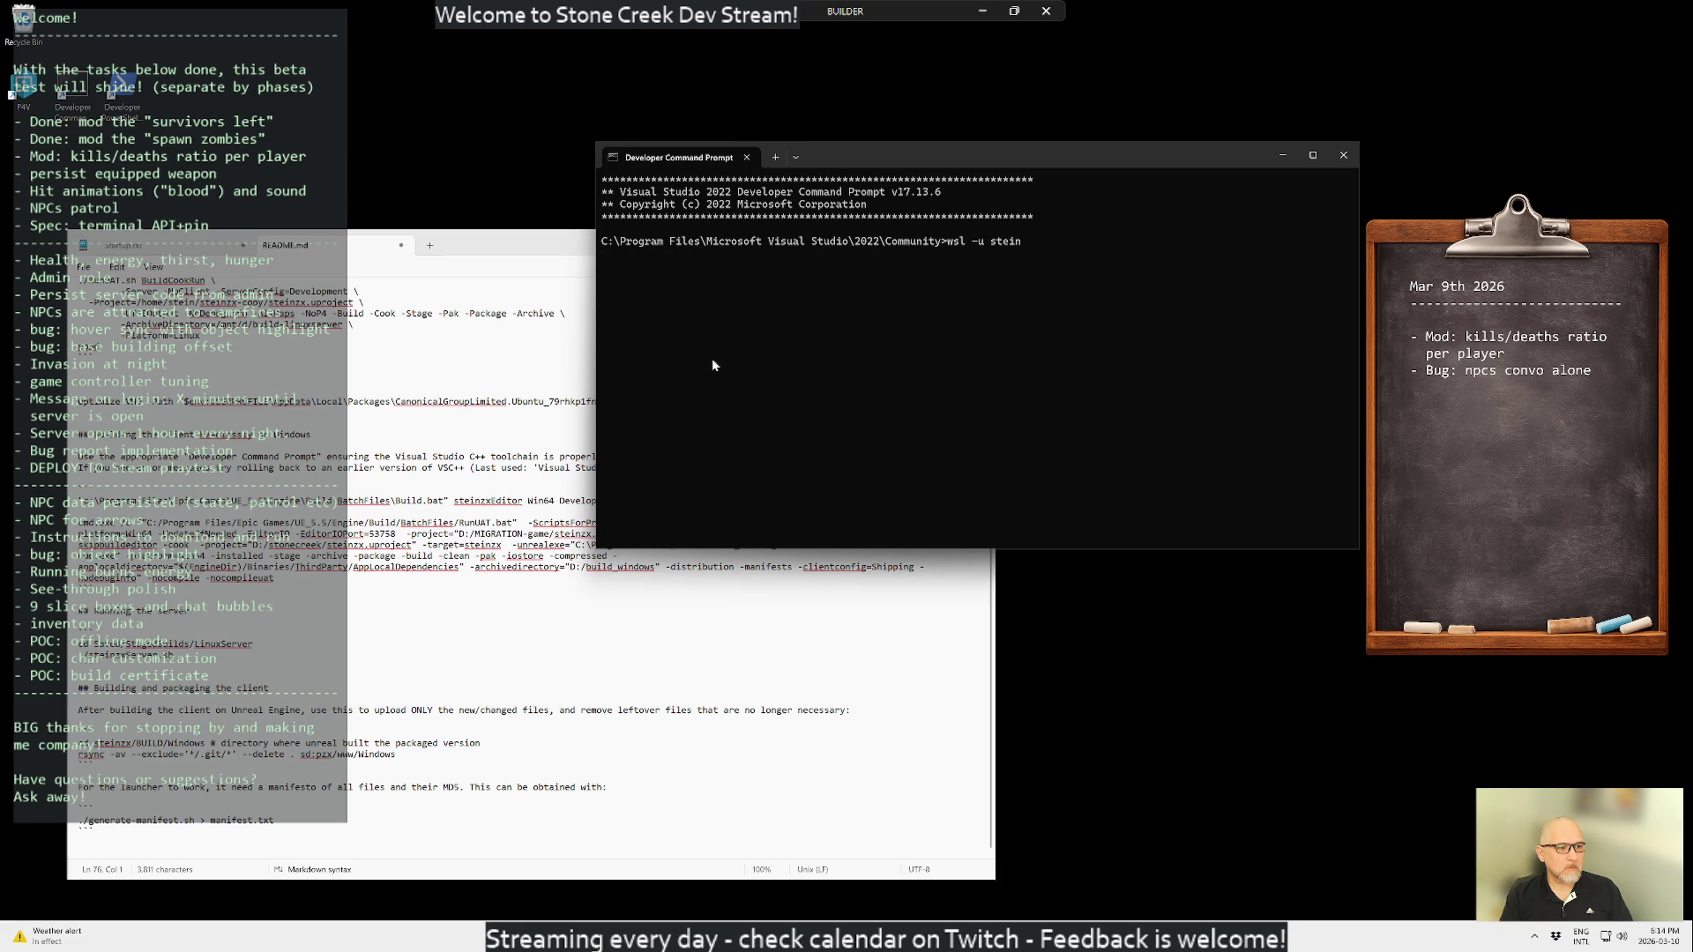
scroll(529, 706, up, 3)
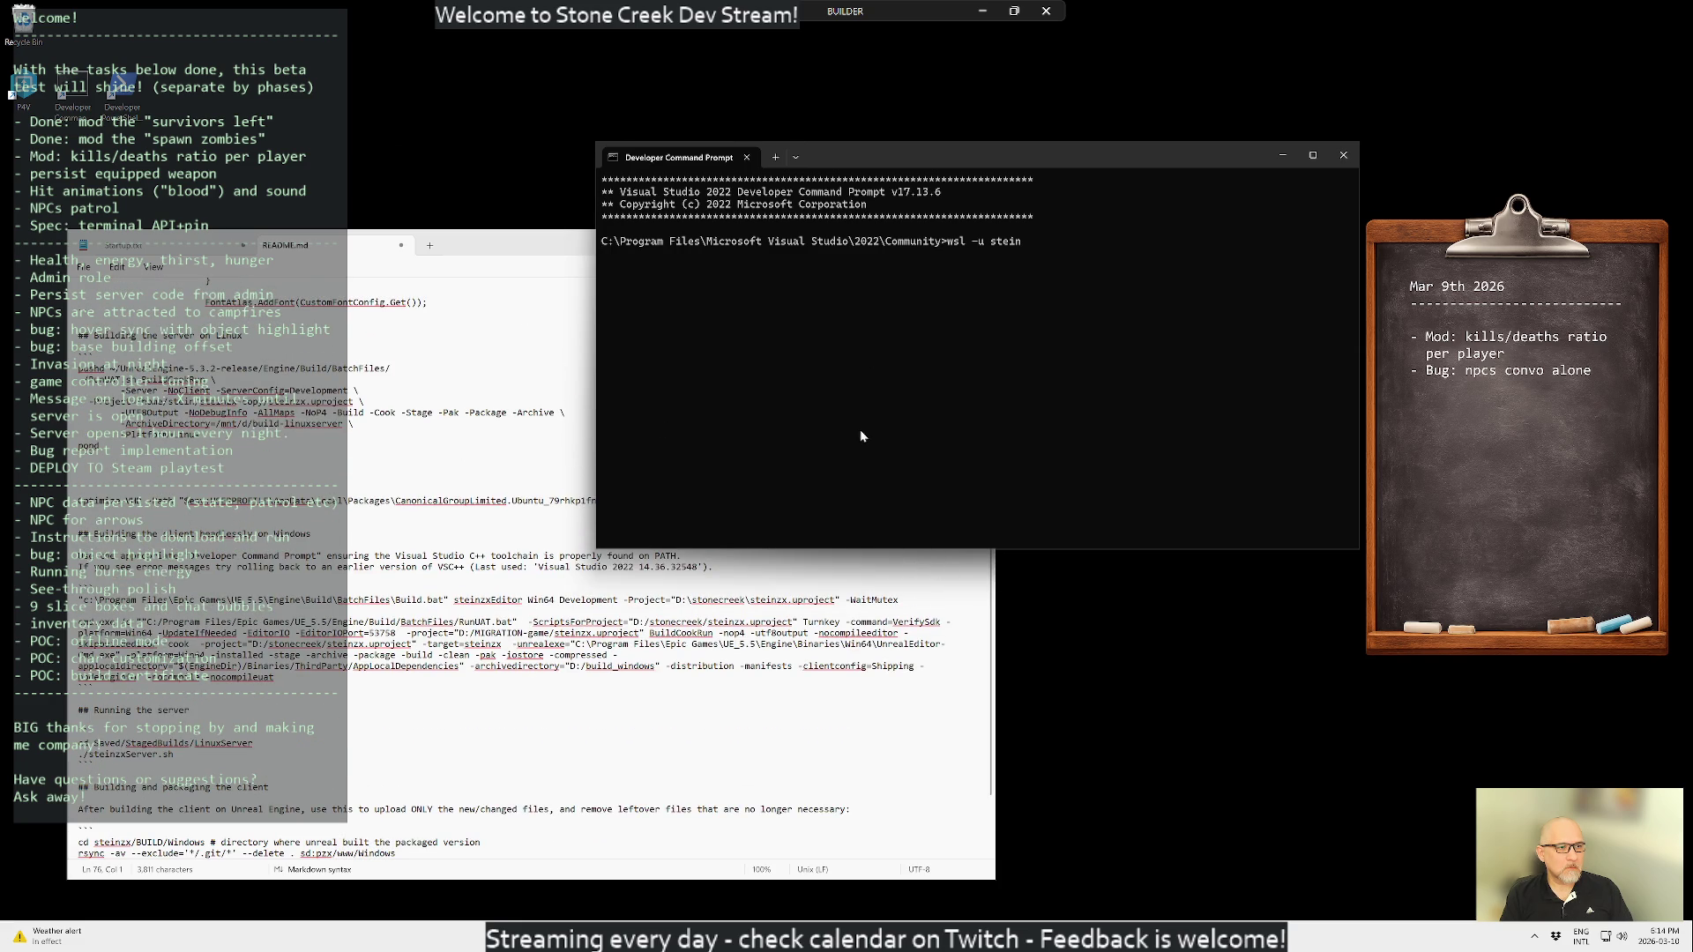
scroll(558, 503, up, 12)
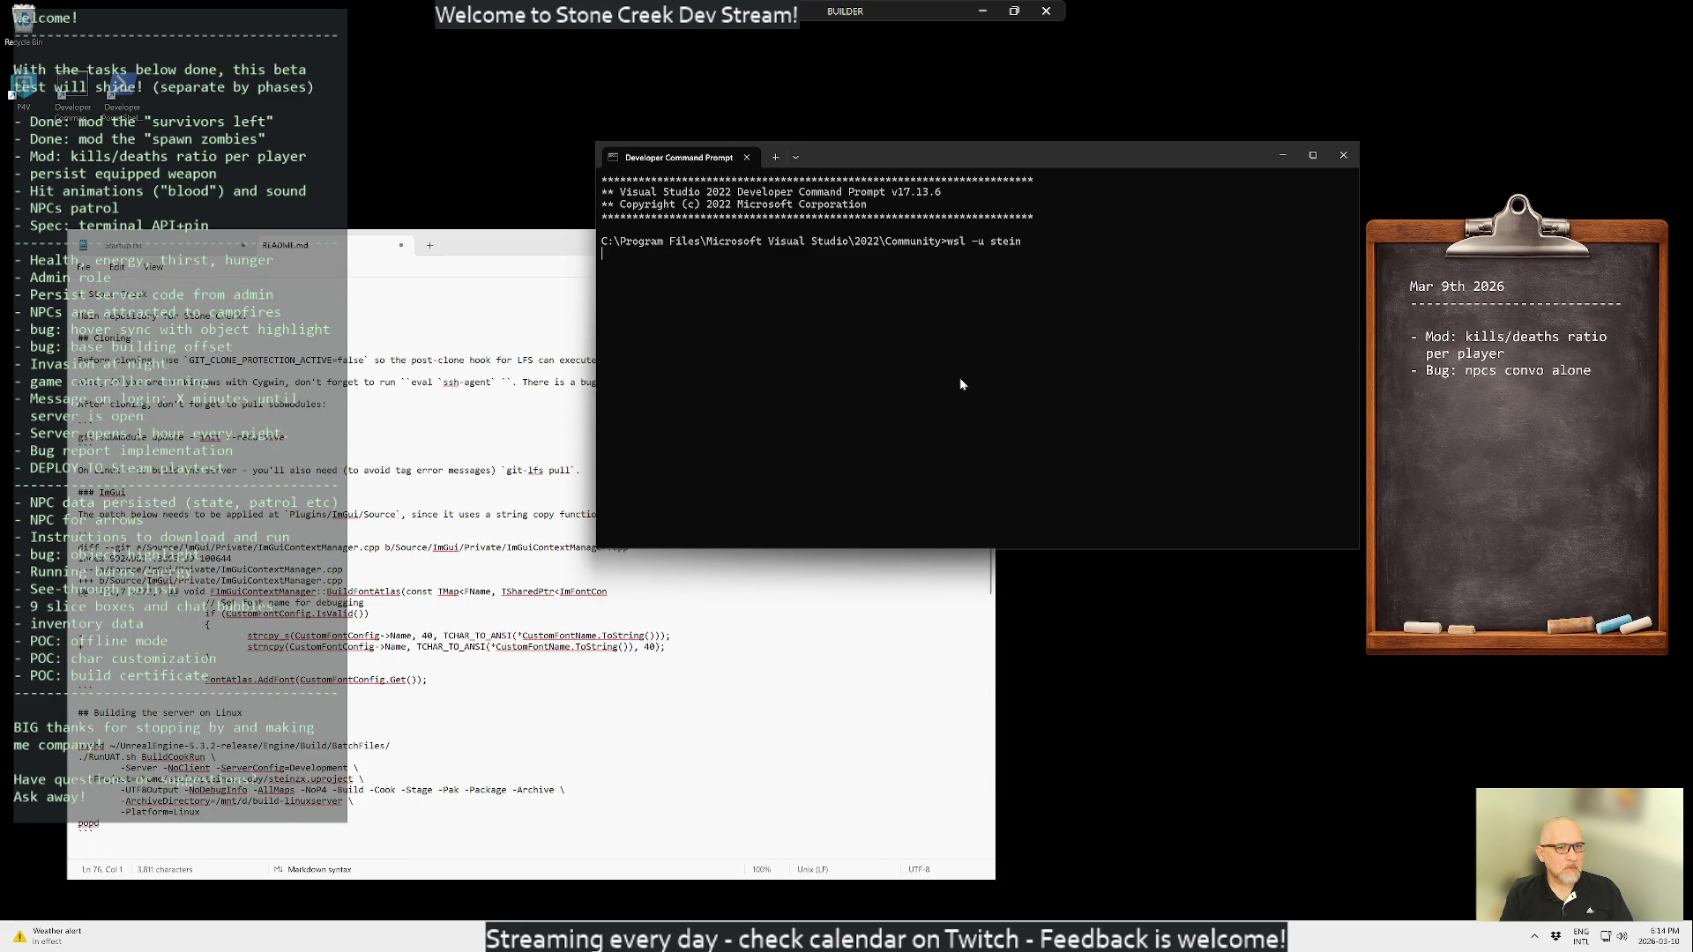
- Go to the home directory, list it, and delete the old stonecreek-copy folder
text(cdls)
key(Return)
text(rm -rf stonecre)
key(Tab)
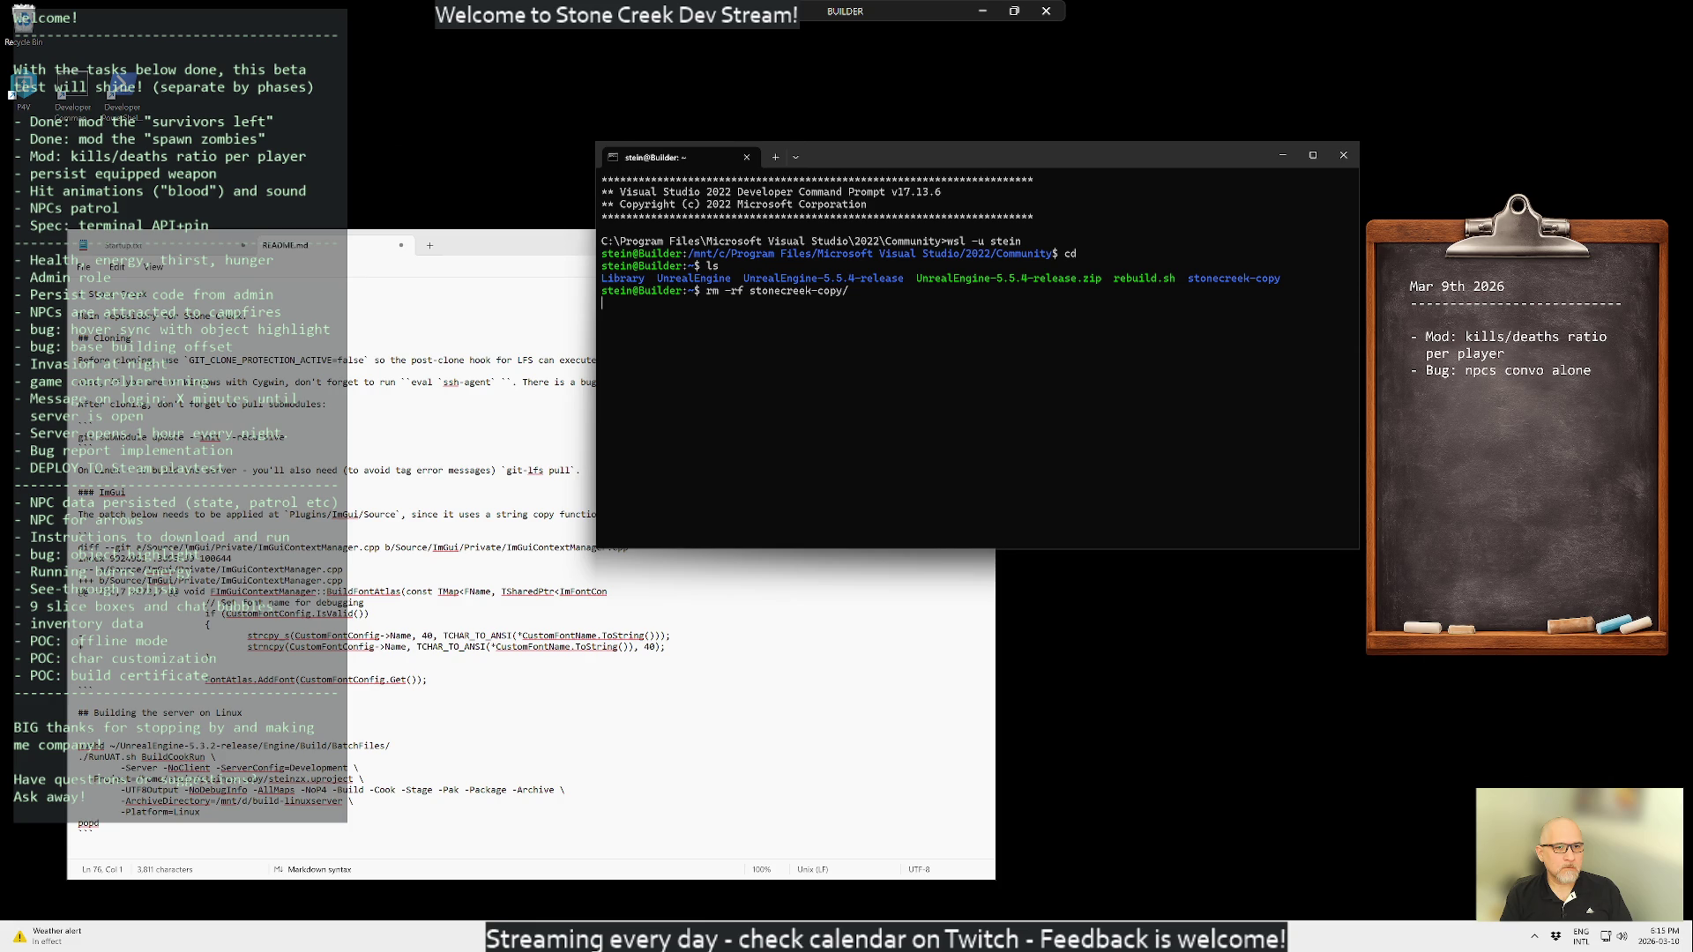
- Print rebuild.sh and list the contents of /mnt/d
text(cat rebuild.sh)
key(Return)
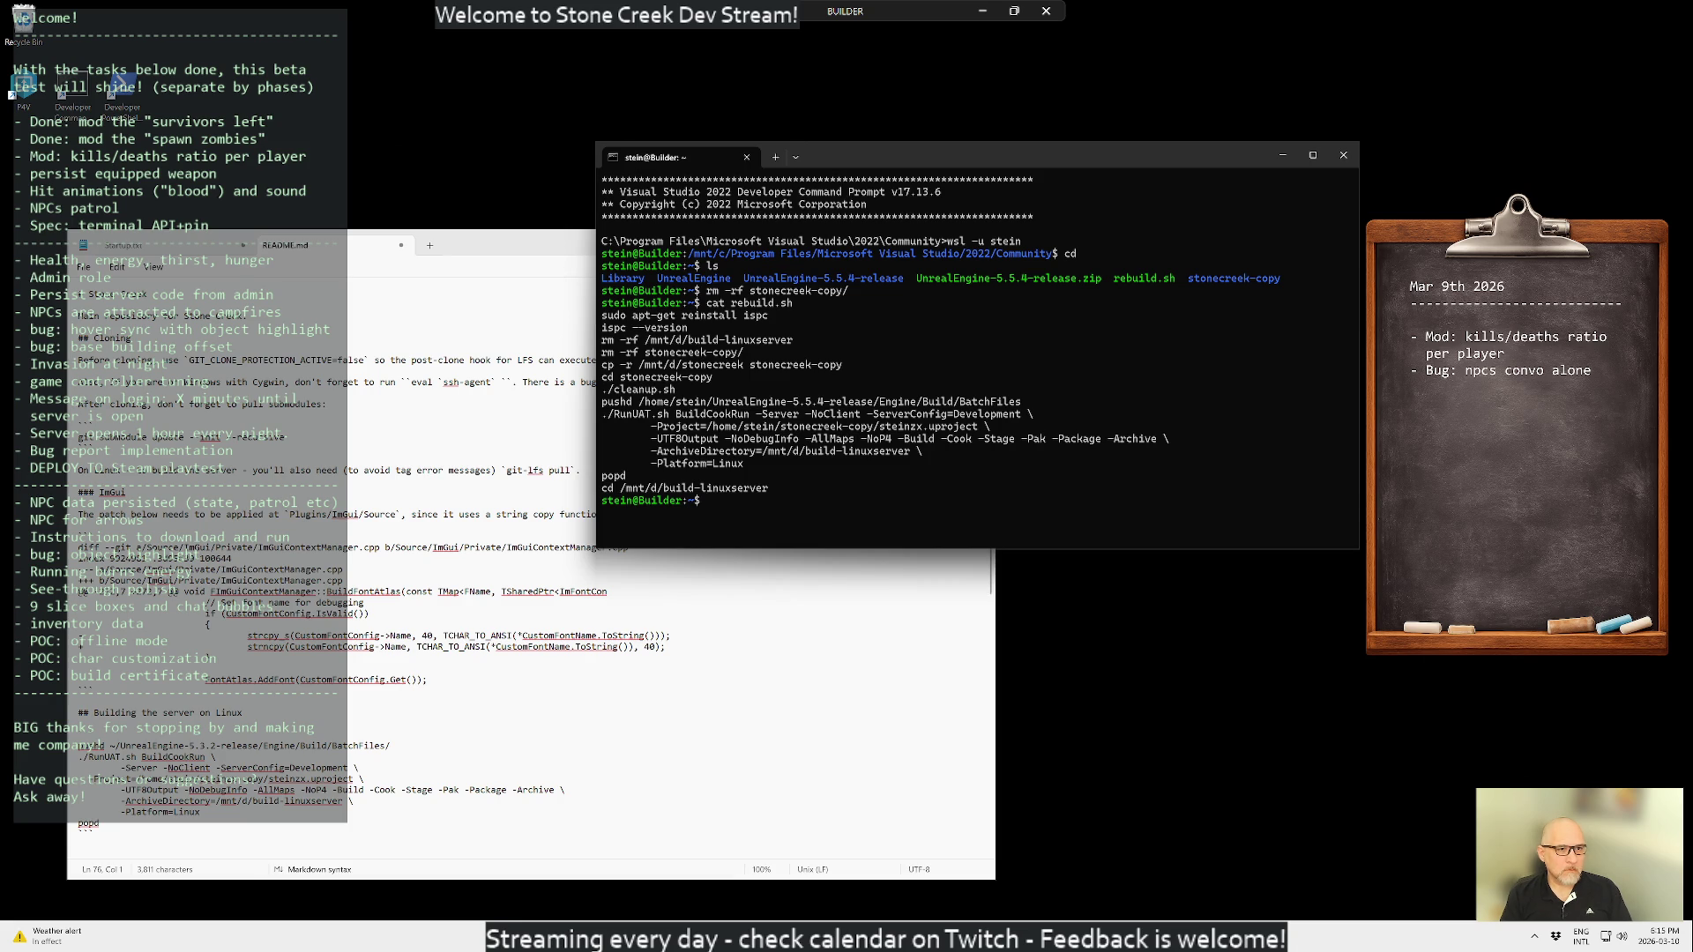
text(ls /mnt/d/)
key(Return)
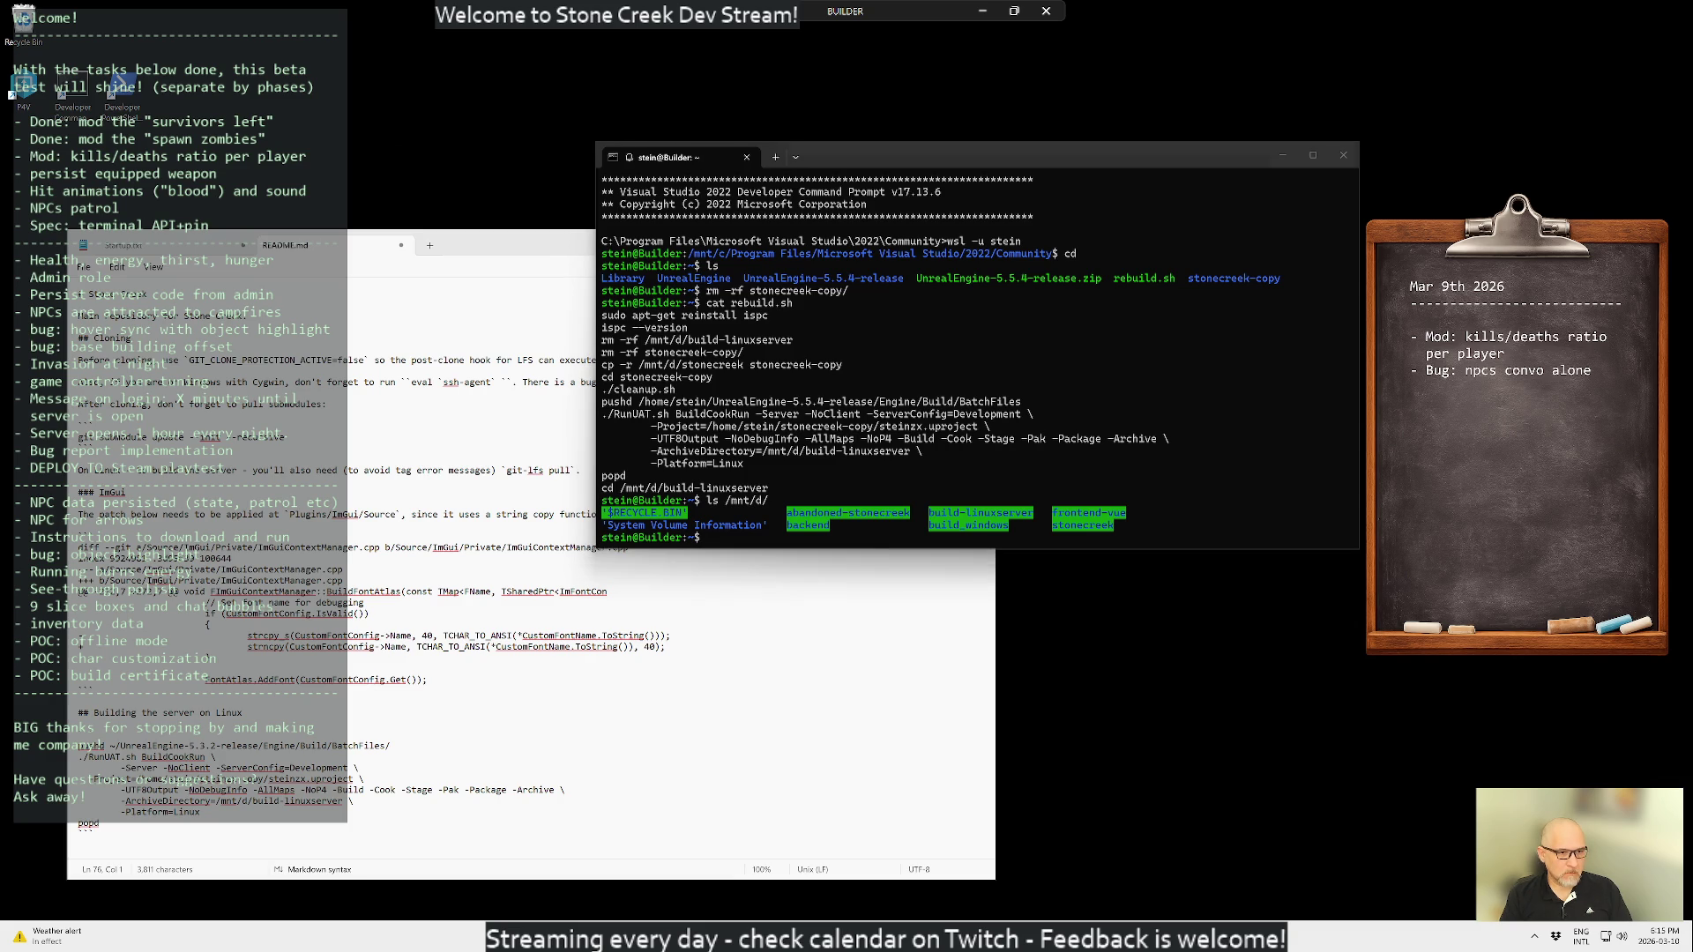
key(super+e)
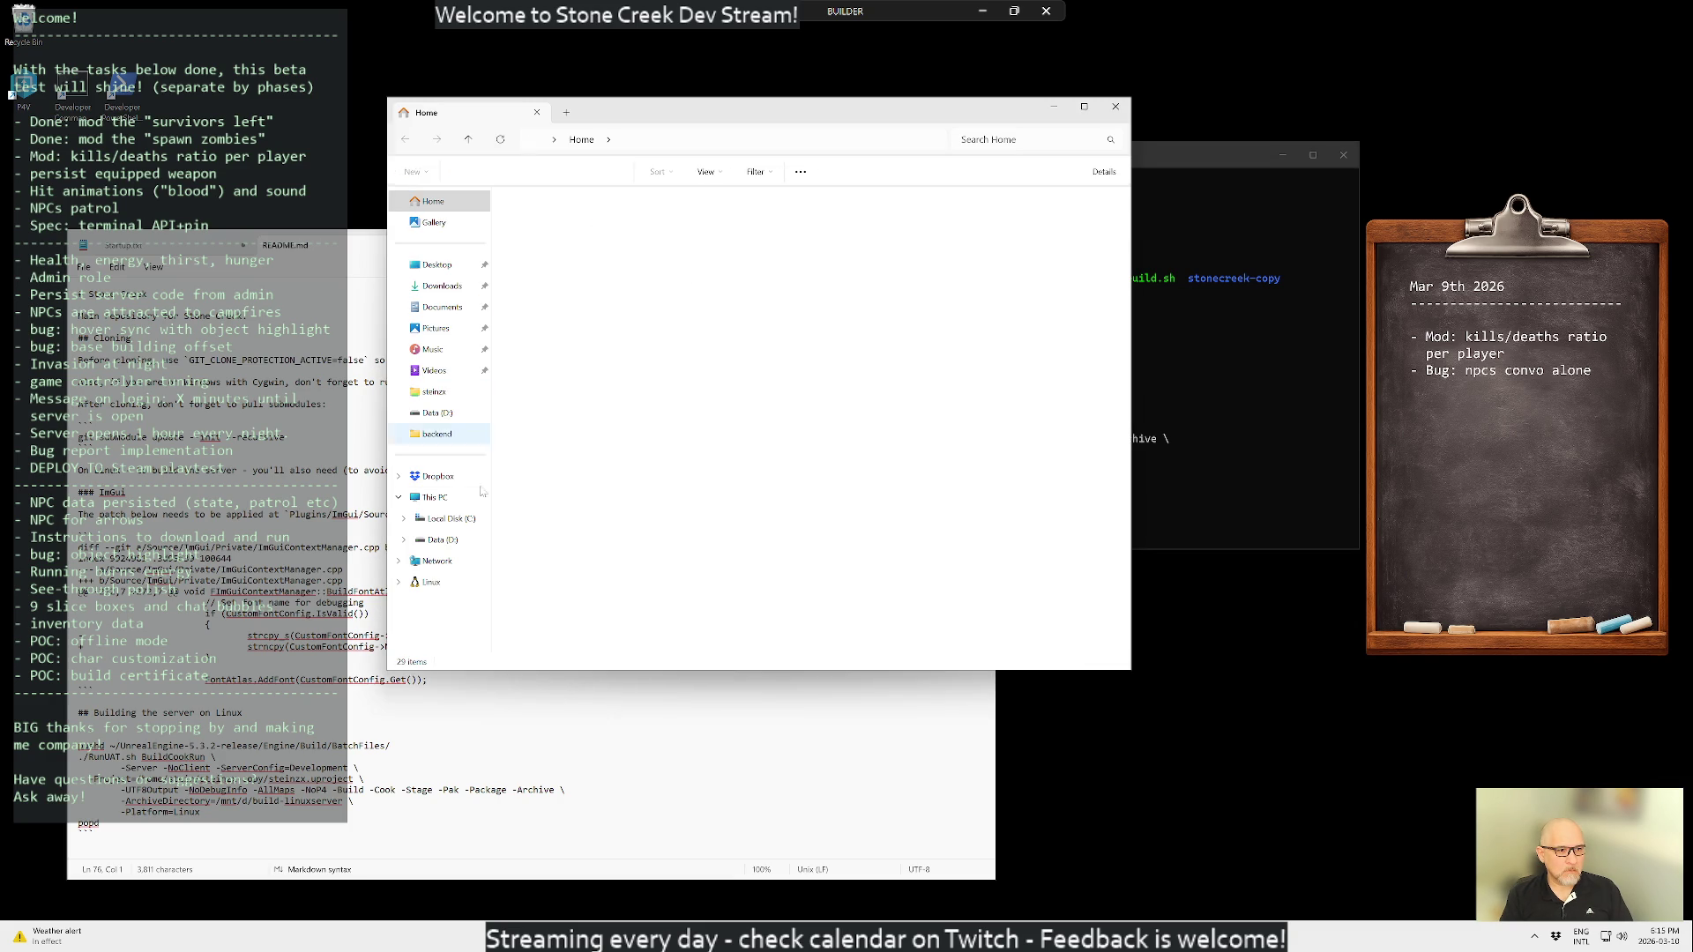
- Delete build_windows and build-linuxserver from Data (D:) and close File Explorer
click(442, 539)
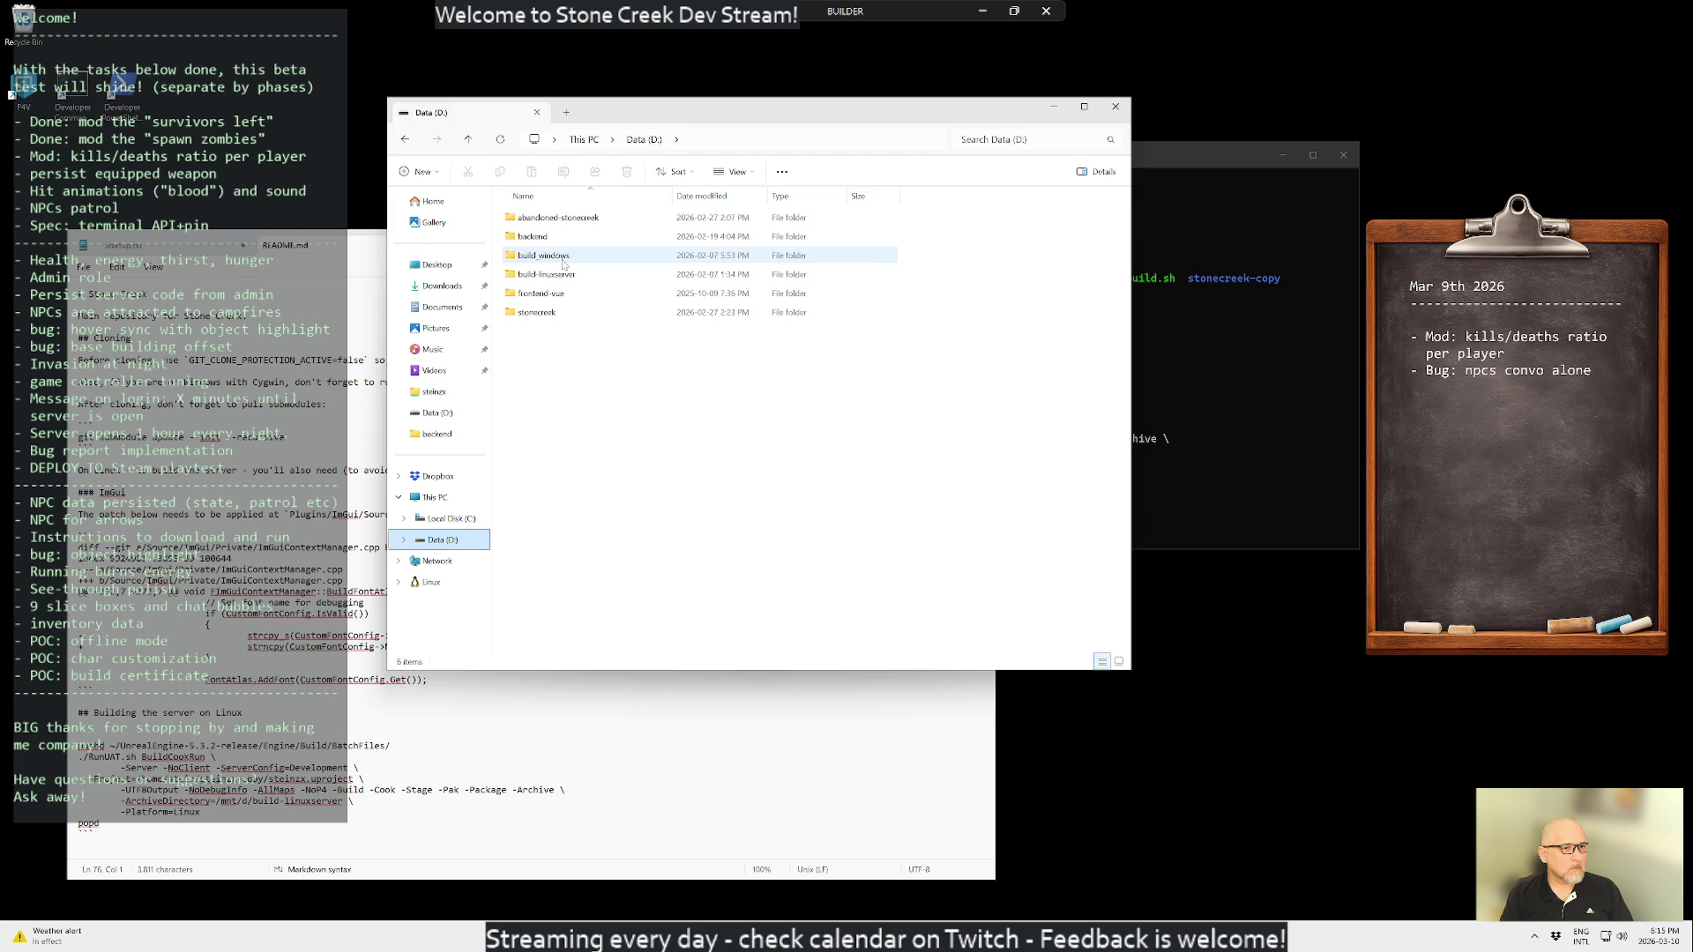
click(562, 265)
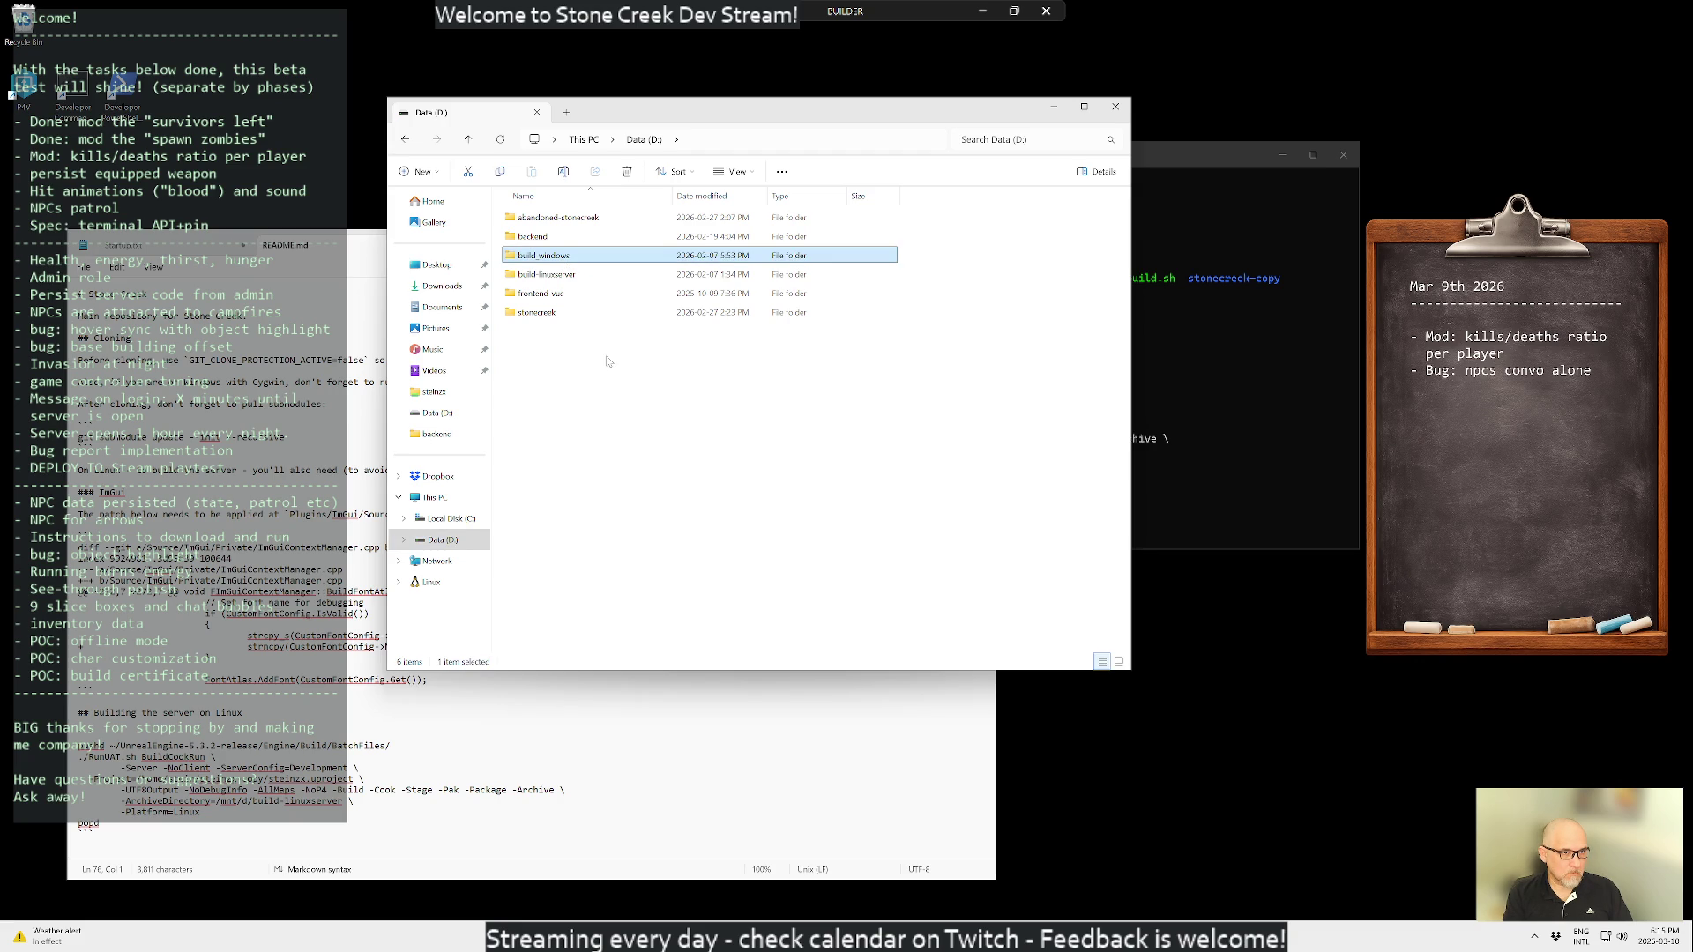
key(Delete)
key(Delete)
click(552, 220)
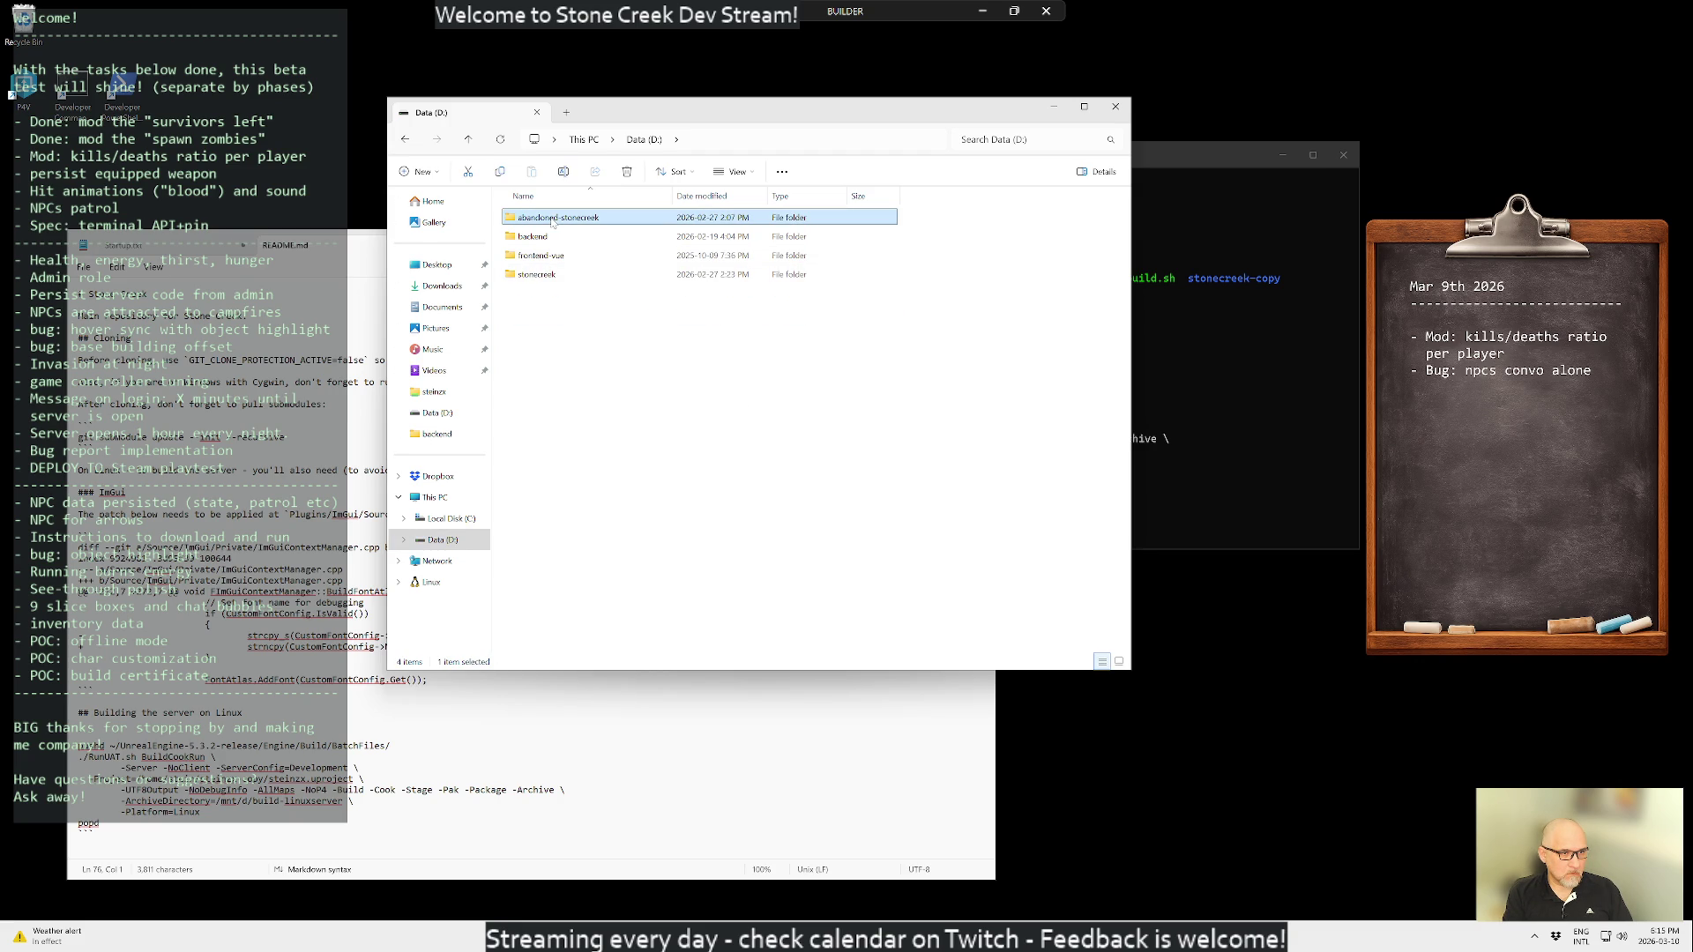
click(1115, 107)
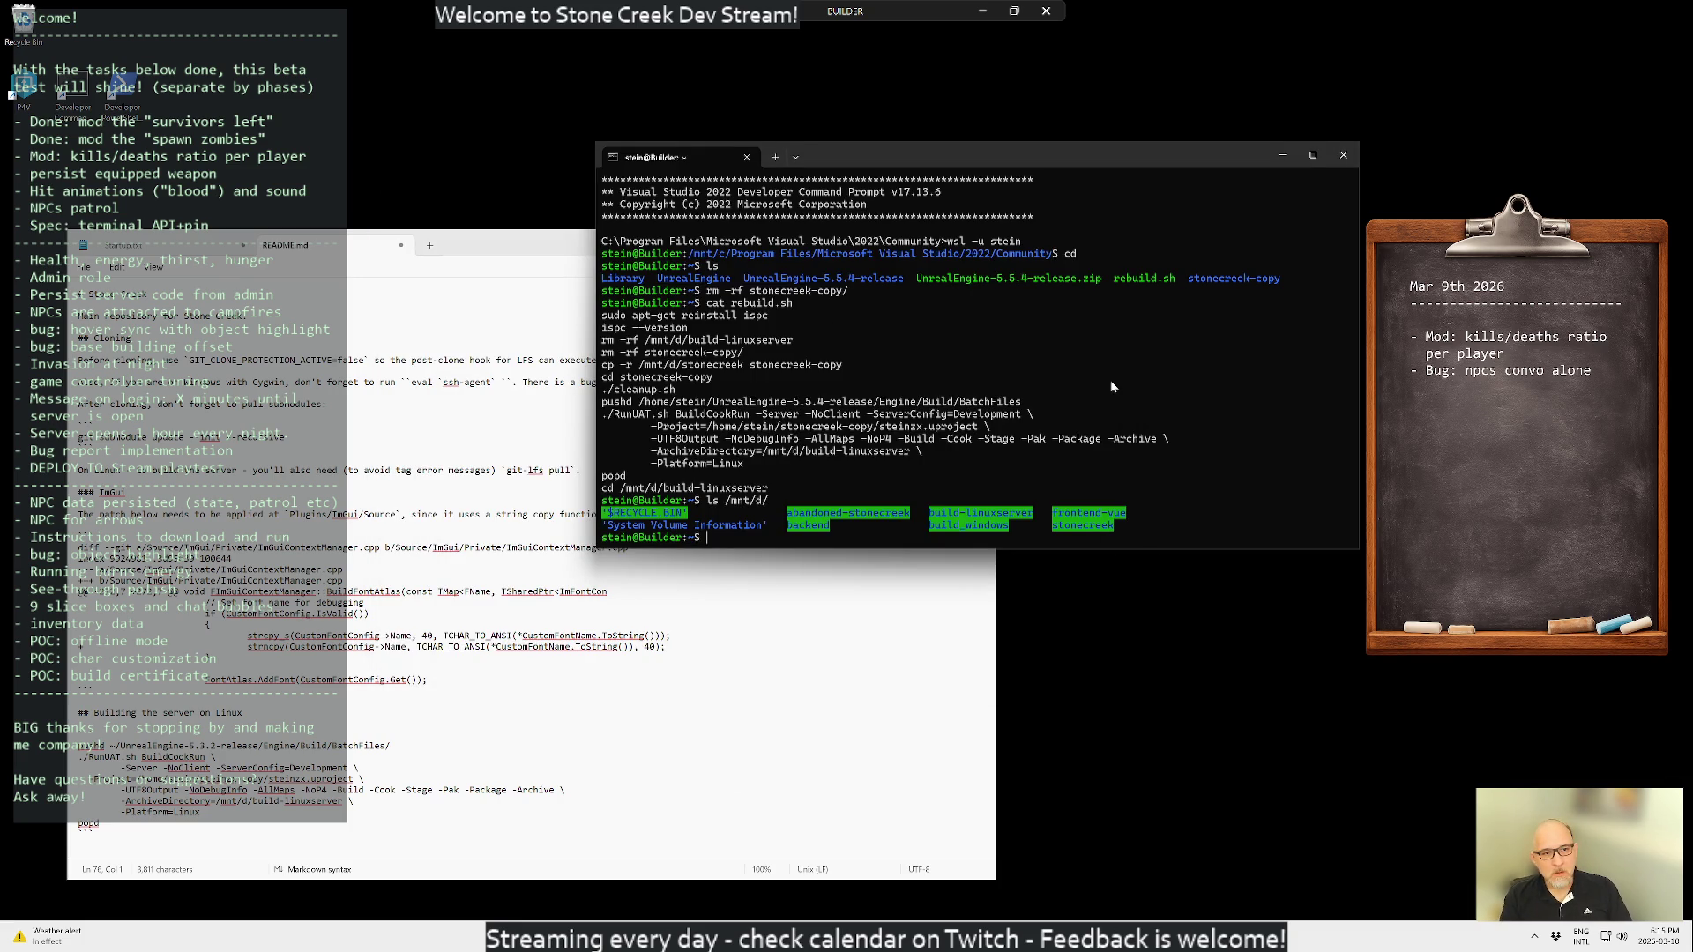
- Run cp -r /mnt/d/stonecreek stonecreek-copy and move the README window toward the centre
text(cp -r )
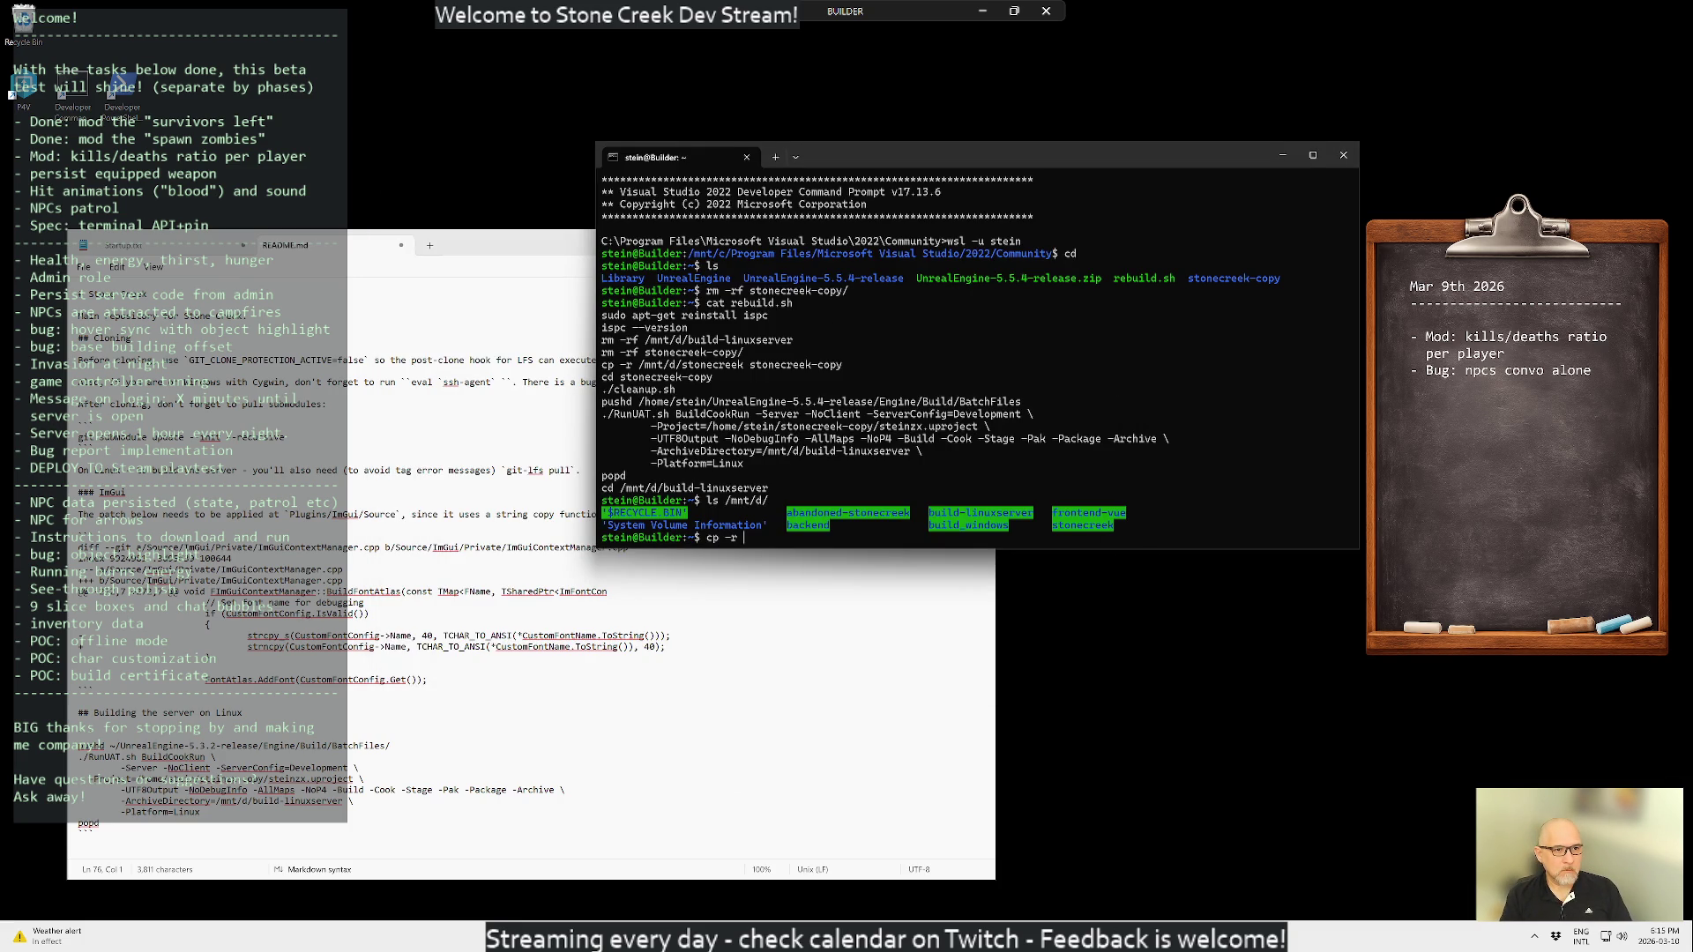
text(/mnt/d/)
text(ston)
key(Tab)
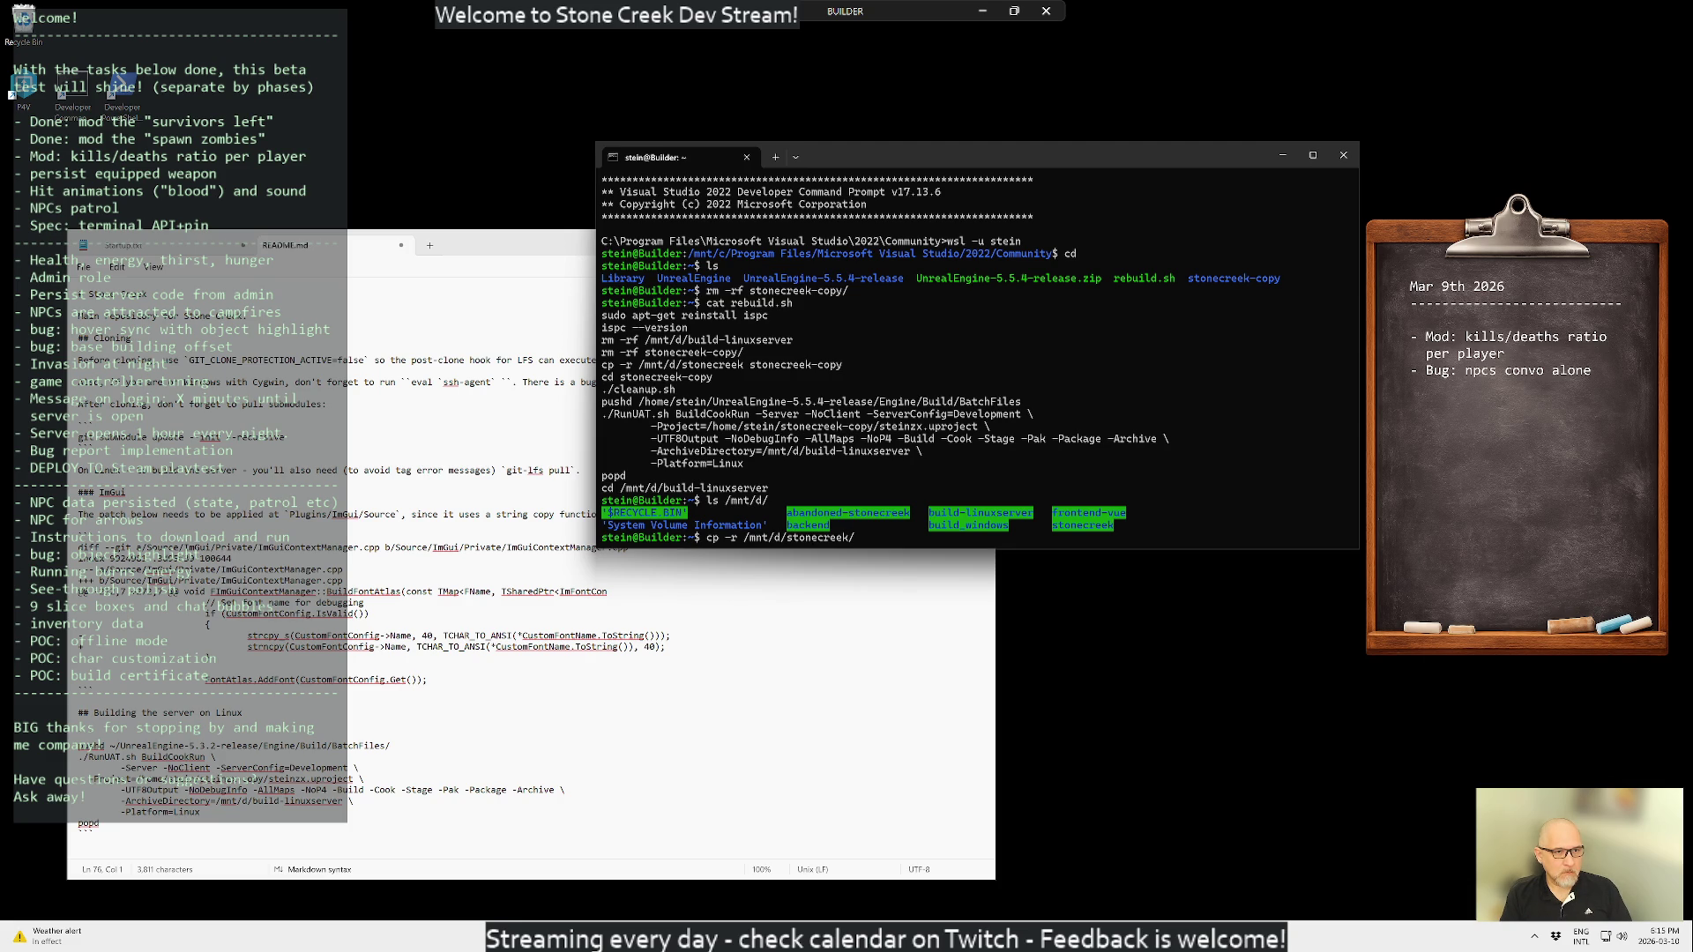
text(stonecr)
text(eek-copy)
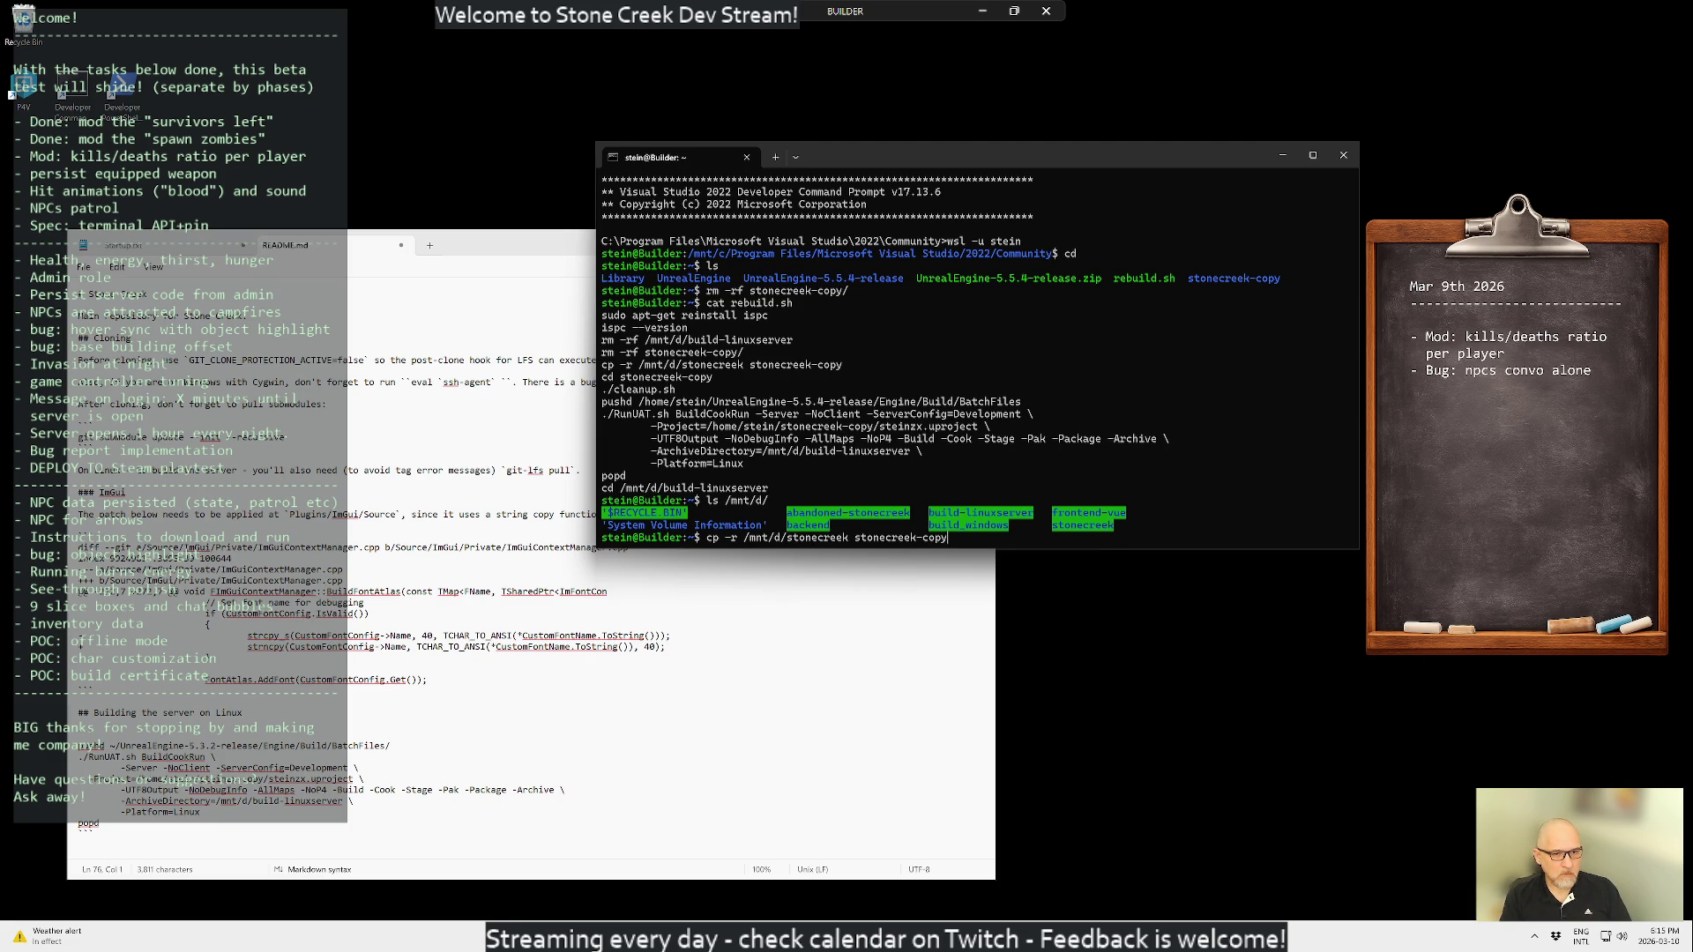
key(Return)
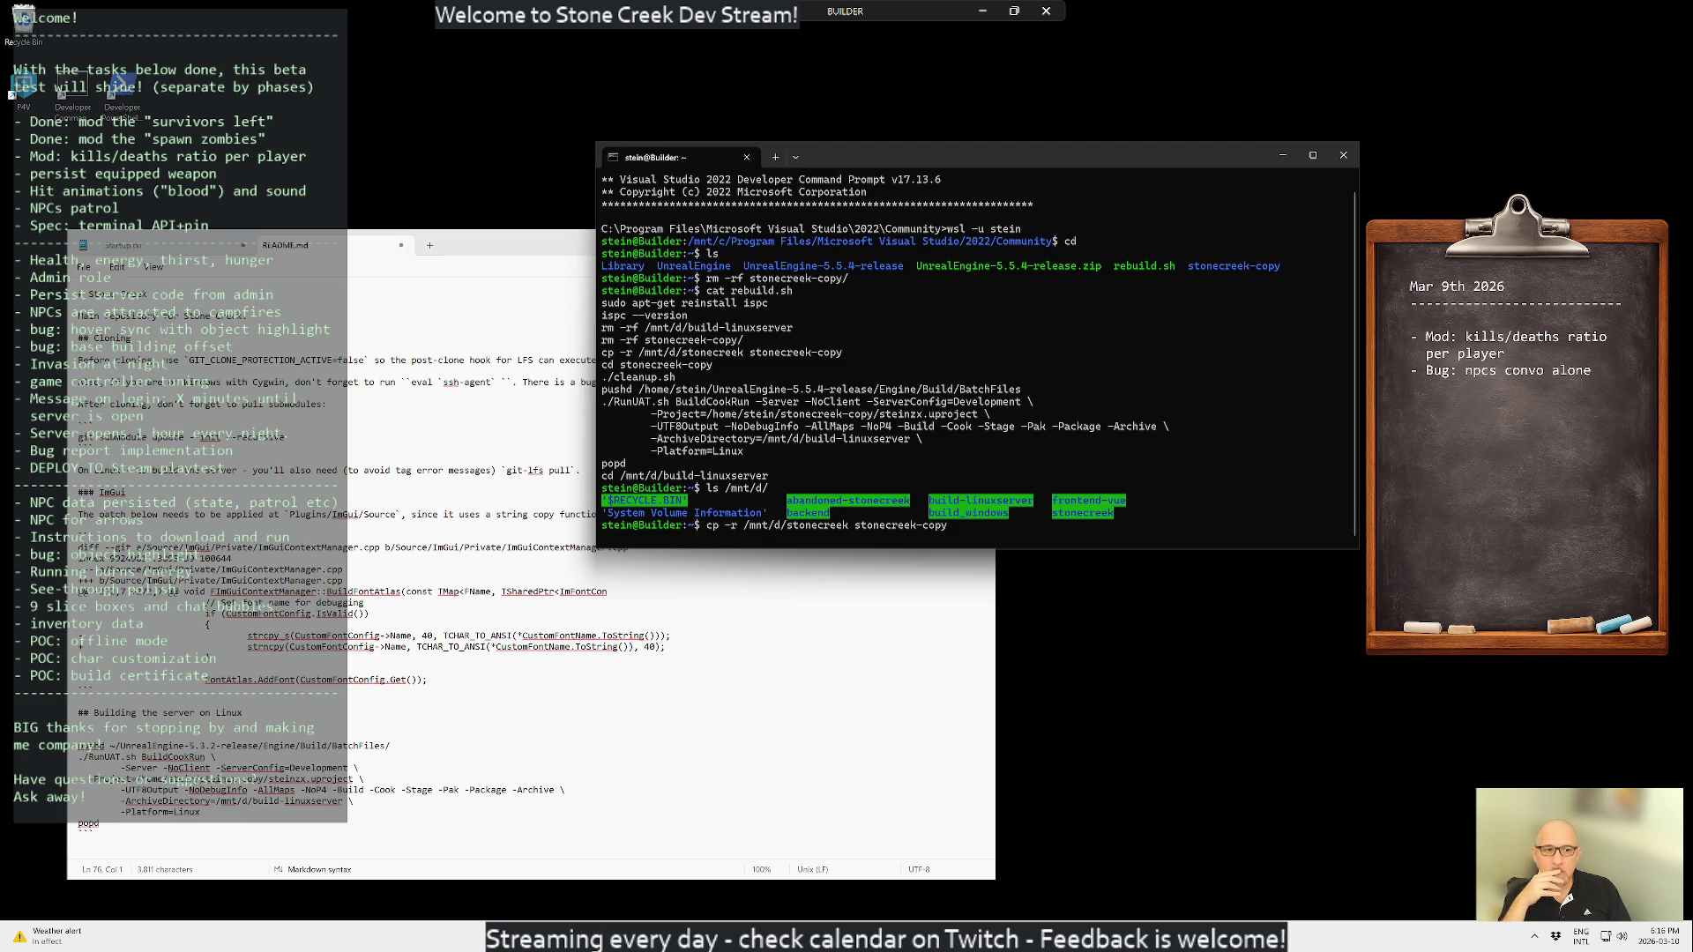
mouse_move(481, 240)
mouse_down()
mouse_move(1226, 181)
mouse_move(989, 201)
mouse_up()
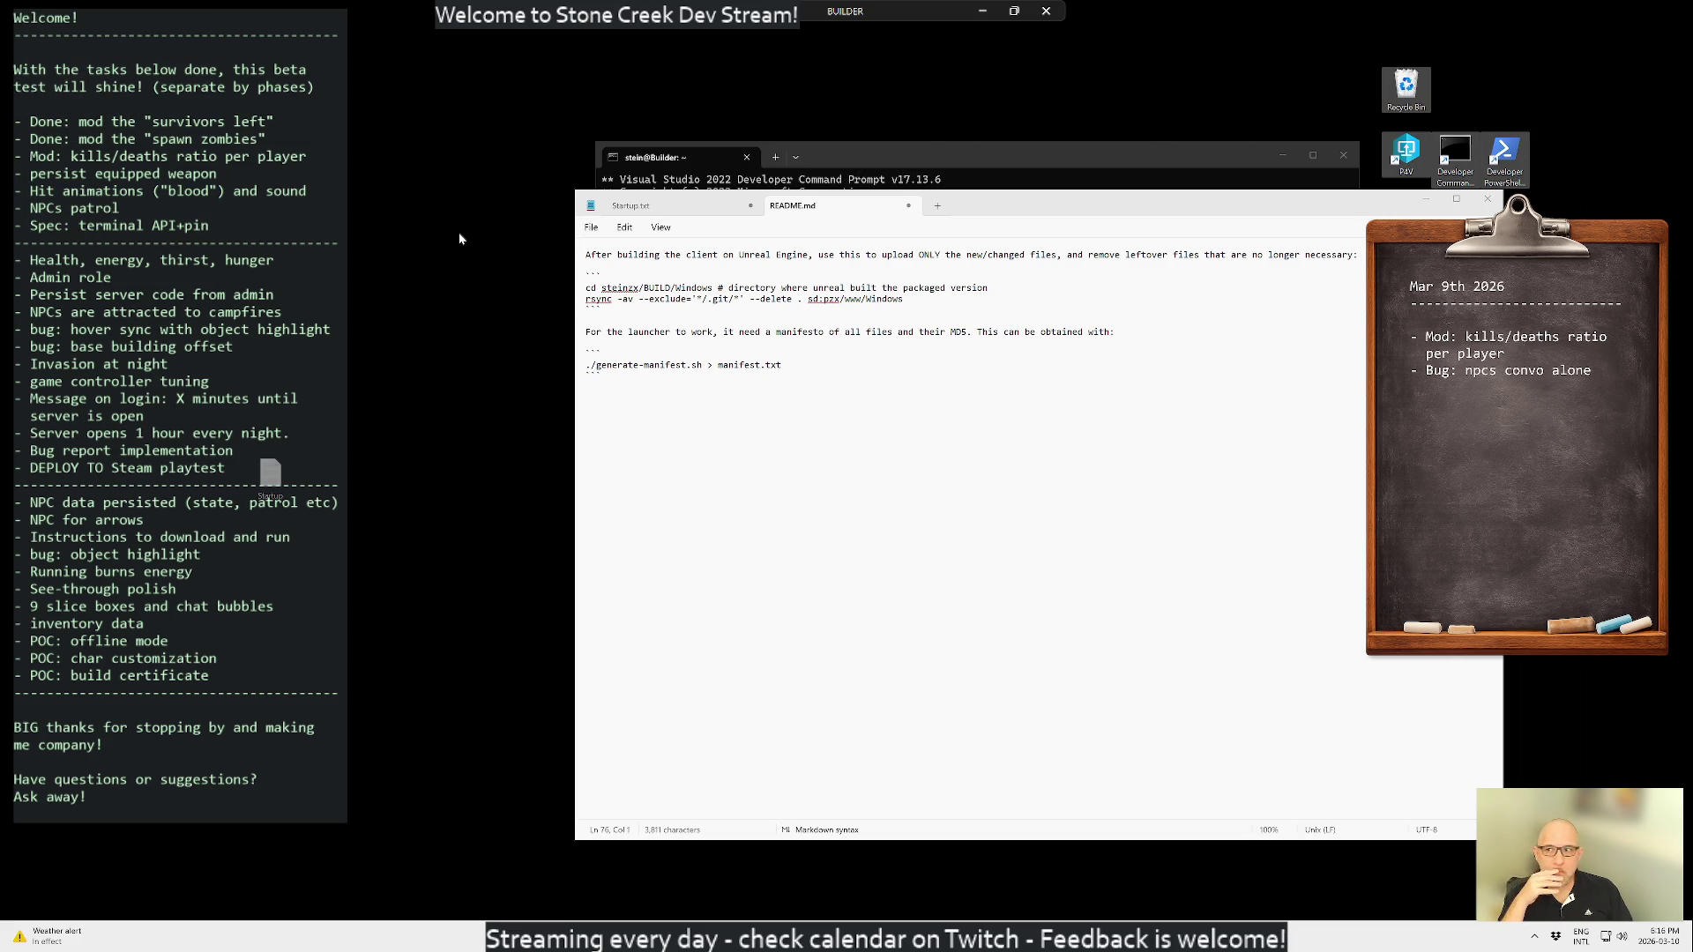
- Regroup the desktop shortcuts and the Startup icon at the top right, then return to the terminal
click(256, 470)
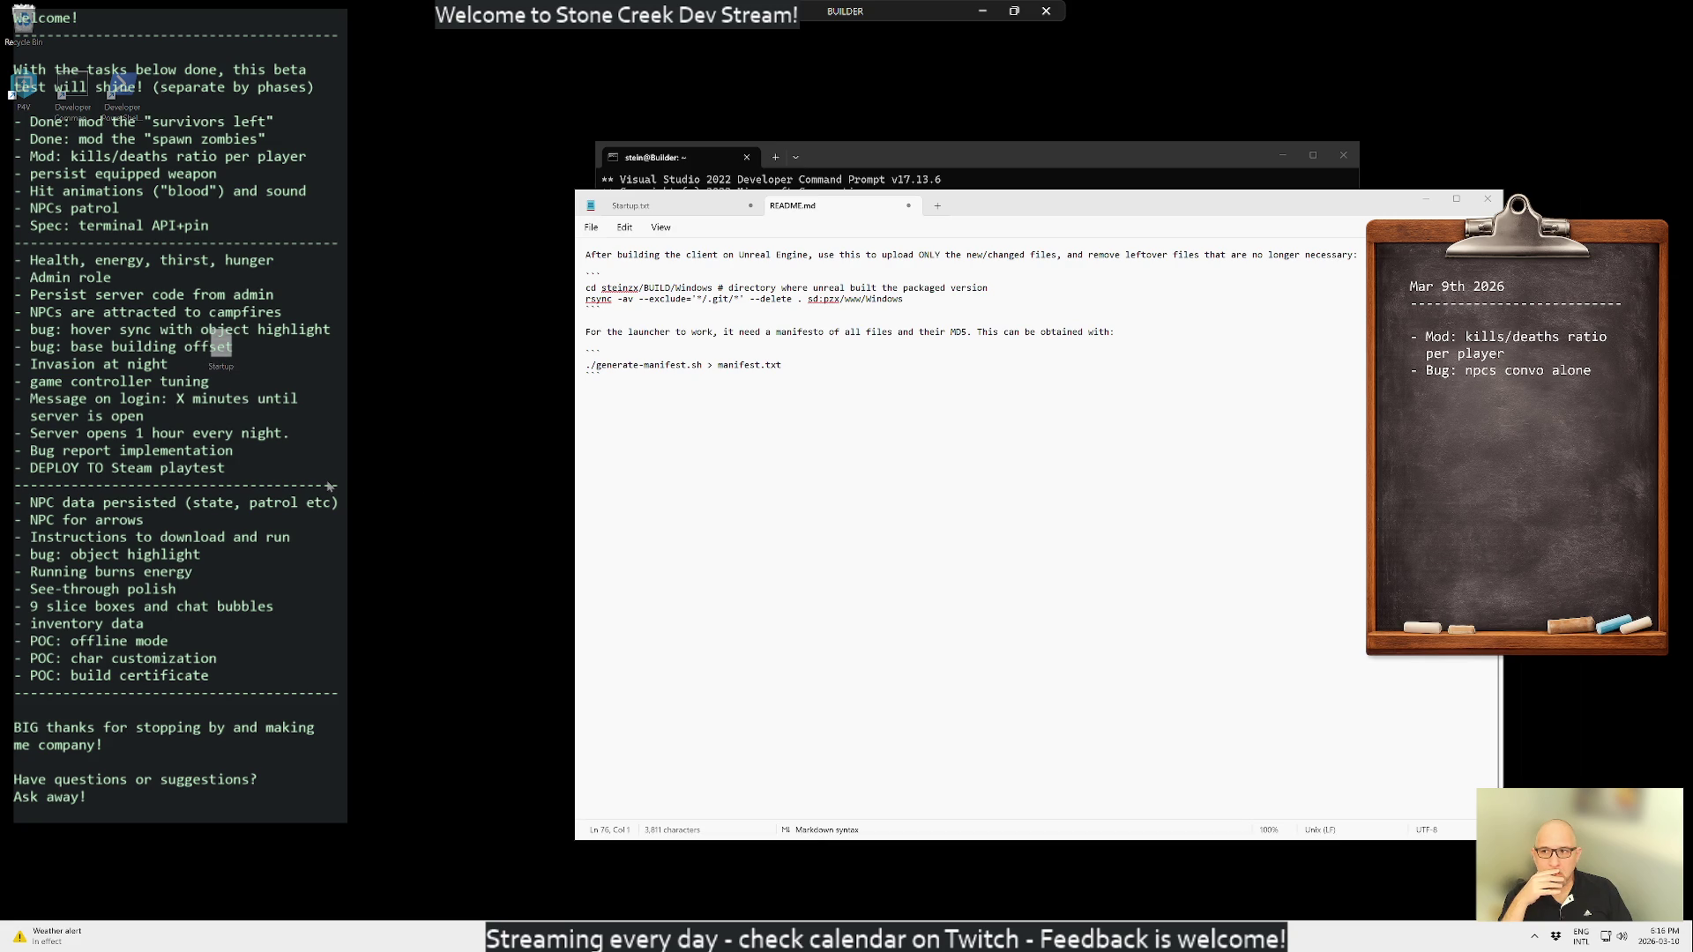
mouse_move(163, 171)
mouse_down()
mouse_move(8, 9)
mouse_move(741, 129)
mouse_move(1140, 45)
mouse_up()
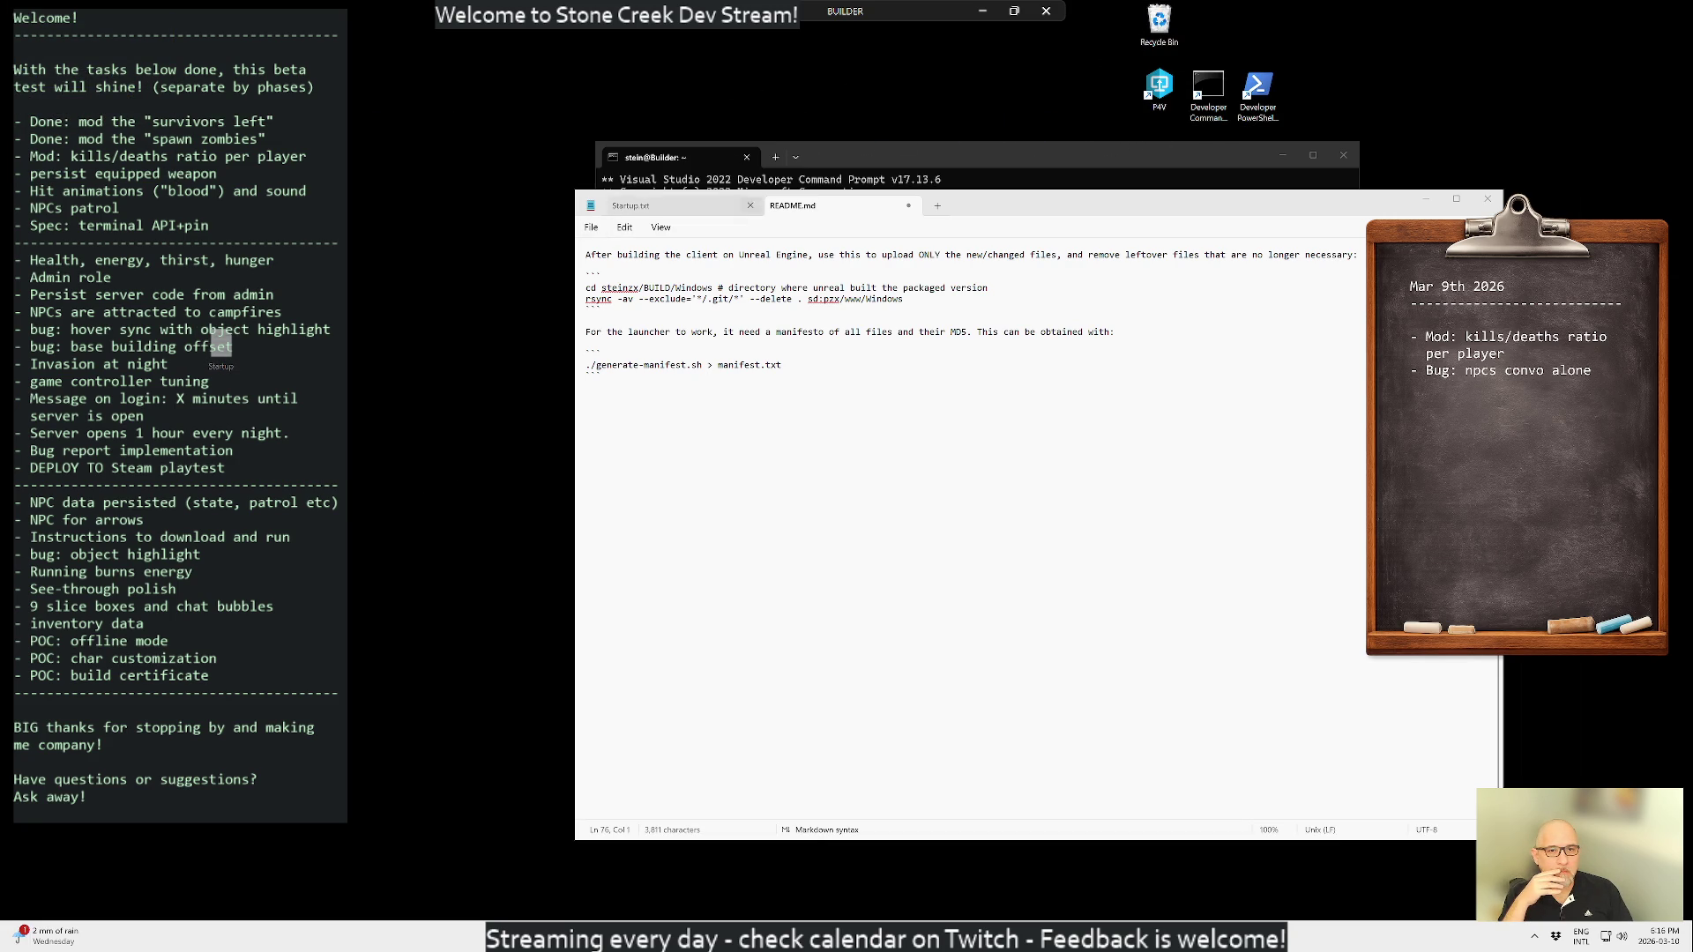
mouse_move(235, 352)
mouse_down()
mouse_move(425, 351)
mouse_move(1014, 221)
mouse_move(1356, 100)
mouse_up()
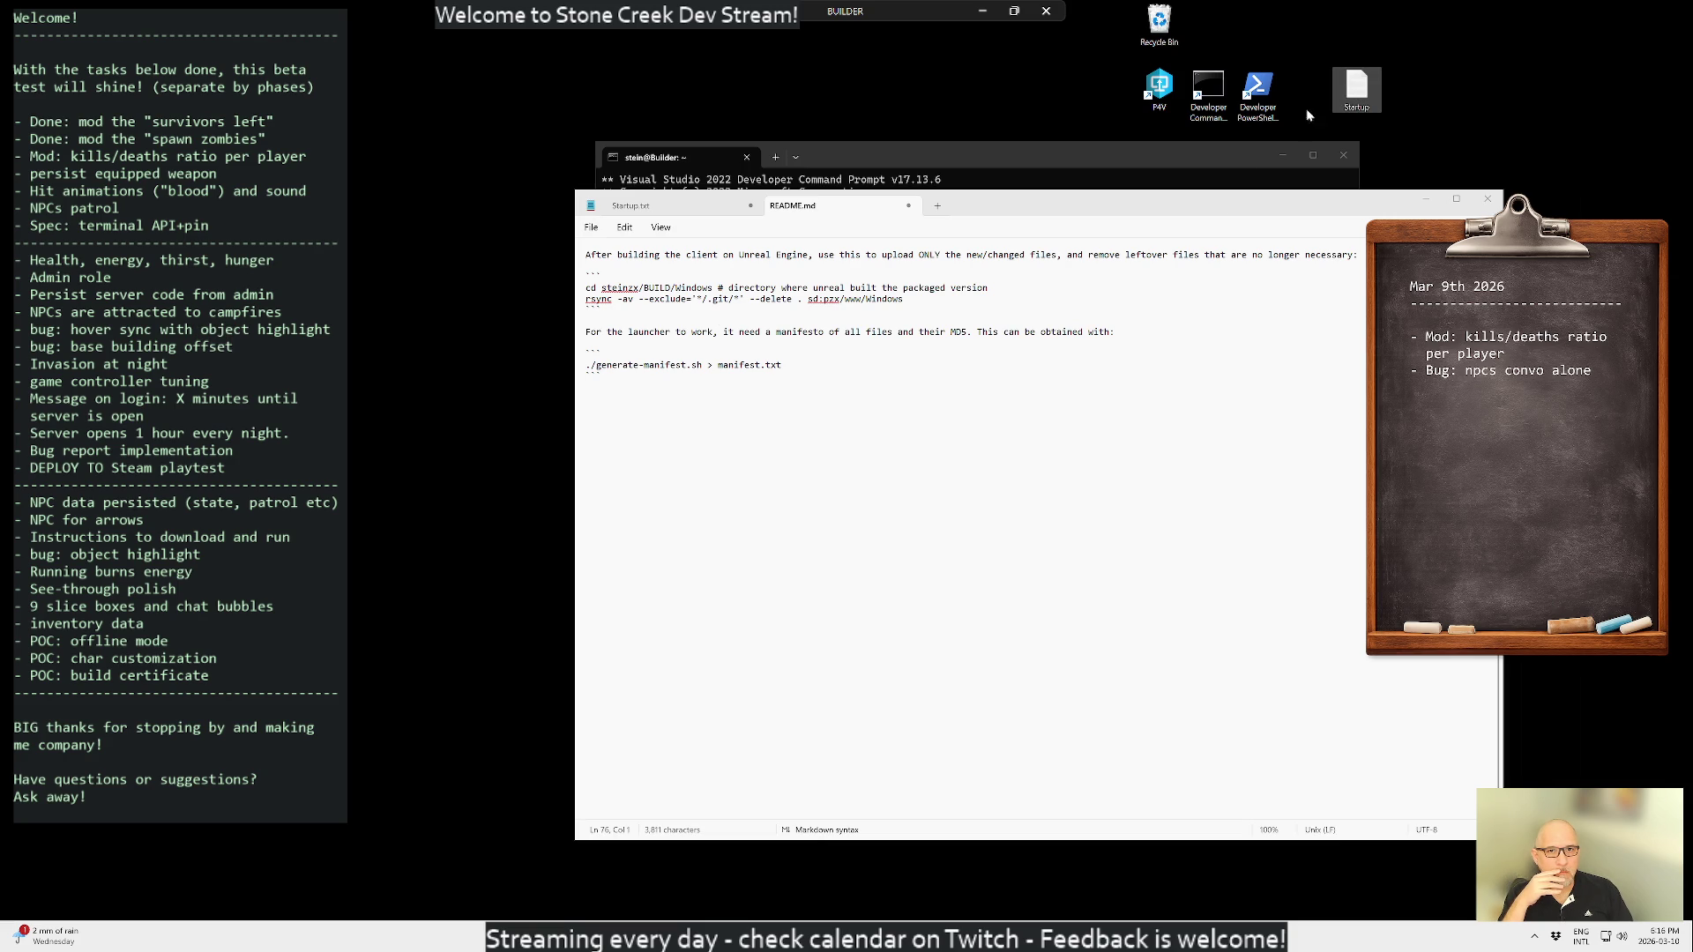
click(478, 420)
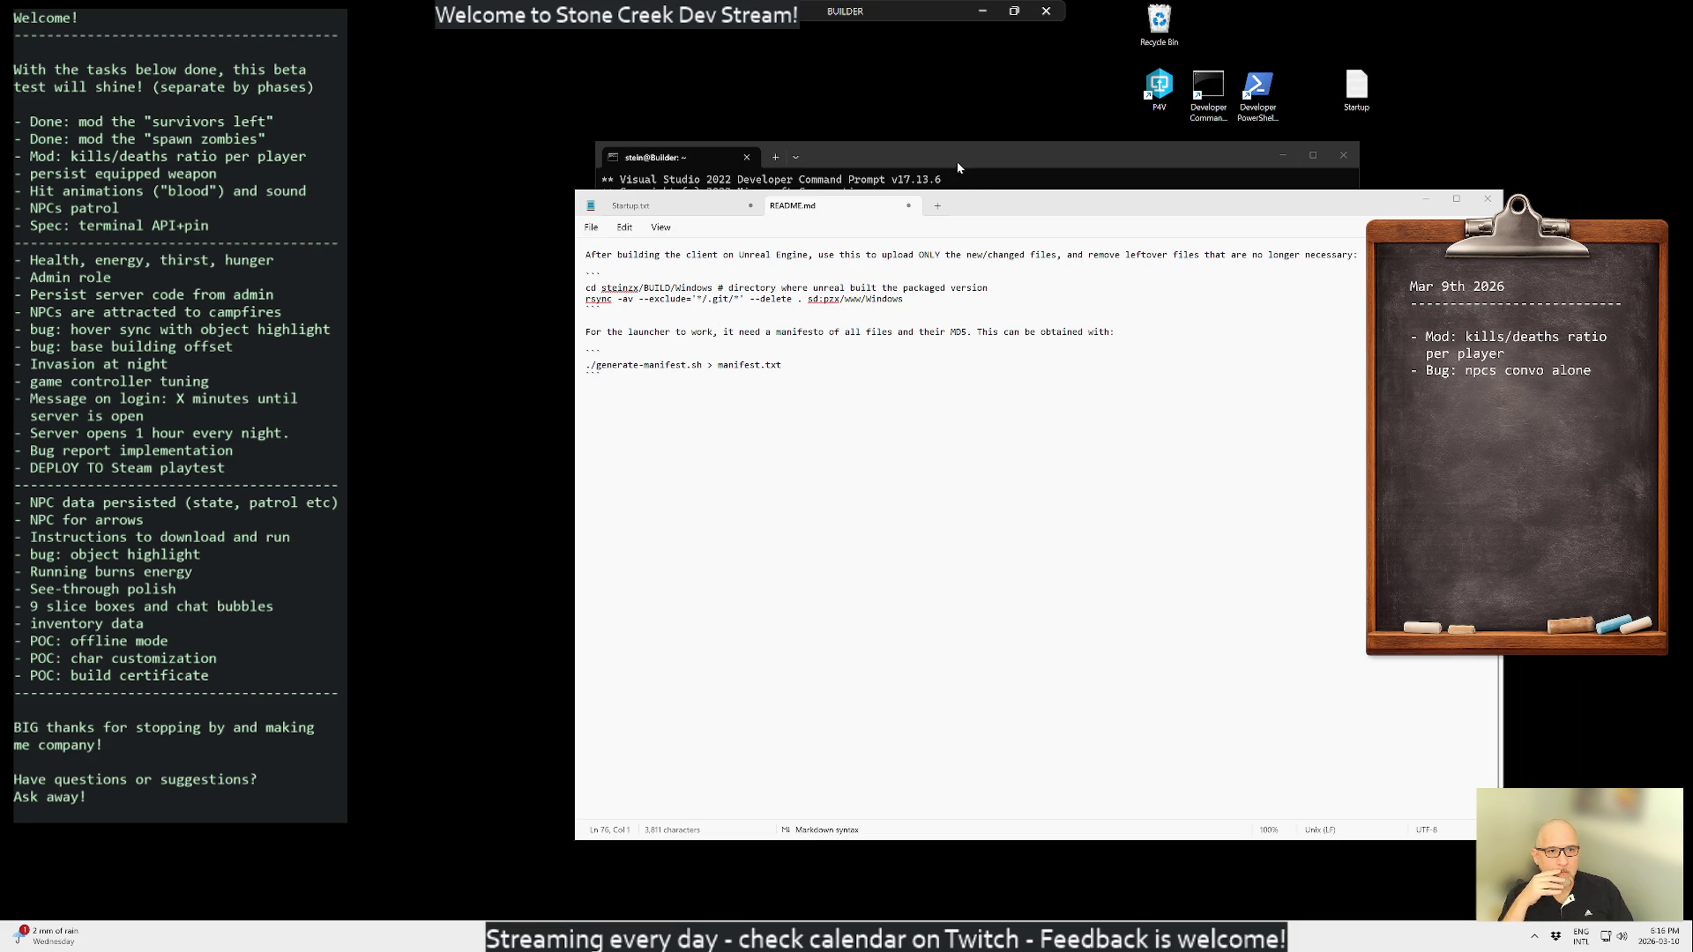
click(956, 161)
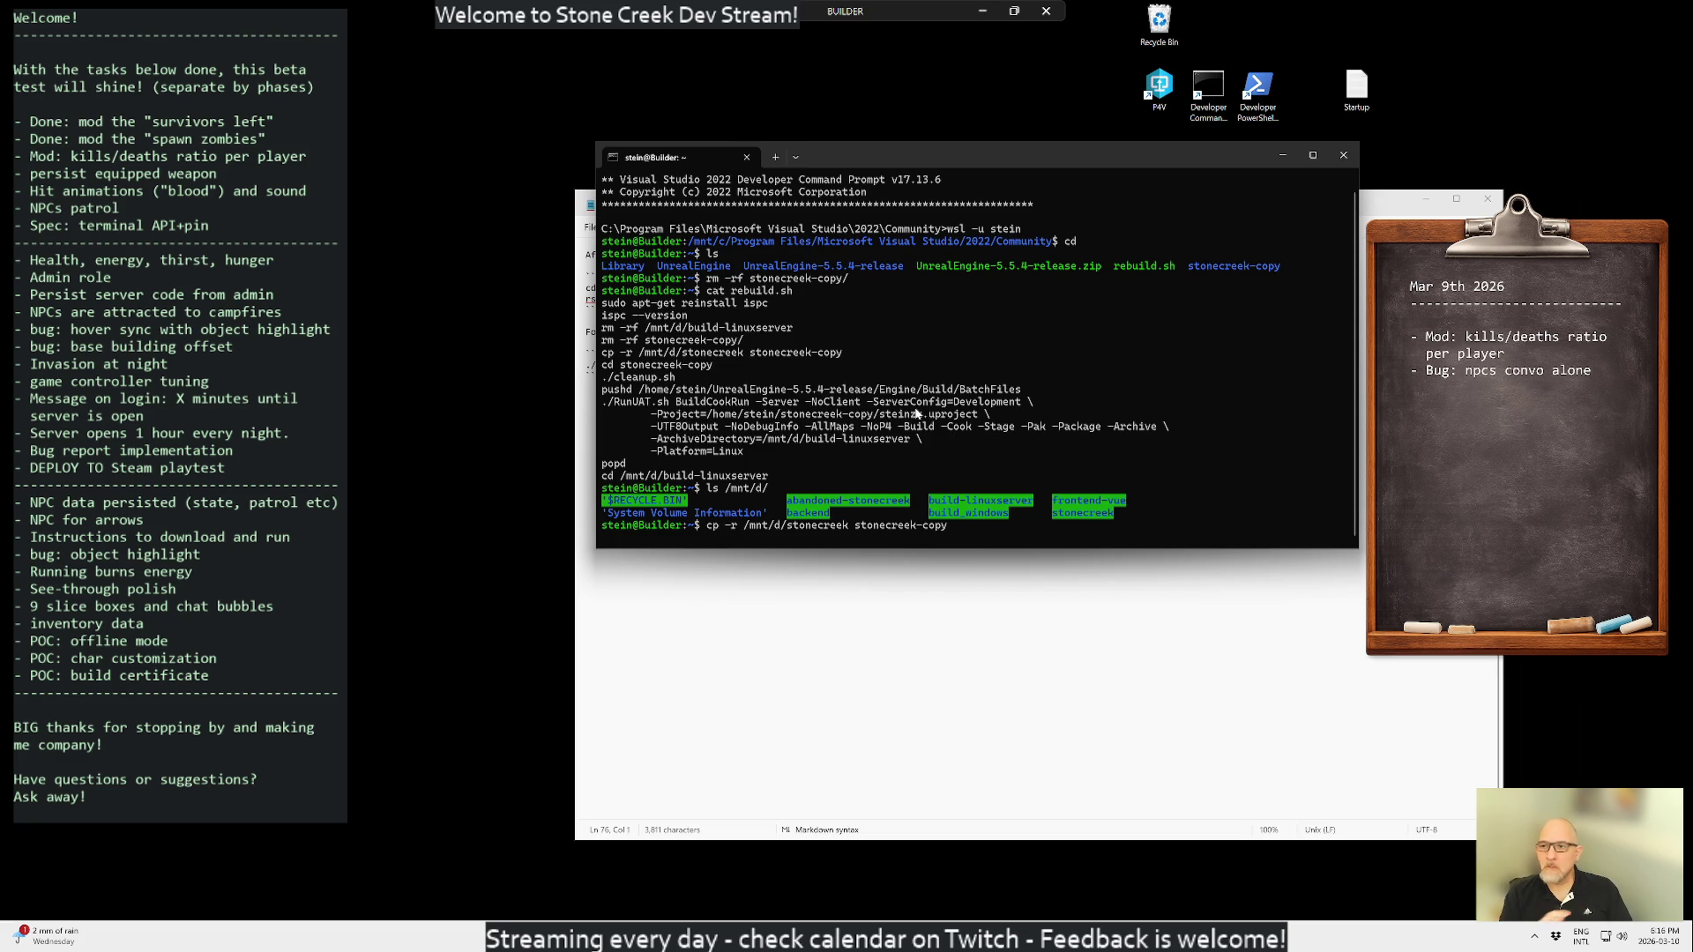
text(cp -r /mnt/d/stonecreek stonecreek-copy)
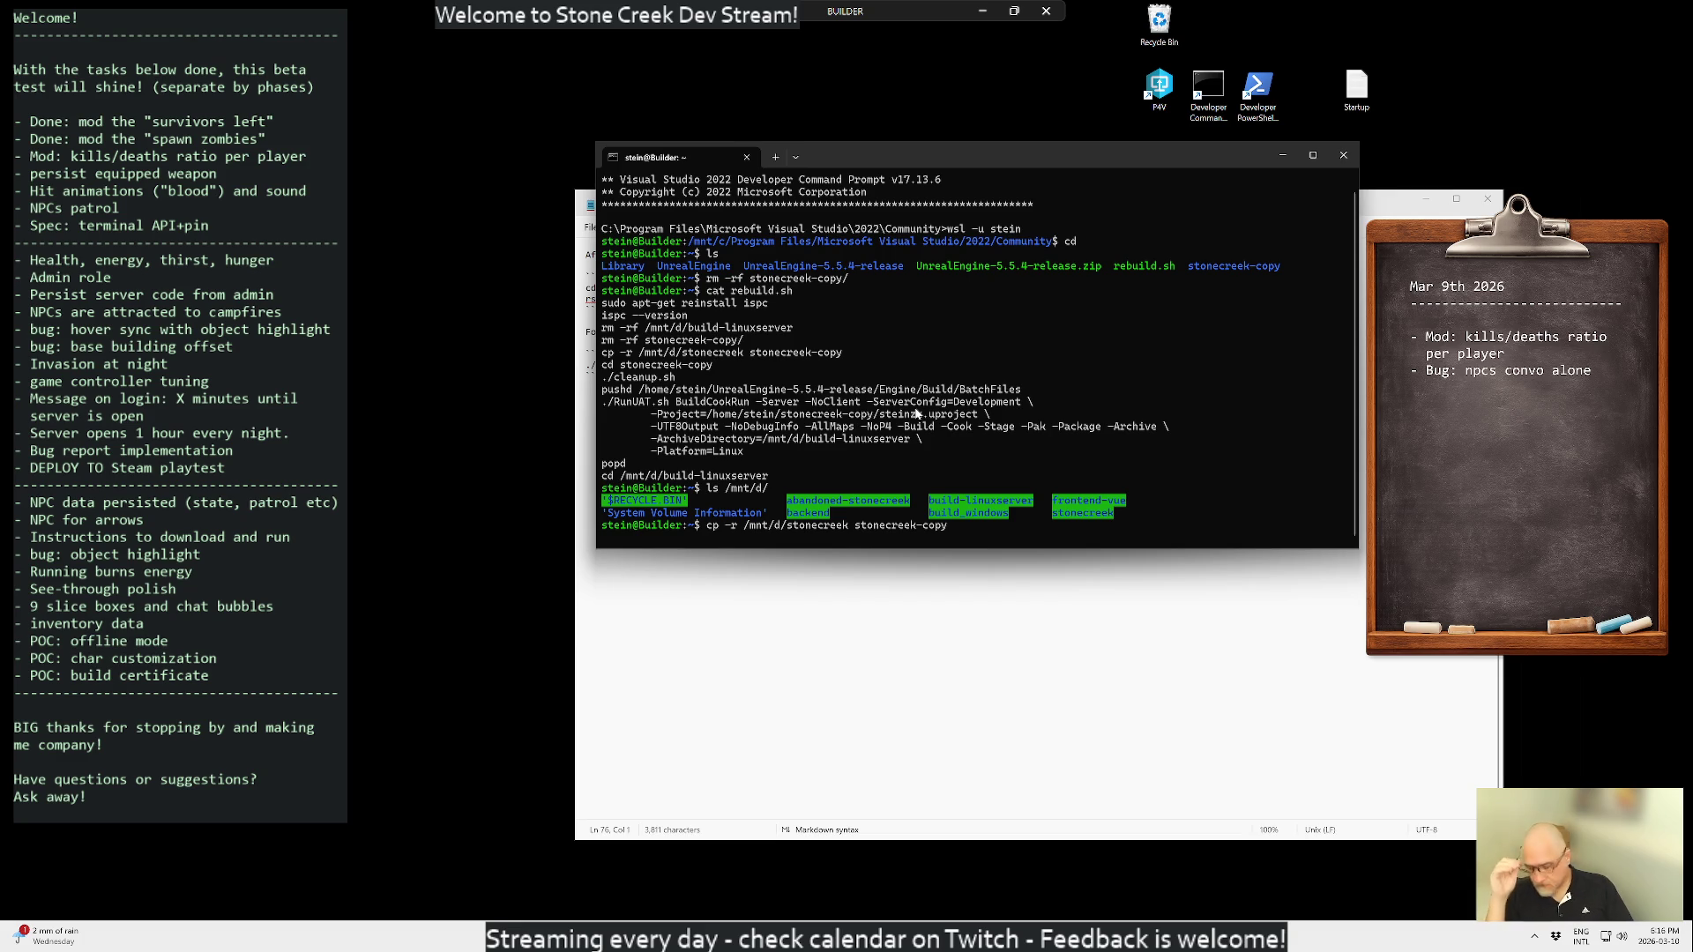
key(Return)
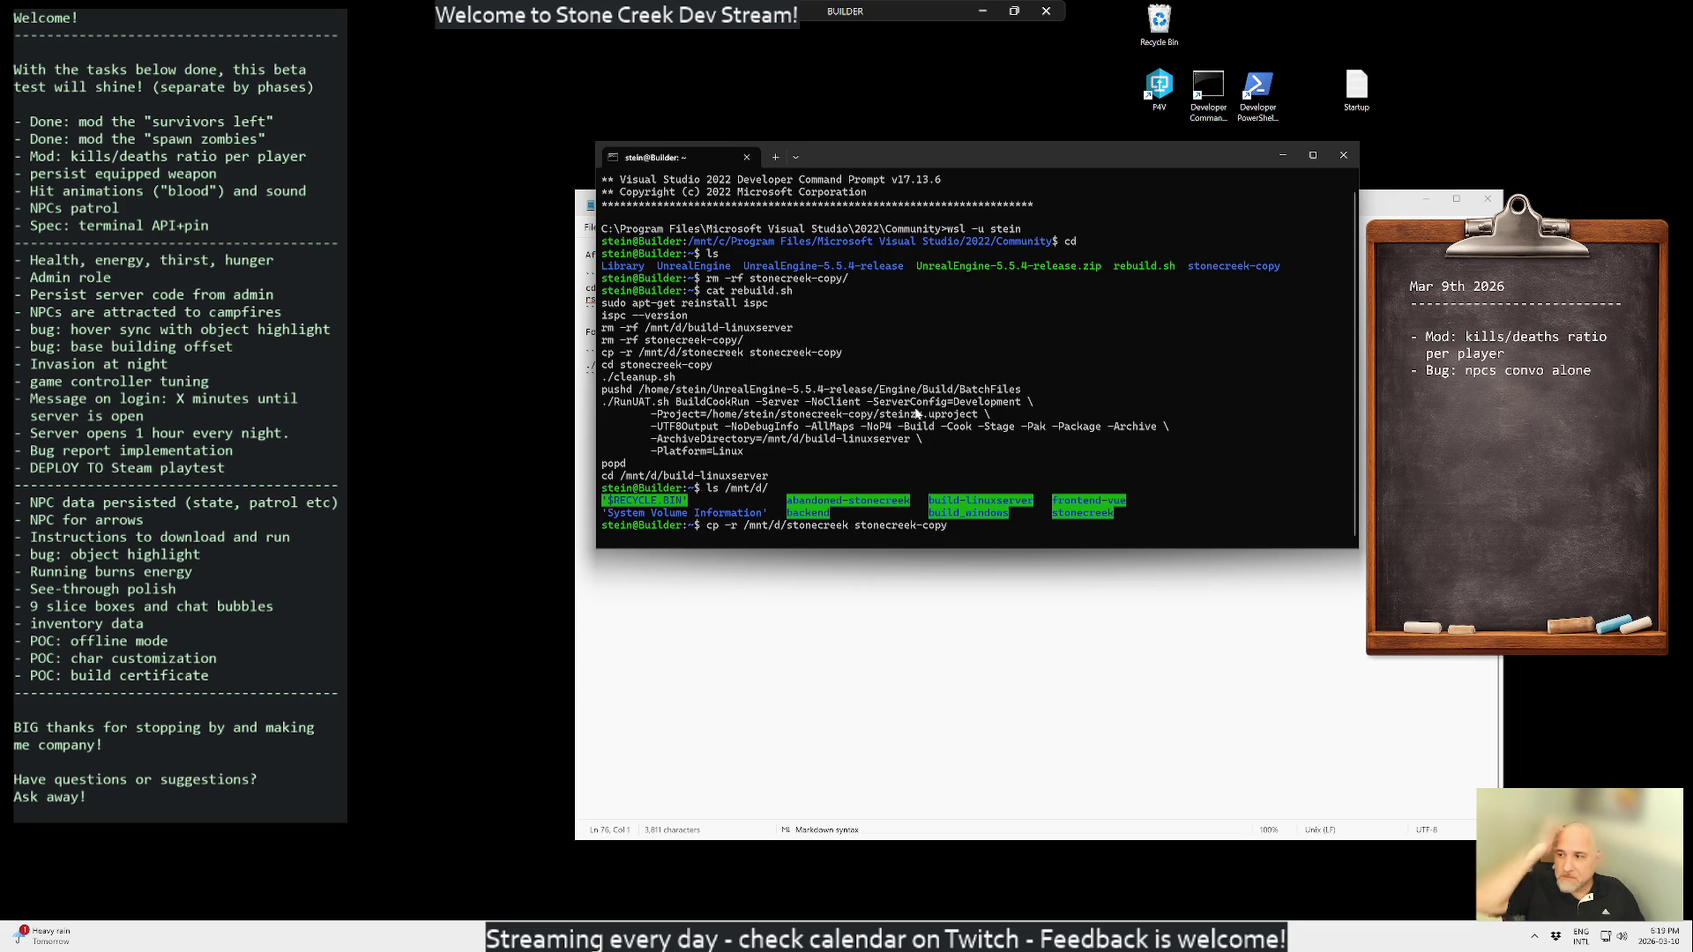
- Rerun the stonecreek copy command while waiting, then bring up a new ChatGPT chat
key(Return)
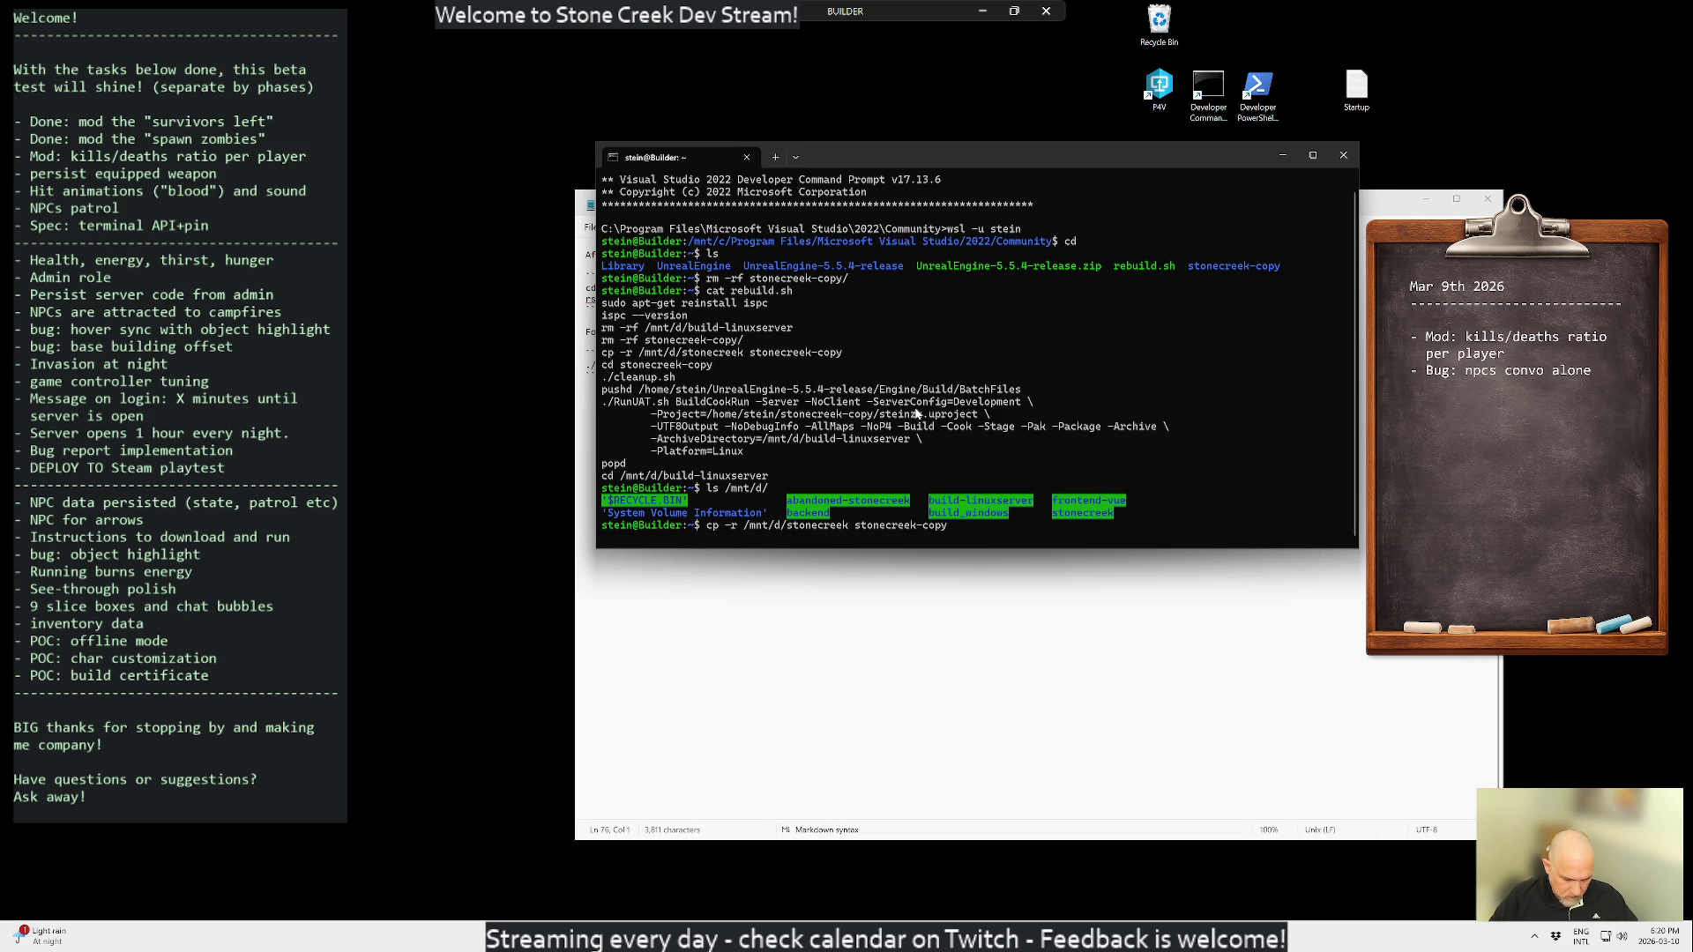
key(Return)
key(Return)
key(Return)
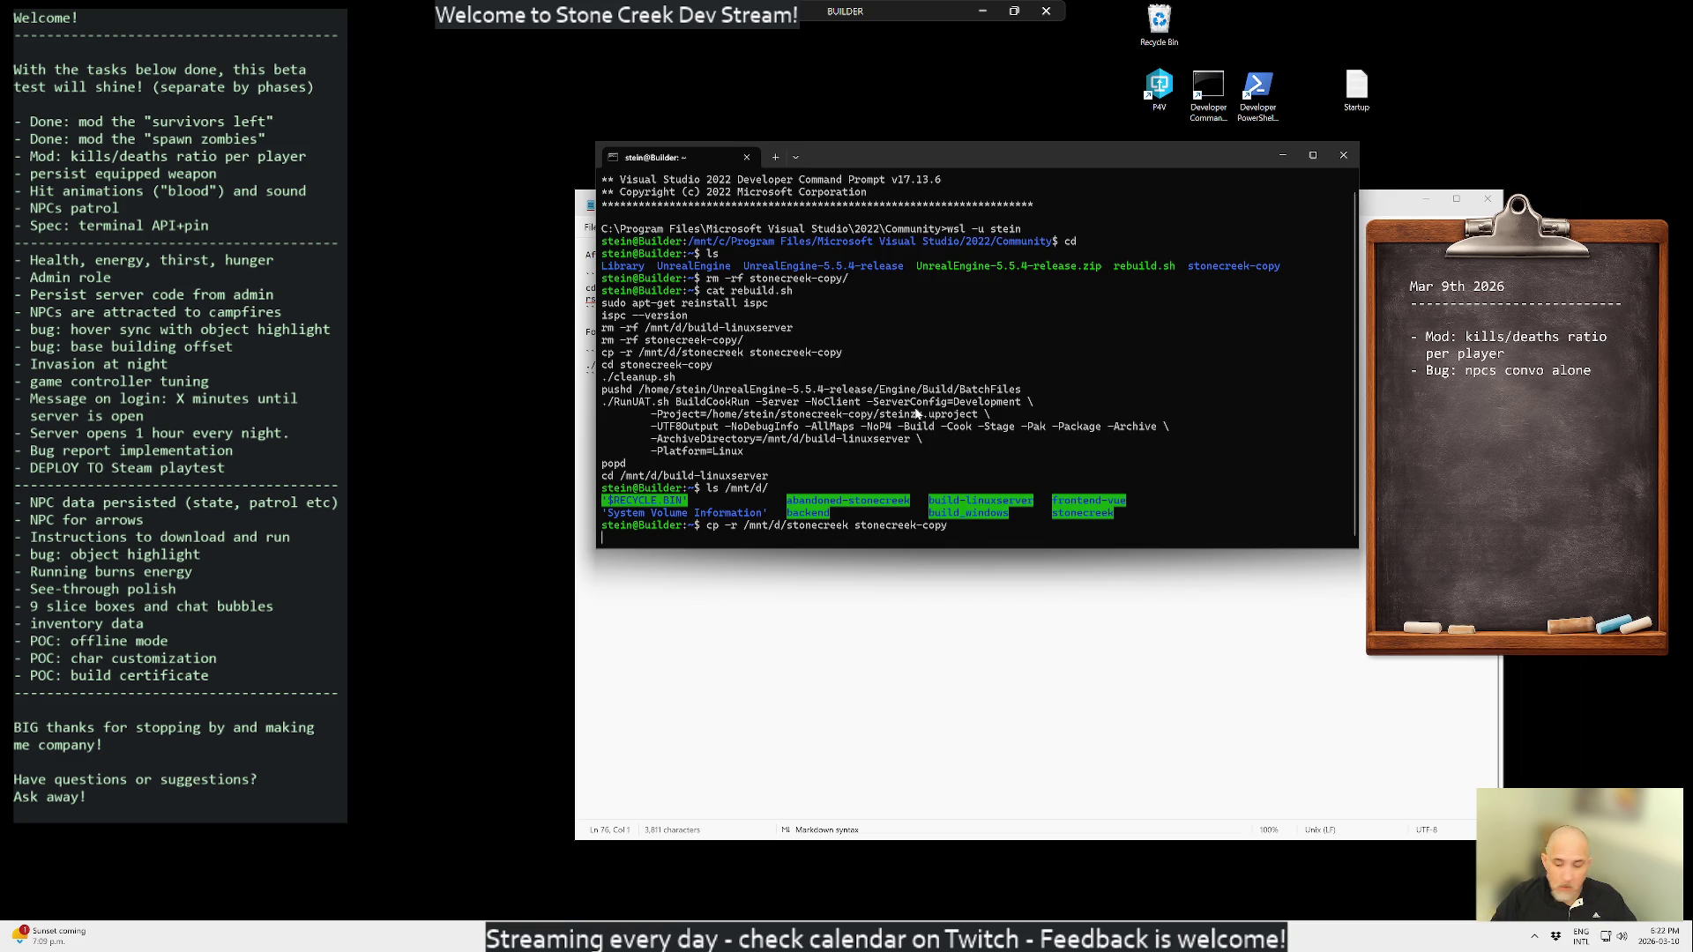
key(Return)
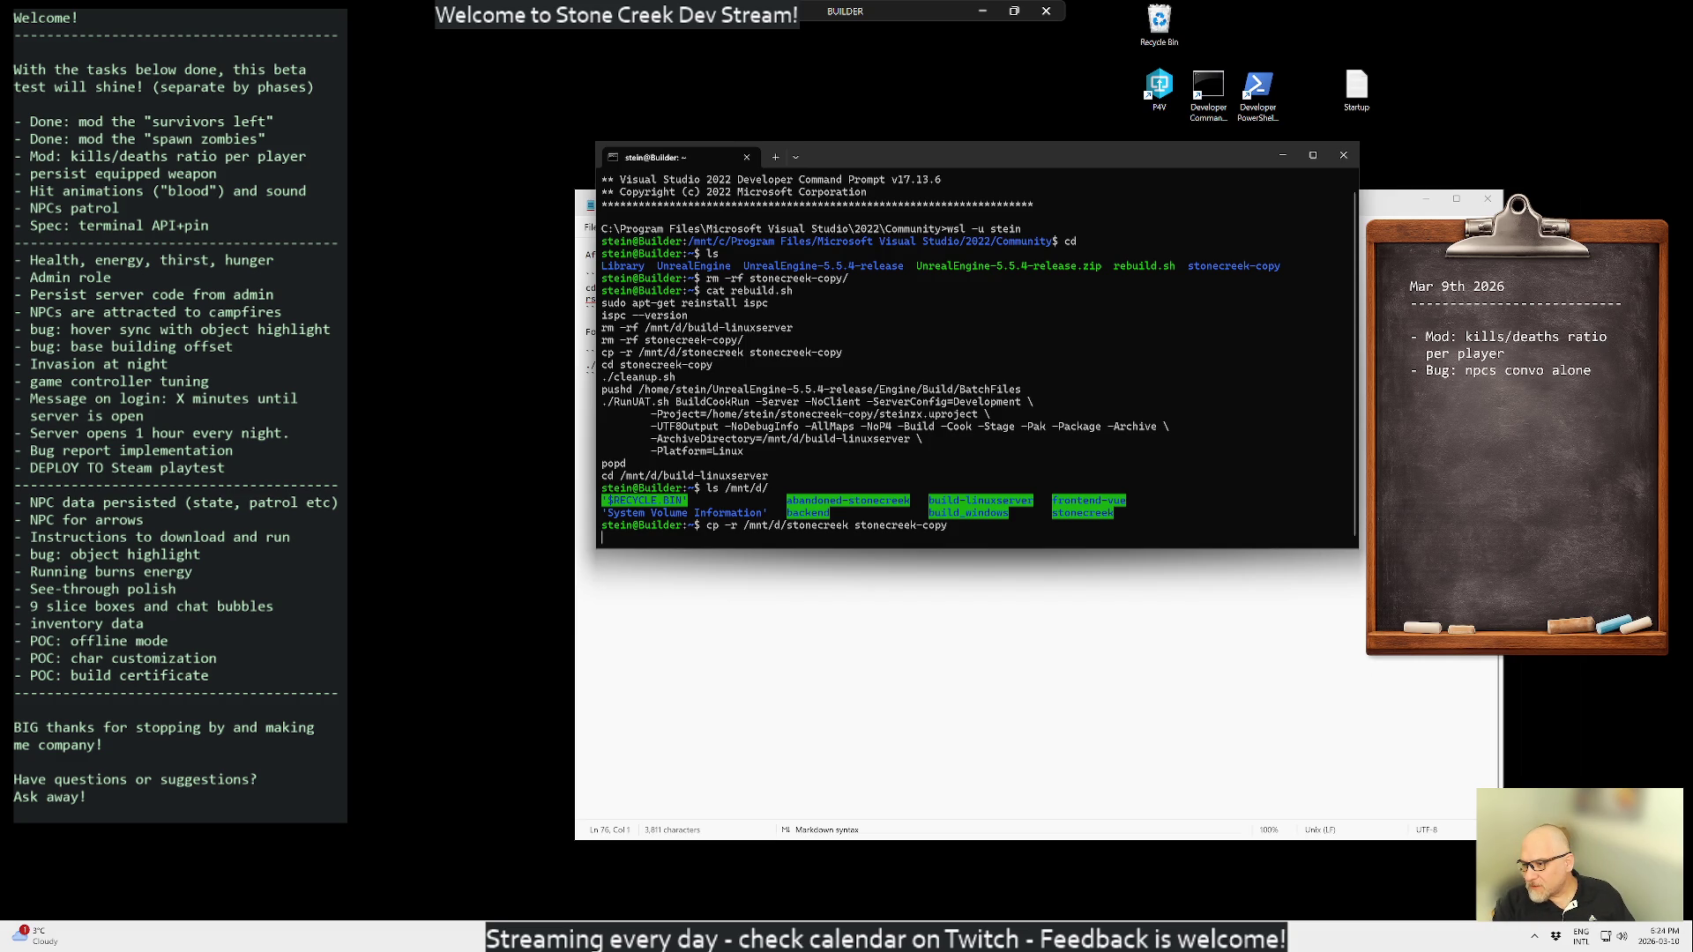
key(alt+space)
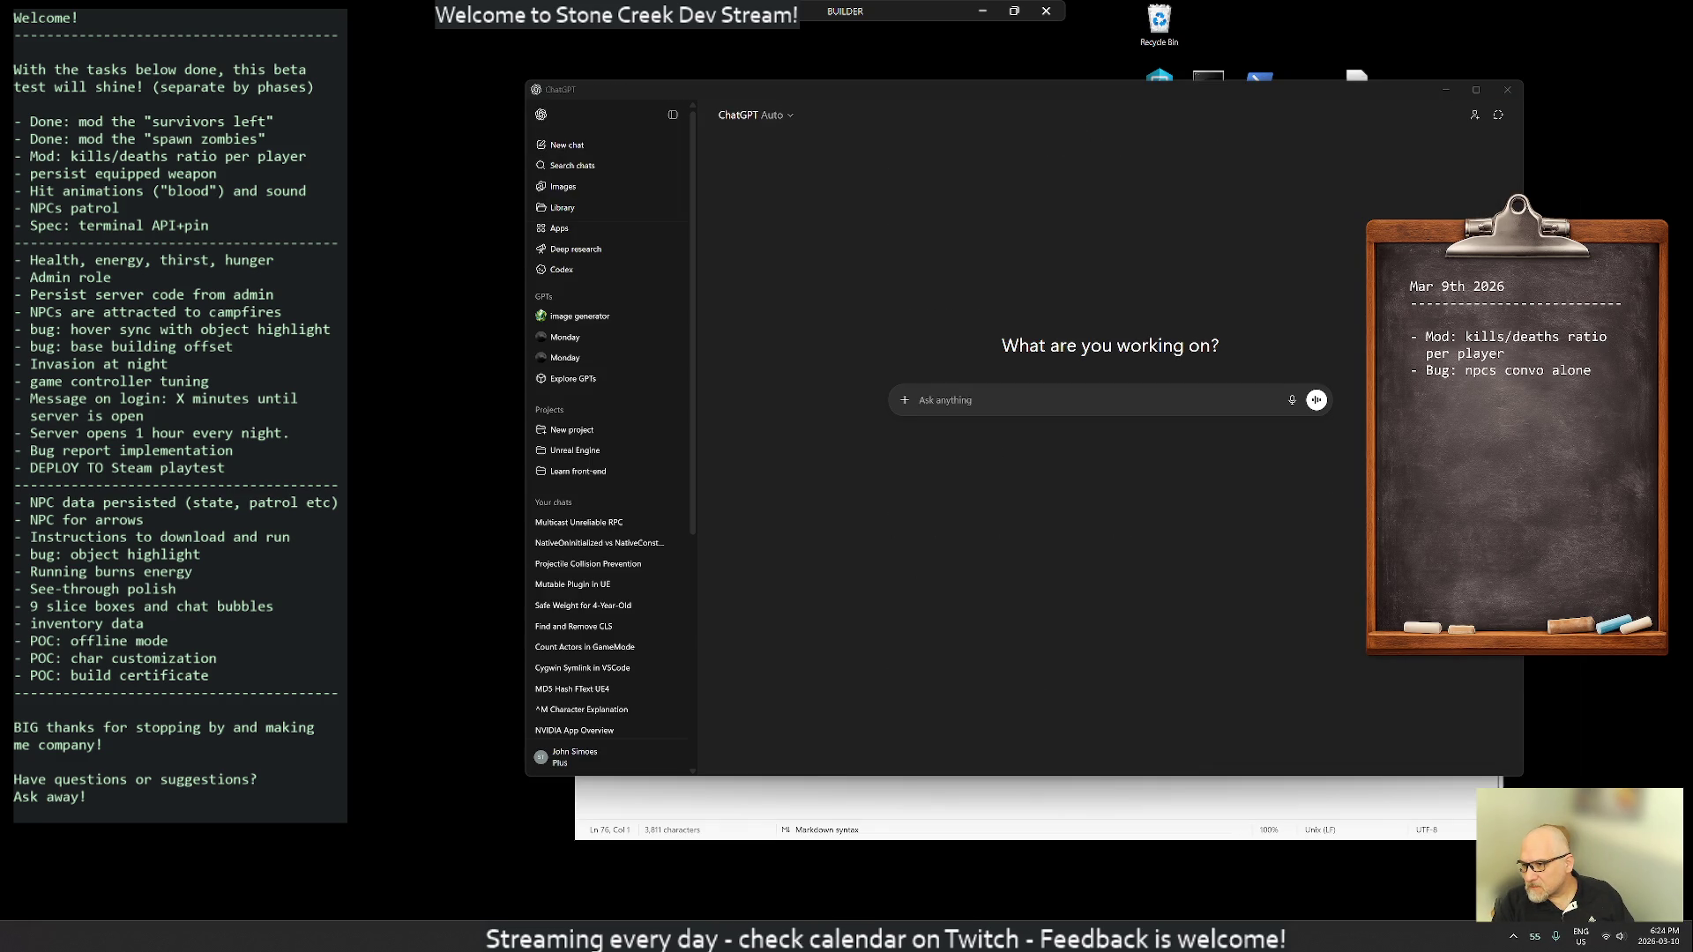
click(1508, 91)
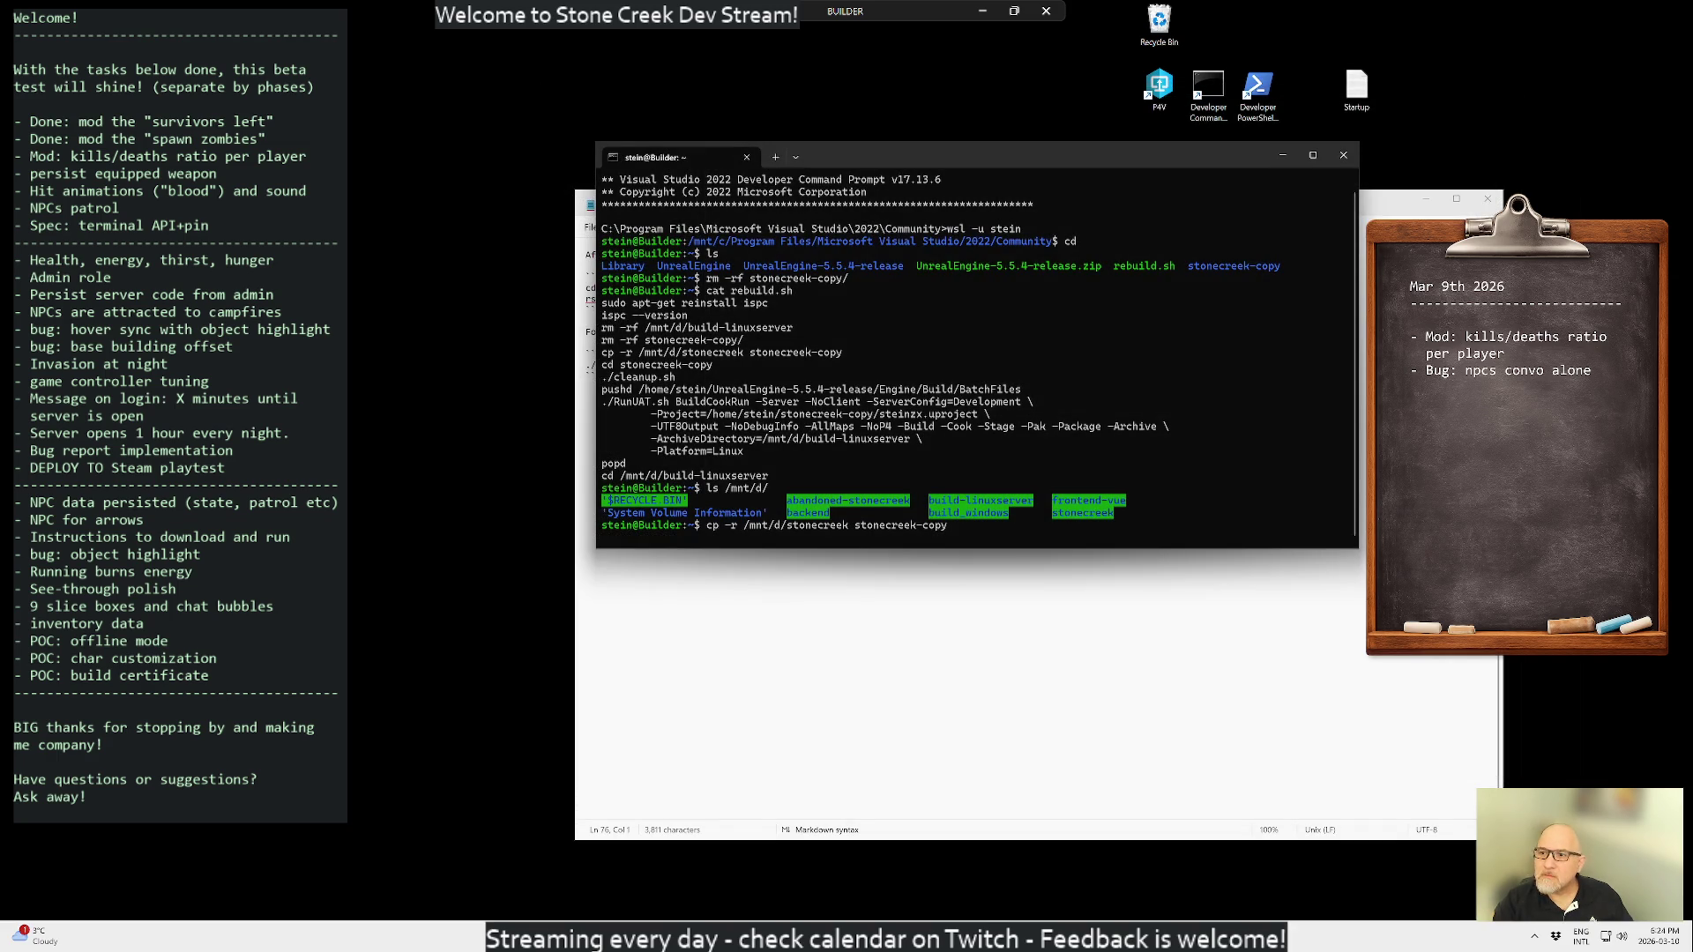
key(Return)
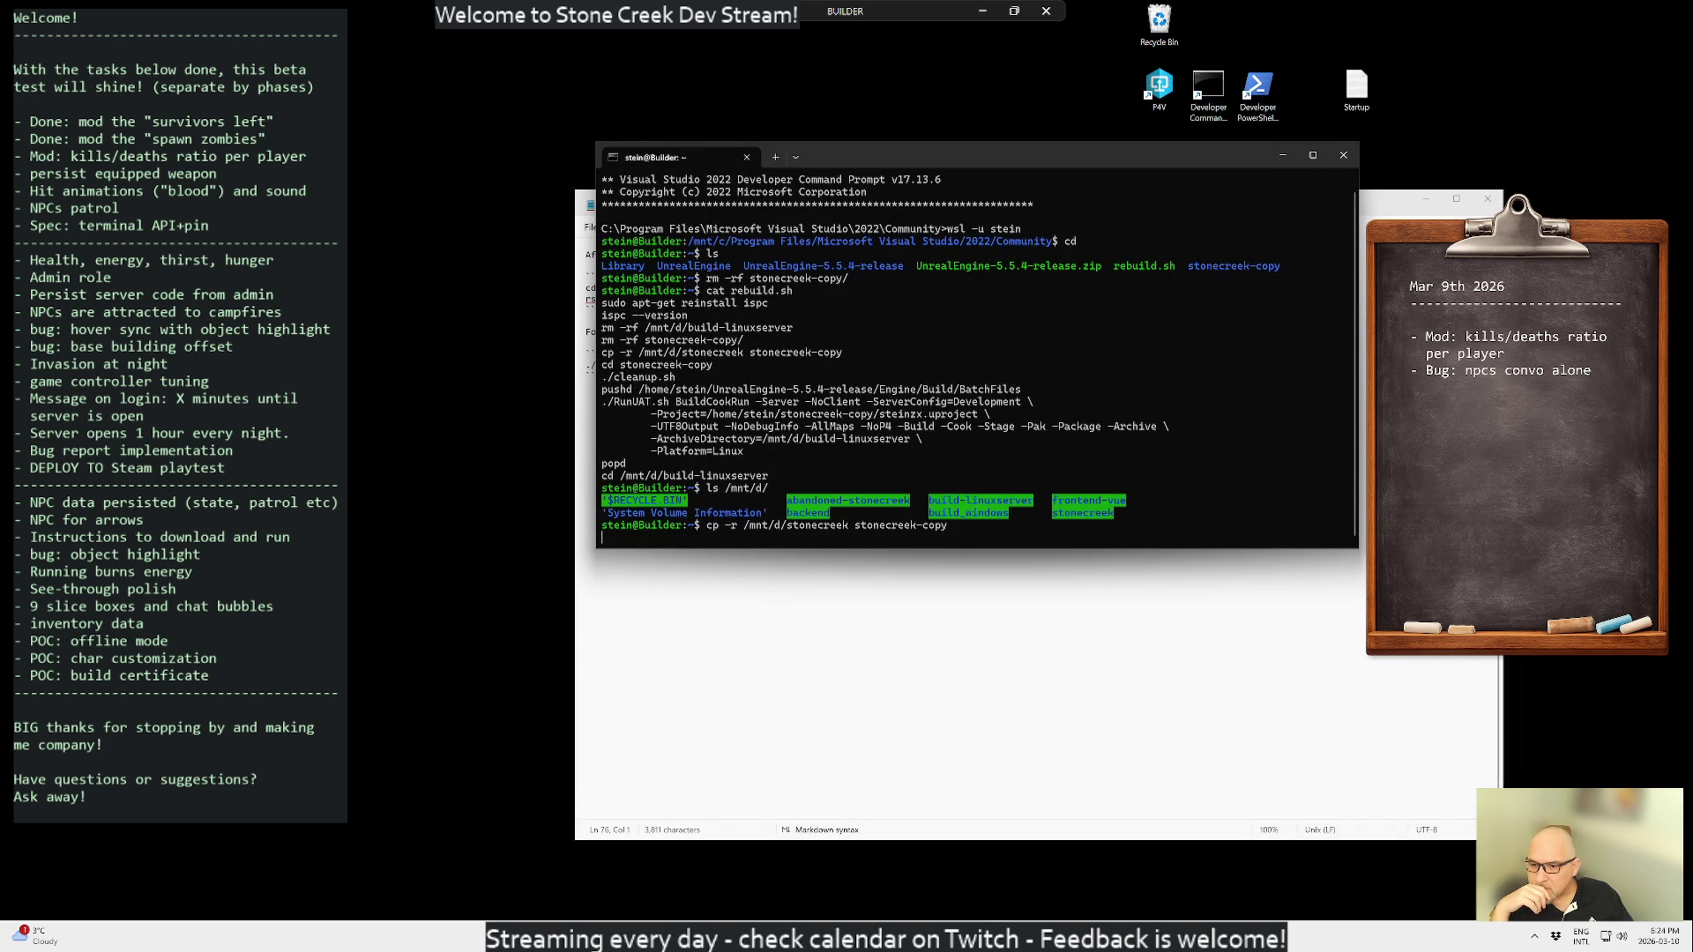